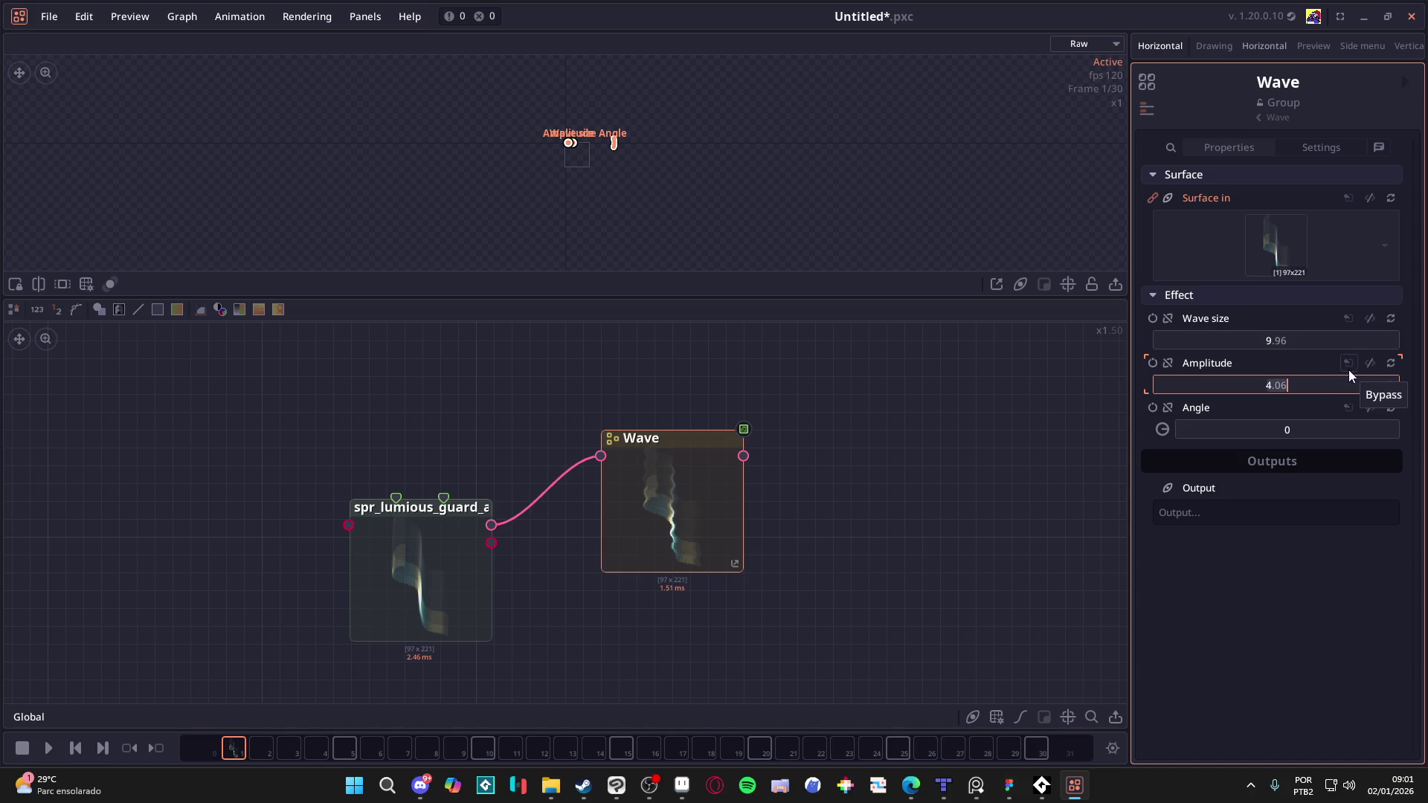
Step: Re-enable the Wave node, and at frame 15 set Wave size 33.86, Amplitude 8.43, and Angle near 25
{"action": "left_click", "coordinate": [1349, 363]}
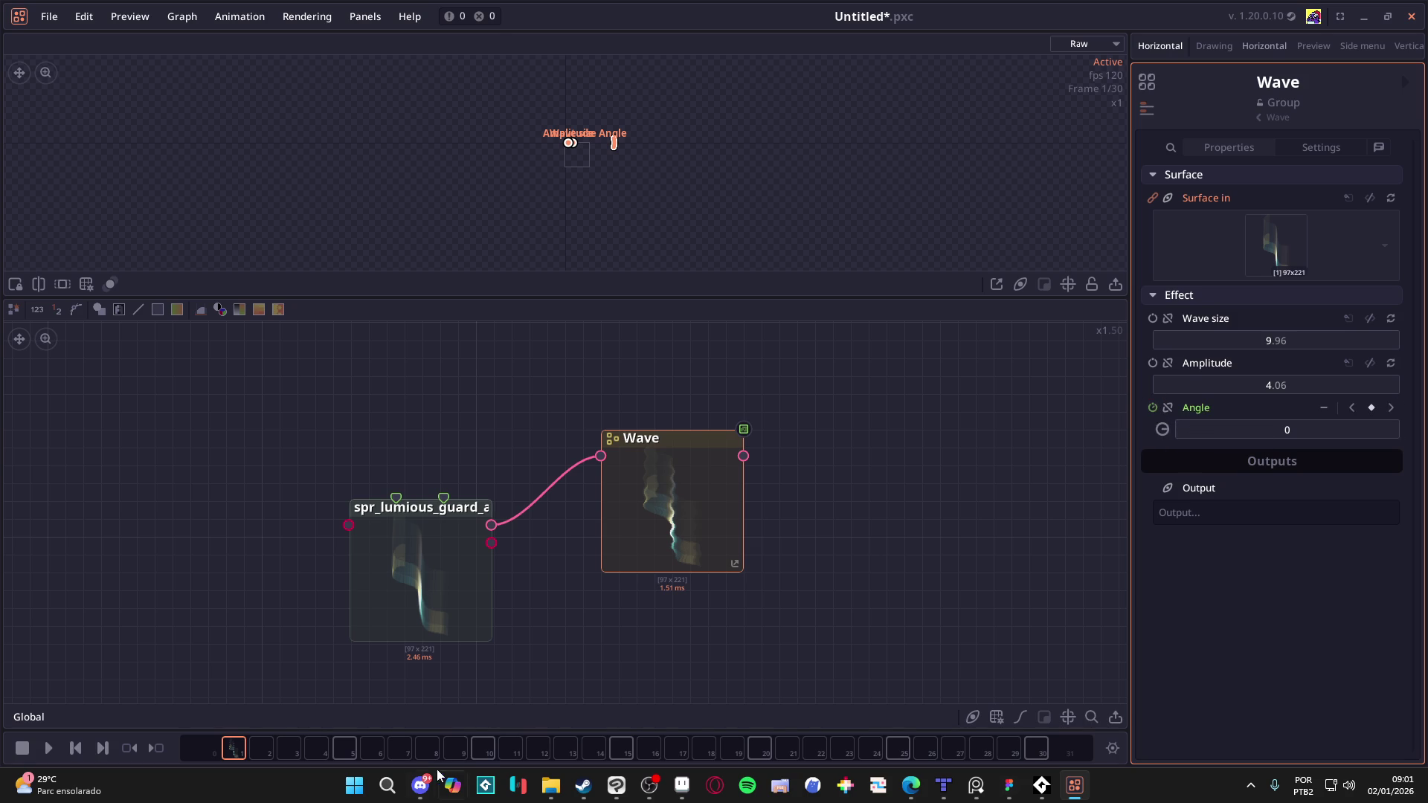
{"action": "left_click", "coordinate": [625, 751]}
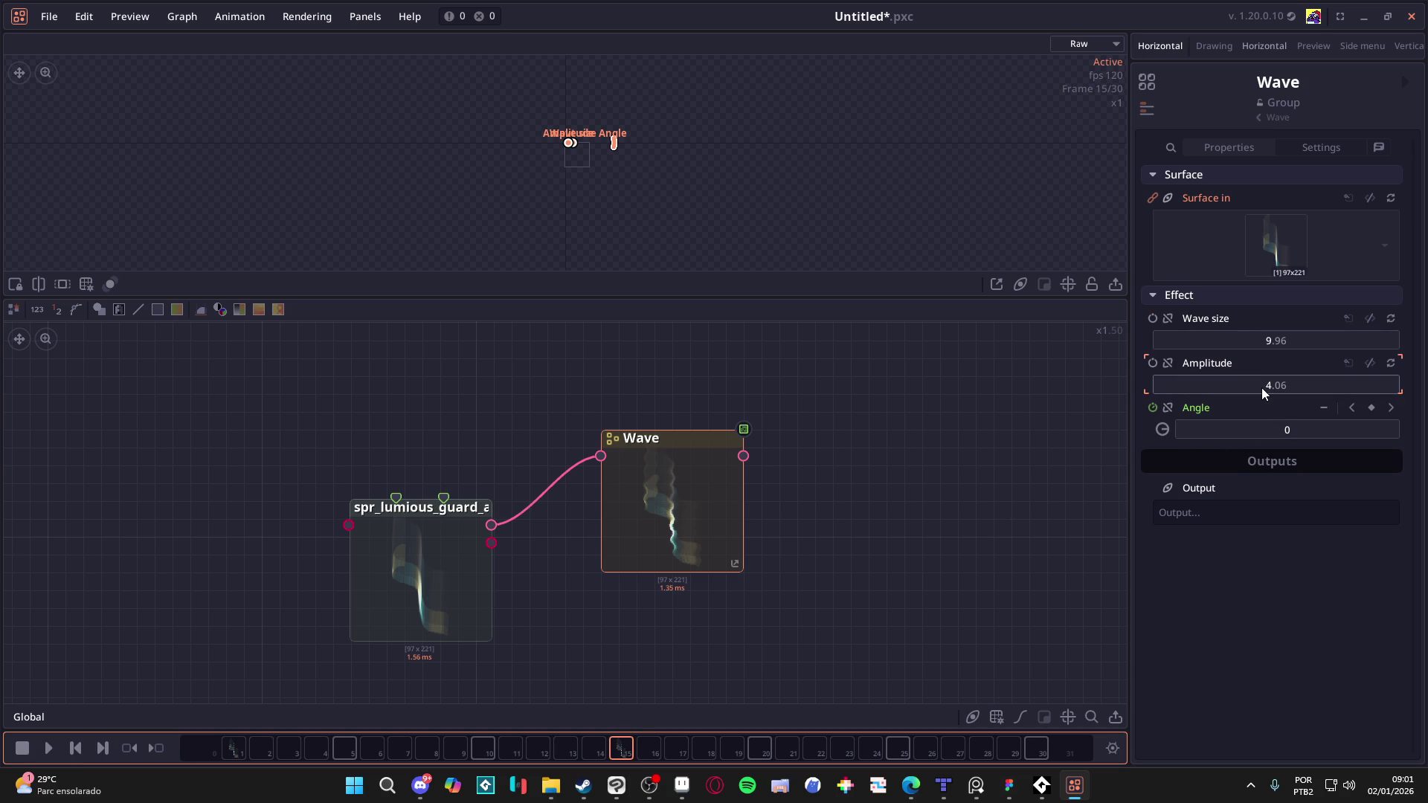
{"action": "mouse_move", "coordinate": [1264, 388]}
{"action": "left_mouse_down"}
{"action": "mouse_move", "coordinate": [1331, 385]}
{"action": "mouse_move", "coordinate": [1245, 384]}
{"action": "mouse_move", "coordinate": [1273, 384]}
{"action": "mouse_move", "coordinate": [1287, 340]}
{"action": "mouse_move", "coordinate": [1309, 339]}
{"action": "mouse_move", "coordinate": [1274, 340]}
{"action": "mouse_move", "coordinate": [1283, 384]}
{"action": "mouse_move", "coordinate": [1300, 385]}
{"action": "mouse_move", "coordinate": [1275, 384]}
{"action": "left_mouse_up"}
{"action": "left_click_drag", "start_coordinate": [1219, 342], "coordinate": [1275, 340]}
{"action": "left_click_drag", "start_coordinate": [1338, 429], "coordinate": [1346, 429]}
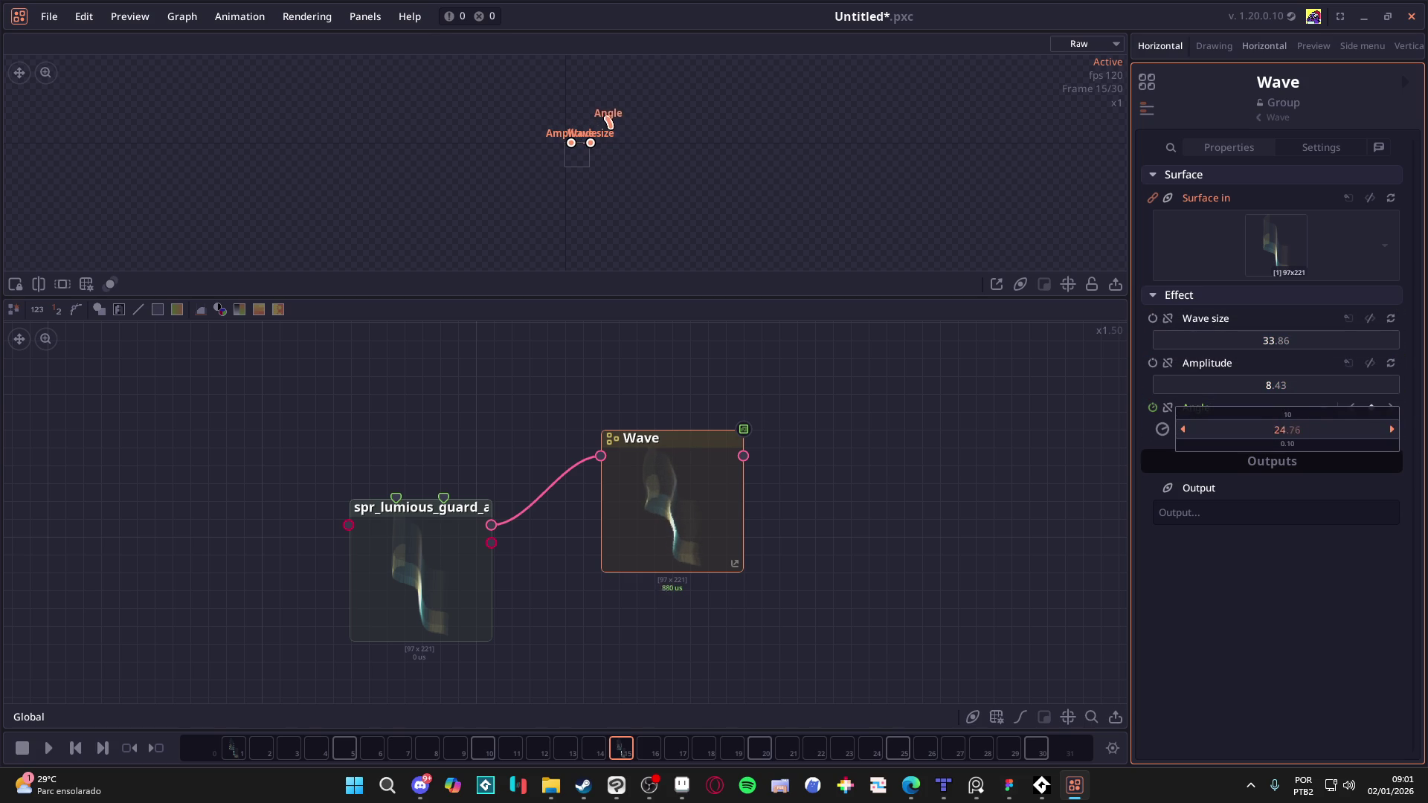
{"action": "left_click_drag", "start_coordinate": [1346, 429], "coordinate": [1346, 429]}
{"action": "left_click", "coordinate": [58, 751]}
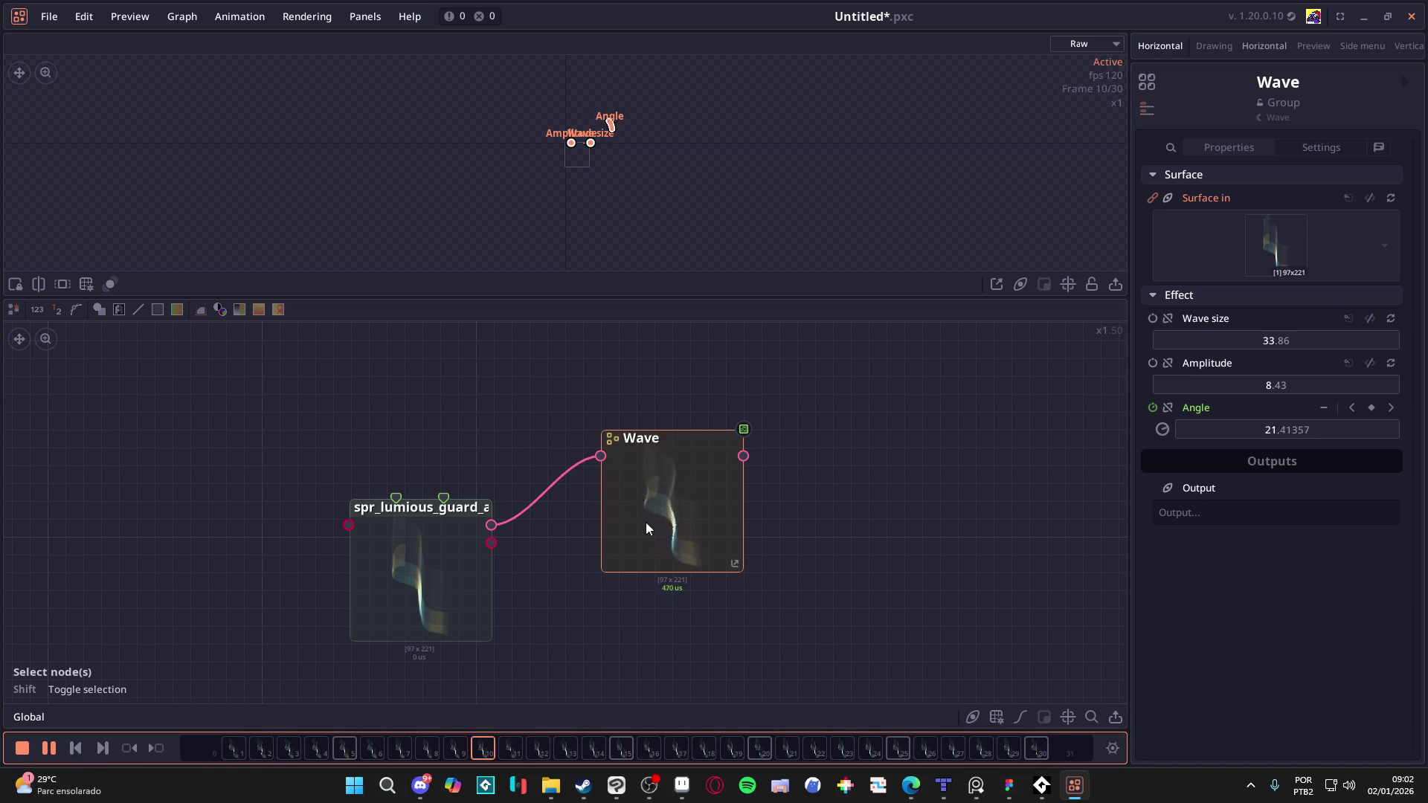
{"action": "scroll", "coordinate": [685, 541], "scroll_direction": "up", "scroll_amount": 3}
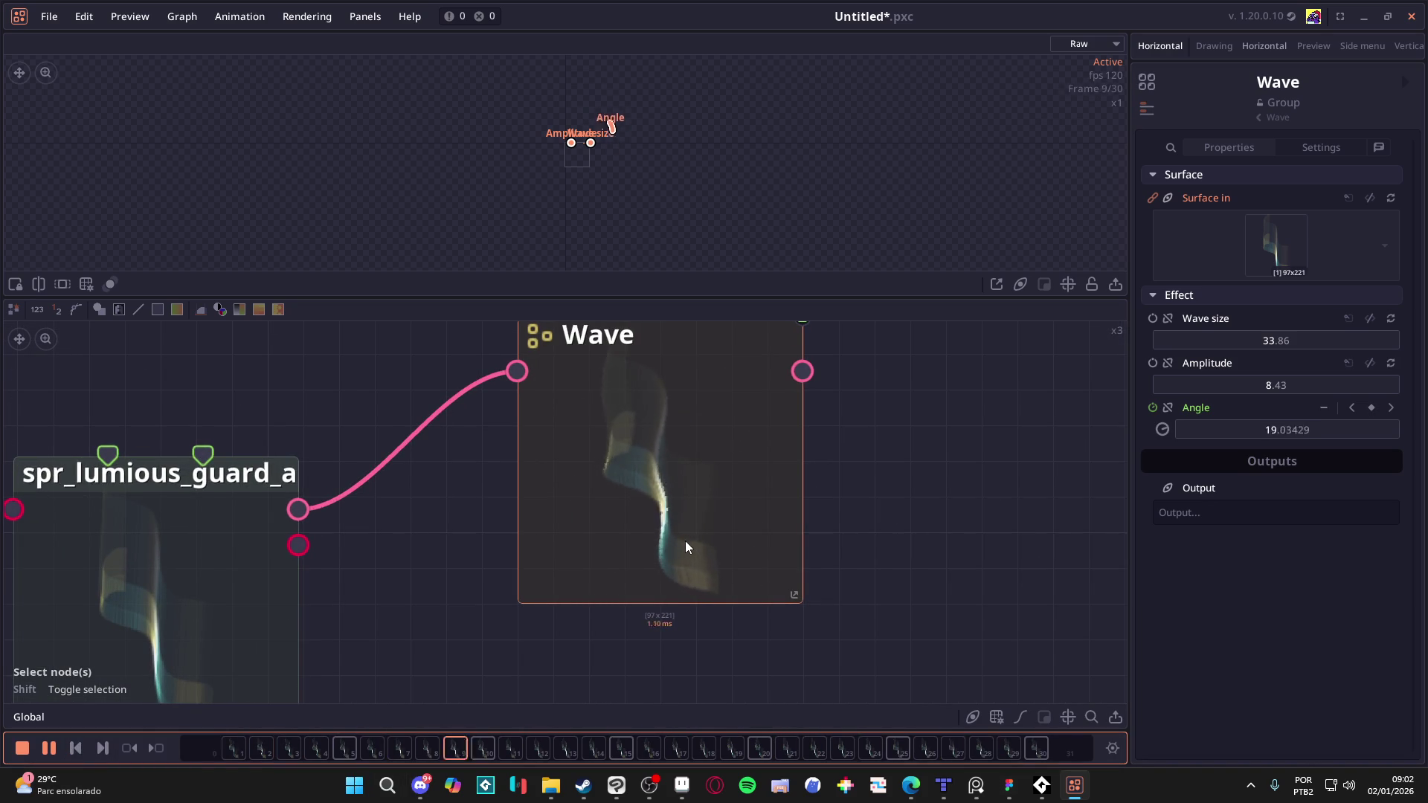
{"action": "scroll", "coordinate": [702, 536], "scroll_direction": "down", "scroll_amount": 2}
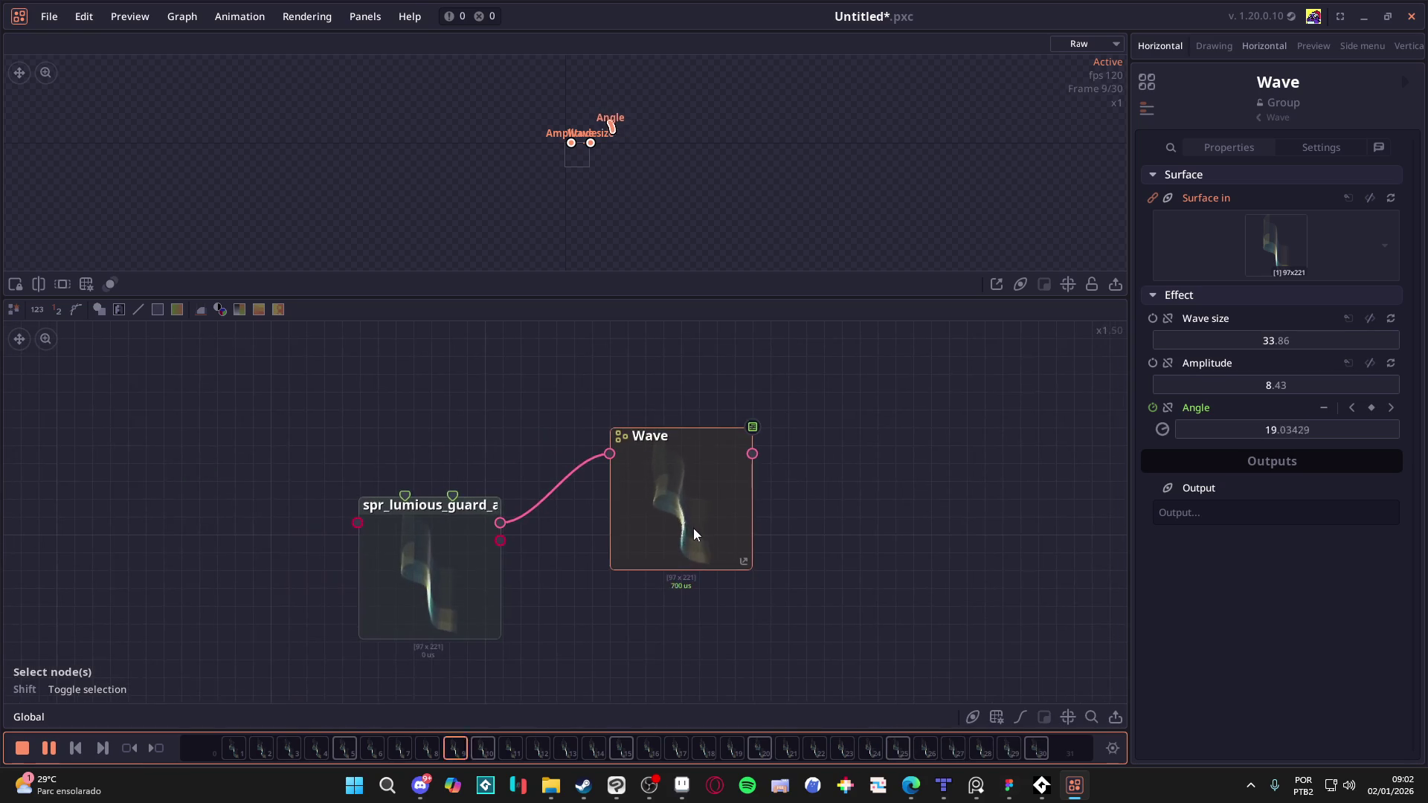
{"action": "scroll", "coordinate": [694, 531], "scroll_direction": "up", "scroll_amount": 1}
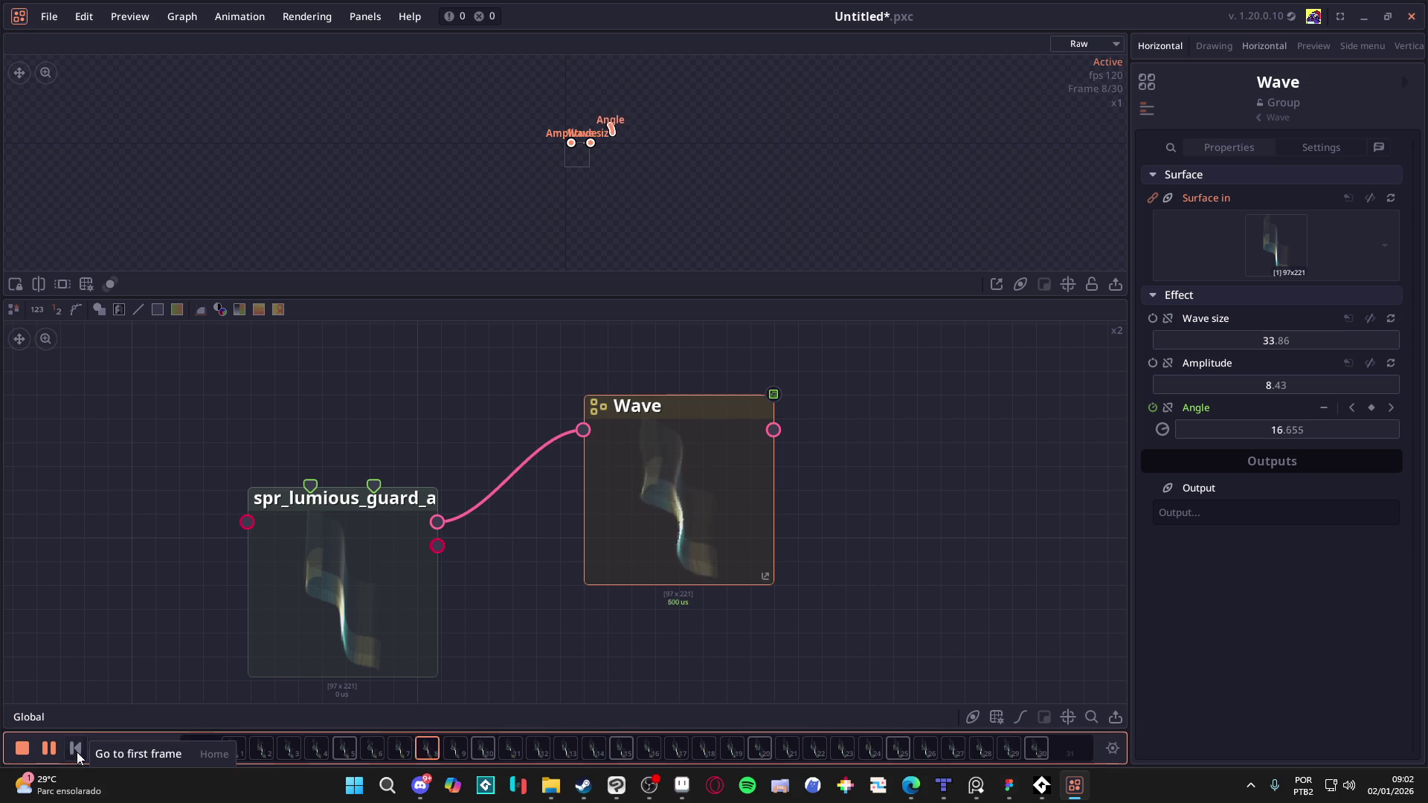
{"action": "left_click", "coordinate": [57, 751]}
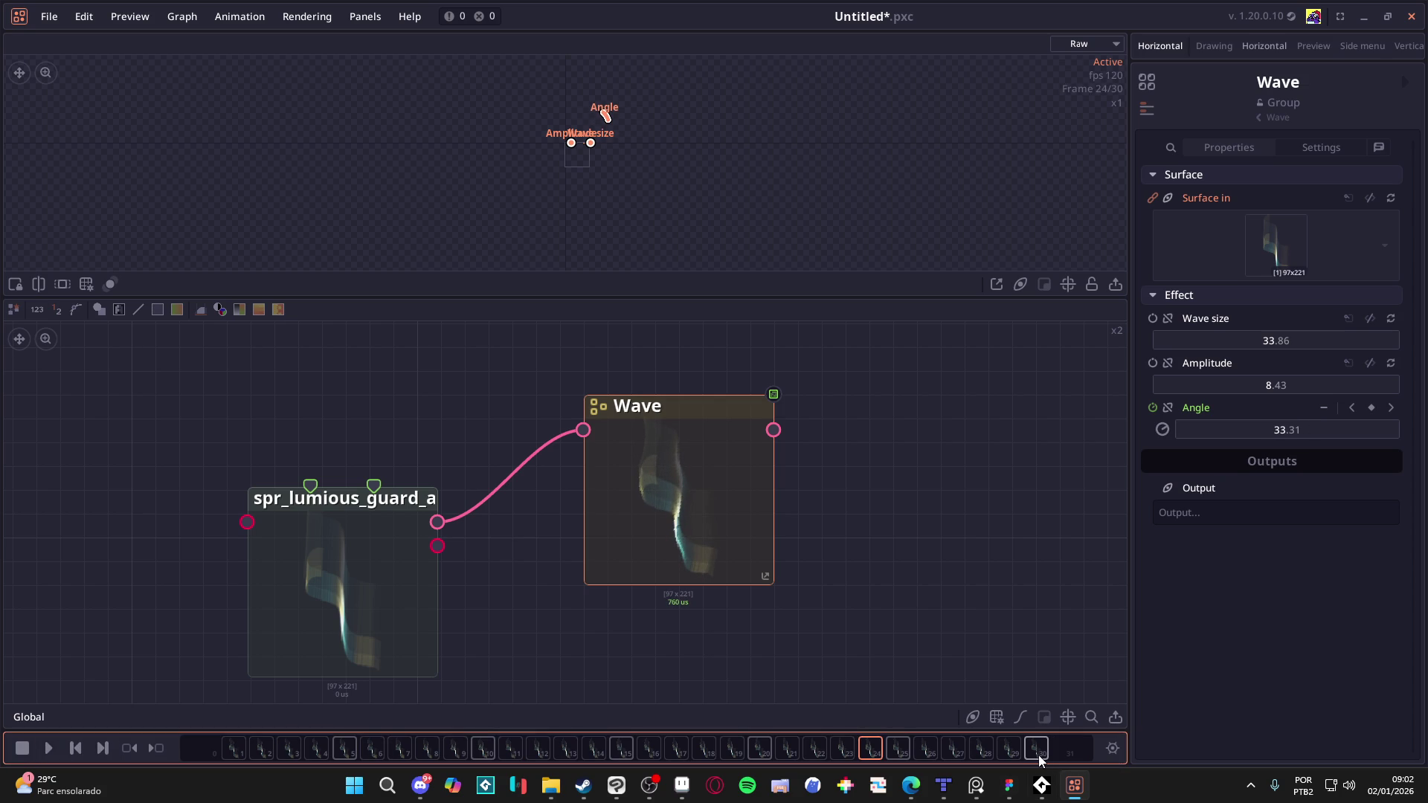
{"action": "left_click", "coordinate": [1109, 754]}
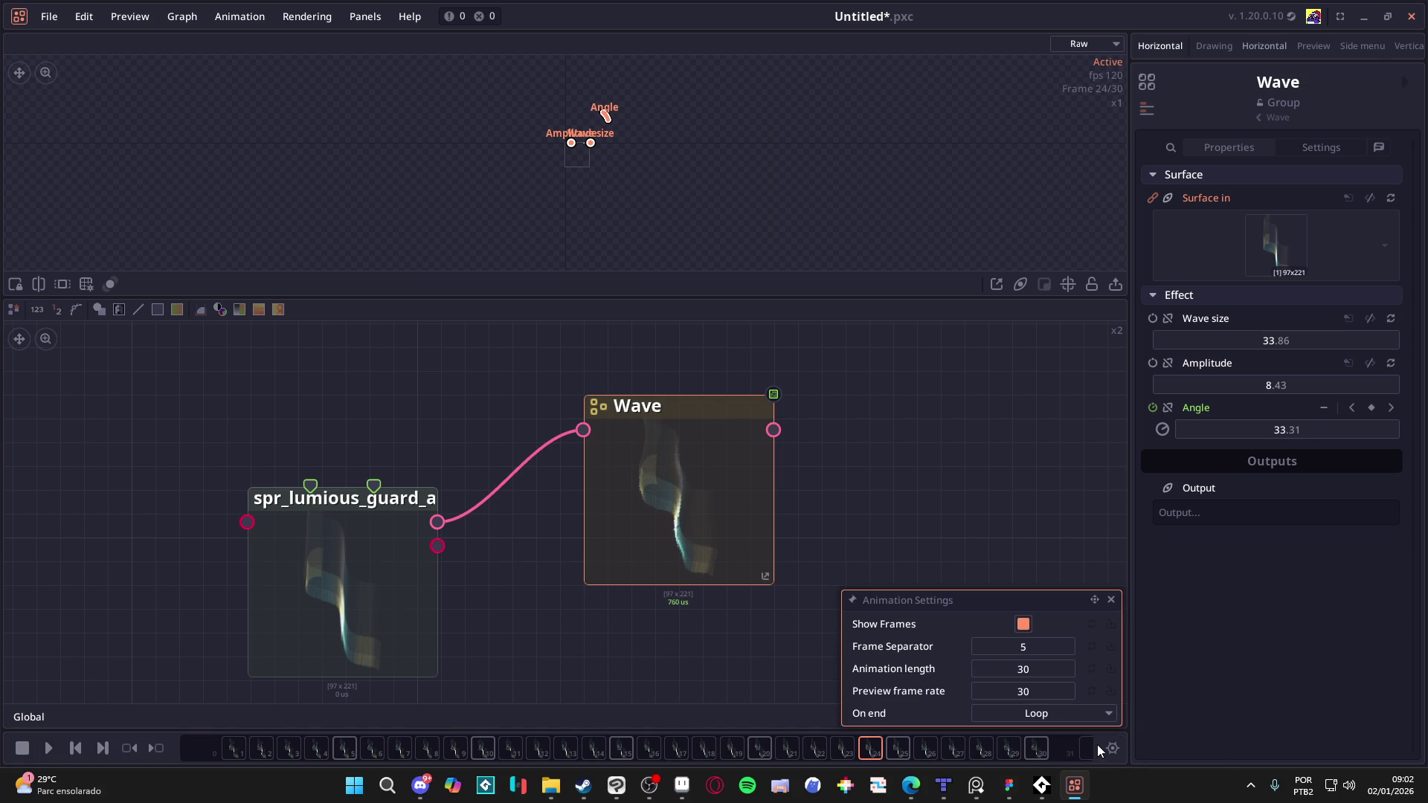
Step: Change the Animation length to 15 frames, play it back, and rewind to frame 1
{"action": "left_click", "coordinate": [1026, 676]}
{"action": "key", "text": "Tab"}
{"action": "type", "text": "15"}
{"action": "key", "text": "Return"}
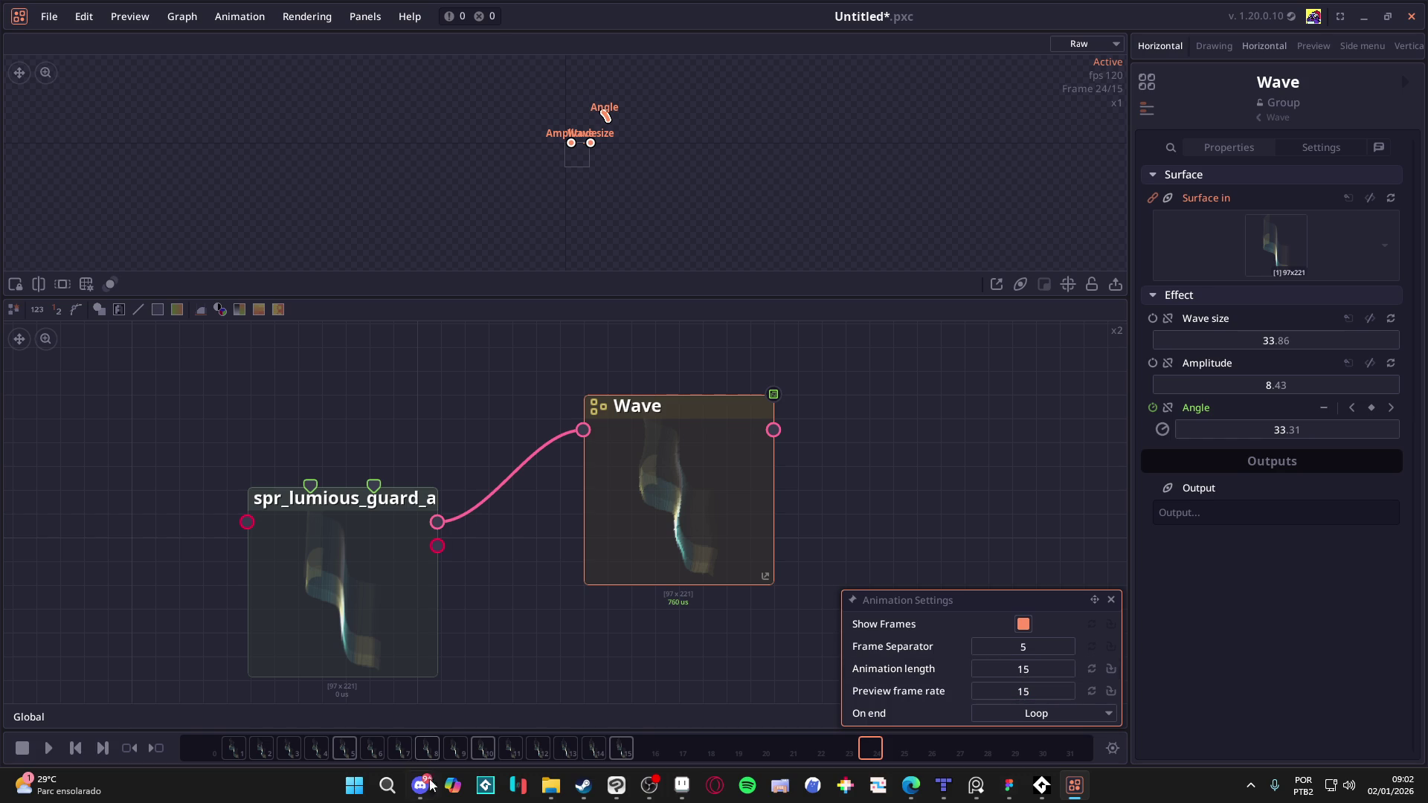
{"action": "left_click", "coordinate": [52, 754]}
{"action": "left_click", "coordinate": [52, 754]}
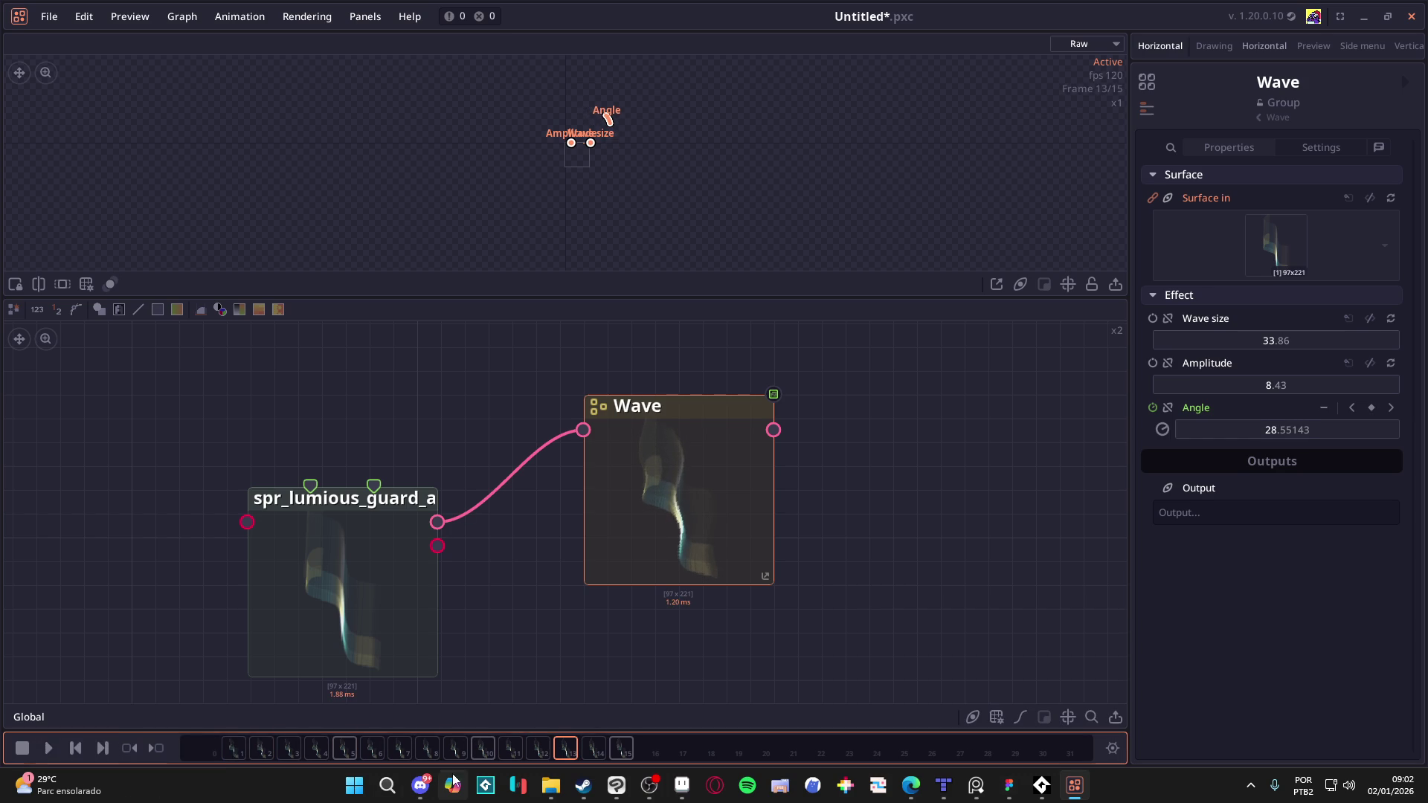
{"action": "left_click", "coordinate": [235, 750]}
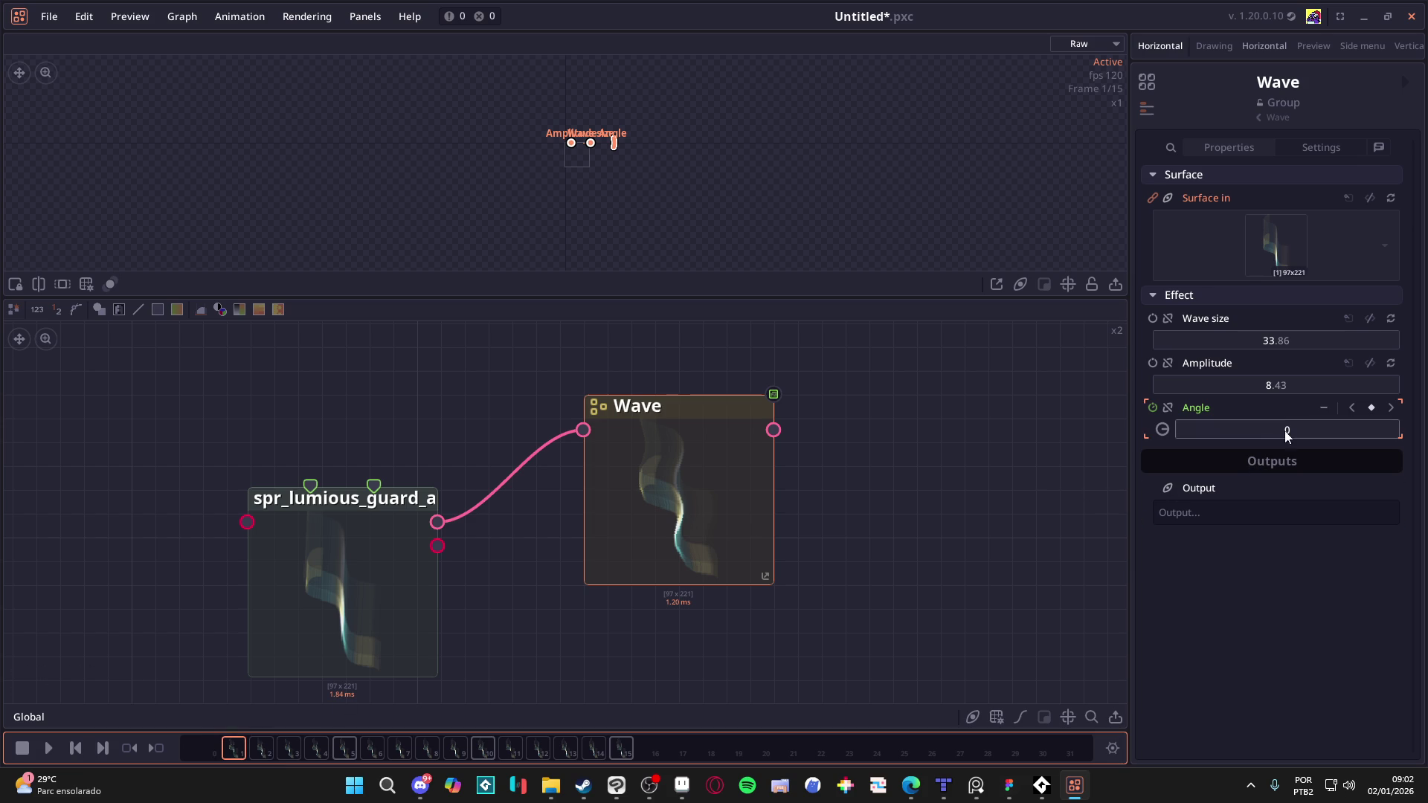
Step: Animate the Wave Angle and key its value at frame 15
{"action": "left_click", "coordinate": [1155, 409]}
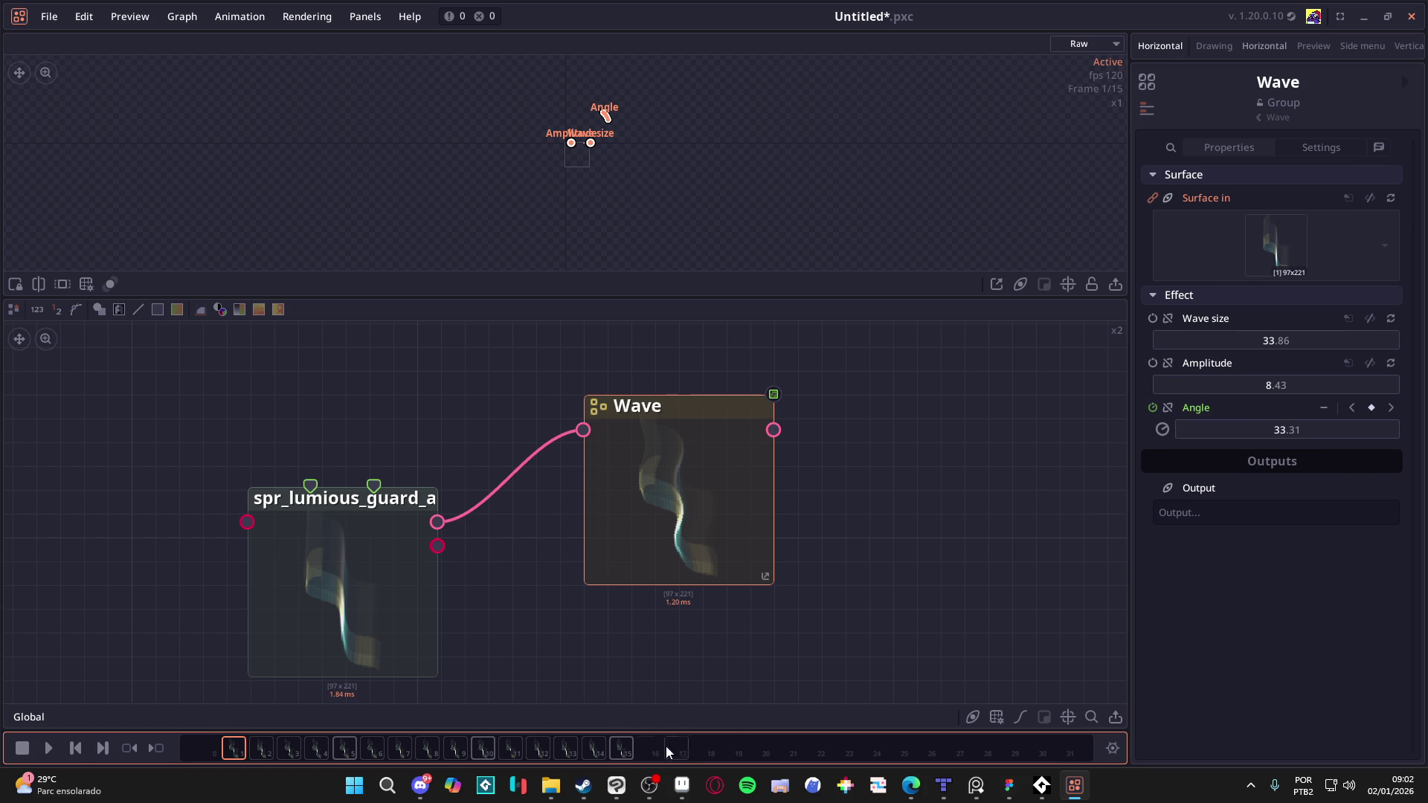
{"action": "left_click", "coordinate": [616, 757]}
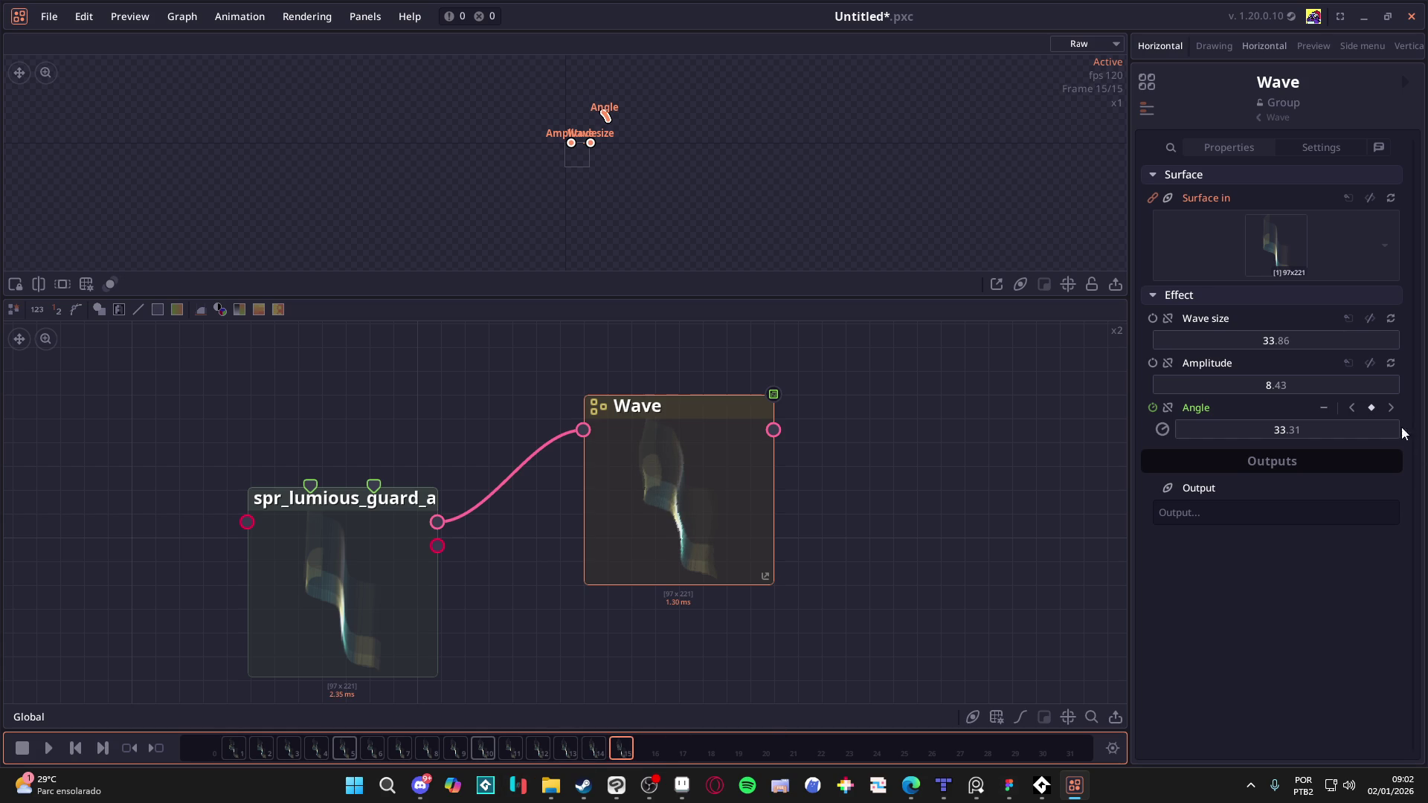
{"action": "left_click", "coordinate": [1300, 431]}
{"action": "type", "text": "360"}
{"action": "key", "text": "Return"}
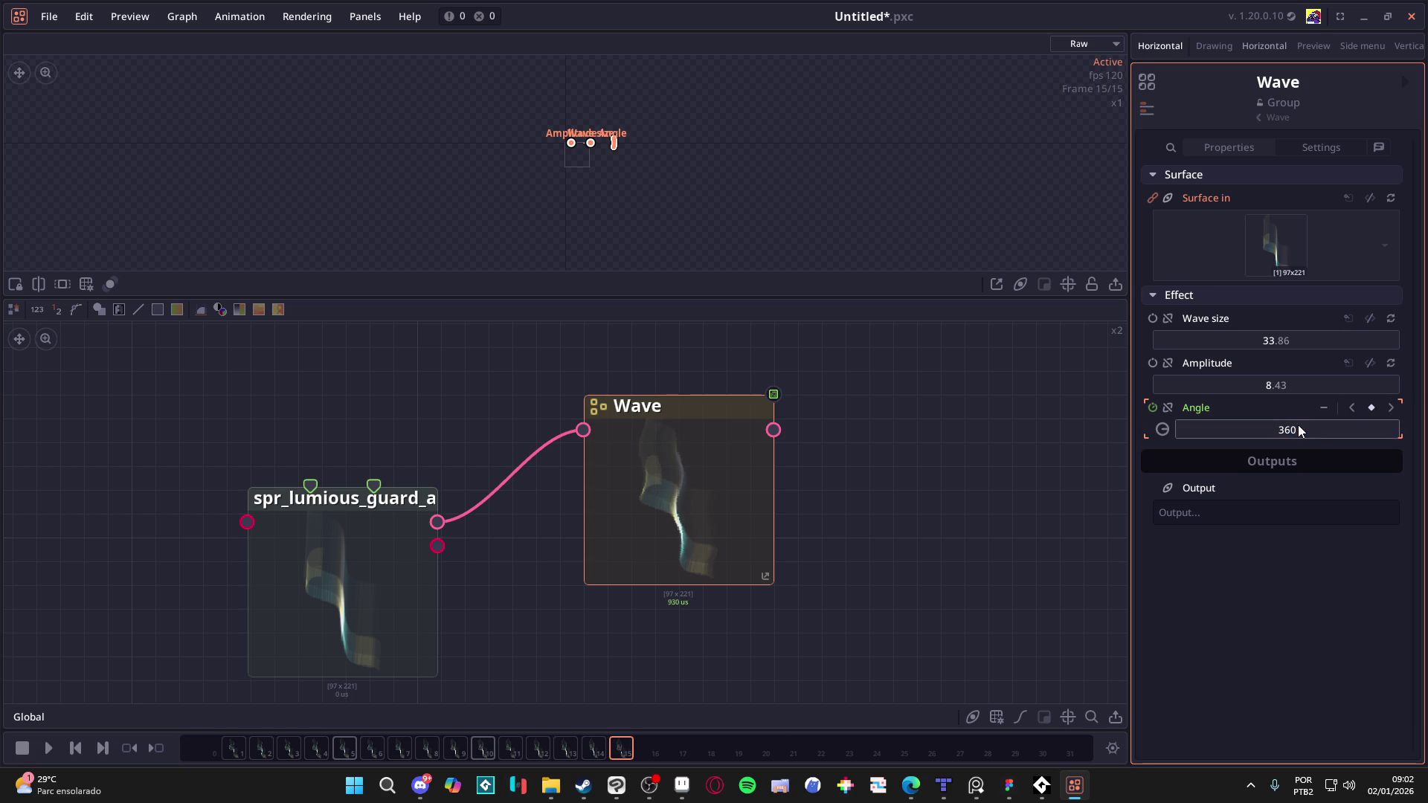
{"action": "left_click", "coordinate": [1371, 409]}
{"action": "left_click", "coordinate": [1371, 409]}
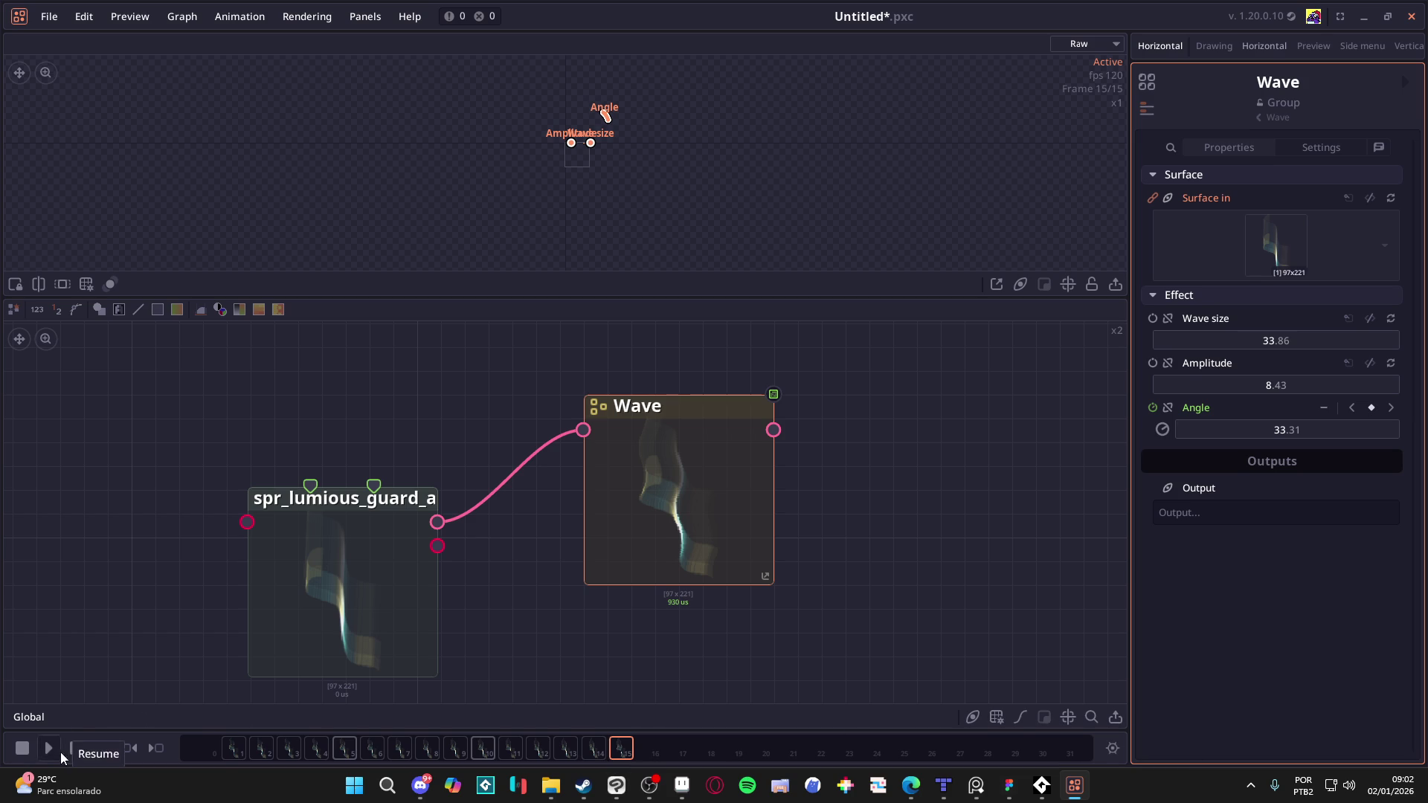
Step: Play back the angle motion and enlarge the timeline to show keyframe tracks
{"action": "left_click", "coordinate": [51, 751]}
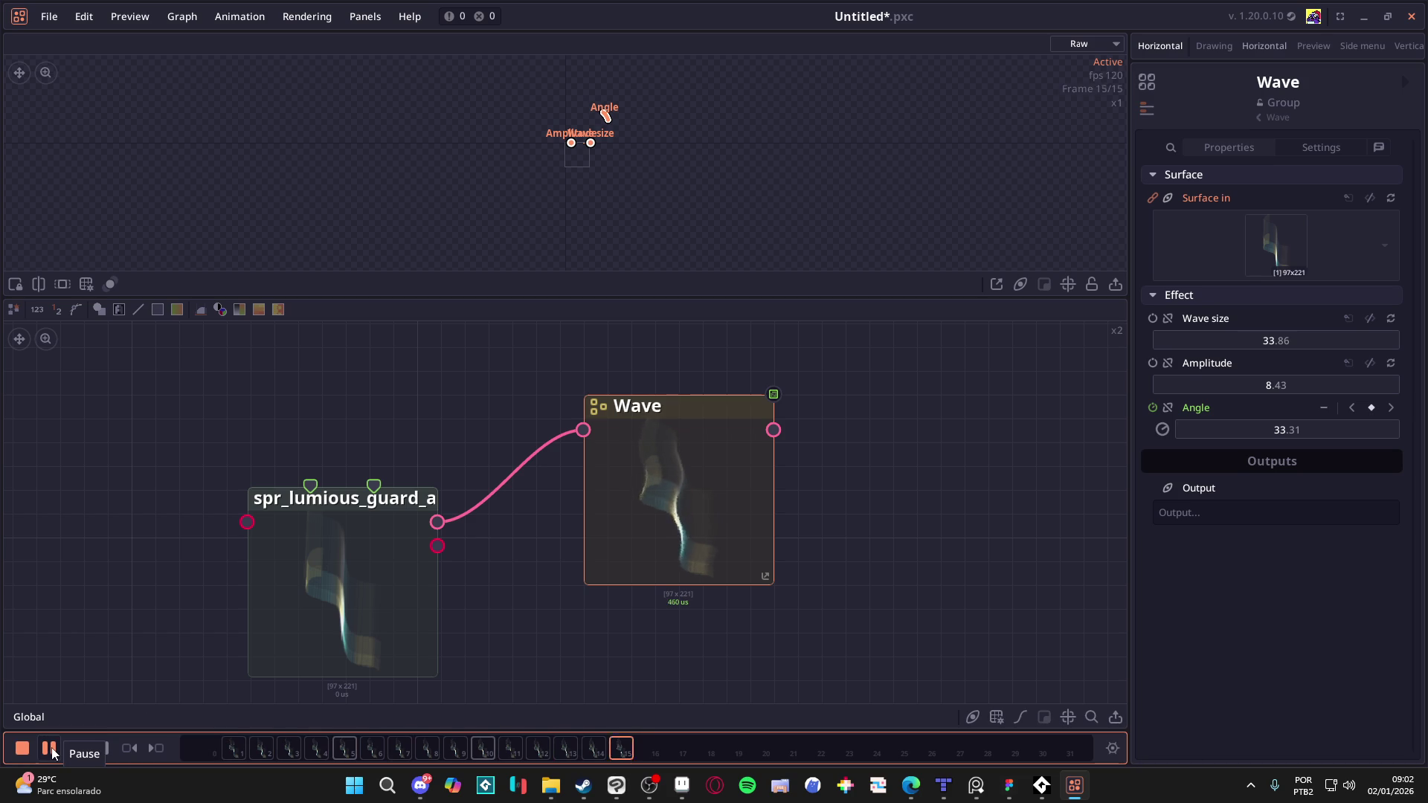
{"action": "left_click", "coordinate": [50, 751]}
{"action": "left_click_drag", "start_coordinate": [449, 728], "coordinate": [463, 574]}
{"action": "mouse_move", "coordinate": [620, 652]}
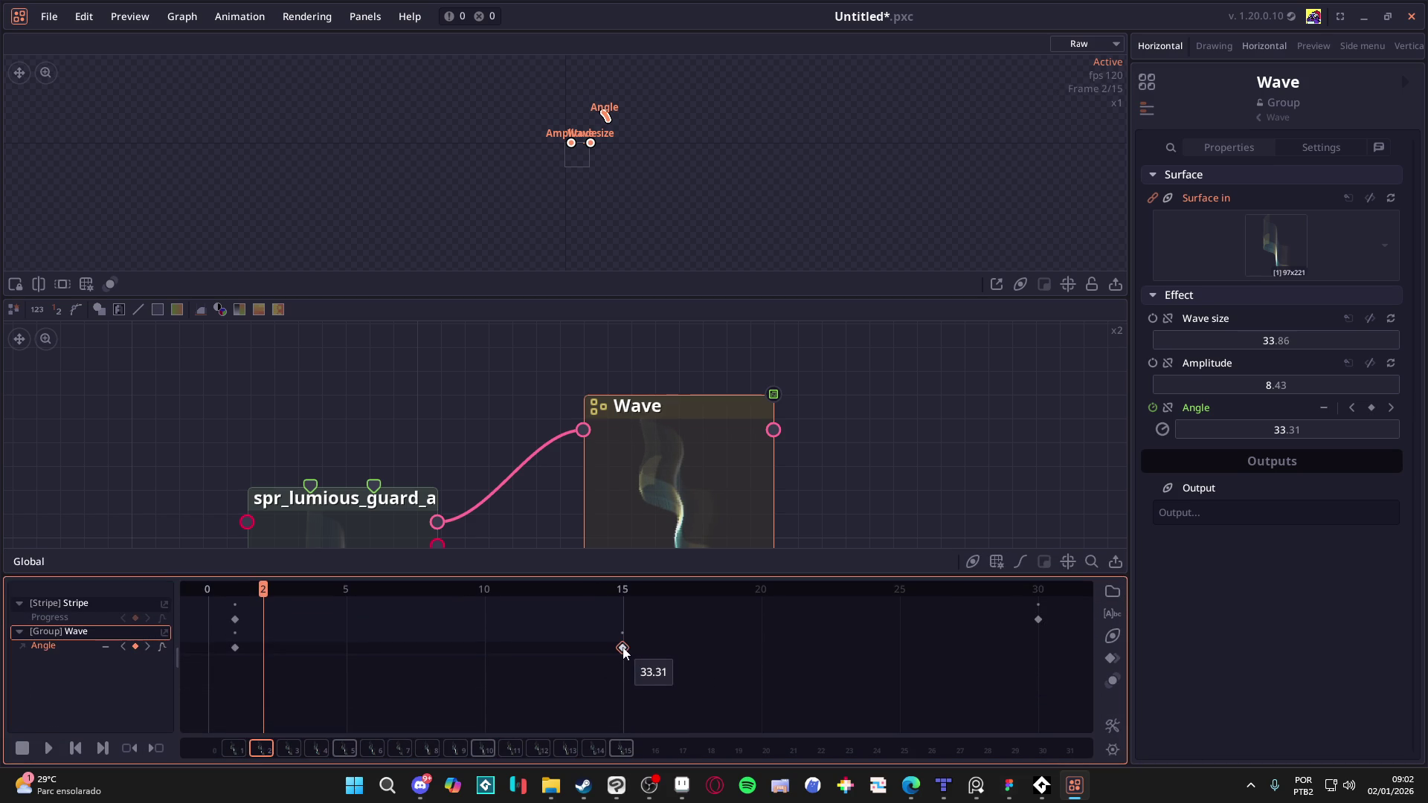
Step: Try an Angle of 360 on a frame-2 keyframe, then delete that keyframe
{"action": "left_click", "coordinate": [24, 647]}
{"action": "left_click", "coordinate": [22, 645]}
{"action": "left_click", "coordinate": [24, 645]}
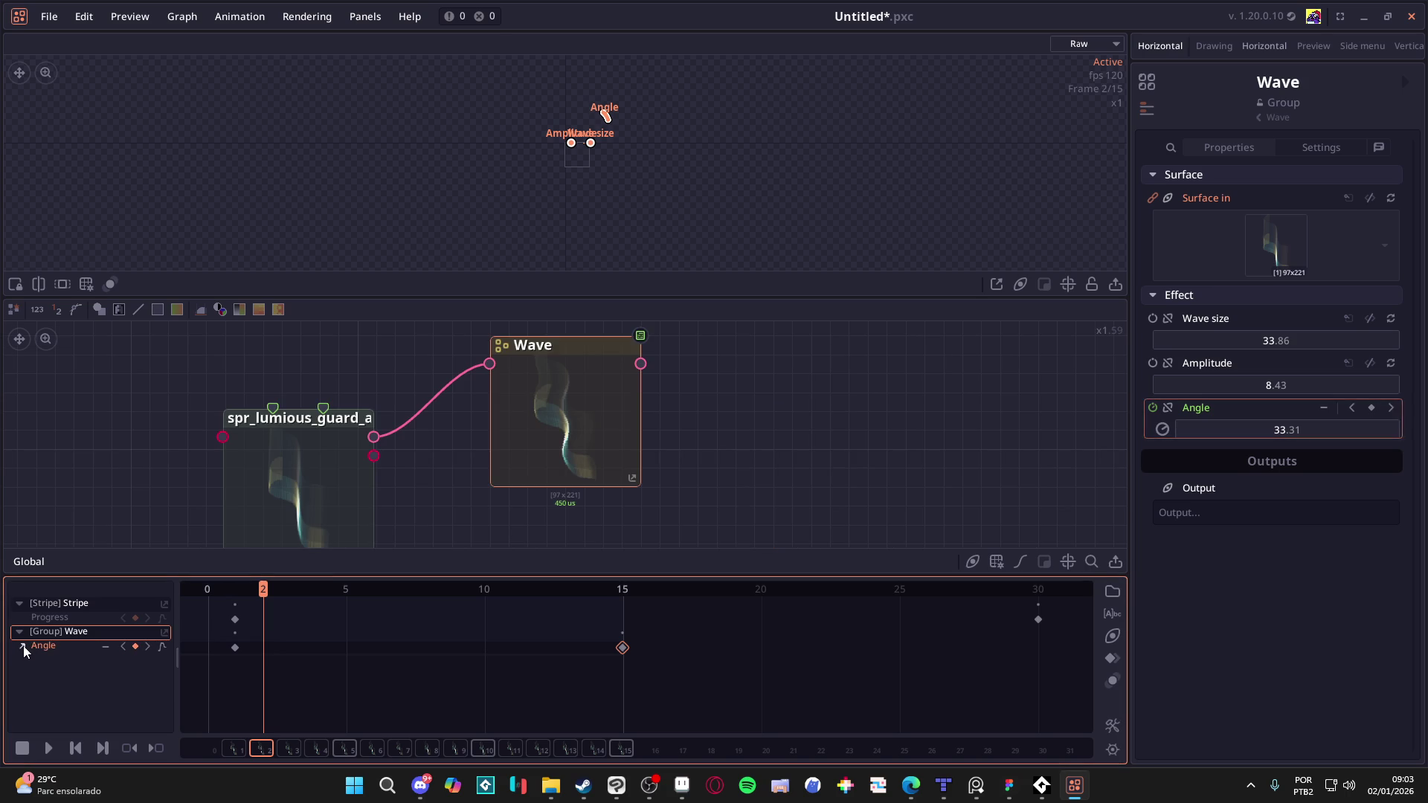
{"action": "left_click", "coordinate": [1290, 430]}
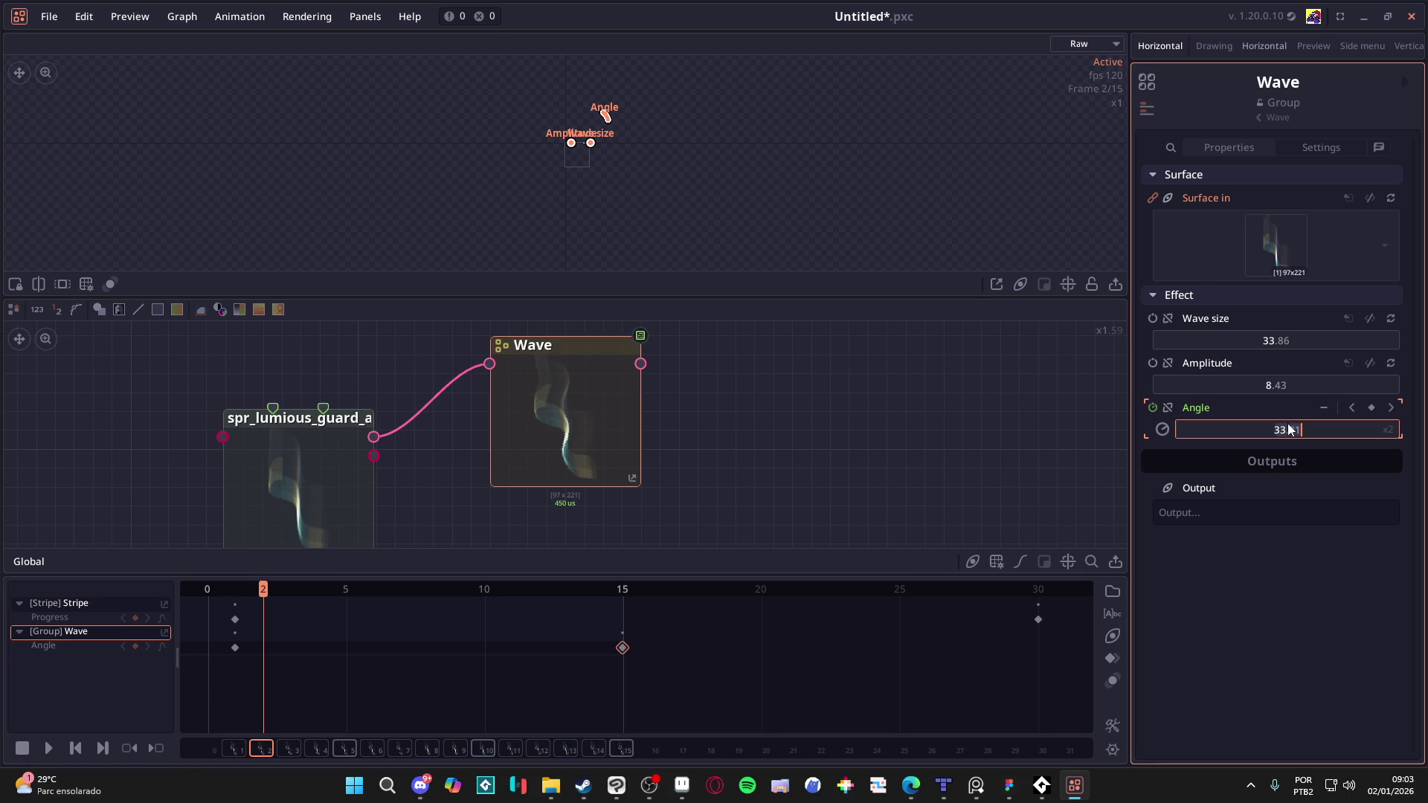
{"action": "type", "text": "60"}
{"action": "key", "text": "Return"}
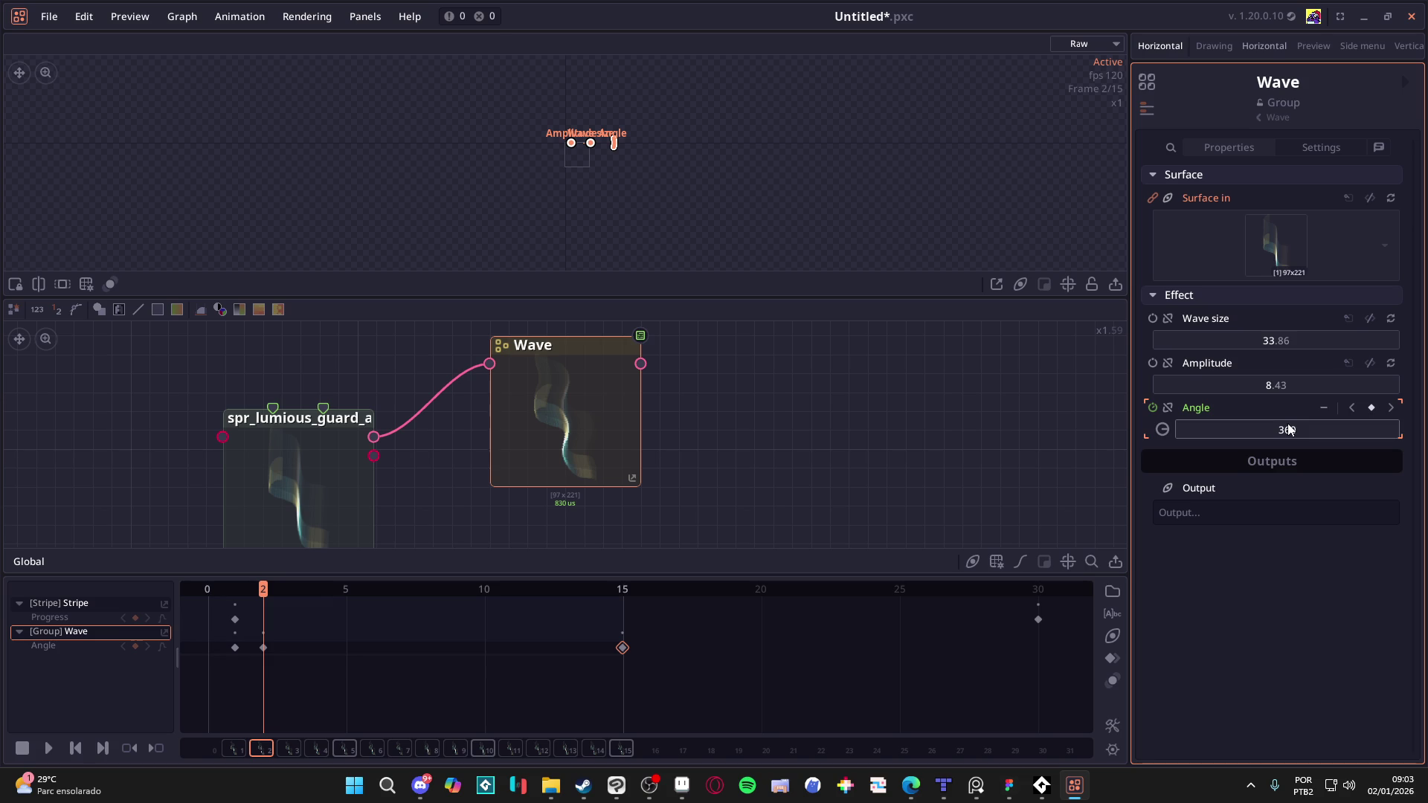
{"action": "left_click", "coordinate": [264, 648]}
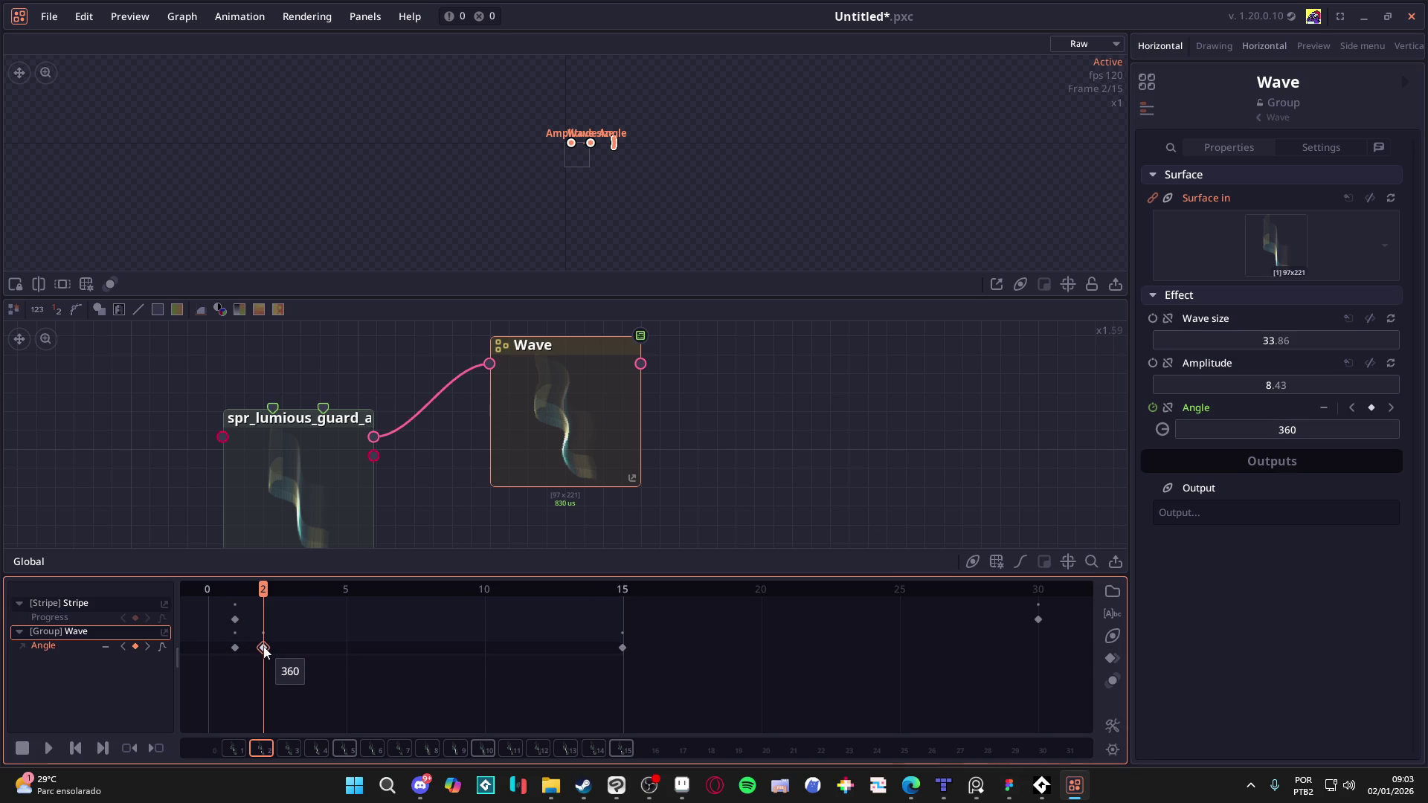
{"action": "key", "text": "Delete"}
Step: Set Angle to 0 at frame 5 and drag that keyframe back to frame 1
{"action": "left_click", "coordinate": [235, 647]}
{"action": "mouse_move", "coordinate": [264, 592]}
{"action": "left_mouse_down"}
{"action": "mouse_move", "coordinate": [232, 595]}
{"action": "mouse_move", "coordinate": [622, 592]}
{"action": "mouse_move", "coordinate": [157, 598]}
{"action": "left_mouse_up"}
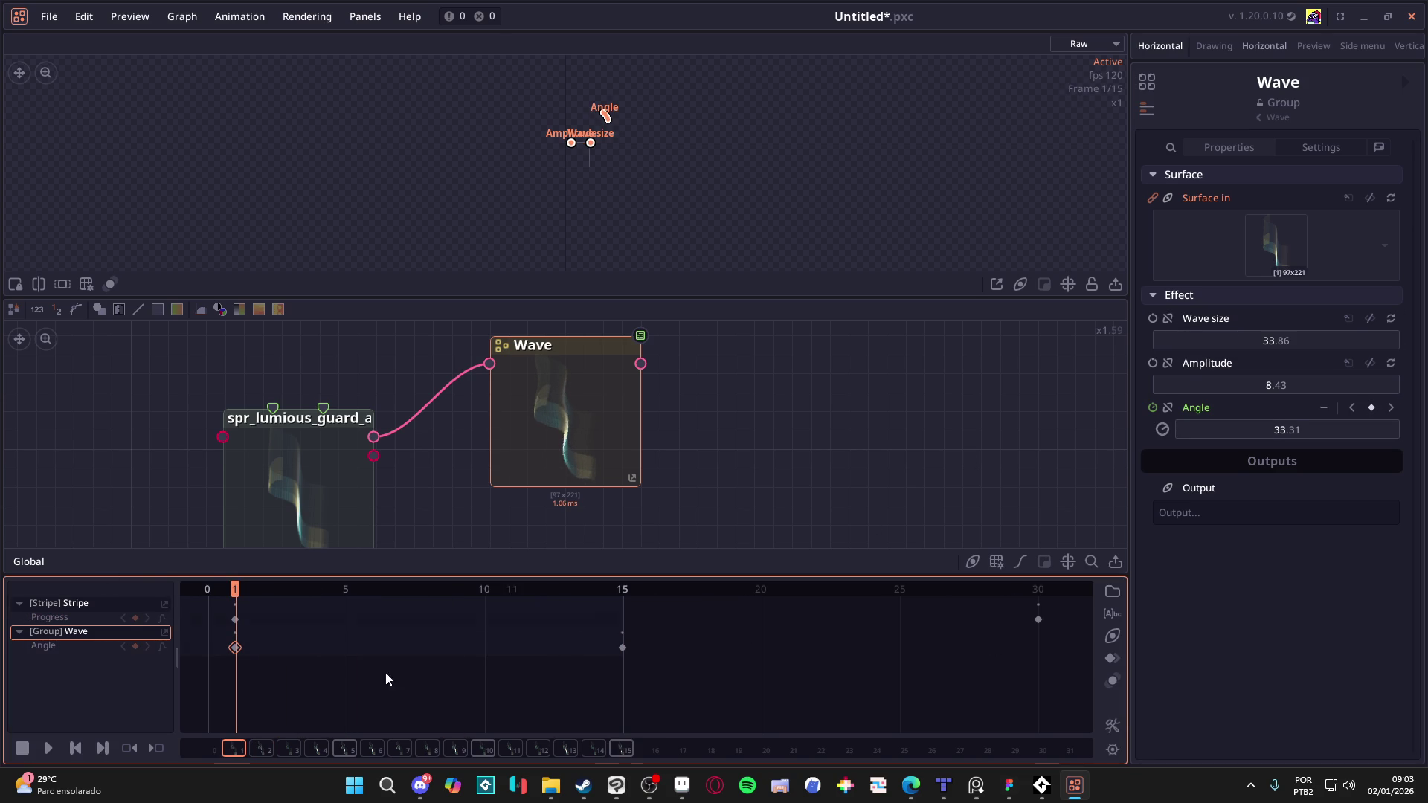
{"action": "left_click", "coordinate": [49, 747]}
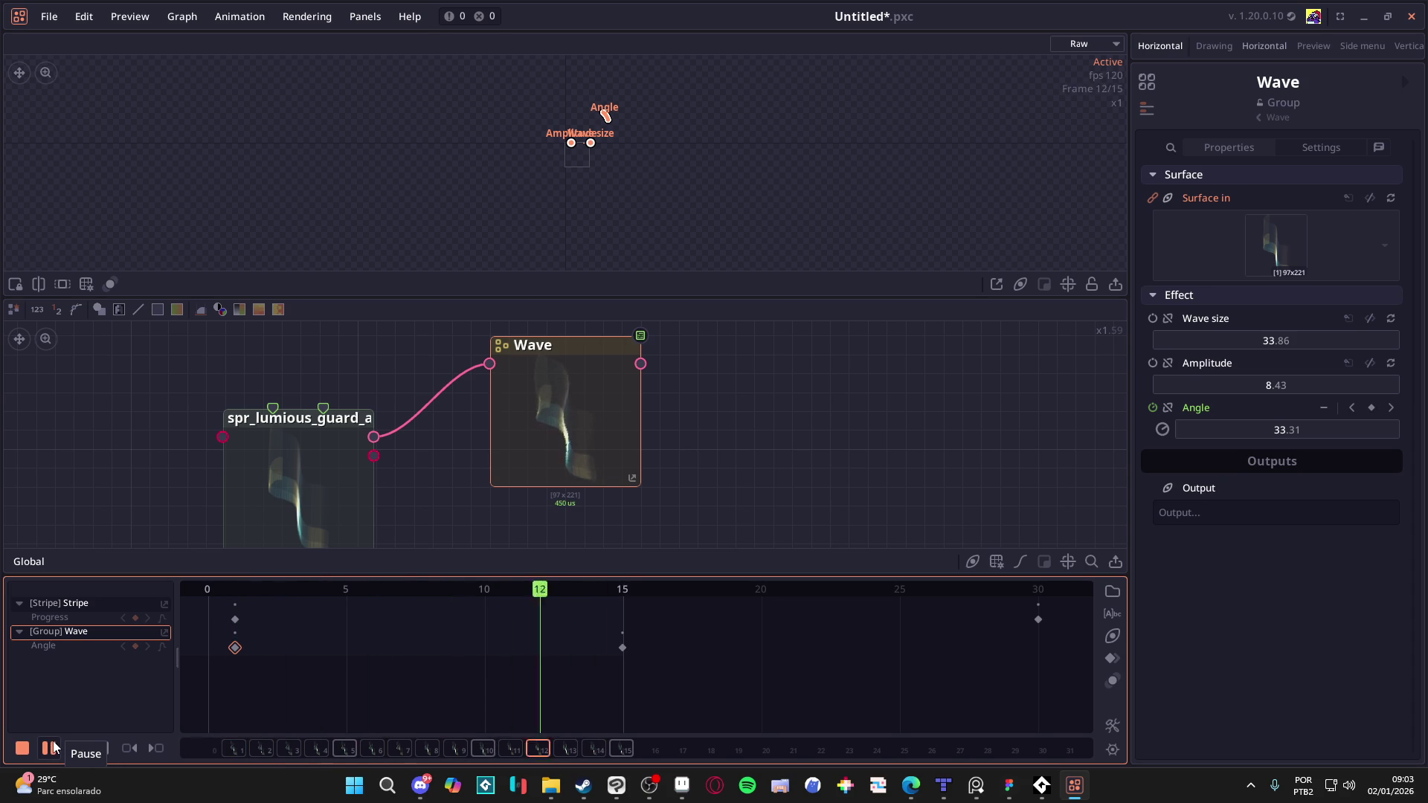
{"action": "left_click", "coordinate": [50, 747]}
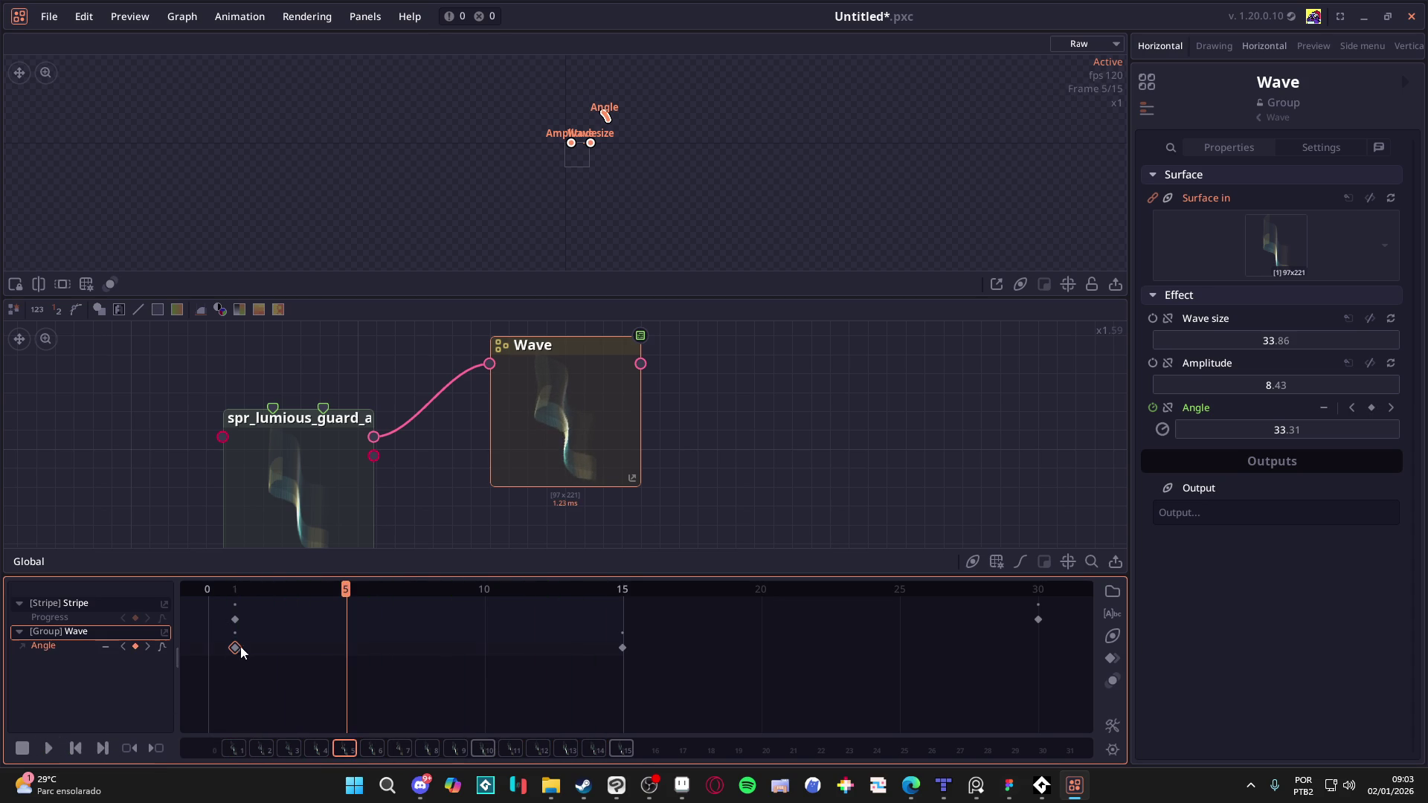
{"action": "left_click", "coordinate": [1302, 431]}
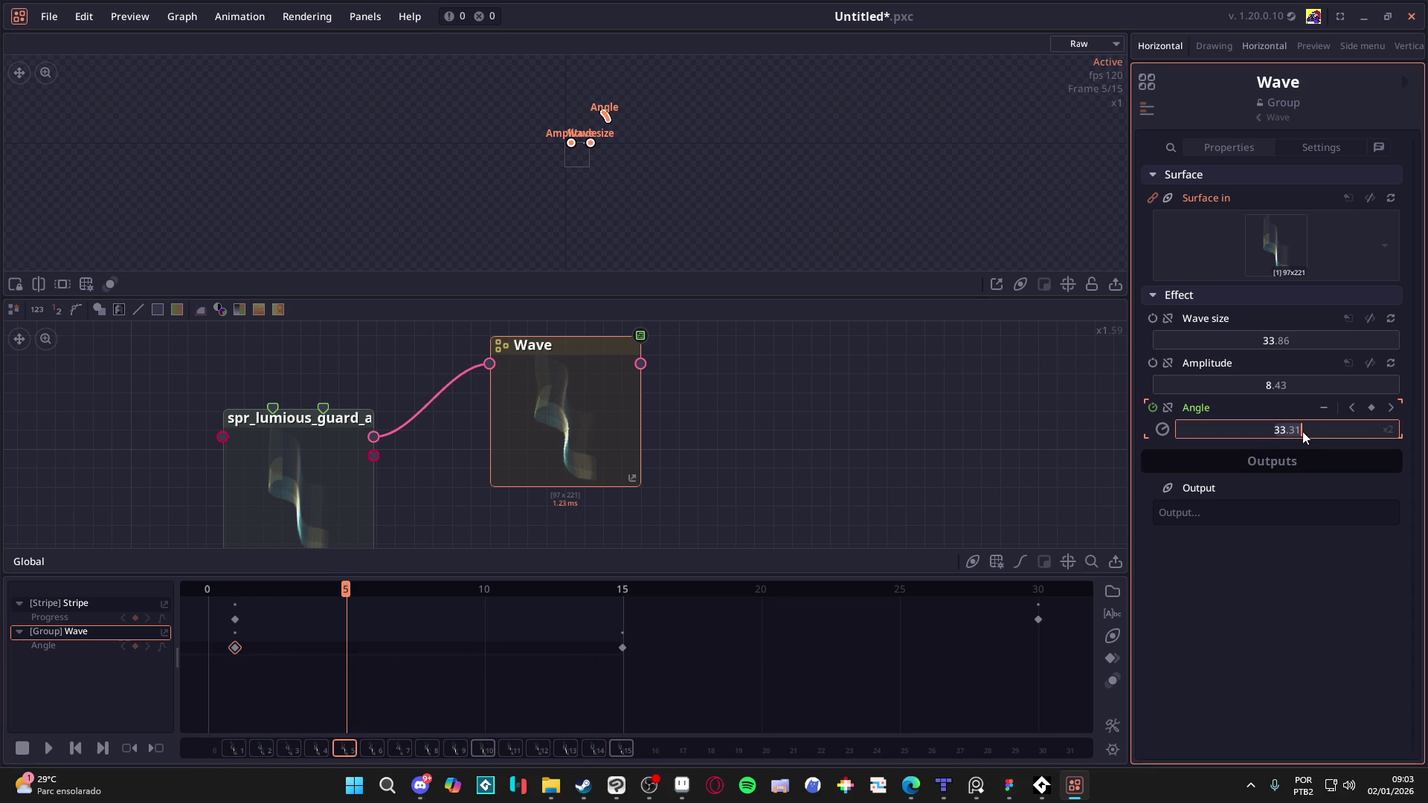
{"action": "key", "text": "BackSpace"}
{"action": "key", "text": "BackSpace"}
{"action": "key", "text": "BackSpace"}
{"action": "key", "text": "Return"}
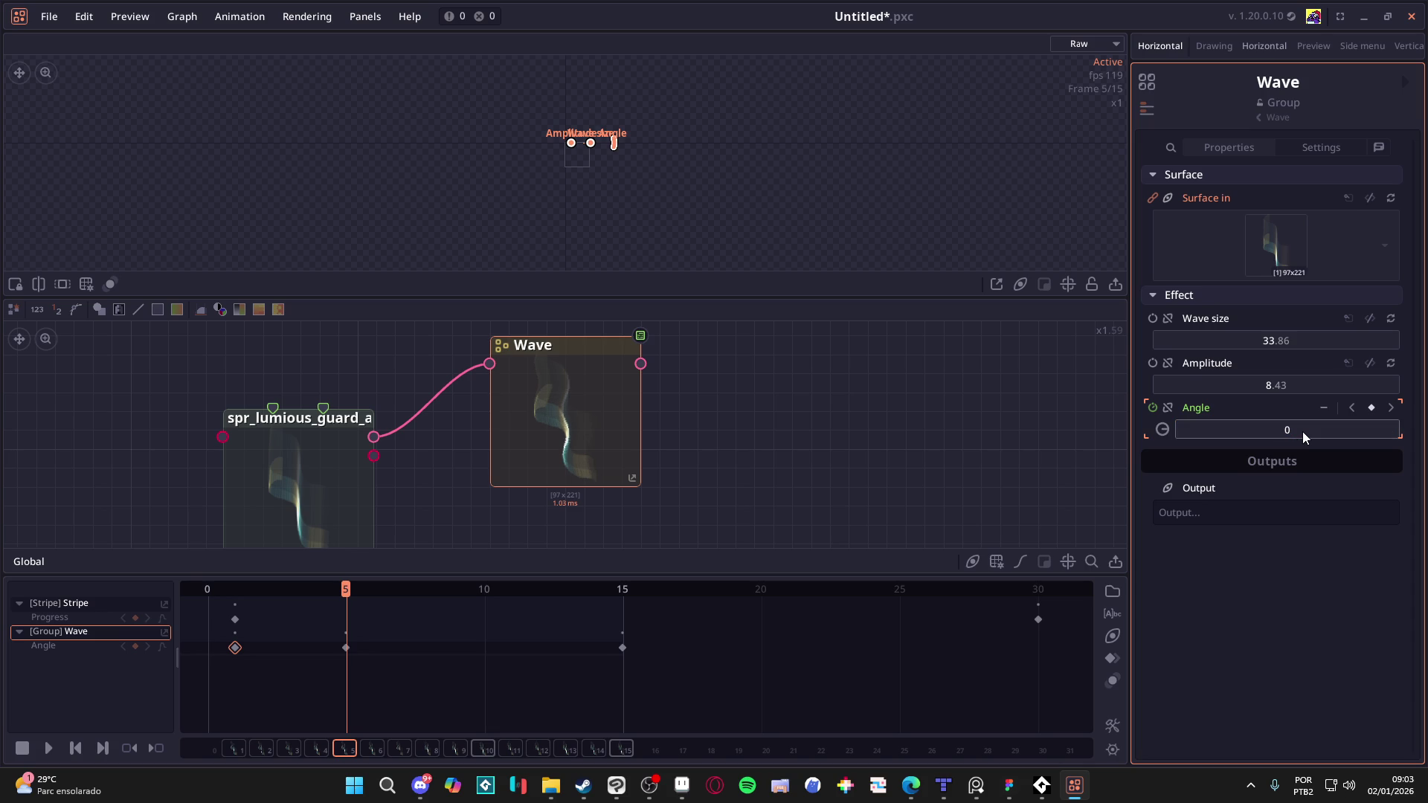
{"action": "left_click", "coordinate": [346, 649]}
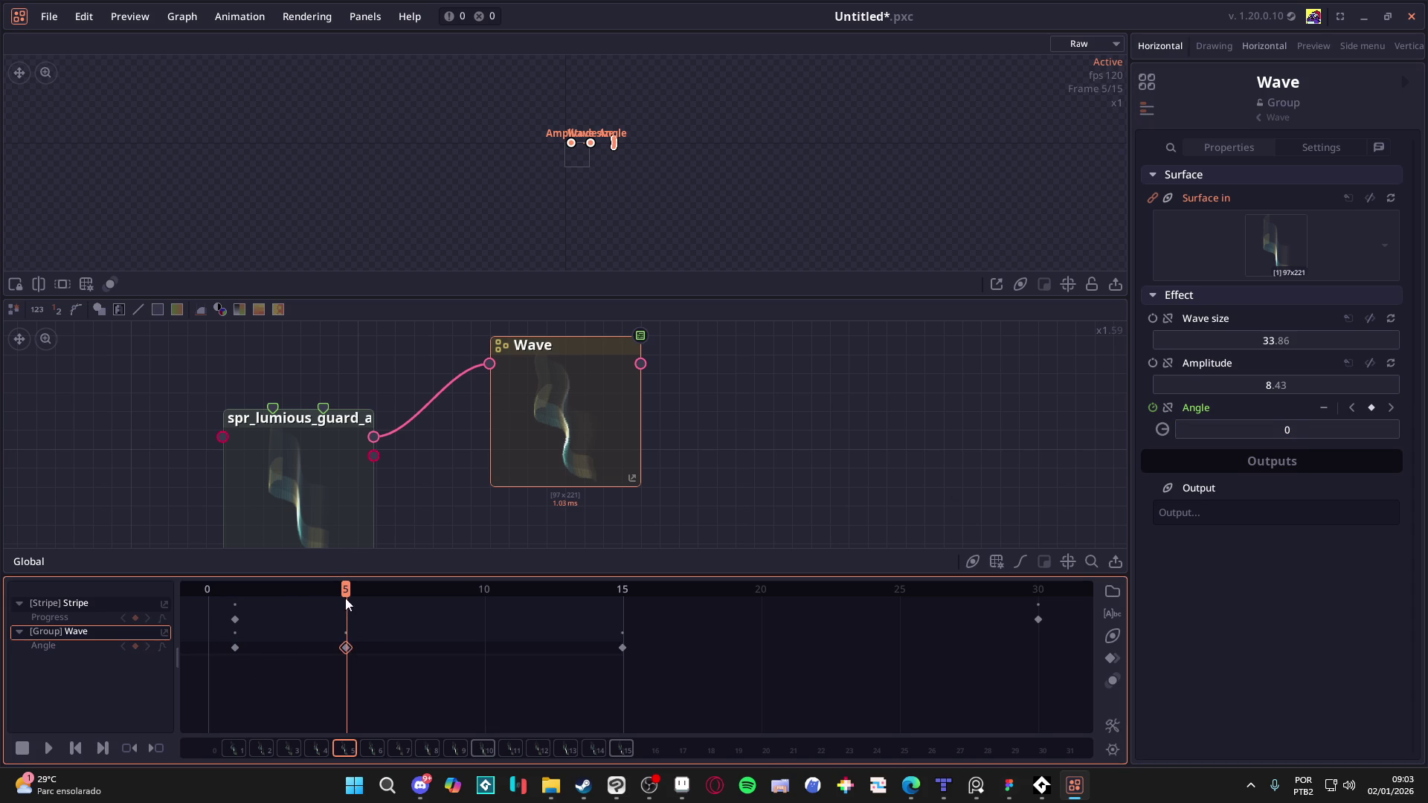
{"action": "left_click_drag", "start_coordinate": [346, 647], "coordinate": [235, 649]}
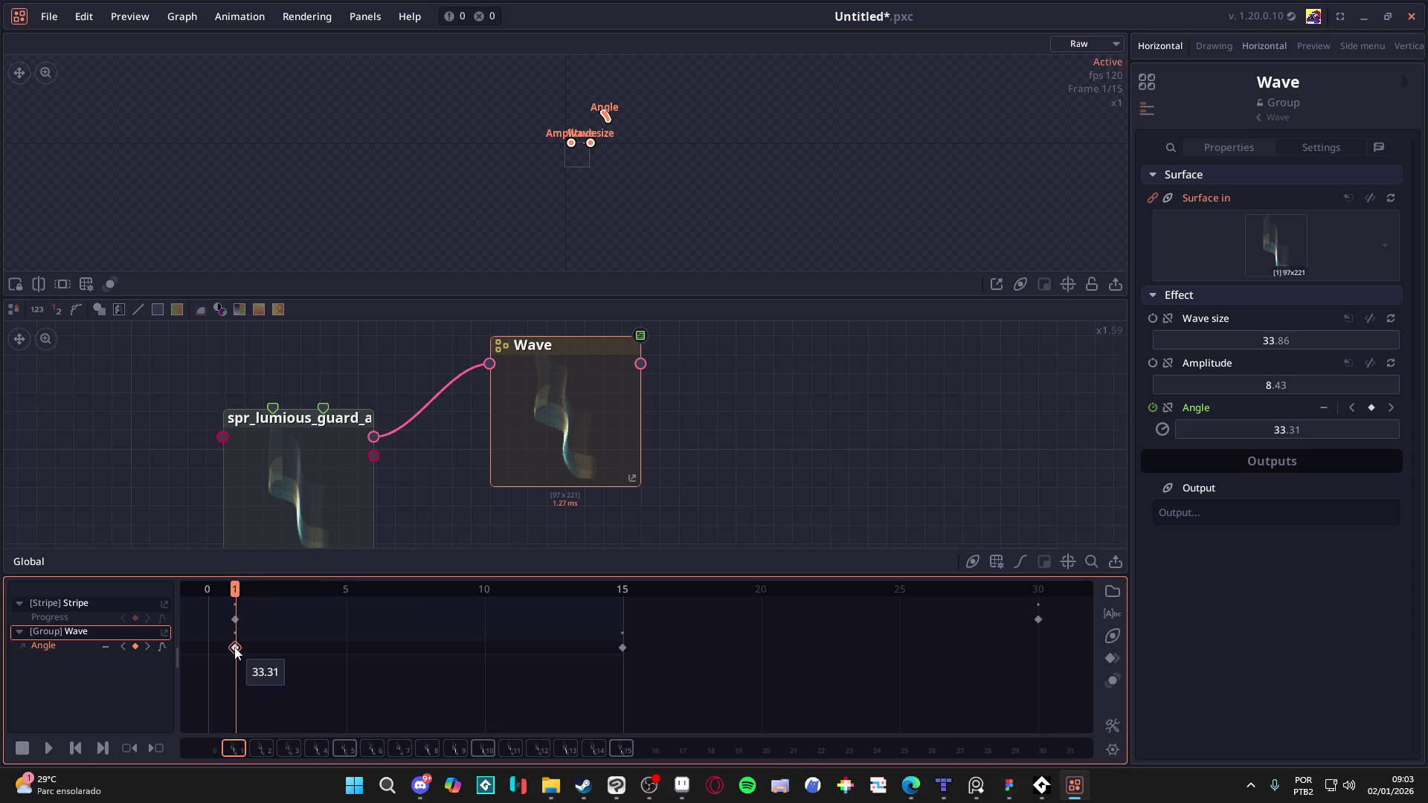
Step: Enter an Angle of 0 at frame 1 and play back the loop
{"action": "left_click", "coordinate": [1314, 434]}
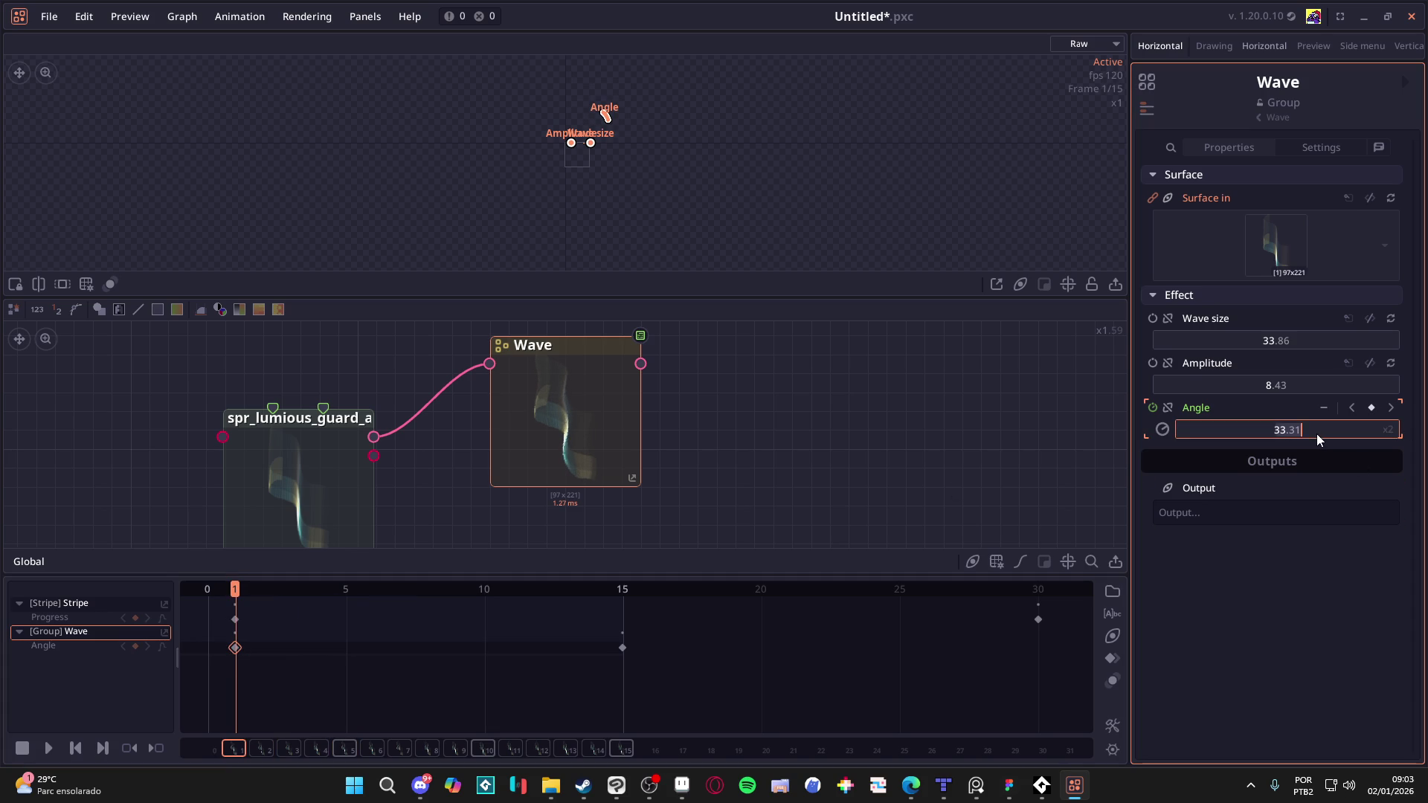
{"action": "type", "text": "0"}
{"action": "key", "text": "Return"}
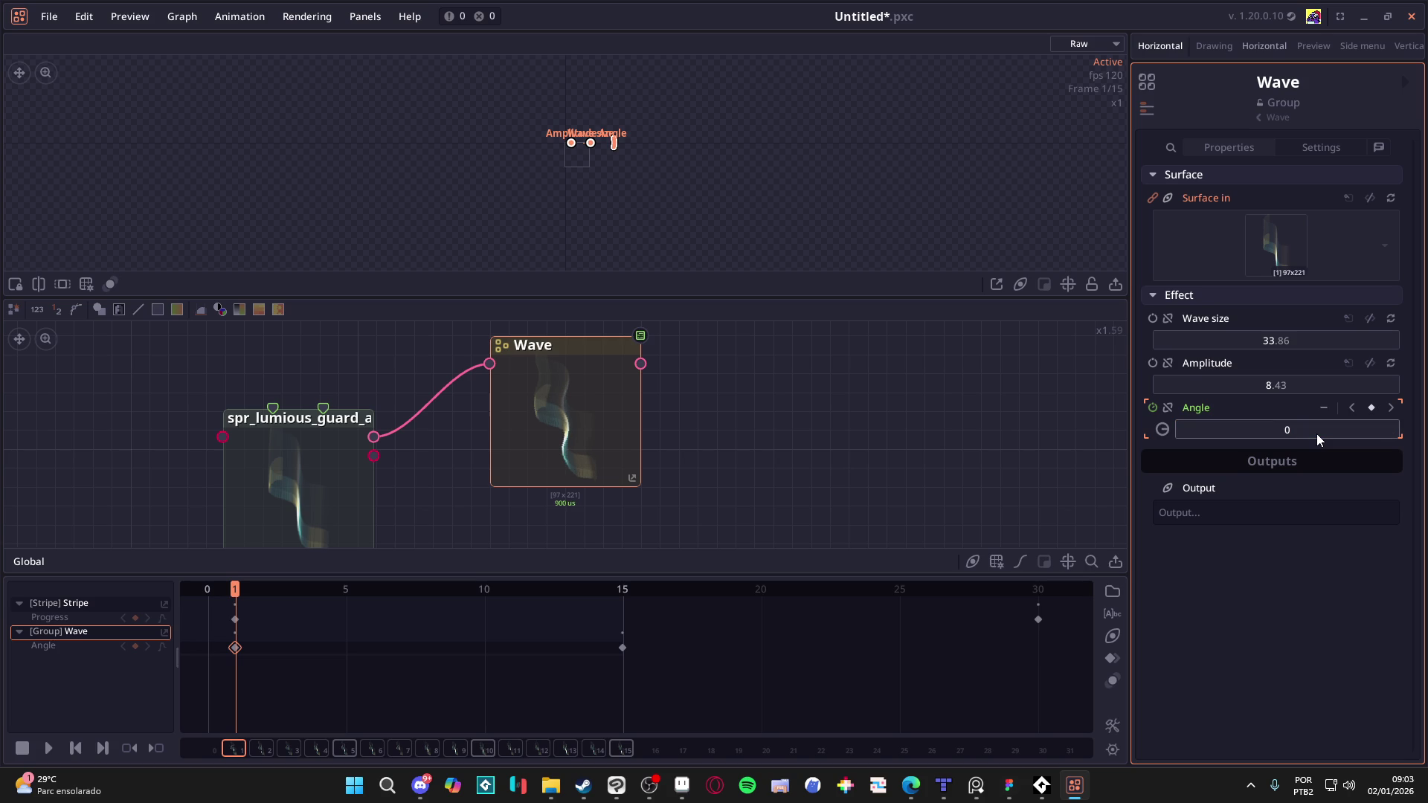
{"action": "mouse_move", "coordinate": [235, 598]}
{"action": "left_mouse_down"}
{"action": "mouse_move", "coordinate": [431, 595]}
{"action": "mouse_move", "coordinate": [139, 589]}
{"action": "left_mouse_up"}
{"action": "key", "text": "space"}
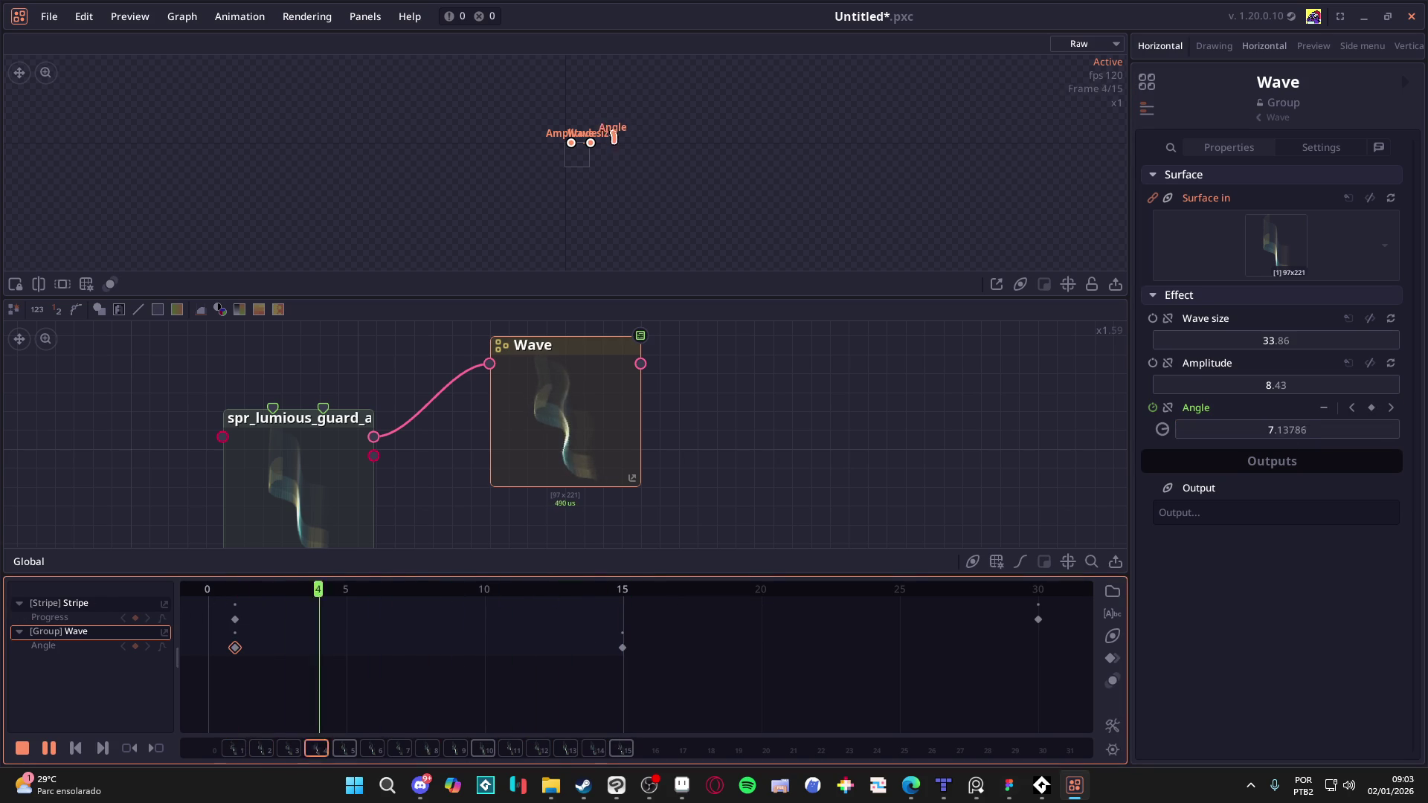
{"action": "key", "text": "space"}
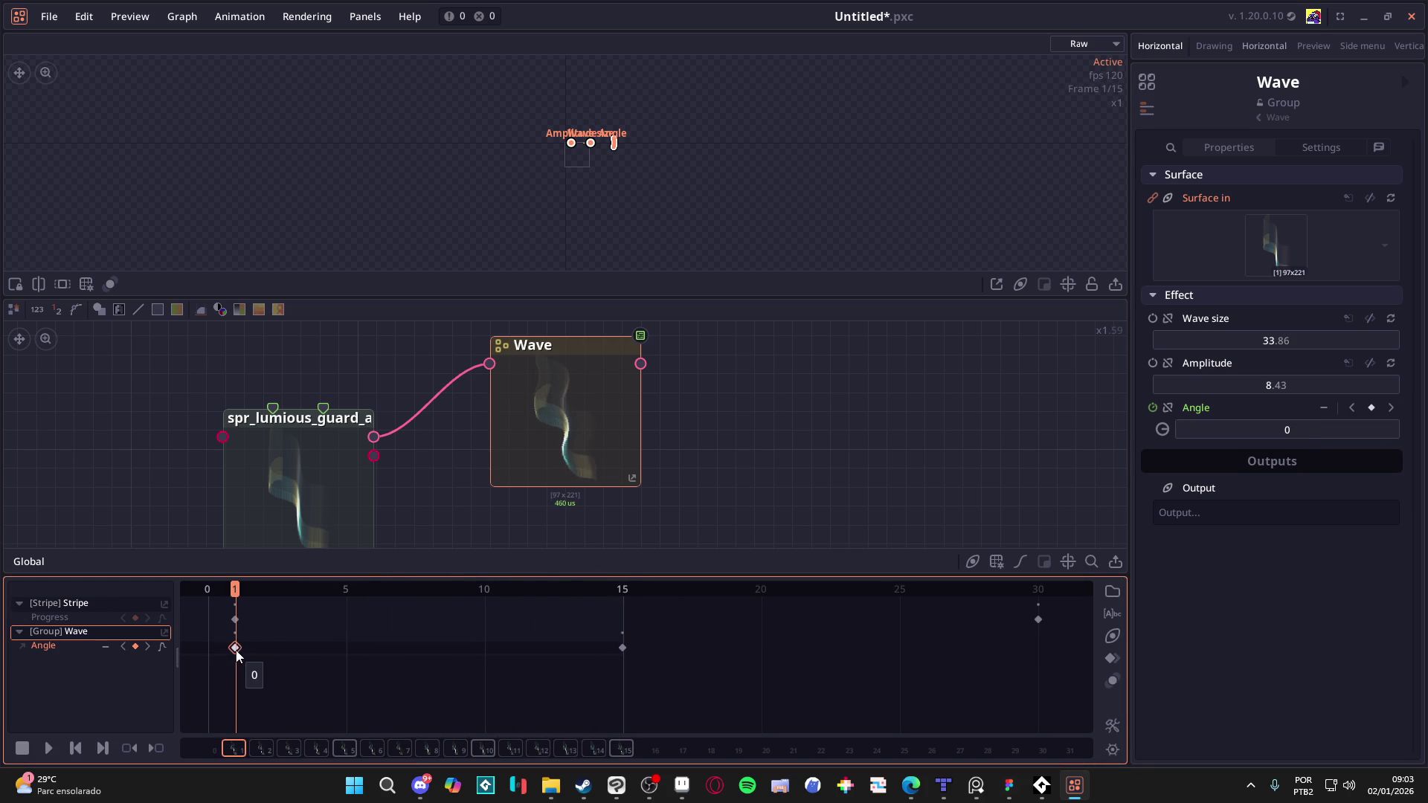
Step: Set the frame-15 Angle keyframe to 360
{"action": "left_click", "coordinate": [622, 648]}
{"action": "right_click", "coordinate": [618, 588]}
{"action": "left_click", "coordinate": [631, 588]}
{"action": "left_click", "coordinate": [1274, 433]}
{"action": "type", "text": "60"}
{"action": "key", "text": "Return"}
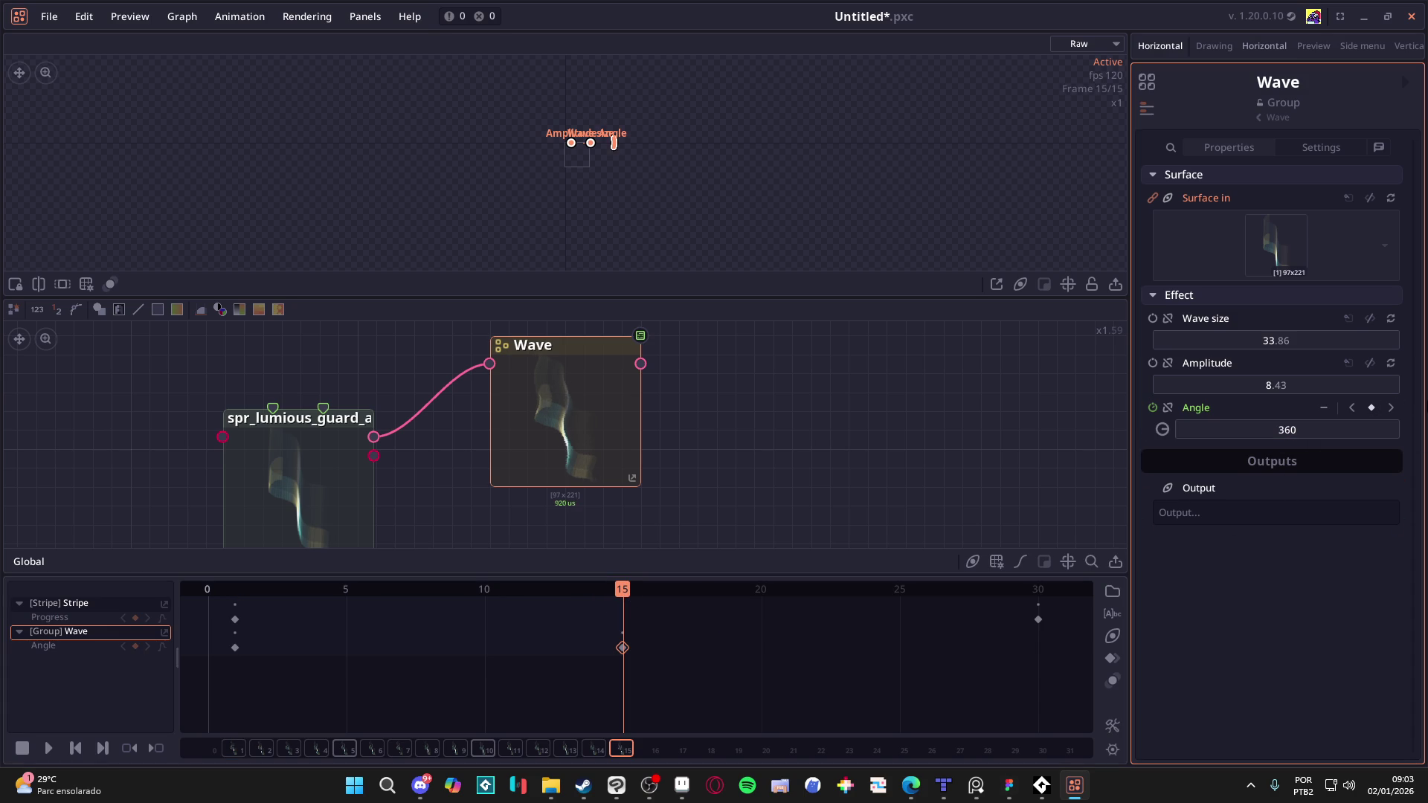
Step: Preview the rotation around frames 14–15, then return to the frame-1 Angle key
{"action": "right_click", "coordinate": [624, 601]}
{"action": "left_click", "coordinate": [595, 592]}
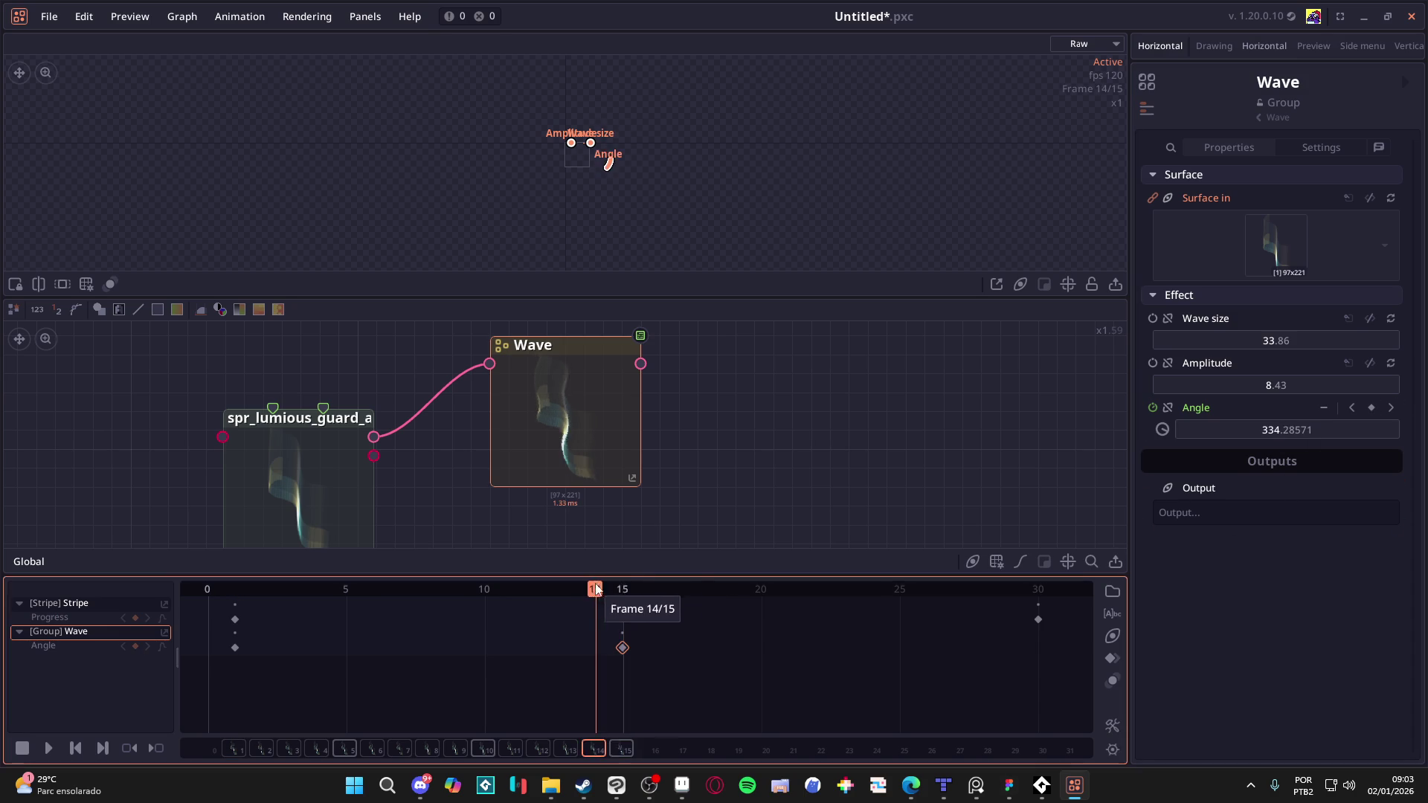
{"action": "key", "text": "space"}
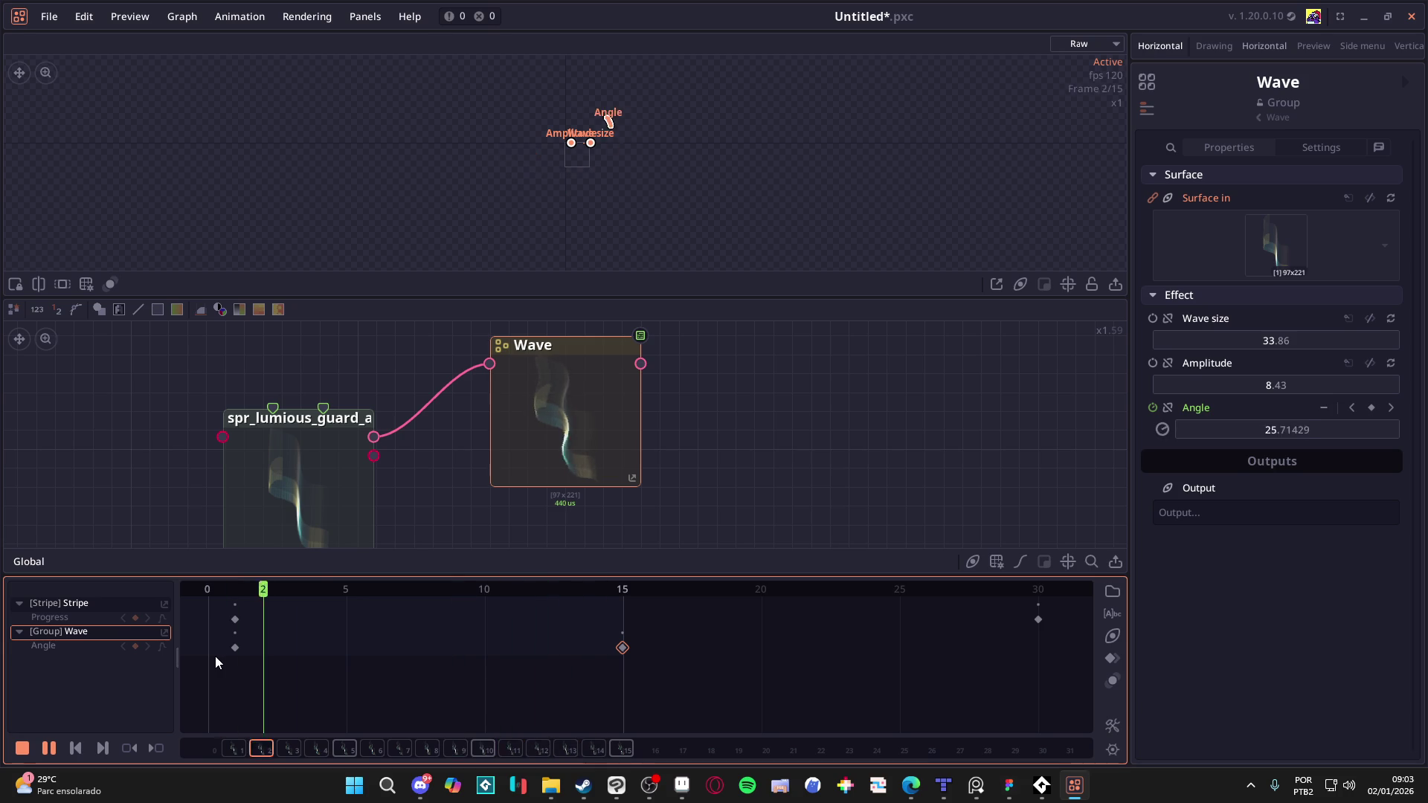
{"action": "key", "text": "space"}
{"action": "left_click_drag", "start_coordinate": [596, 596], "coordinate": [646, 586]}
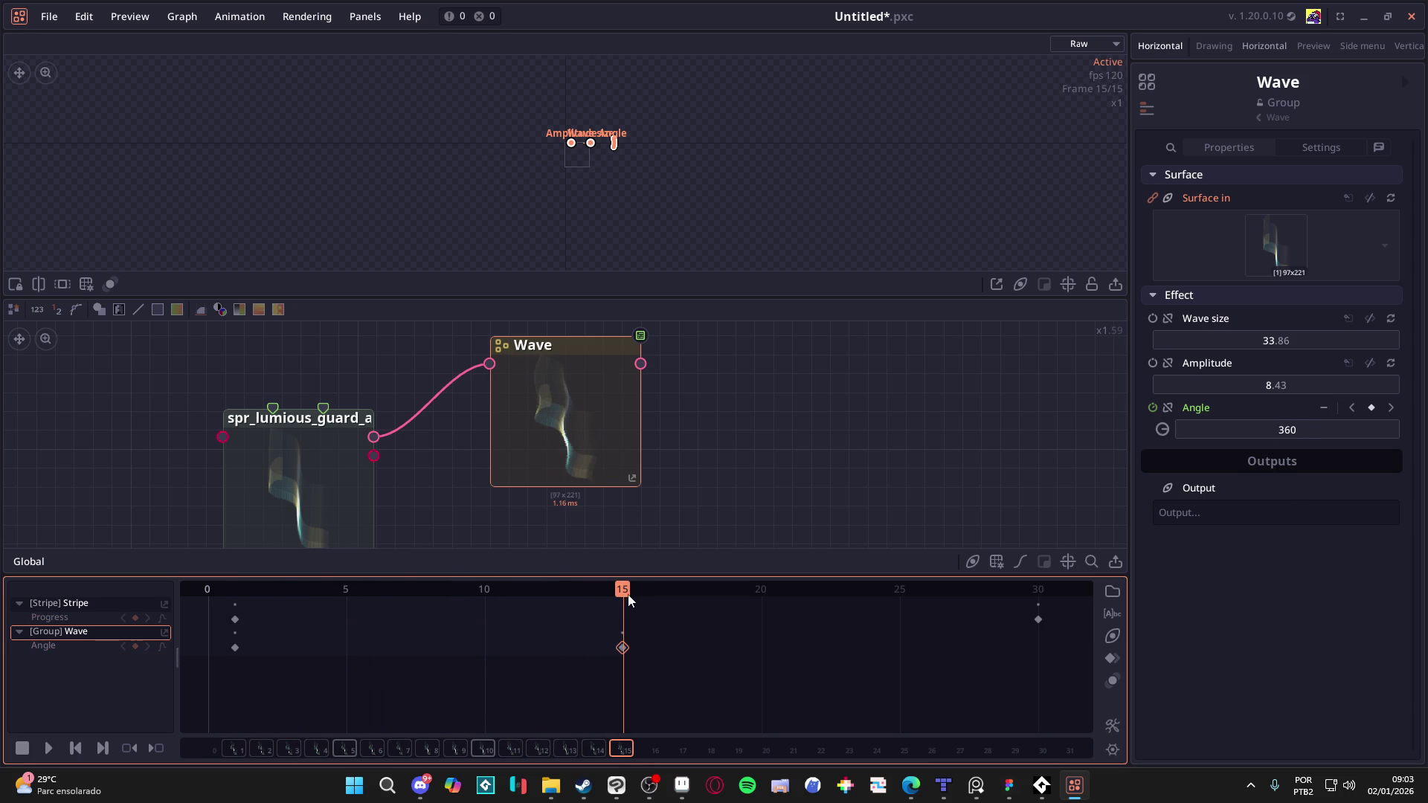
{"action": "left_click_drag", "start_coordinate": [349, 593], "coordinate": [235, 609]}
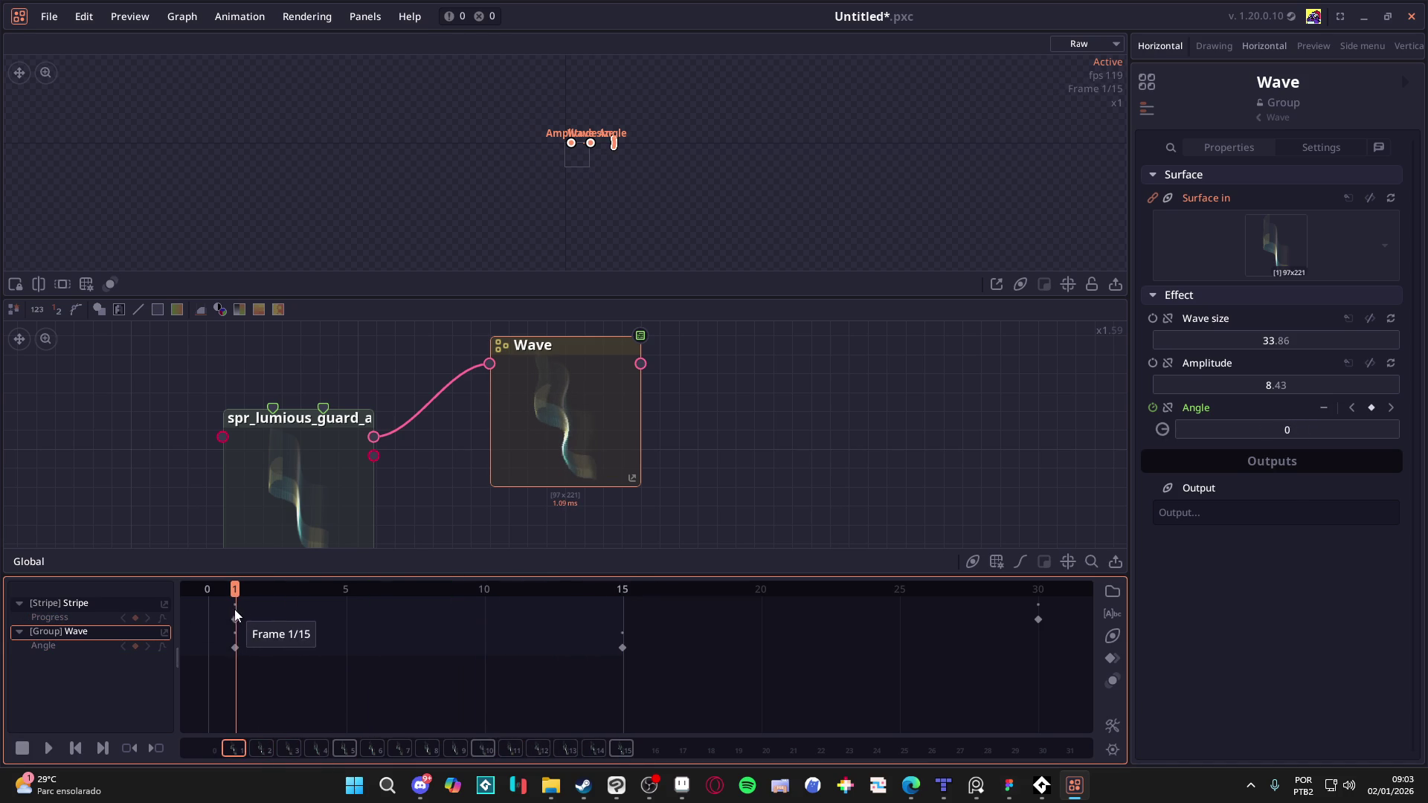
{"action": "left_click", "coordinate": [237, 649]}
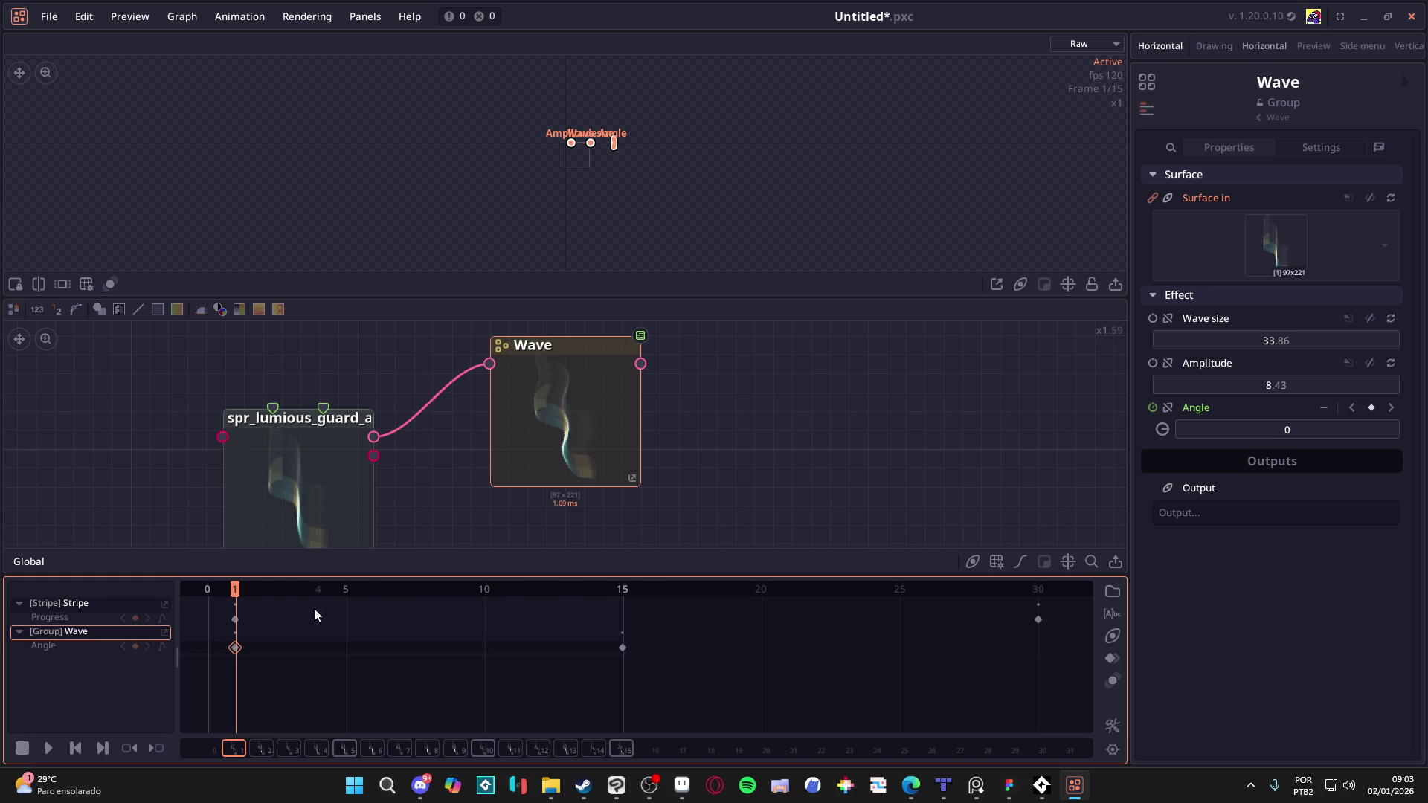
Step: Change the frame-15 Angle keyframe to 0 and jump back to frame 1
{"action": "mouse_move", "coordinate": [350, 604]}
{"action": "left_mouse_down"}
{"action": "mouse_move", "coordinate": [391, 590]}
{"action": "mouse_move", "coordinate": [638, 596]}
{"action": "left_mouse_up"}
{"action": "left_click", "coordinate": [622, 645]}
{"action": "left_click", "coordinate": [1325, 429]}
{"action": "type", "text": "0"}
{"action": "key", "text": "Return"}
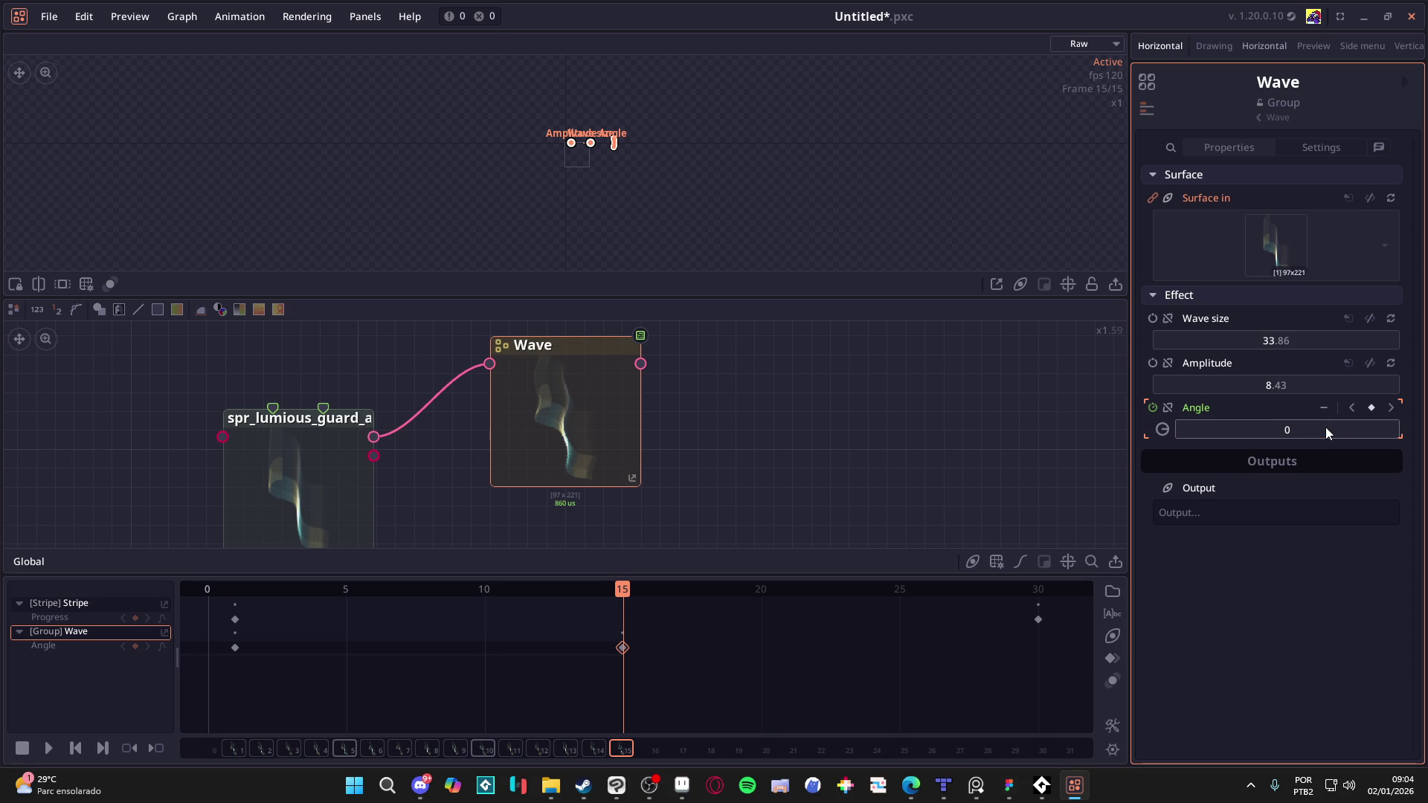
{"action": "right_click", "coordinate": [622, 600]}
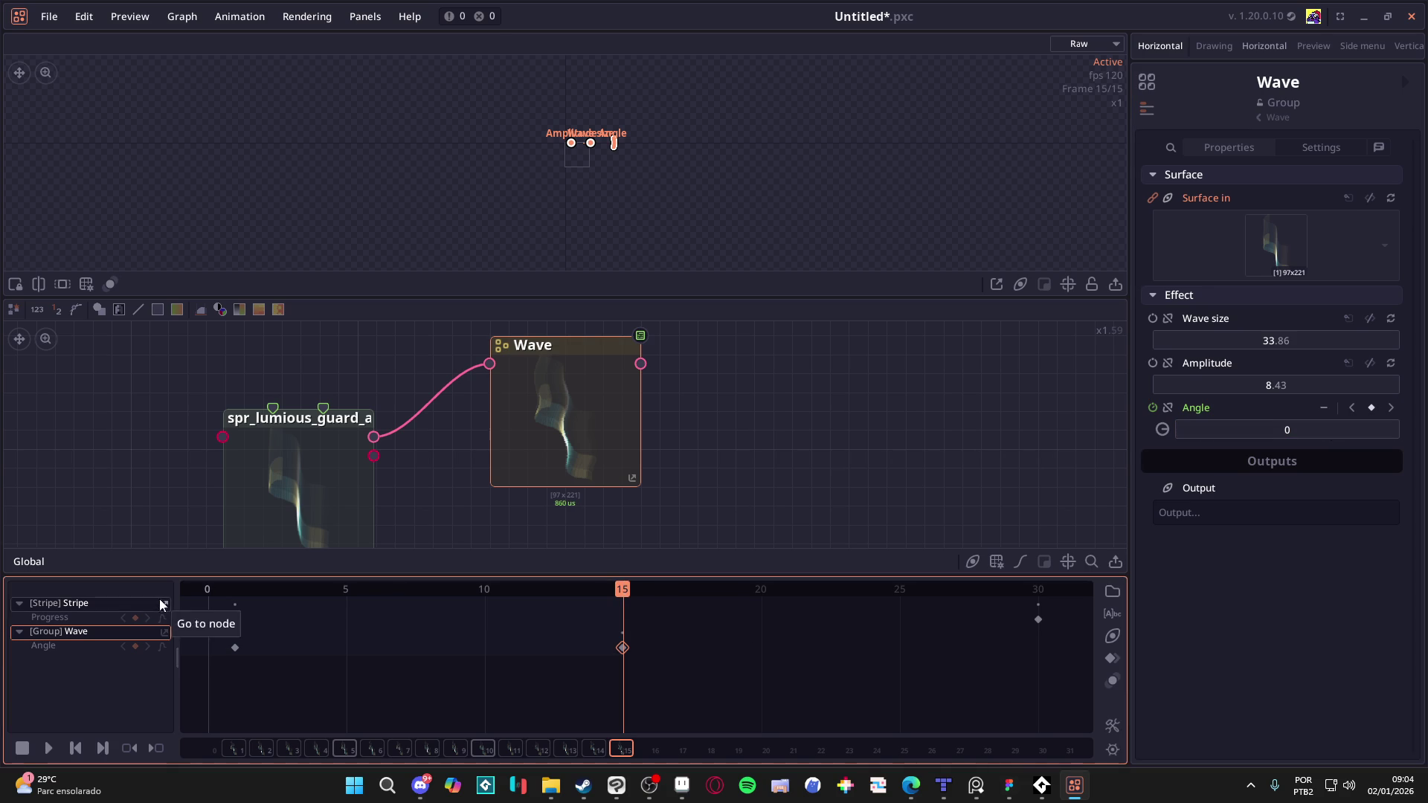
{"action": "left_click", "coordinate": [190, 588]}
{"action": "left_click", "coordinate": [234, 647]}
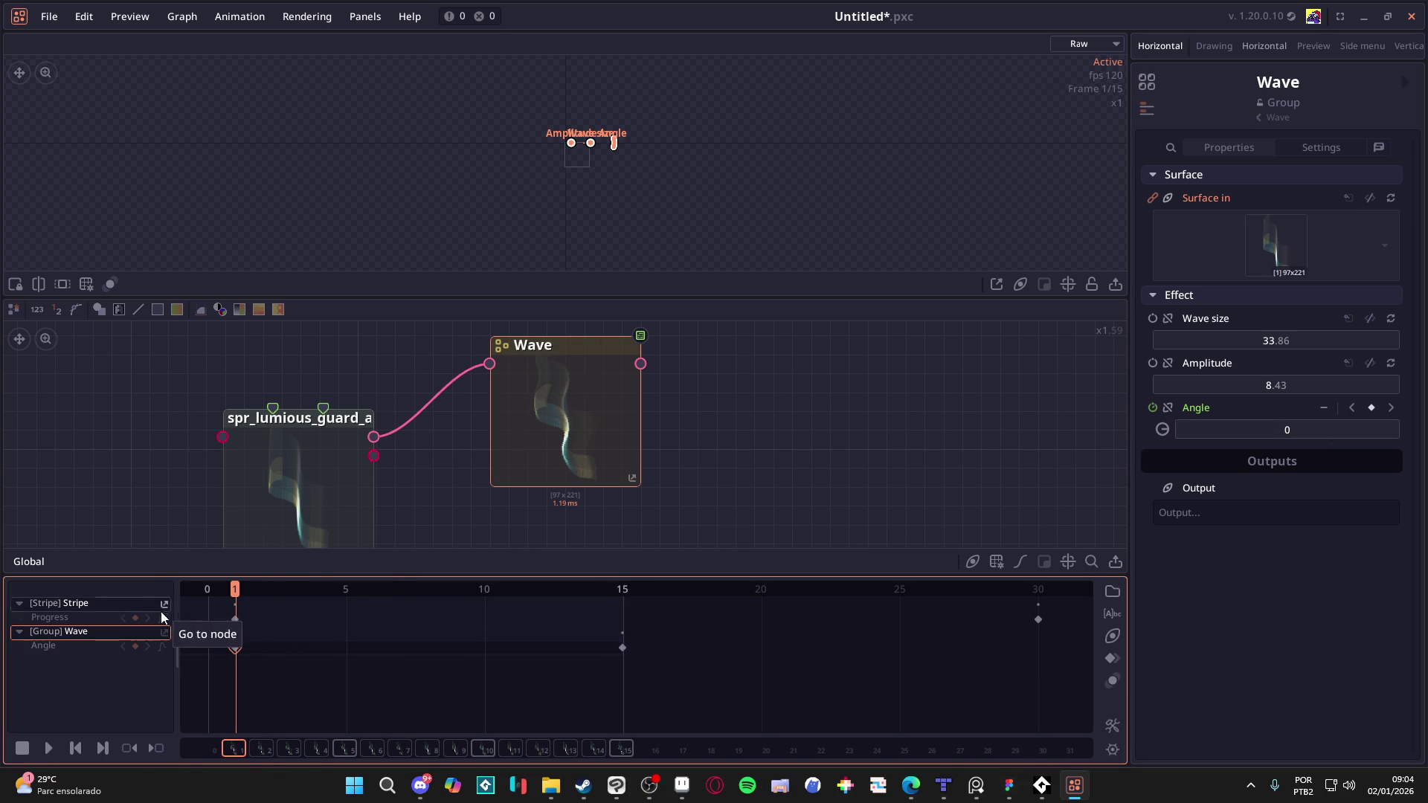
Step: Play and scrub the animation to check the frame-1 Angle key
{"action": "left_click", "coordinate": [51, 750]}
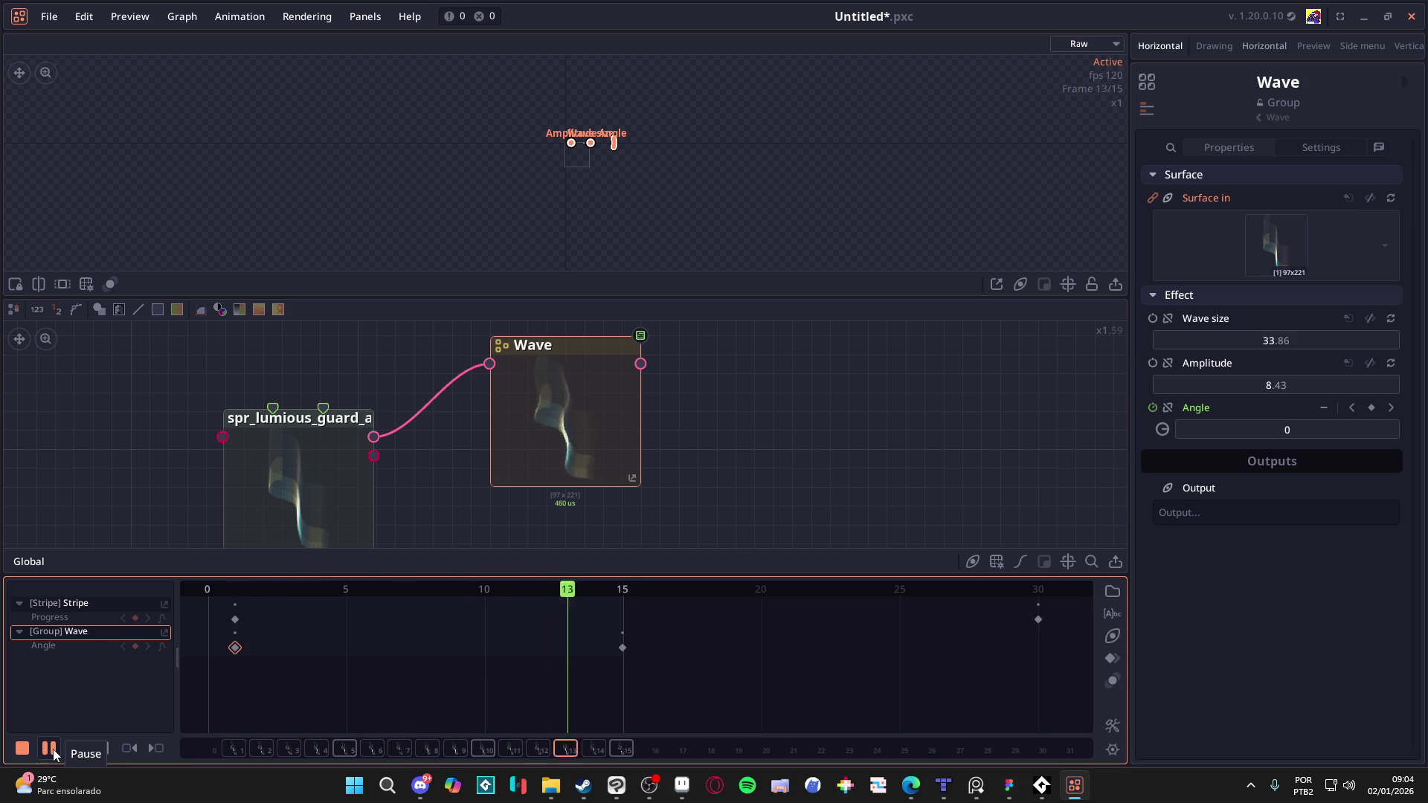
{"action": "left_click", "coordinate": [52, 751]}
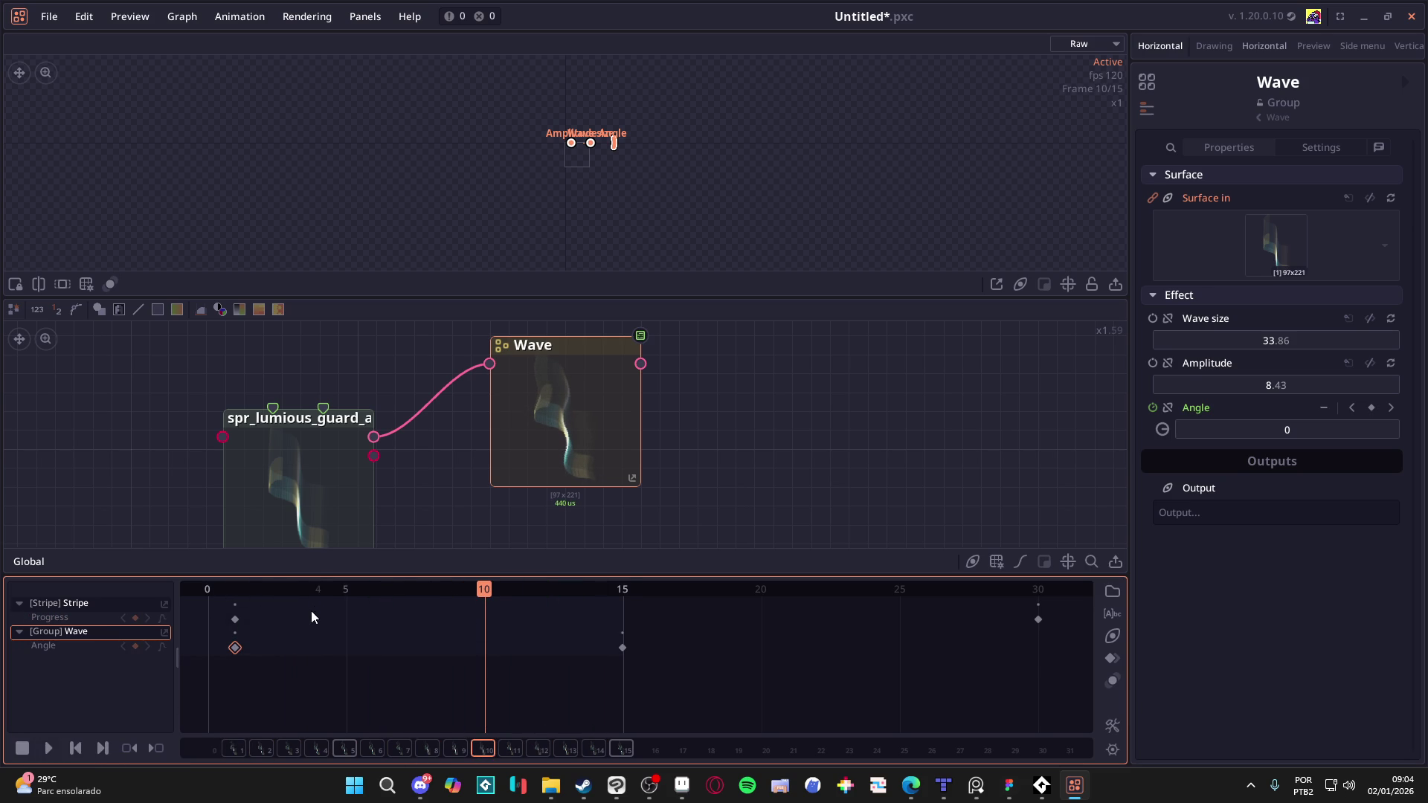
{"action": "left_click", "coordinate": [245, 588]}
{"action": "mouse_move", "coordinate": [243, 587]}
{"action": "left_mouse_down"}
{"action": "mouse_move", "coordinate": [720, 587]}
{"action": "mouse_move", "coordinate": [130, 587]}
{"action": "left_mouse_up"}
{"action": "left_click", "coordinate": [234, 647]}
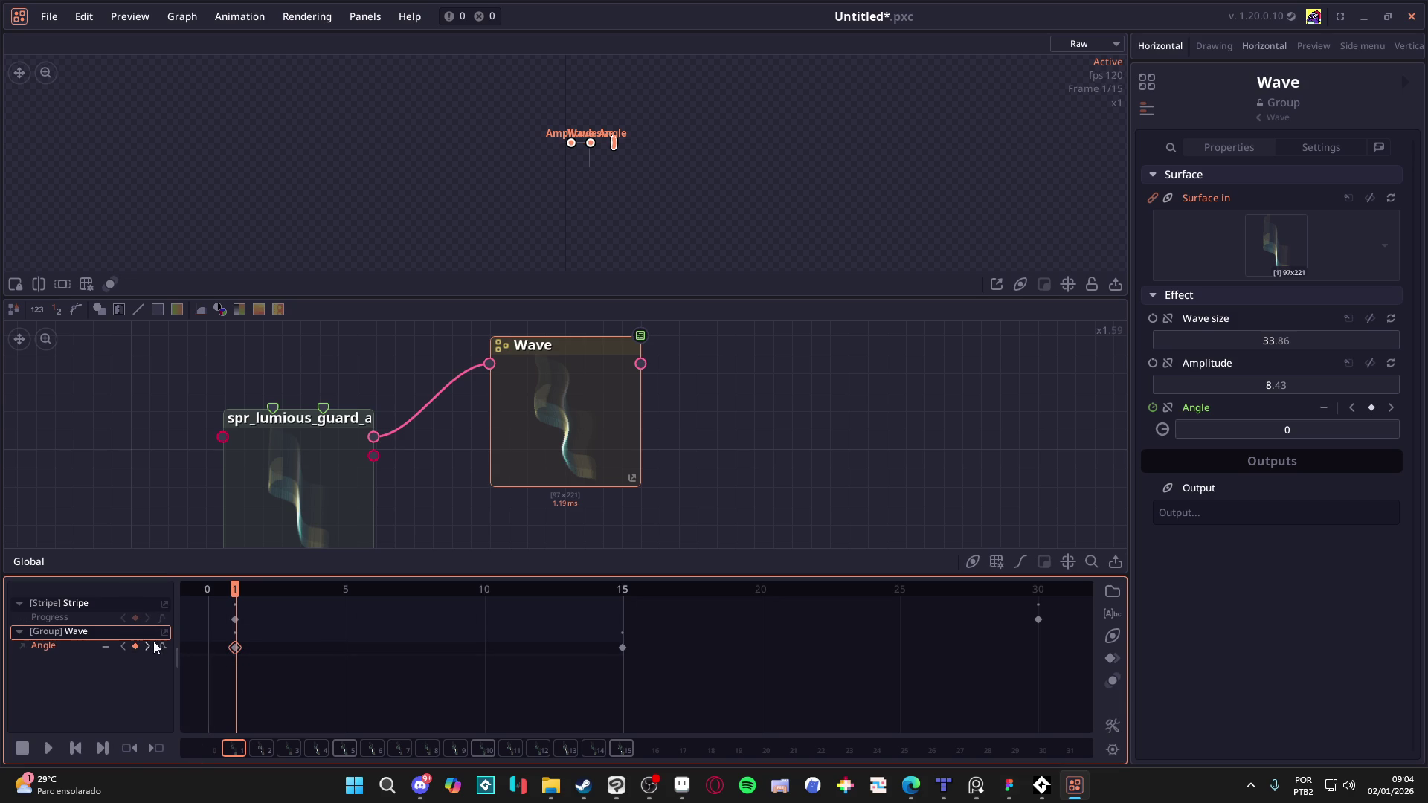
Step: Delete the Angle keyframe at frame 15 and save the project with Ctrl+S
{"action": "mouse_move", "coordinate": [234, 603]}
{"action": "left_mouse_down"}
{"action": "mouse_move", "coordinate": [222, 589]}
{"action": "mouse_move", "coordinate": [624, 597]}
{"action": "mouse_move", "coordinate": [192, 606]}
{"action": "mouse_move", "coordinate": [644, 580]}
{"action": "mouse_move", "coordinate": [274, 604]}
{"action": "mouse_move", "coordinate": [547, 595]}
{"action": "mouse_move", "coordinate": [513, 598]}
{"action": "left_mouse_up"}
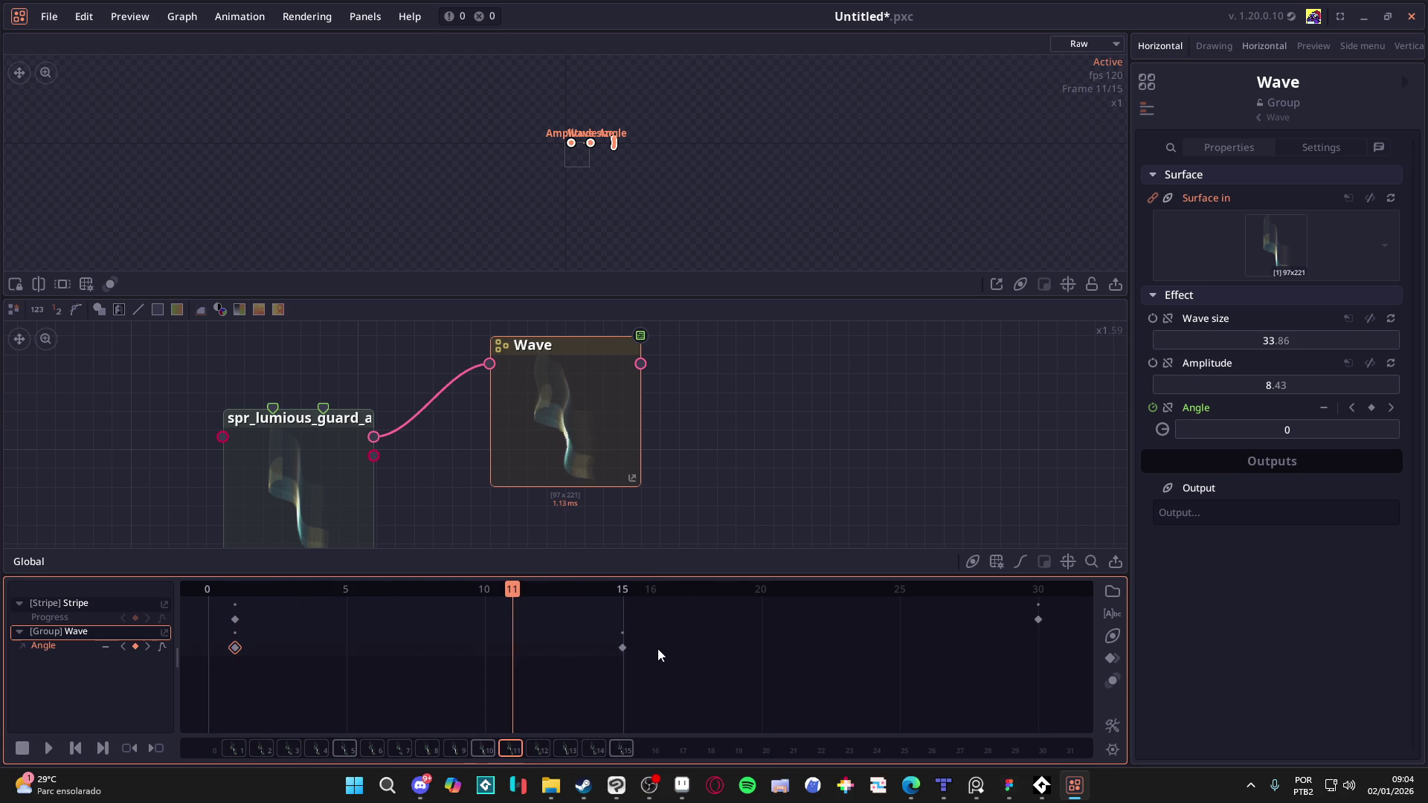
{"action": "key", "text": "Delete"}
{"action": "mouse_move", "coordinate": [513, 589]}
{"action": "left_mouse_down"}
{"action": "mouse_move", "coordinate": [116, 577]}
{"action": "mouse_move", "coordinate": [675, 587]}
{"action": "mouse_move", "coordinate": [153, 615]}
{"action": "mouse_move", "coordinate": [48, 640]}
{"action": "mouse_move", "coordinate": [305, 595]}
{"action": "mouse_move", "coordinate": [528, 596]}
{"action": "mouse_move", "coordinate": [96, 621]}
{"action": "mouse_move", "coordinate": [602, 621]}
{"action": "mouse_move", "coordinate": [511, 587]}
{"action": "mouse_move", "coordinate": [565, 588]}
{"action": "left_mouse_up"}
{"action": "key", "text": "space"}
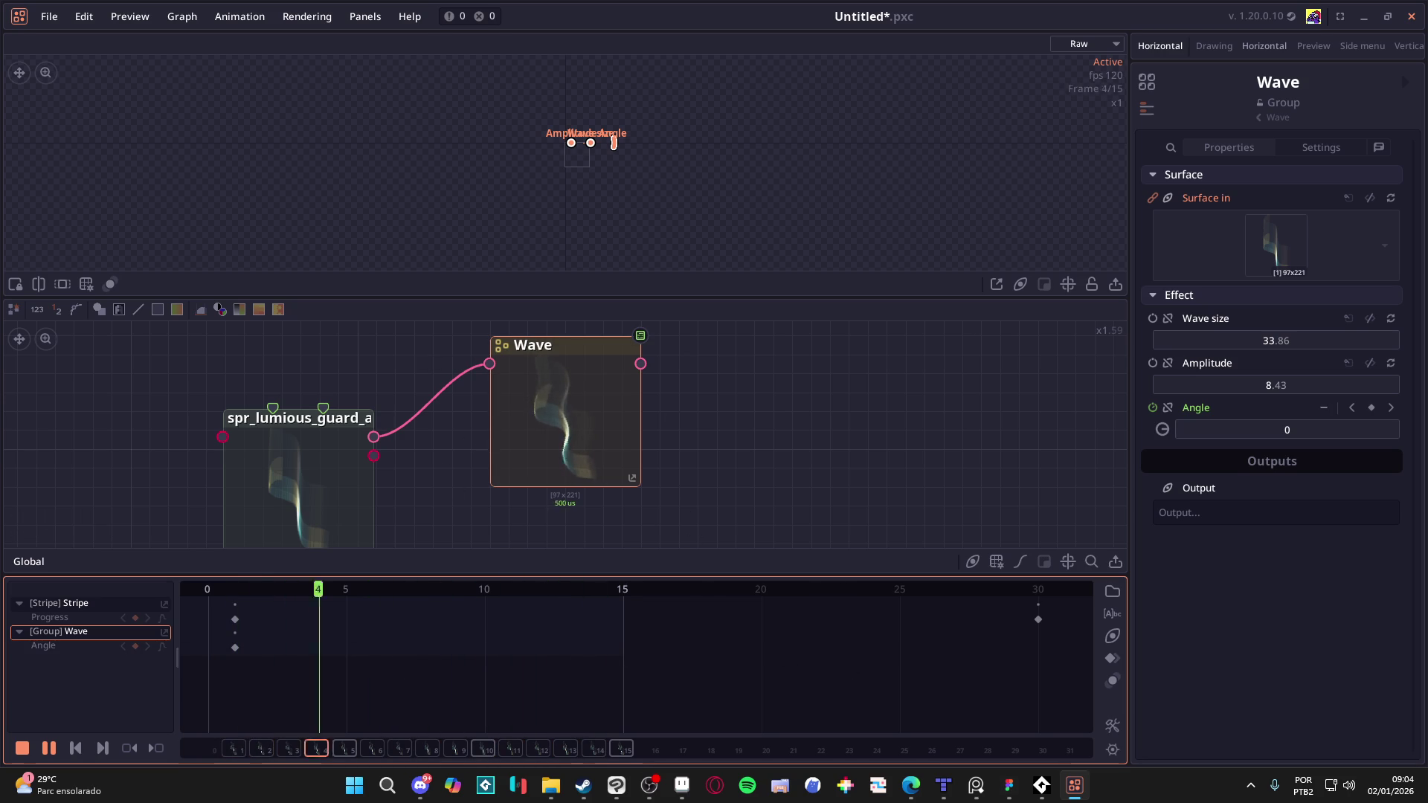
{"action": "key", "text": "ctrl+s"}
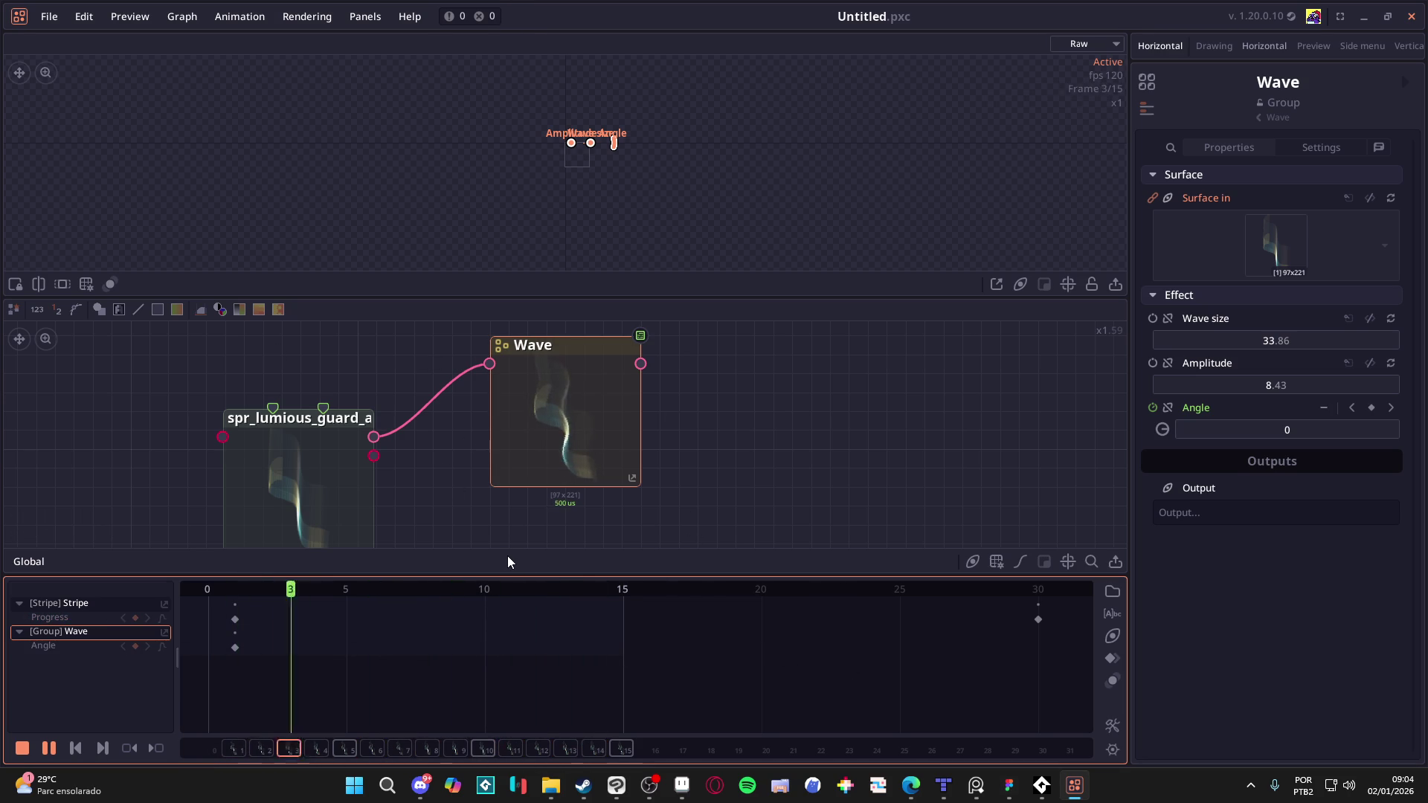
Step: Delete the Progress keyframe at frame 30 and rewind to frame 1
{"action": "key", "text": "space"}
{"action": "left_click", "coordinate": [1037, 620]}
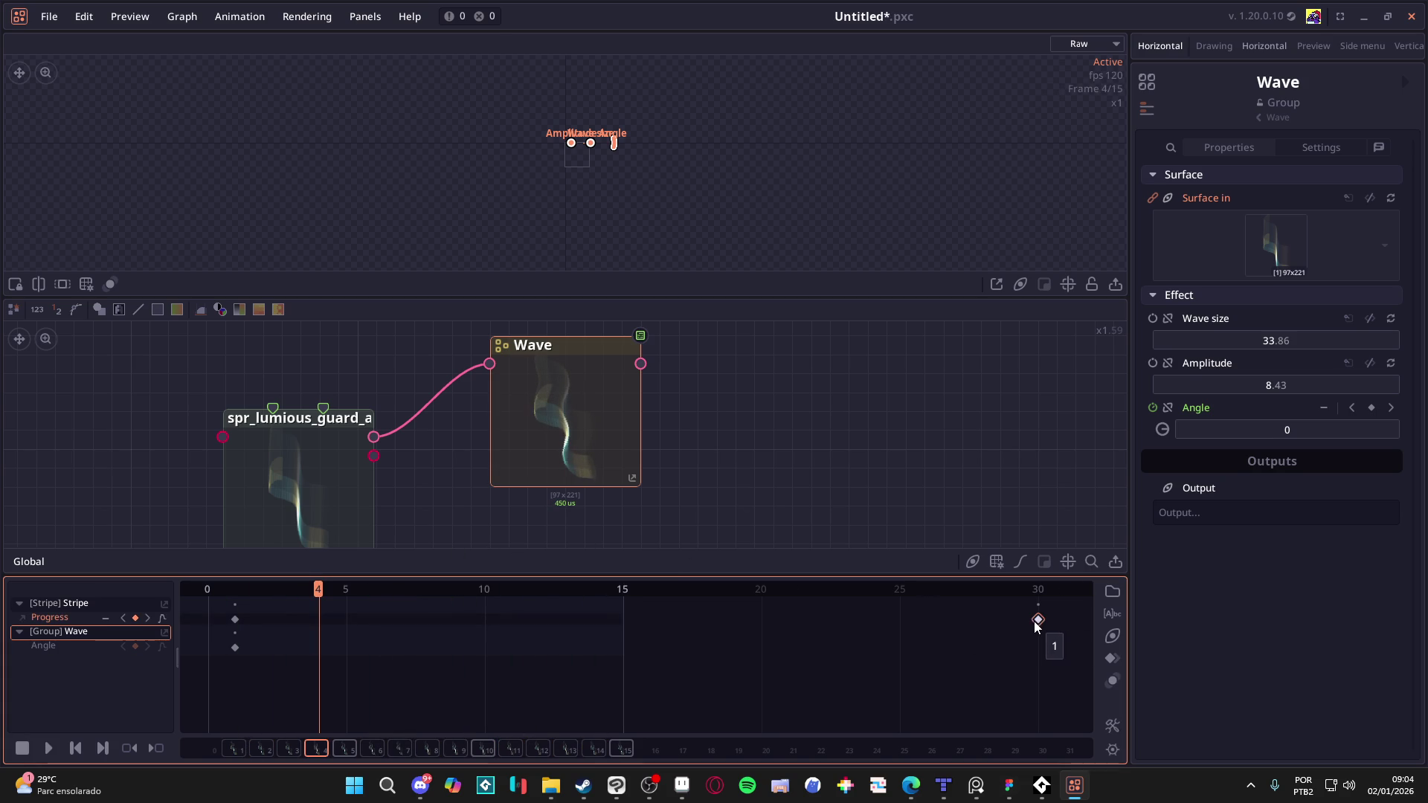
{"action": "key", "text": "Delete"}
{"action": "key", "text": "space"}
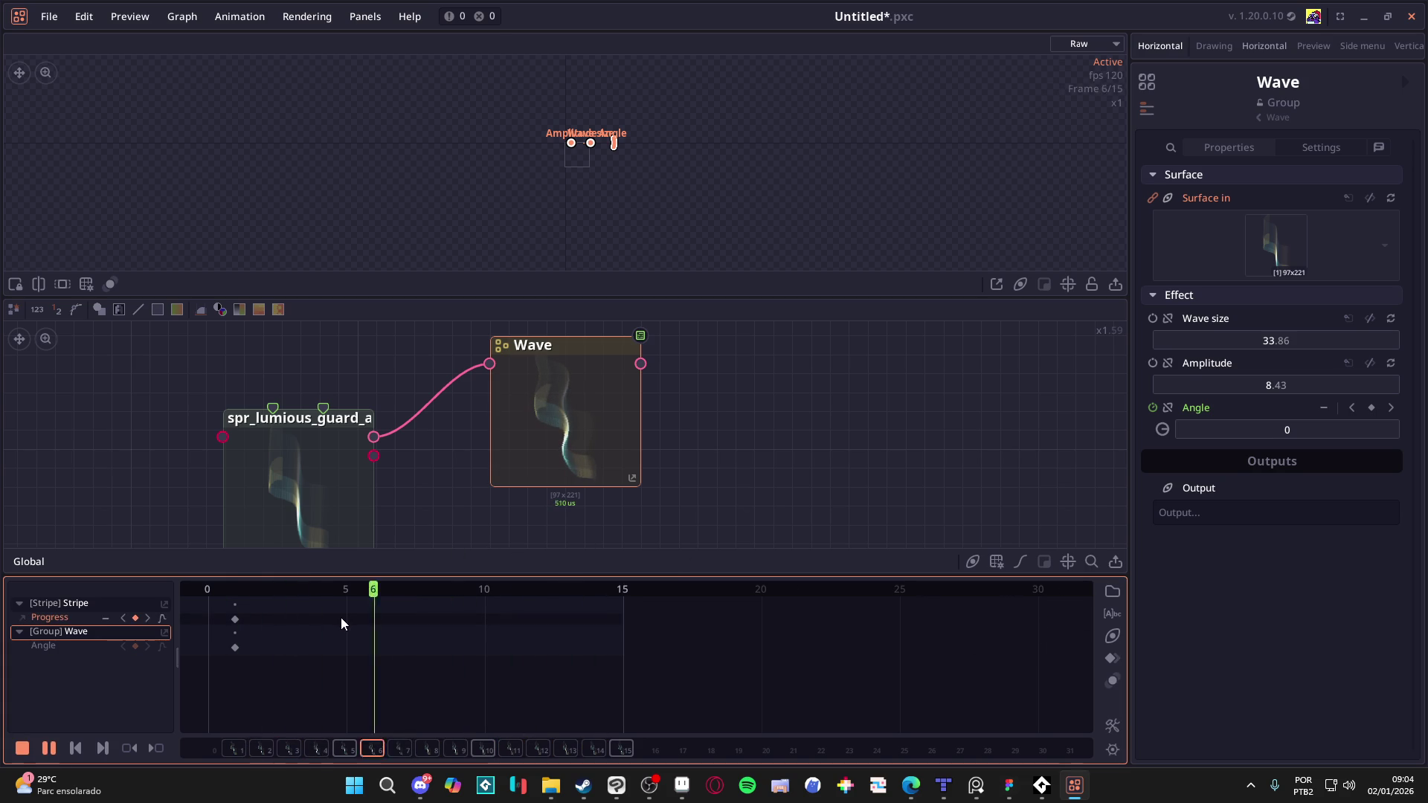
{"action": "key", "text": "space"}
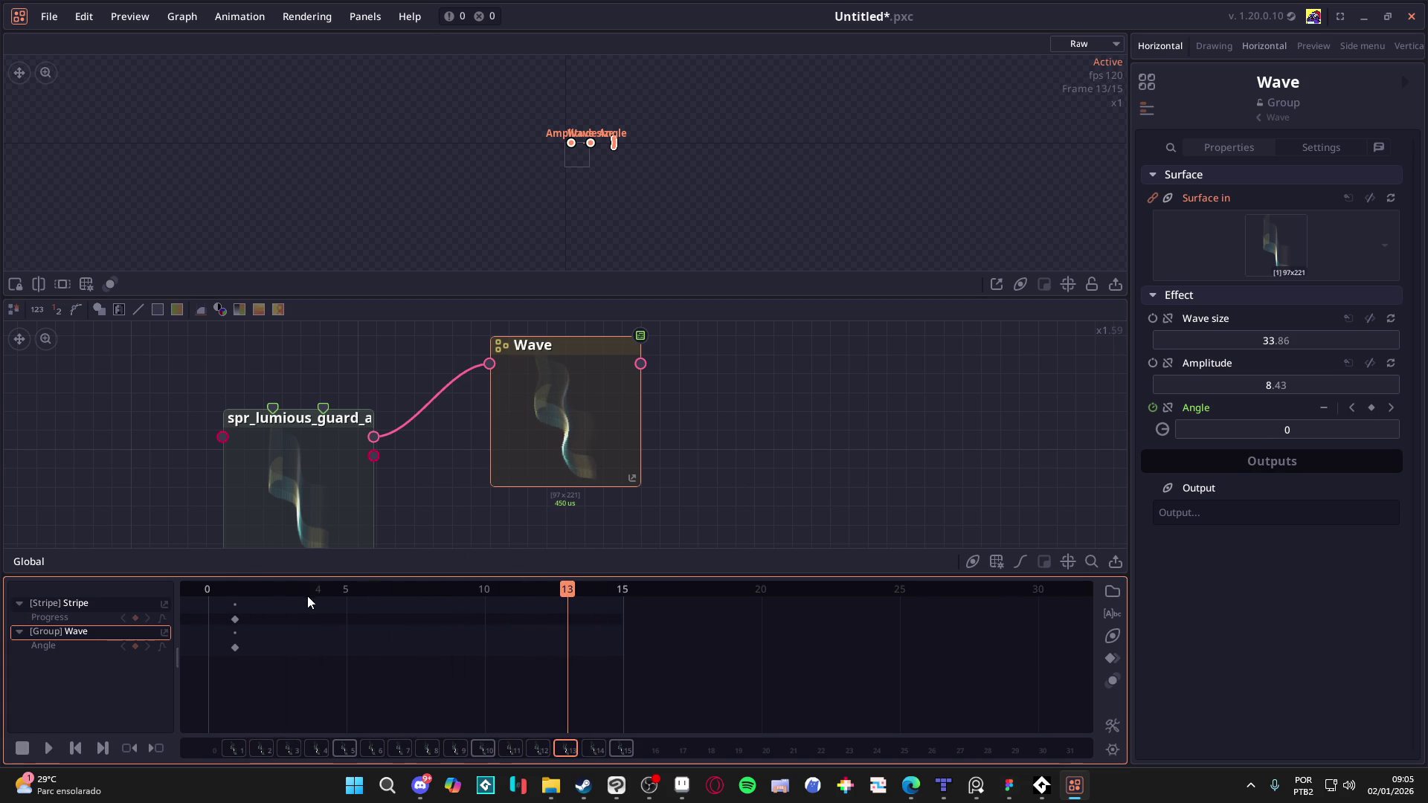
{"action": "left_click_drag", "start_coordinate": [290, 587], "coordinate": [203, 587]}
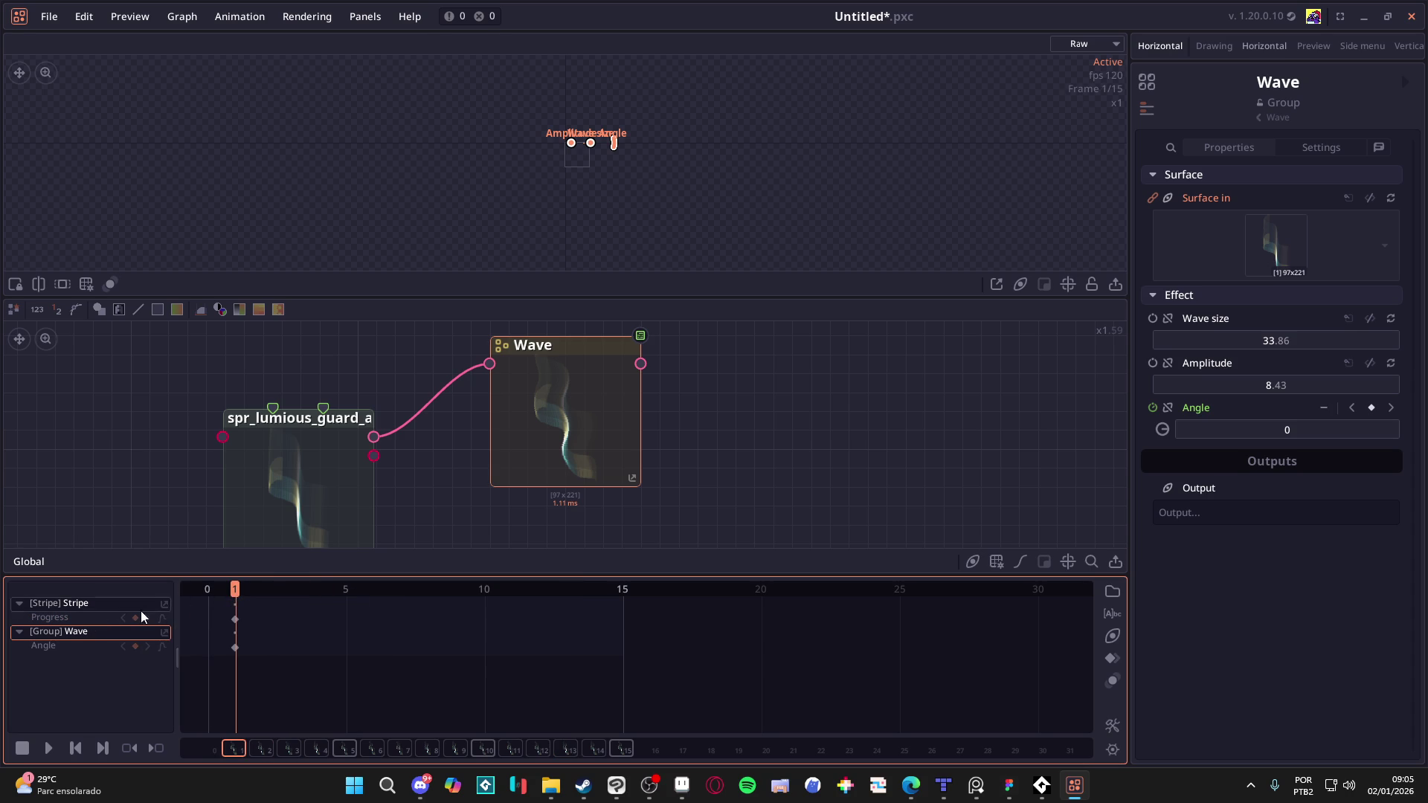
Step: Add an Angle keyframe of 360 at frame 15 and play the loop
{"action": "left_click_drag", "start_coordinate": [240, 591], "coordinate": [645, 592]}
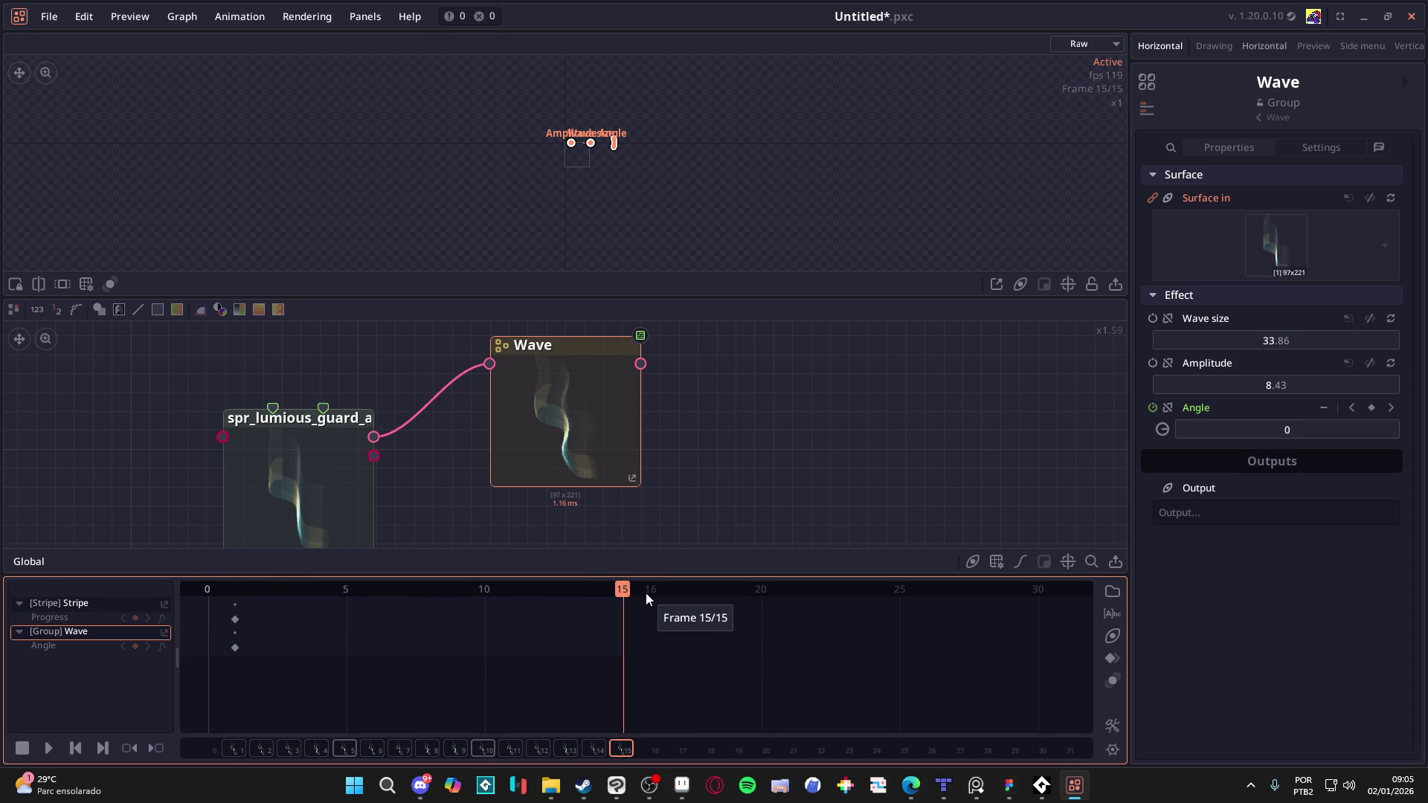
{"action": "left_click", "coordinate": [136, 646]}
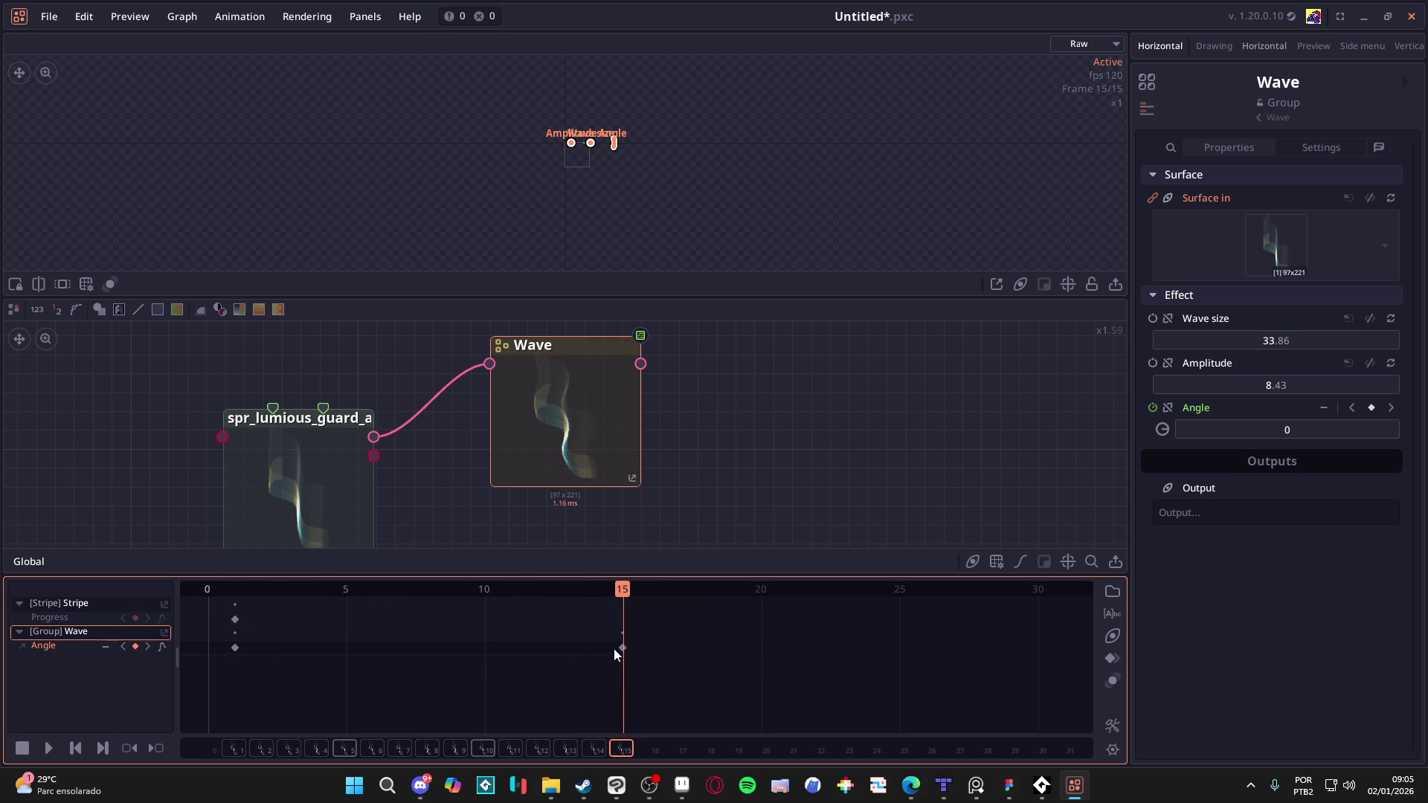
{"action": "left_click", "coordinate": [1314, 426]}
{"action": "type", "text": "360"}
{"action": "key", "text": "Return"}
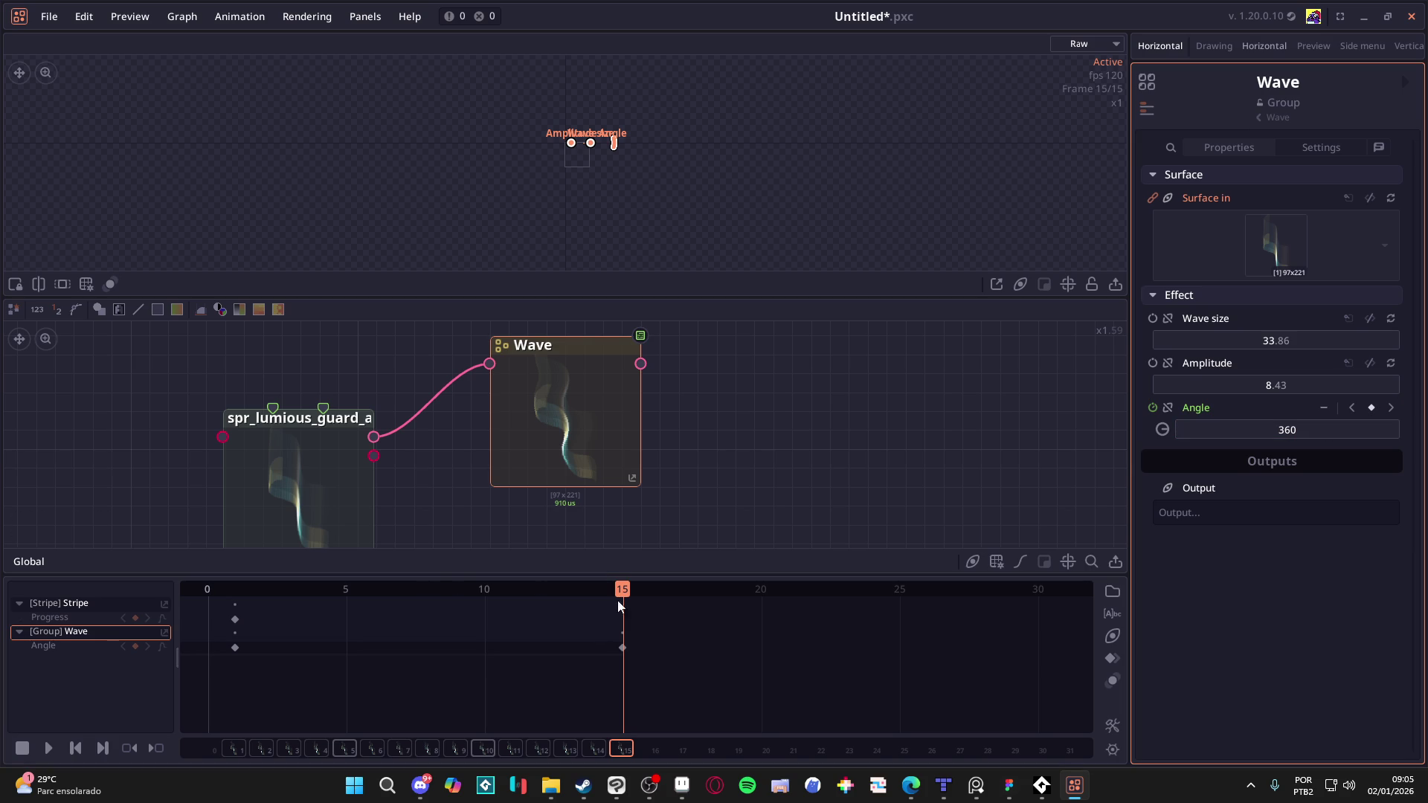
{"action": "left_click_drag", "start_coordinate": [620, 589], "coordinate": [228, 592]}
{"action": "key", "text": "space"}
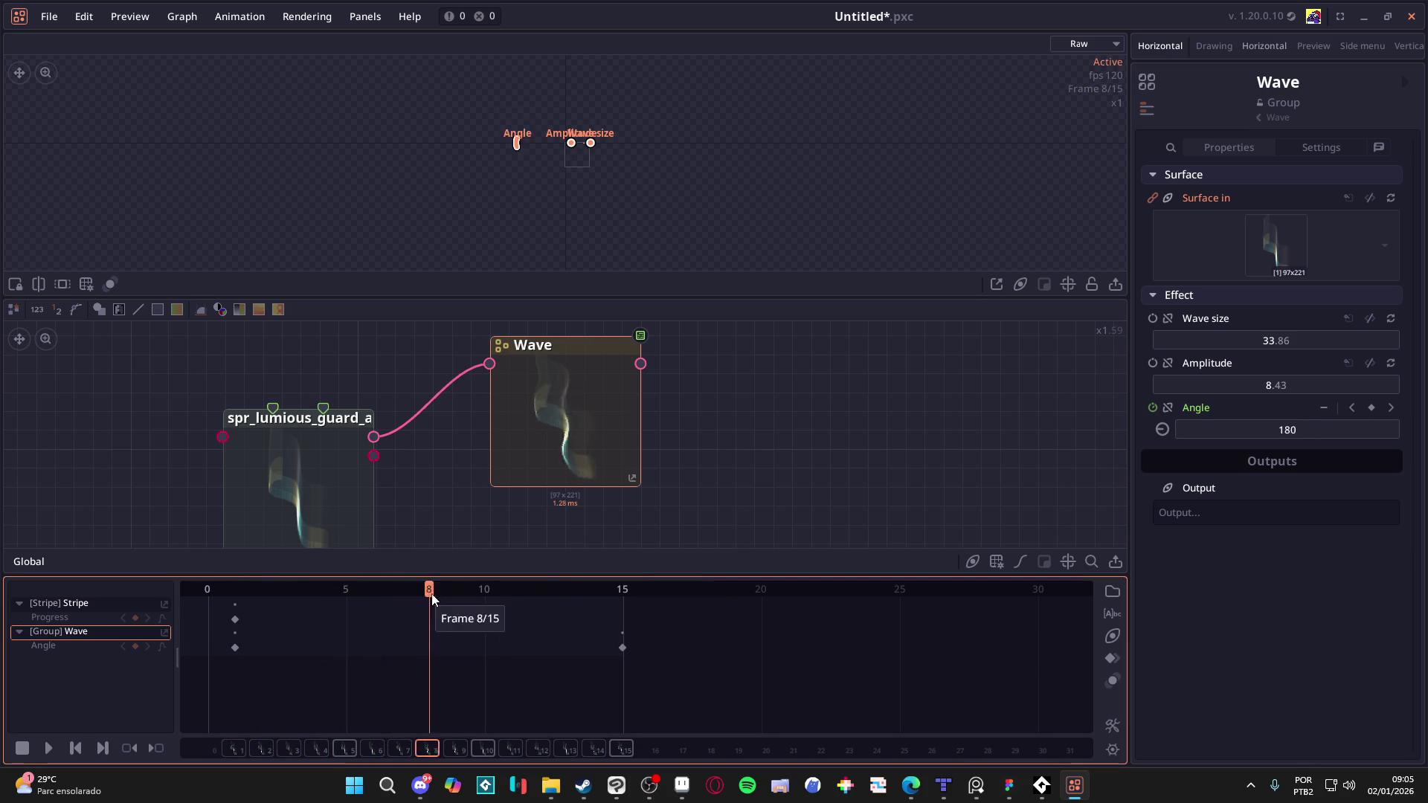
{"action": "key", "text": "space"}
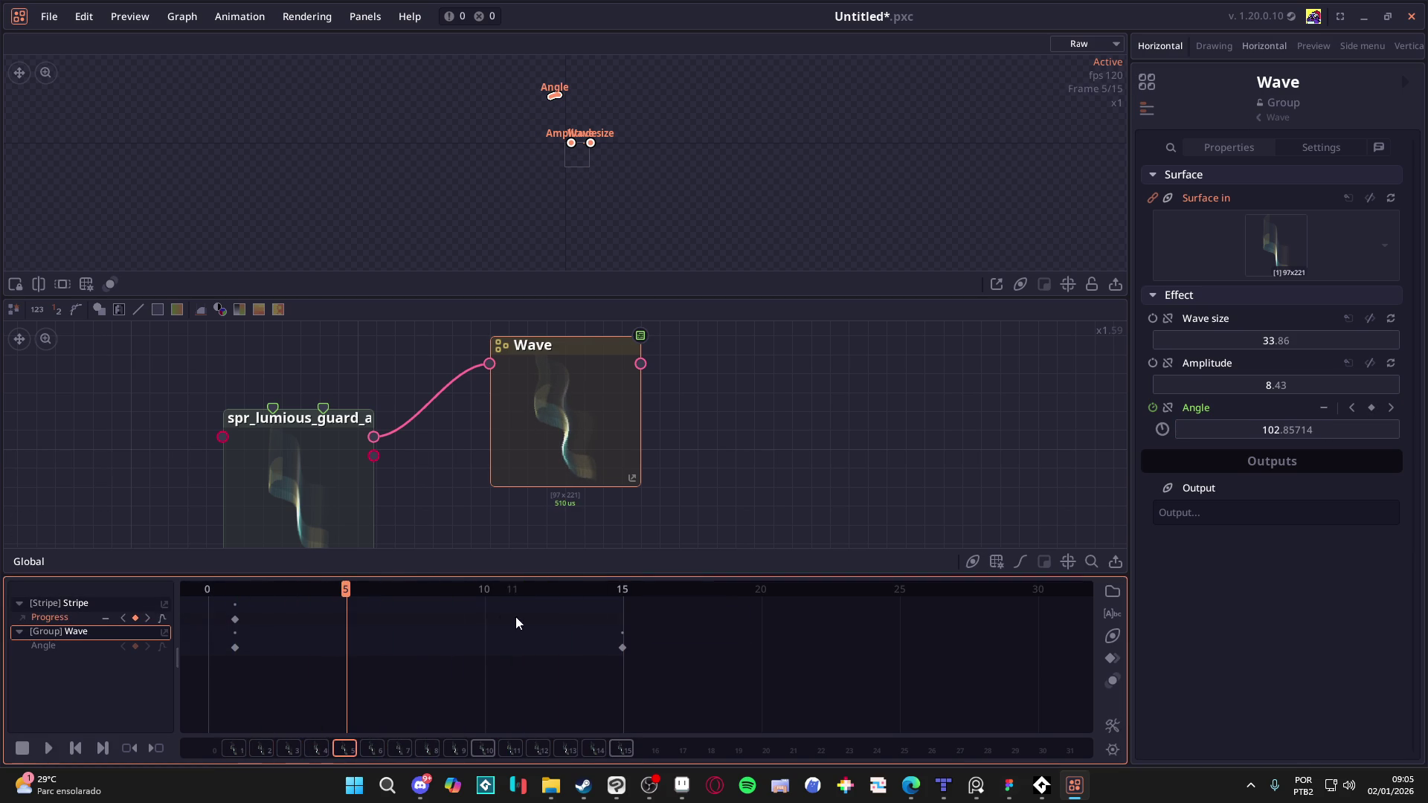
Step: Preview the animation from frames 11 and 15 with the Progress track selected
{"action": "left_click", "coordinate": [236, 618]}
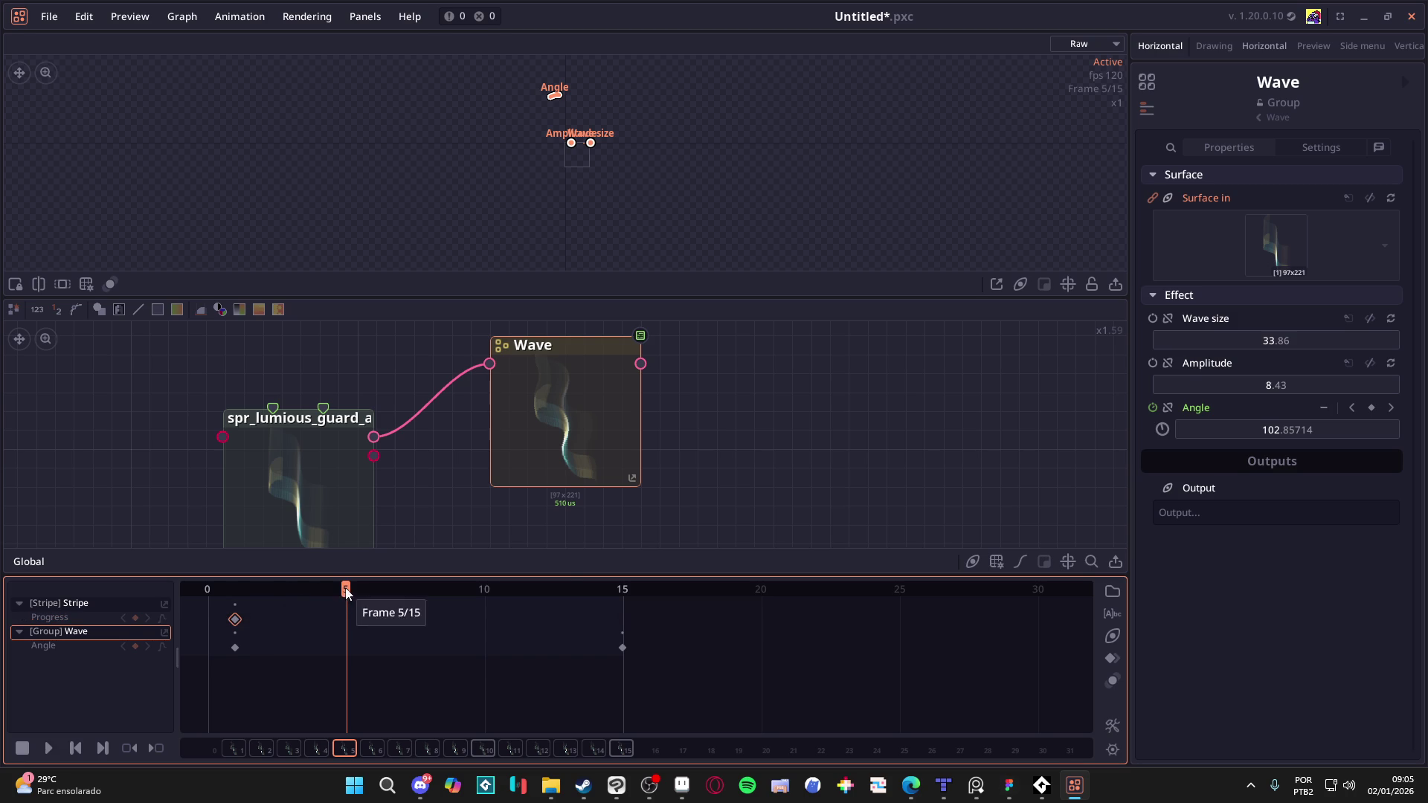
{"action": "left_click", "coordinate": [632, 589]}
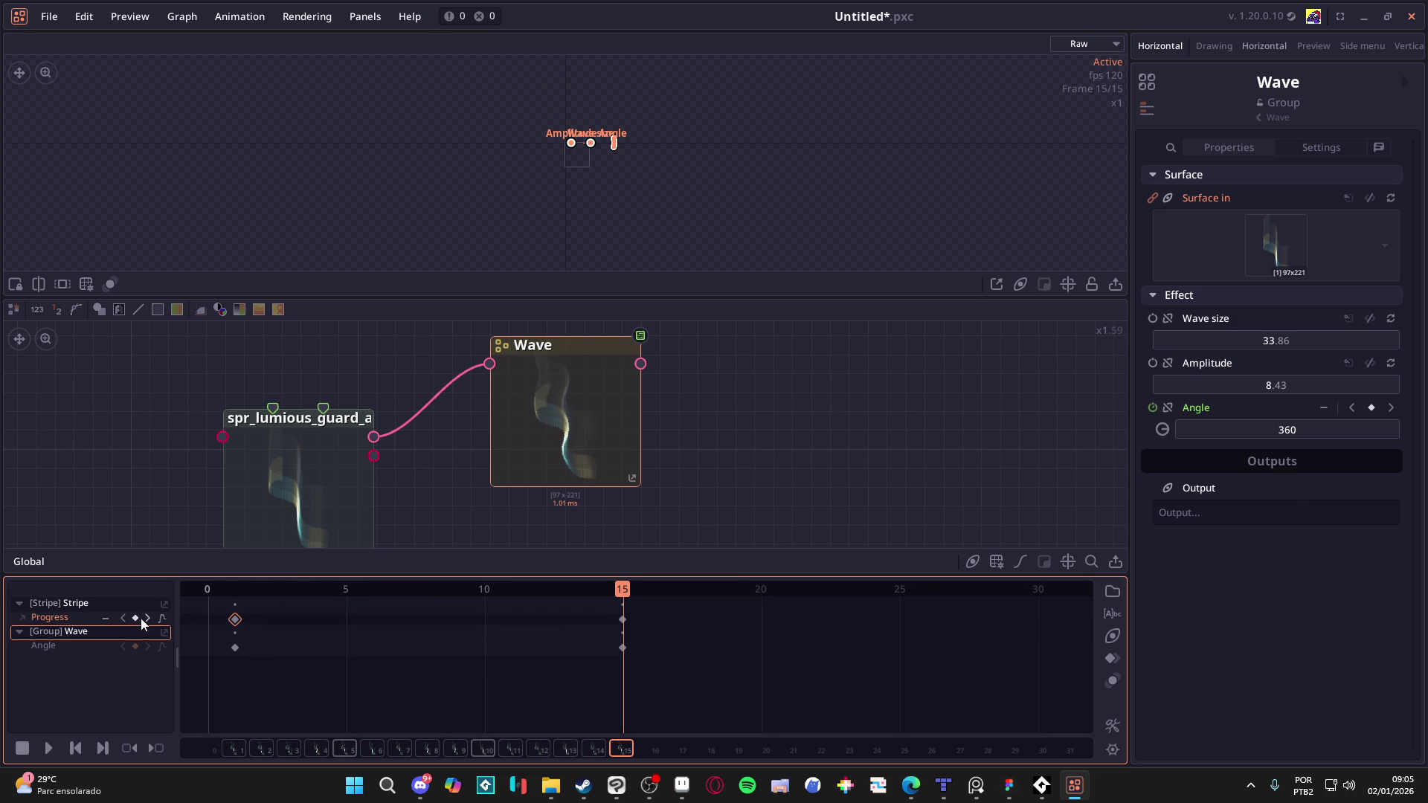
{"action": "left_click", "coordinate": [513, 589]}
{"action": "key", "text": "space"}
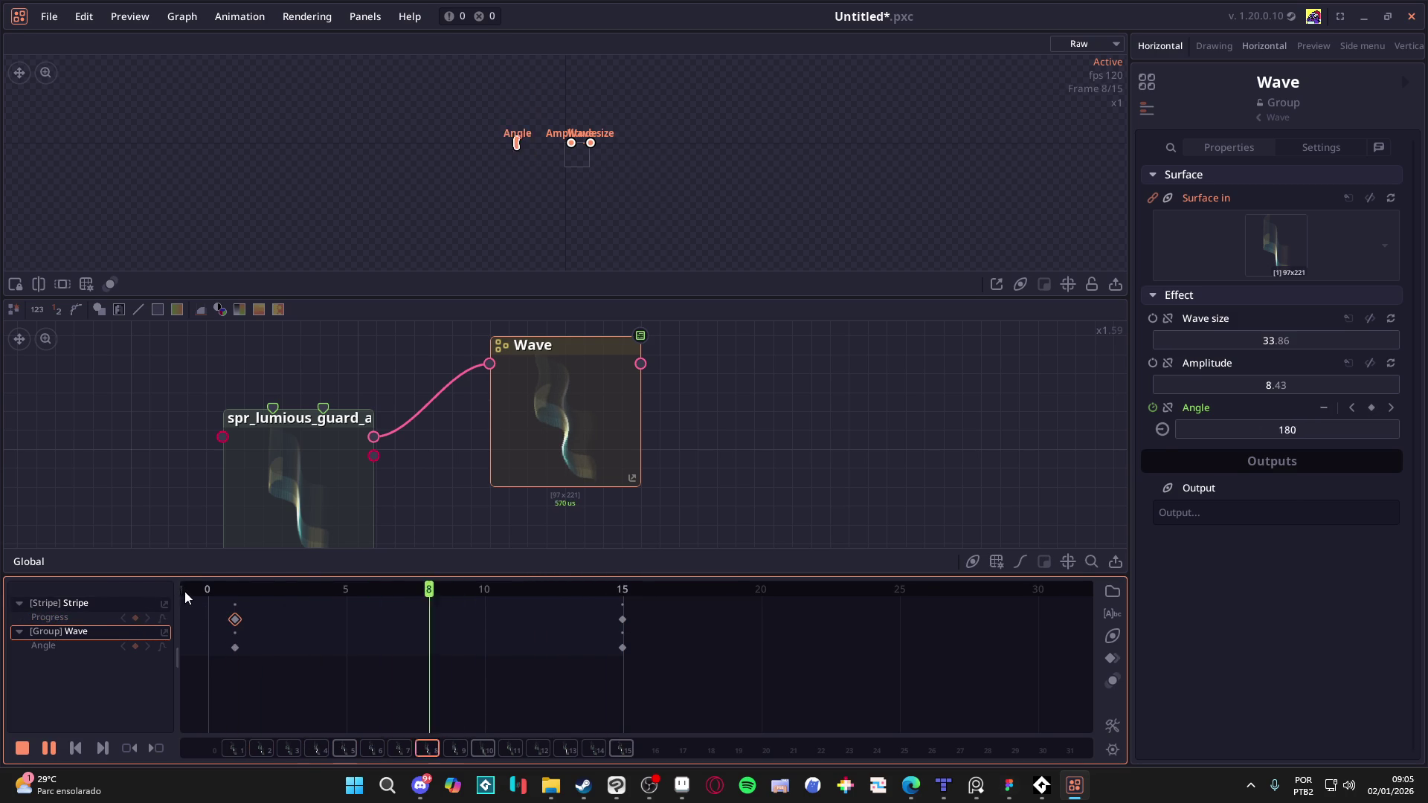
{"action": "key", "text": "space"}
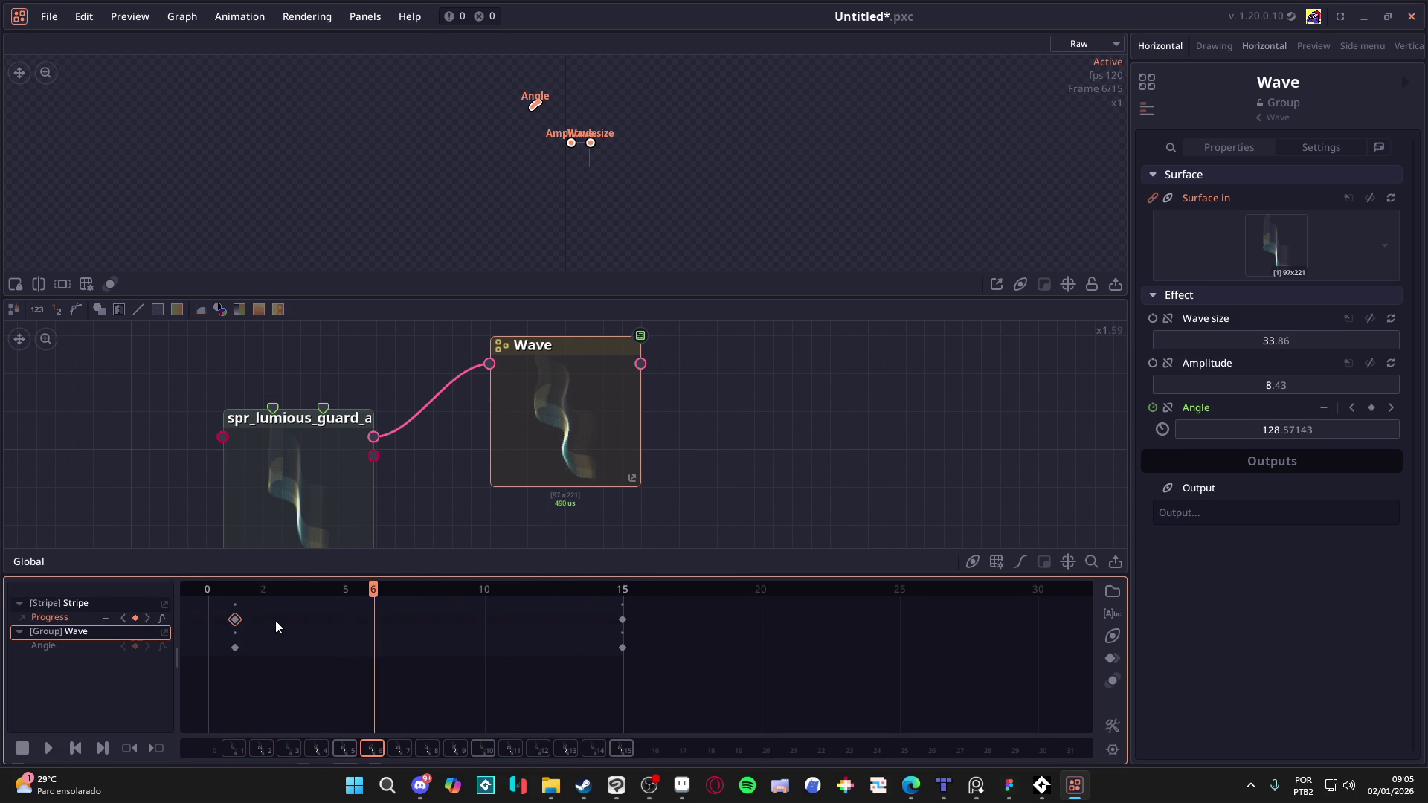
{"action": "left_click", "coordinate": [324, 590]}
{"action": "mouse_move", "coordinate": [324, 591]}
{"action": "left_mouse_down"}
{"action": "mouse_move", "coordinate": [278, 590]}
{"action": "mouse_move", "coordinate": [636, 595]}
{"action": "mouse_move", "coordinate": [77, 592]}
{"action": "mouse_move", "coordinate": [342, 601]}
{"action": "left_mouse_up"}
{"action": "key", "text": "space"}
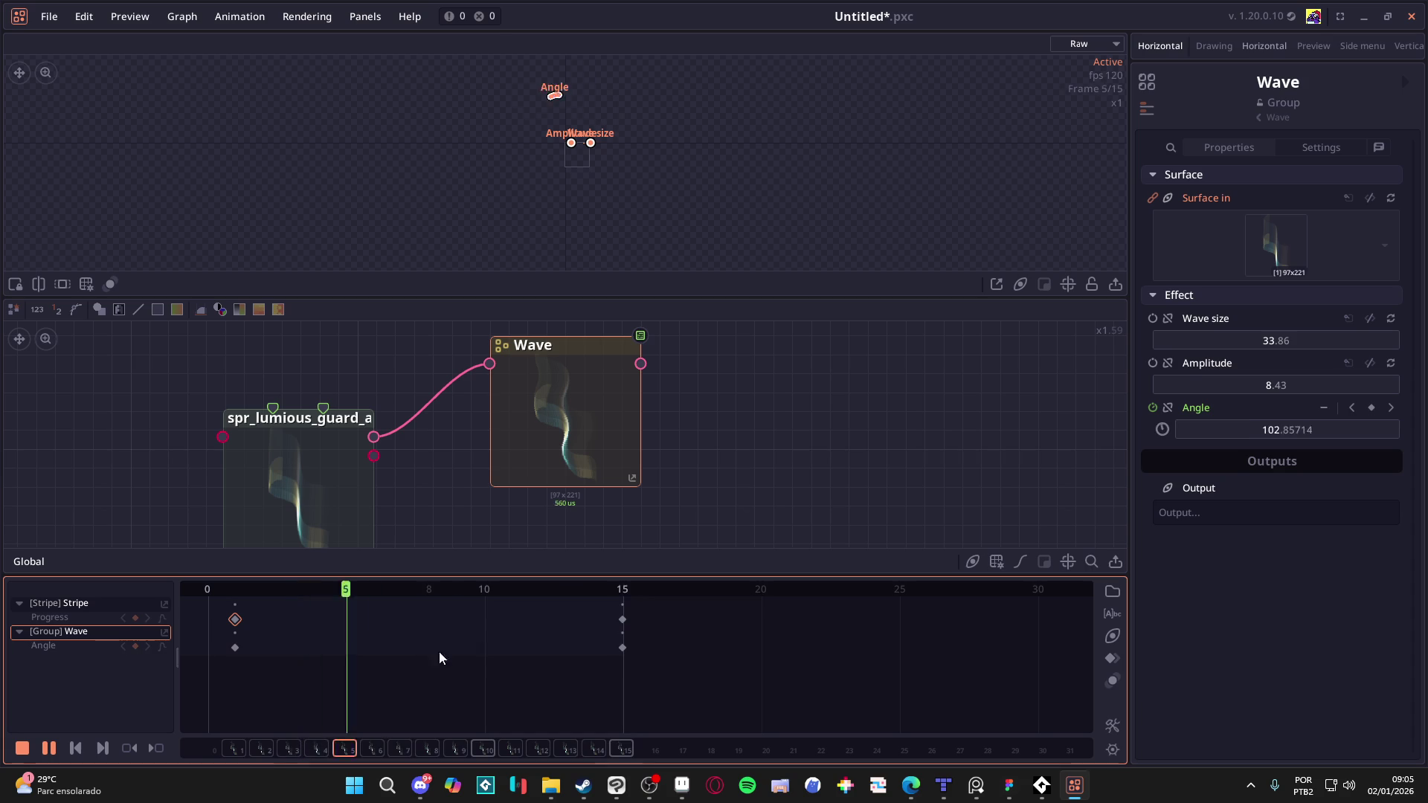
{"action": "key", "text": "space"}
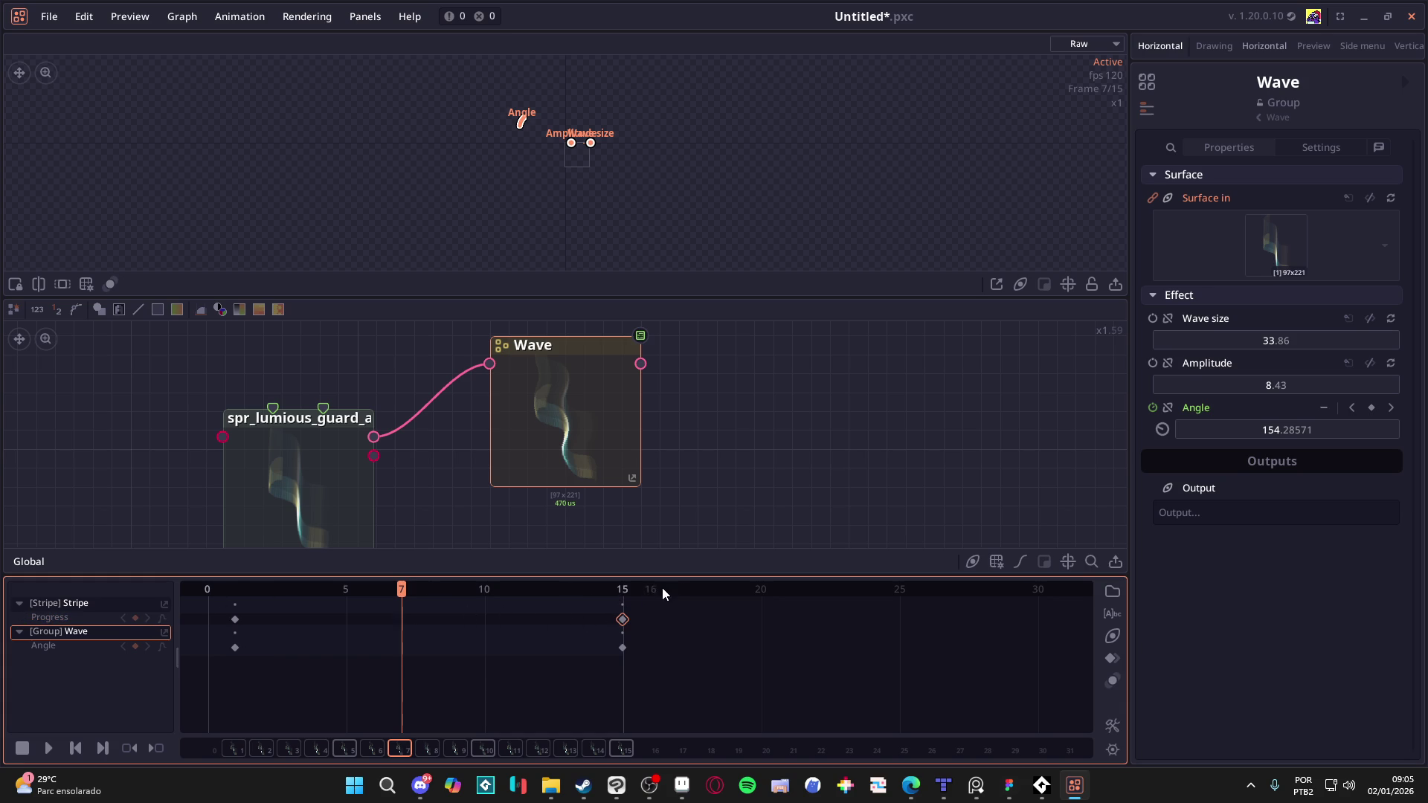
Step: Add and then remove a Progress keyframe at frame 8, play, and open the Wave group
{"action": "mouse_move", "coordinate": [489, 587]}
{"action": "left_mouse_down"}
{"action": "mouse_move", "coordinate": [644, 587]}
{"action": "mouse_move", "coordinate": [348, 587]}
{"action": "mouse_move", "coordinate": [433, 590]}
{"action": "left_mouse_up"}
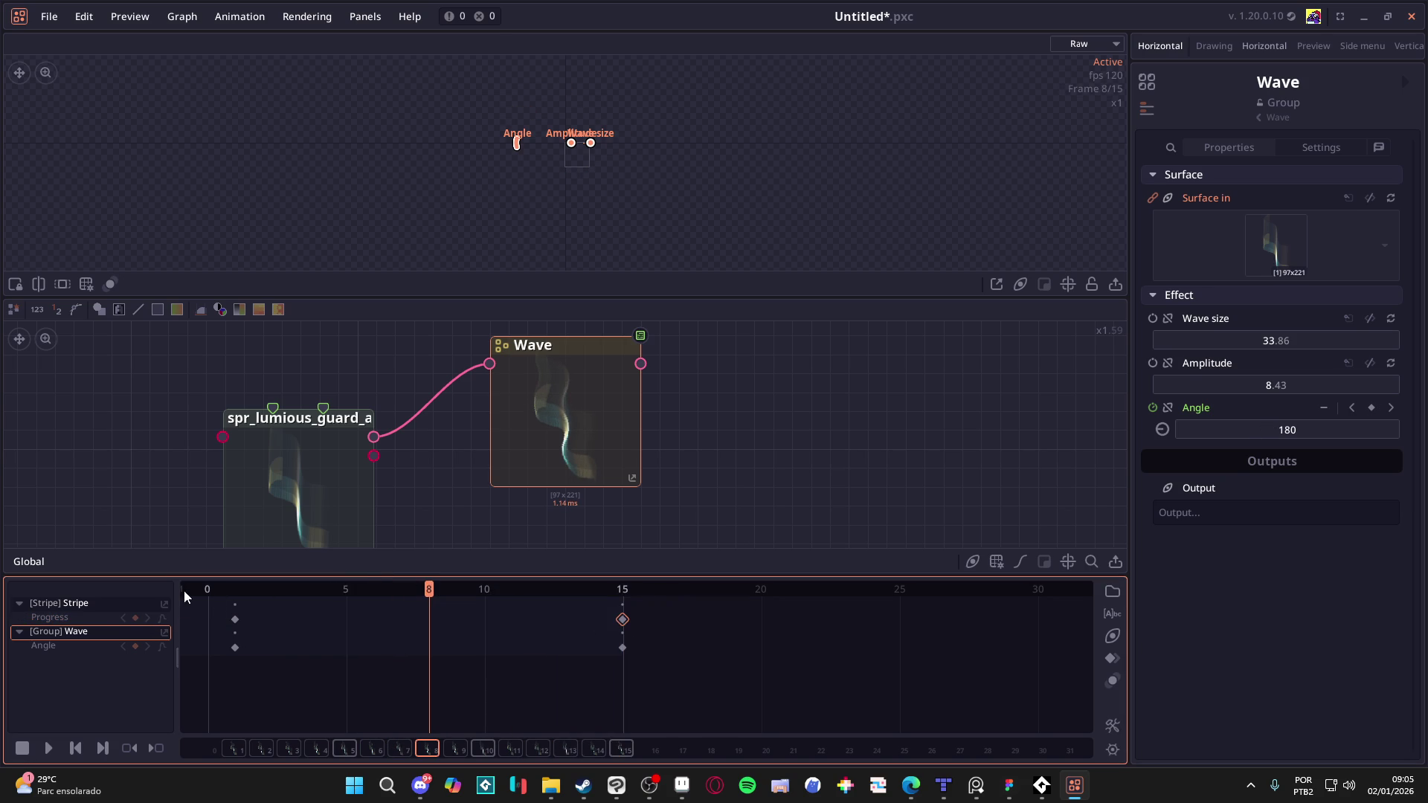
{"action": "left_click", "coordinate": [135, 617]}
{"action": "left_click", "coordinate": [429, 619]}
{"action": "key", "text": "Delete"}
{"action": "key", "text": "space"}
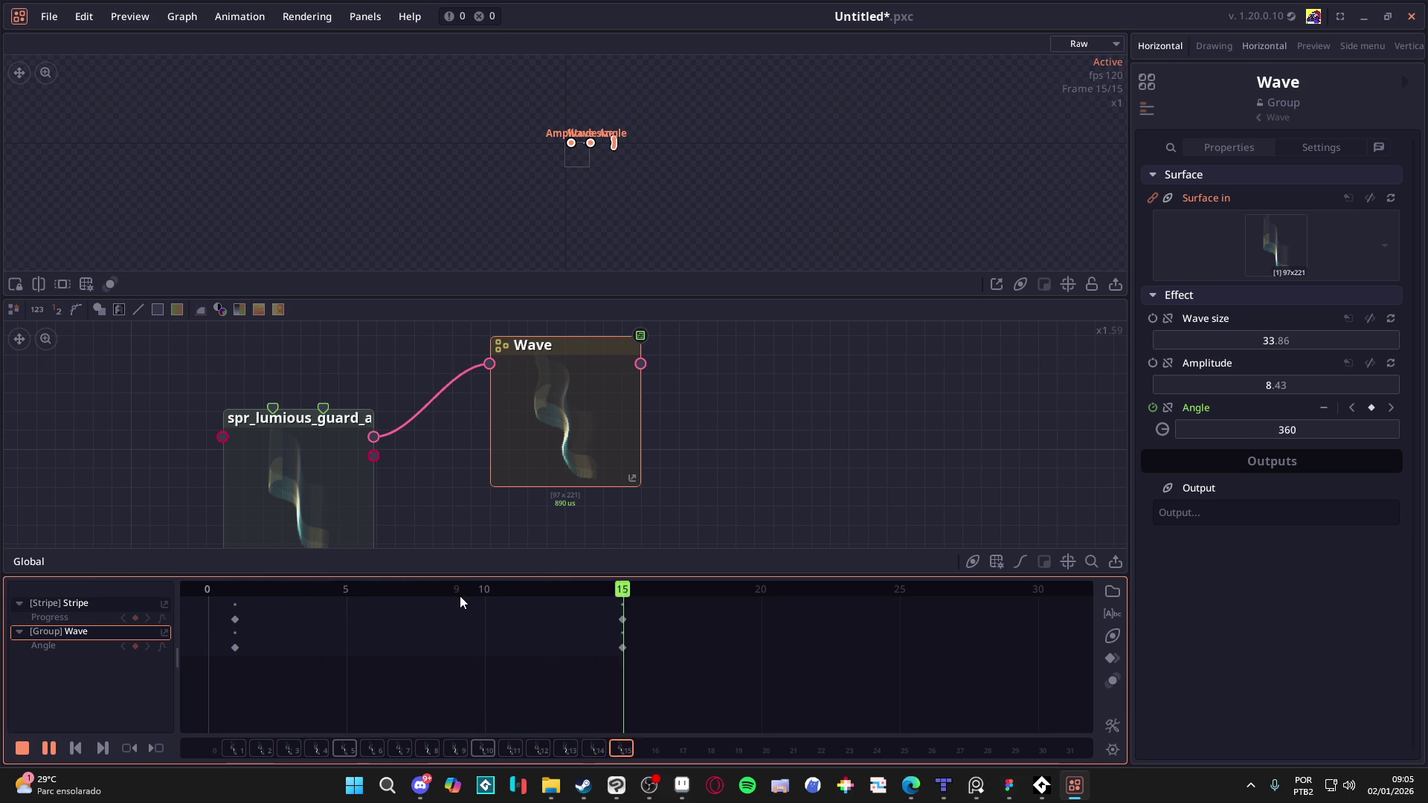
{"action": "key", "text": "space"}
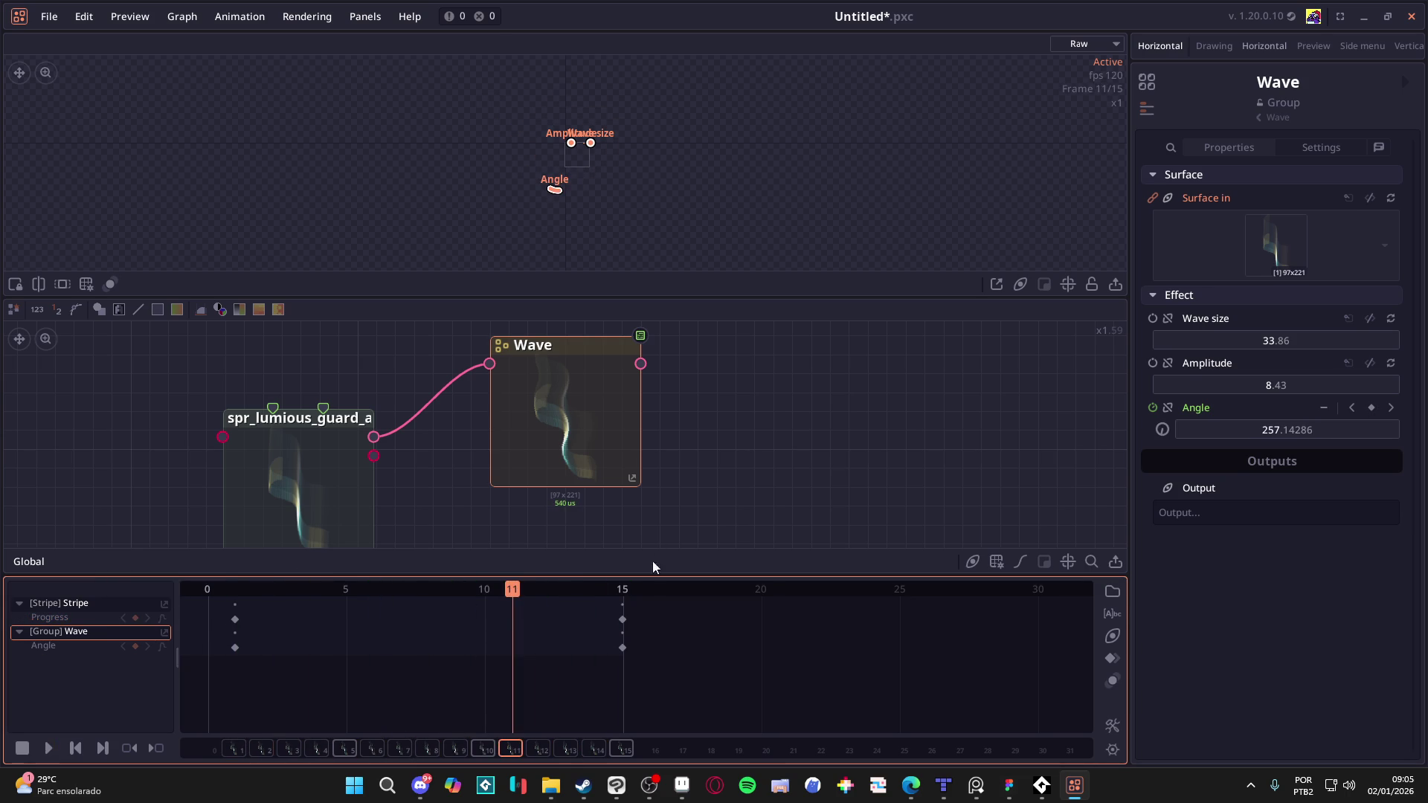
{"action": "double_click", "coordinate": [636, 482]}
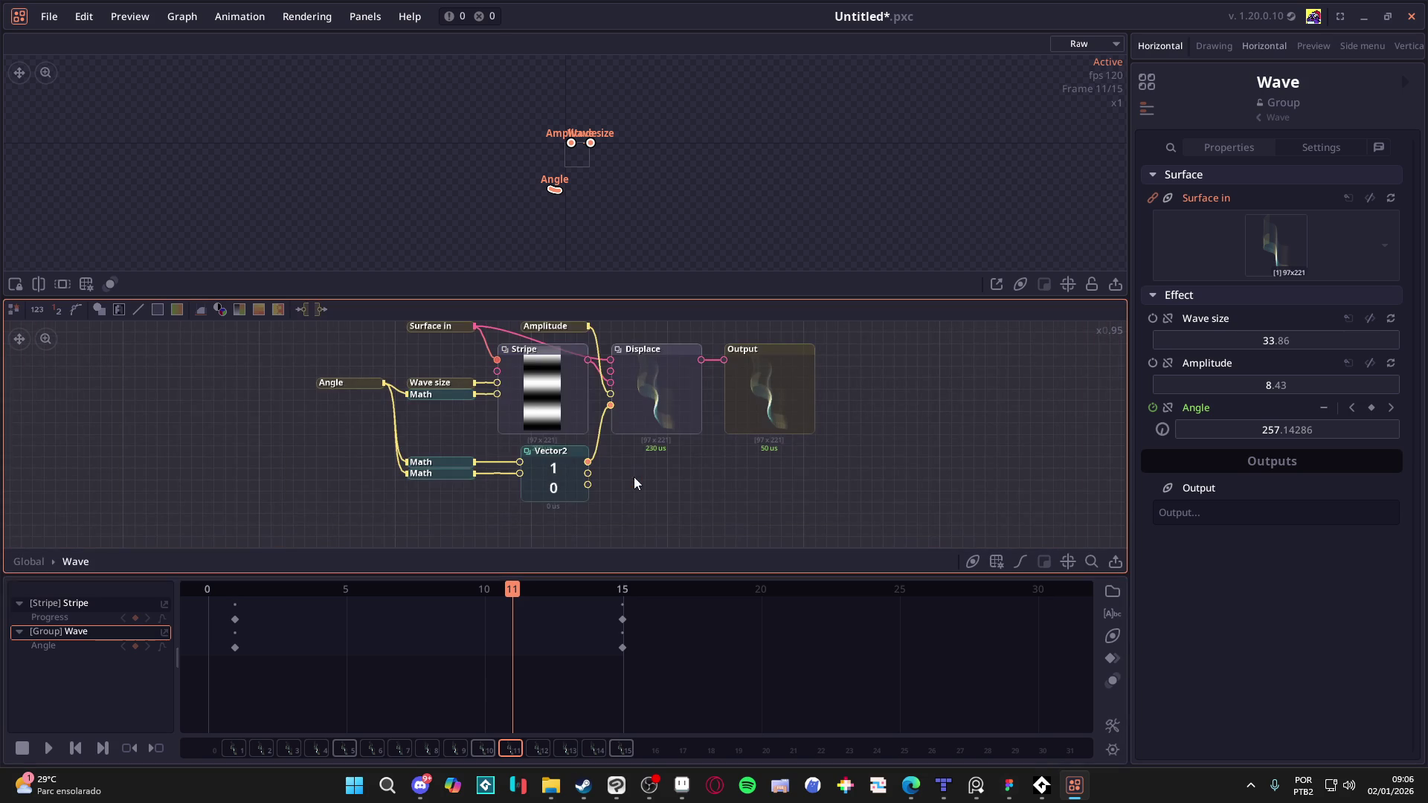
Step: Pan over the Stripe, Displace and Math nodes during playback, then go back to the Global graph
{"action": "mouse_move", "coordinate": [635, 483]}
{"action": "left_mouse_down"}
{"action": "mouse_move", "coordinate": [619, 523]}
{"action": "mouse_move", "coordinate": [618, 505]}
{"action": "left_mouse_up"}
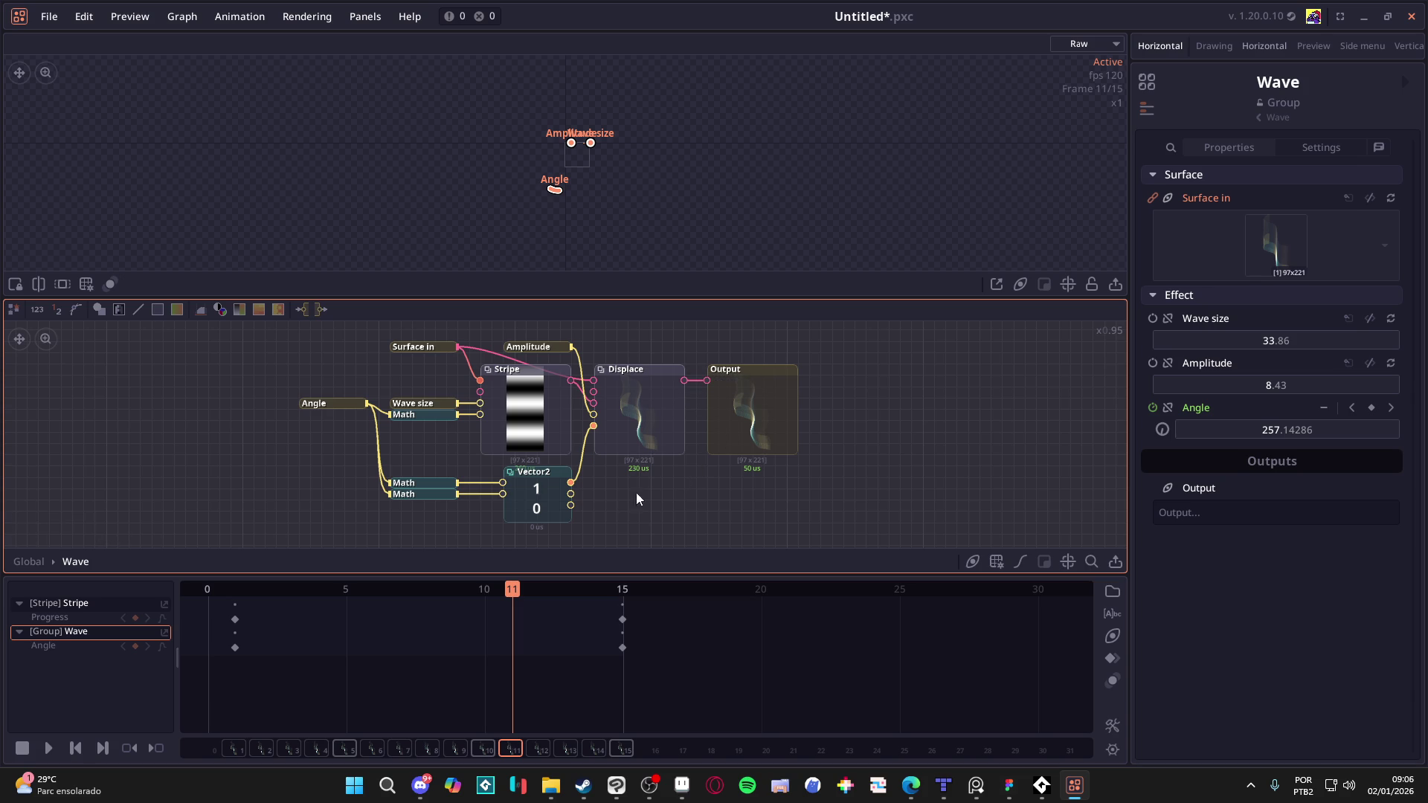
{"action": "key", "text": "space"}
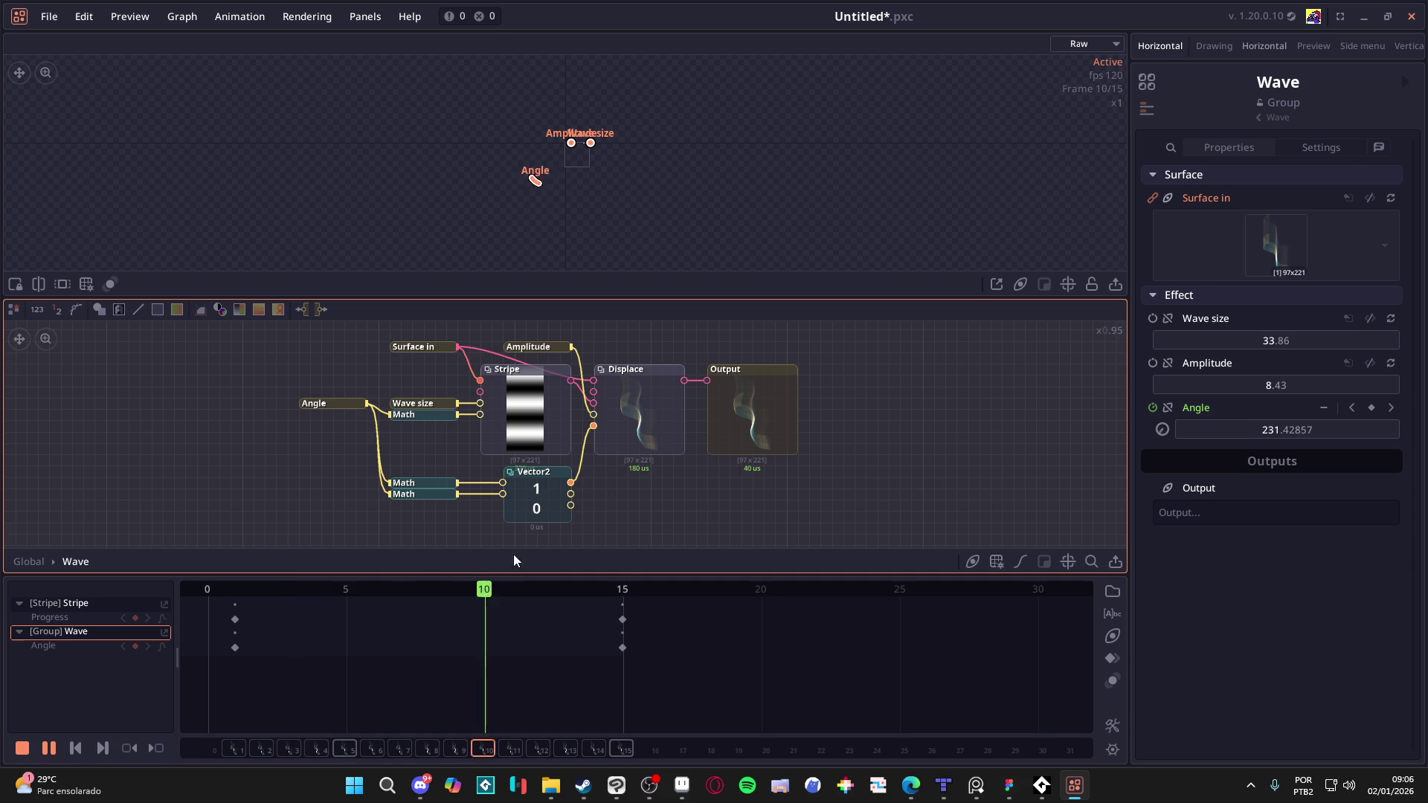
{"action": "key", "text": "space"}
{"action": "left_click", "coordinate": [28, 562]}
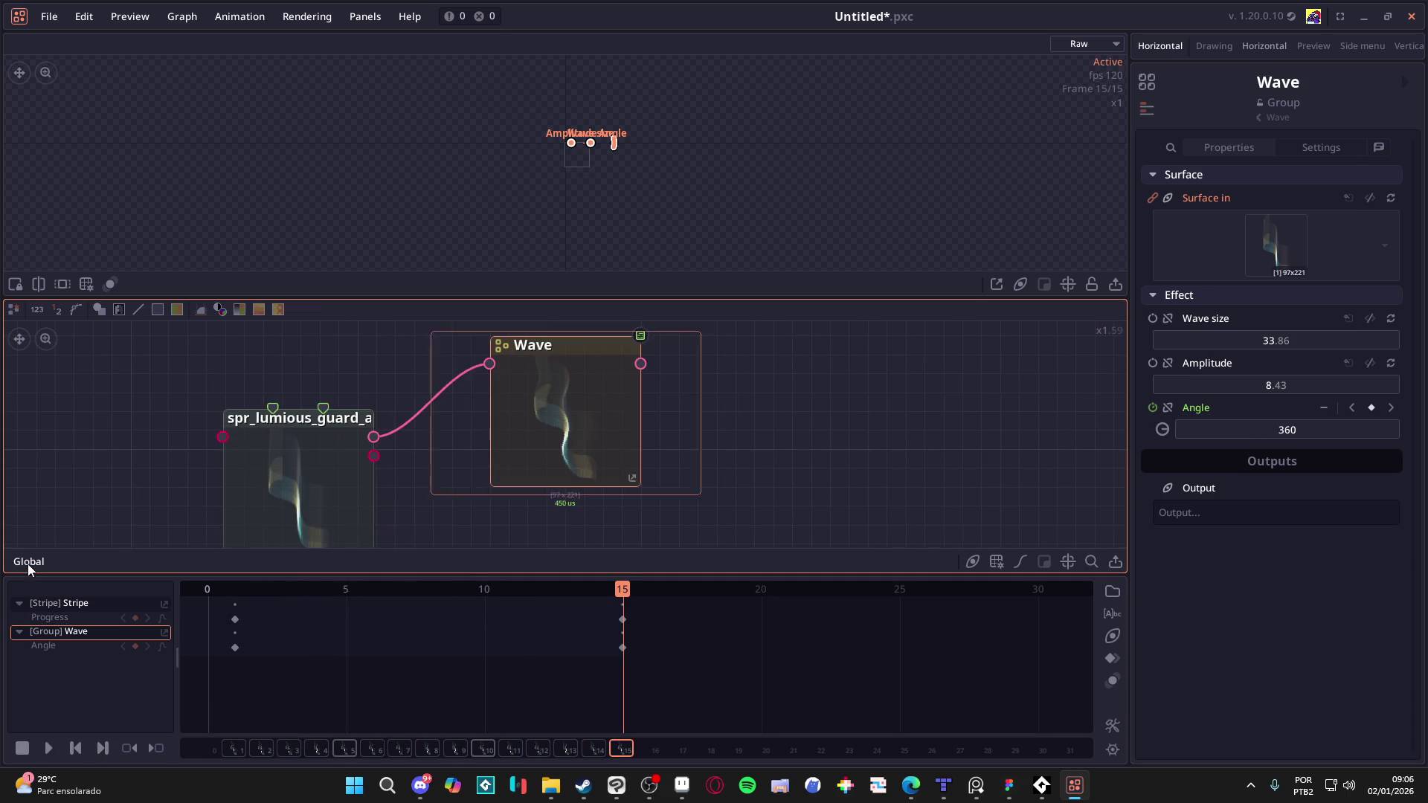
{"action": "mouse_move", "coordinate": [498, 587]}
{"action": "left_mouse_down"}
{"action": "mouse_move", "coordinate": [223, 587]}
{"action": "mouse_move", "coordinate": [606, 596]}
{"action": "mouse_move", "coordinate": [202, 600]}
{"action": "mouse_move", "coordinate": [614, 608]}
{"action": "mouse_move", "coordinate": [203, 613]}
{"action": "mouse_move", "coordinate": [680, 615]}
{"action": "mouse_move", "coordinate": [213, 608]}
{"action": "mouse_move", "coordinate": [576, 633]}
{"action": "mouse_move", "coordinate": [613, 629]}
{"action": "mouse_move", "coordinate": [498, 599]}
{"action": "mouse_move", "coordinate": [172, 595]}
{"action": "mouse_move", "coordinate": [595, 599]}
{"action": "left_mouse_up"}
{"action": "scroll", "coordinate": [704, 432], "scroll_direction": "down", "scroll_amount": 2}
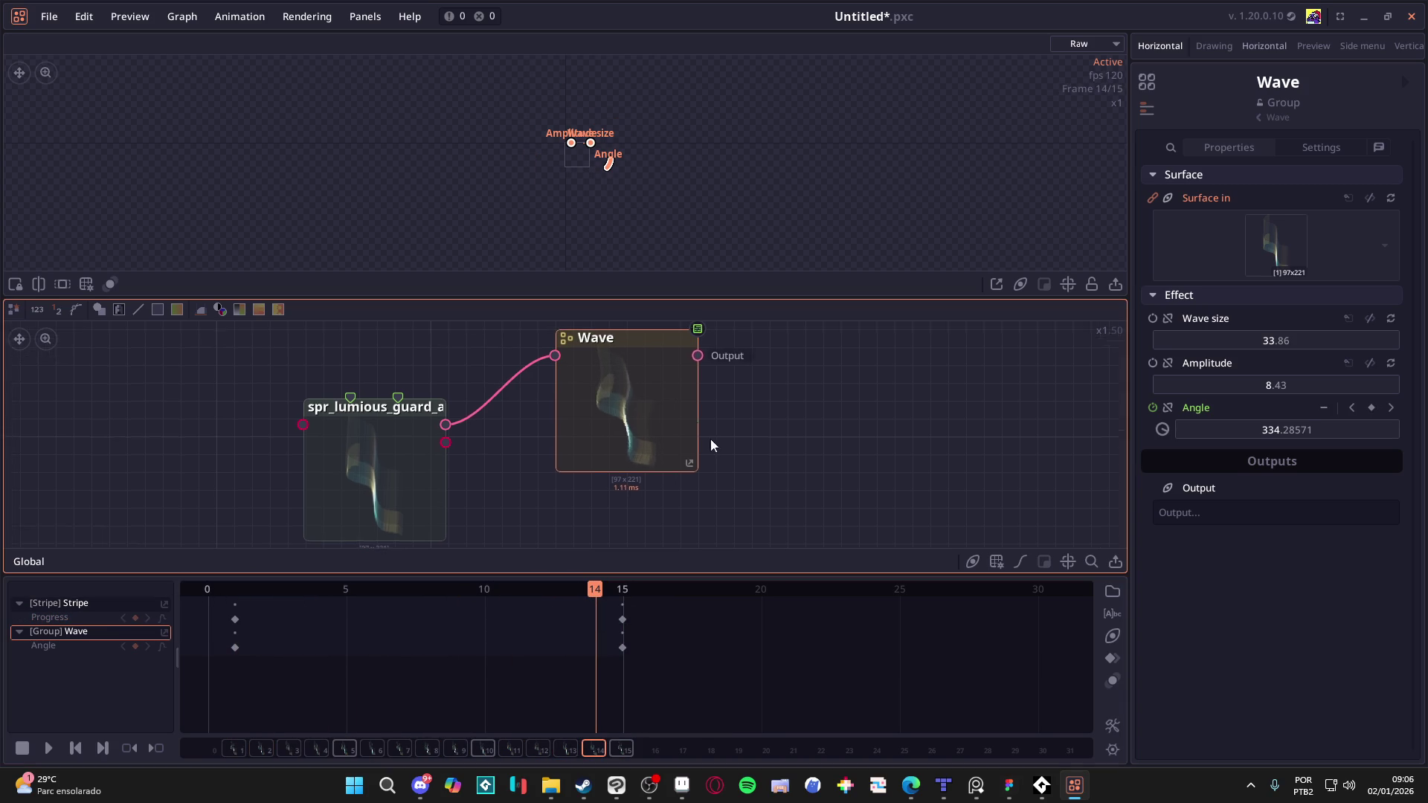
{"action": "key", "text": "space"}
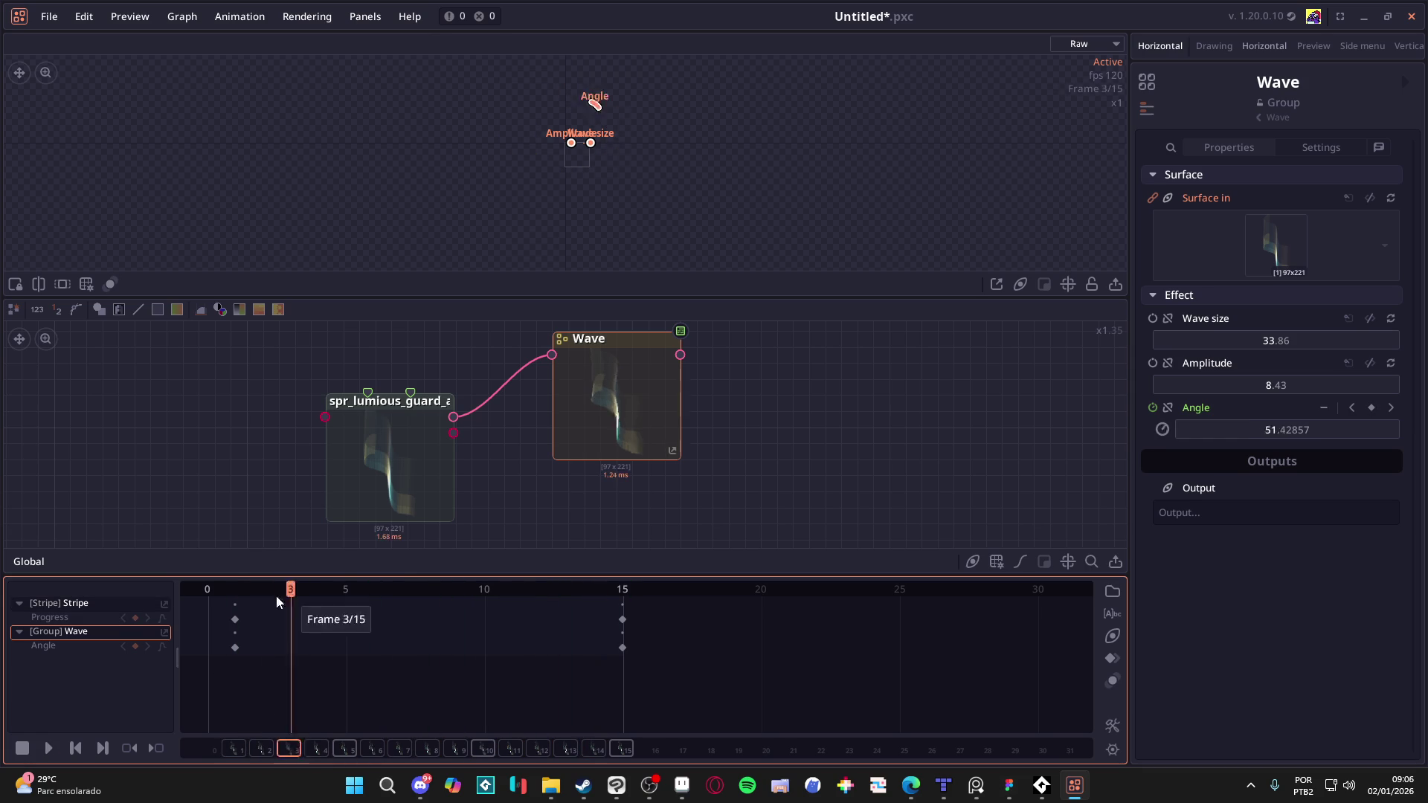
{"action": "left_click", "coordinate": [235, 648]}
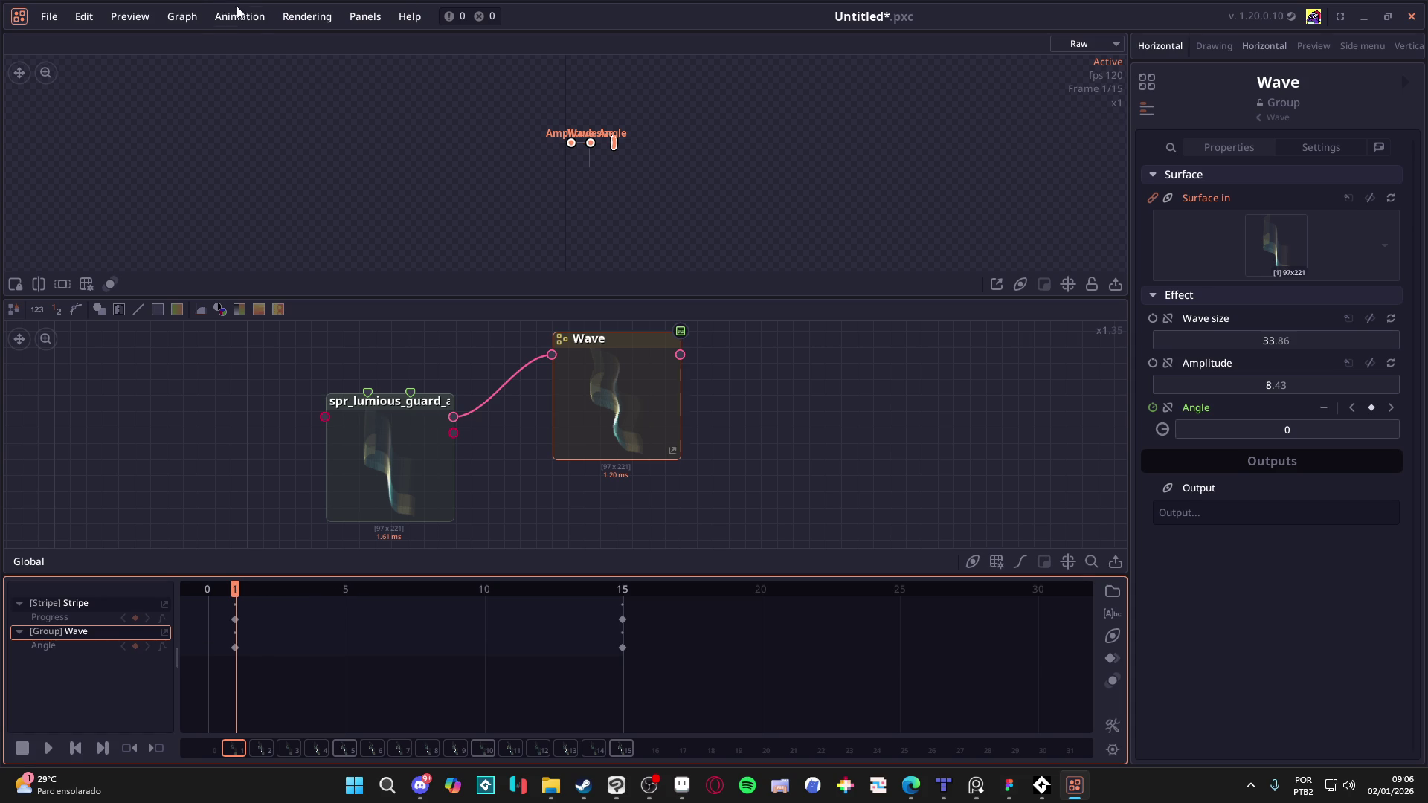
{"action": "left_click", "coordinate": [301, 19]}
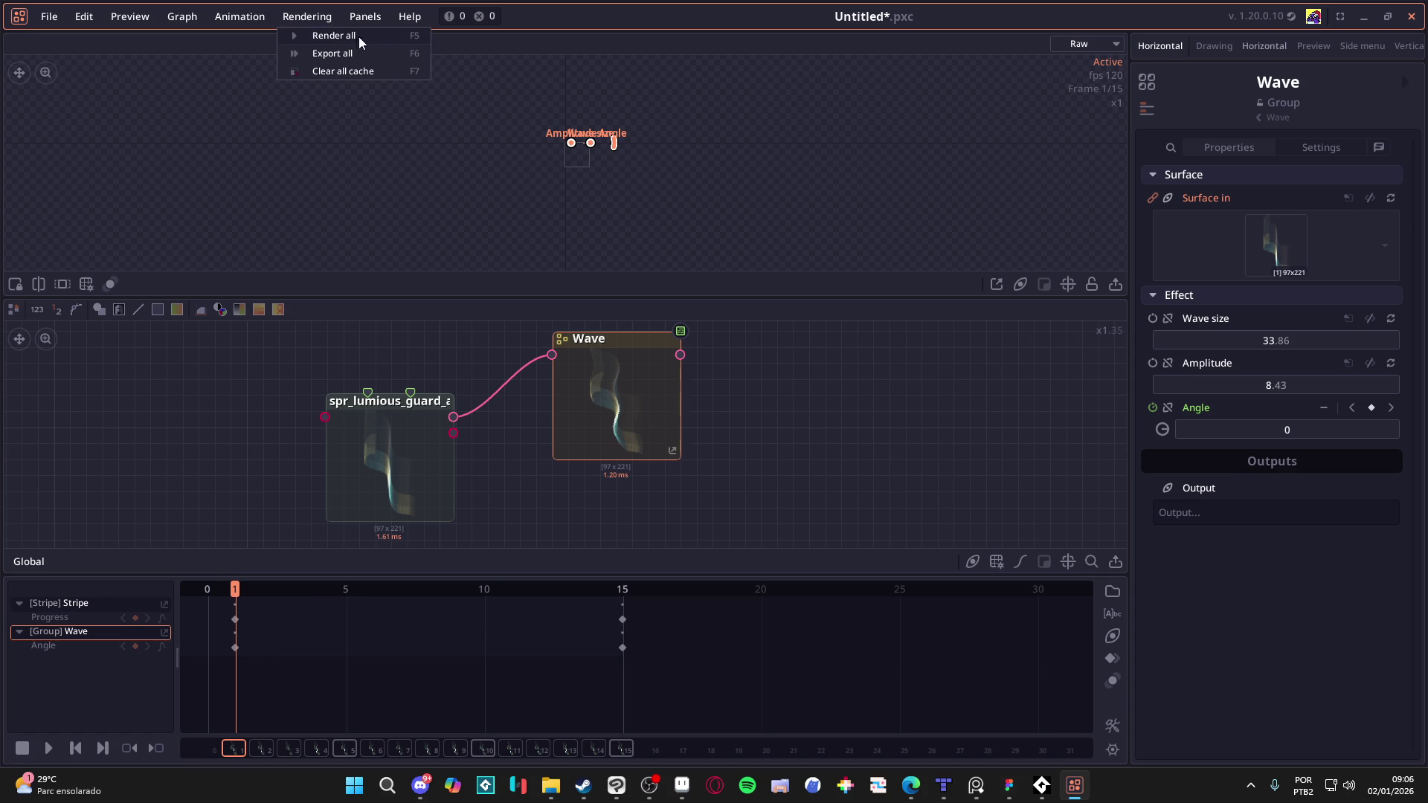
Step: Link a new Project Output node to the Wave node's output
{"action": "left_click", "coordinate": [400, 52]}
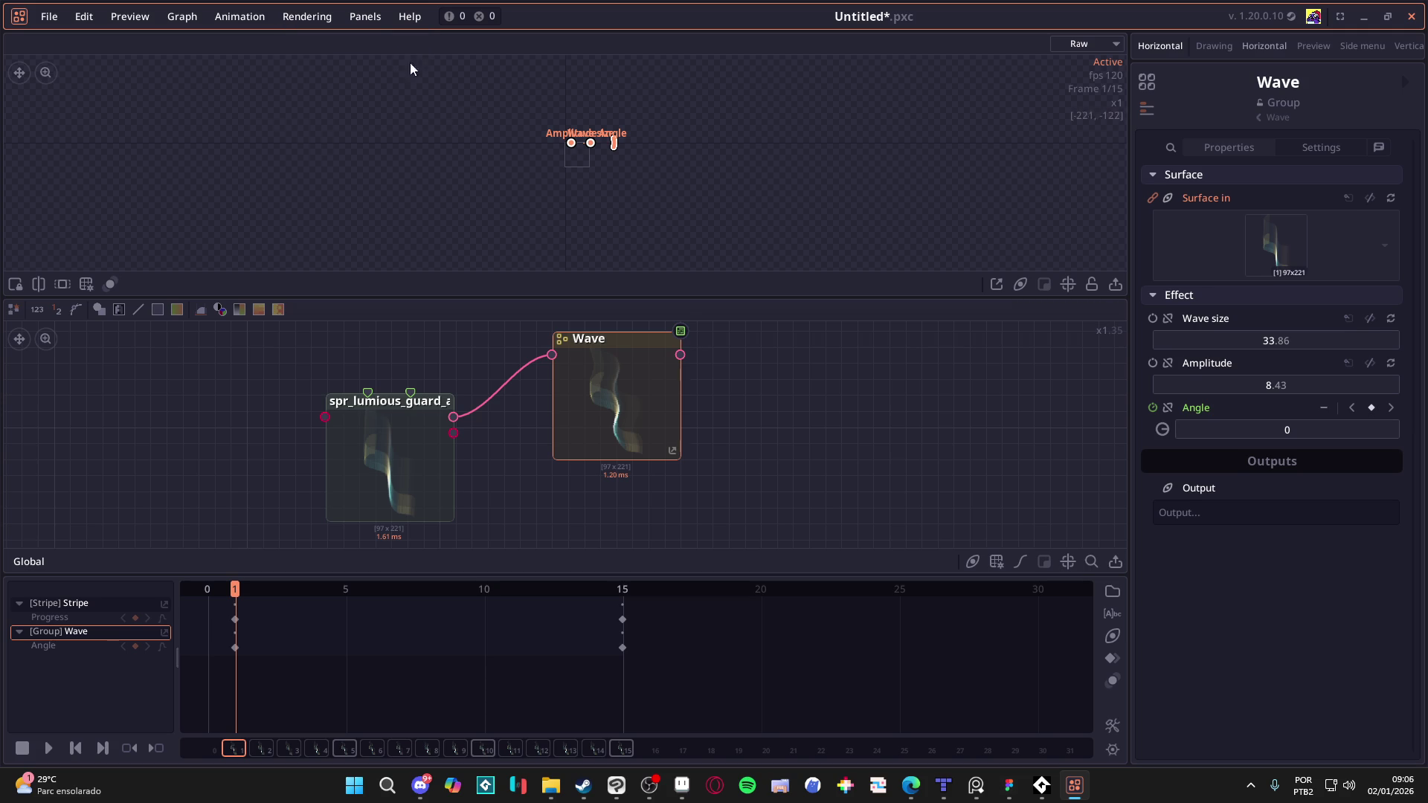
{"action": "left_click", "coordinate": [1213, 516]}
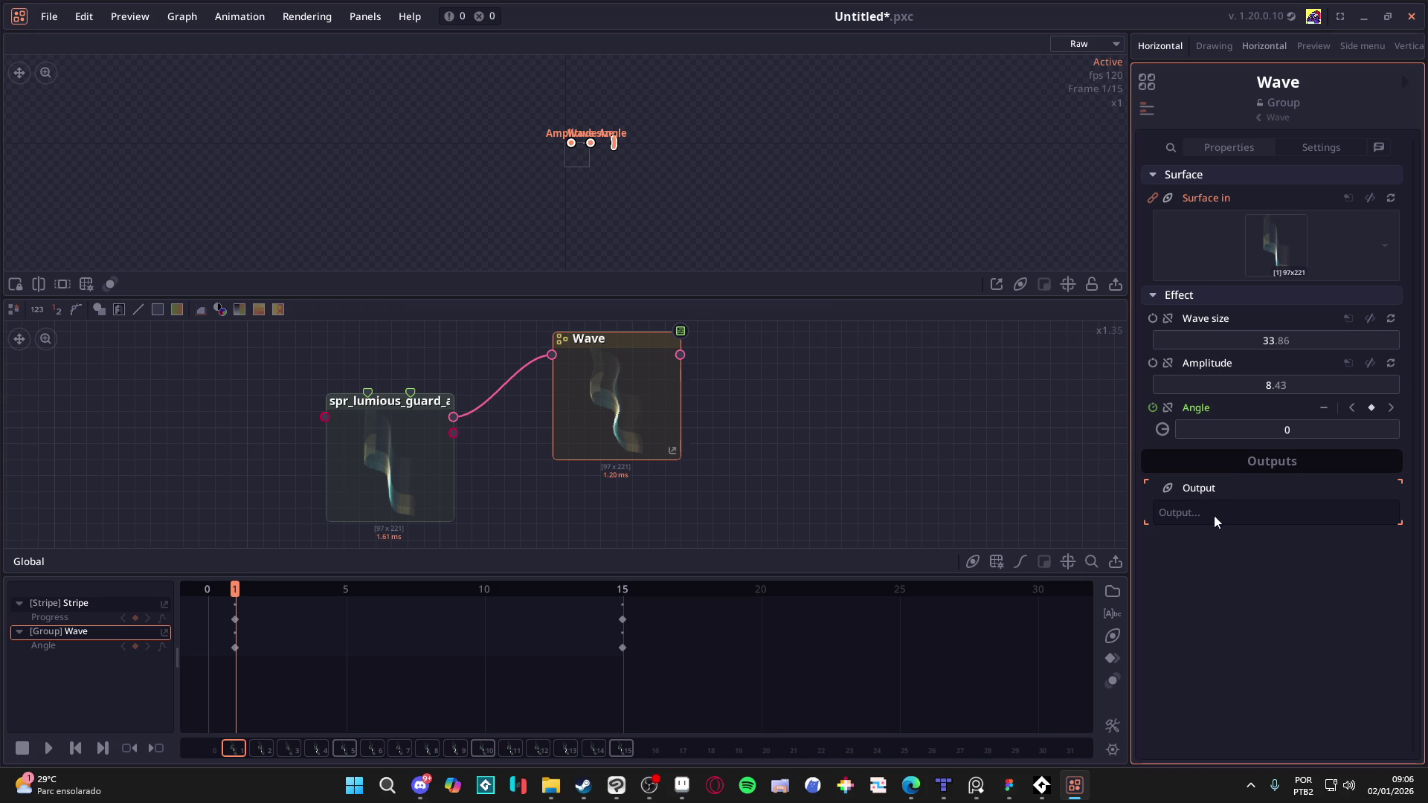
{"action": "left_click_drag", "start_coordinate": [679, 354], "coordinate": [761, 371]}
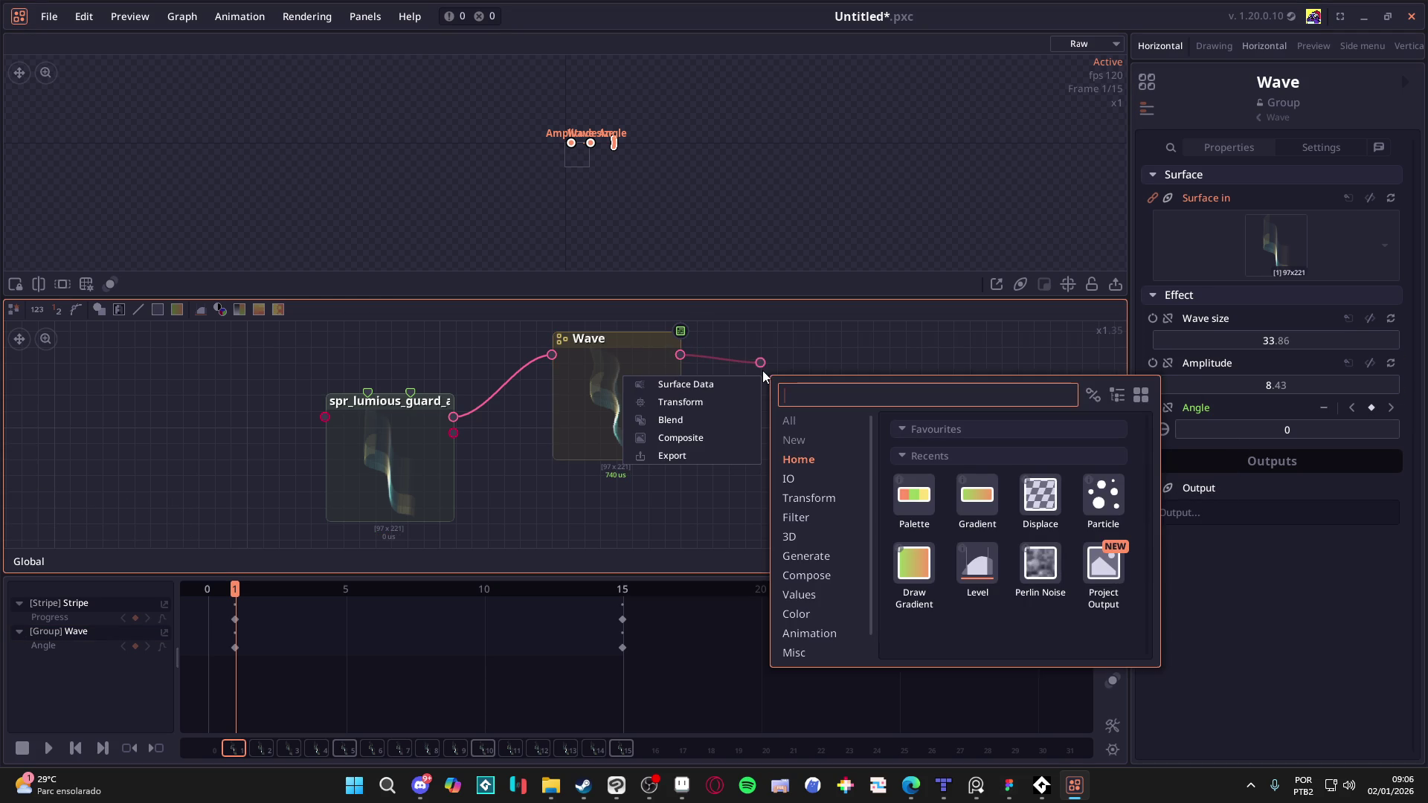
{"action": "mouse_move", "coordinate": [1097, 569]}
{"action": "left_mouse_down"}
{"action": "mouse_move", "coordinate": [940, 383]}
{"action": "mouse_move", "coordinate": [876, 400]}
{"action": "left_mouse_up"}
{"action": "left_click", "coordinate": [885, 342]}
Step: Check the Project Output node's properties and play the animation to verify the output
{"action": "left_click", "coordinate": [1315, 153]}
{"action": "left_click", "coordinate": [1204, 151]}
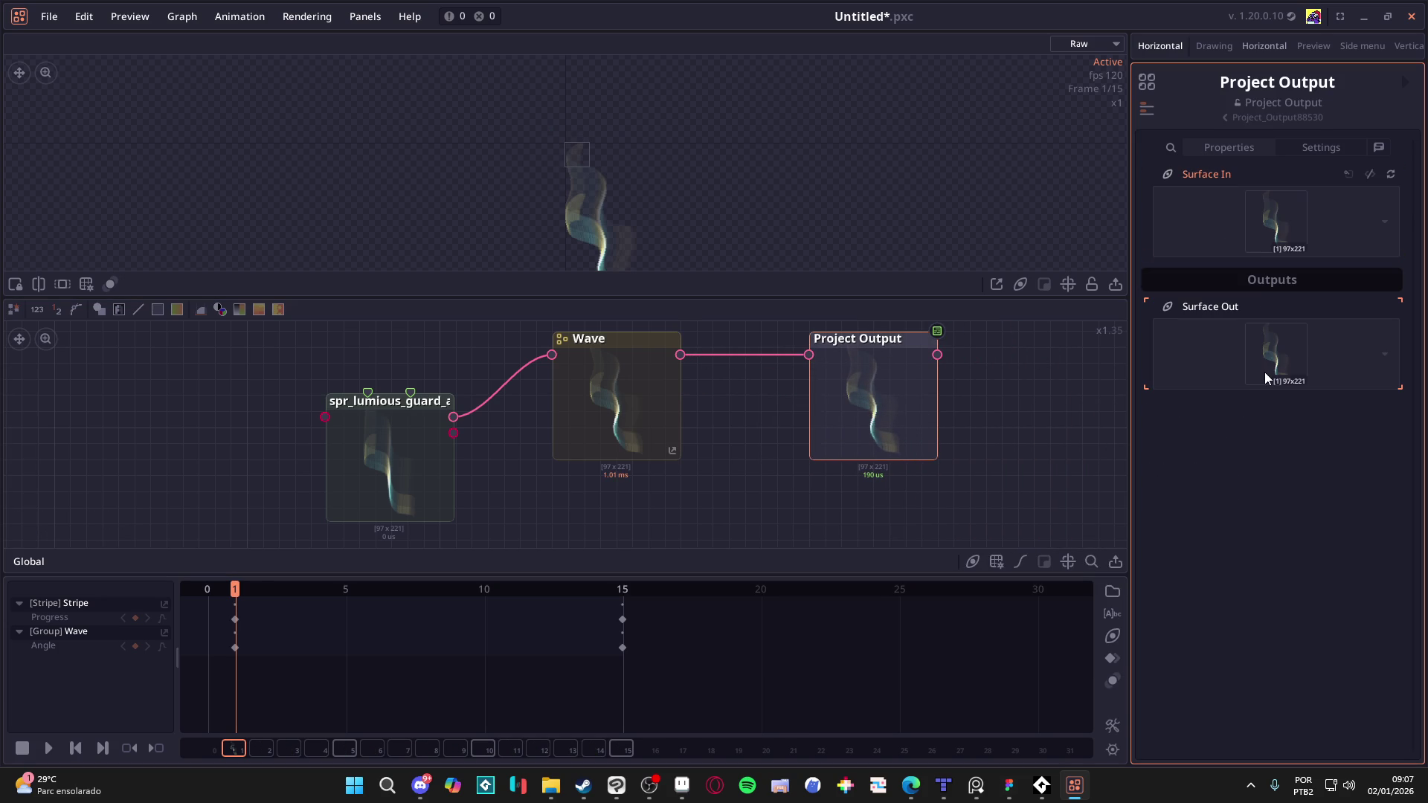
{"action": "key", "text": "space"}
{"action": "key", "text": "space"}
{"action": "left_click_drag", "start_coordinate": [898, 341], "coordinate": [898, 340]}
{"action": "left_click", "coordinate": [599, 344]}
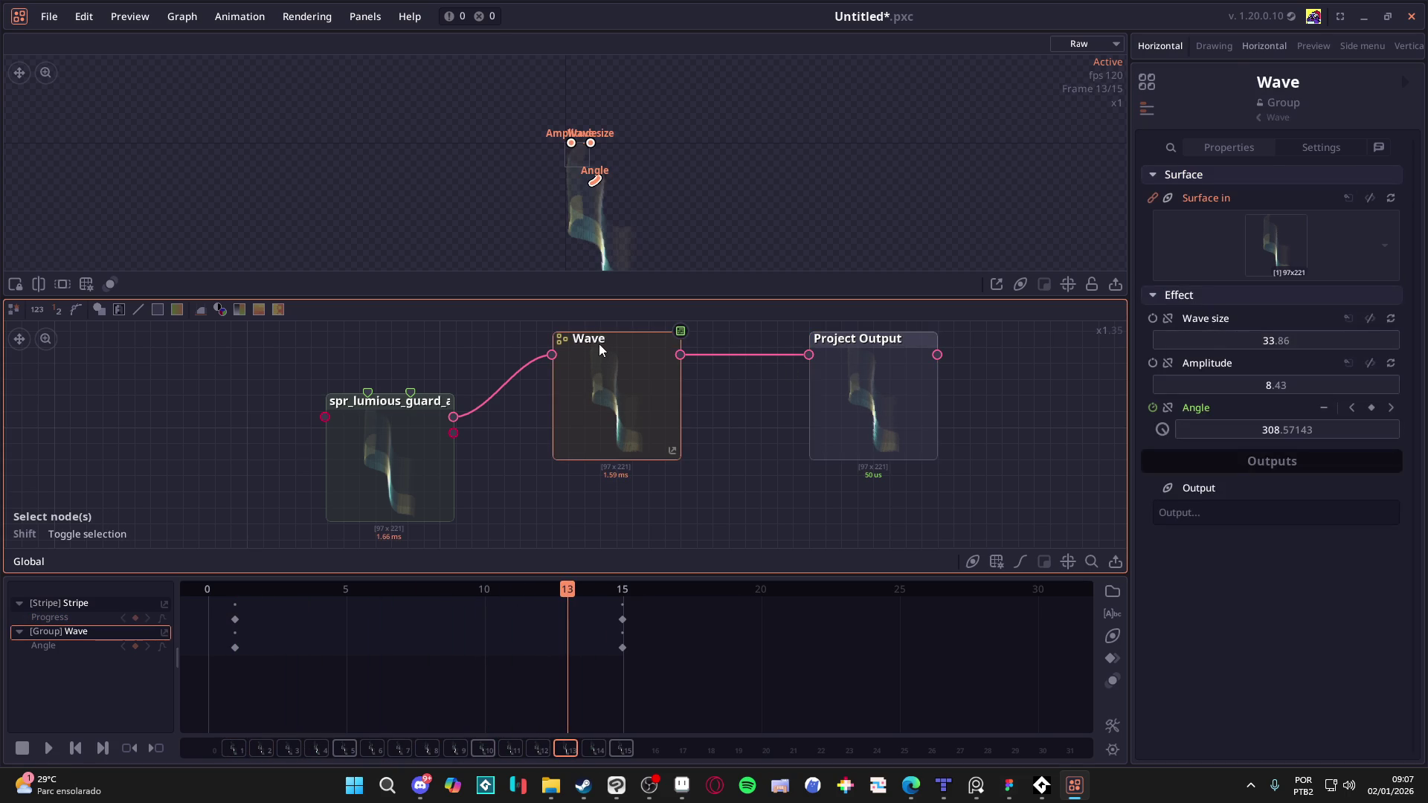
{"action": "right_click", "coordinate": [600, 343]}
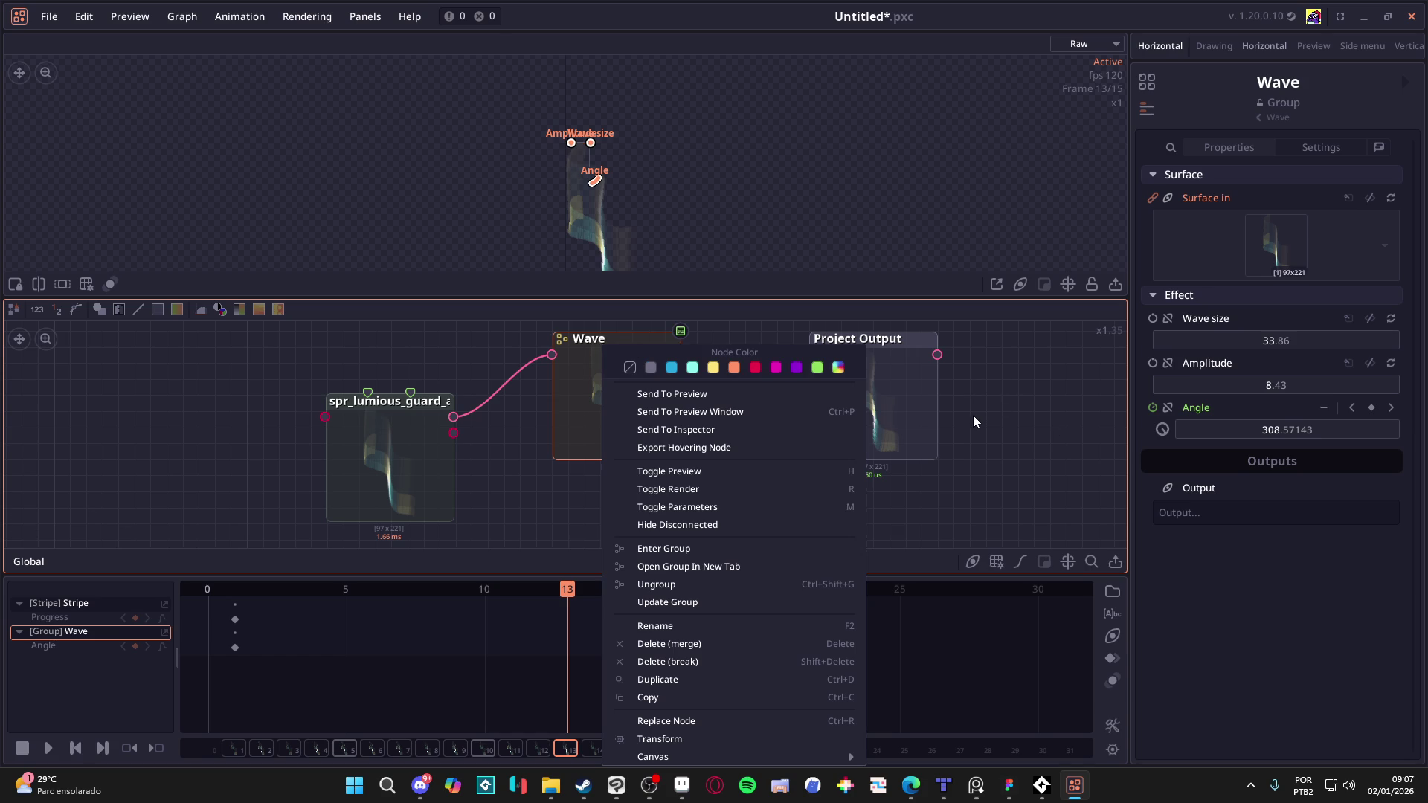
{"action": "left_click", "coordinate": [953, 461]}
{"action": "left_click", "coordinate": [901, 339]}
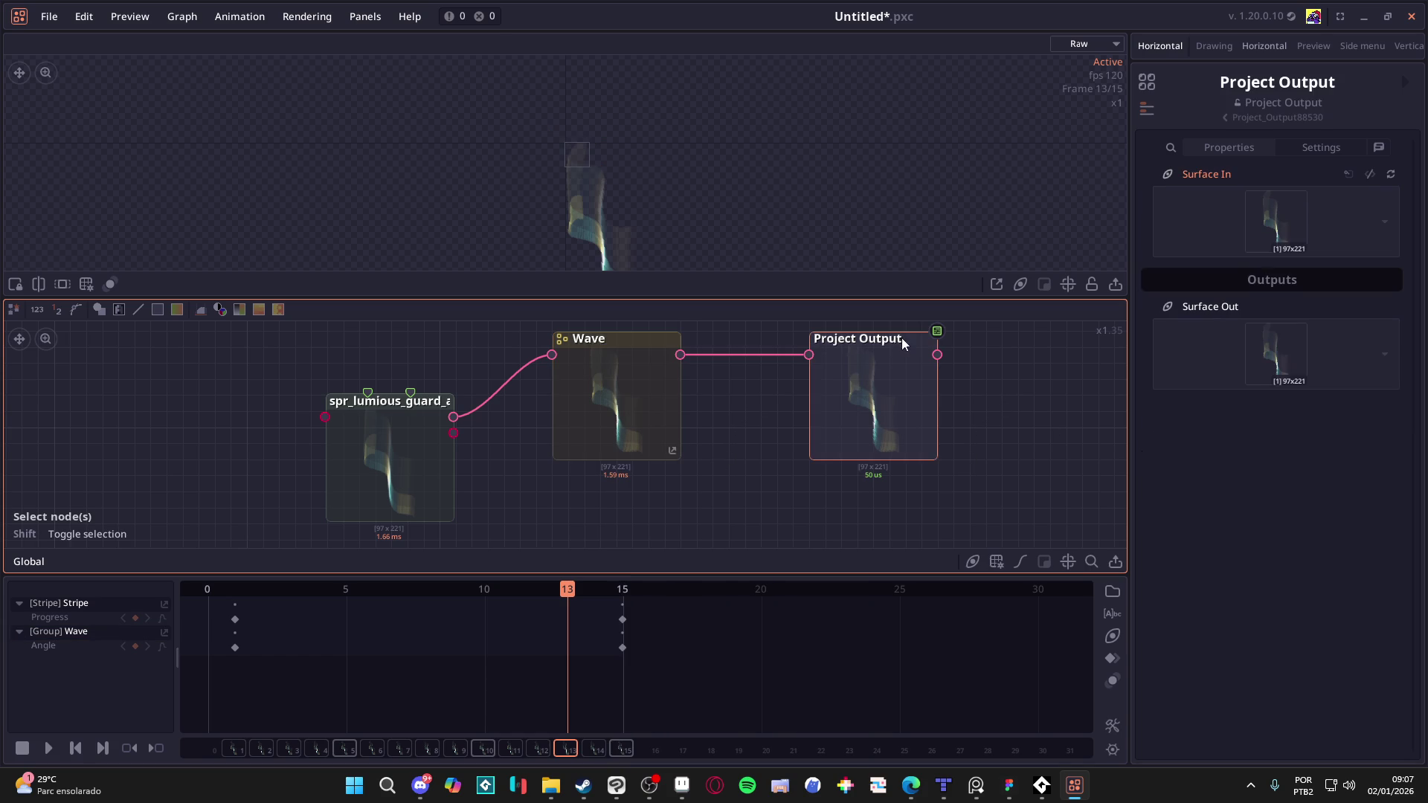
Step: Add an Export node linked from Project Output's Surface Out
{"action": "left_click_drag", "start_coordinate": [931, 358], "coordinate": [967, 369]}
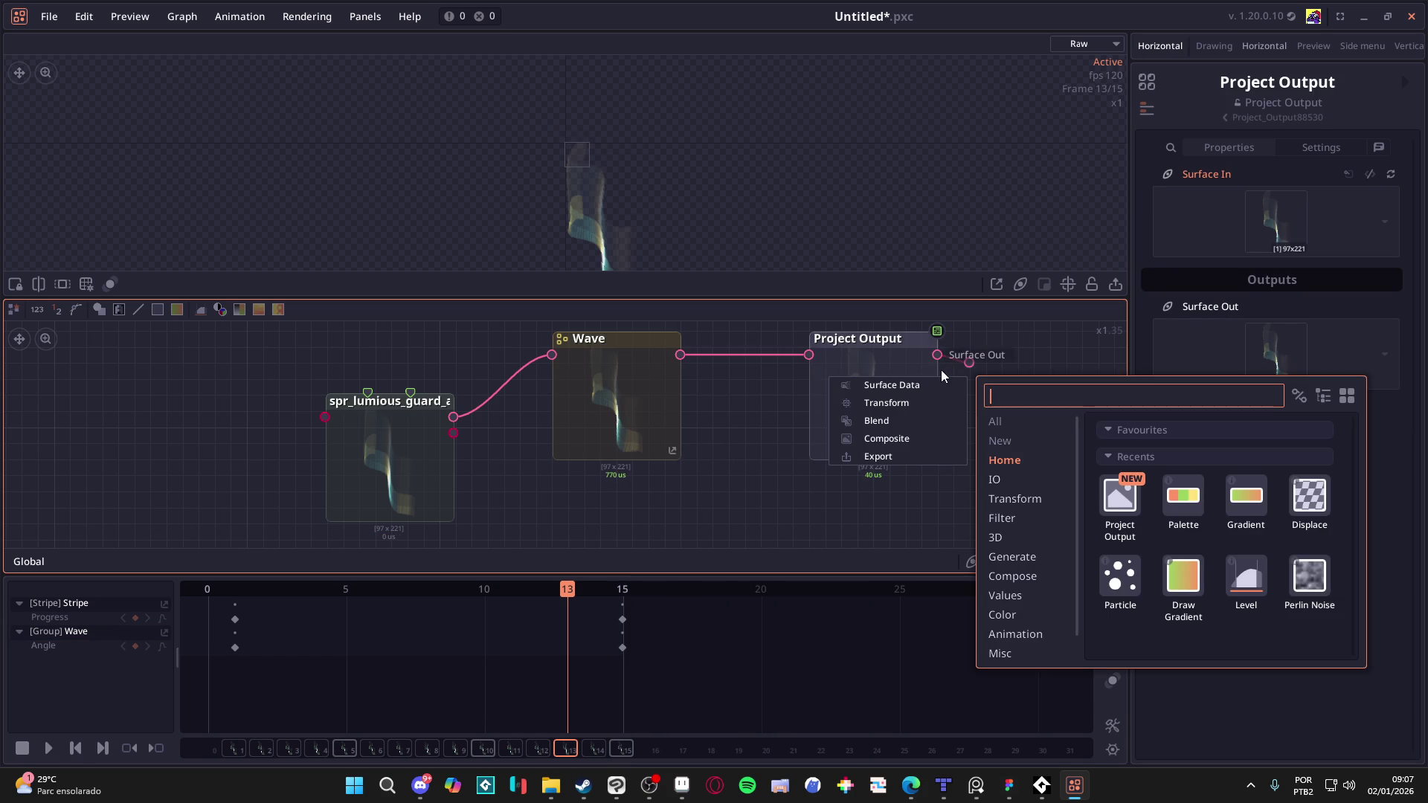
{"action": "type", "text": "save"}
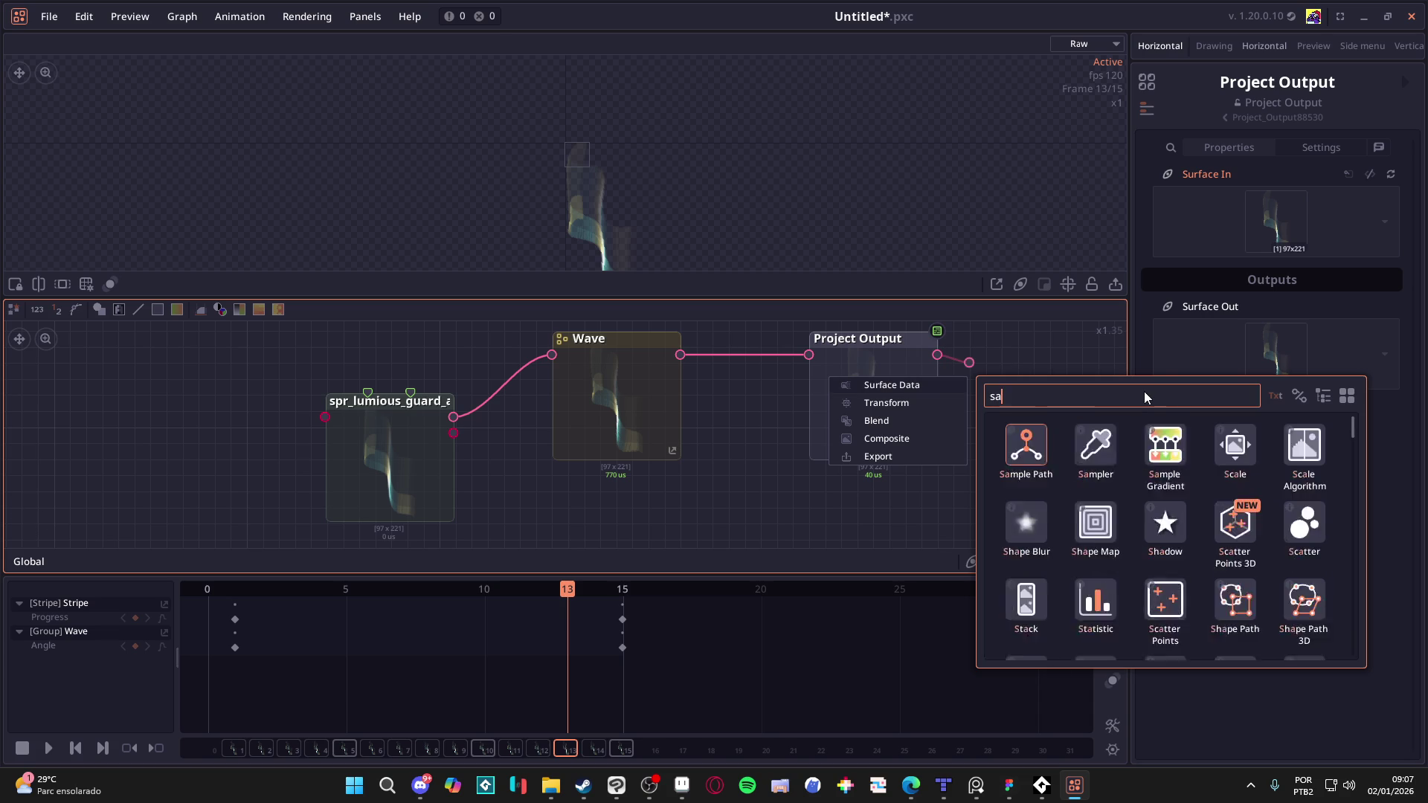
{"action": "key", "text": "ctrl+a"}
{"action": "type", "text": "expor"}
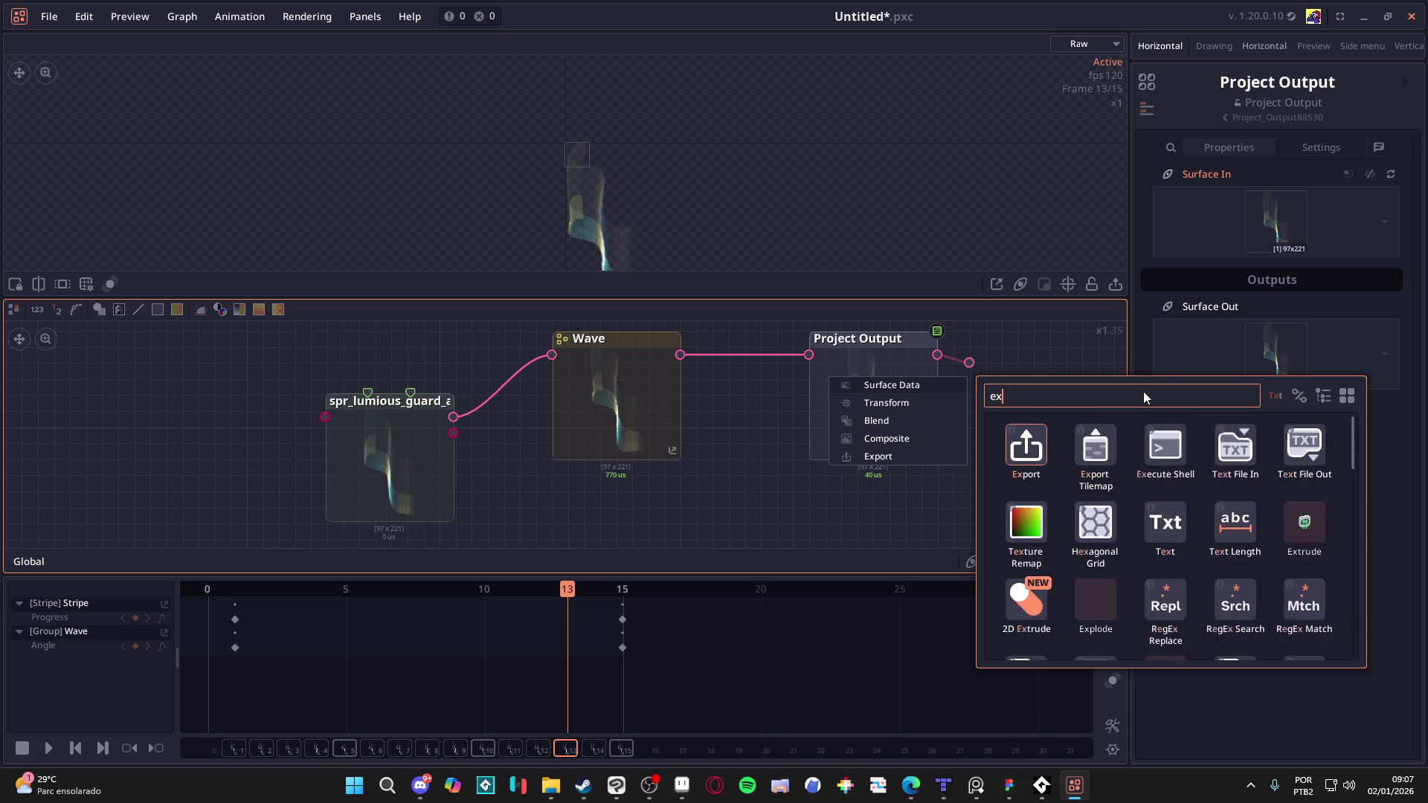
{"action": "left_click", "coordinate": [1026, 454]}
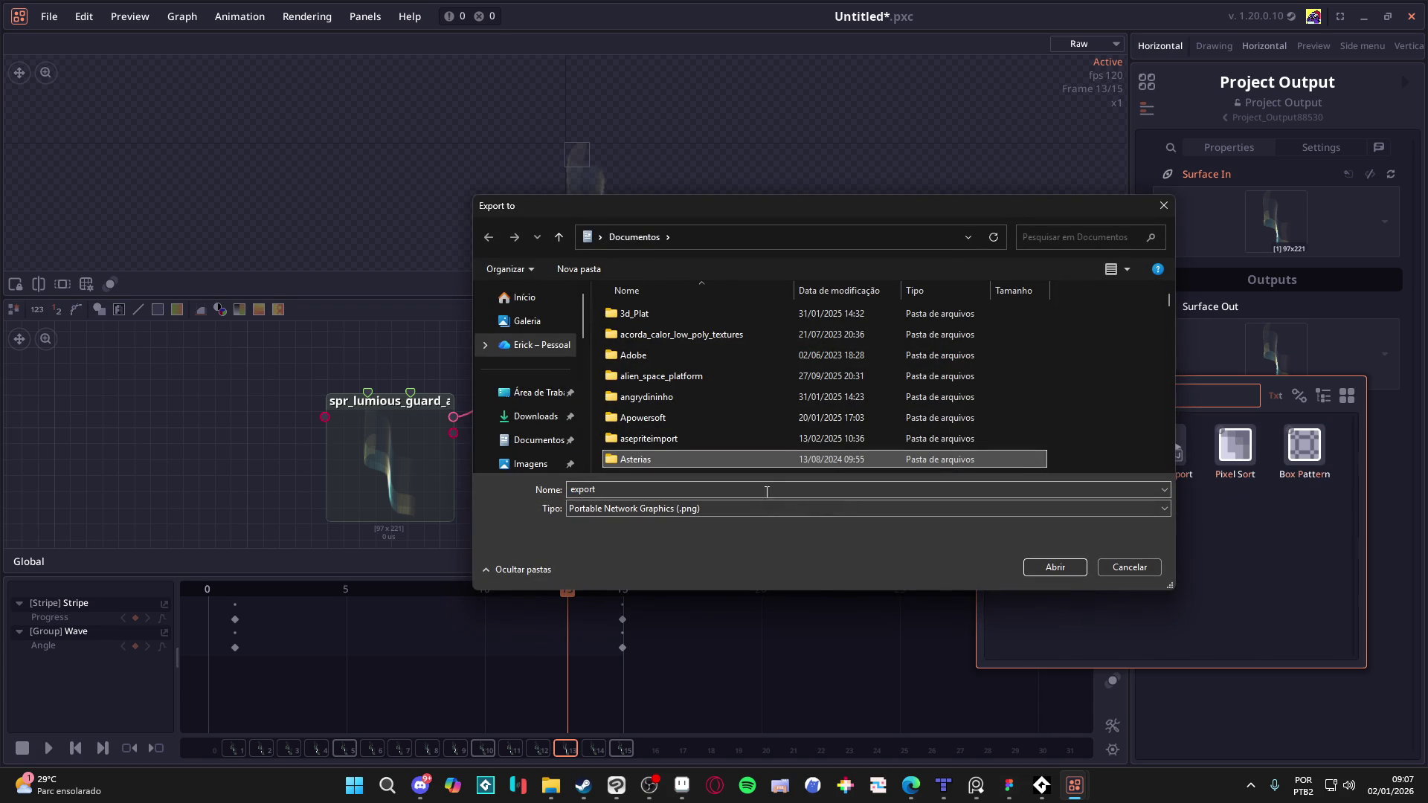
Step: Keep PNG as the Export node's file type
{"action": "left_click", "coordinate": [867, 507]}
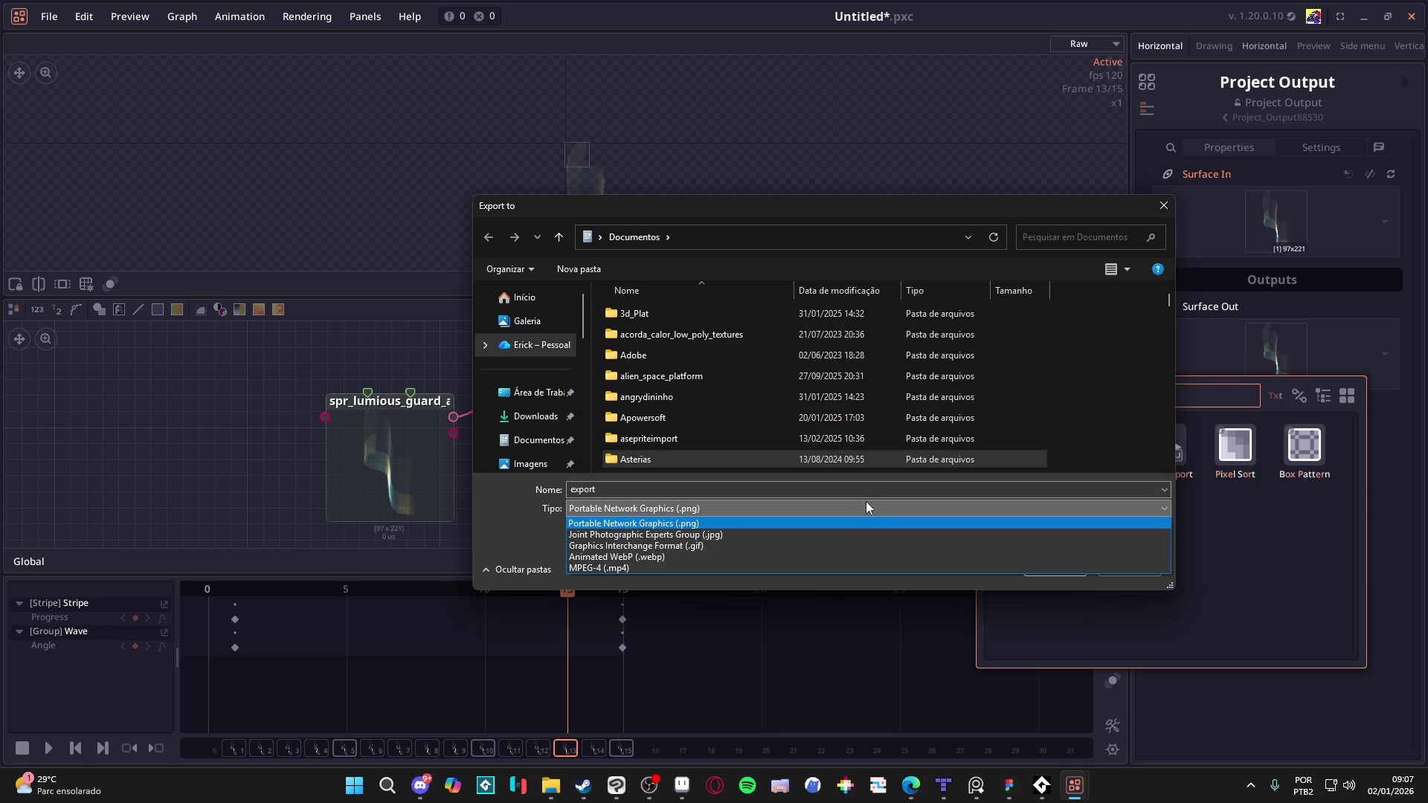
{"action": "left_click", "coordinate": [779, 523]}
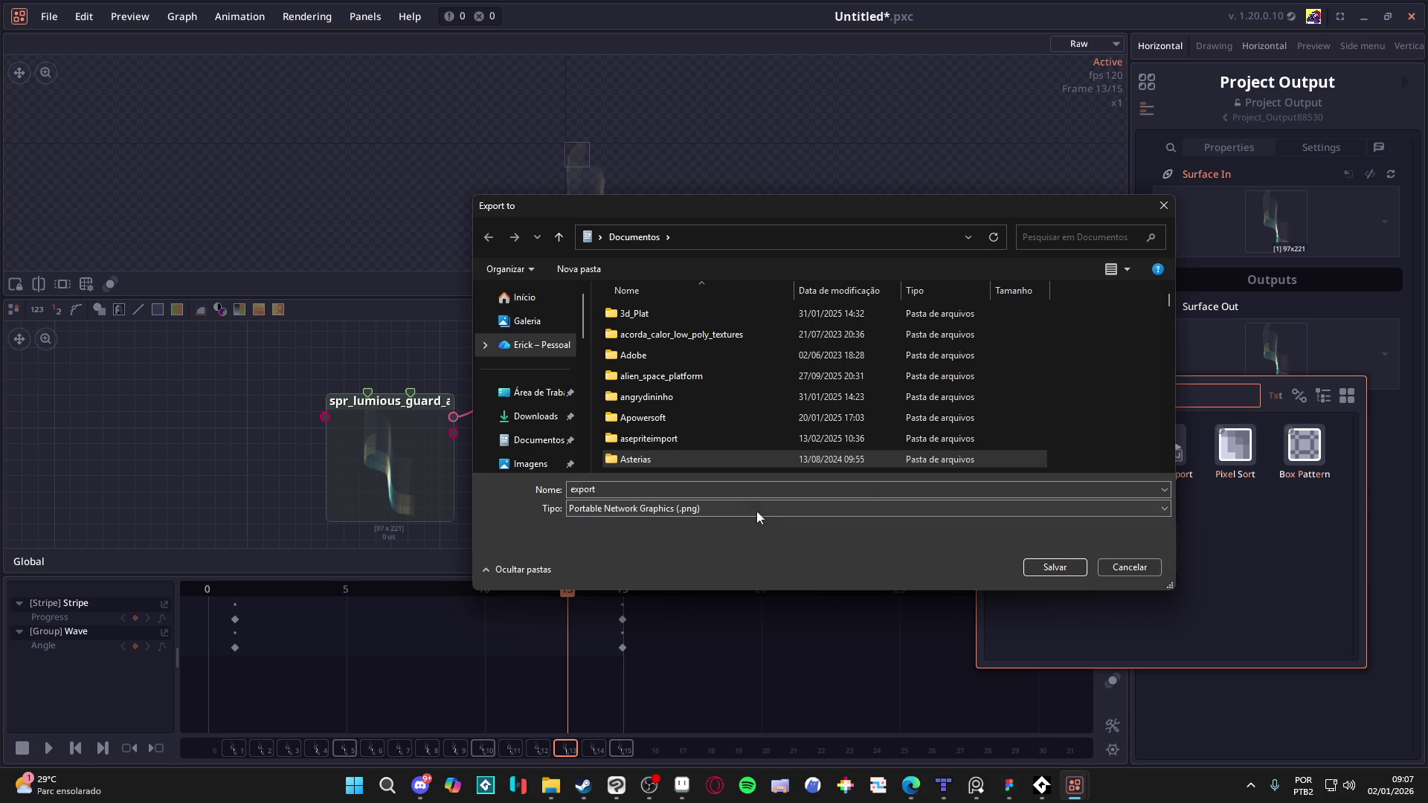
{"action": "scroll", "coordinate": [687, 379], "scroll_direction": "down", "scroll_amount": 10}
{"action": "scroll", "coordinate": [626, 395], "scroll_direction": "down", "scroll_amount": 5}
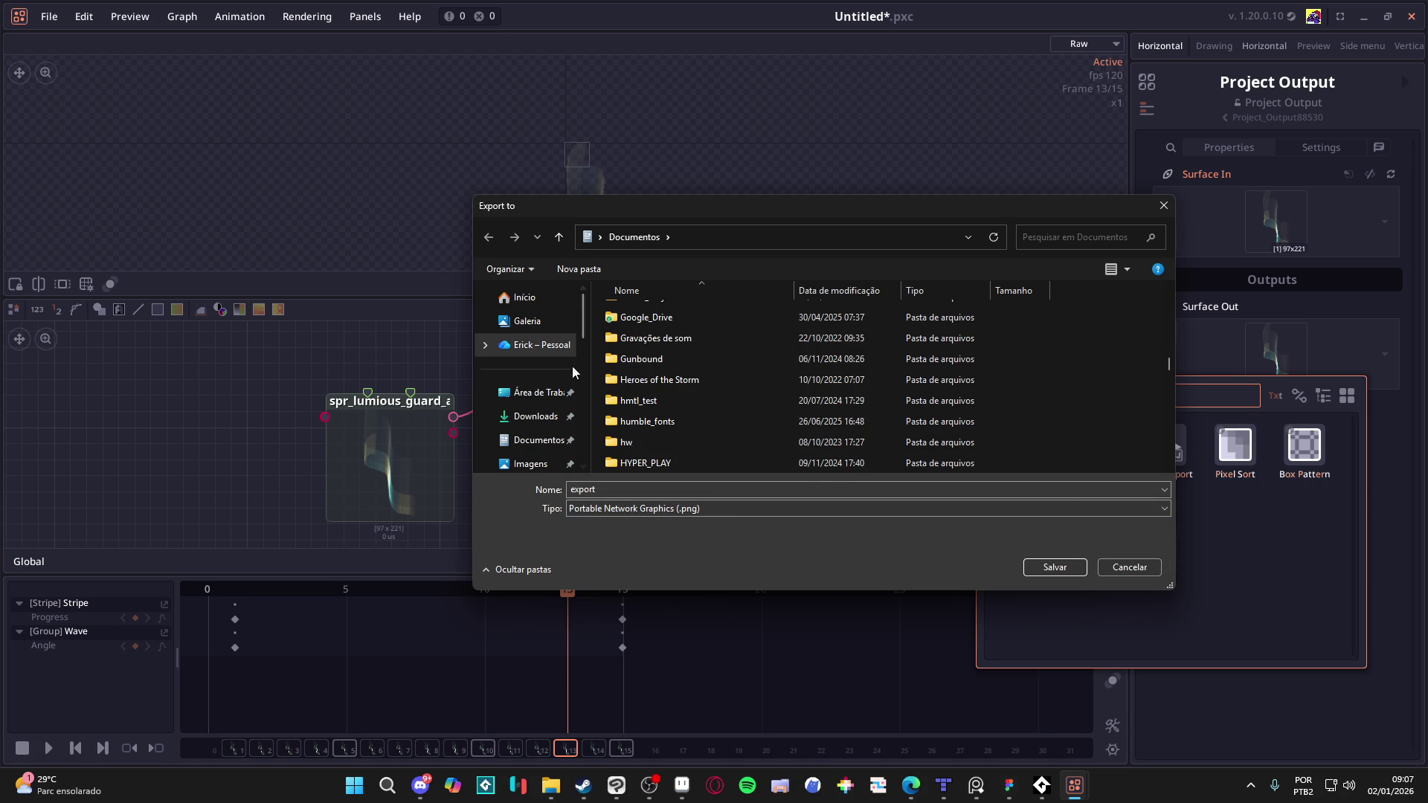
Step: Save export.png into a new Desktop folder named 'test' and position the Export node
{"action": "left_click", "coordinate": [539, 392]}
{"action": "right_click", "coordinate": [964, 411]}
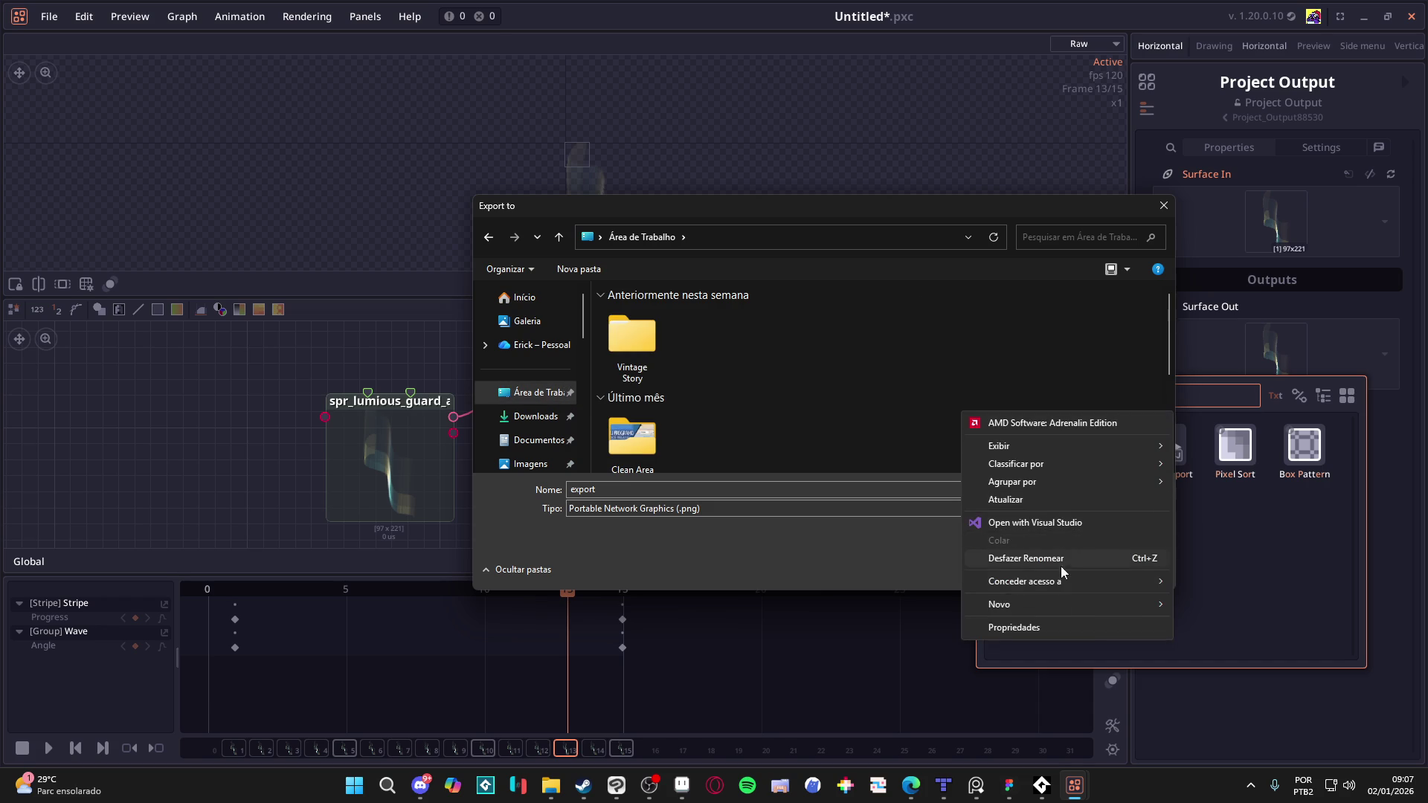
{"action": "mouse_move", "coordinate": [1095, 610]}
{"action": "left_click", "coordinate": [1234, 605]}
{"action": "type", "text": "test"}
{"action": "key", "text": "Return"}
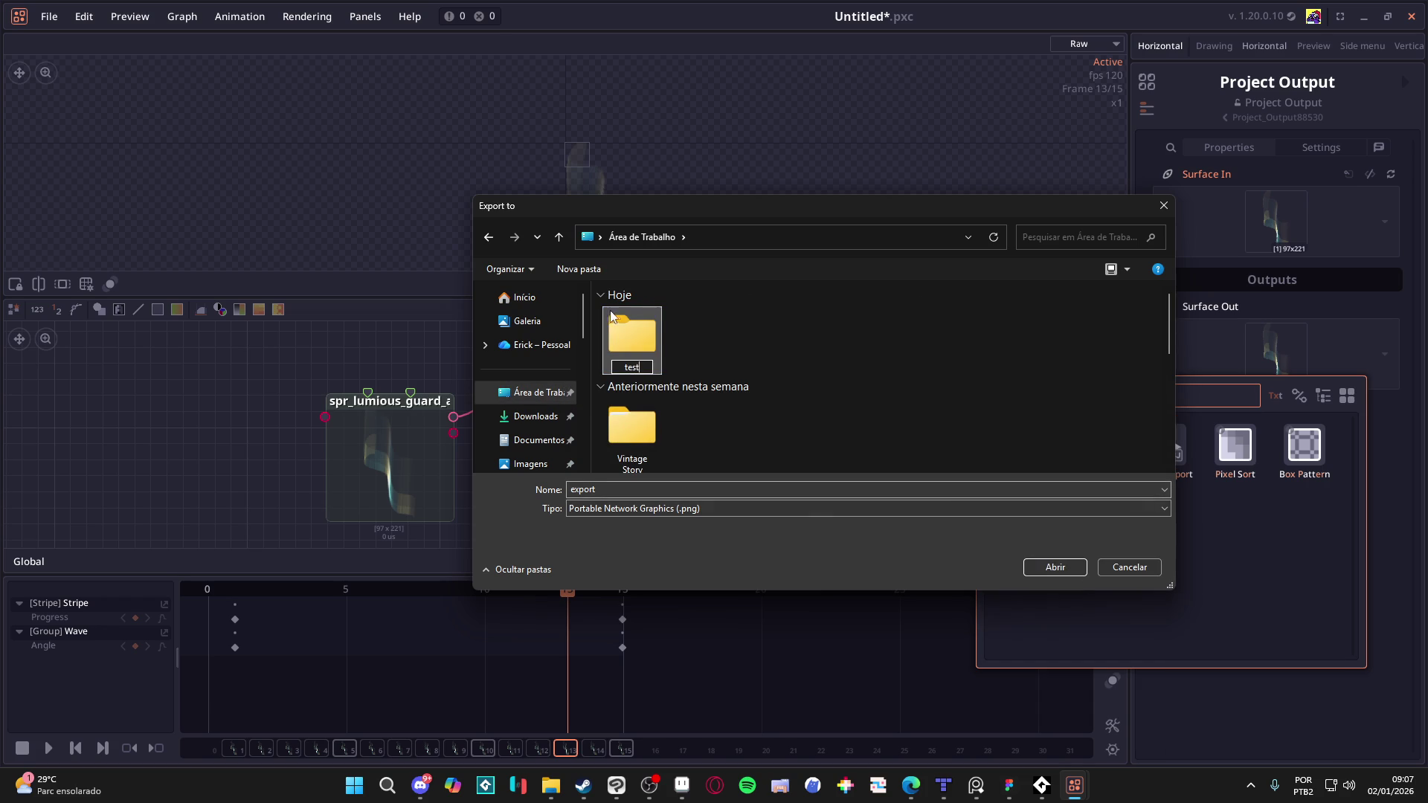
{"action": "double_click", "coordinate": [651, 342]}
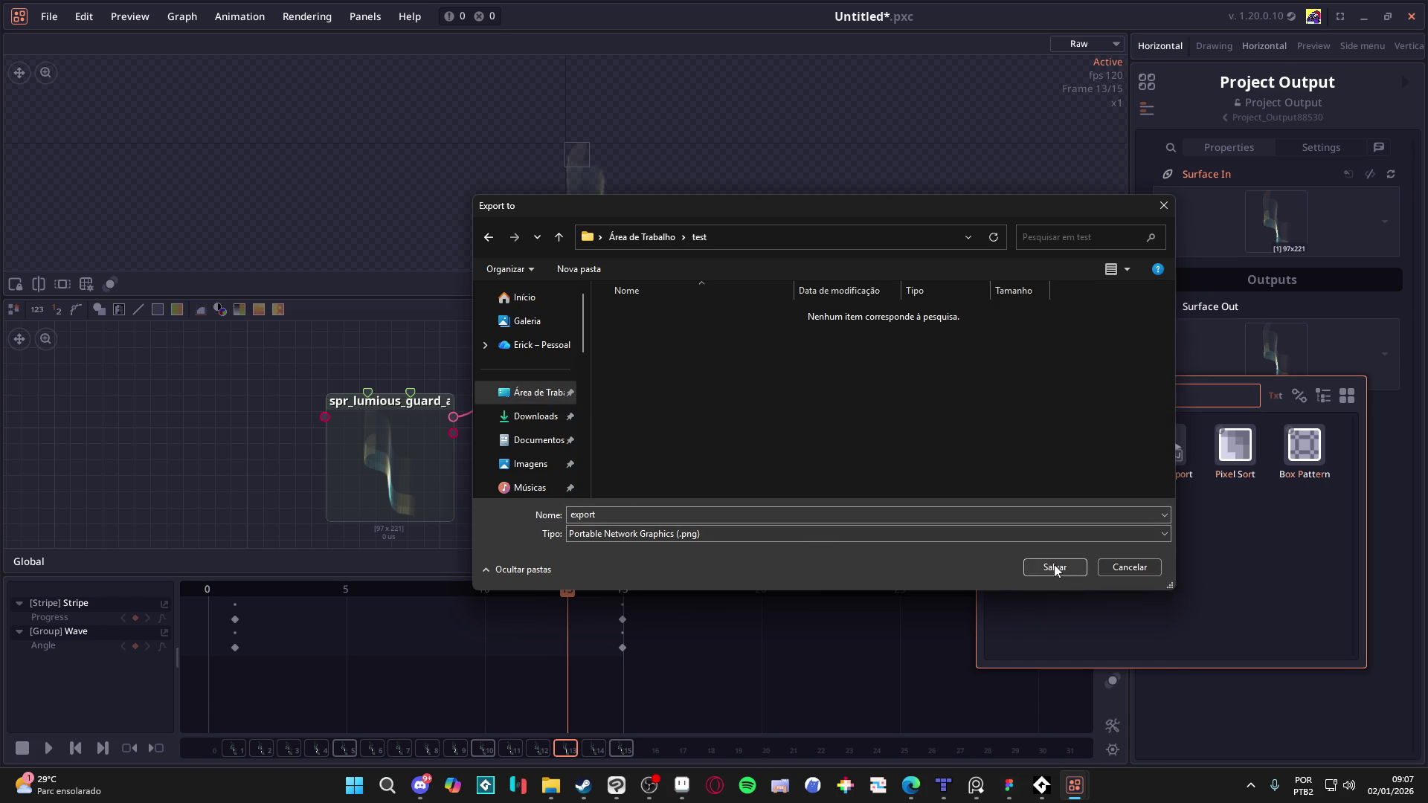
{"action": "left_click", "coordinate": [1054, 567]}
{"action": "left_click_drag", "start_coordinate": [951, 513], "coordinate": [1055, 438]}
{"action": "left_click_drag", "start_coordinate": [846, 497], "coordinate": [619, 464]}
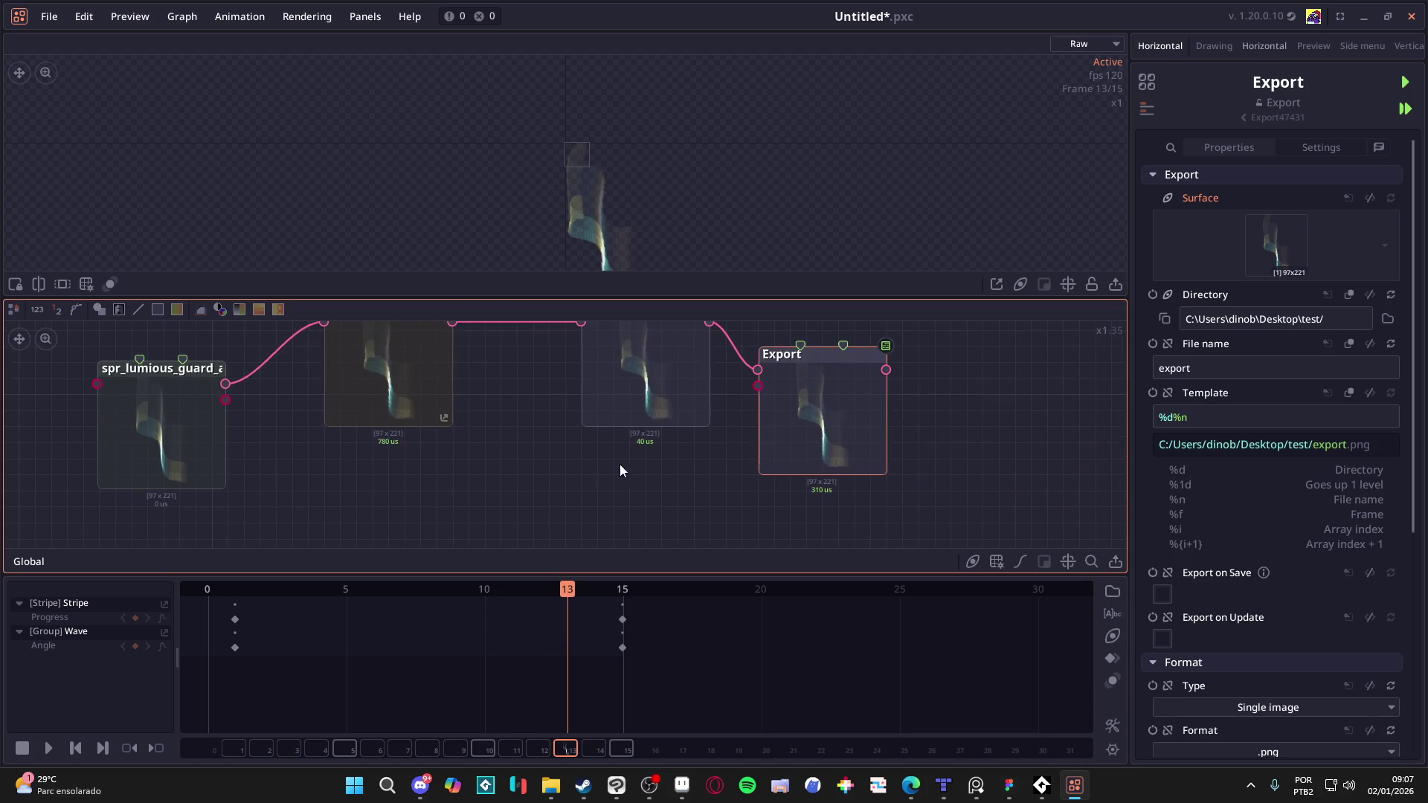
Step: Switch the Export type to Image sequence, export all frames, and play the preview
{"action": "scroll", "coordinate": [1290, 533], "scroll_direction": "down", "scroll_amount": 5}
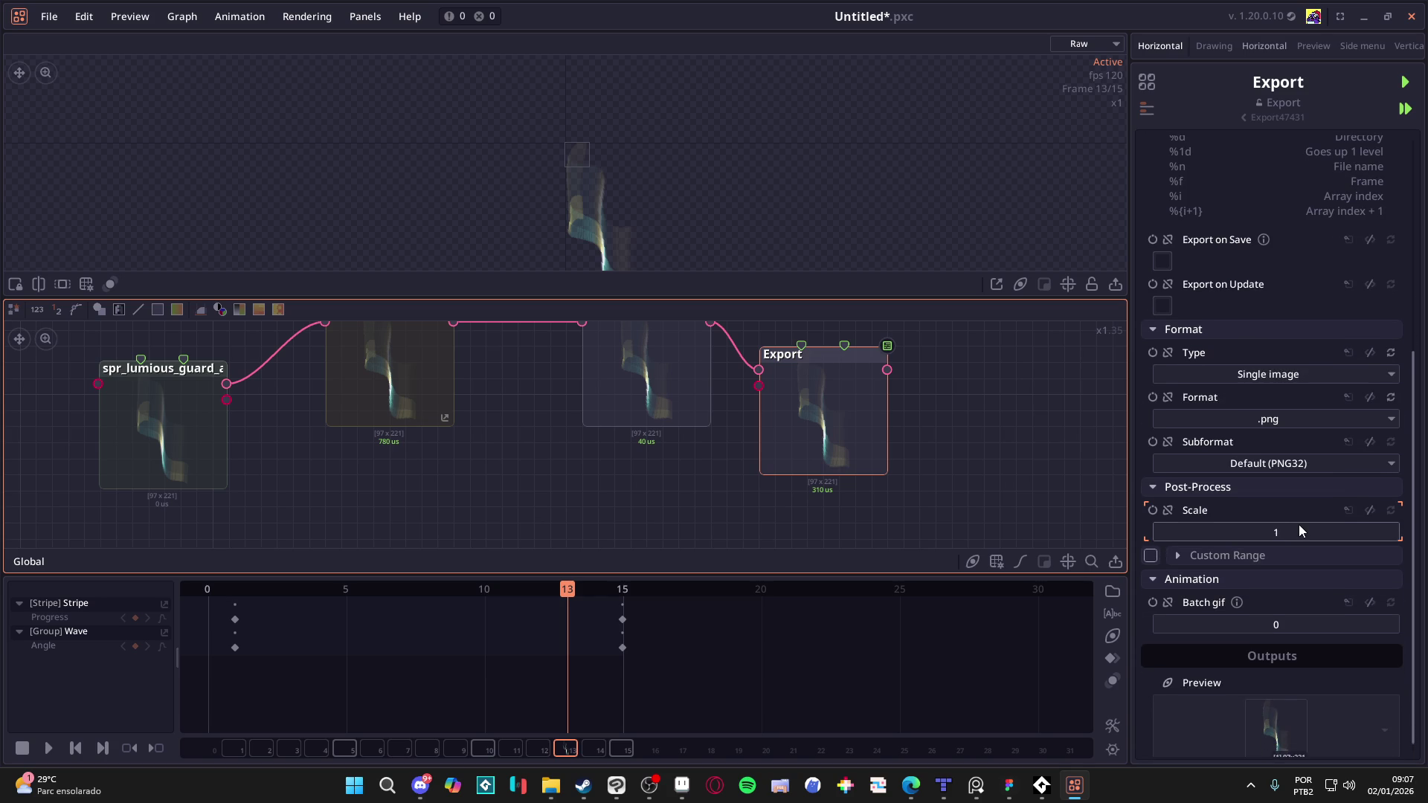
{"action": "left_click", "coordinate": [1313, 376]}
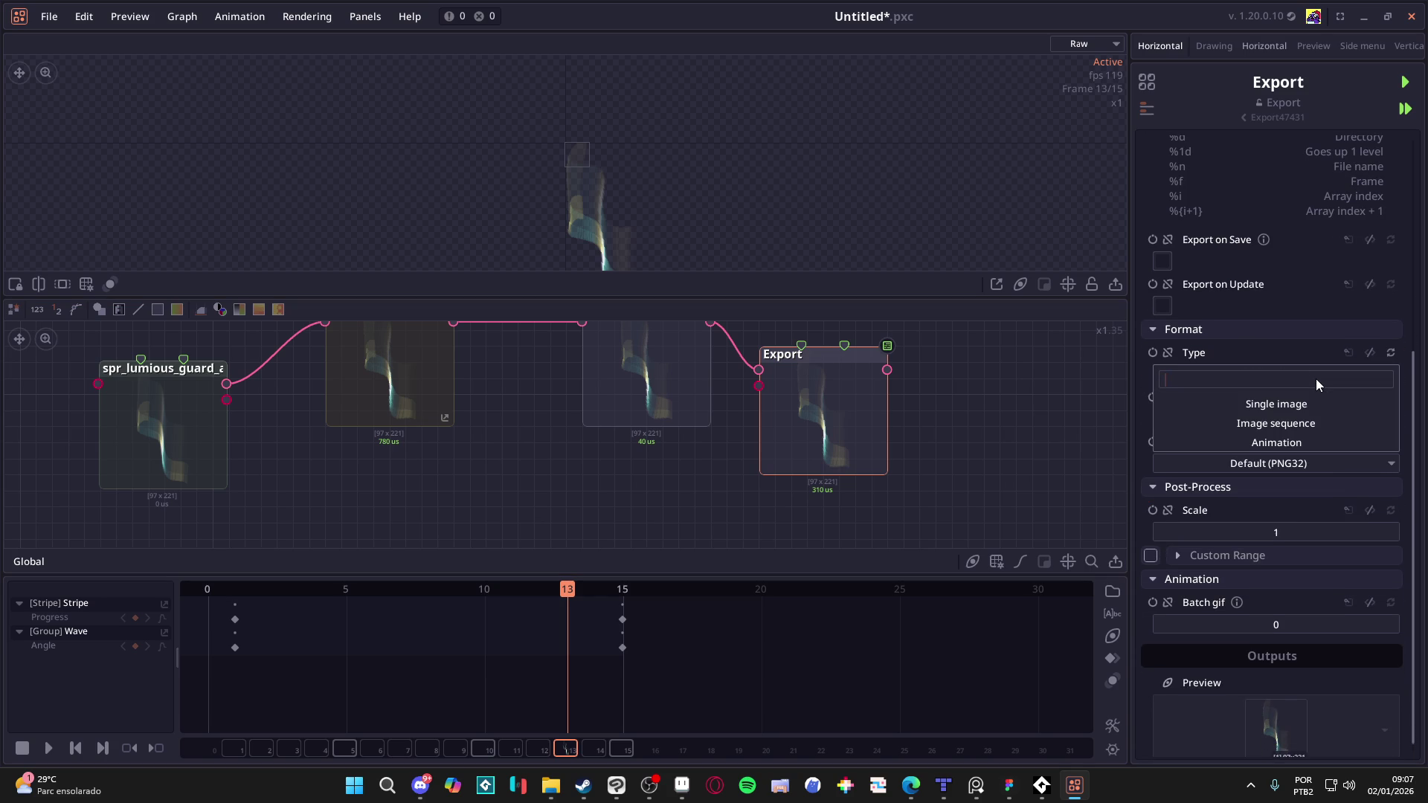
{"action": "left_click", "coordinate": [1315, 402]}
{"action": "left_click", "coordinate": [1282, 374]}
{"action": "left_click", "coordinate": [1265, 422]}
{"action": "scroll", "coordinate": [1263, 425], "scroll_direction": "down", "scroll_amount": 2}
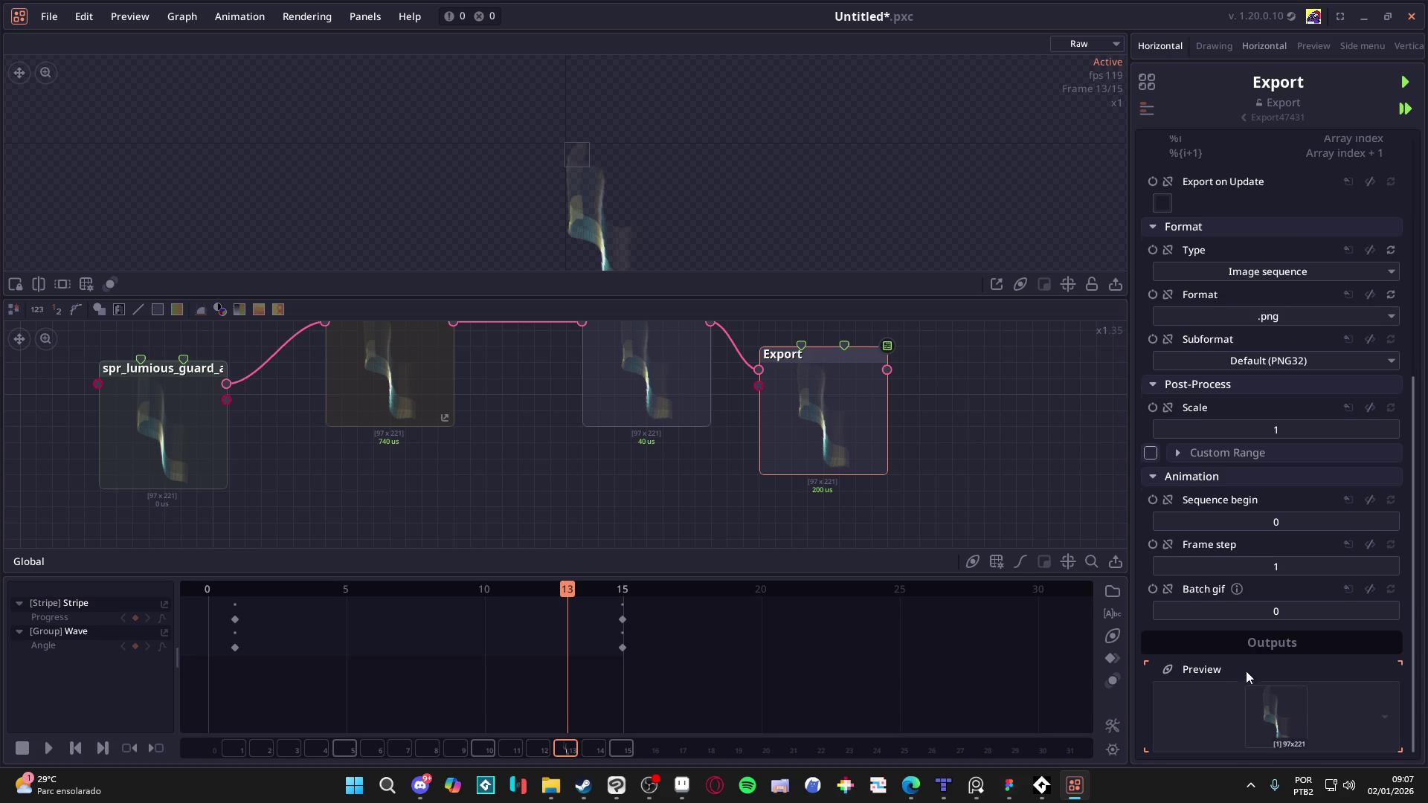
{"action": "scroll", "coordinate": [1244, 679], "scroll_direction": "up", "scroll_amount": 8}
{"action": "left_click", "coordinate": [1405, 81]}
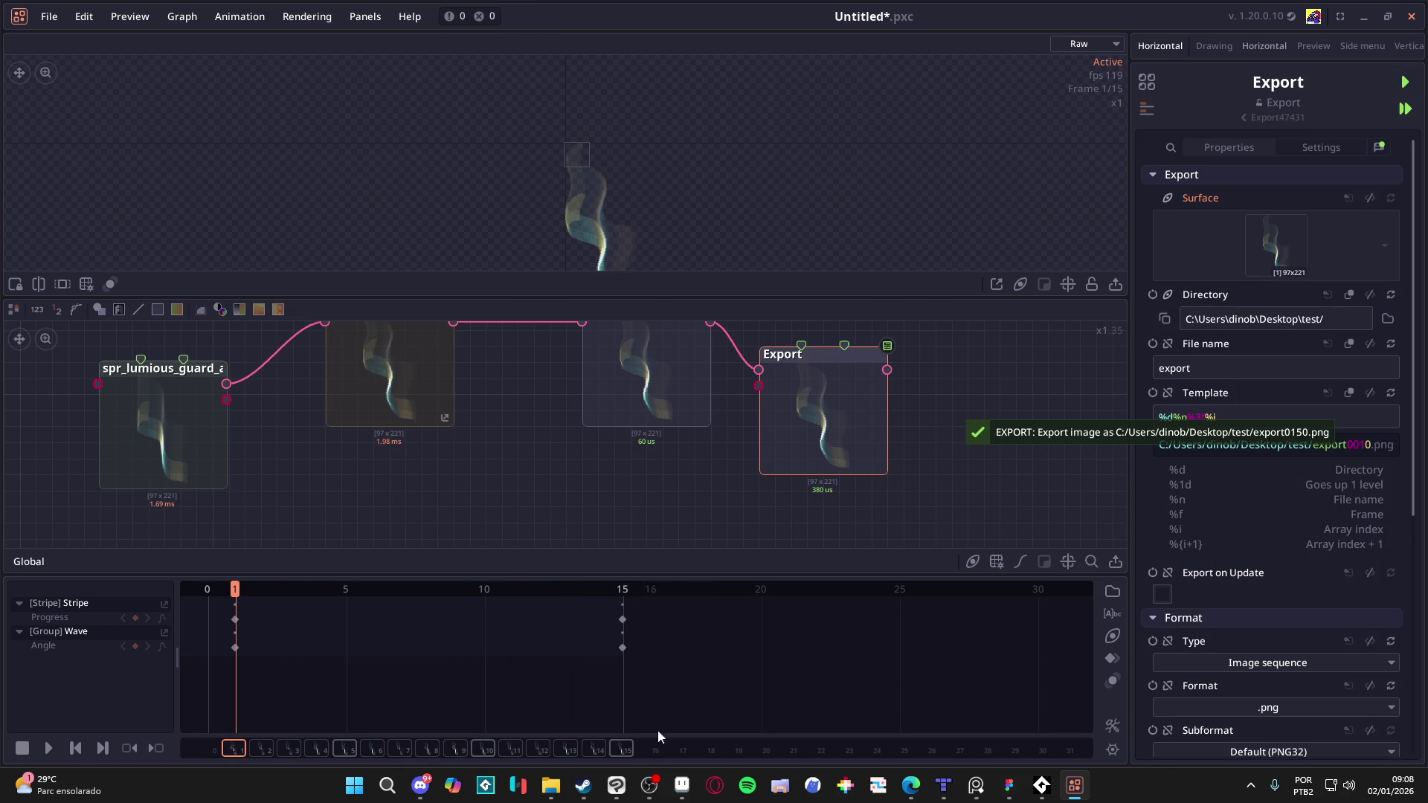
{"action": "key", "text": "space"}
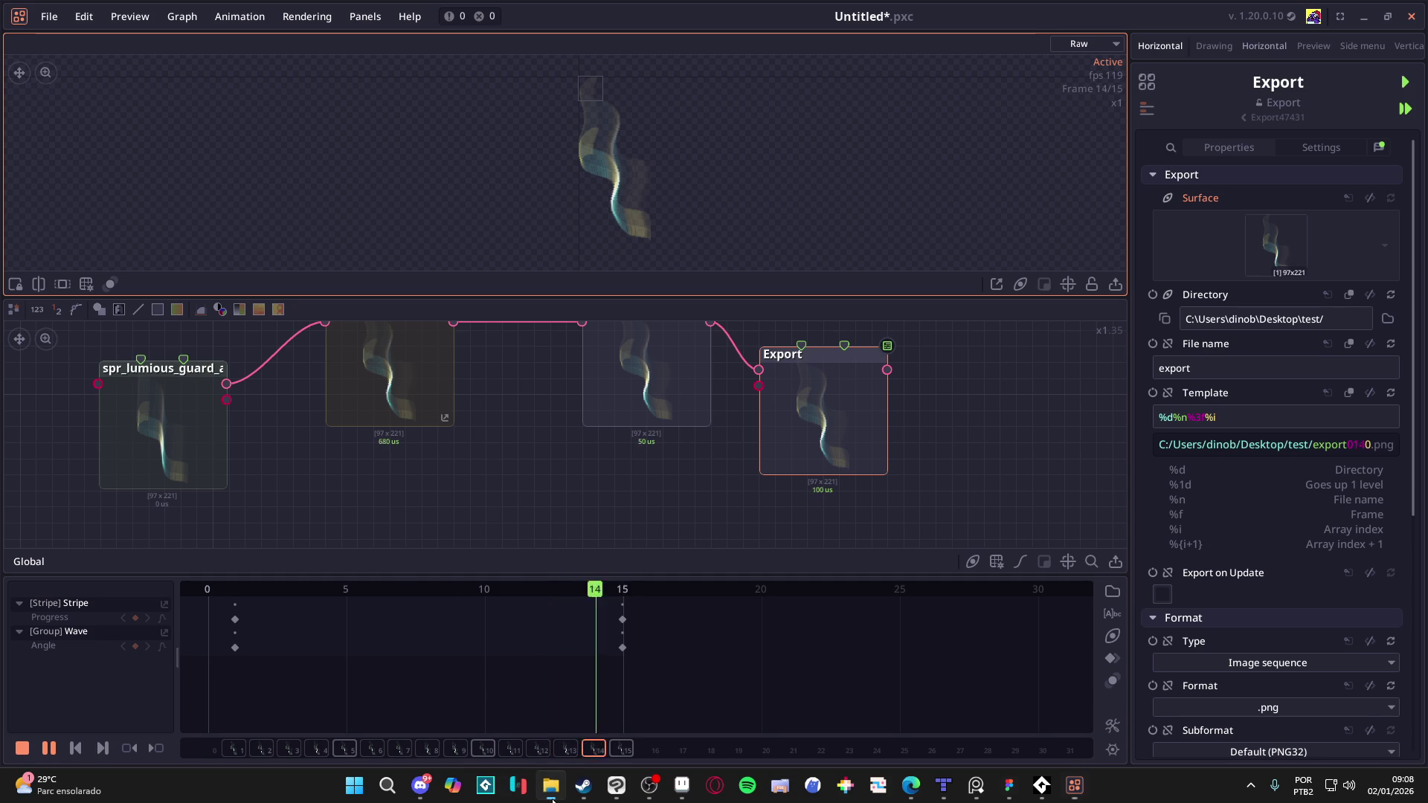
{"action": "left_click", "coordinate": [550, 785]}
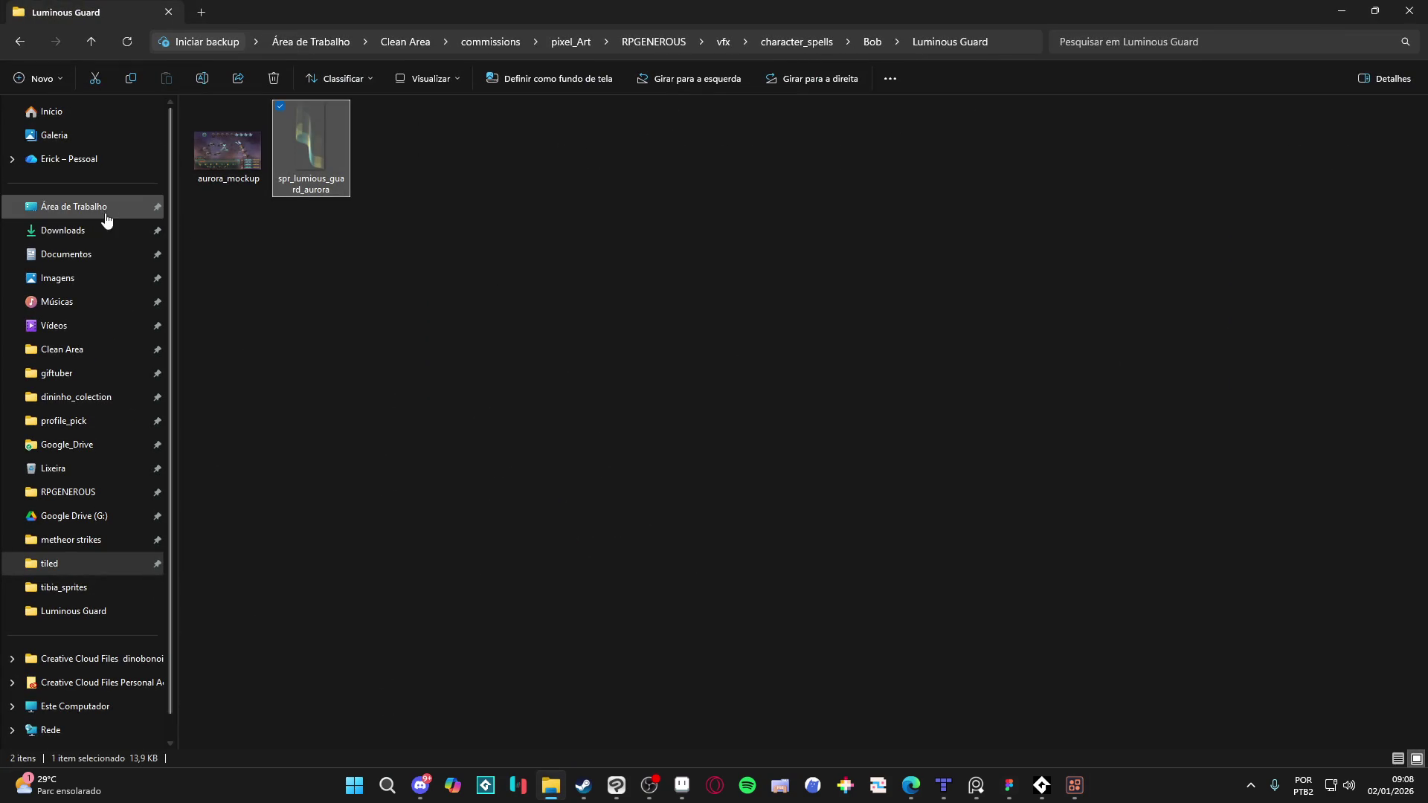
Step: Browse to the Desktop 'test' folder holding export0010 through export0150
{"action": "key", "text": "ctrl+t"}
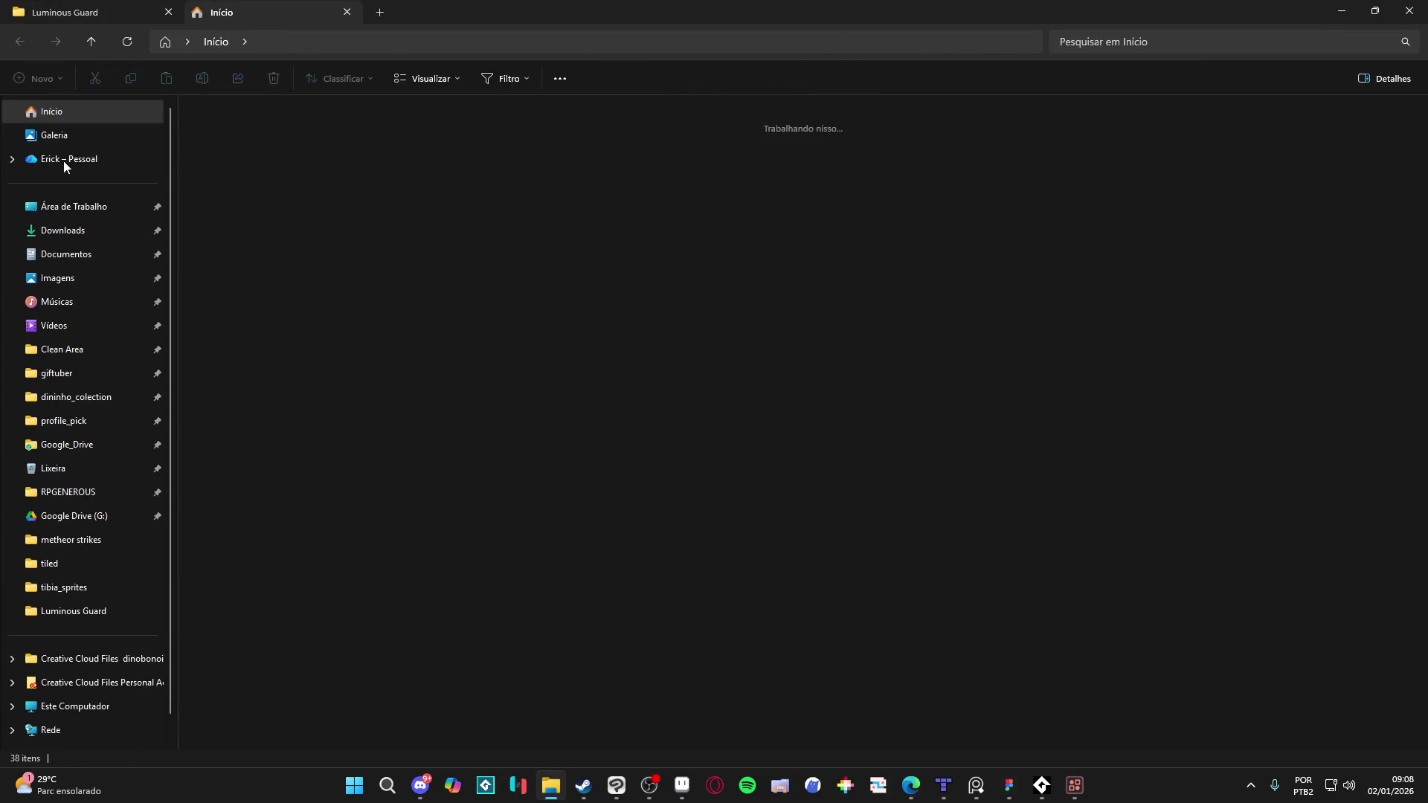
{"action": "left_click", "coordinate": [67, 205]}
{"action": "double_click", "coordinate": [1383, 137]}
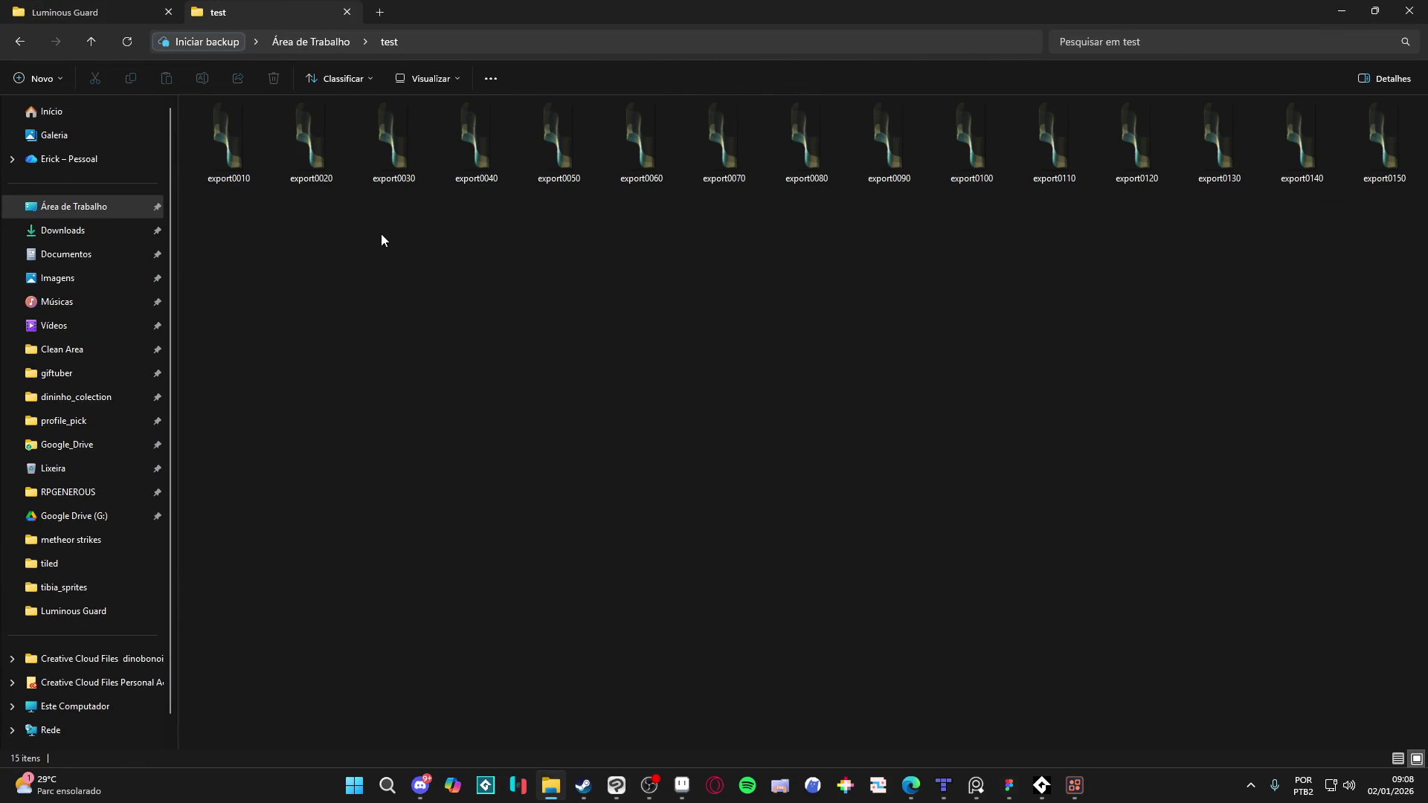
{"action": "left_click", "coordinate": [550, 785]}
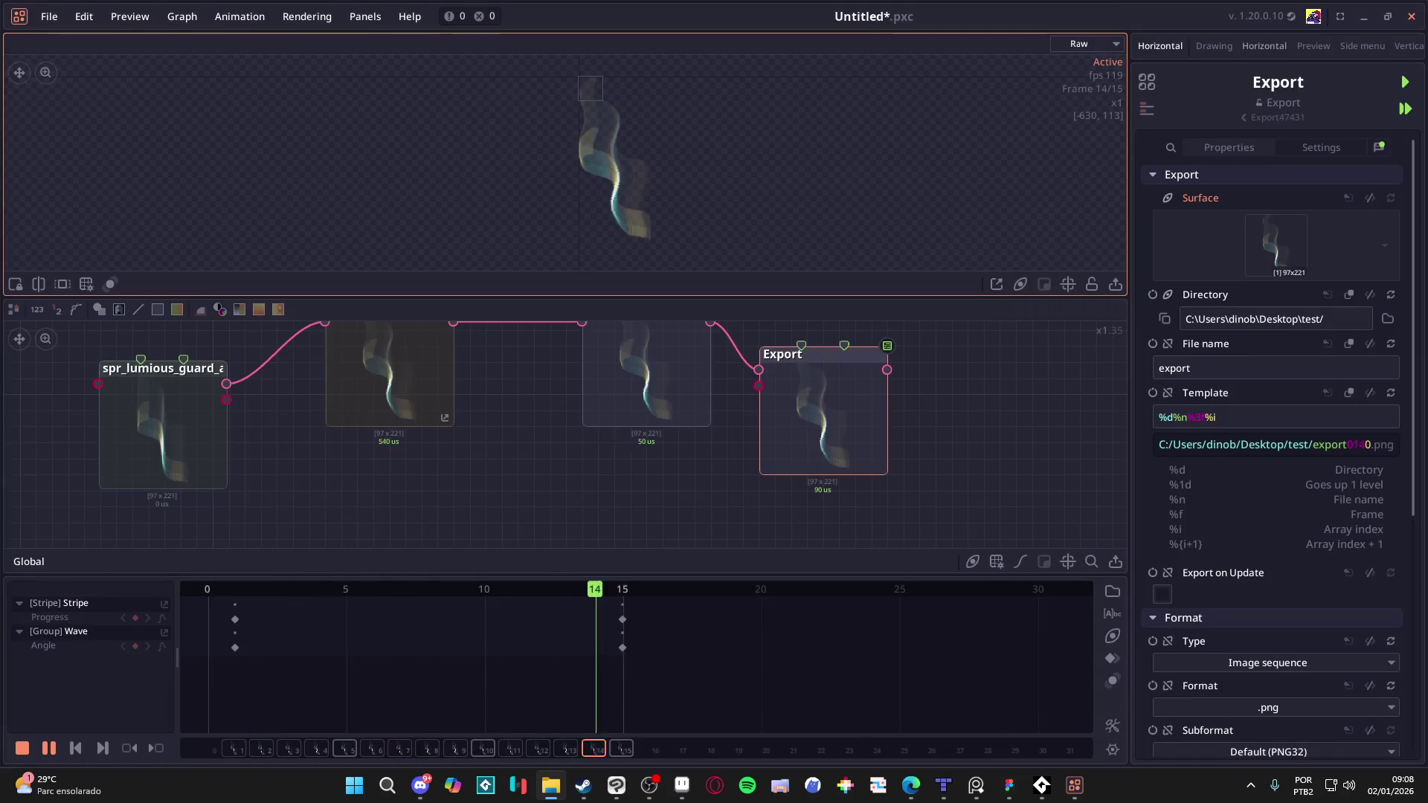
{"action": "left_click", "coordinate": [595, 785]}
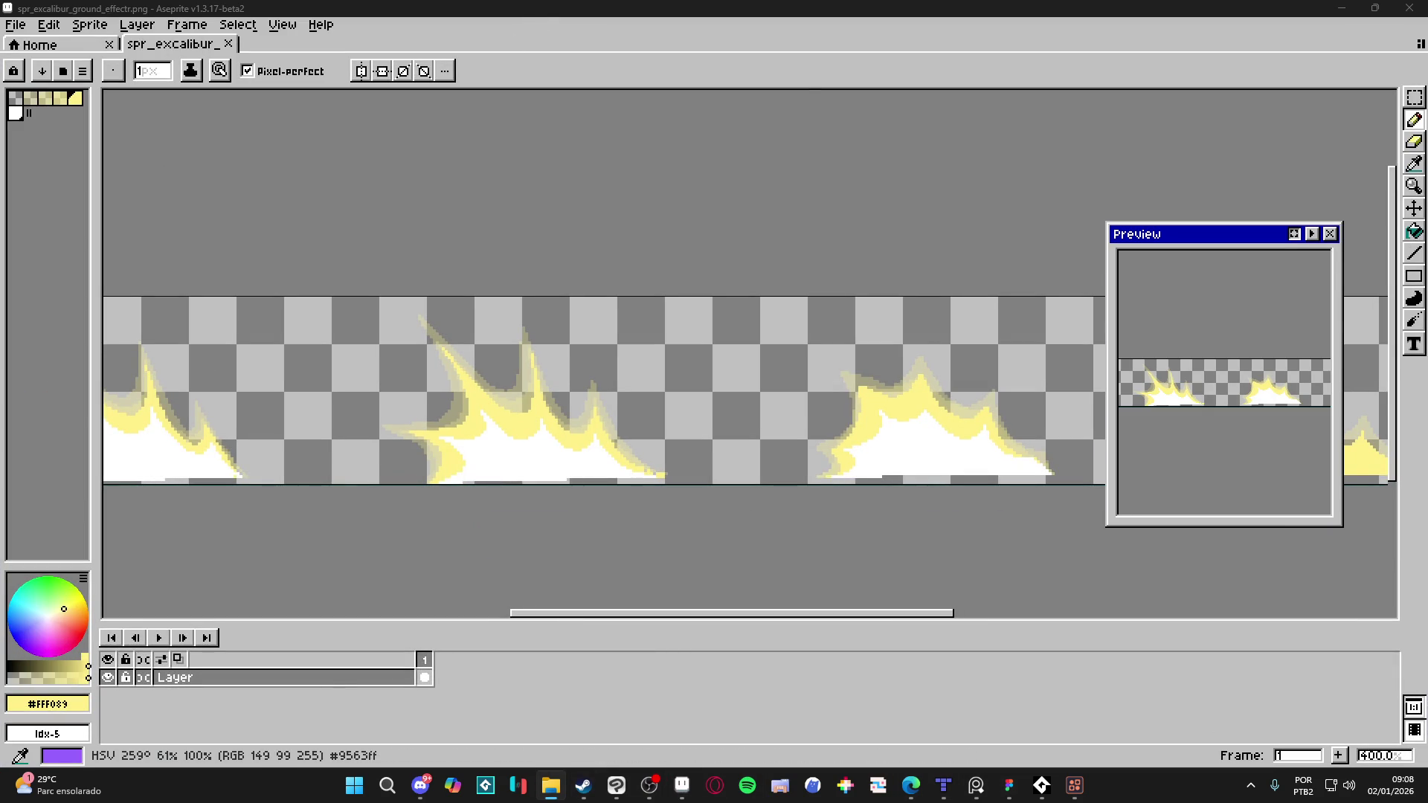
Step: Open export0010.png and export0080.png as documents in Aseprite
{"action": "left_click_drag", "start_coordinate": [810, 80], "coordinate": [720, 55]}
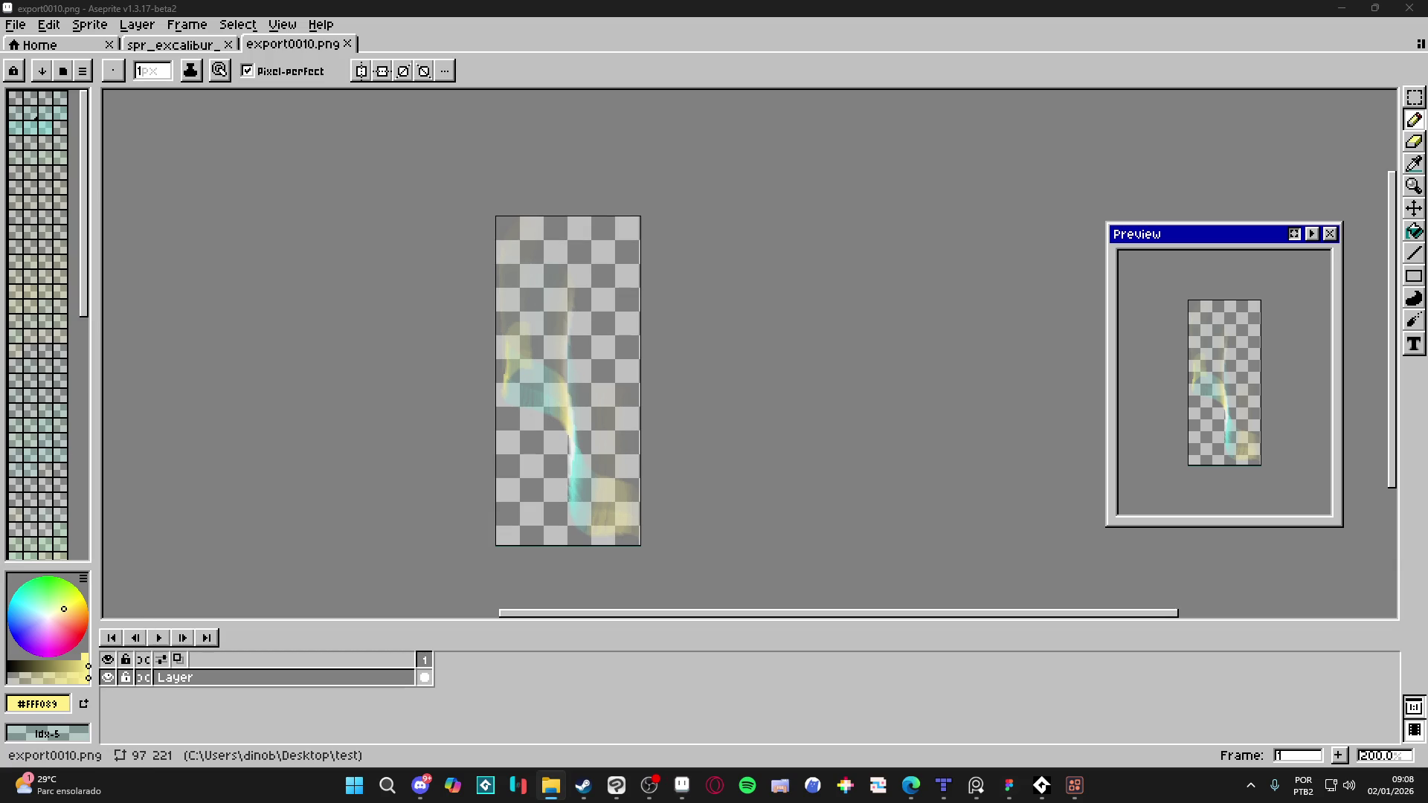
{"action": "mouse_move", "coordinate": [681, 113]}
{"action": "left_mouse_down"}
{"action": "mouse_move", "coordinate": [627, 76]}
{"action": "mouse_move", "coordinate": [424, 44]}
{"action": "mouse_move", "coordinate": [484, 47]}
{"action": "mouse_move", "coordinate": [369, 62]}
{"action": "left_mouse_up"}
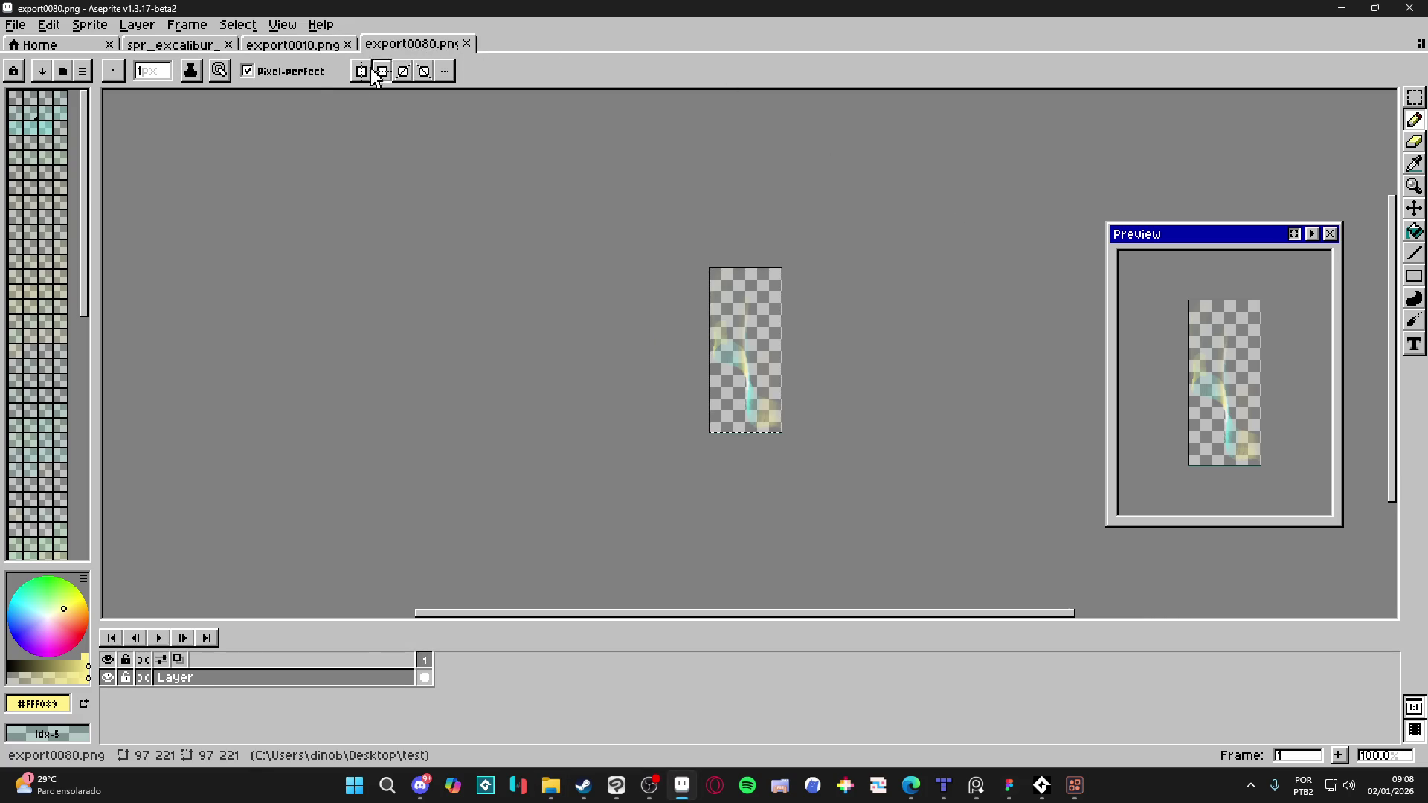
{"action": "key", "text": "v"}
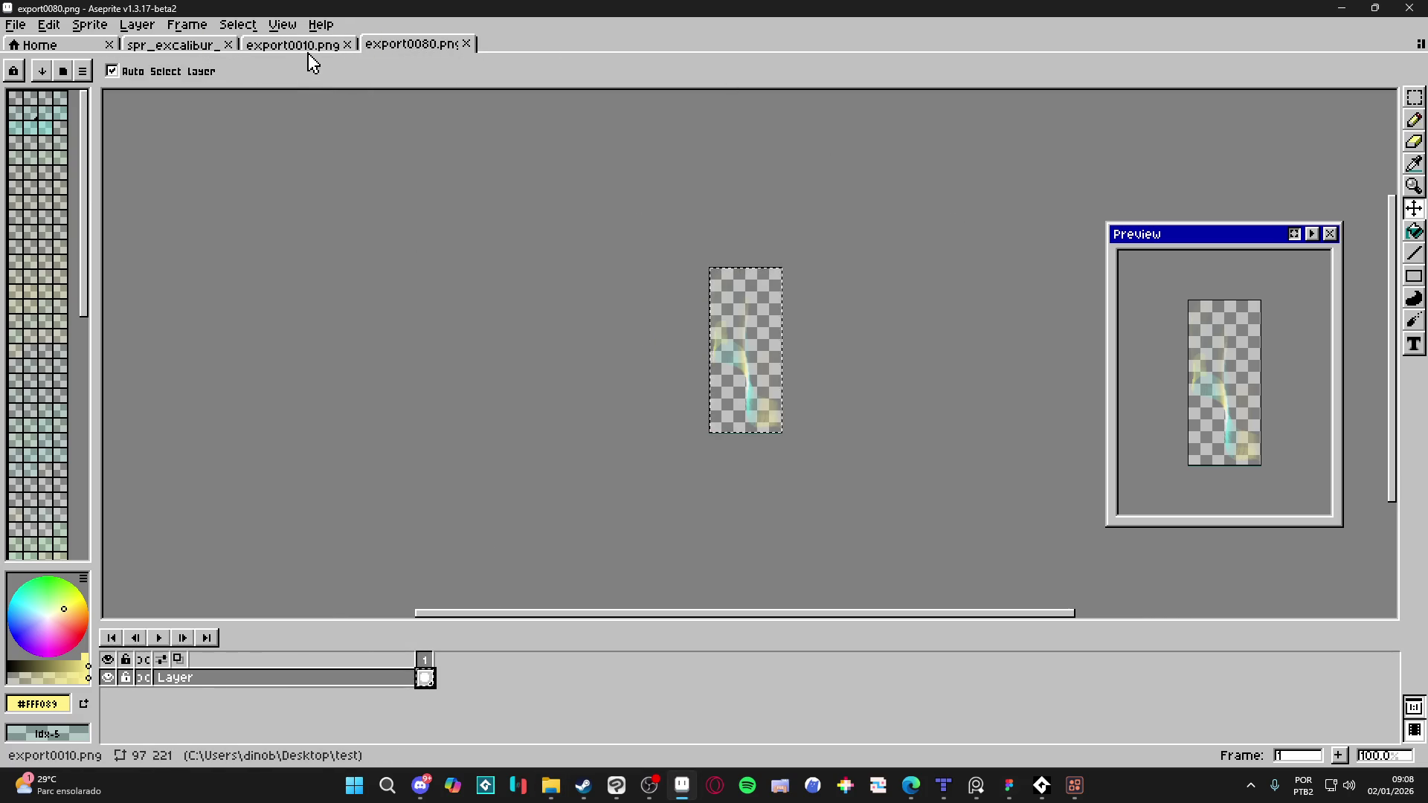
{"action": "left_click", "coordinate": [305, 47]}
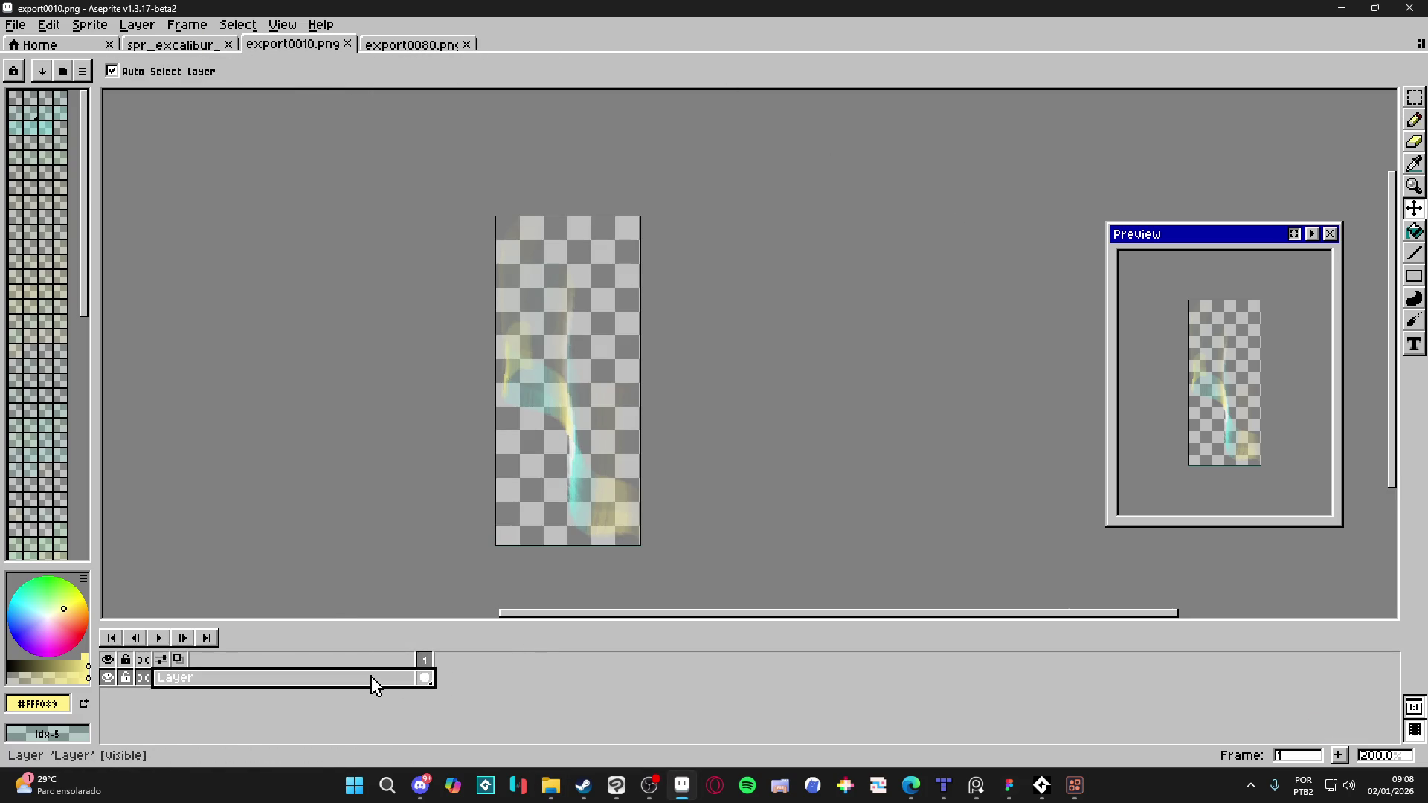
Step: Add Layer 1 and a second frame to export0010.png, trying pasted cels
{"action": "key", "text": "shift+n"}
{"action": "key", "text": "ctrl+v"}
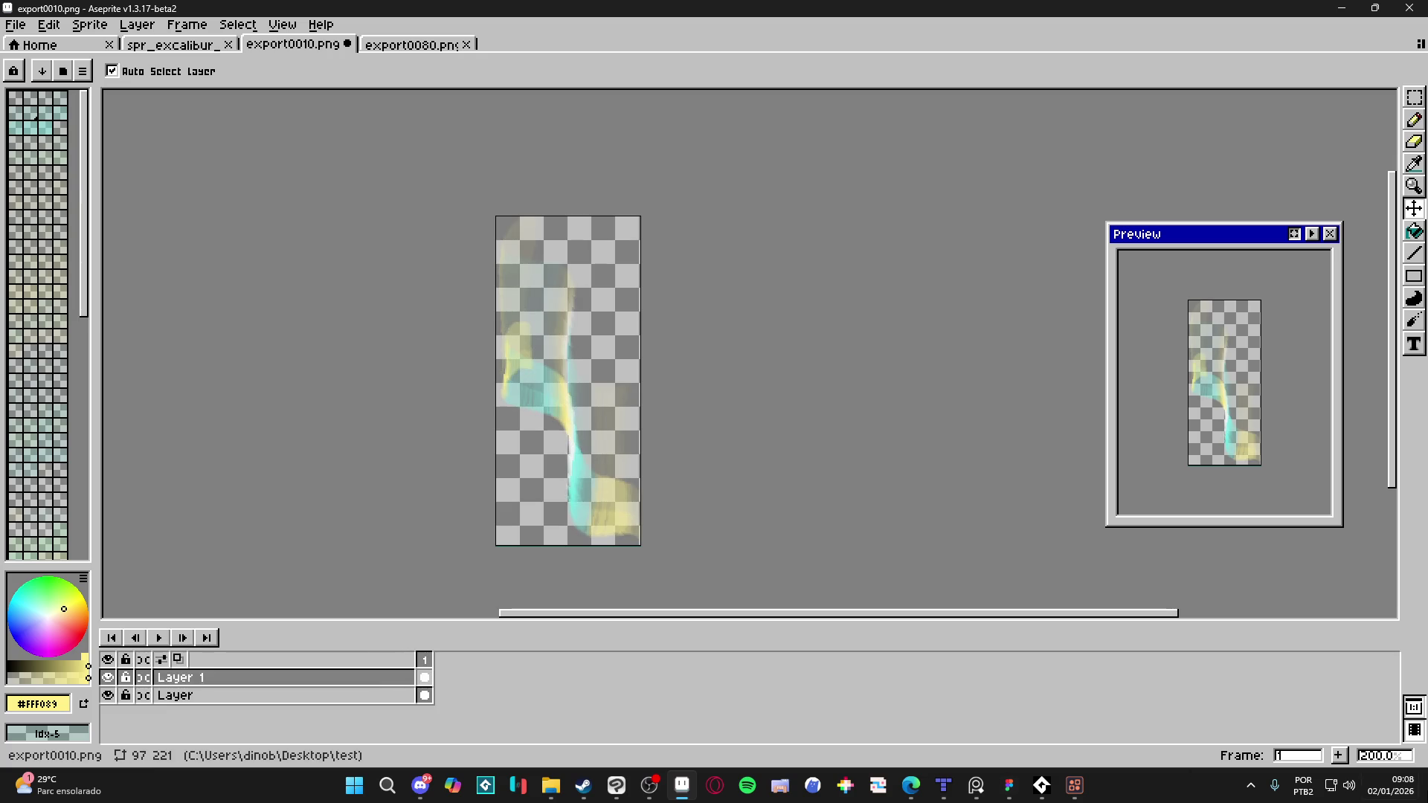
{"action": "key", "text": "ctrl+z"}
{"action": "left_click", "coordinate": [1337, 755]}
{"action": "key", "text": "ctrl+v"}
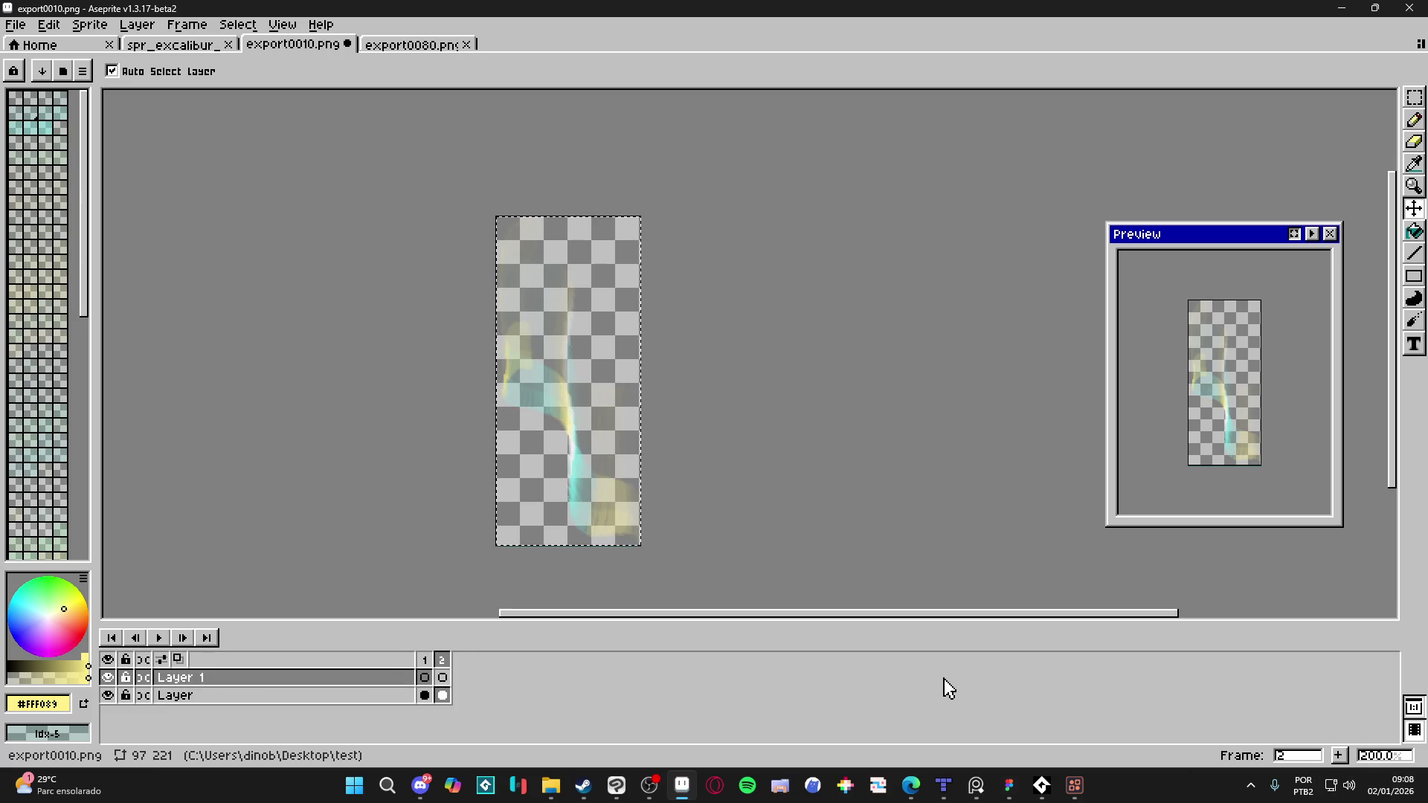
{"action": "key", "text": "ctrl+z"}
{"action": "key", "text": "b"}
{"action": "key", "text": "ctrl+z"}
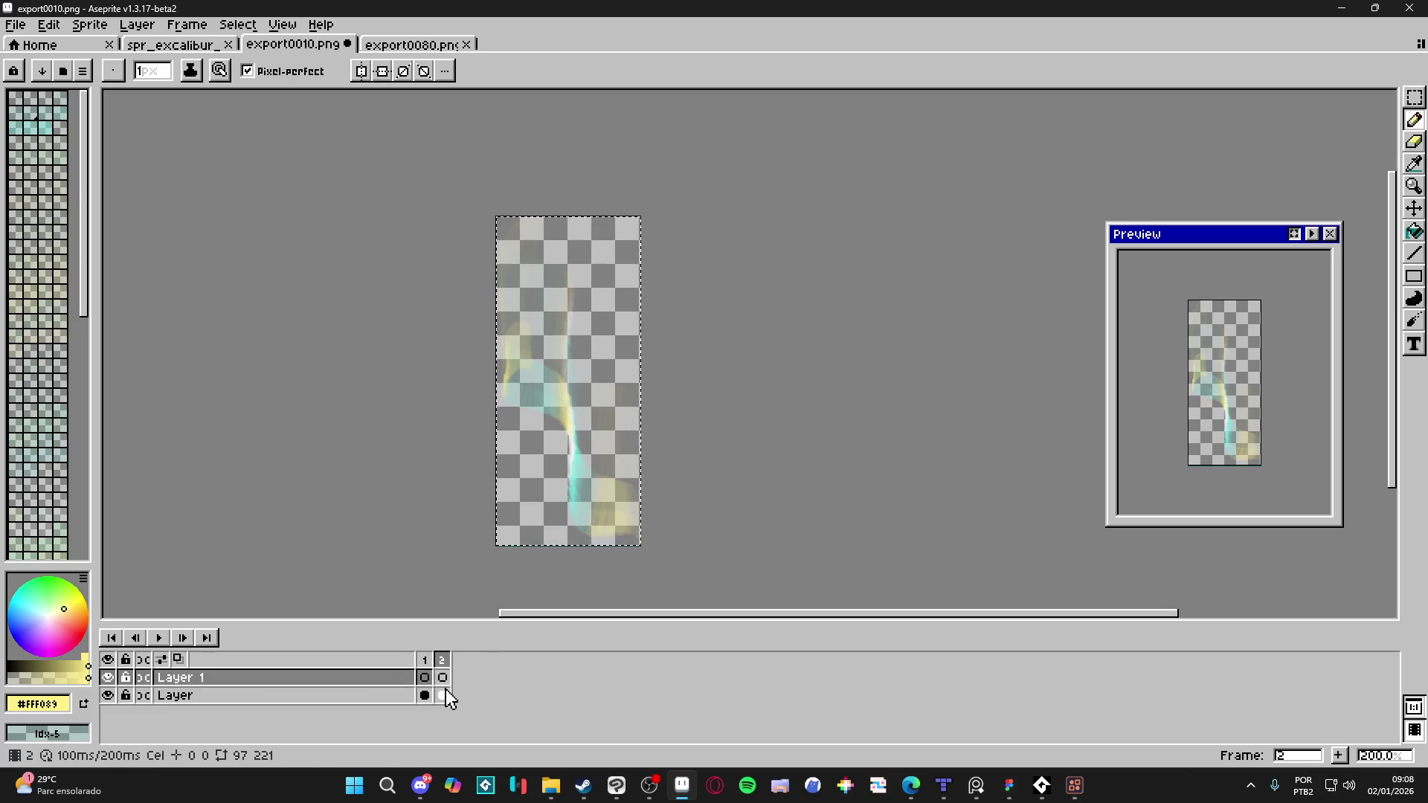
Step: Select frame 2 of the base layer and play the two-frame animation
{"action": "left_click", "coordinate": [443, 695]}
{"action": "key", "text": "ctrl+z"}
{"action": "key", "text": "ctrl+y"}
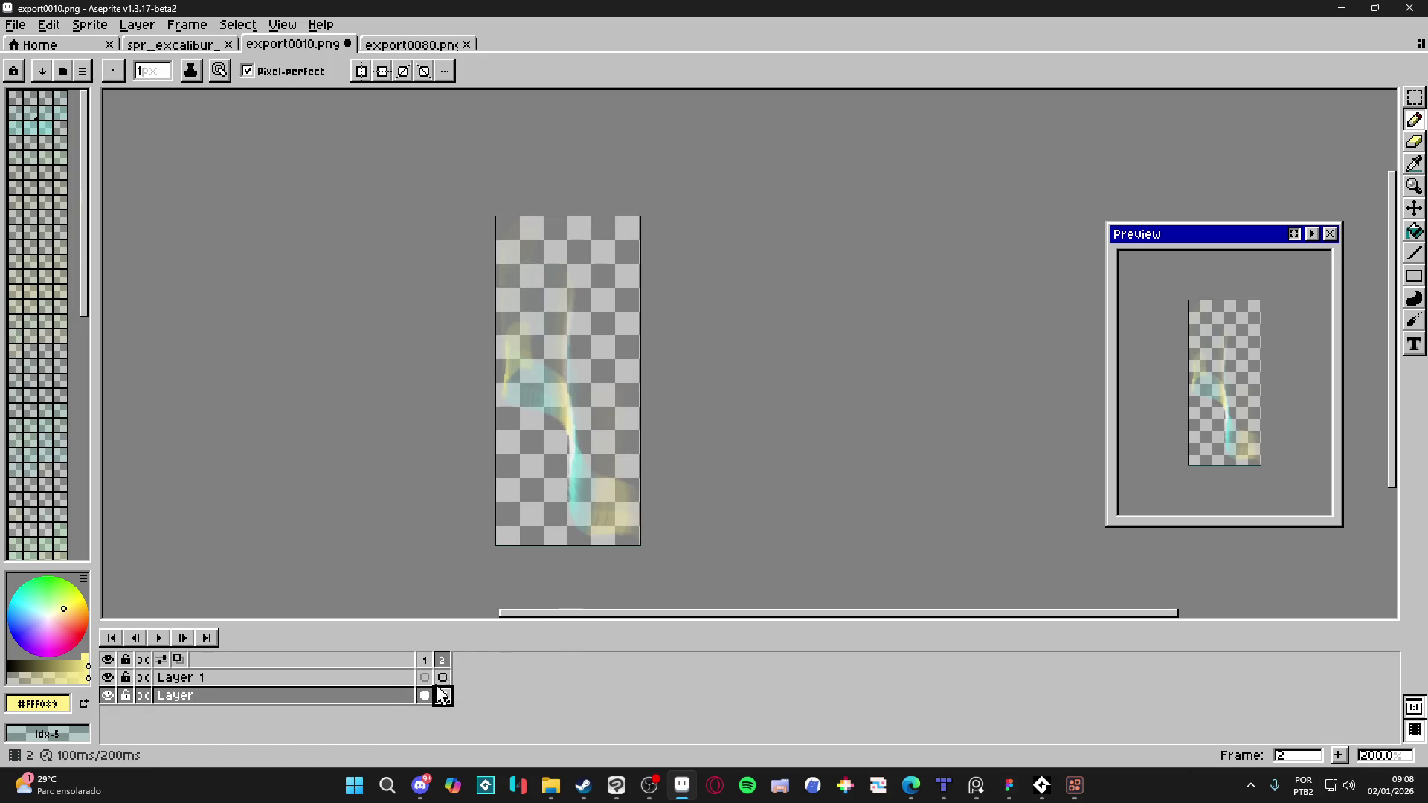
{"action": "key", "text": "Return"}
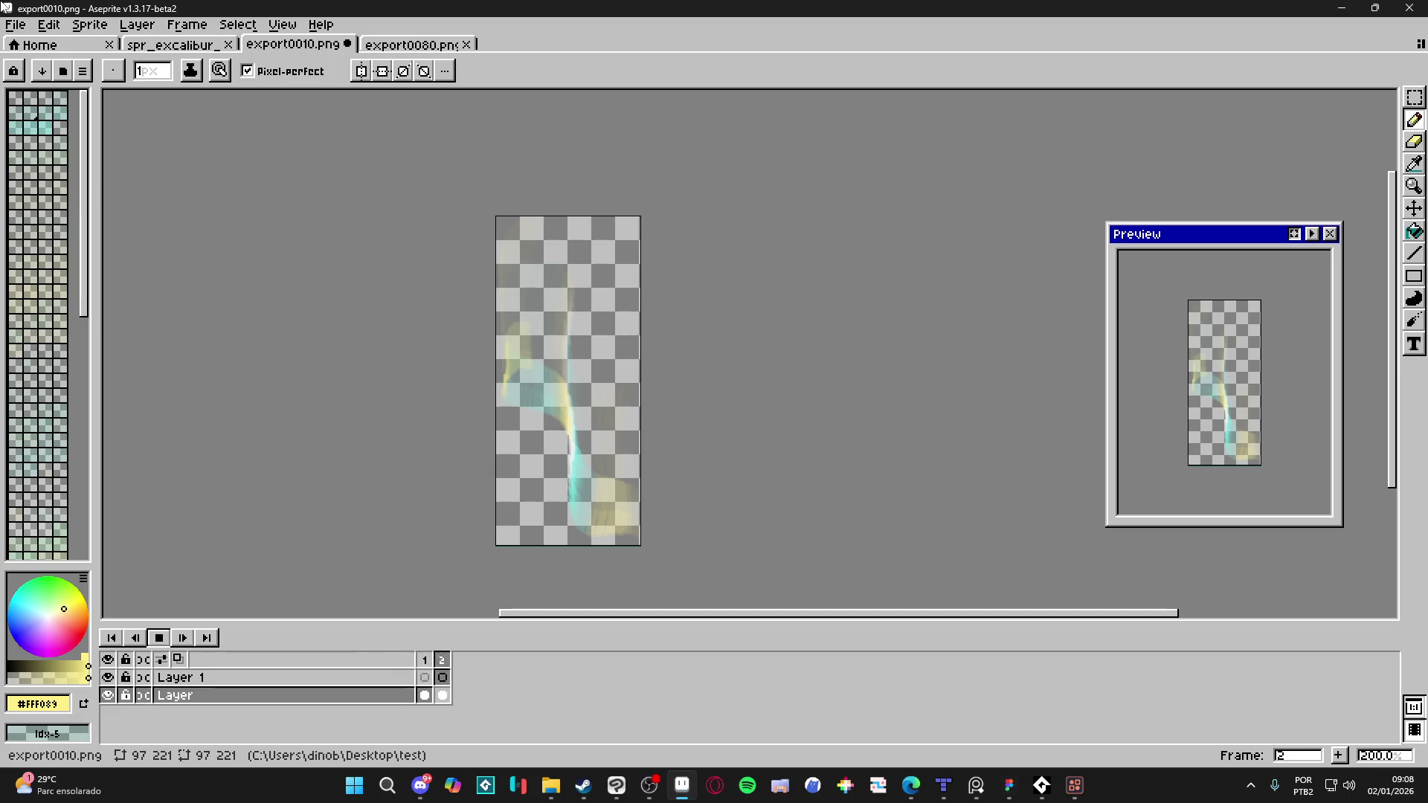
{"action": "key", "text": "alt+Tab"}
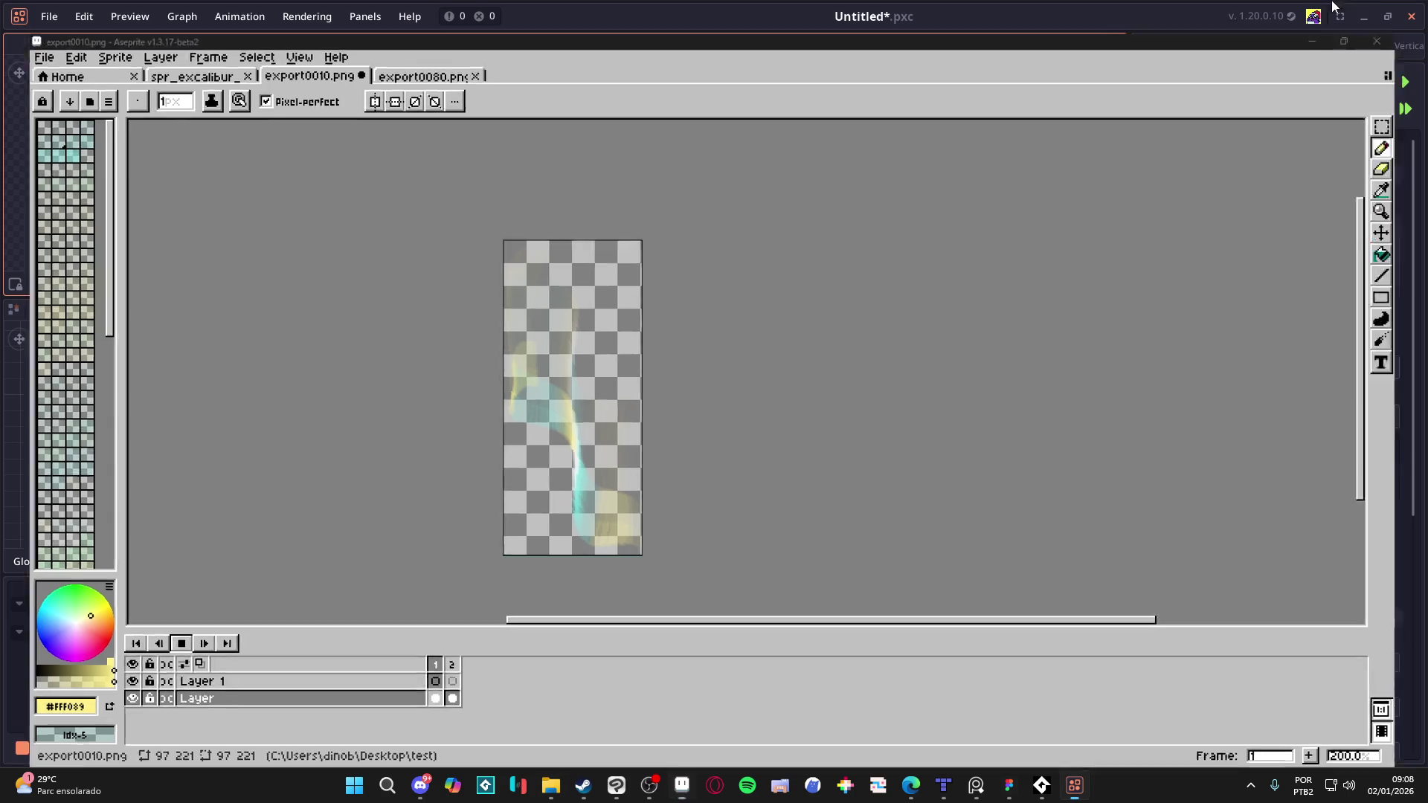
Step: Move the Stripe Progress keyframe from frame 15 to frame 26
{"action": "key", "text": "space"}
{"action": "scroll", "coordinate": [482, 730], "scroll_direction": "up", "scroll_amount": 1}
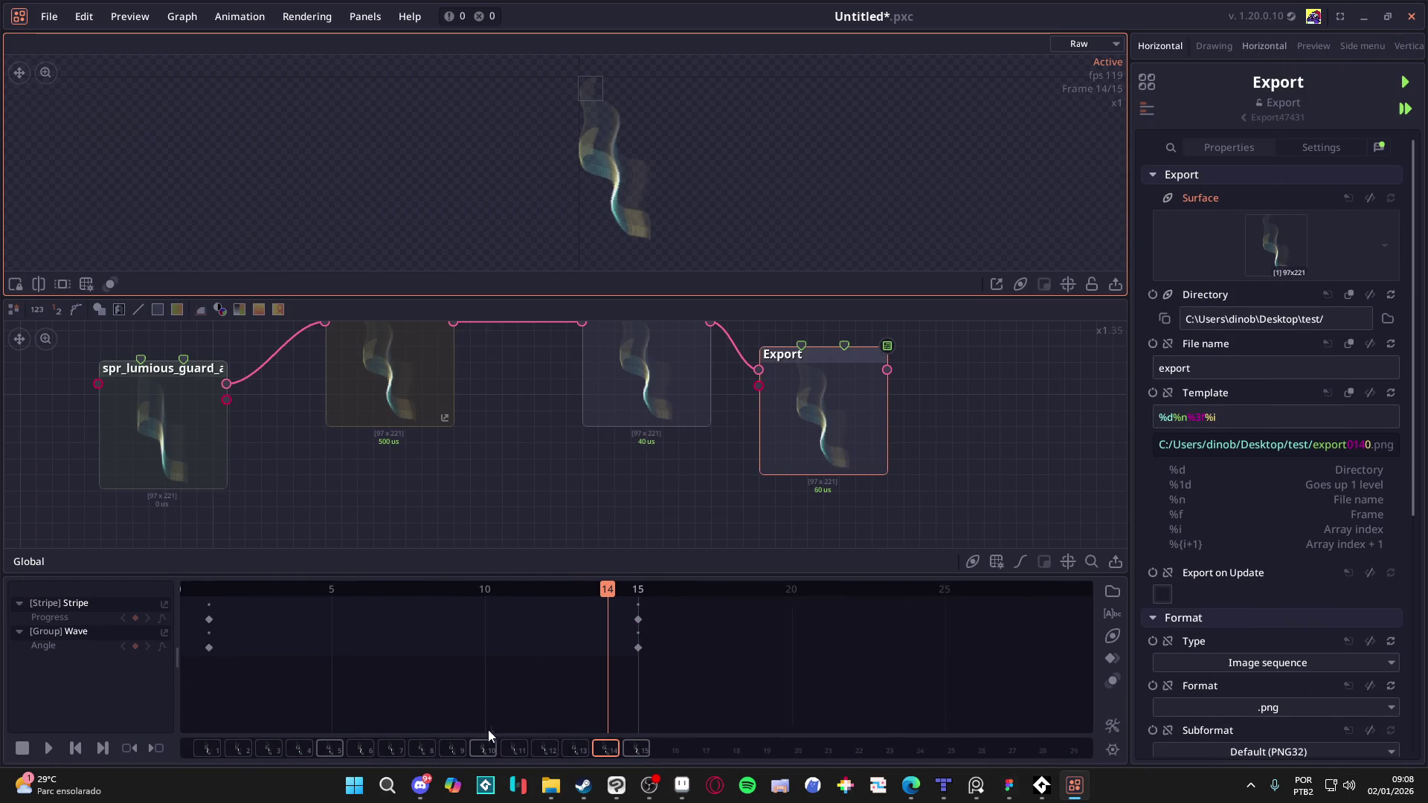
{"action": "left_click_drag", "start_coordinate": [641, 620], "coordinate": [988, 619]}
{"action": "key", "text": "space"}
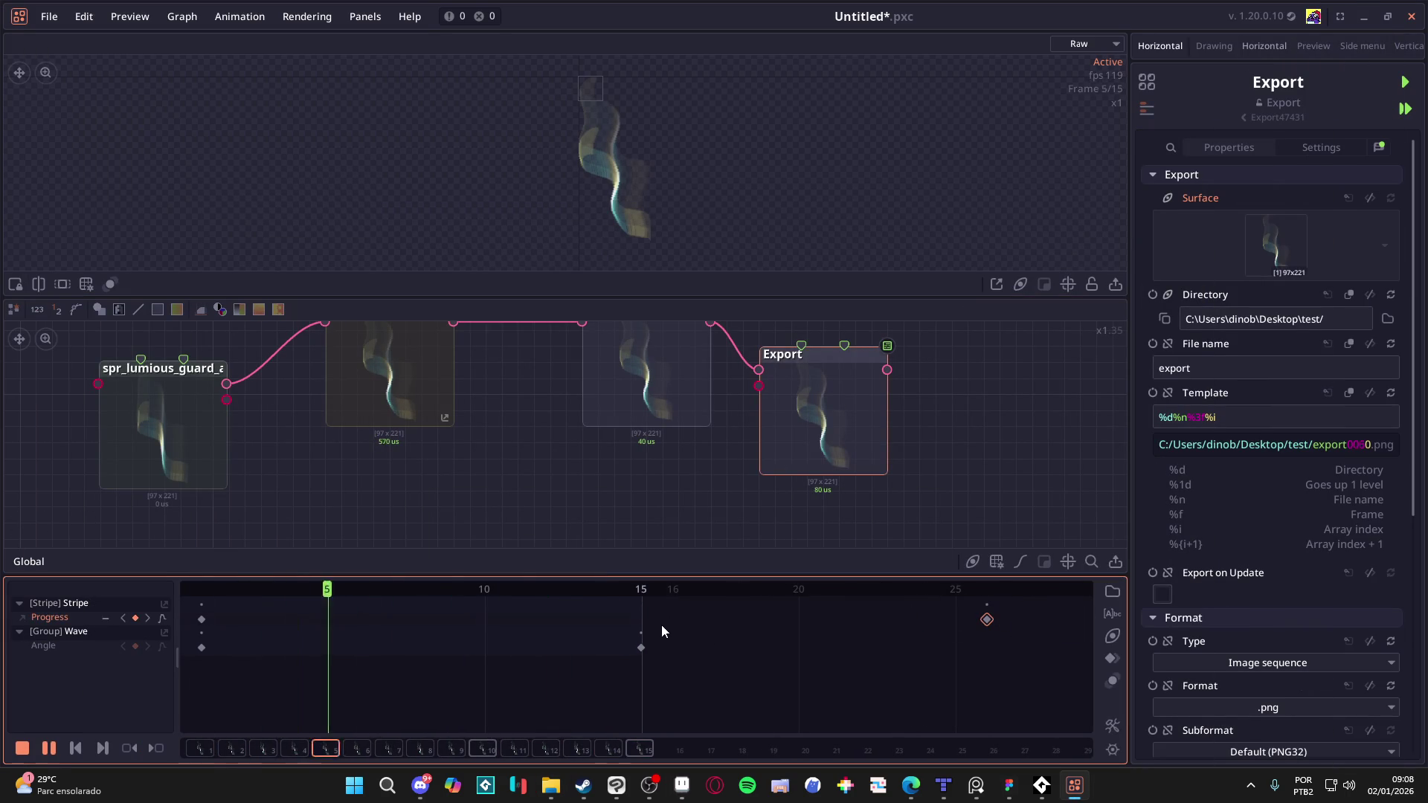
{"action": "key", "text": "space"}
Step: Set the animation Frame Separator to 1, keeping Loop and 15 fps preview
{"action": "left_click", "coordinate": [1113, 749]}
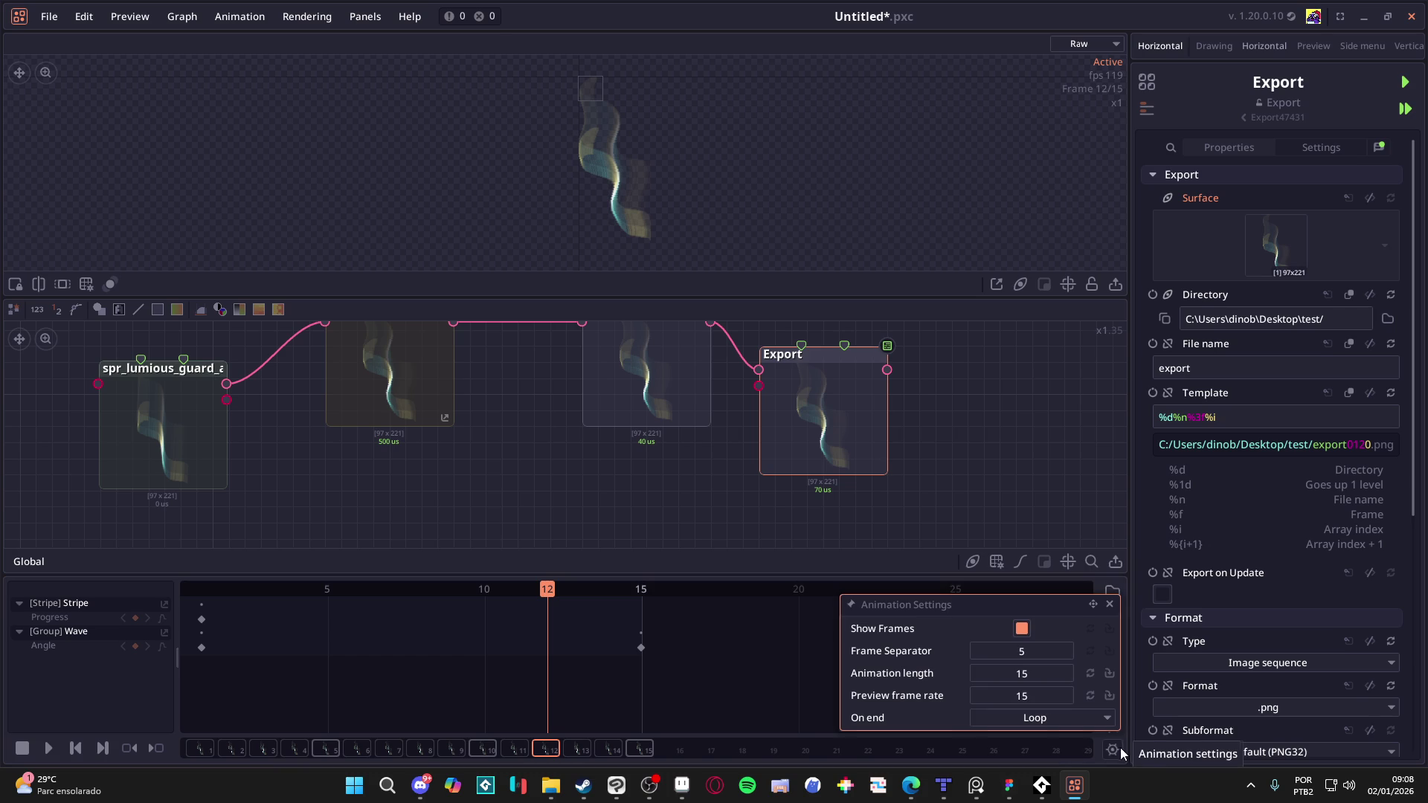
{"action": "left_click", "coordinate": [1060, 714]}
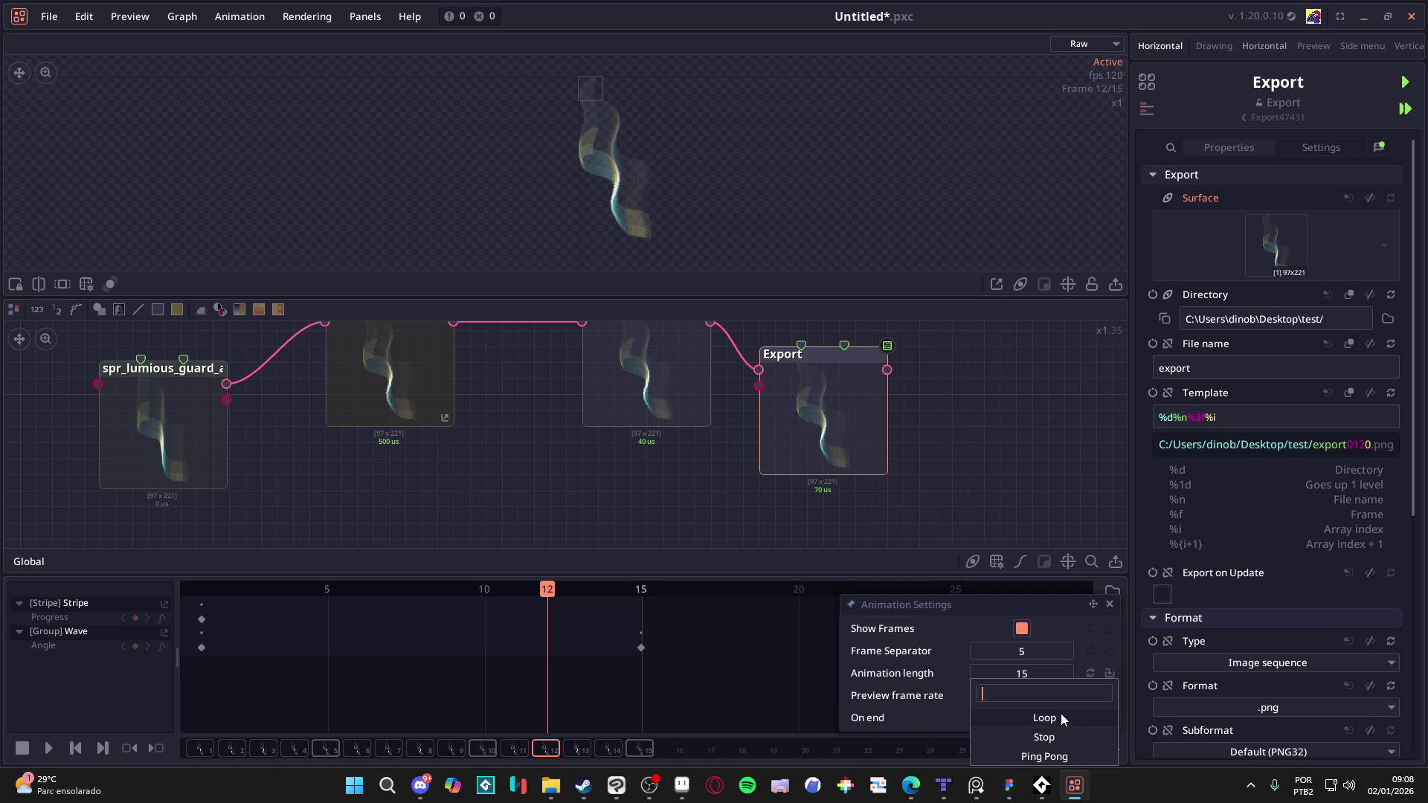
{"action": "left_click", "coordinate": [920, 724]}
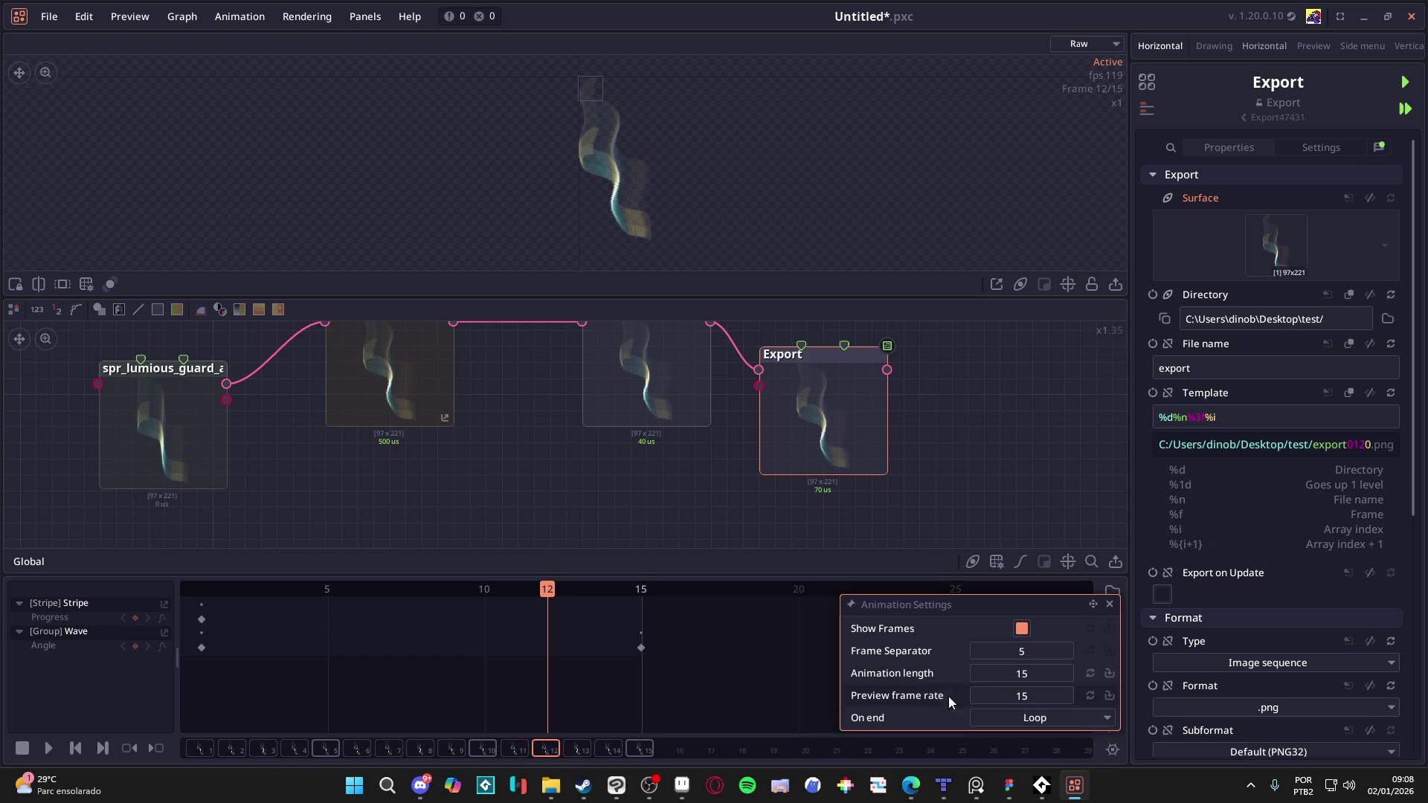
{"action": "left_click", "coordinate": [1032, 651]}
{"action": "type", "text": "1"}
{"action": "key", "text": "Return"}
{"action": "key", "text": "space"}
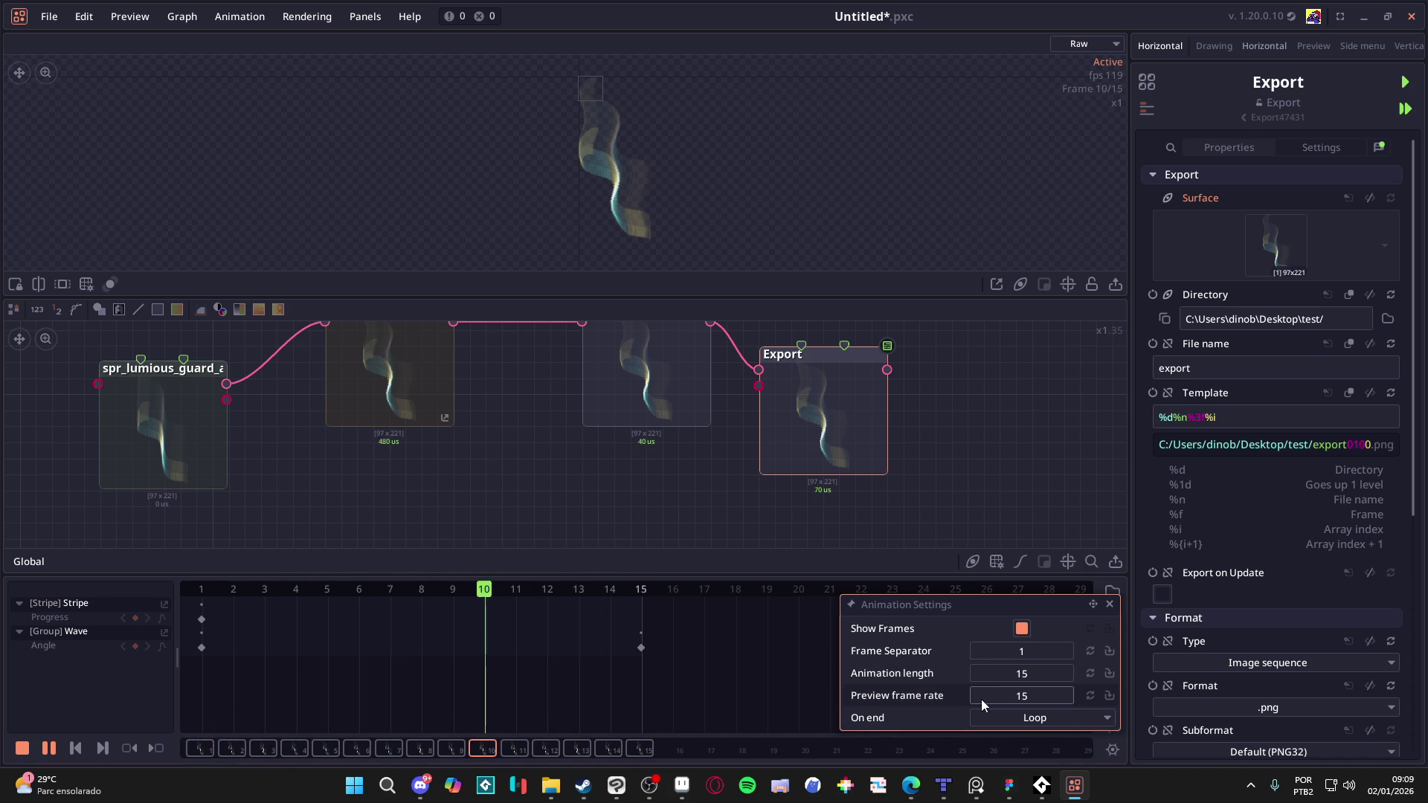
{"action": "left_click", "coordinate": [1027, 694]}
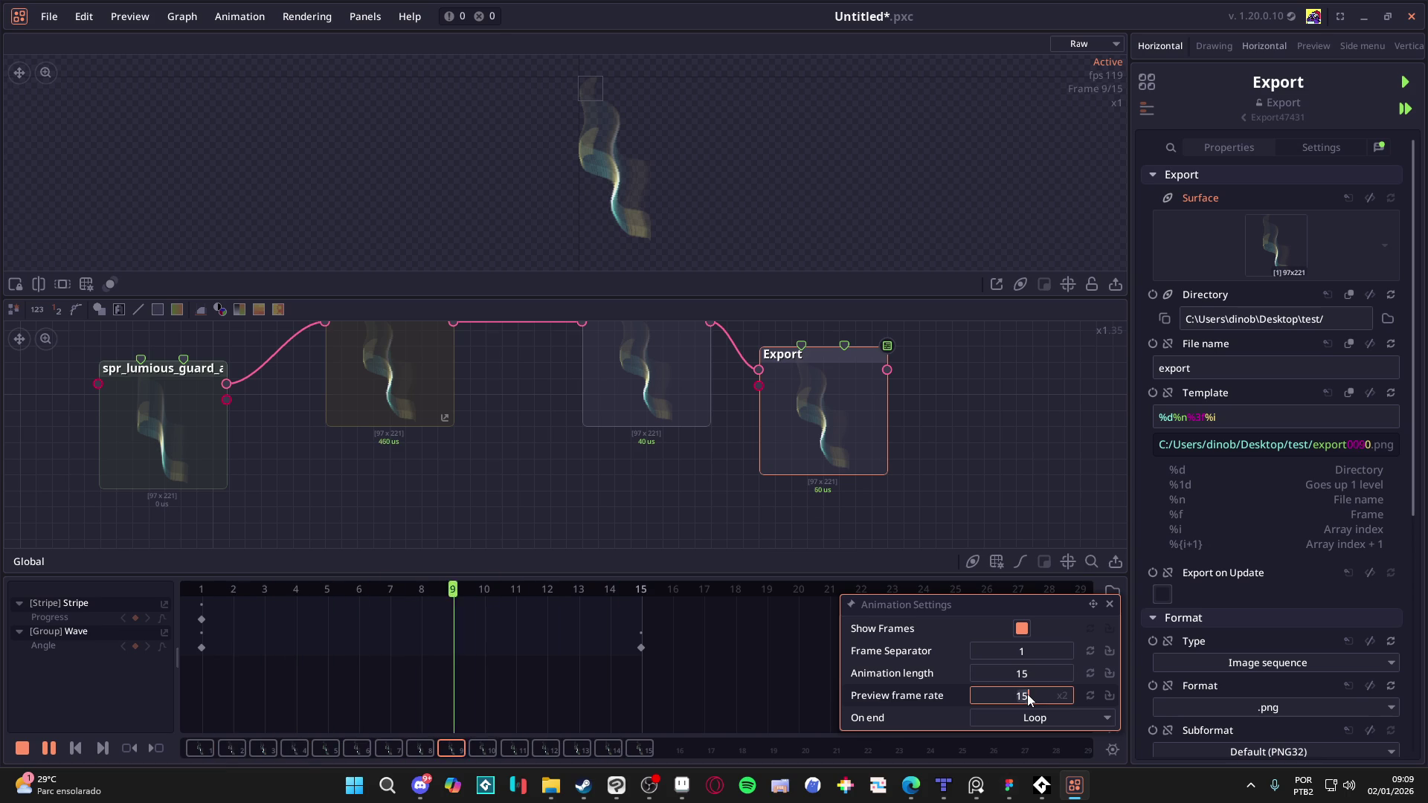
{"action": "type", "text": "30"}
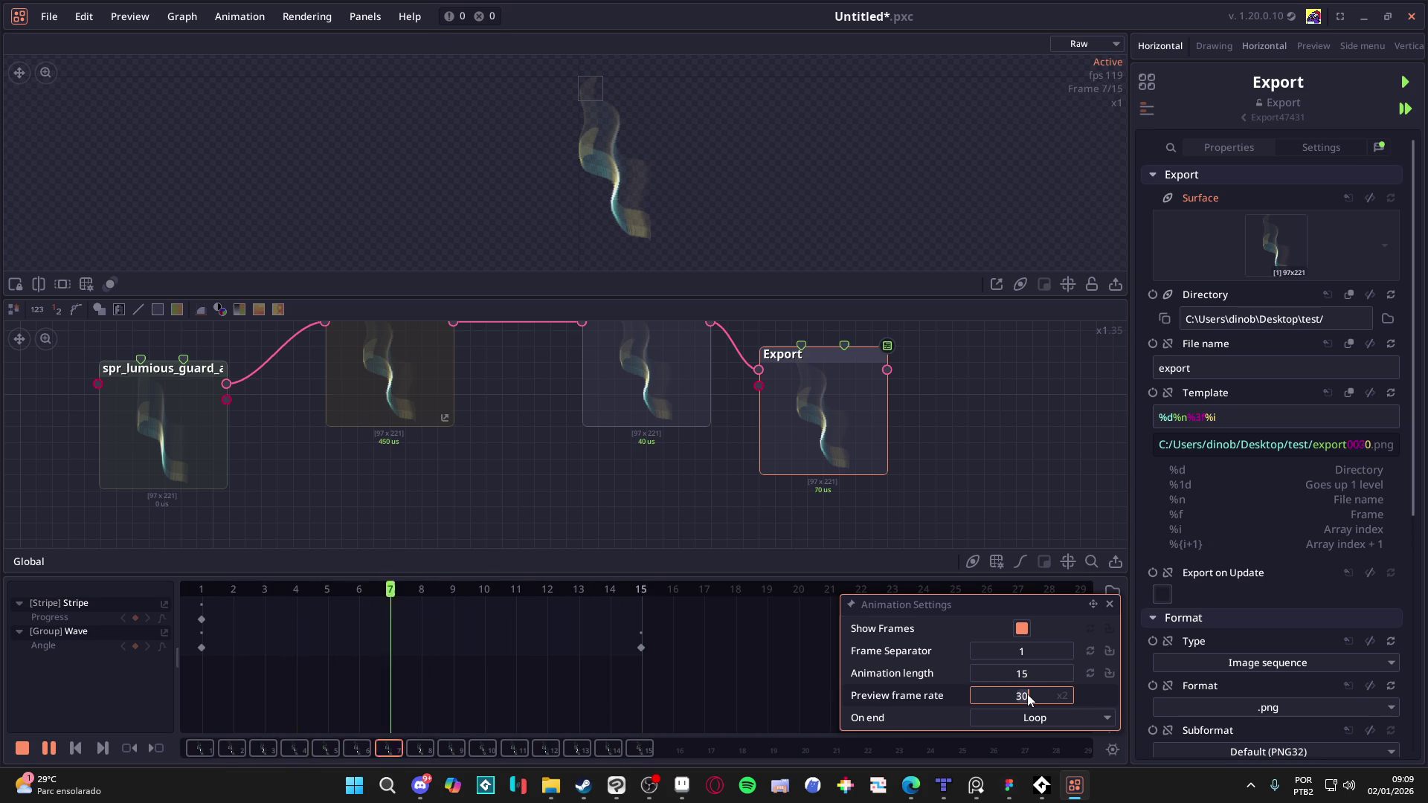
{"action": "key", "text": "Escape"}
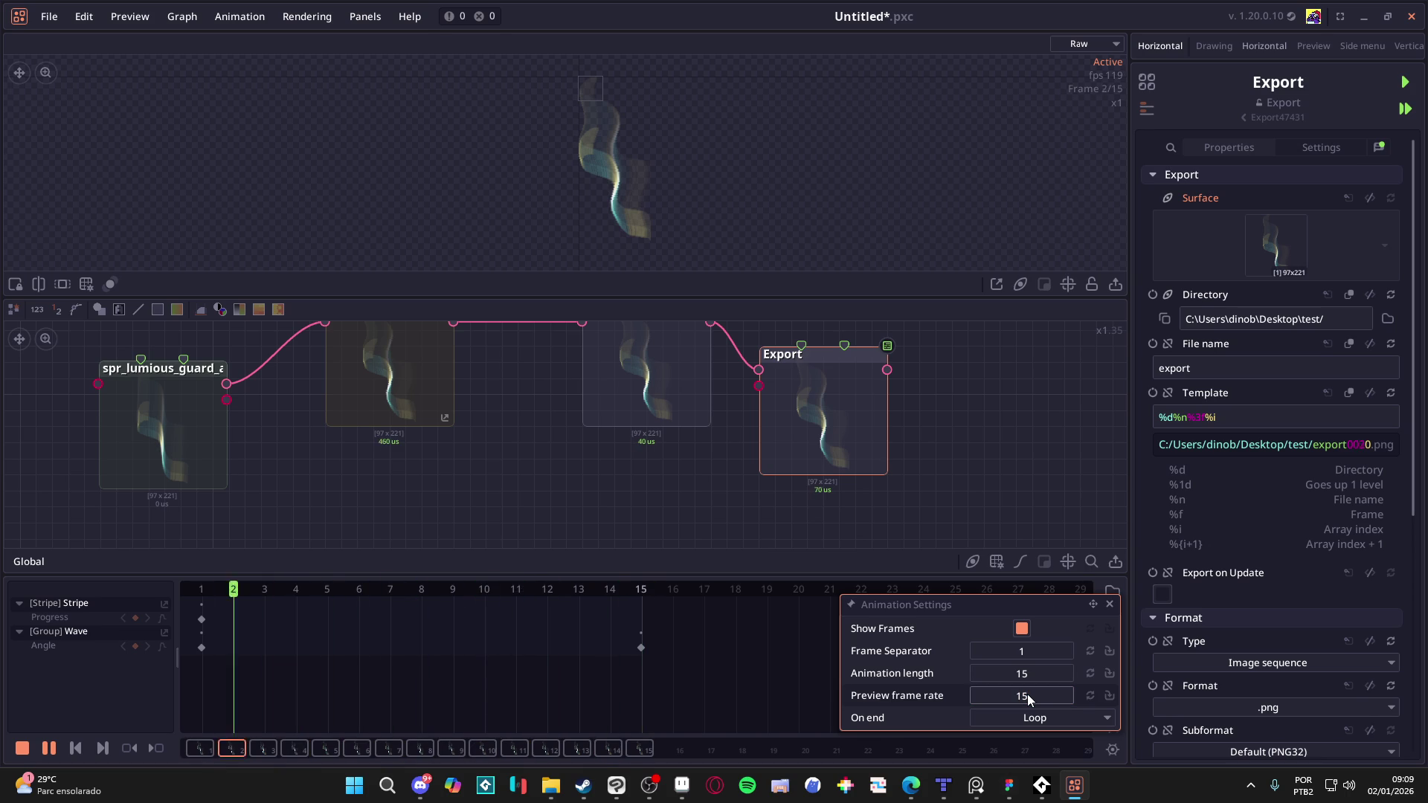
{"action": "left_click", "coordinate": [811, 620]}
{"action": "key", "text": "space"}
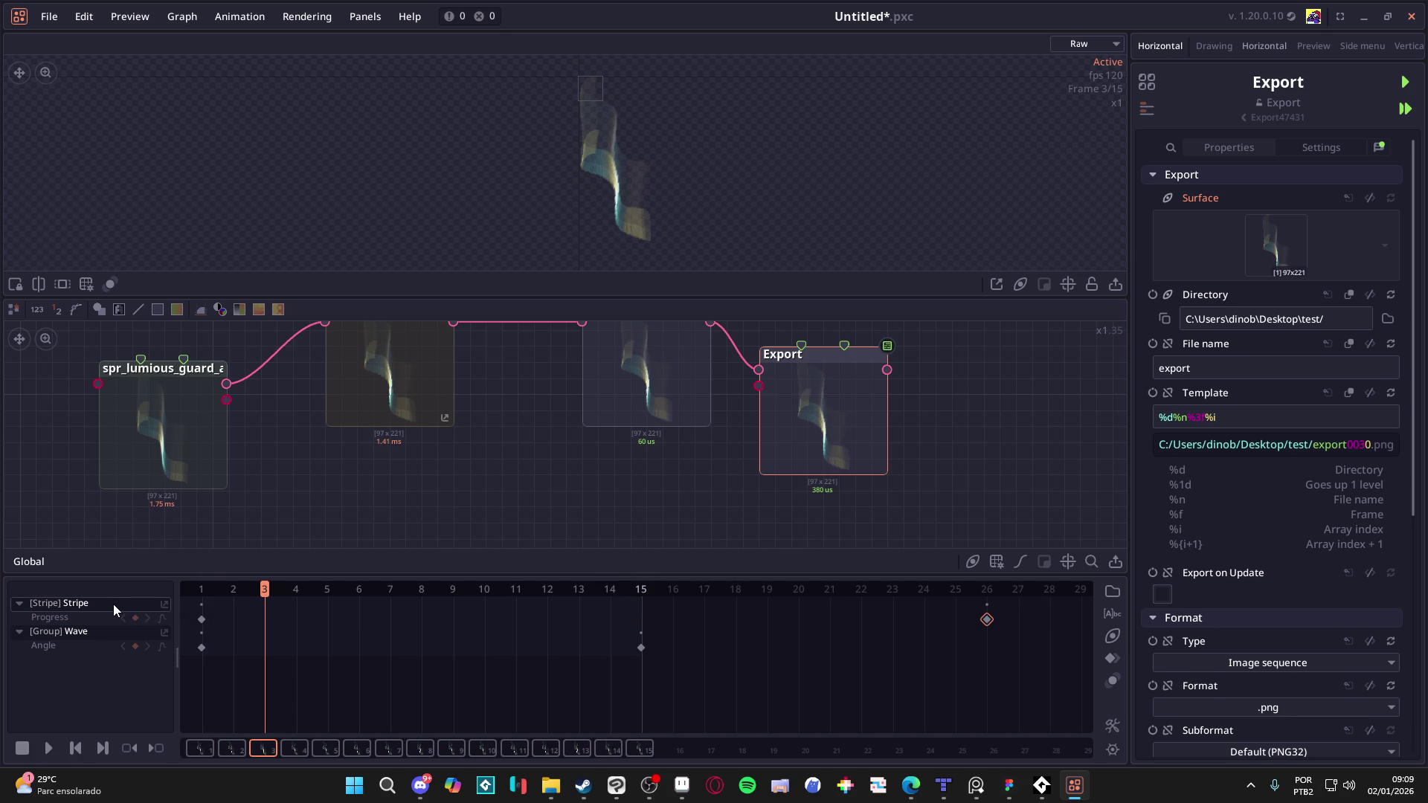
Step: Set the Stripe node's Progress to 1 at frame 15
{"action": "left_click", "coordinate": [113, 603]}
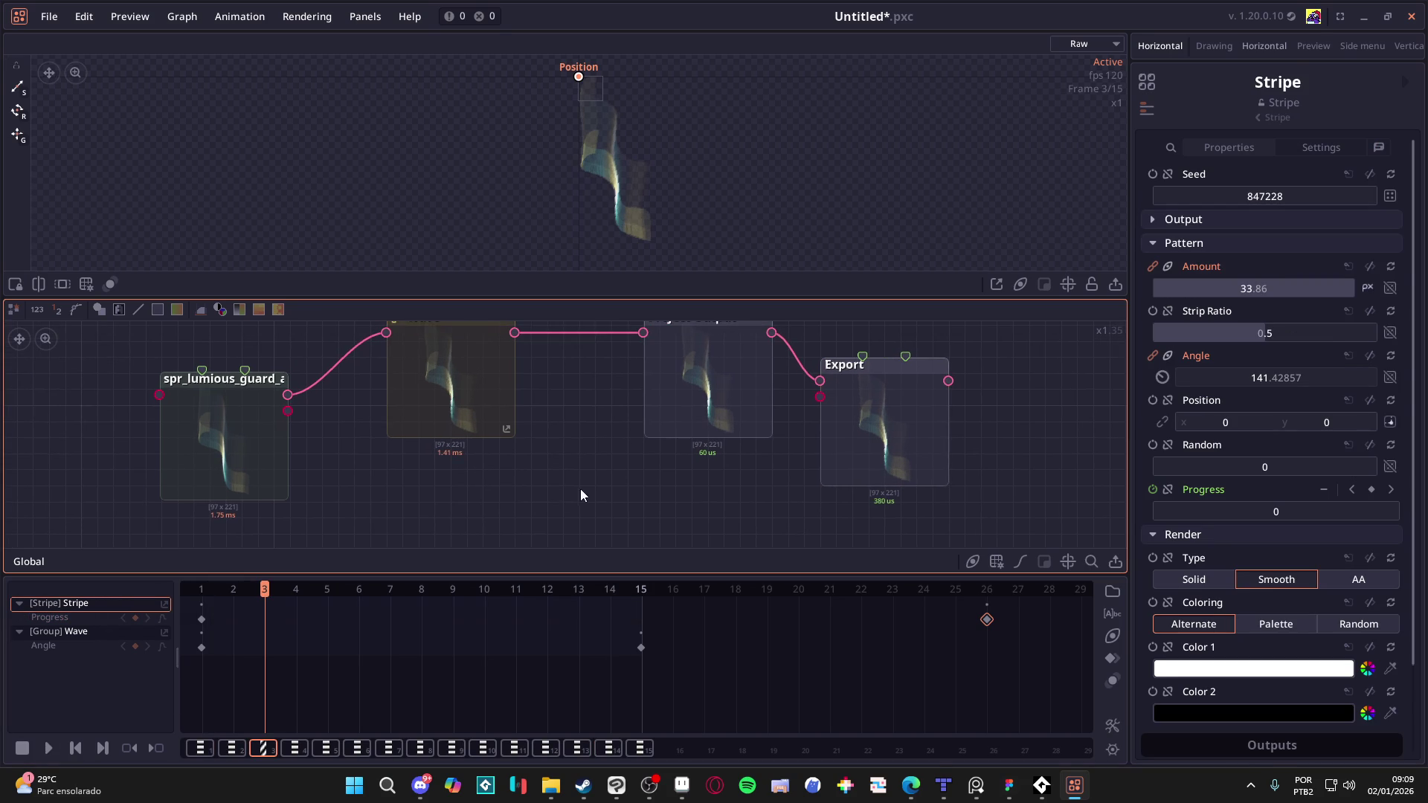
{"action": "mouse_move", "coordinate": [584, 587]}
{"action": "left_mouse_down"}
{"action": "mouse_move", "coordinate": [654, 594]}
{"action": "mouse_move", "coordinate": [236, 557]}
{"action": "mouse_move", "coordinate": [635, 569]}
{"action": "left_mouse_up"}
{"action": "left_click_drag", "start_coordinate": [1296, 516], "coordinate": [1301, 516]}
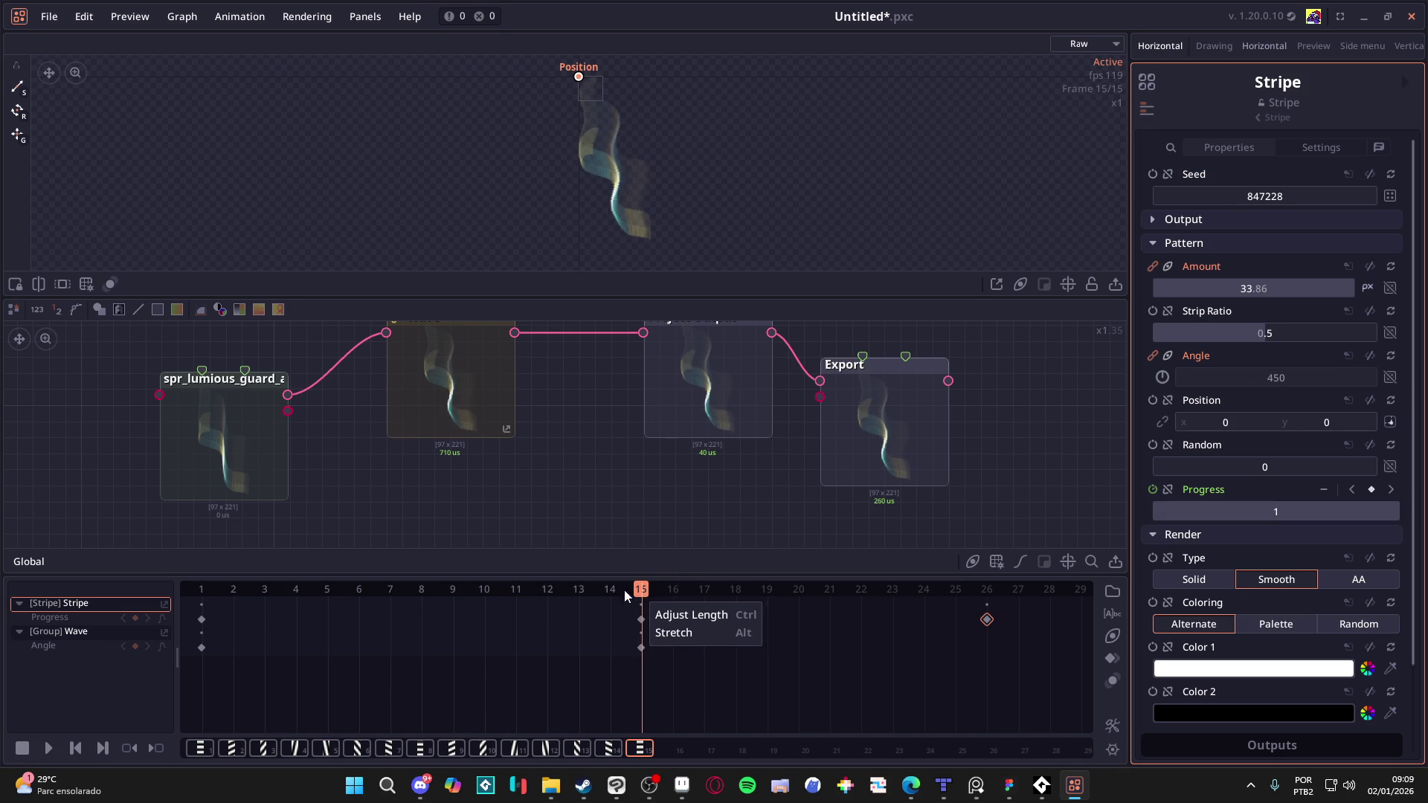
Step: Play and scrub frames 13–15 to check the sweep, then save as Untitled.pxc
{"action": "key", "text": "space"}
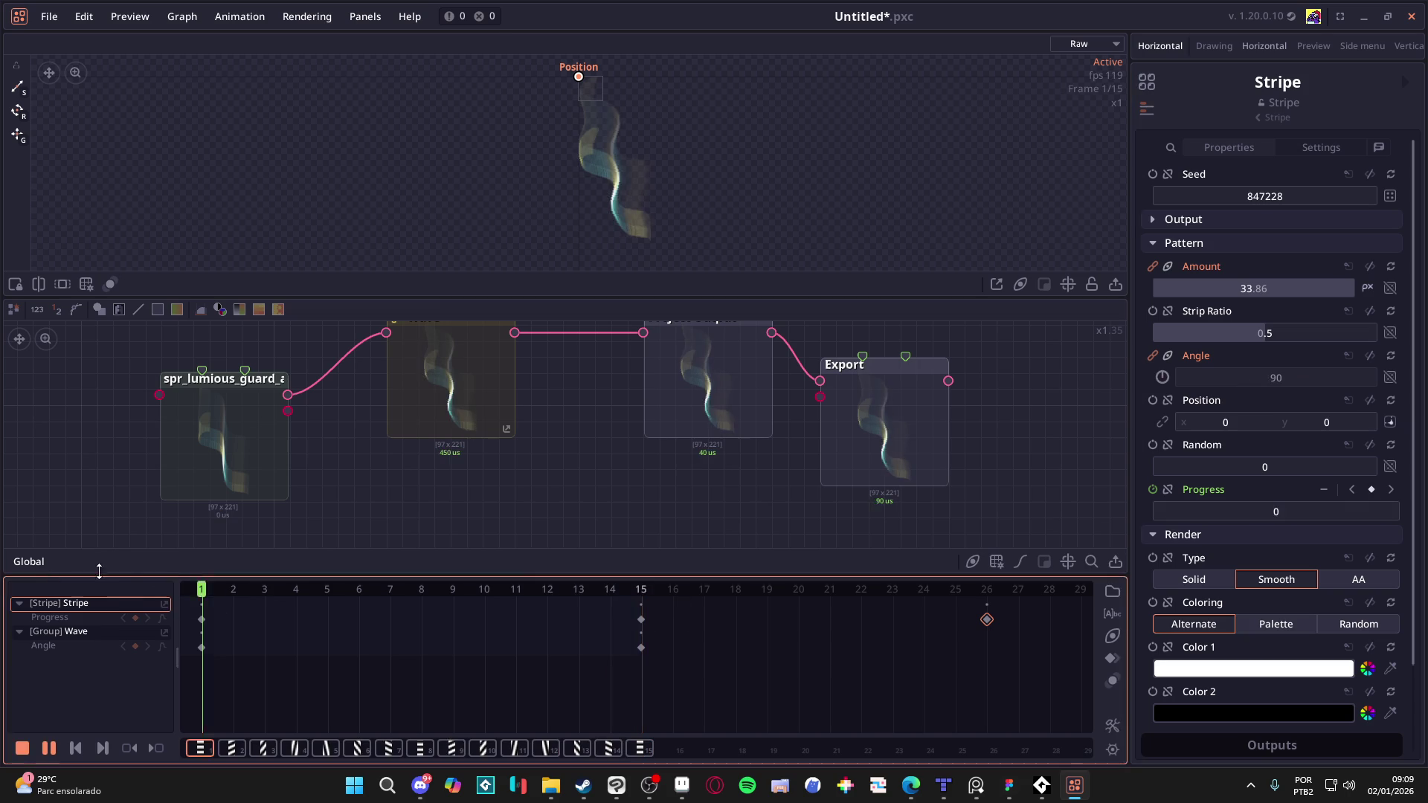
{"action": "left_click", "coordinate": [588, 593]}
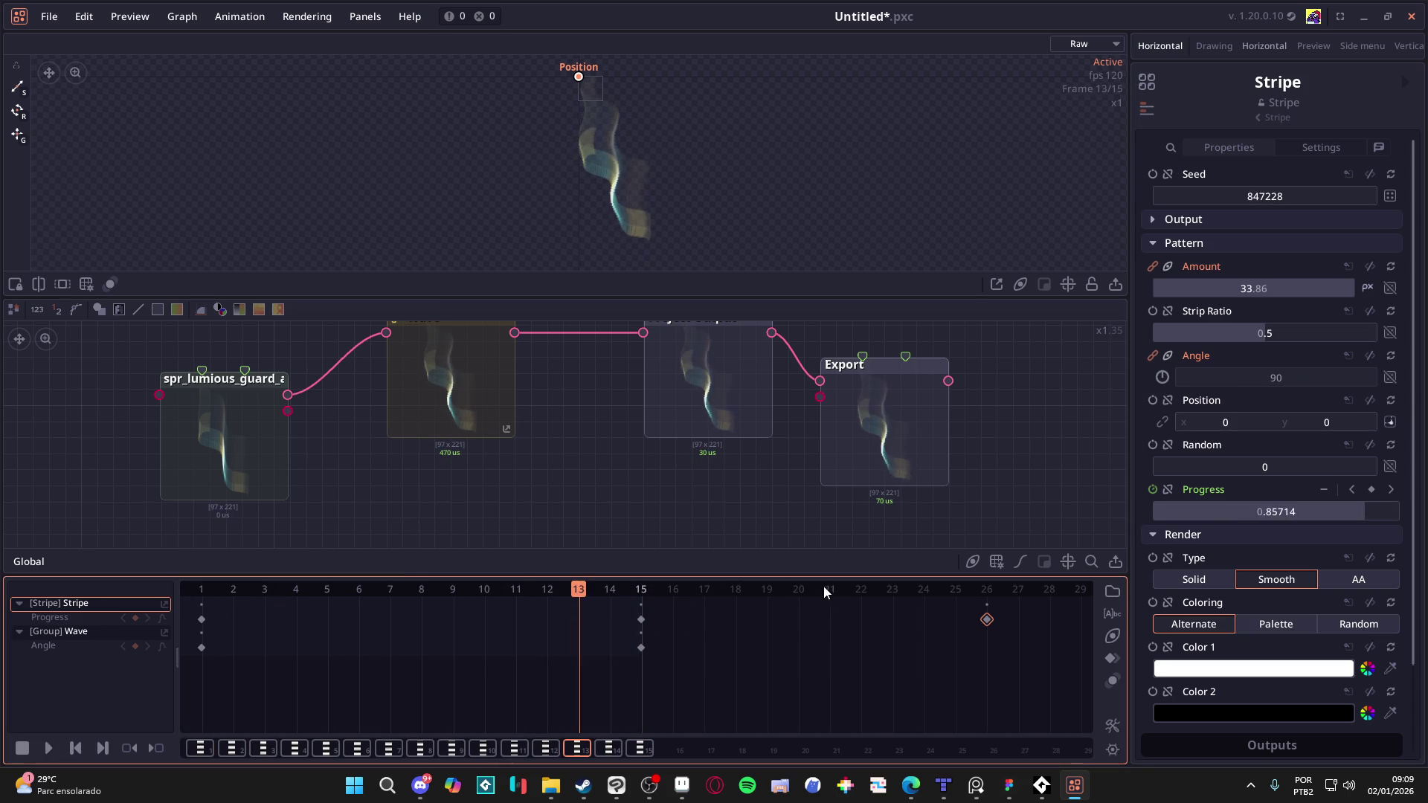
{"action": "left_click_drag", "start_coordinate": [588, 591], "coordinate": [640, 591]}
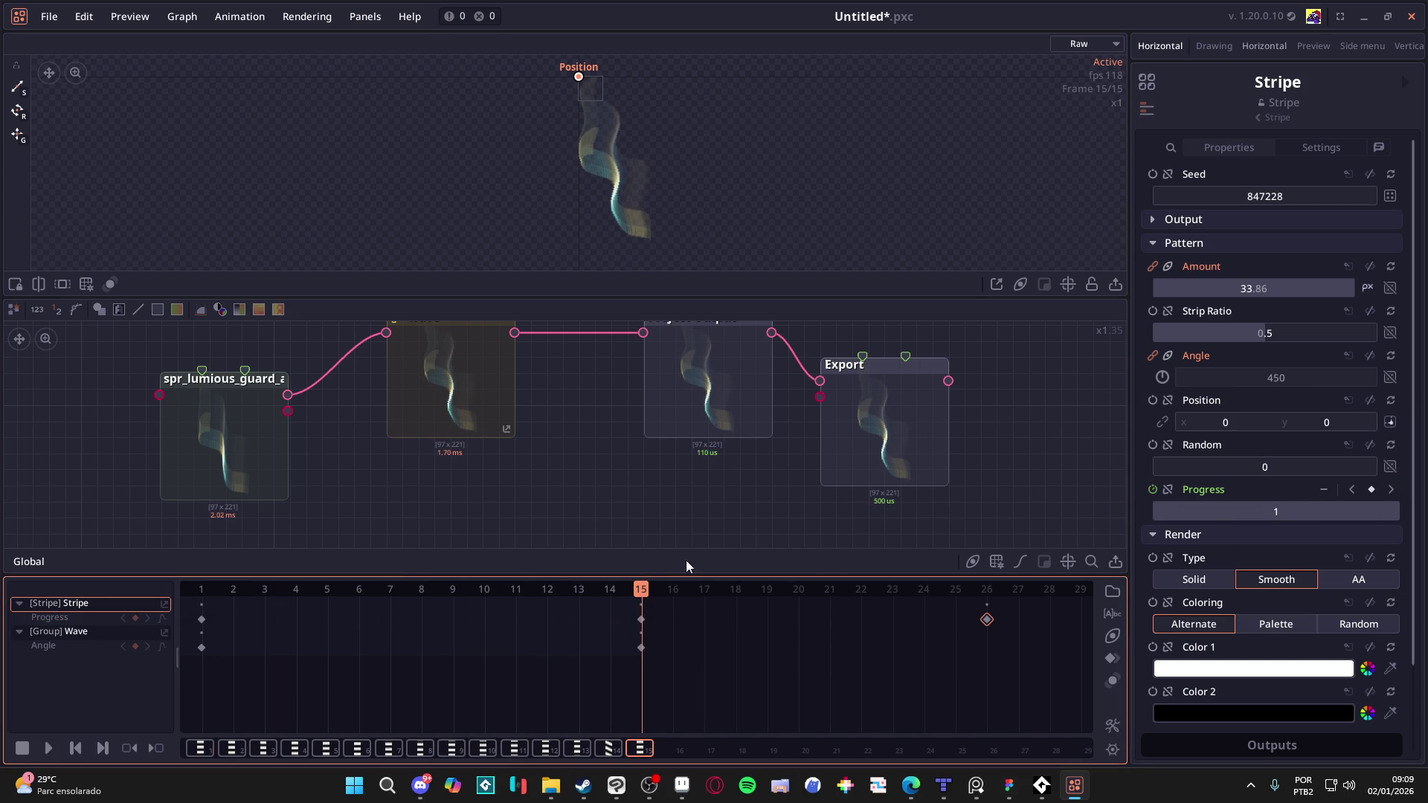
{"action": "key", "text": "Home"}
{"action": "key", "text": "space"}
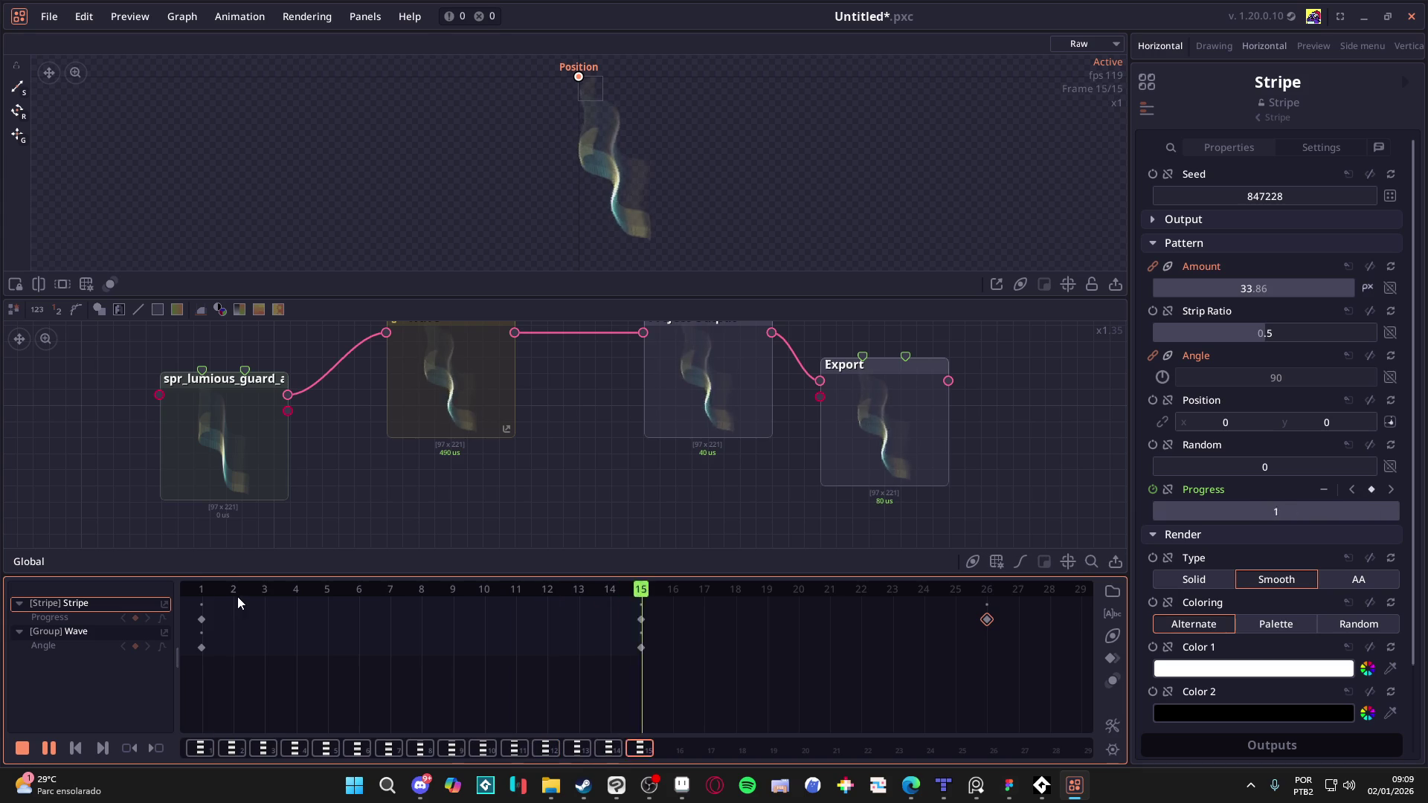
{"action": "key", "text": "space"}
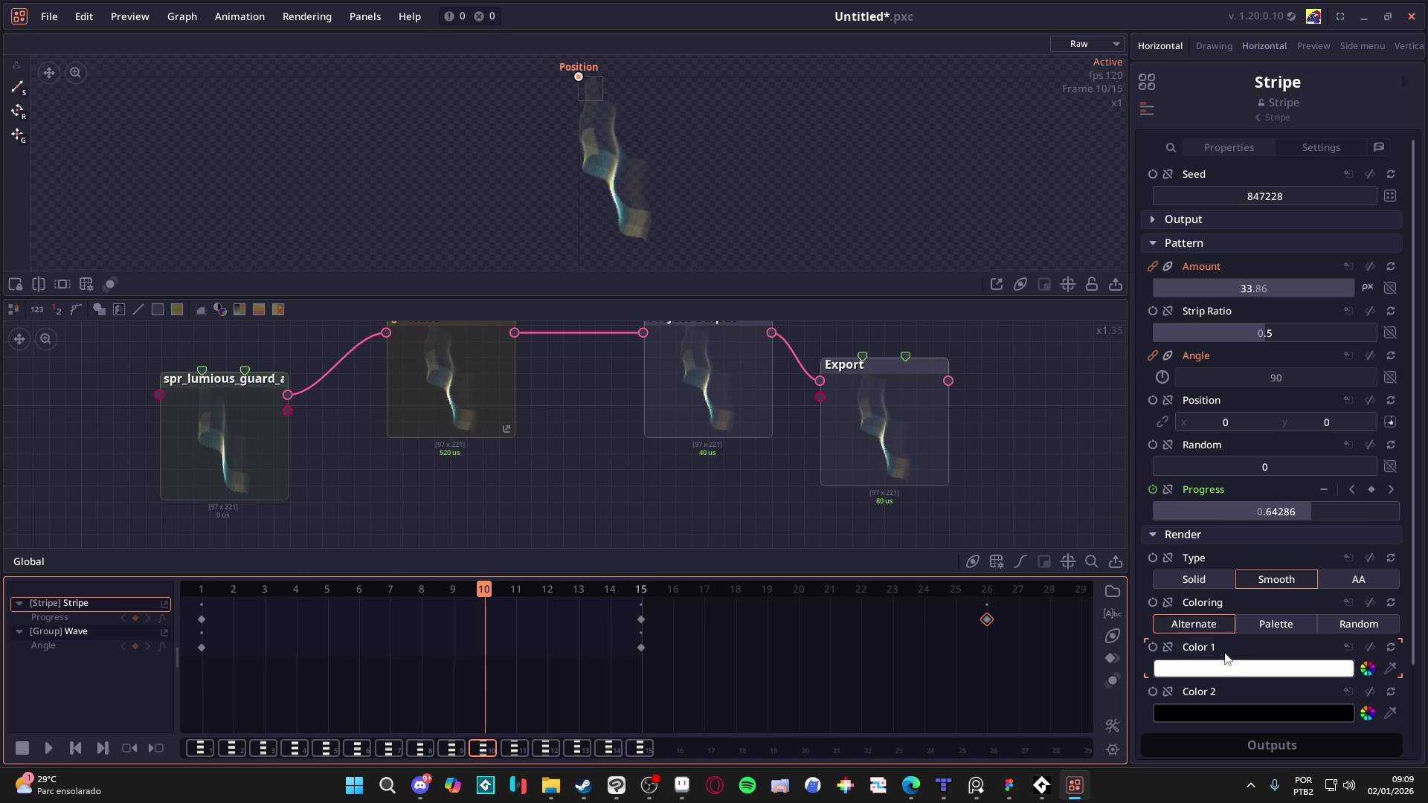
{"action": "scroll", "coordinate": [1239, 648], "scroll_direction": "down", "scroll_amount": 3}
{"action": "scroll", "coordinate": [1267, 635], "scroll_direction": "up", "scroll_amount": 3}
{"action": "key", "text": "ctrl+s"}
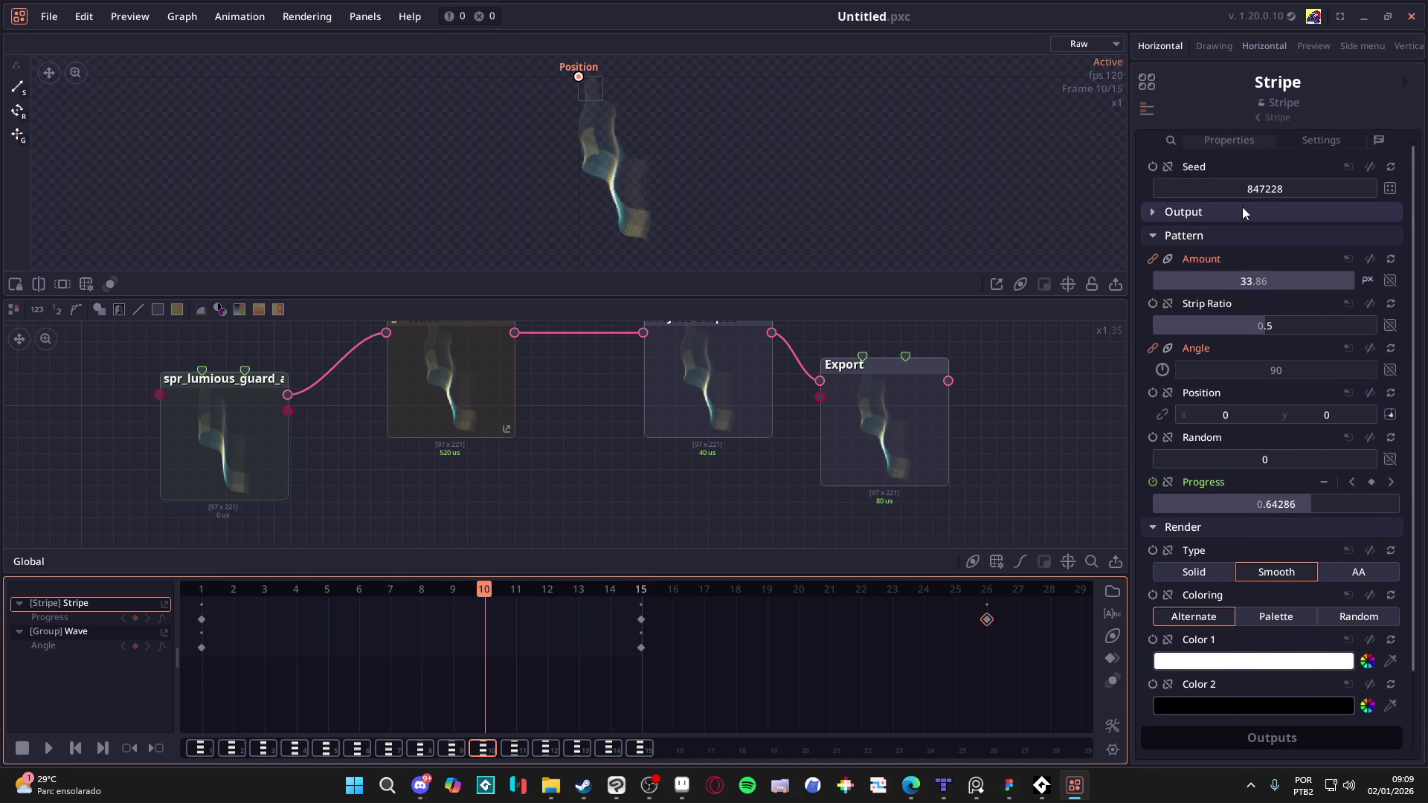
Step: Remove %3f from the Export node's template so it reads %d%n%i
{"action": "scroll", "coordinate": [1242, 212], "scroll_direction": "down", "scroll_amount": 3}
{"action": "left_click", "coordinate": [872, 359]}
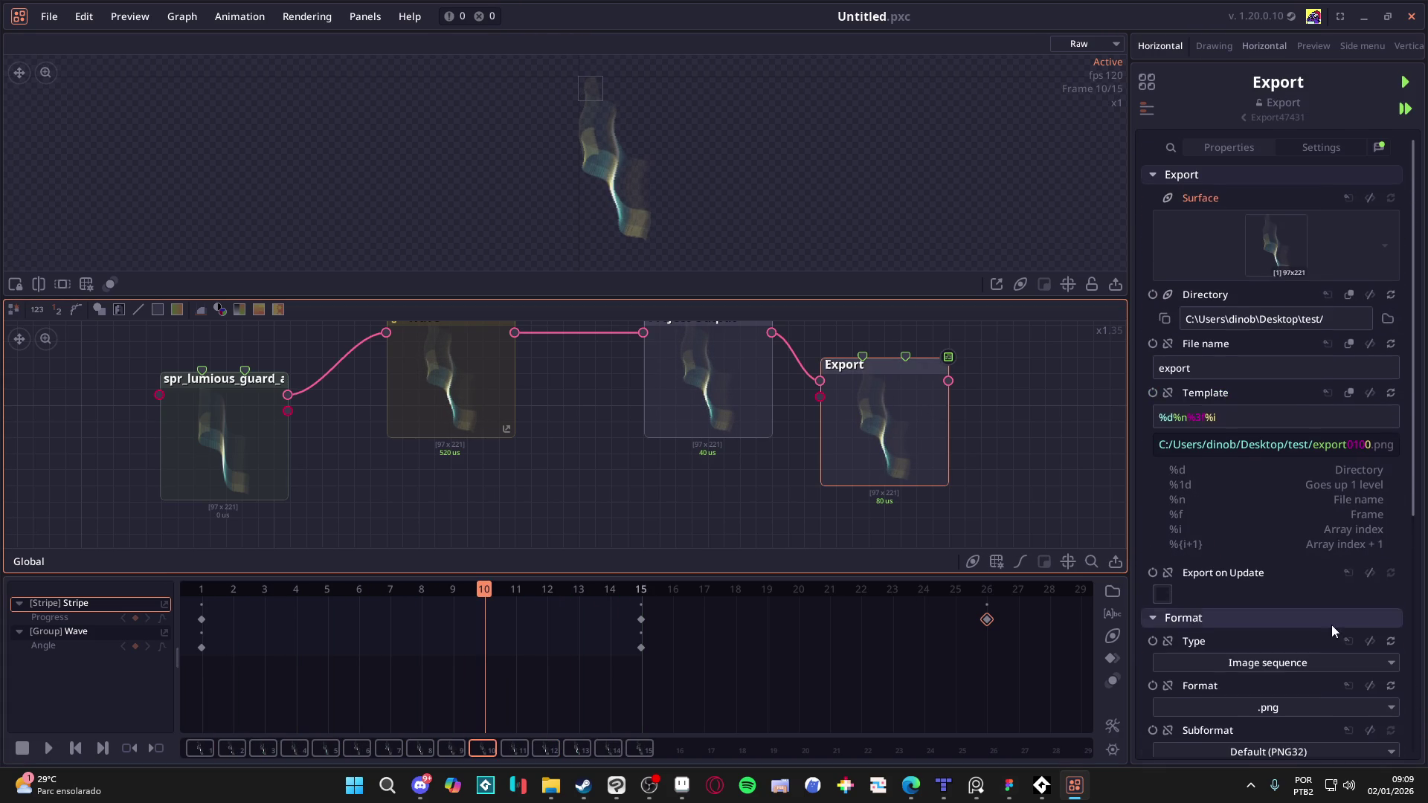
{"action": "scroll", "coordinate": [1310, 584], "scroll_direction": "down", "scroll_amount": 5}
{"action": "scroll", "coordinate": [1264, 483], "scroll_direction": "up", "scroll_amount": 4}
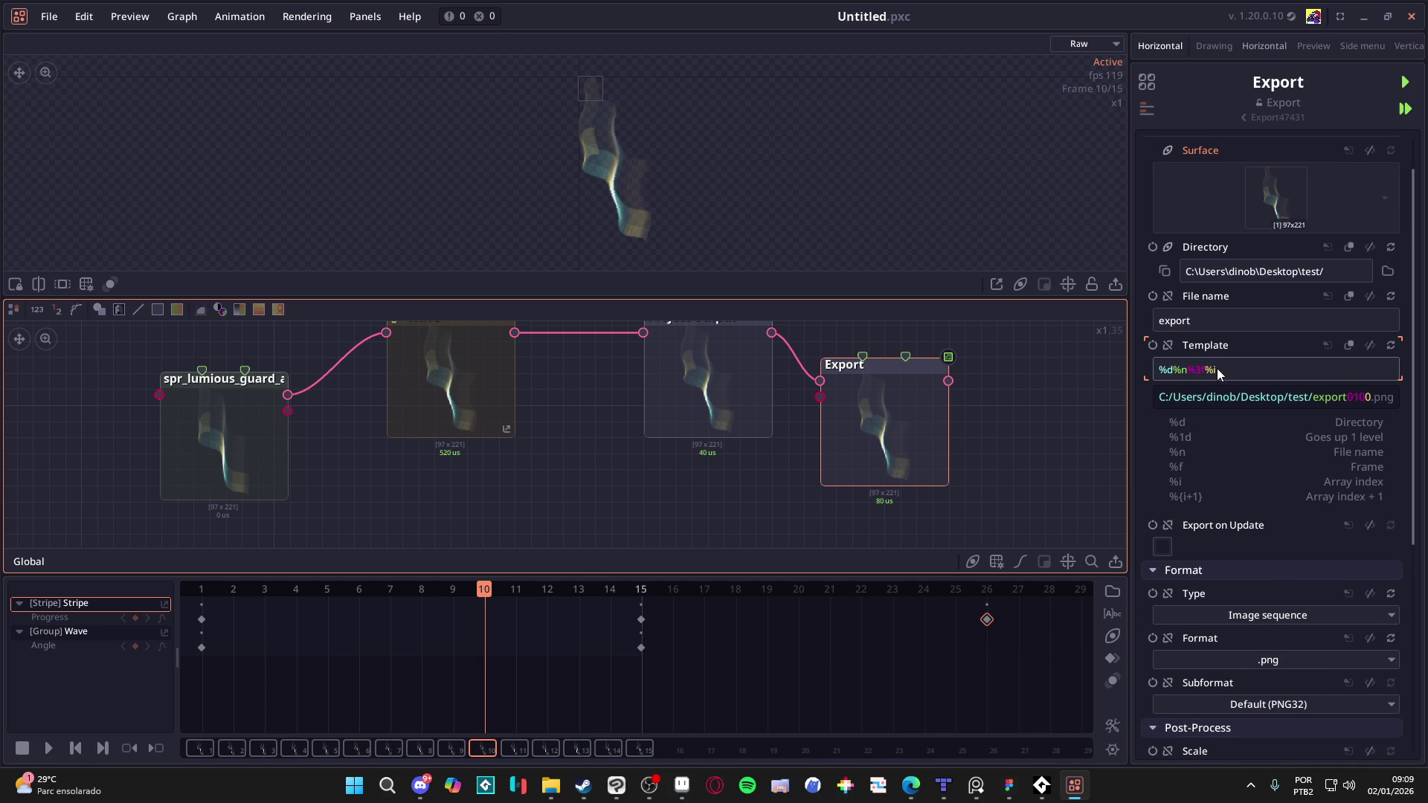
{"action": "double_click", "coordinate": [1191, 371]}
{"action": "left_click", "coordinate": [1206, 370]}
{"action": "left_click", "coordinate": [1202, 380]}
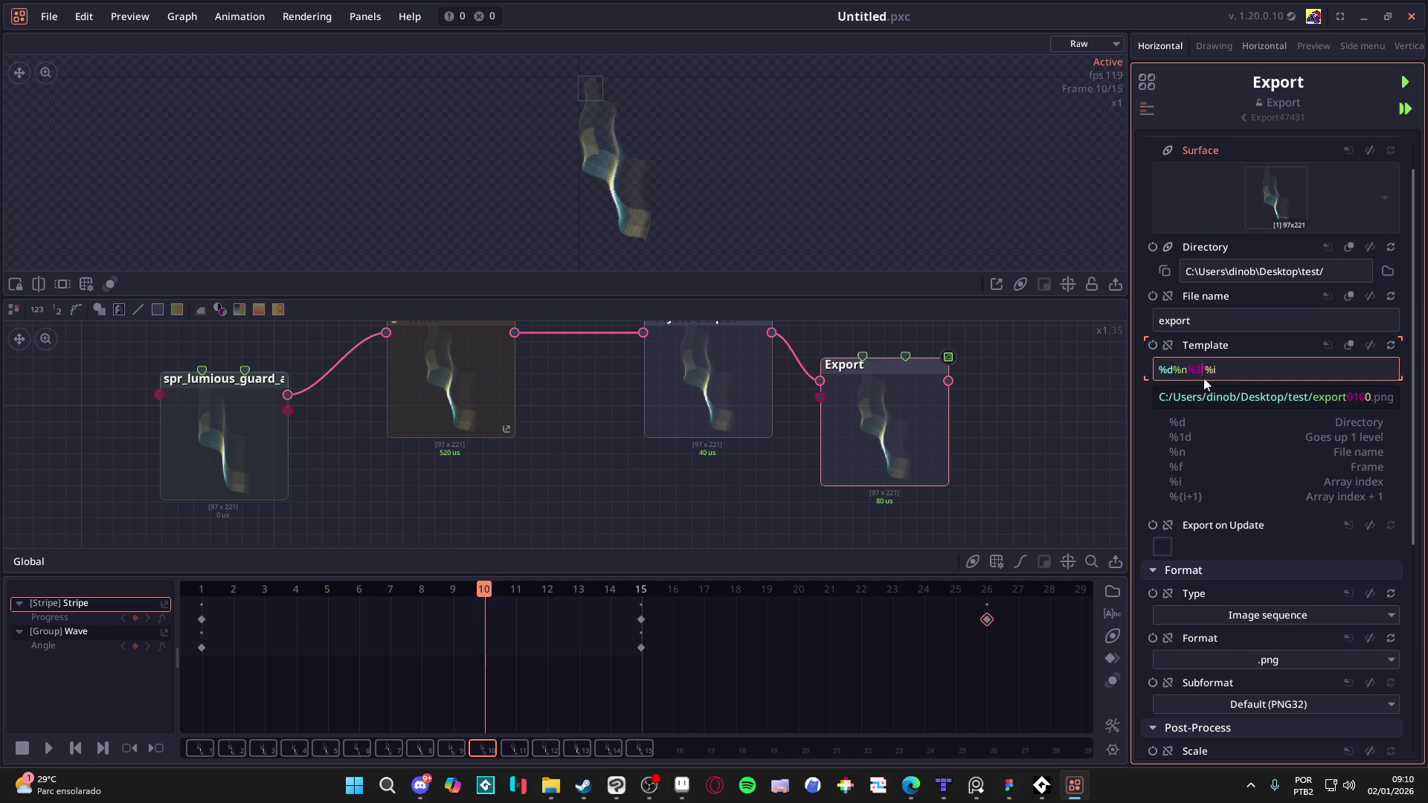
{"action": "key", "text": "BackSpace"}
{"action": "key", "text": "BackSpace"}
{"action": "key", "text": "BackSpace"}
{"action": "scroll", "coordinate": [1294, 485], "scroll_direction": "down", "scroll_amount": 6}
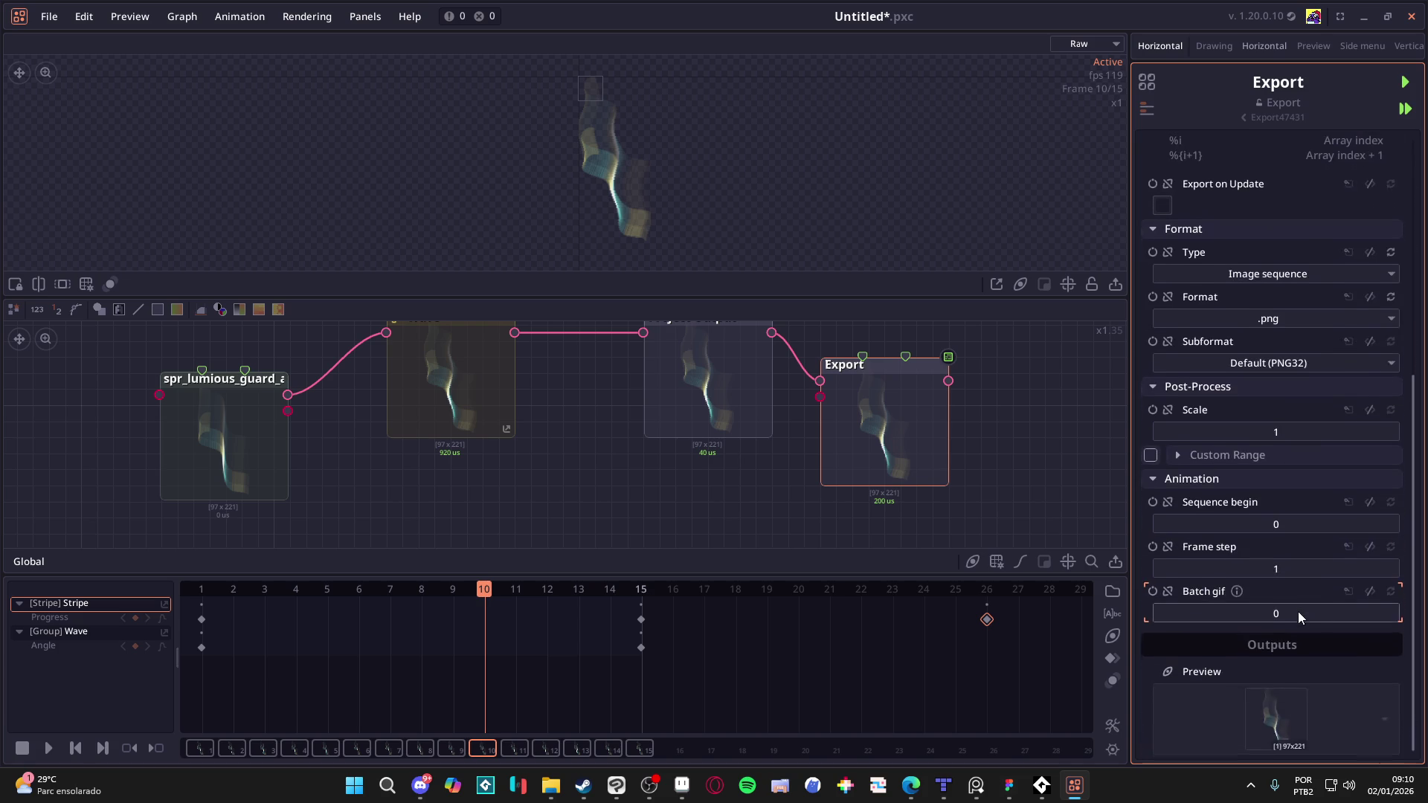
{"action": "scroll", "coordinate": [1292, 586], "scroll_direction": "up", "scroll_amount": 6}
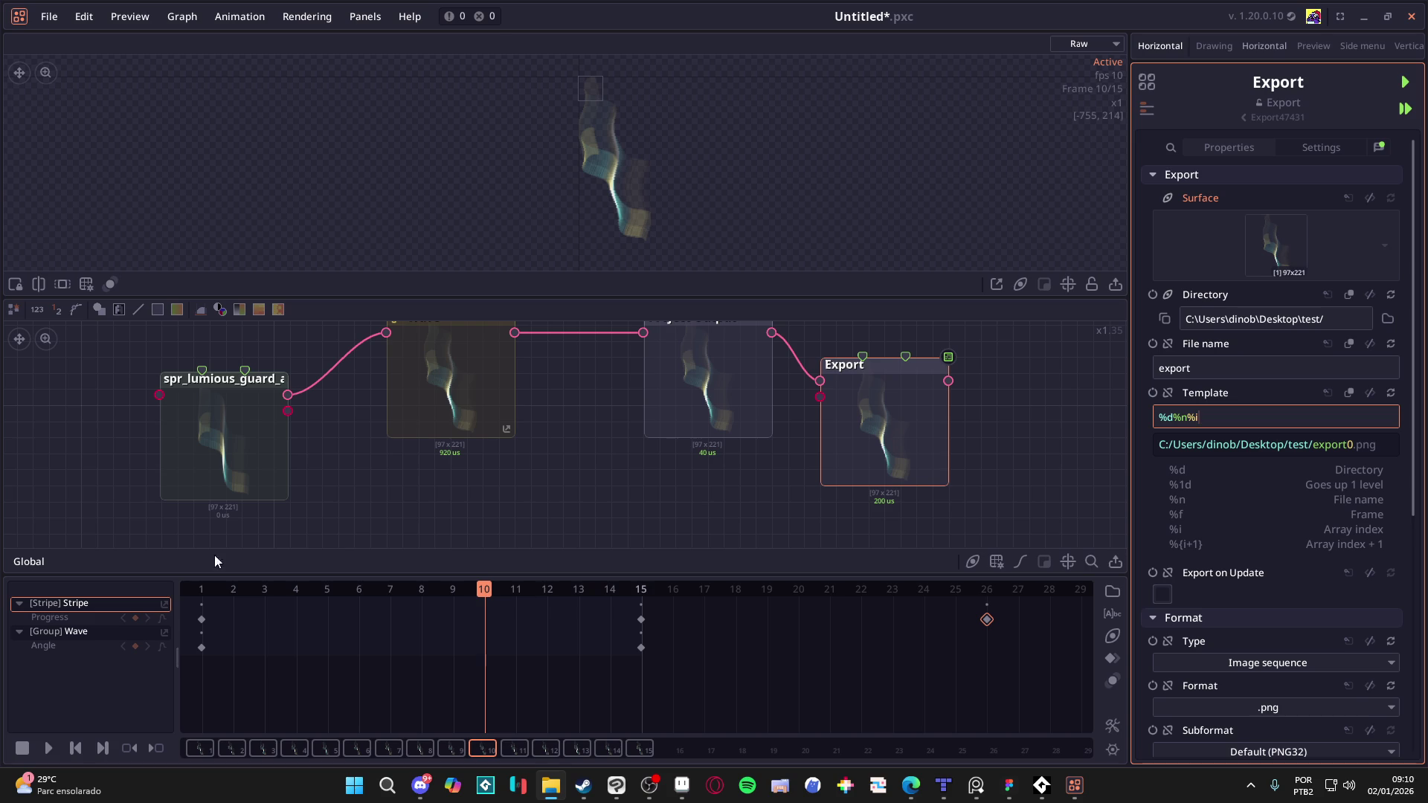
Step: Line up the Wave, Project Output and Export nodes in a tight row
{"action": "left_click", "coordinate": [590, 88]}
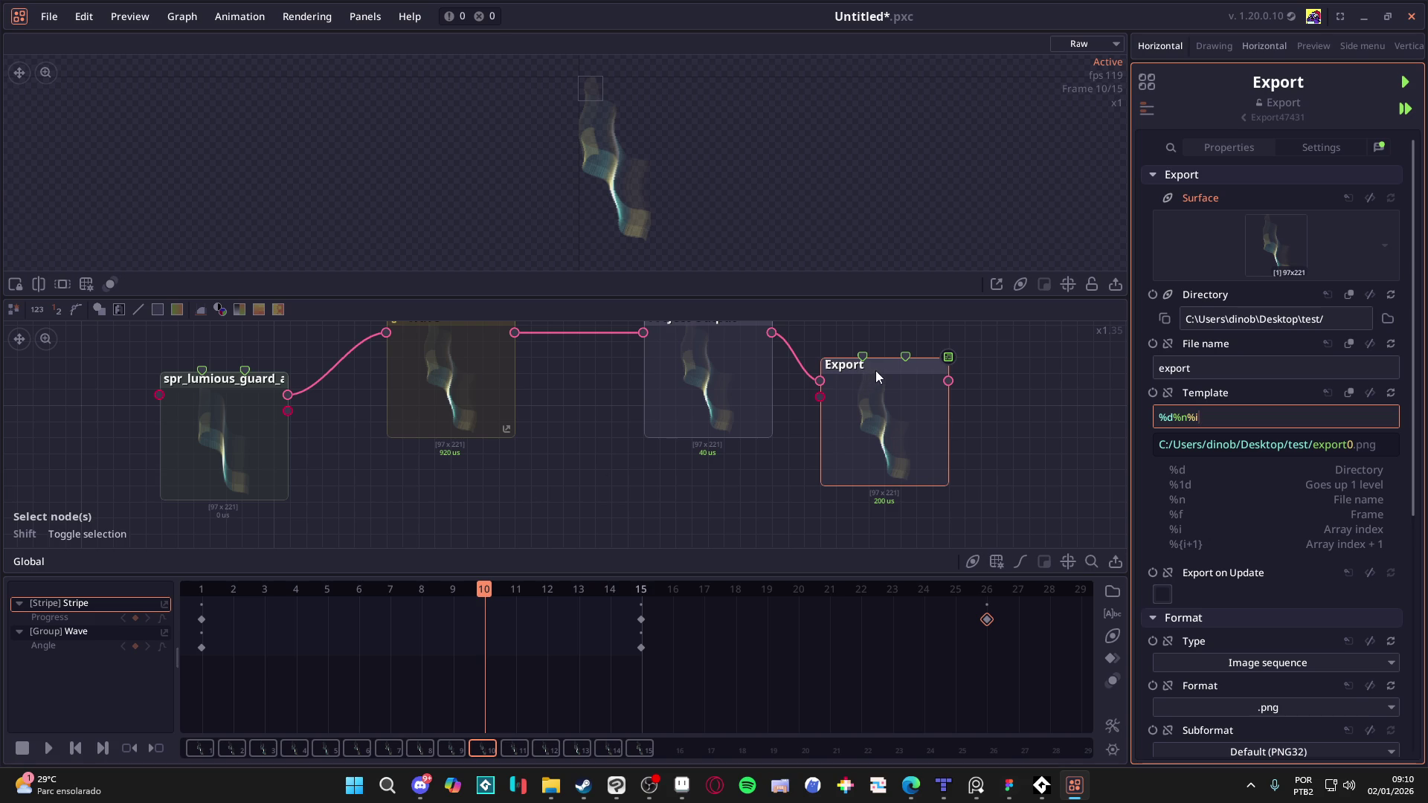
{"action": "left_click_drag", "start_coordinate": [797, 422], "coordinate": [736, 525]}
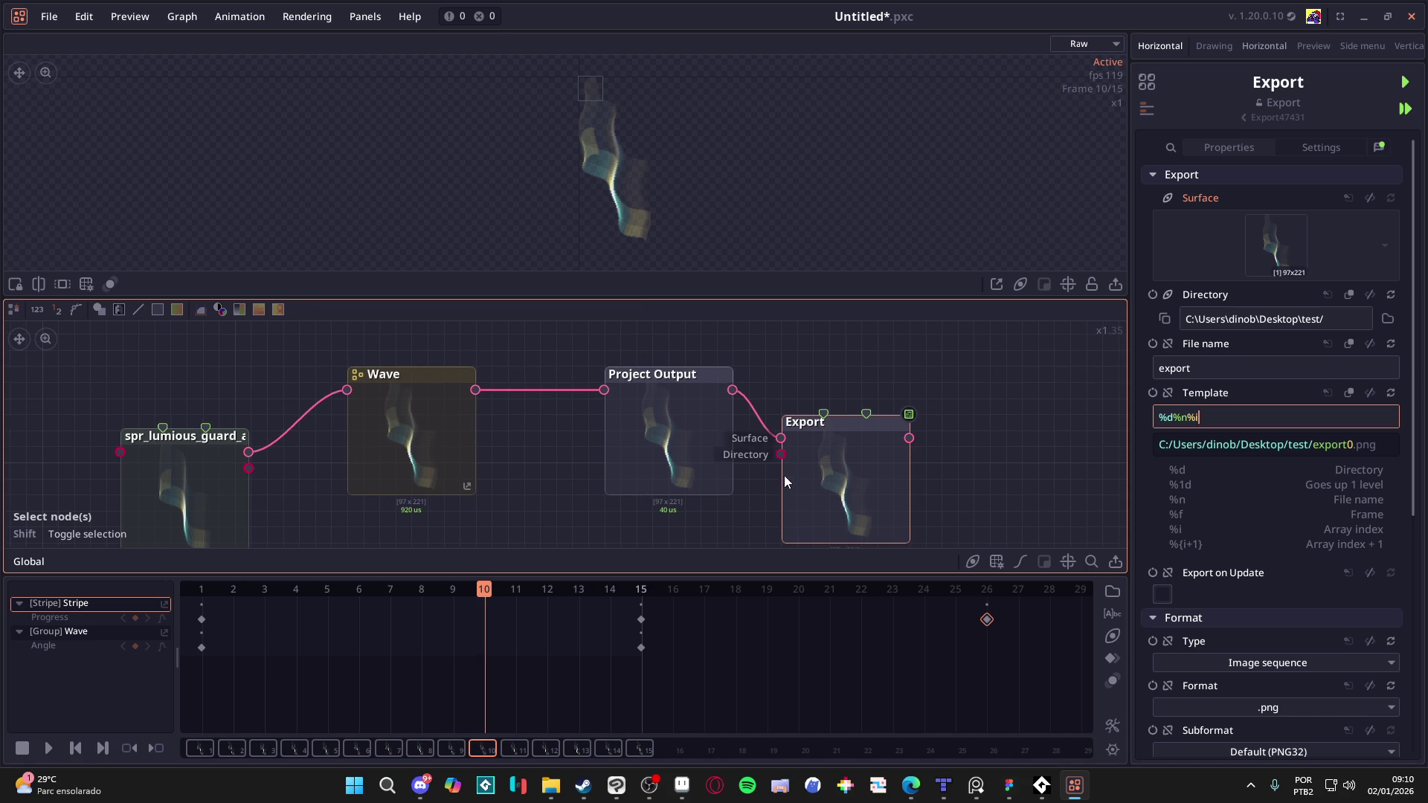
{"action": "mouse_move", "coordinate": [840, 423]}
{"action": "left_mouse_down"}
{"action": "mouse_move", "coordinate": [828, 378]}
{"action": "mouse_move", "coordinate": [840, 375]}
{"action": "left_mouse_up"}
{"action": "left_click_drag", "start_coordinate": [673, 376], "coordinate": [578, 381]}
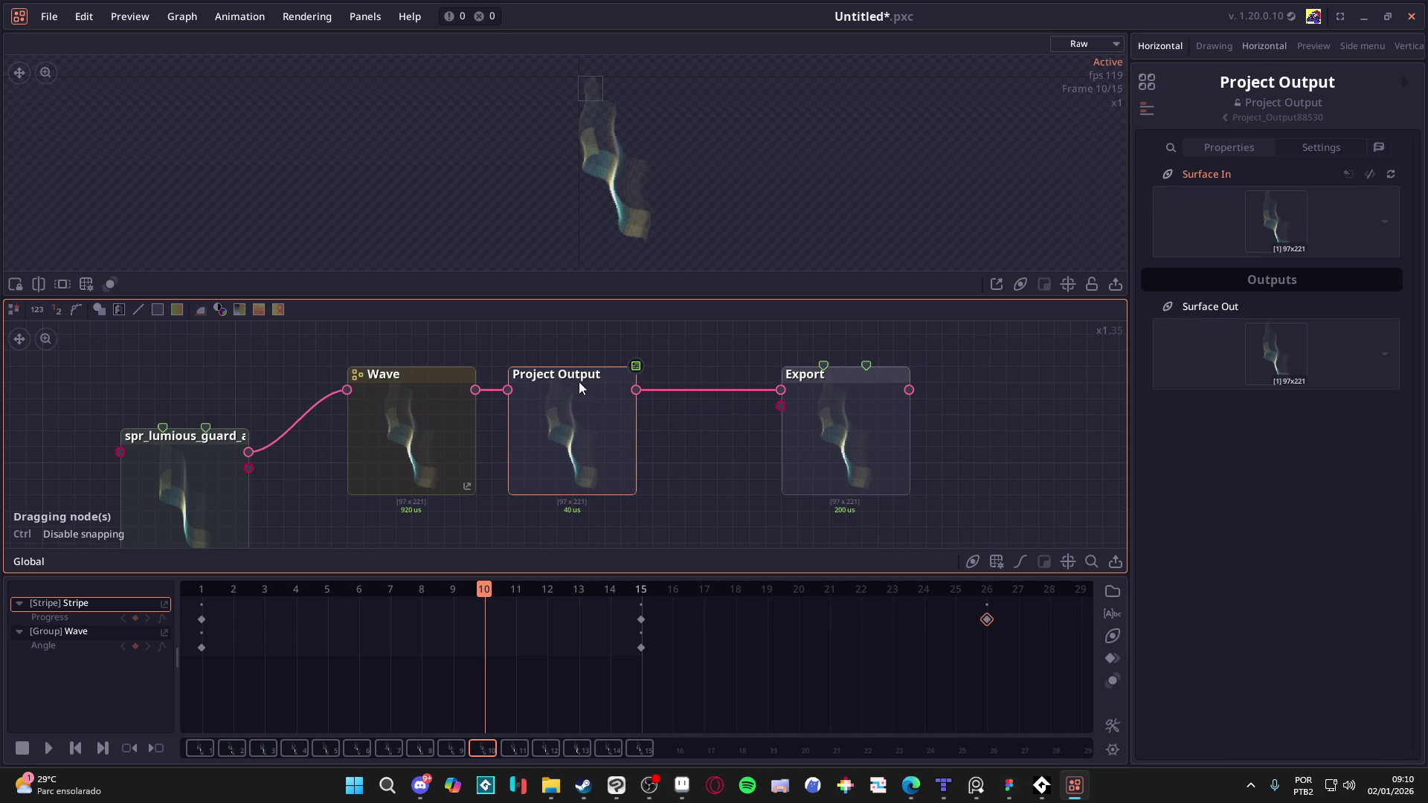
{"action": "left_click_drag", "start_coordinate": [858, 380], "coordinate": [744, 382]}
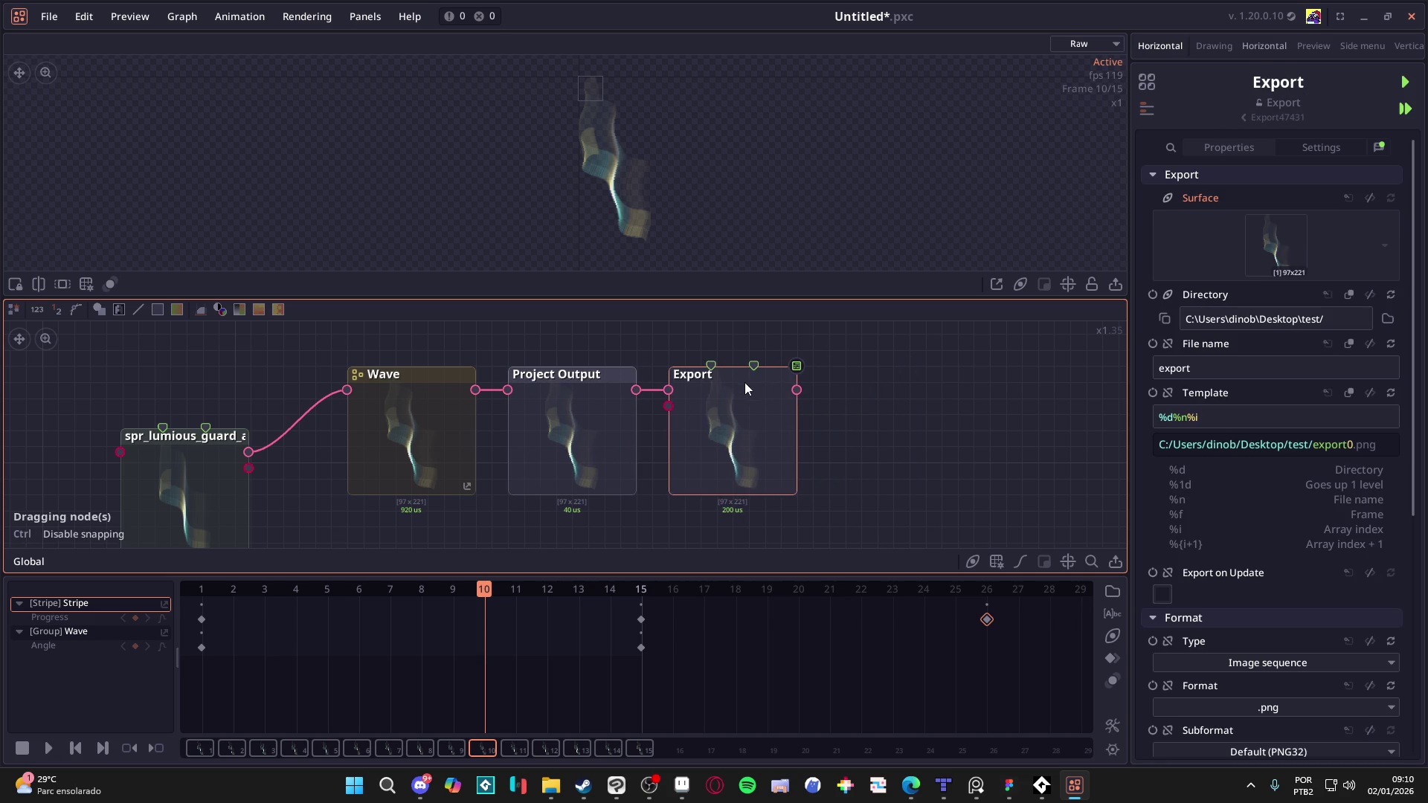
{"action": "left_click_drag", "start_coordinate": [466, 527], "coordinate": [483, 506]}
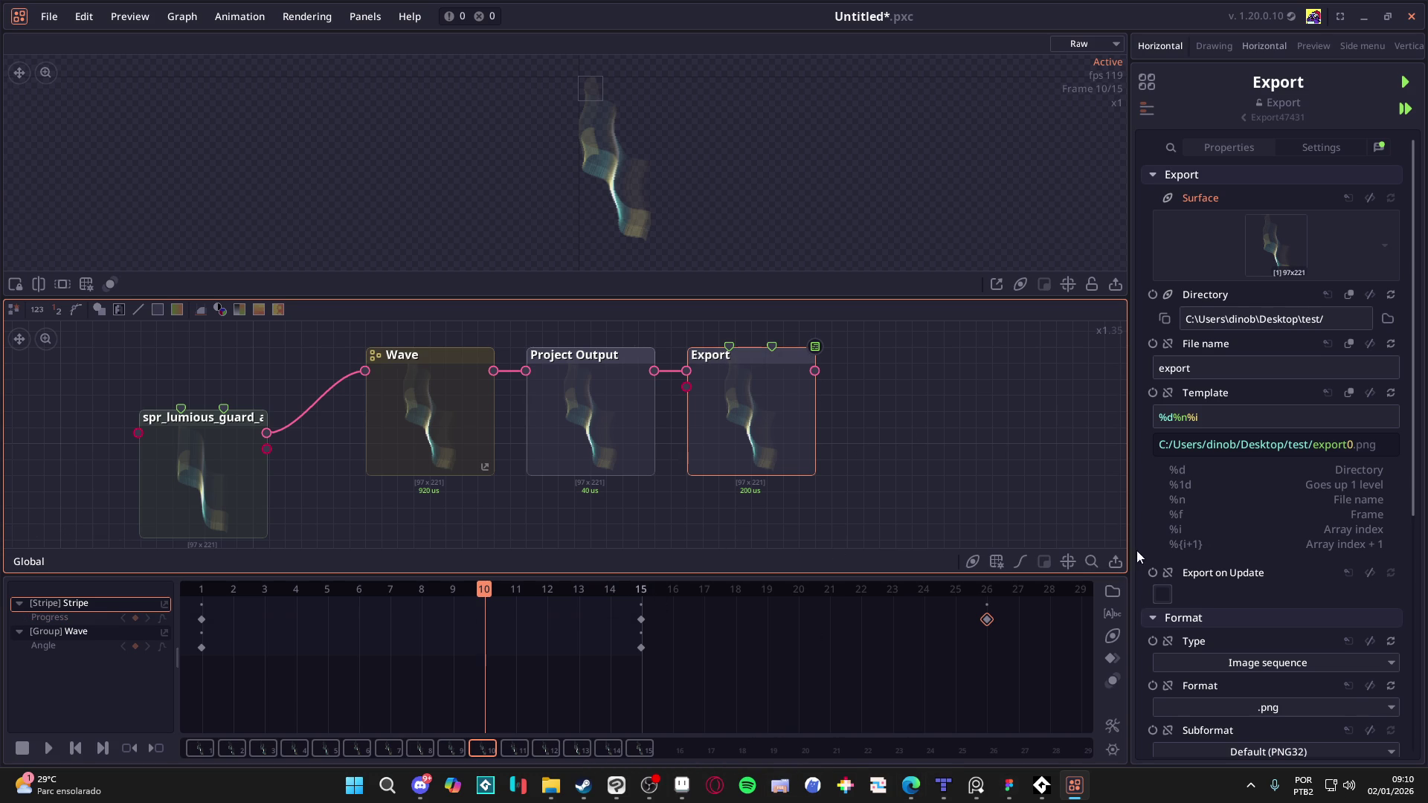
{"action": "scroll", "coordinate": [1253, 728], "scroll_direction": "down", "scroll_amount": 5}
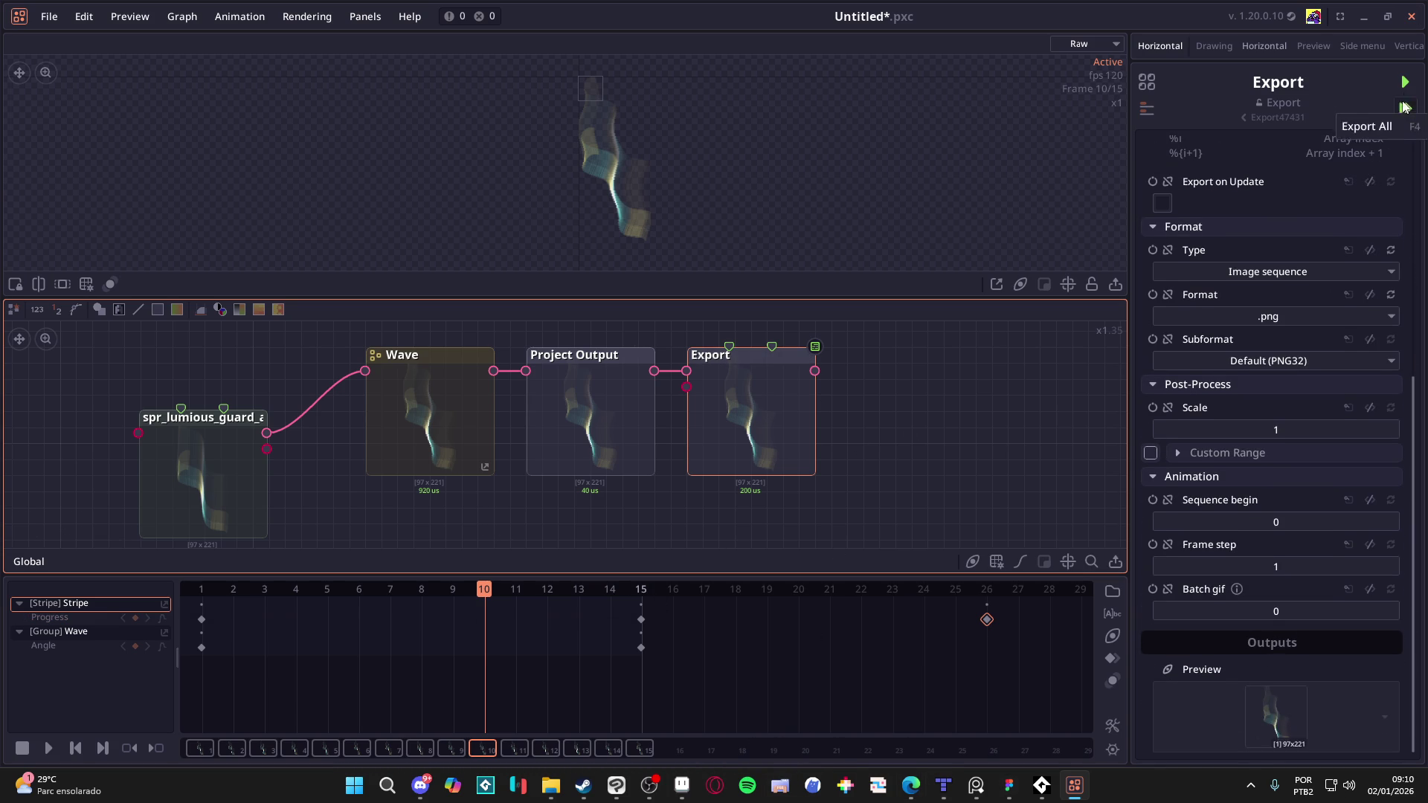
Step: Export a single 97 x 221 export0.png, check it, and reselect the Export node
{"action": "left_click", "coordinate": [1405, 108]}
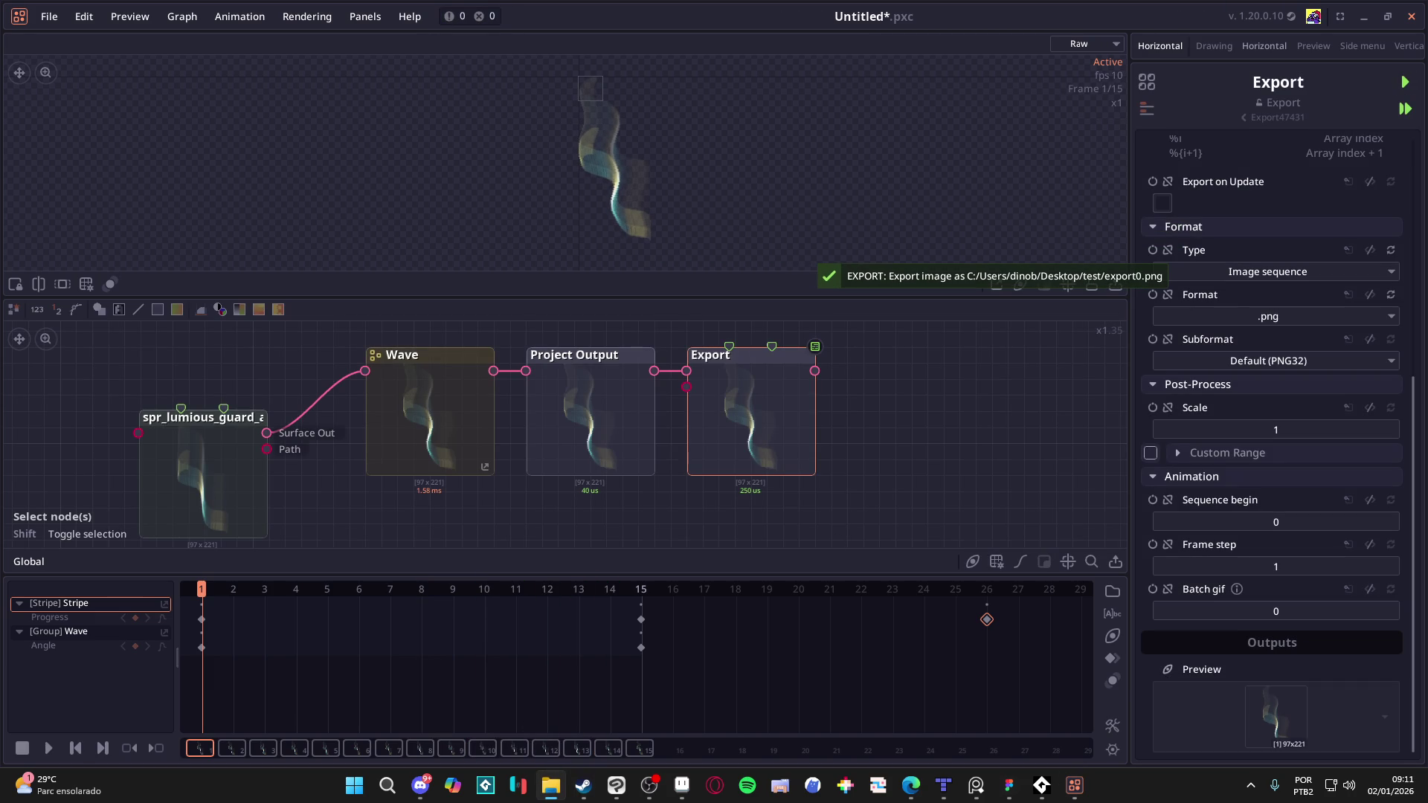
{"action": "scroll", "coordinate": [1323, 493], "scroll_direction": "up", "scroll_amount": 3}
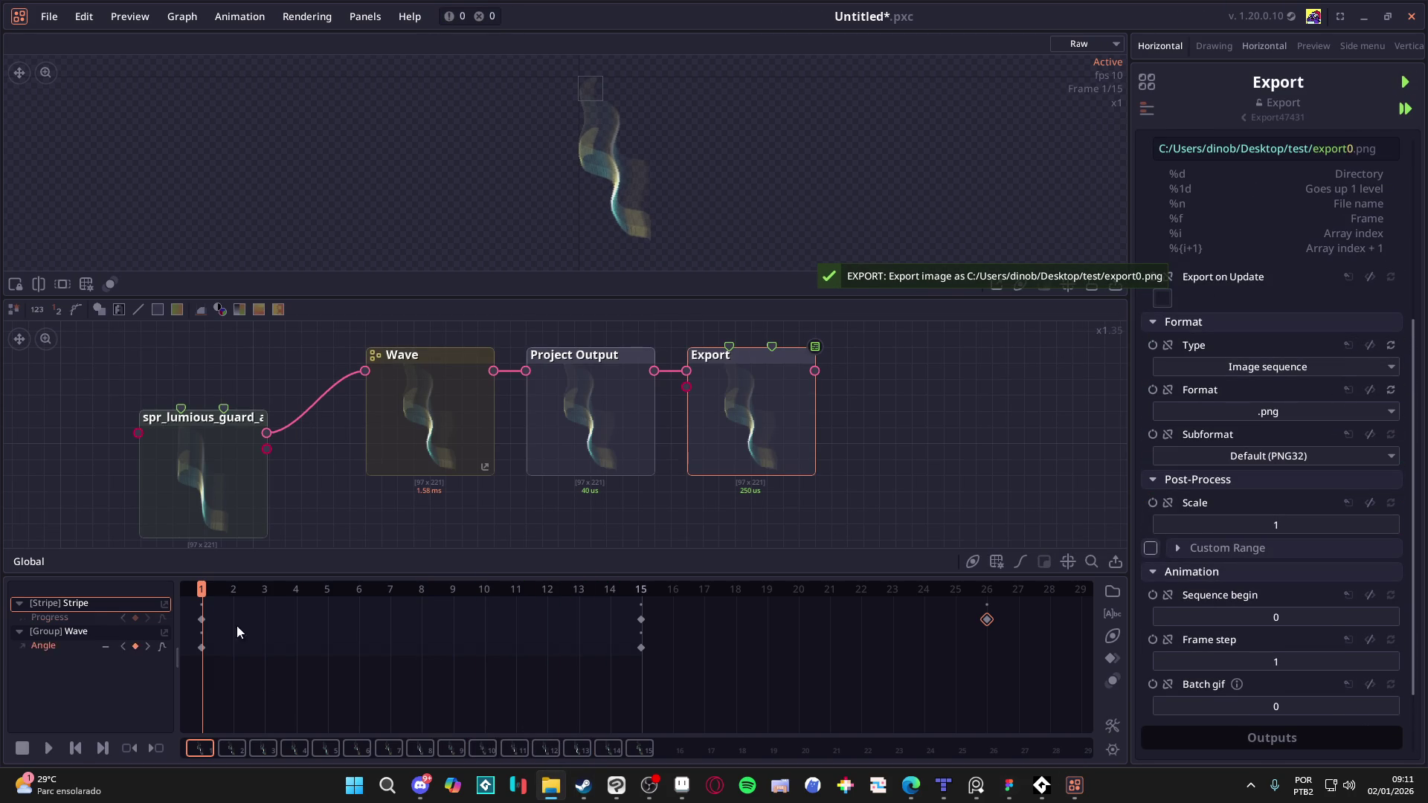
{"action": "scroll", "coordinate": [1342, 495], "scroll_direction": "up", "scroll_amount": 3}
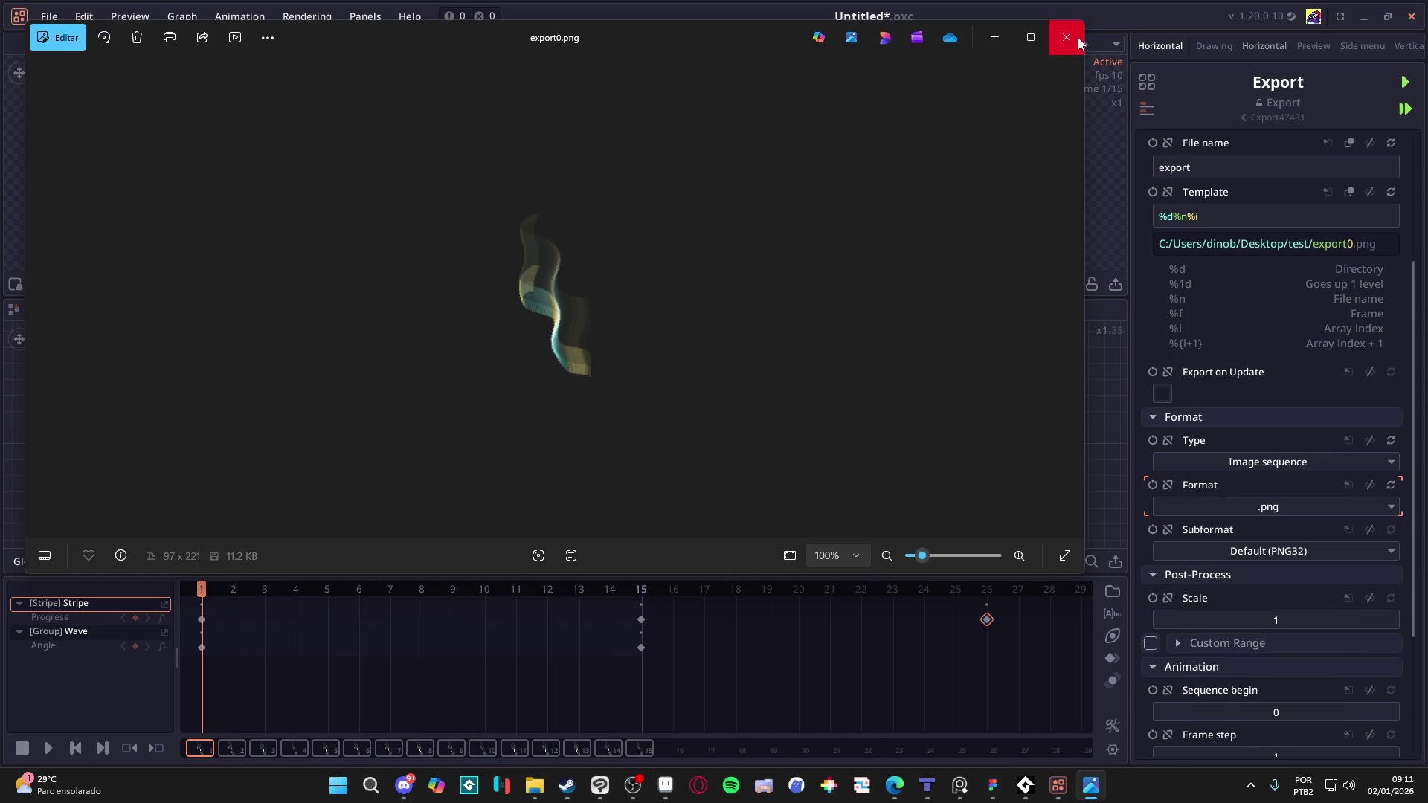
{"action": "left_click", "coordinate": [1065, 37]}
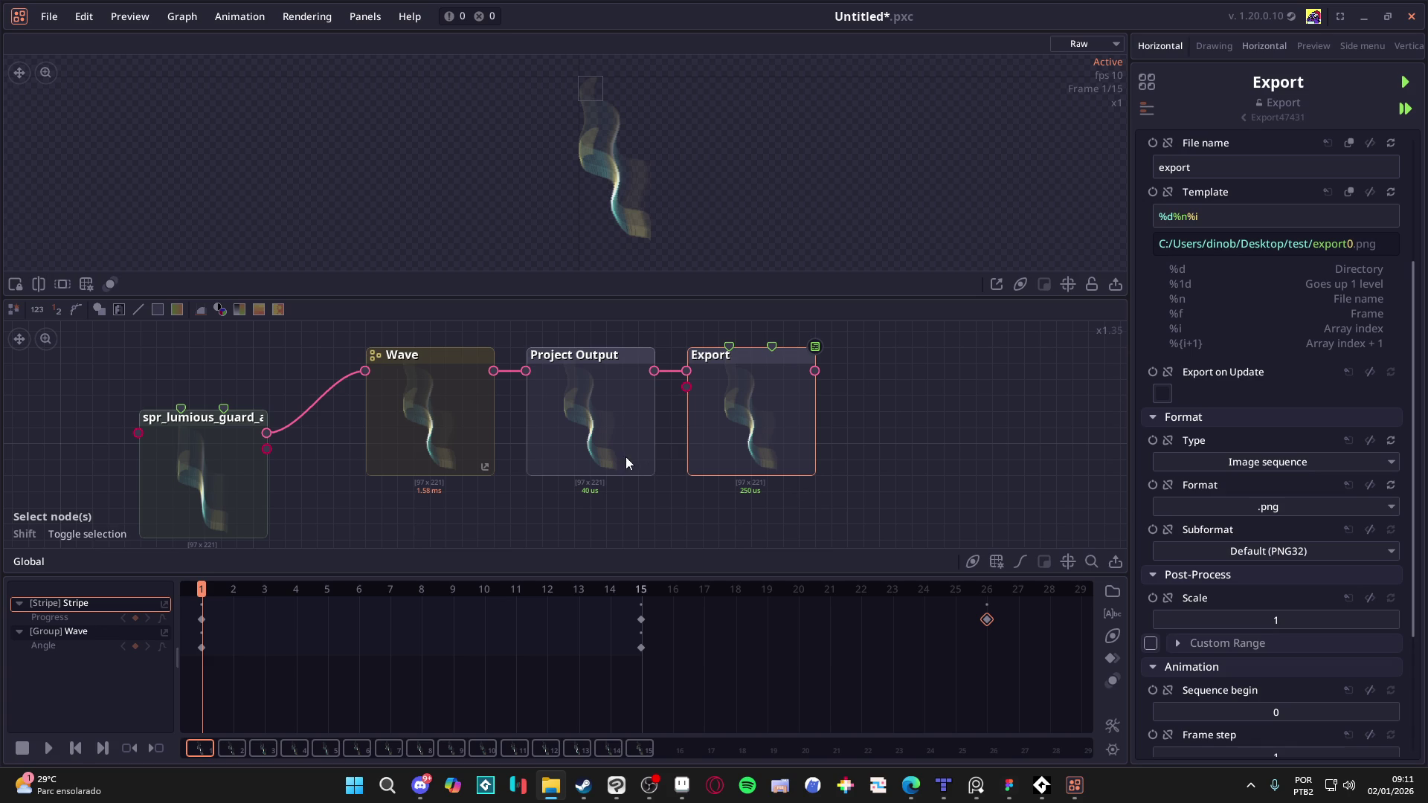
{"action": "left_click", "coordinate": [645, 446]}
{"action": "left_click", "coordinate": [736, 443]}
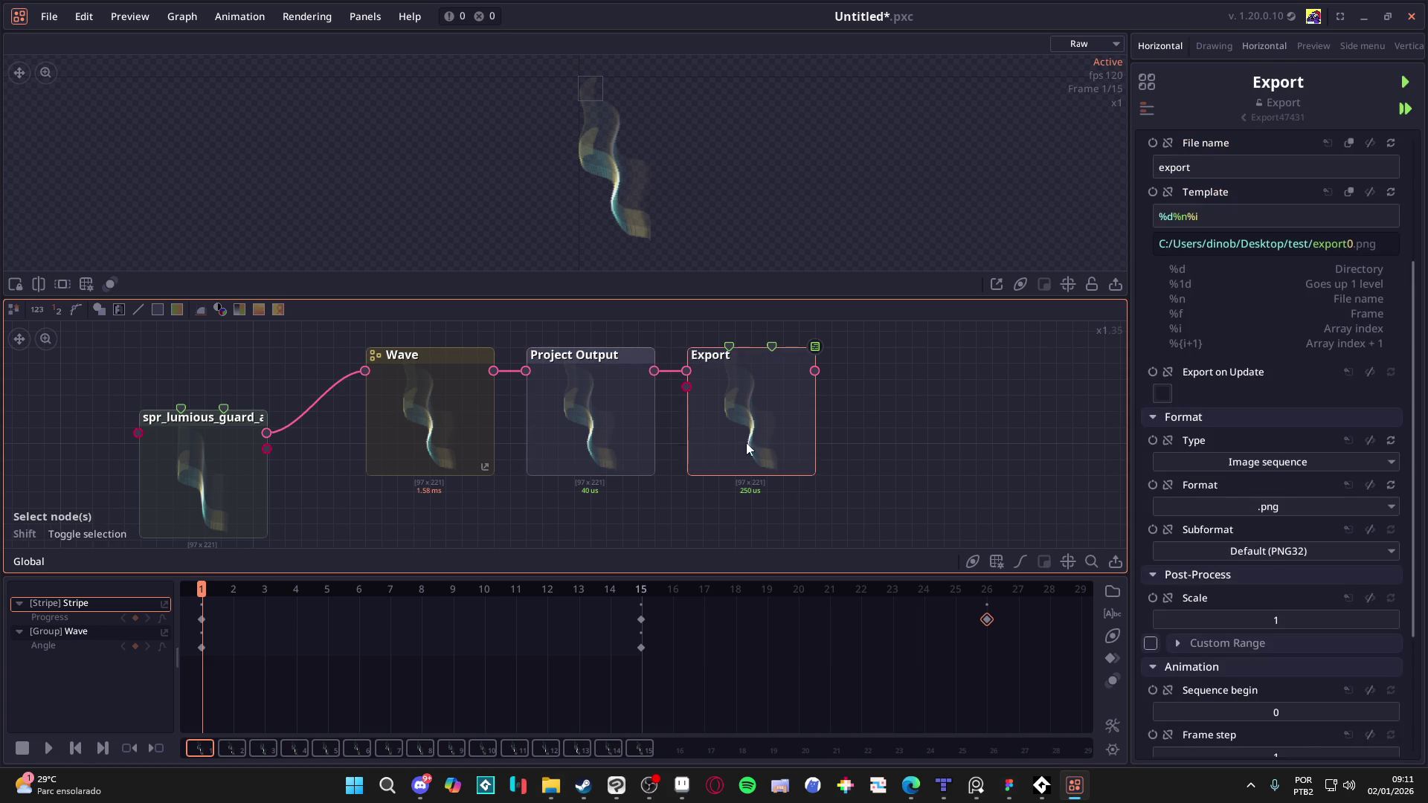
Step: Keep Image sequence as export type and reset the template to default %d%n
{"action": "left_click", "coordinate": [1331, 460]}
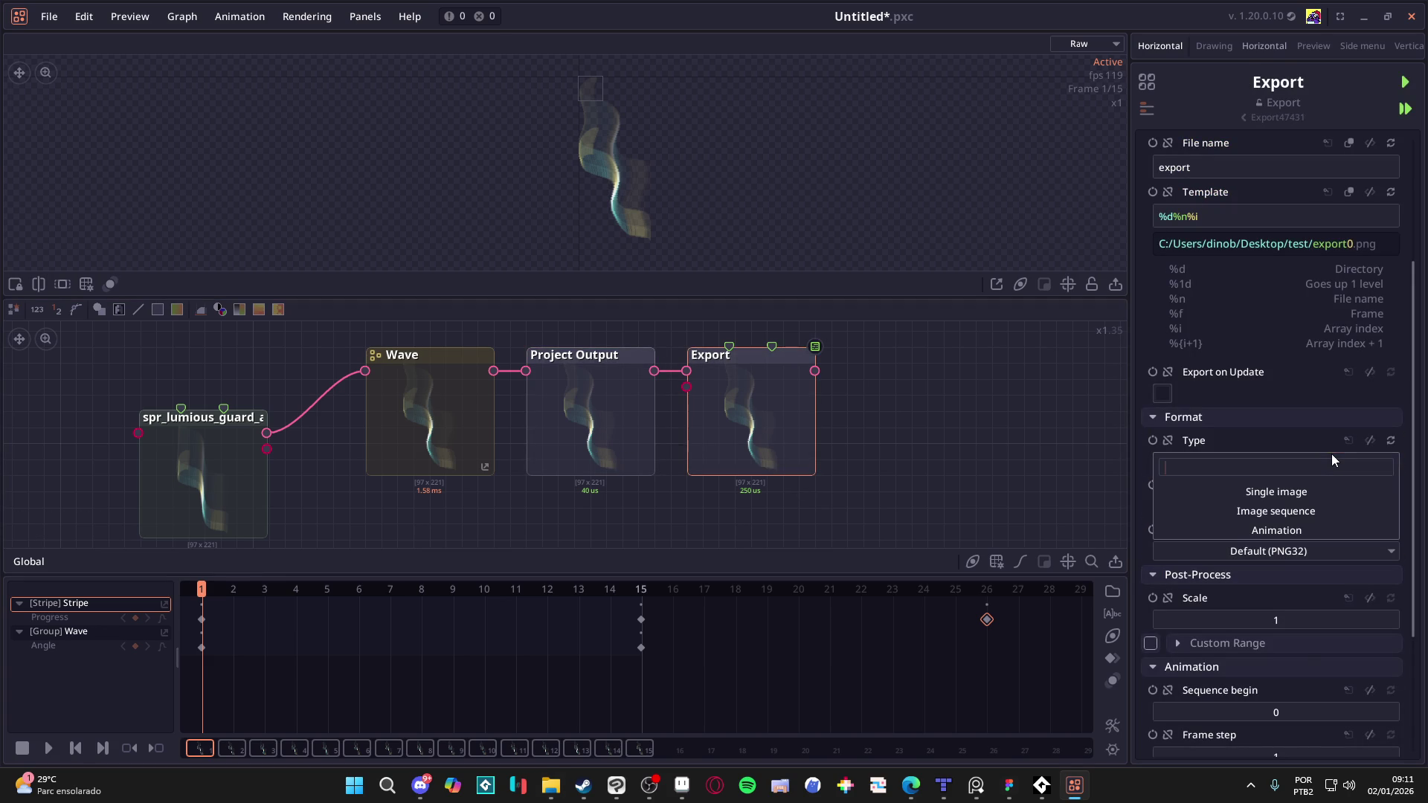
{"action": "left_click", "coordinate": [1312, 510]}
{"action": "scroll", "coordinate": [1304, 515], "scroll_direction": "up", "scroll_amount": 3}
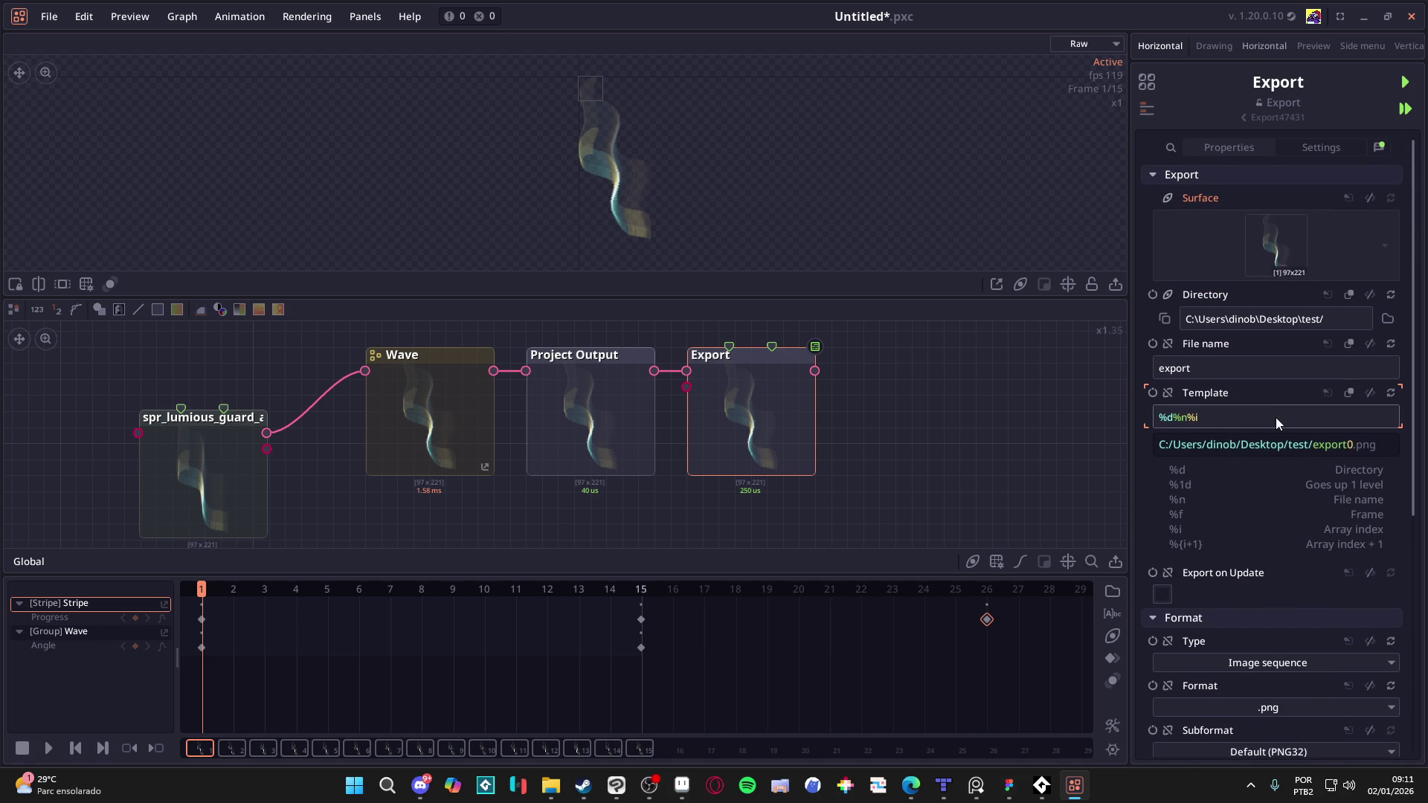
{"action": "left_click", "coordinate": [1200, 415]}
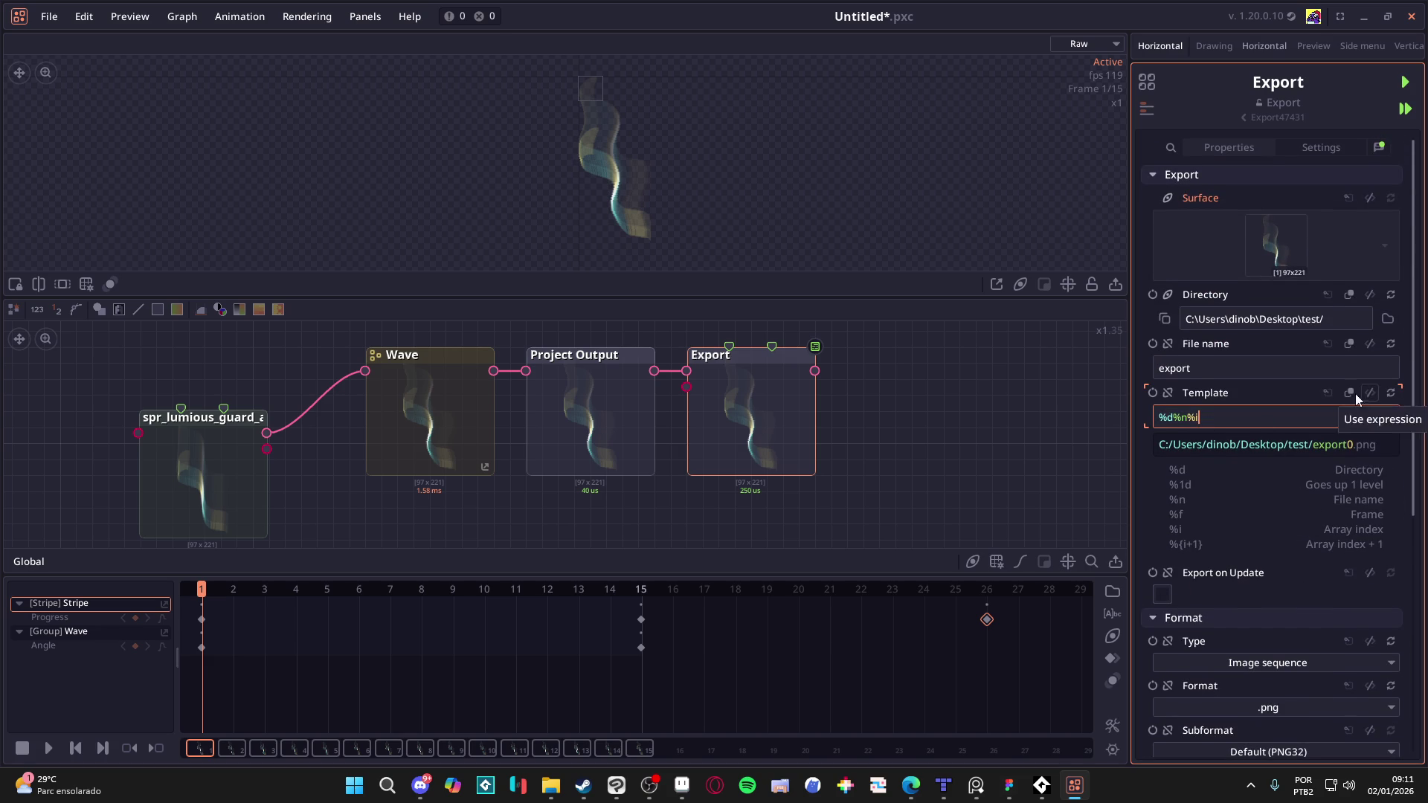
{"action": "left_click", "coordinate": [1393, 400]}
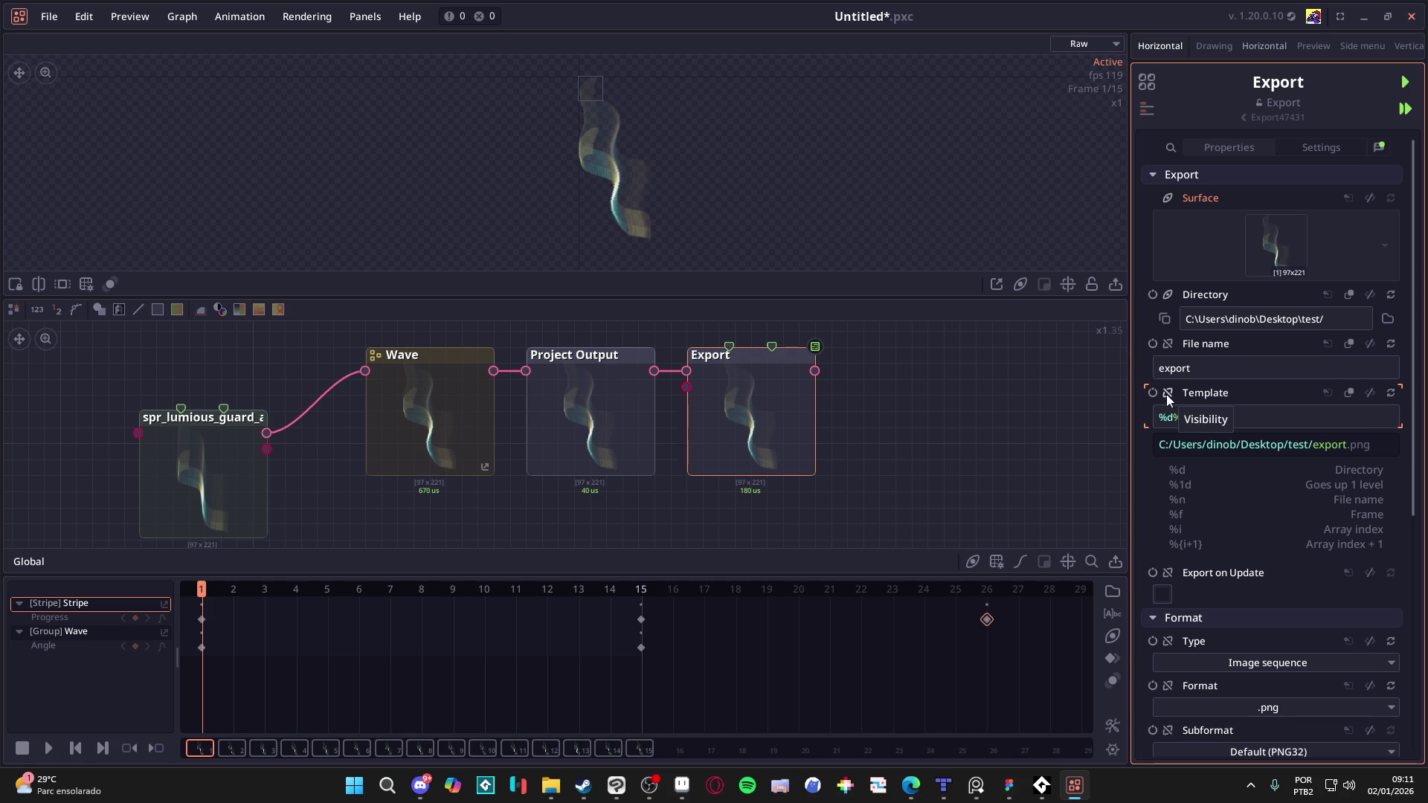
{"action": "left_click", "coordinate": [1153, 393]}
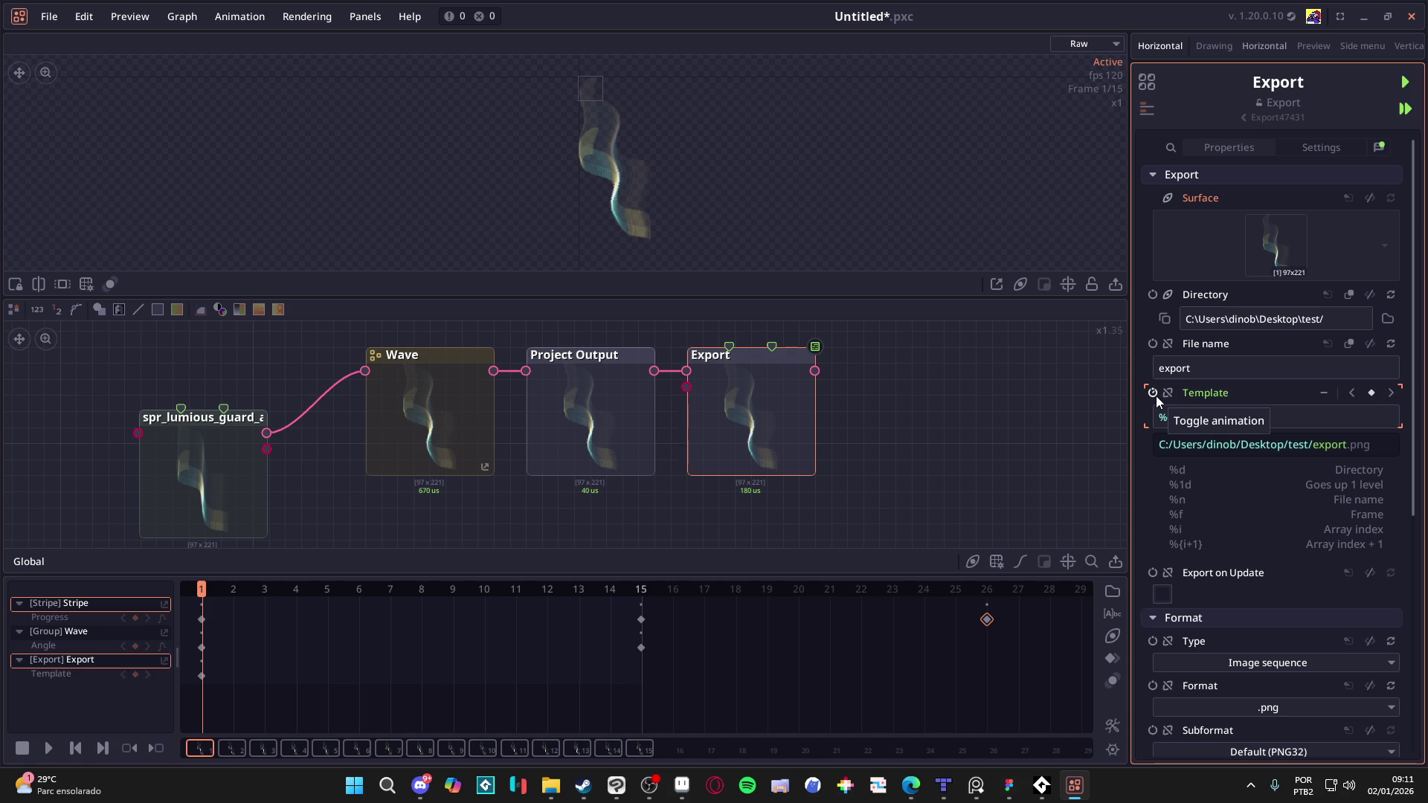
{"action": "left_click", "coordinate": [1156, 396]}
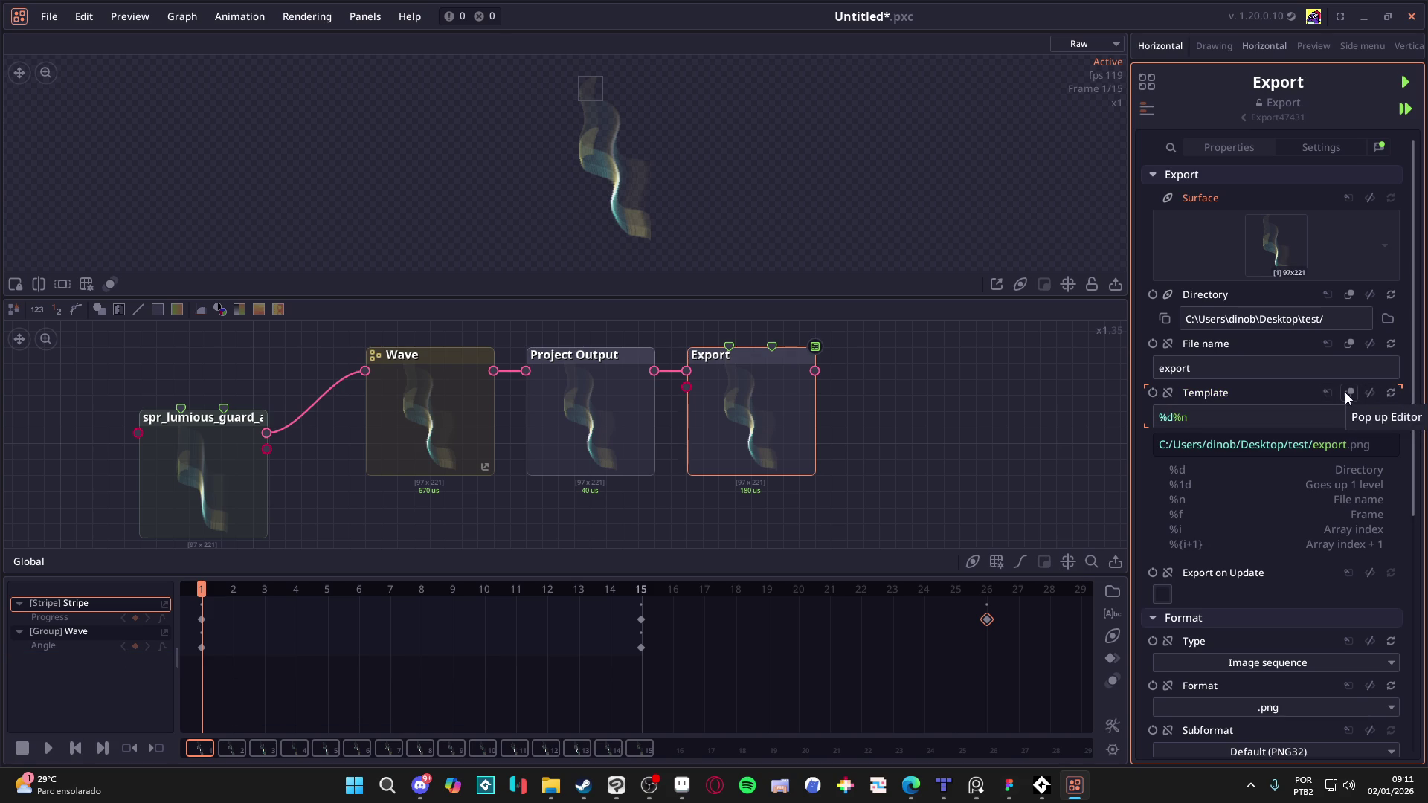
Step: Change the template to %d%n_%f and export frames up to export_15.png
{"action": "left_click", "coordinate": [1207, 417]}
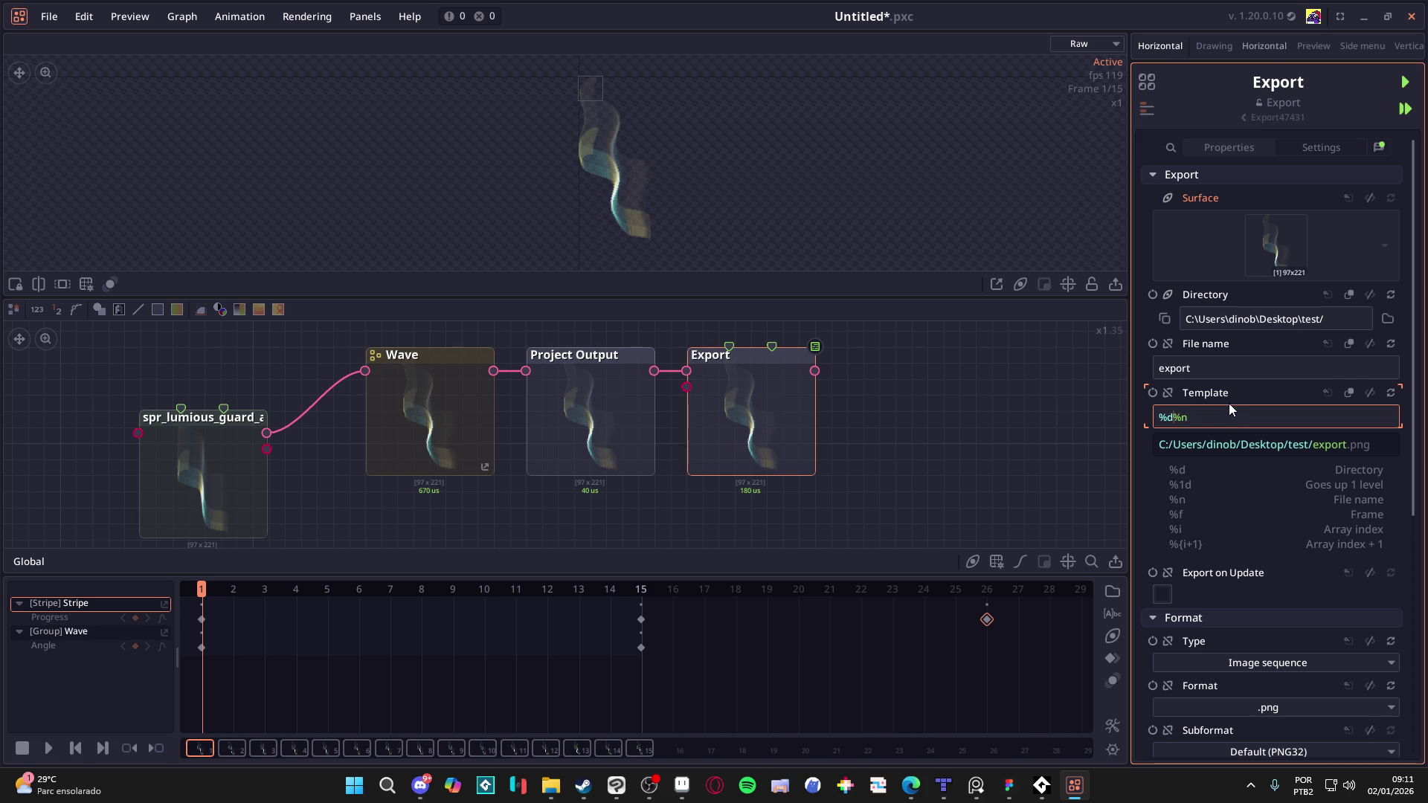
{"action": "type", "text": "f"}
{"action": "key", "text": "BackSpace"}
{"action": "type", "text": "f"}
{"action": "key", "text": "Left"}
{"action": "key", "text": "Left"}
{"action": "type", "text": "_"}
{"action": "scroll", "coordinate": [1228, 415], "scroll_direction": "down", "scroll_amount": 5}
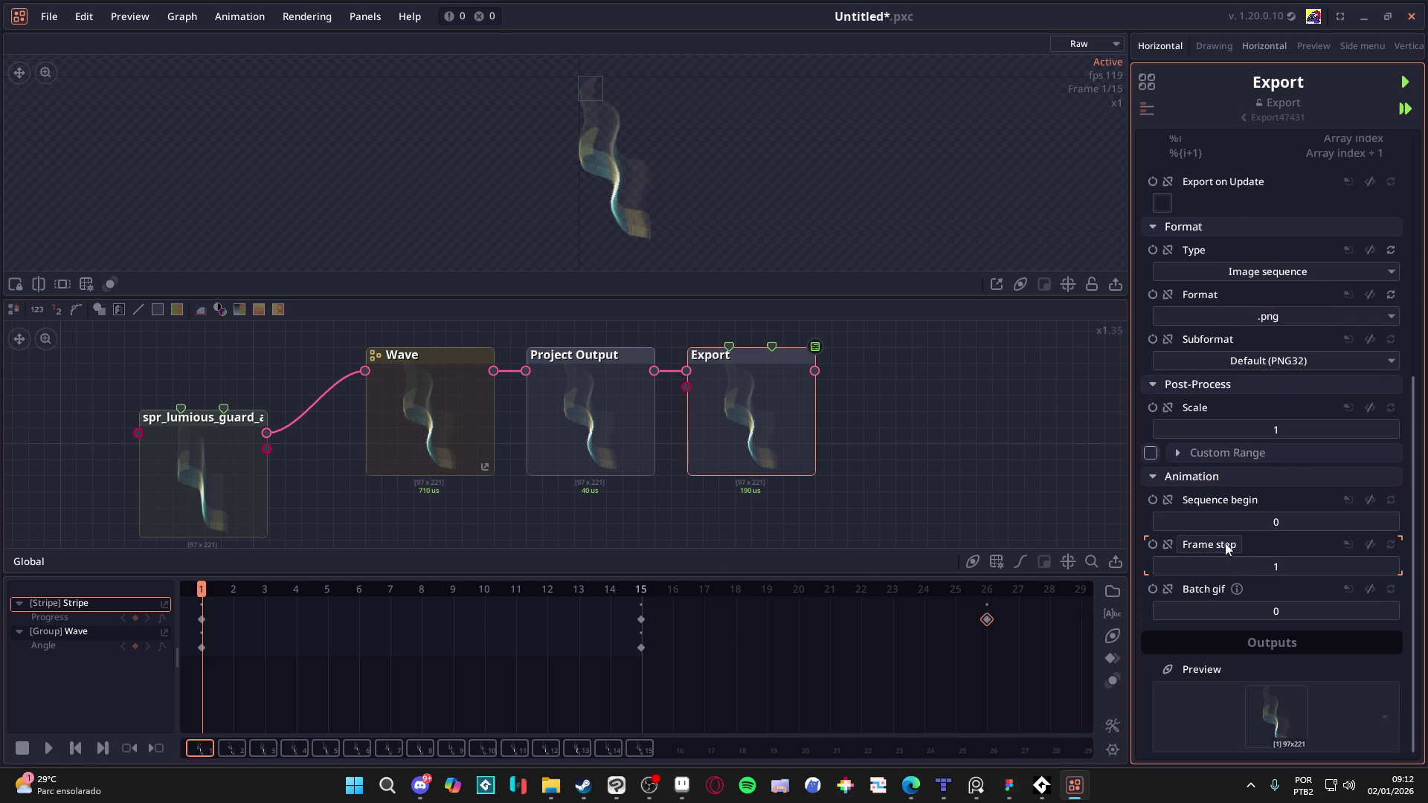
{"action": "scroll", "coordinate": [1279, 692], "scroll_direction": "up", "scroll_amount": 3}
{"action": "scroll", "coordinate": [1278, 687], "scroll_direction": "up", "scroll_amount": 2}
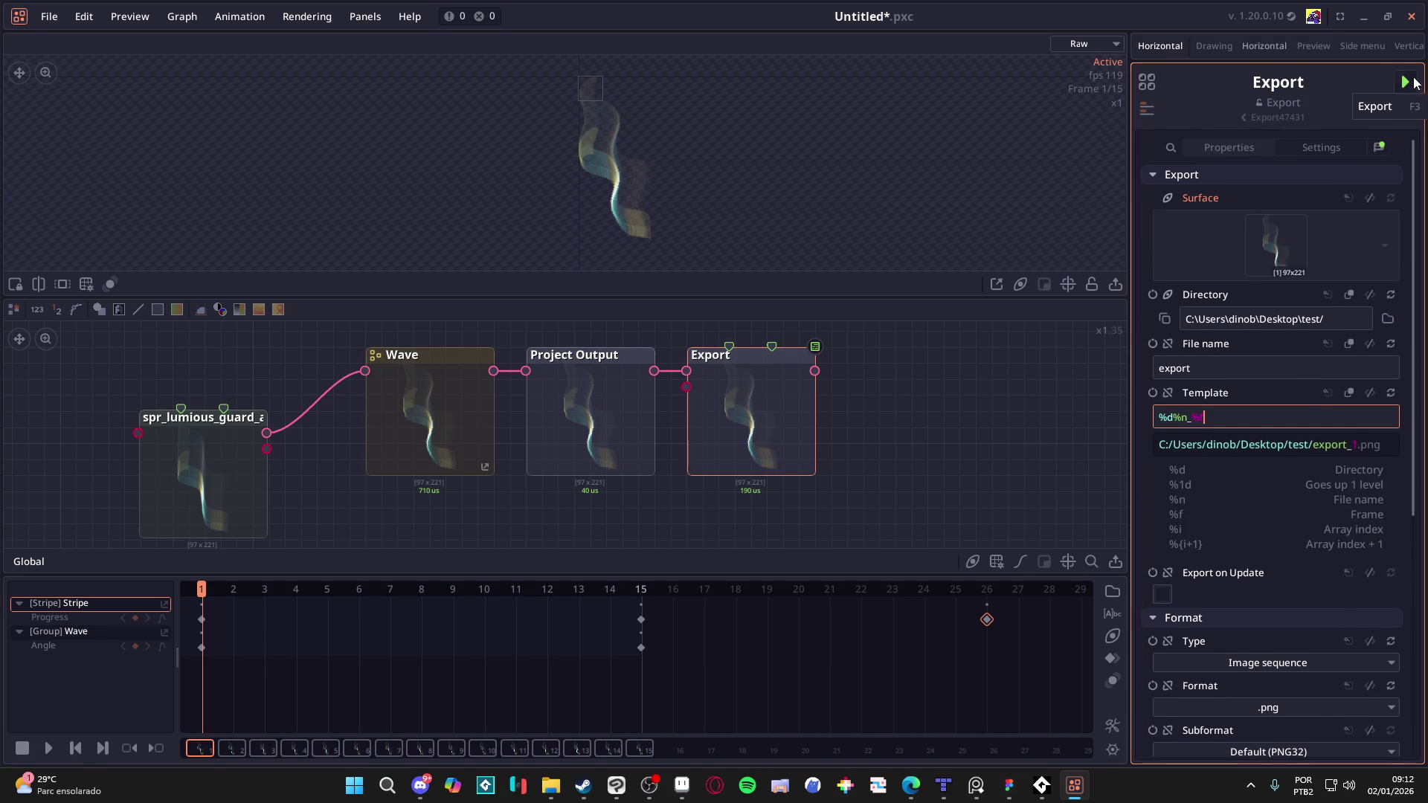
{"action": "left_click", "coordinate": [1404, 81]}
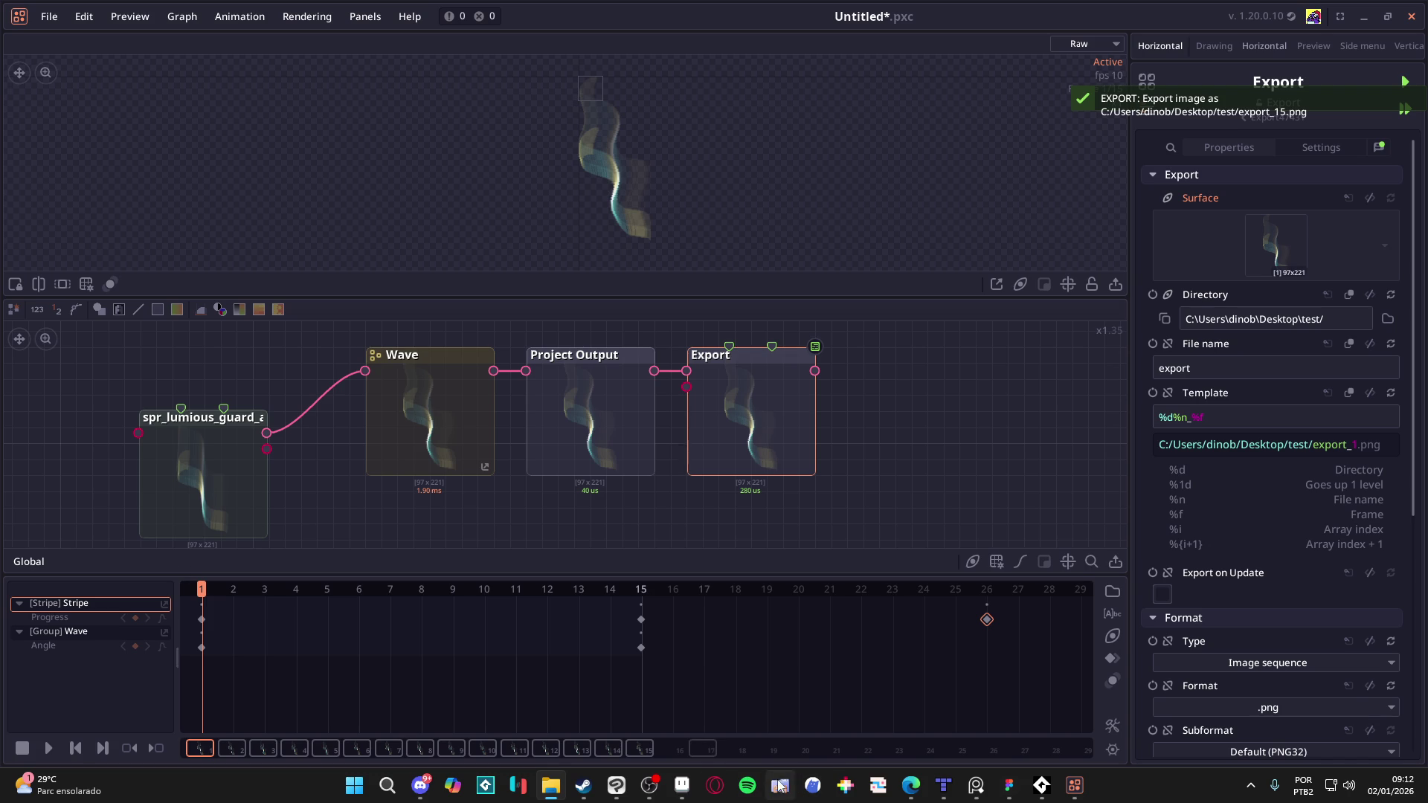
{"action": "left_click", "coordinate": [682, 786]}
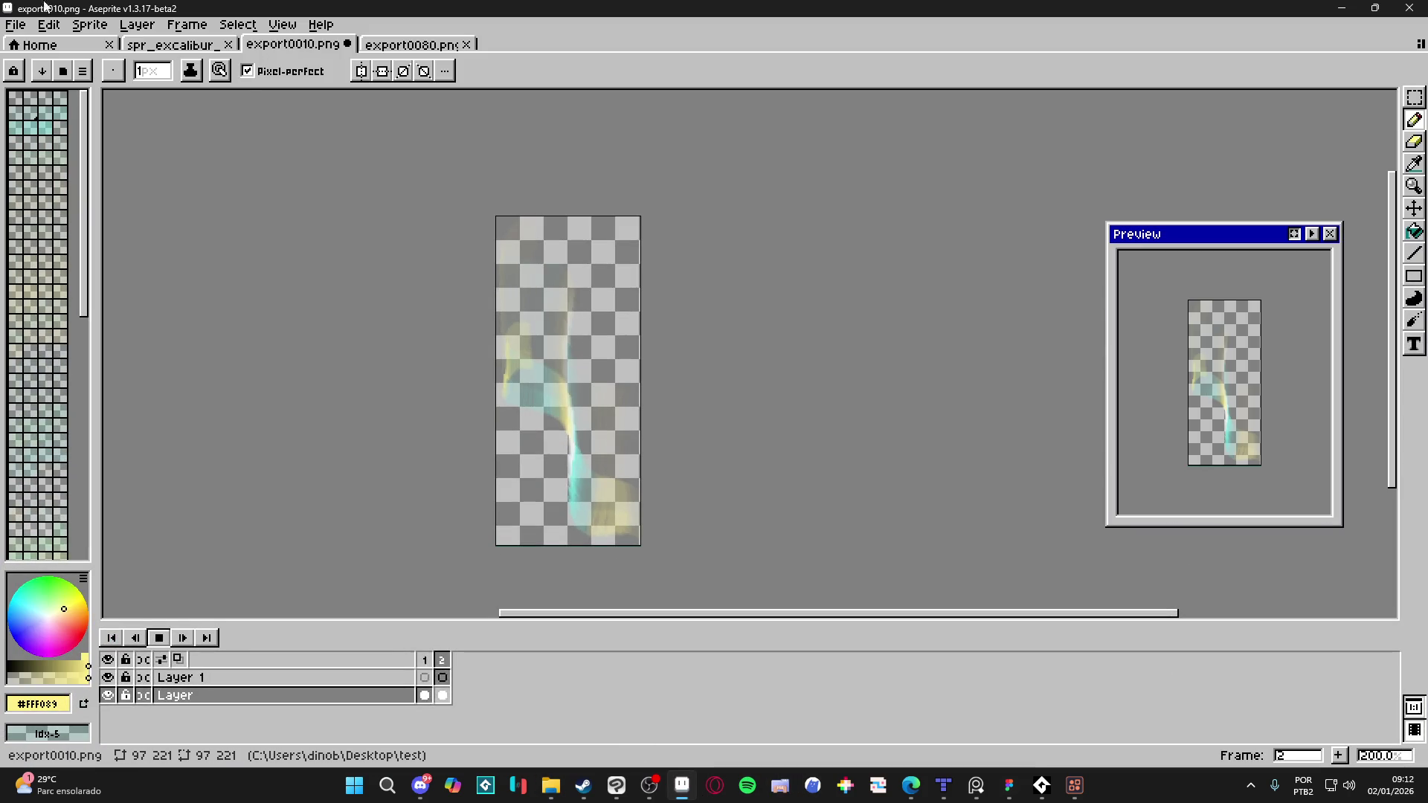
Step: Close the old export0010 and export0080 documents without saving
{"action": "left_click", "coordinate": [347, 44]}
{"action": "left_click", "coordinate": [696, 427]}
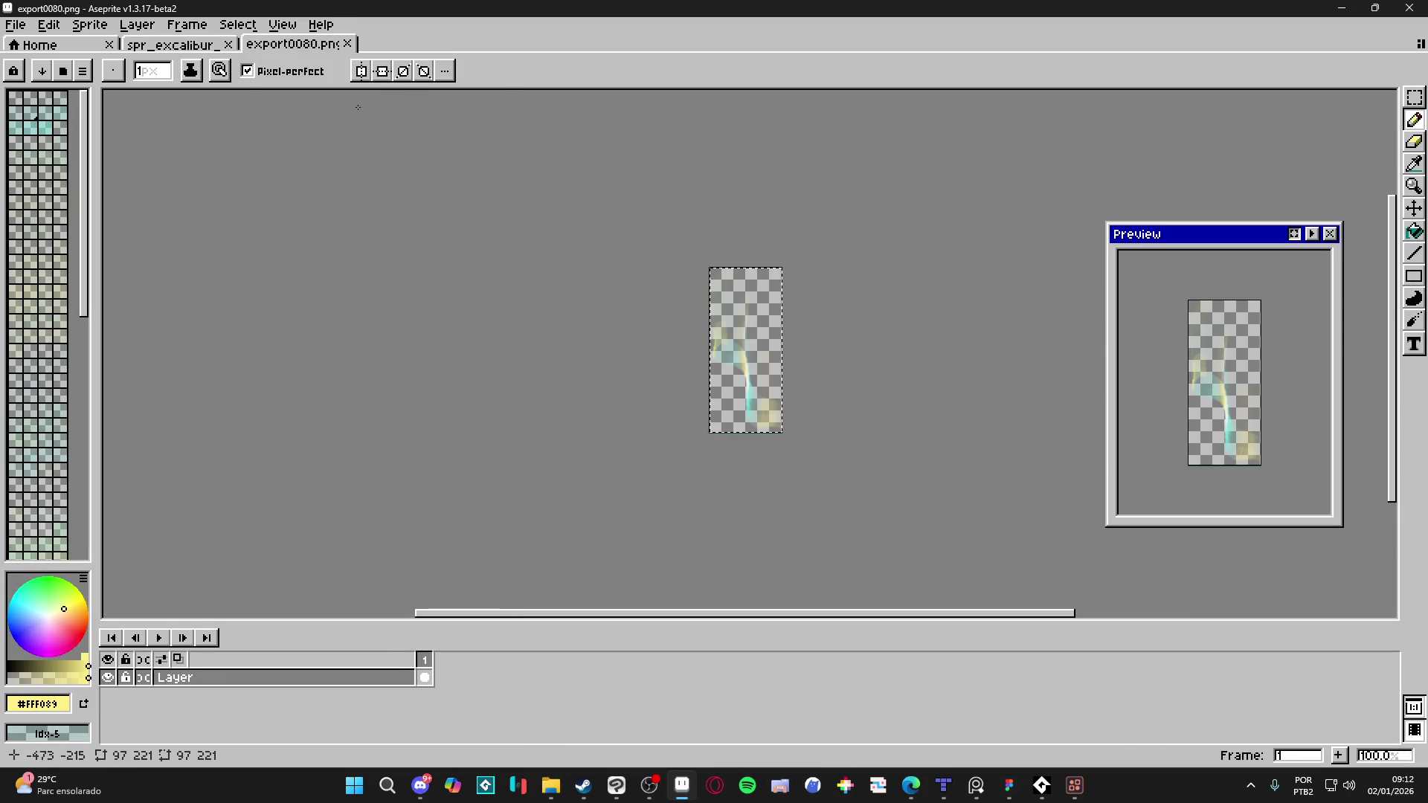
{"action": "left_click", "coordinate": [347, 44]}
Step: Load export_1.png in Aseprite as a numbered animation and play it
{"action": "key", "text": "alt+Tab"}
{"action": "left_click_drag", "start_coordinate": [625, 137], "coordinate": [623, 134]}
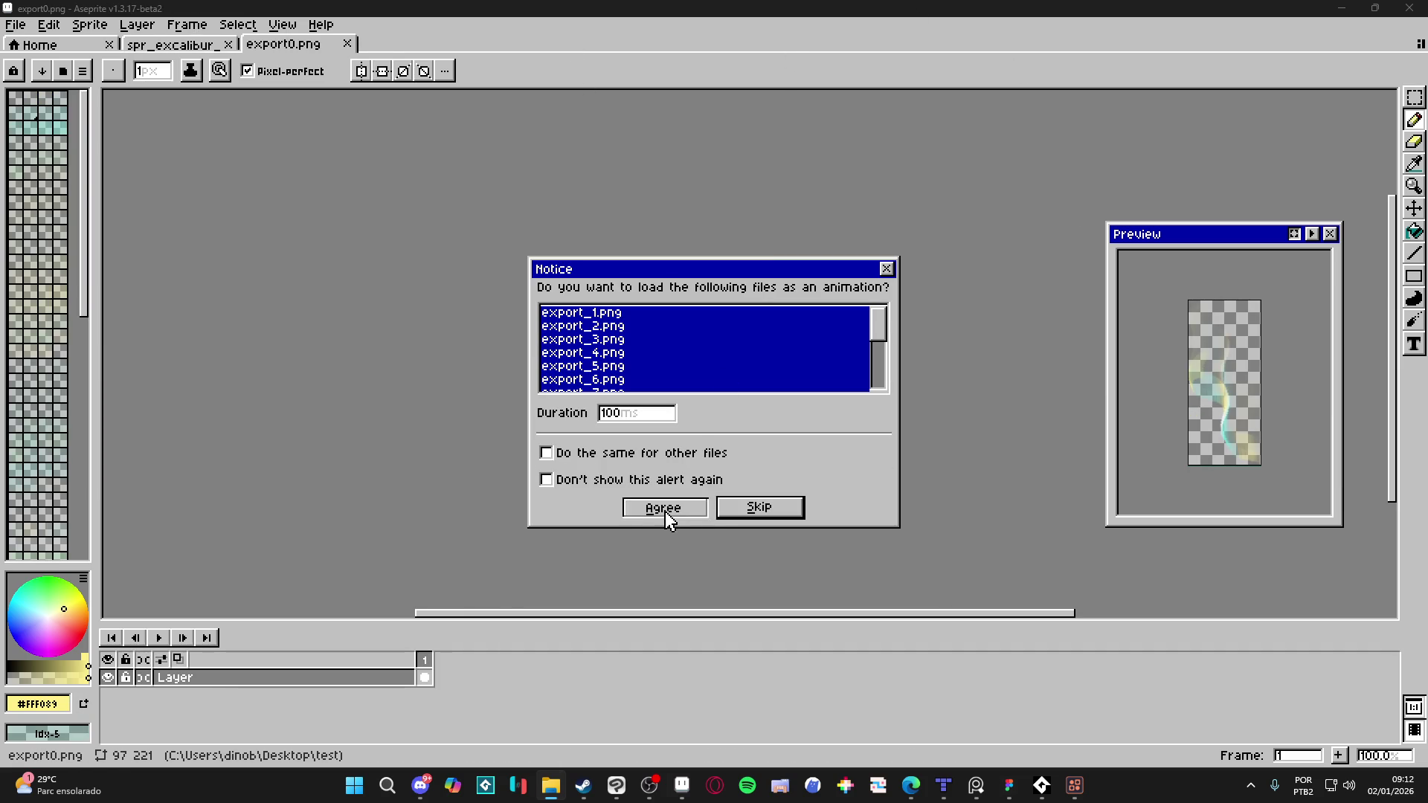
{"action": "left_click", "coordinate": [664, 509]}
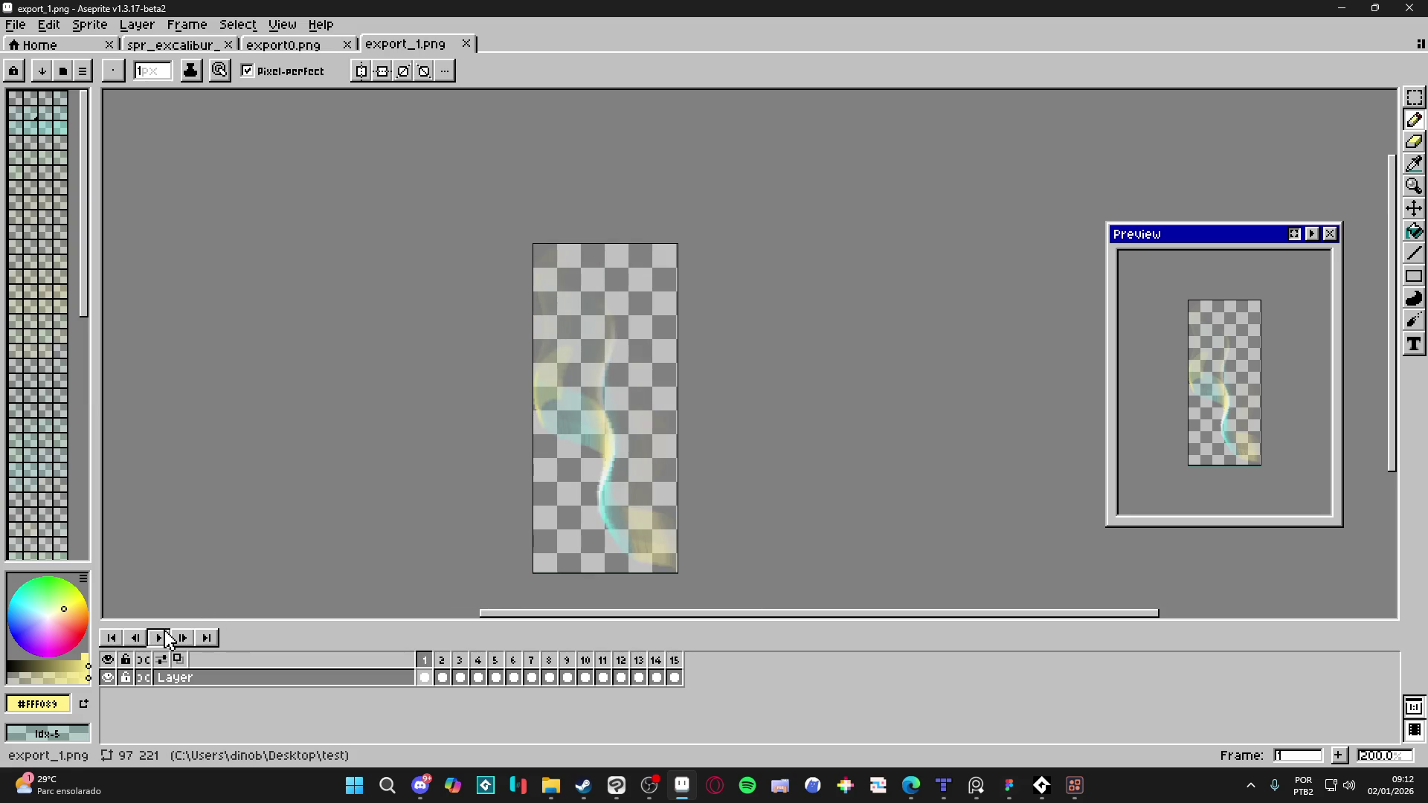
{"action": "left_click", "coordinate": [159, 638]}
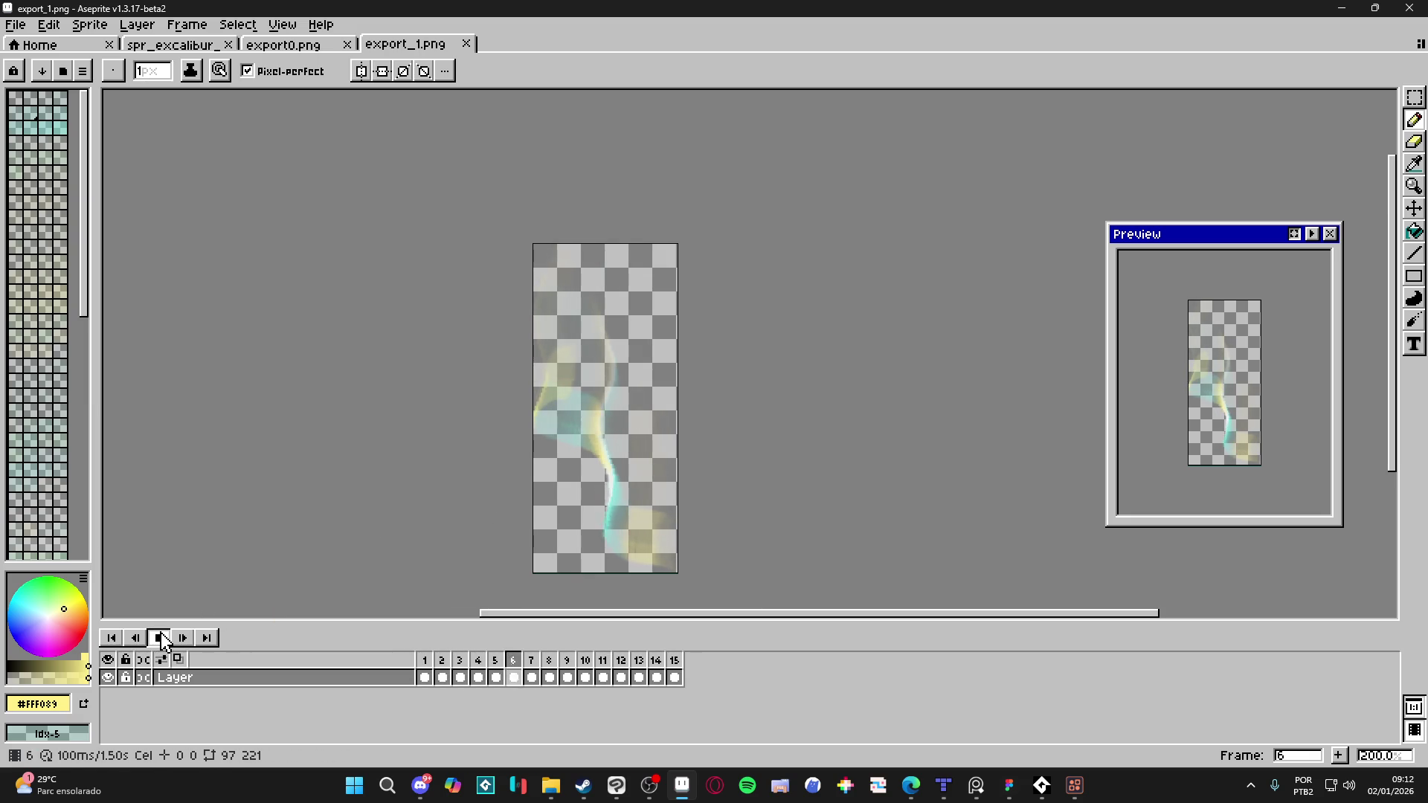
{"action": "left_click", "coordinate": [161, 638]}
Step: Delete frame 15, replay the 14-frame animation, and minimize Aseprite
{"action": "left_click", "coordinate": [655, 677]}
{"action": "key", "text": "Right"}
{"action": "key", "text": "Right"}
{"action": "left_click", "coordinate": [673, 660]}
{"action": "key", "text": "Delete"}
{"action": "left_click", "coordinate": [423, 672]}
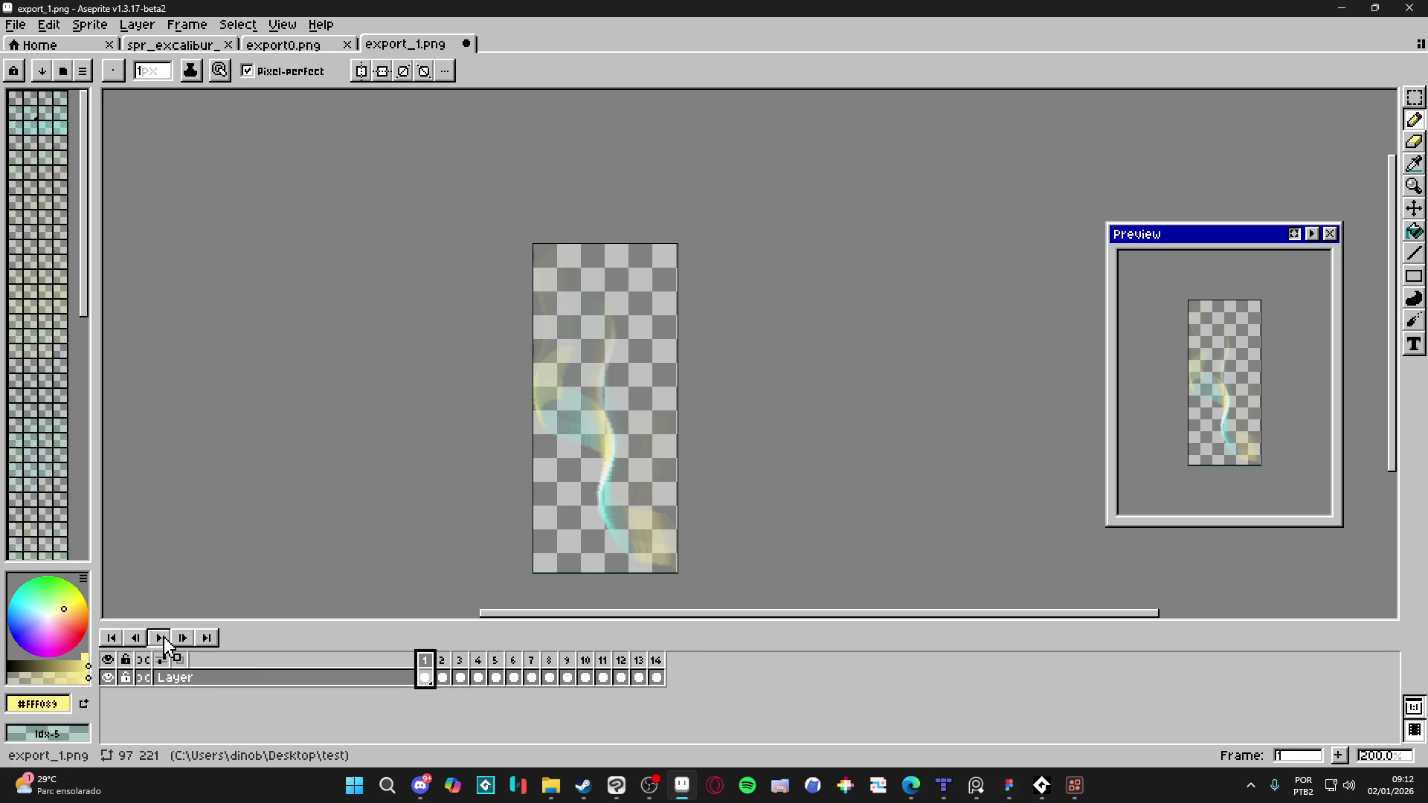
{"action": "left_click", "coordinate": [165, 641]}
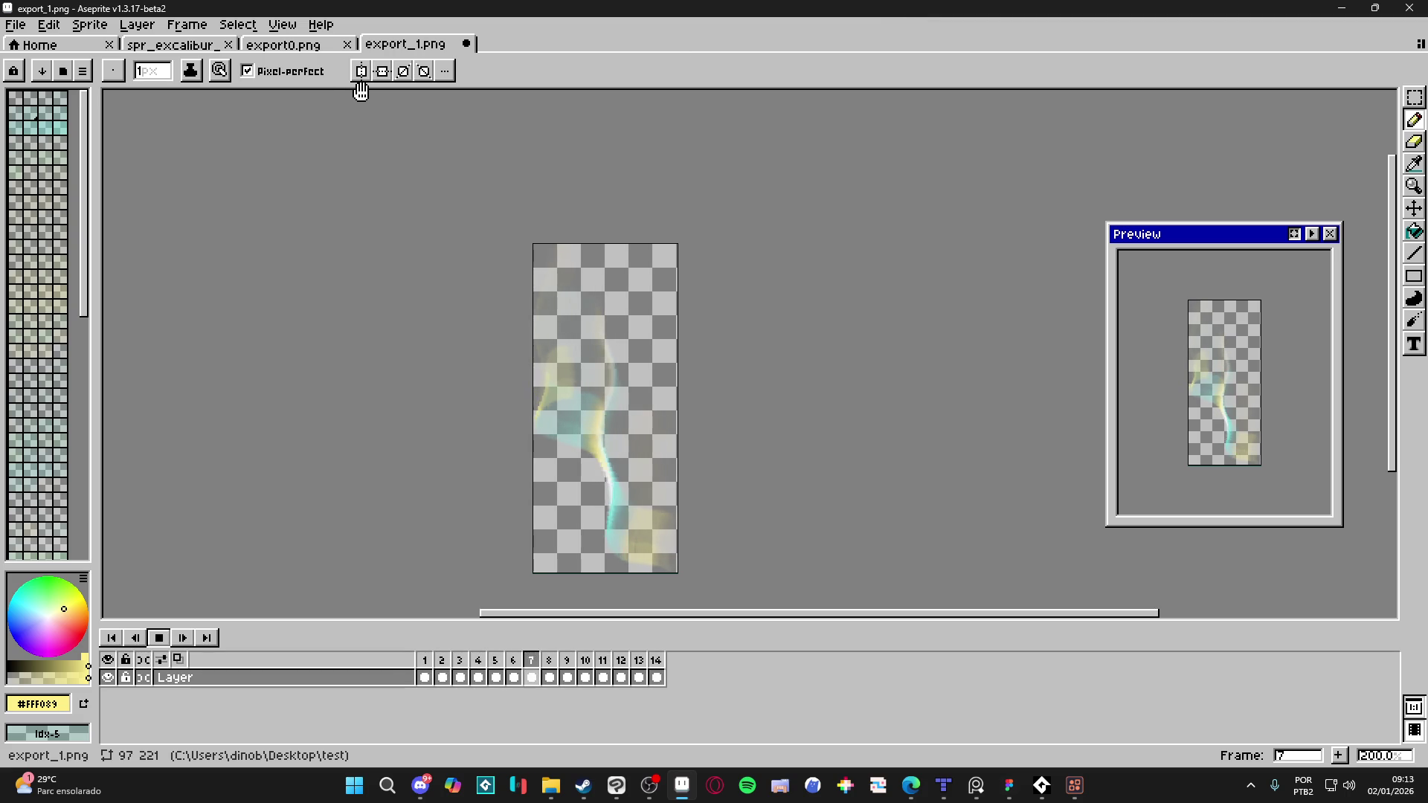
{"action": "left_click", "coordinate": [158, 637]}
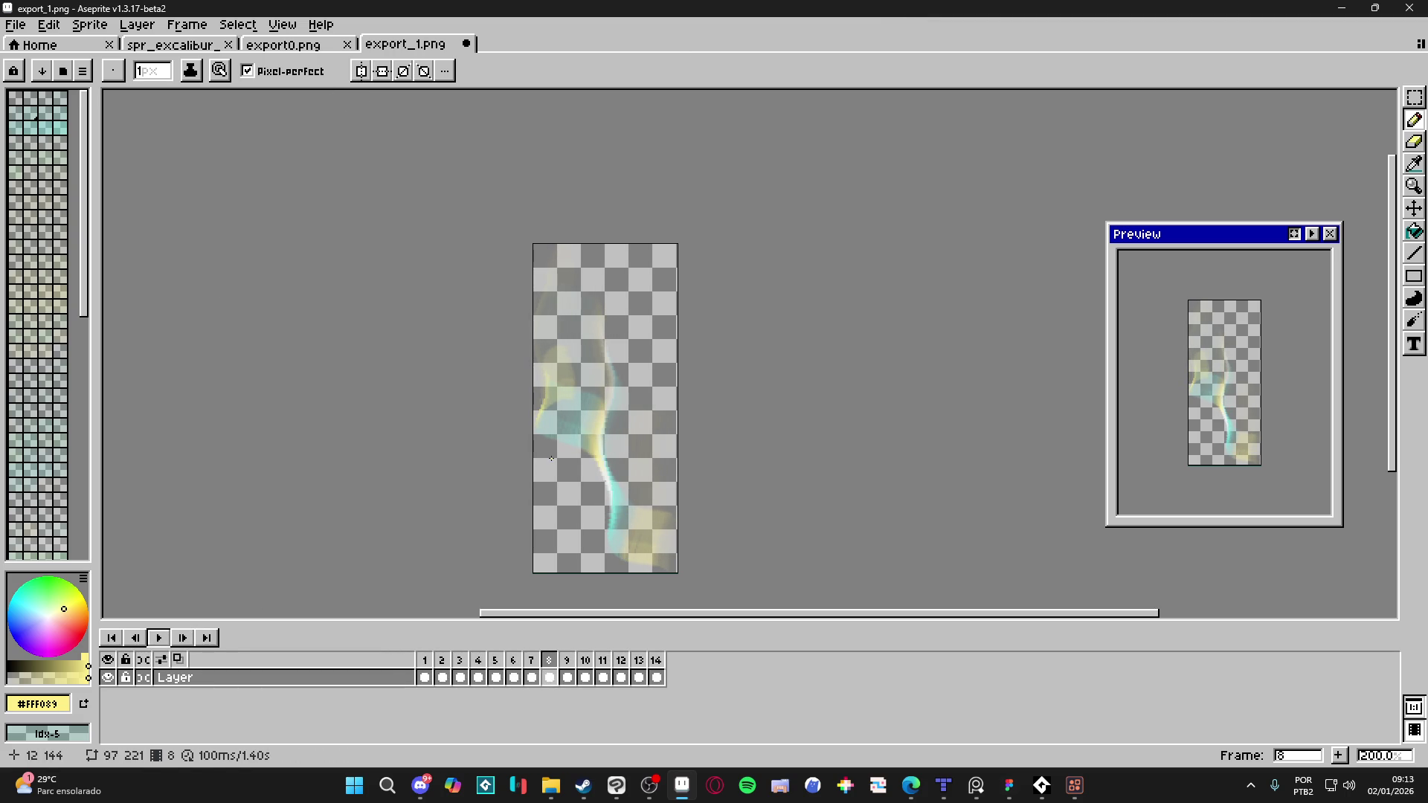
{"action": "scroll", "coordinate": [520, 303], "scroll_direction": "down", "scroll_amount": 2}
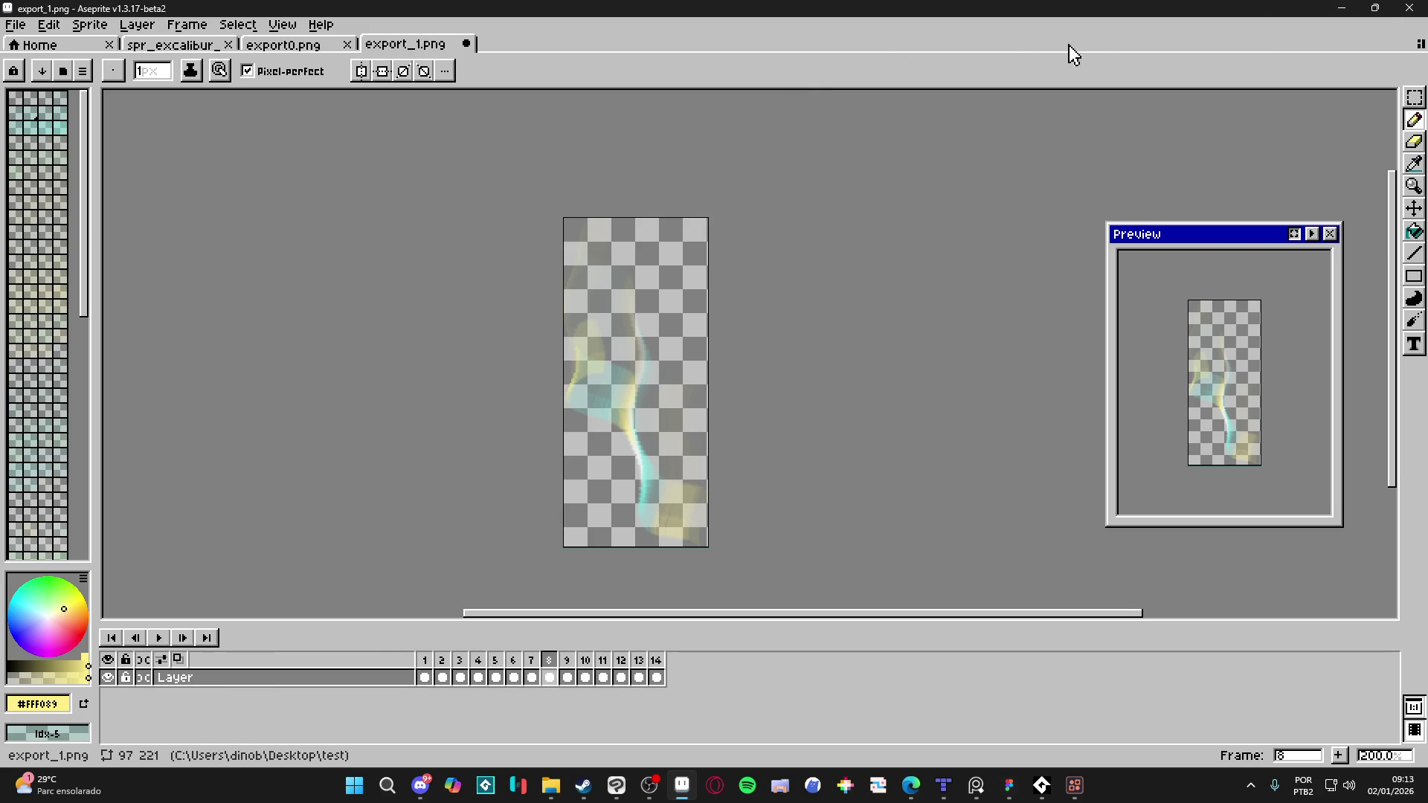
{"action": "left_click", "coordinate": [1341, 8]}
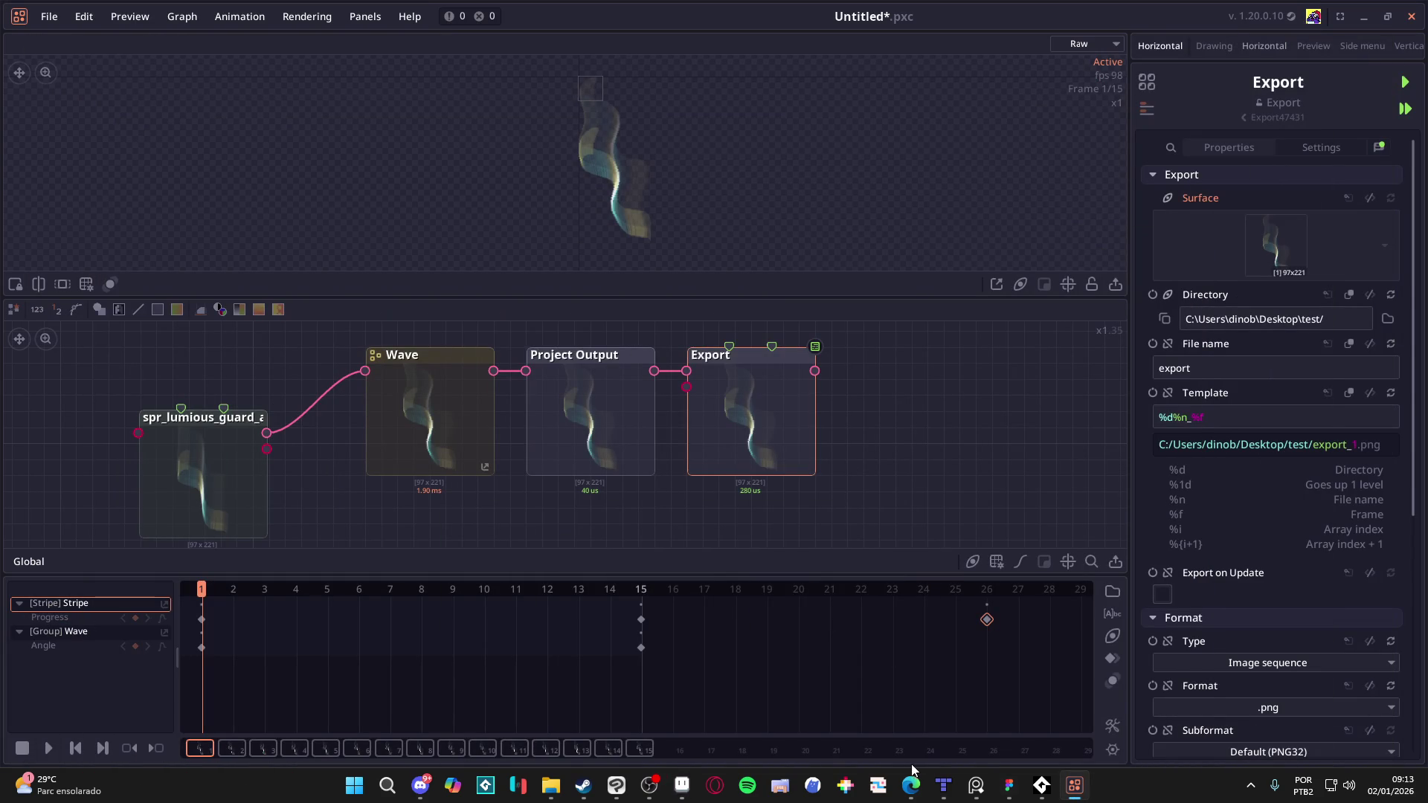
Step: Find GameMaker 2024.14.0 with a 'game' library search in Steam, launch it, and return to Pixel Composer
{"action": "left_click", "coordinate": [583, 785]}
{"action": "mouse_move", "coordinate": [142, 35]}
{"action": "left_click", "coordinate": [111, 135]}
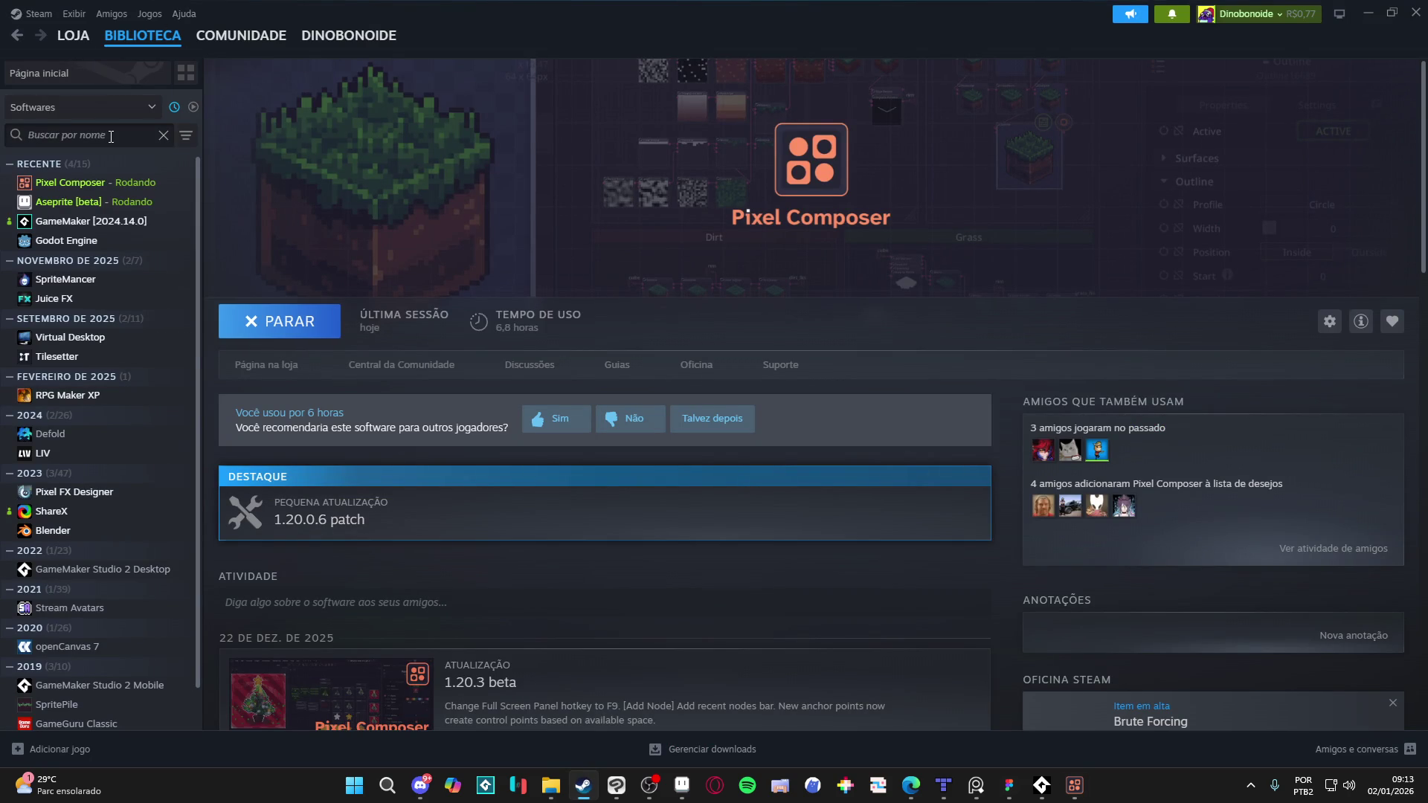
{"action": "type", "text": "game"}
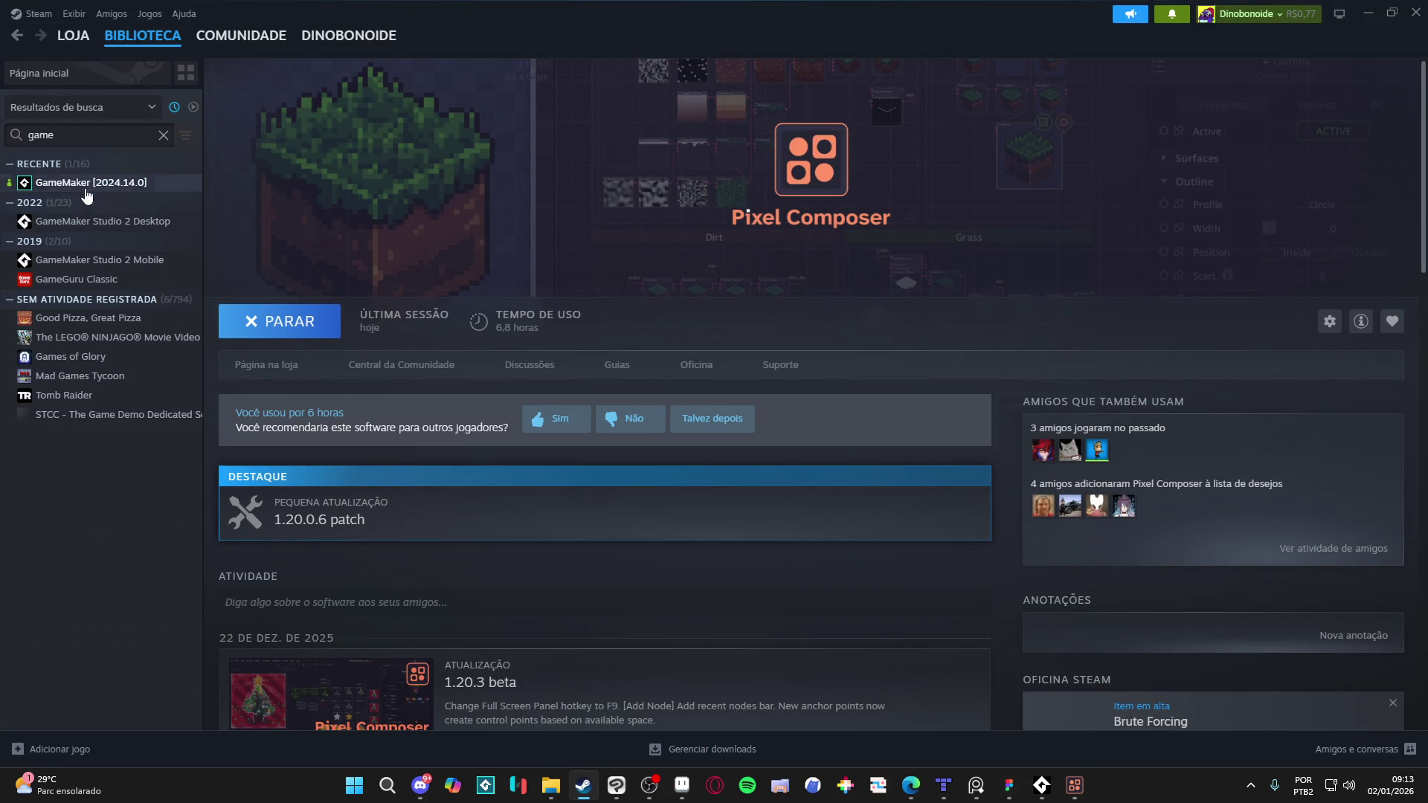
{"action": "left_click", "coordinate": [82, 183]}
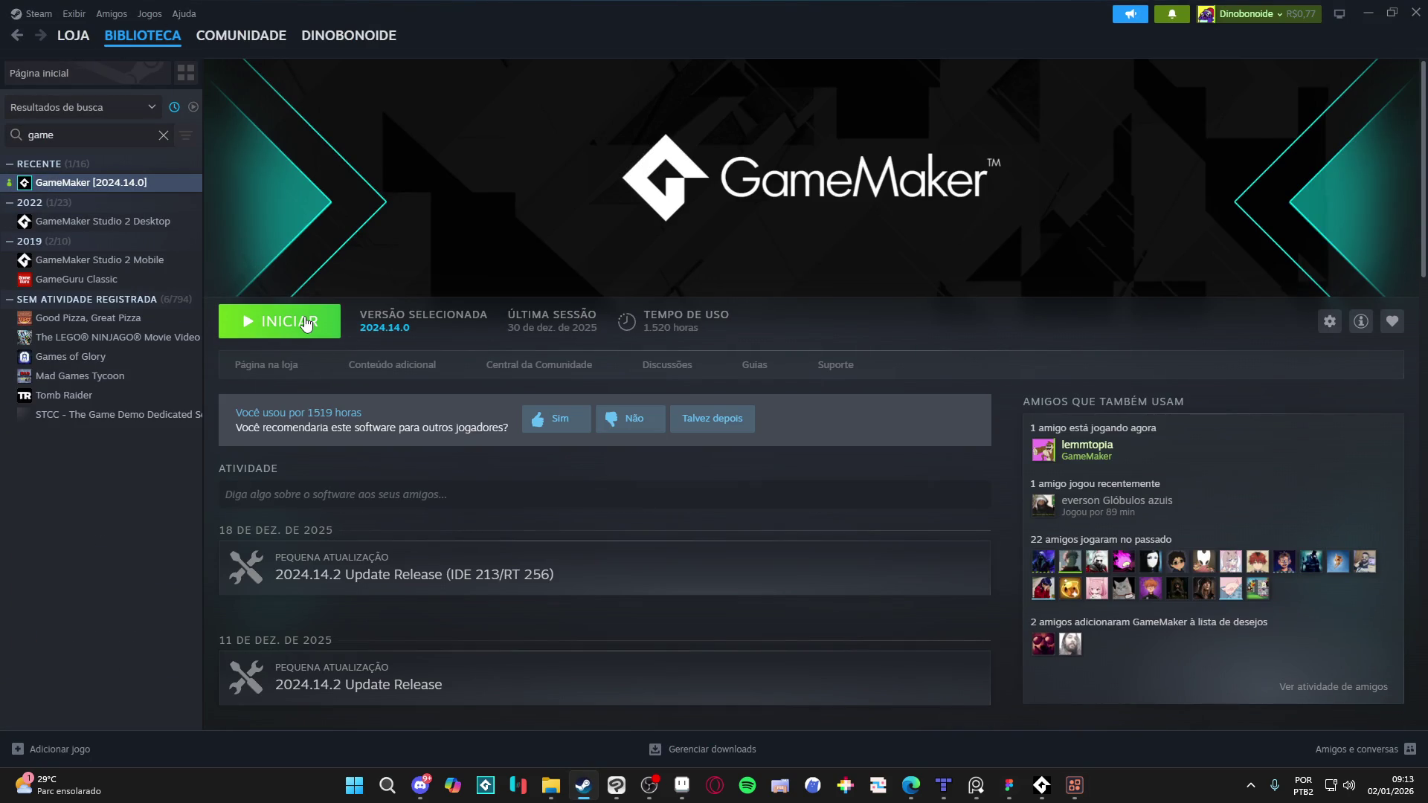
{"action": "left_click", "coordinate": [303, 323]}
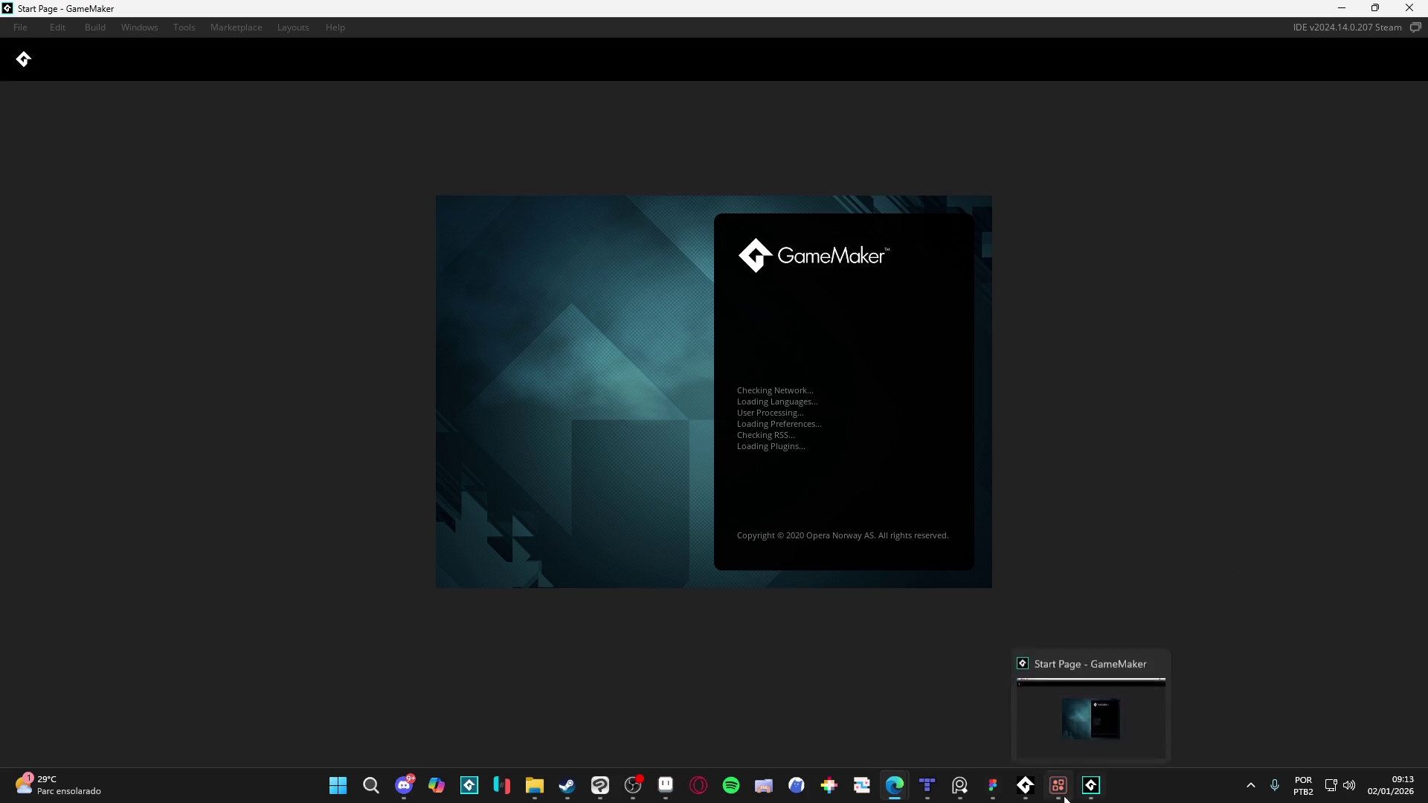
{"action": "left_click", "coordinate": [1057, 796]}
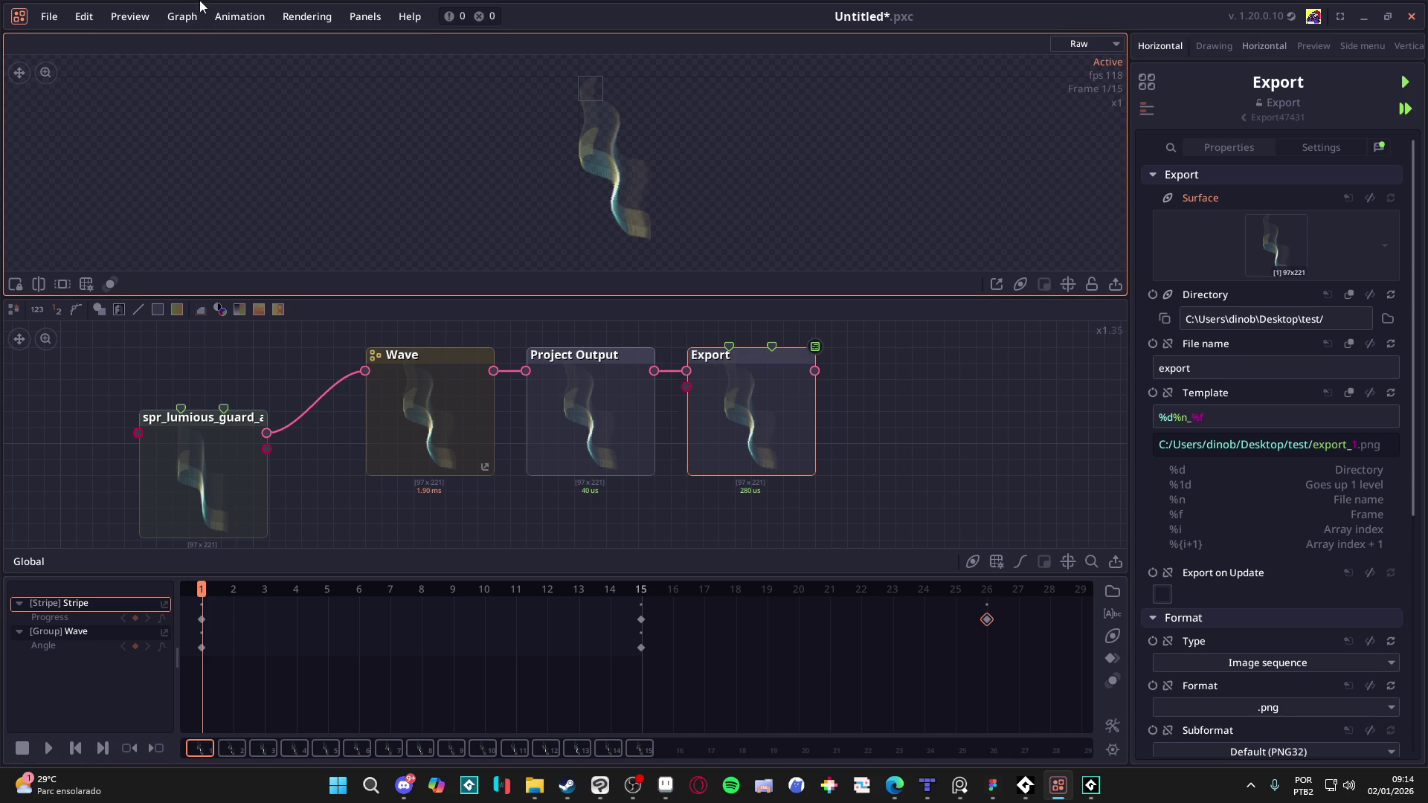
Step: Check the file options, then cycle the workspace through Side menu, Preview and Vertical layouts
{"action": "left_click", "coordinate": [52, 15]}
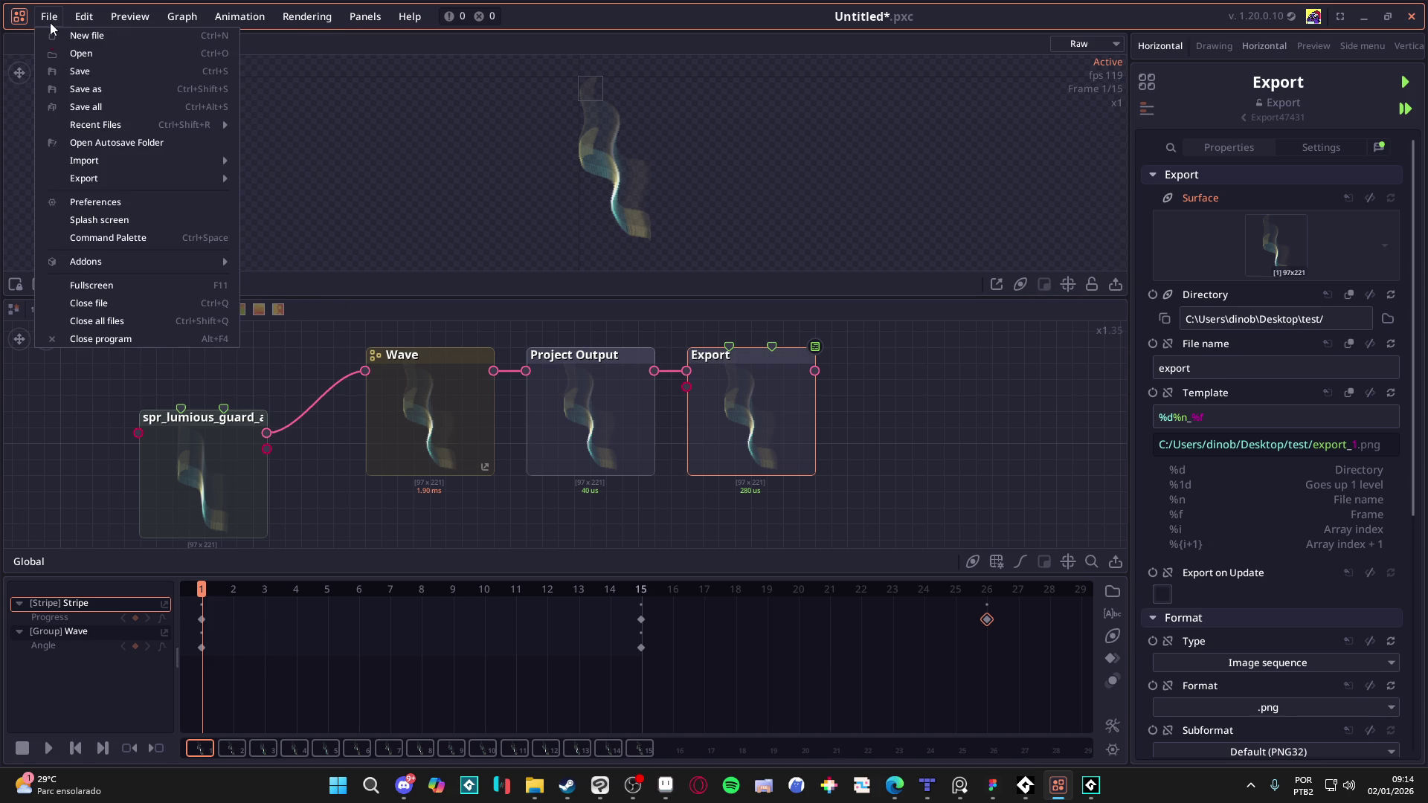
{"action": "left_click", "coordinate": [305, 222]}
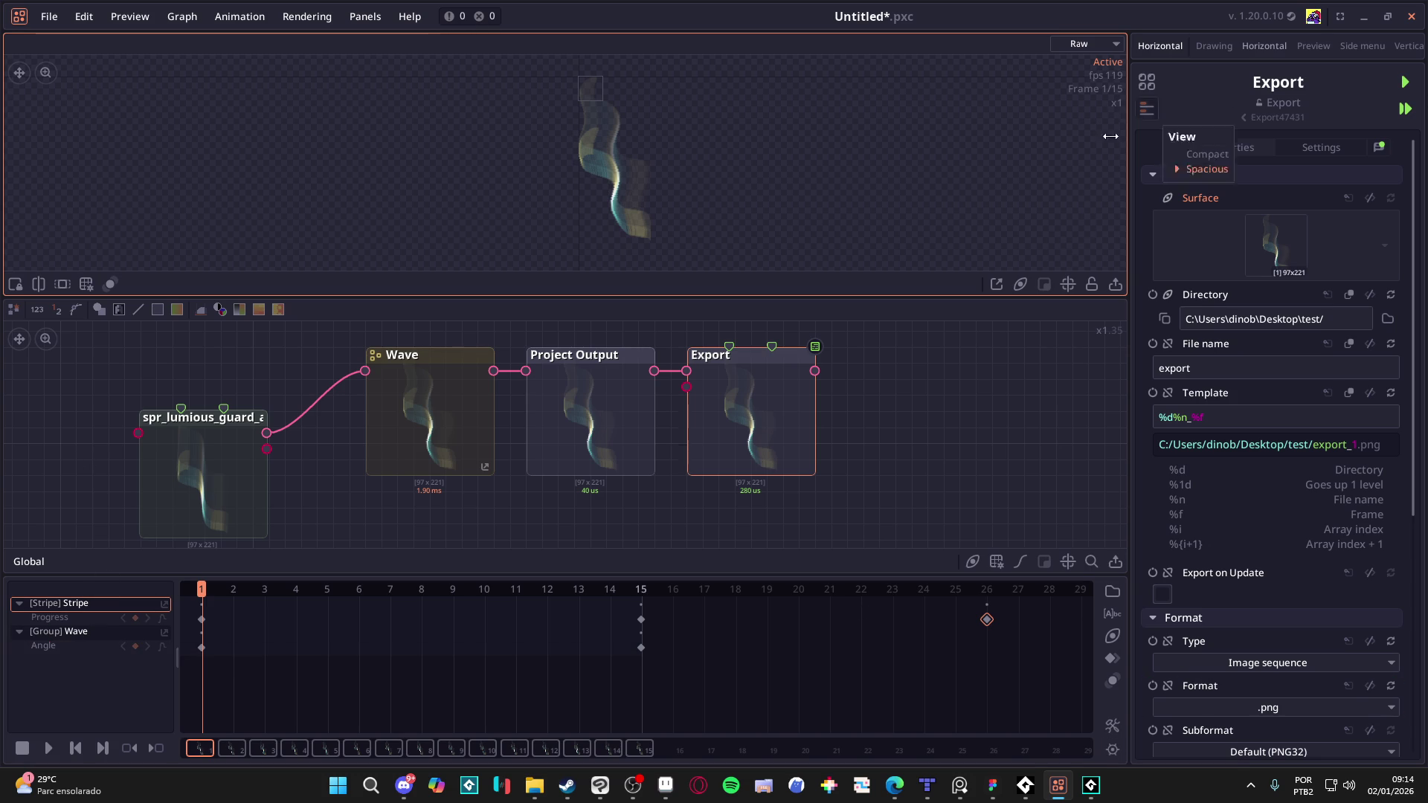
{"action": "left_click", "coordinate": [1355, 47]}
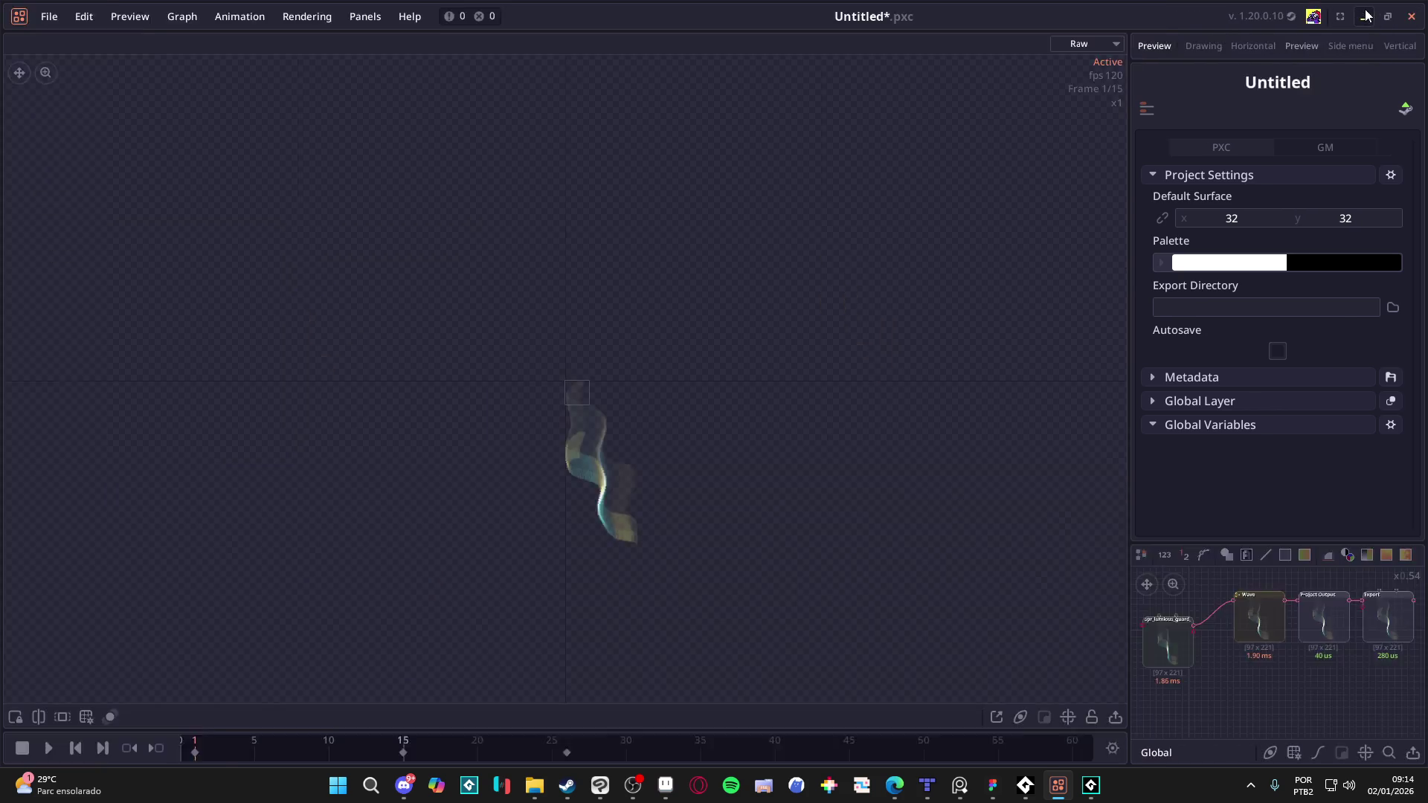
{"action": "left_click", "coordinate": [1363, 10]}
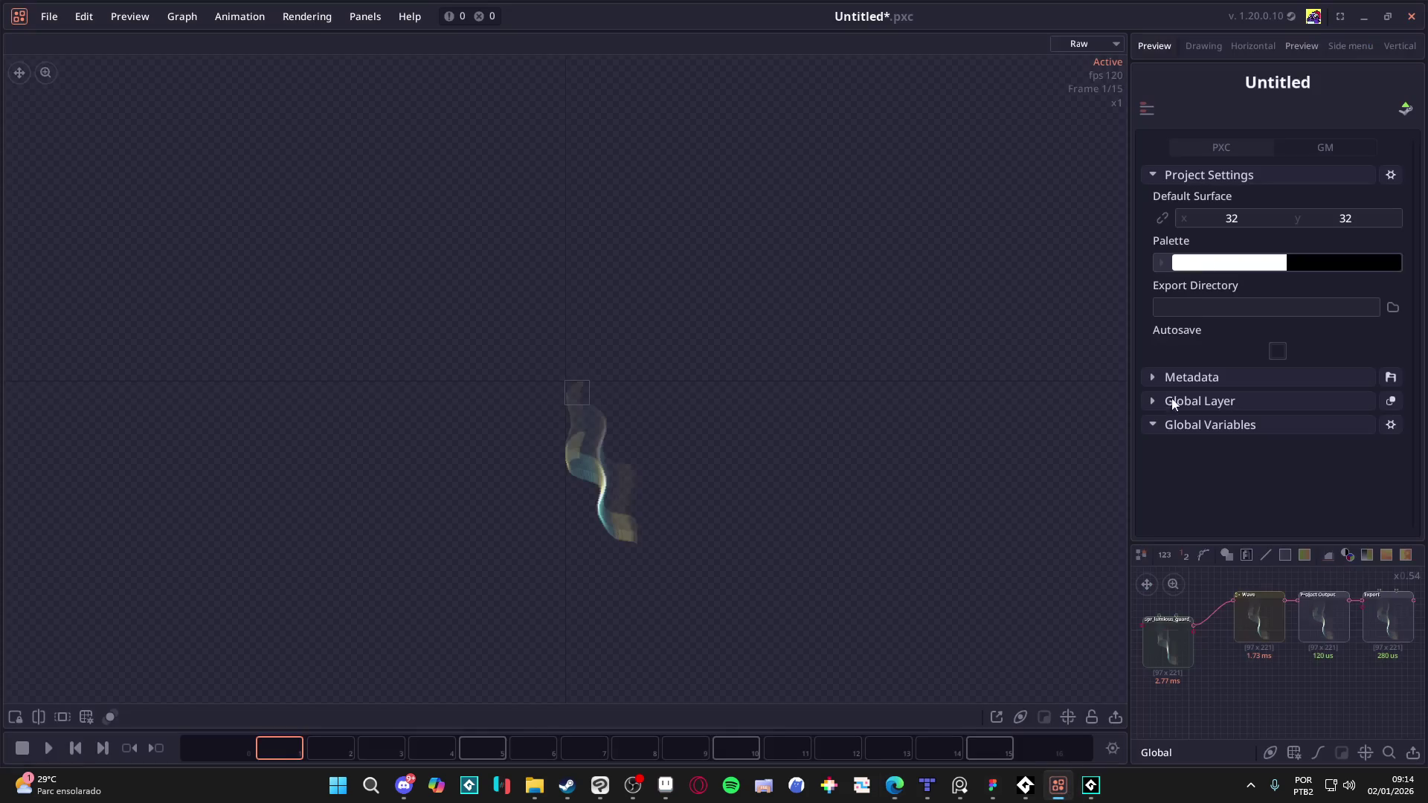
{"action": "left_click", "coordinate": [1384, 48]}
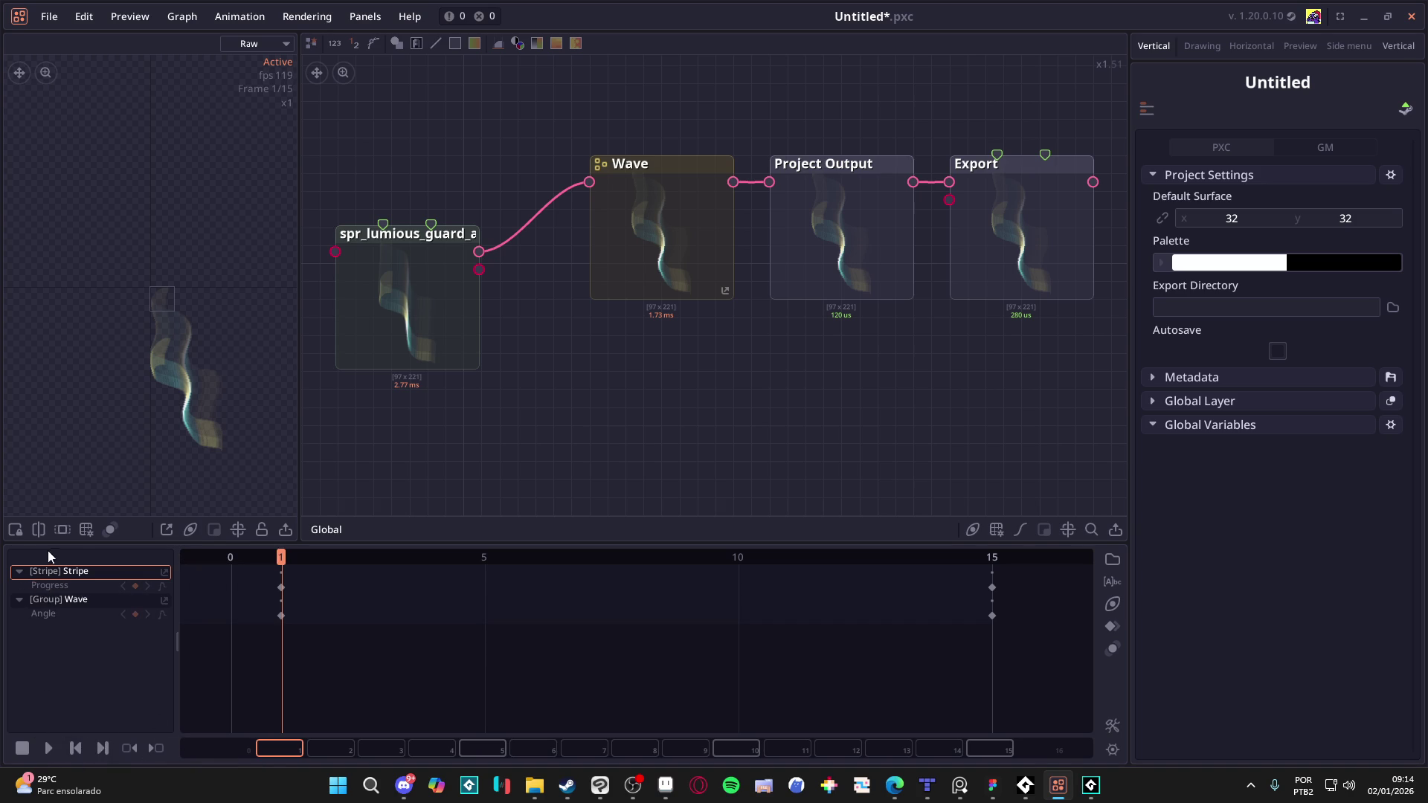
{"action": "left_click", "coordinate": [1325, 571]}
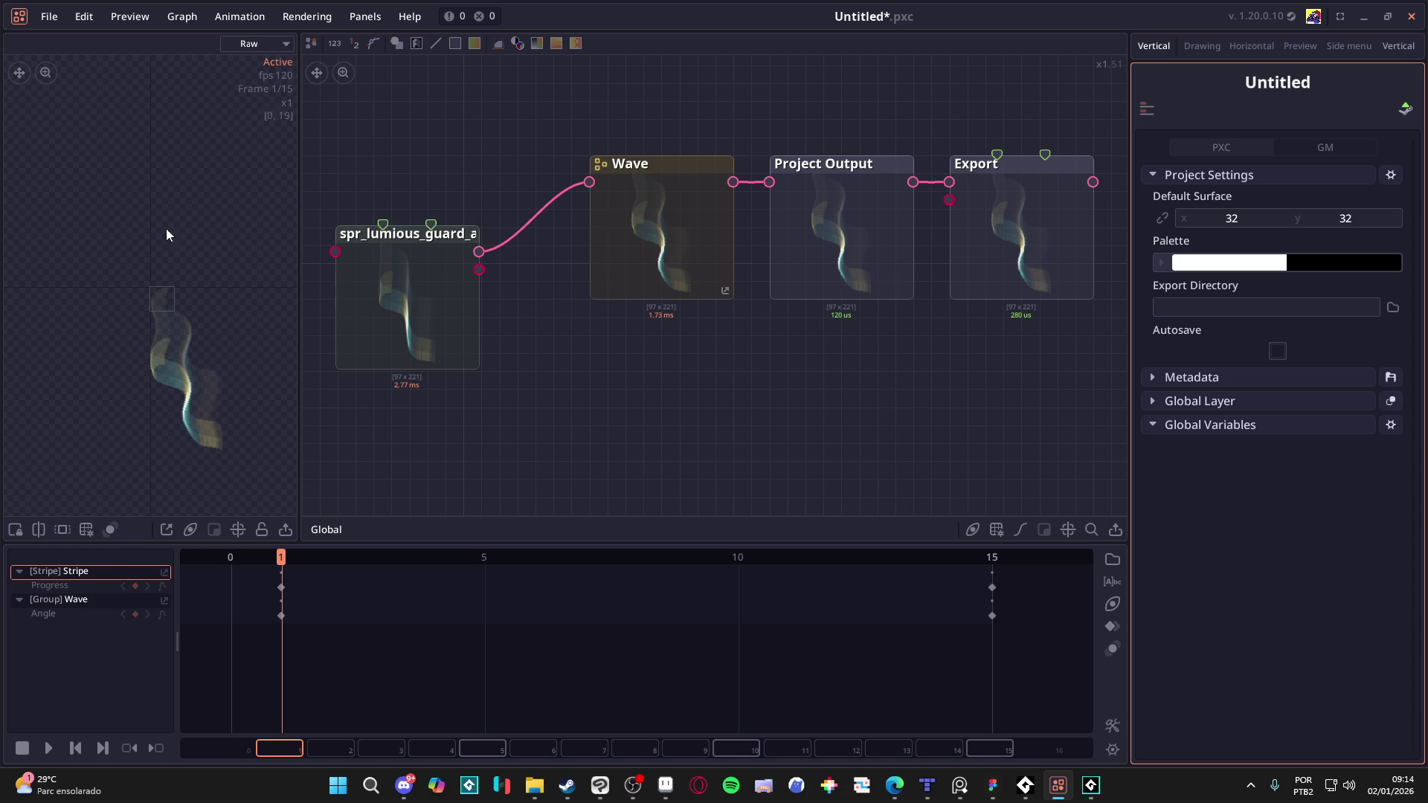
Step: Show the Collections panel from the preview options menu
{"action": "left_click", "coordinate": [136, 21]}
{"action": "mouse_move", "coordinate": [230, 20]}
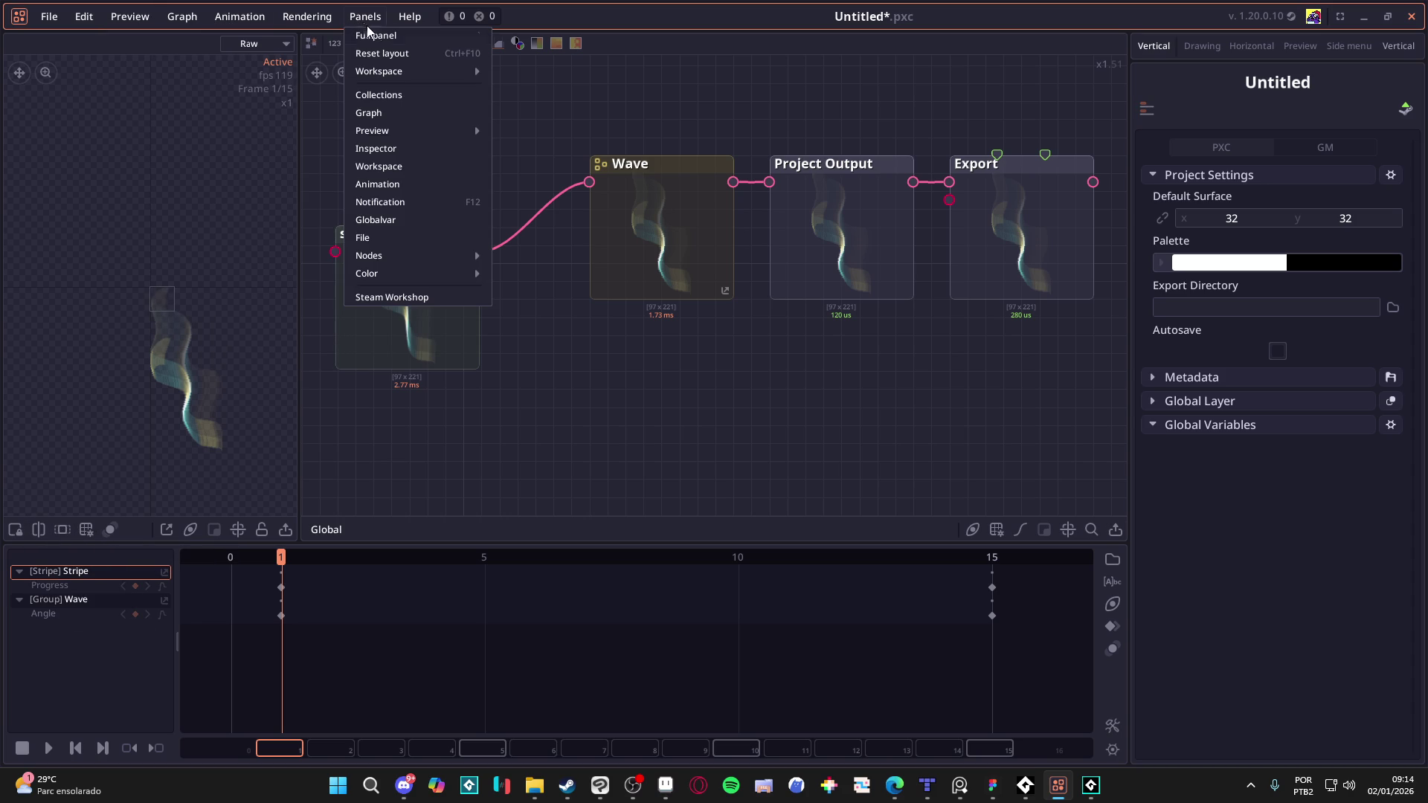
{"action": "mouse_move", "coordinate": [424, 74]}
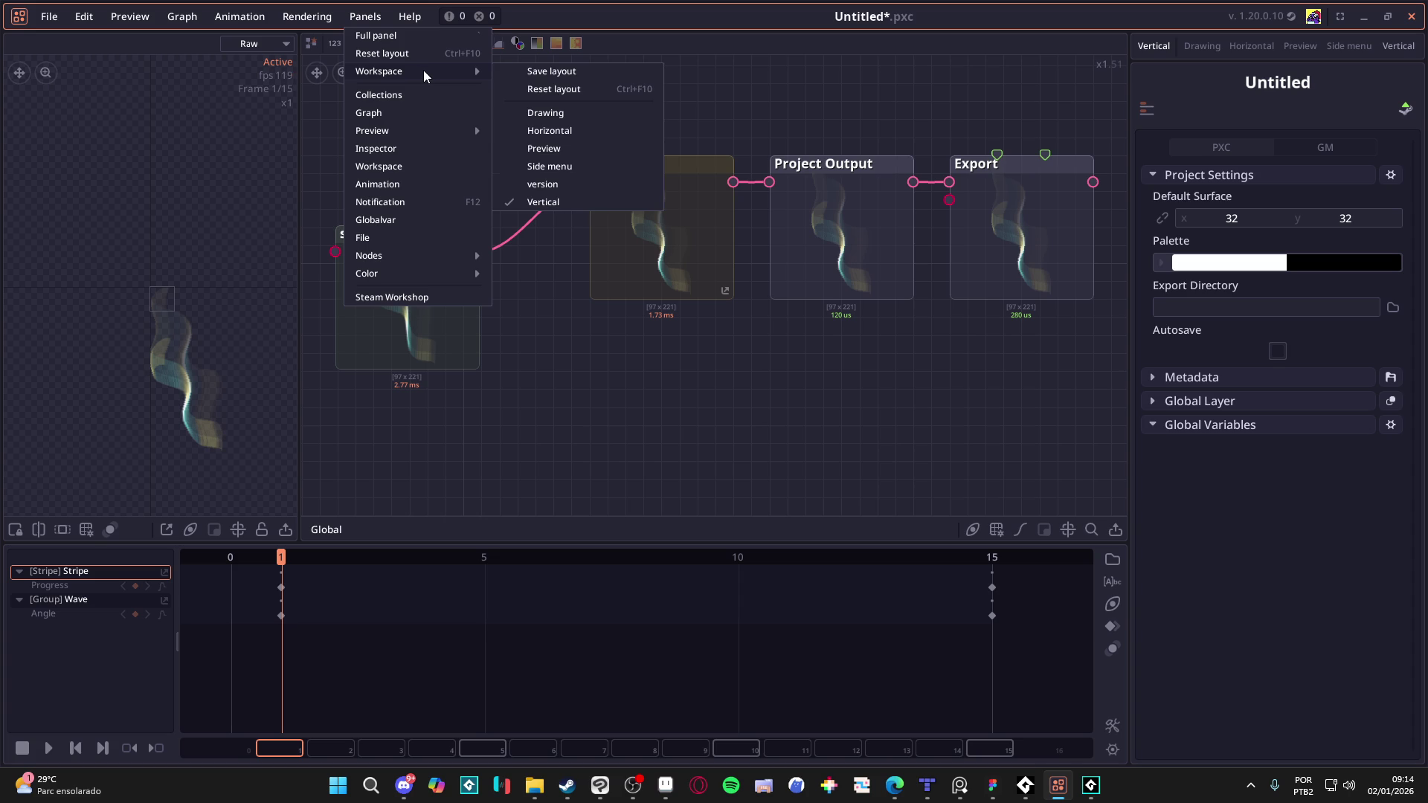
{"action": "left_click", "coordinate": [427, 93]}
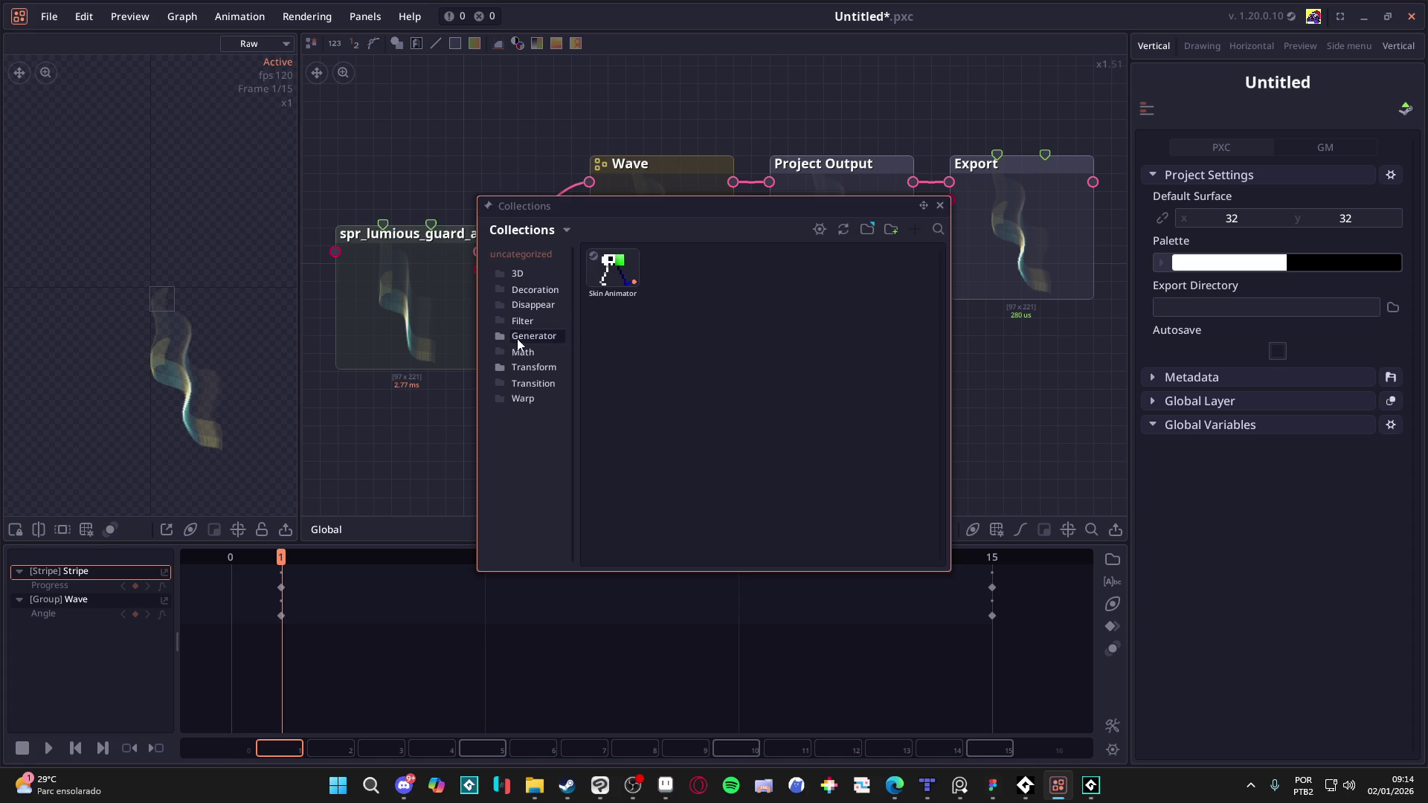
Step: Browse the Transform, Warp, Generator, Disappear, 3D, Decoration and Filter collection folders
{"action": "left_click", "coordinate": [516, 370]}
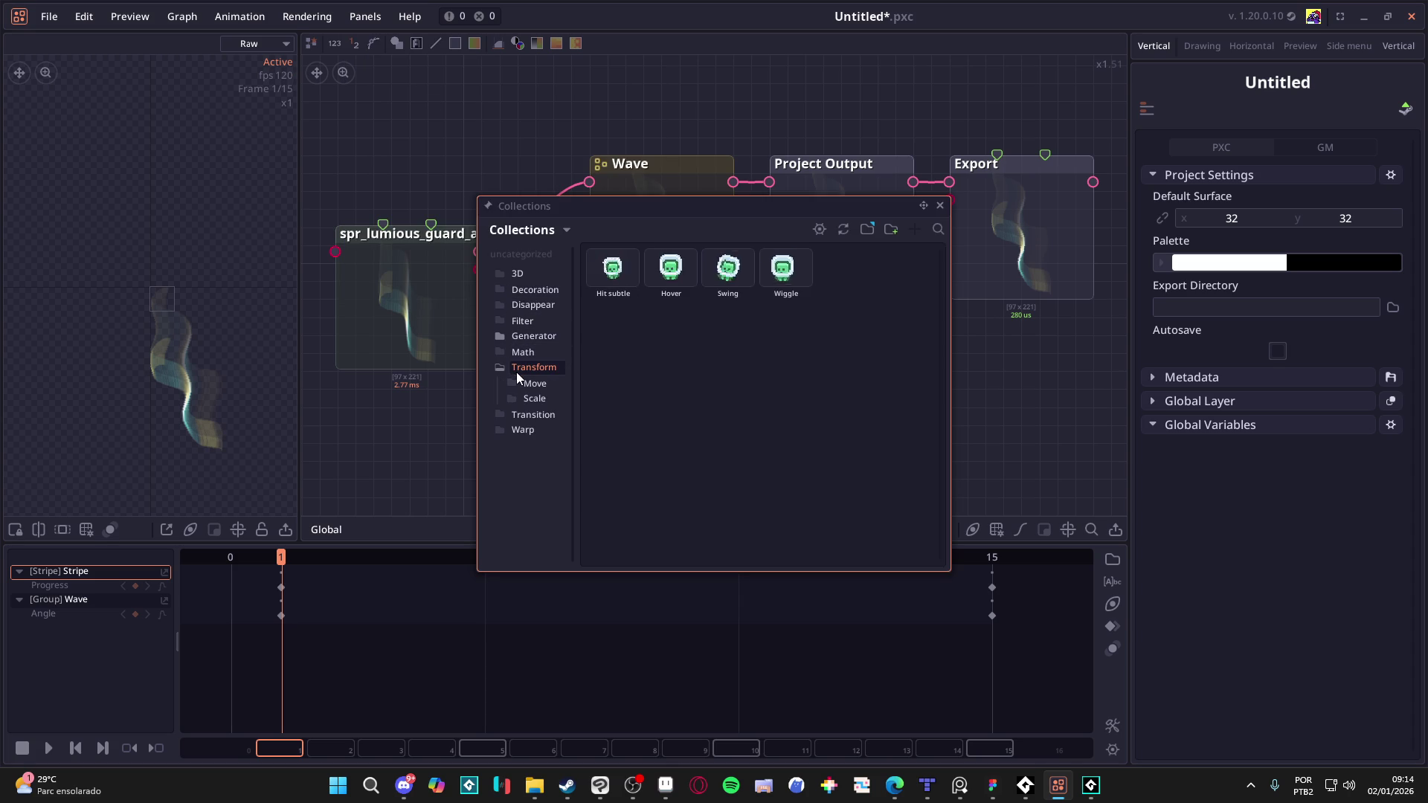
{"action": "left_click", "coordinate": [520, 430]}
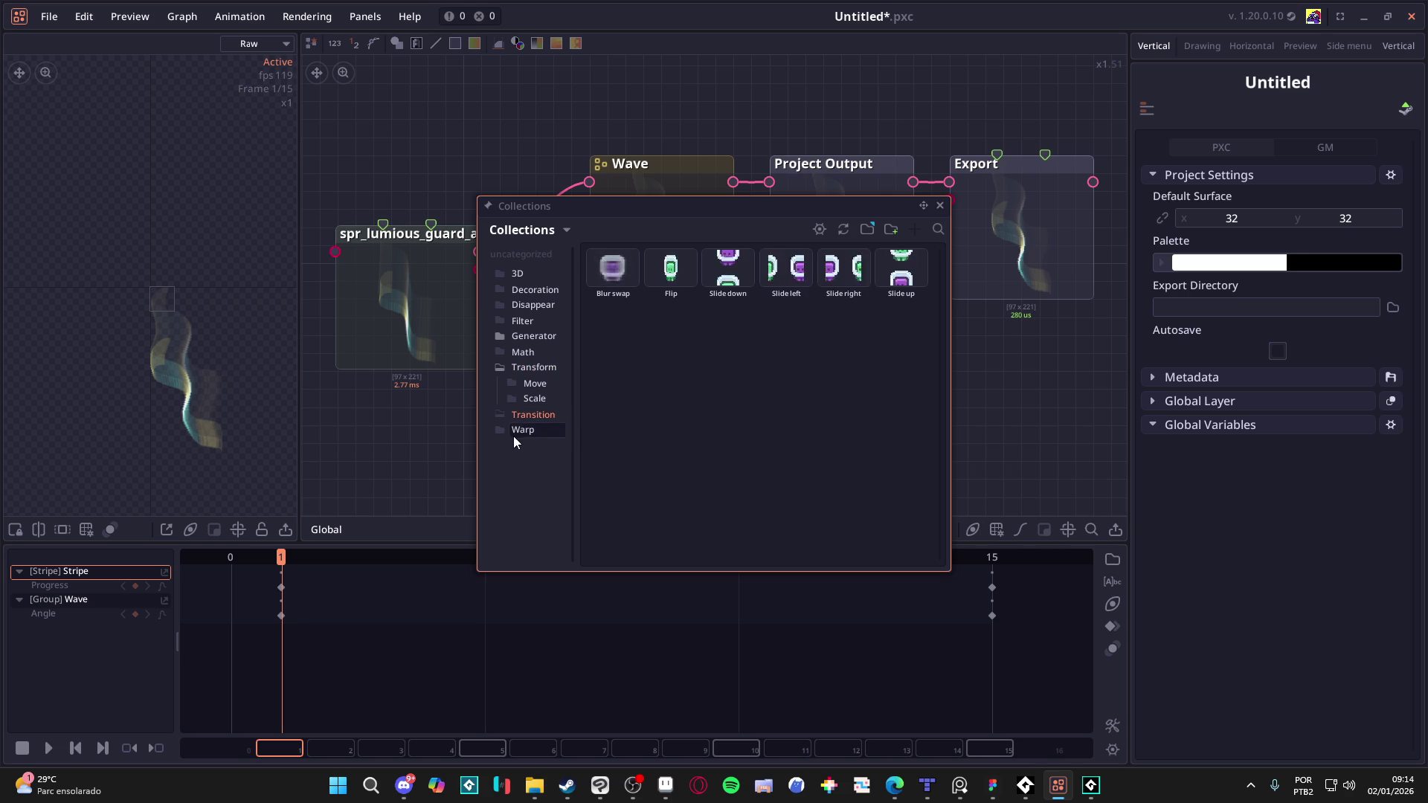
{"action": "left_click", "coordinate": [521, 336]}
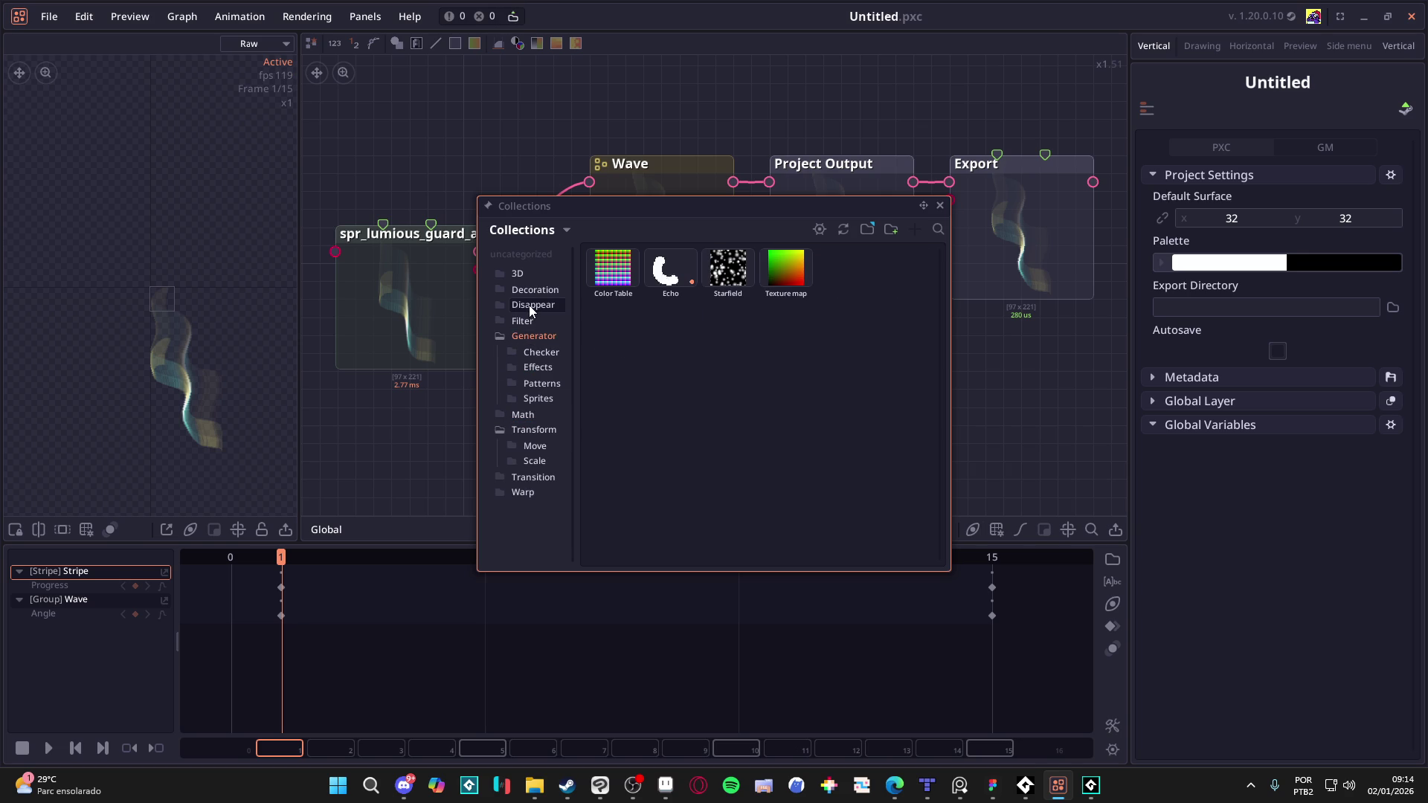
{"action": "left_click", "coordinate": [528, 305]}
{"action": "left_click", "coordinate": [521, 275]}
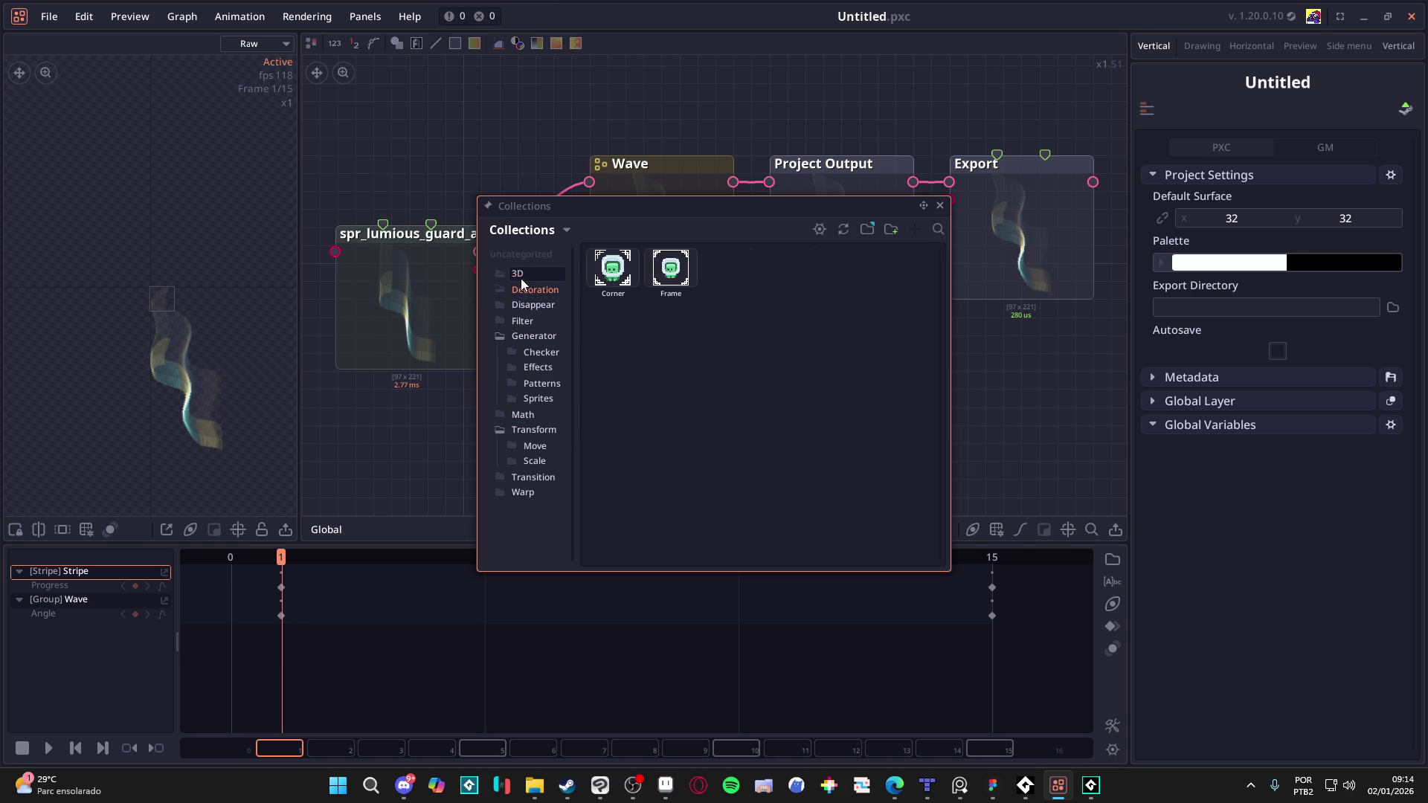
{"action": "left_click", "coordinate": [519, 259]}
{"action": "left_click", "coordinate": [519, 274]}
{"action": "left_click", "coordinate": [519, 288]}
{"action": "left_click", "coordinate": [522, 306]}
{"action": "left_click", "coordinate": [521, 321]}
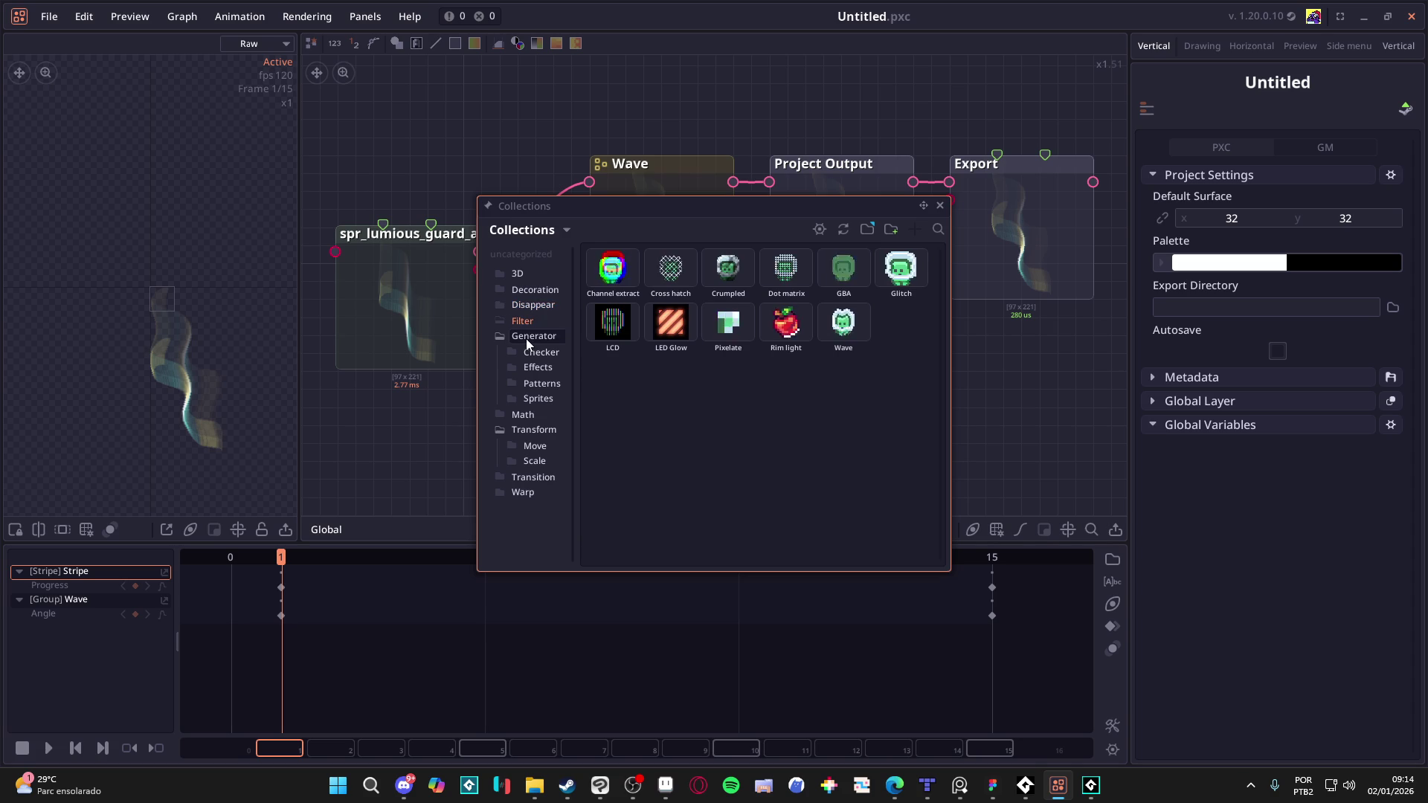
Step: View items in Generator, Checker, Effects, Patterns, Sprites, Math, Transform, Transition and Warp collections
{"action": "left_click", "coordinate": [528, 338]}
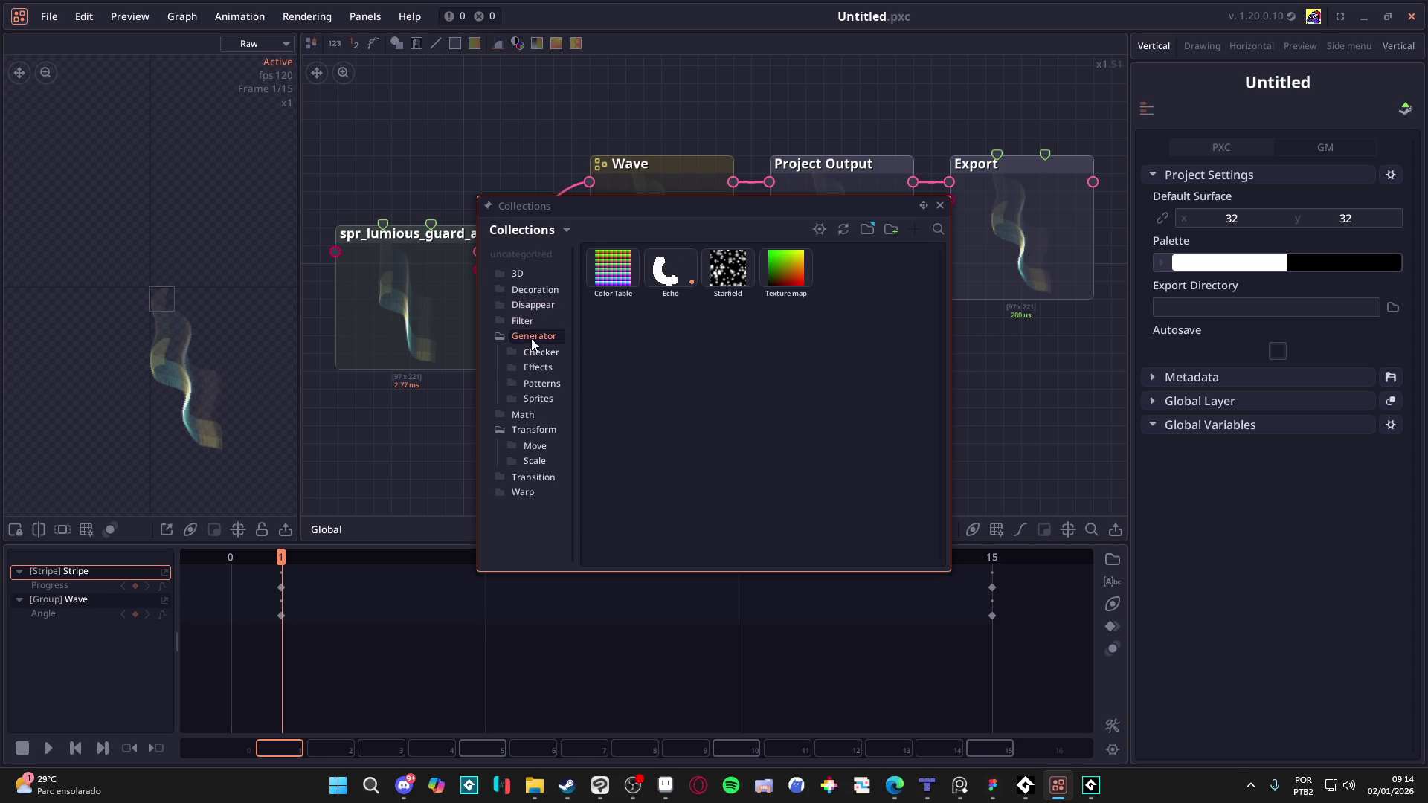
{"action": "left_click", "coordinate": [537, 356]}
{"action": "left_click", "coordinate": [542, 370]}
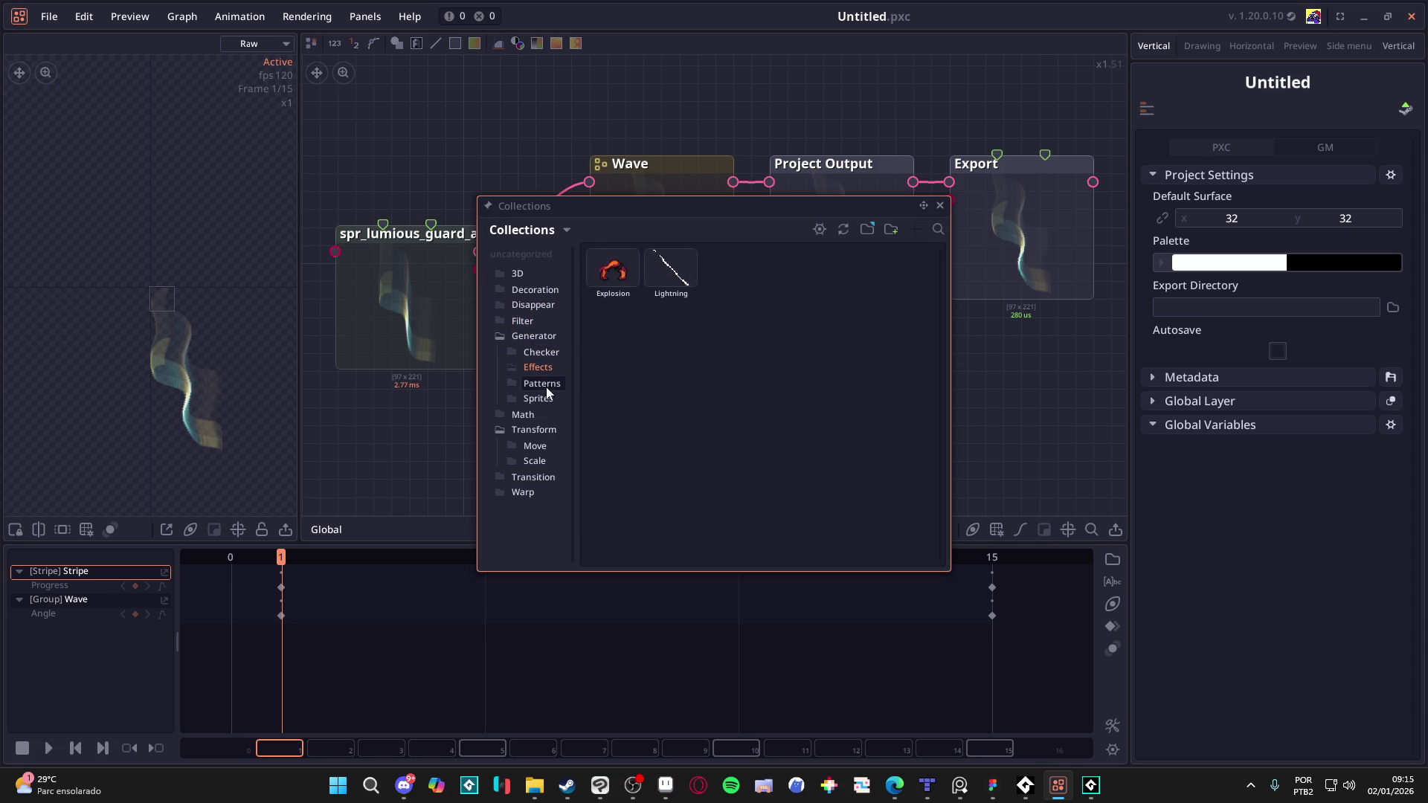
{"action": "left_click", "coordinate": [547, 383]}
{"action": "left_click", "coordinate": [544, 399]}
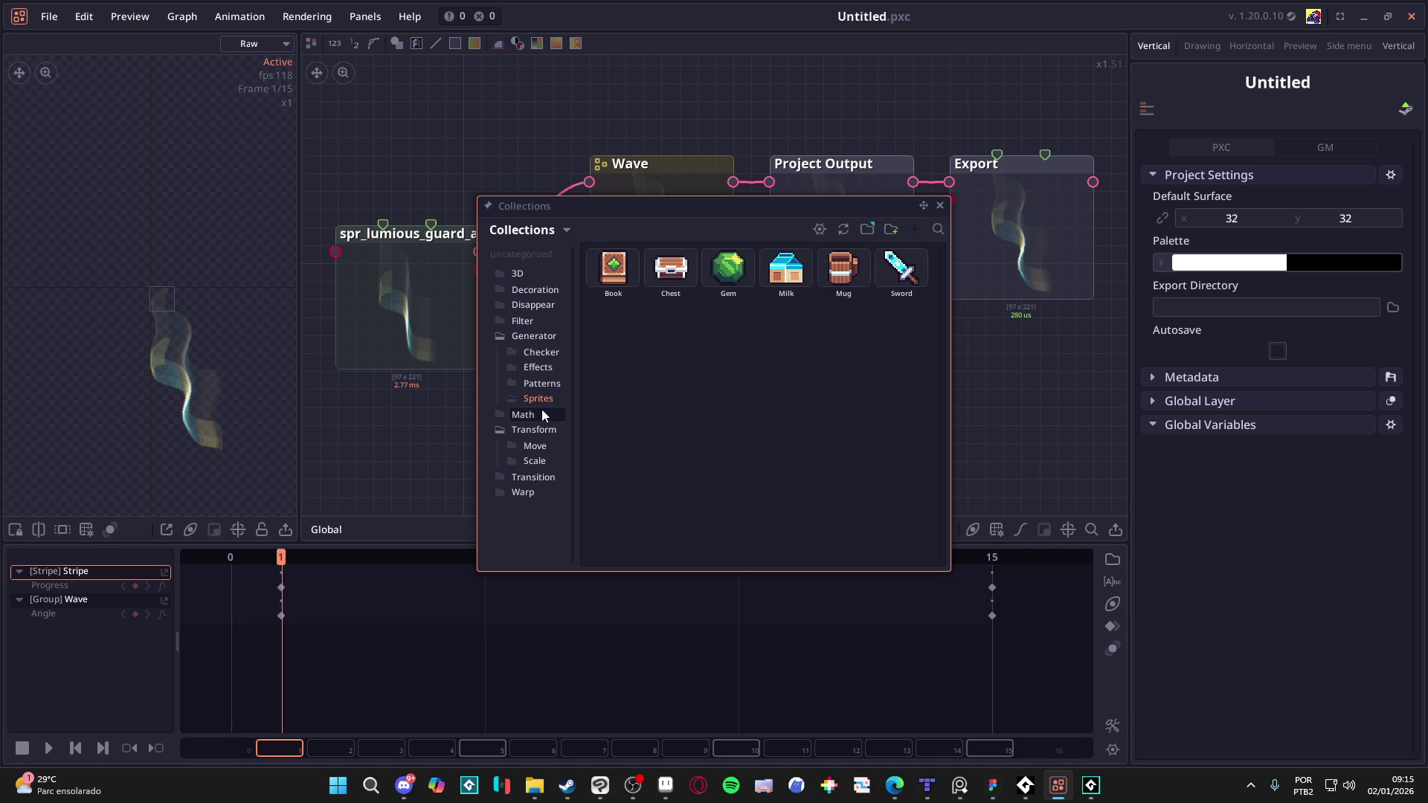
{"action": "left_click", "coordinate": [541, 430]}
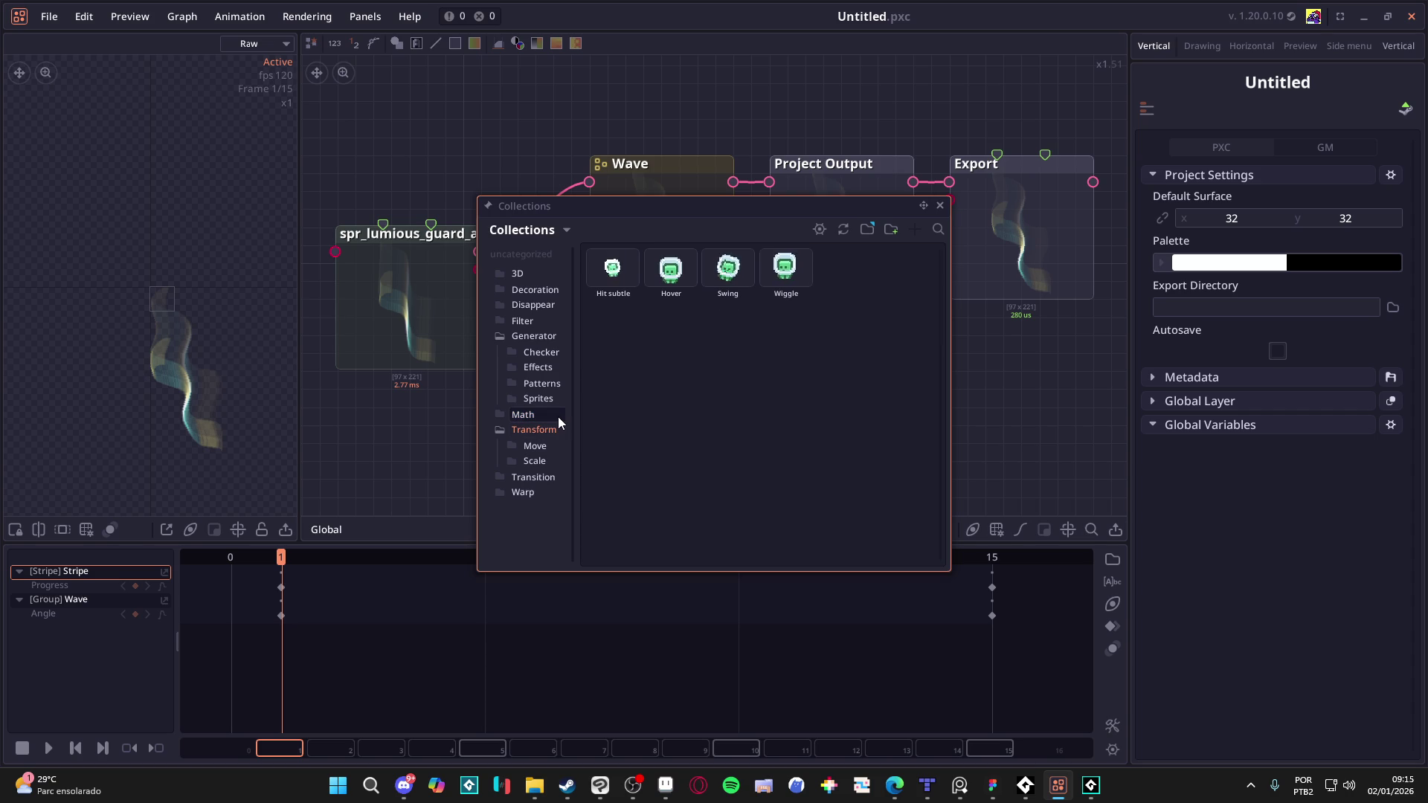
{"action": "left_click", "coordinate": [558, 416]}
{"action": "left_click", "coordinate": [547, 447]}
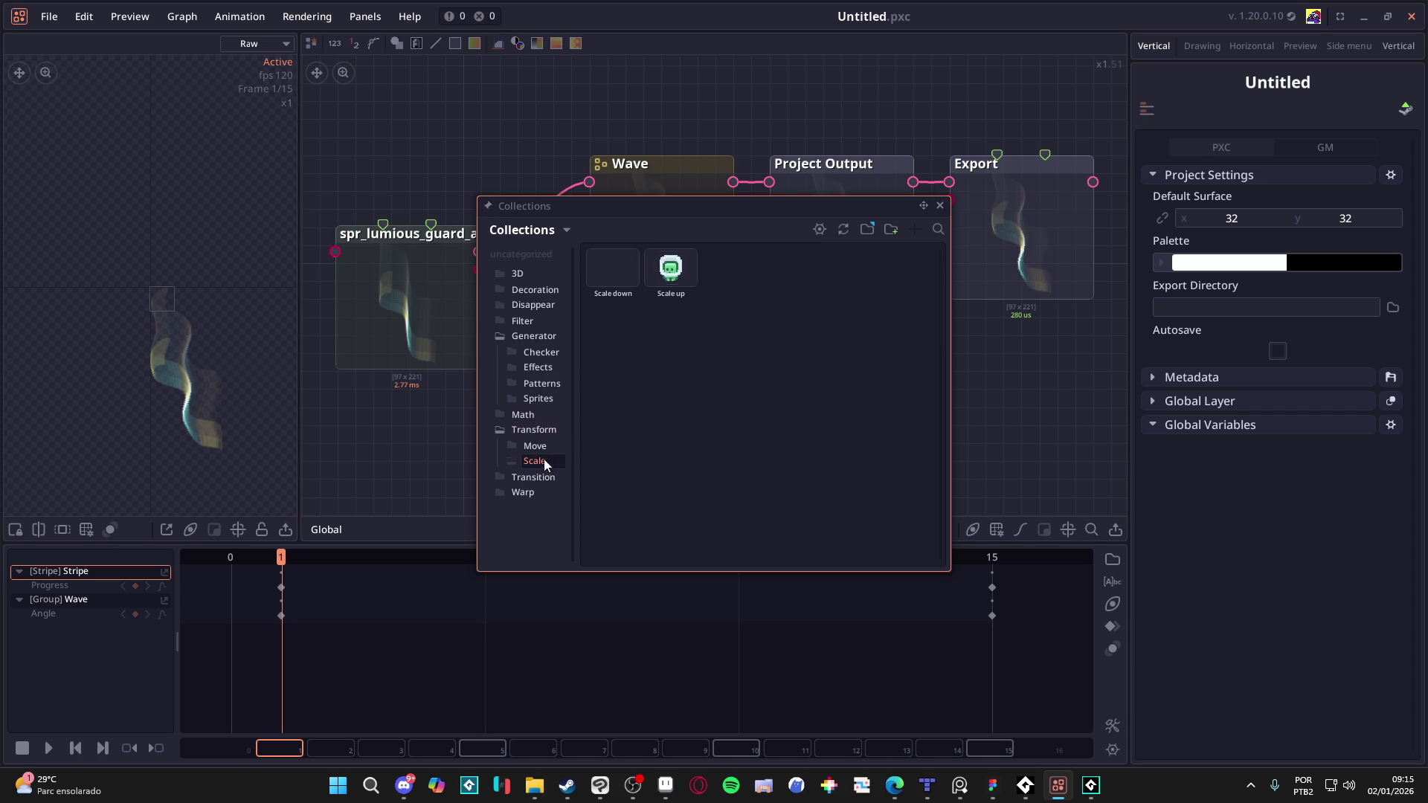
{"action": "left_click", "coordinate": [541, 478]}
{"action": "left_click", "coordinate": [527, 494]}
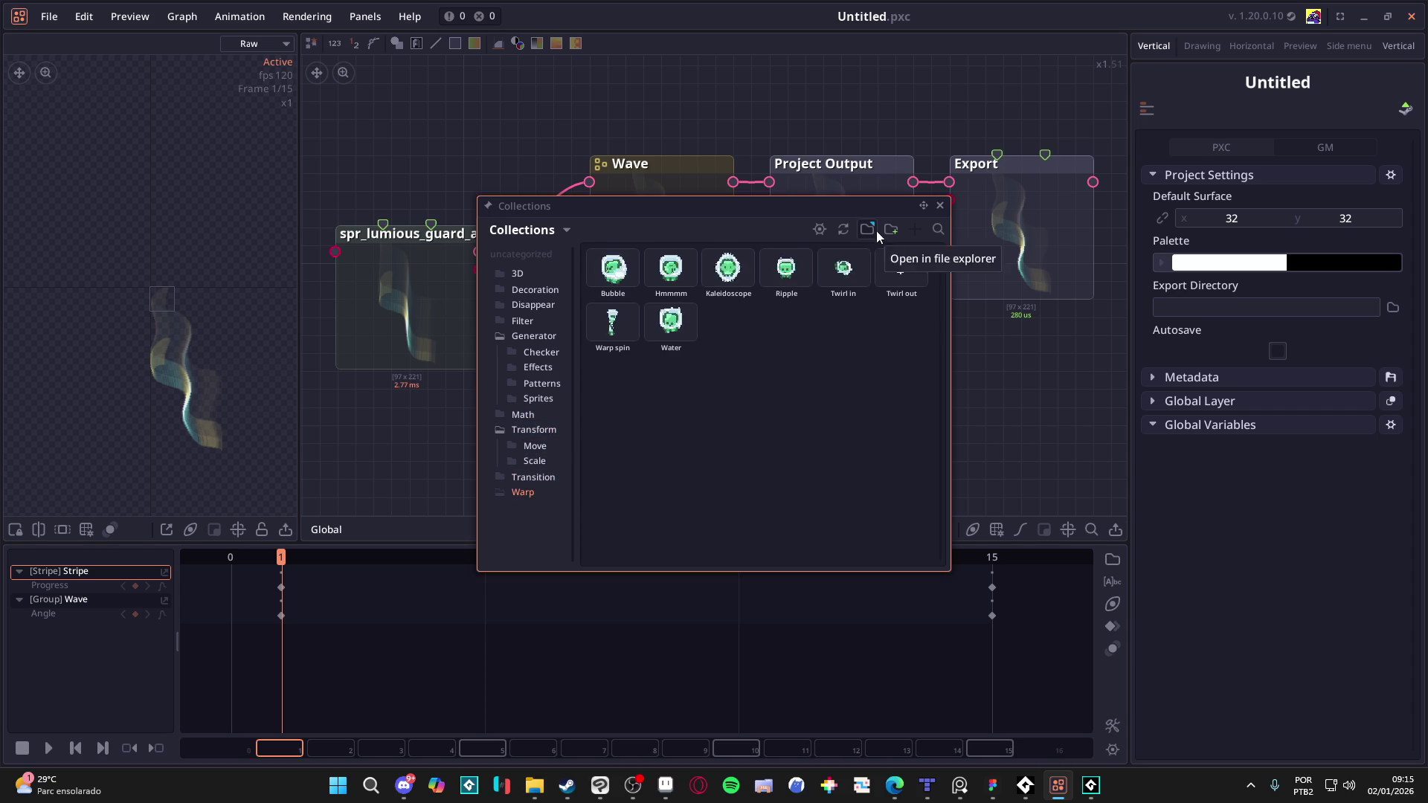
Step: Switch the library to Assets and Nodes, back to Collections, then close the panel
{"action": "left_click", "coordinate": [567, 230]}
{"action": "left_click", "coordinate": [689, 235]}
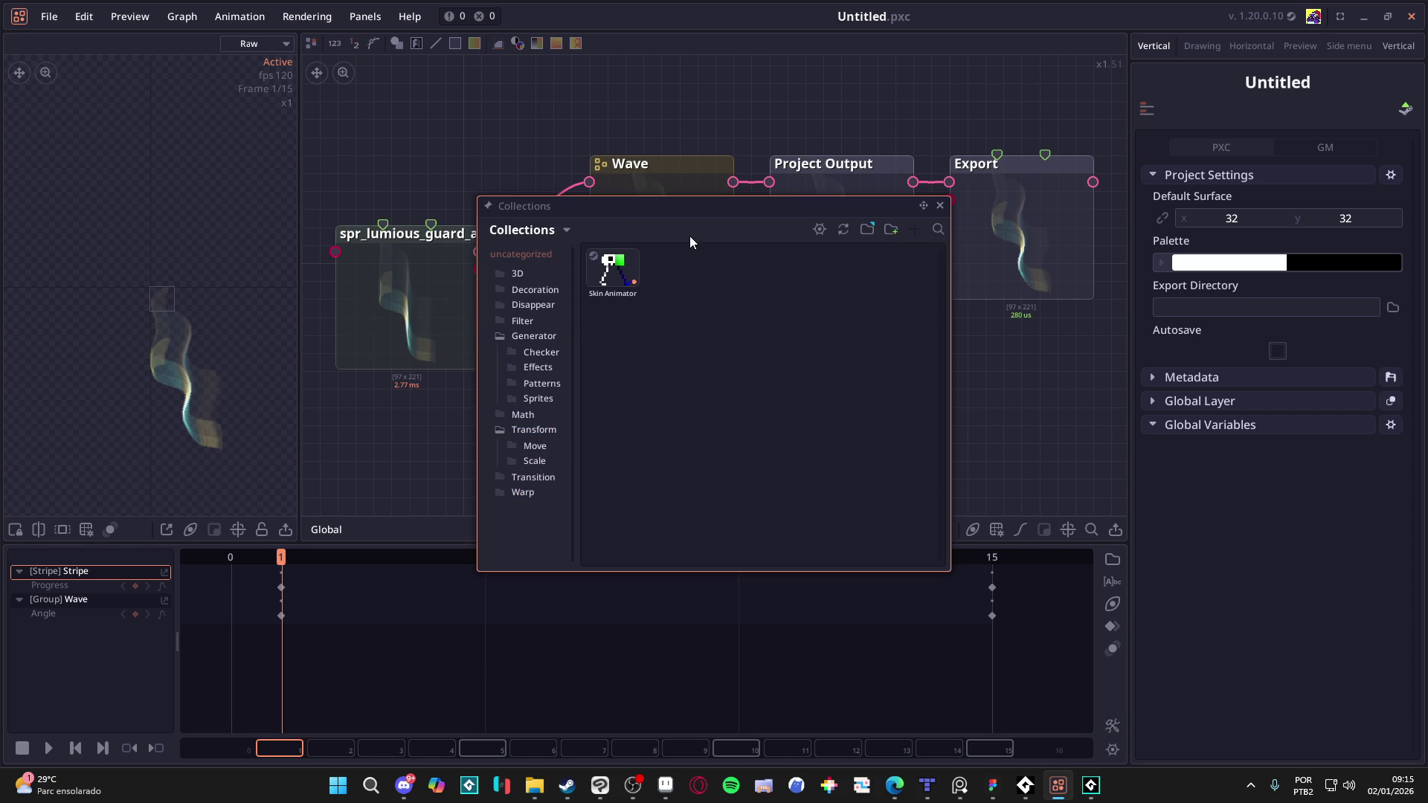
{"action": "left_click", "coordinate": [566, 229]}
{"action": "left_click", "coordinate": [542, 304]}
{"action": "left_click", "coordinate": [551, 230]}
{"action": "left_click", "coordinate": [538, 279]}
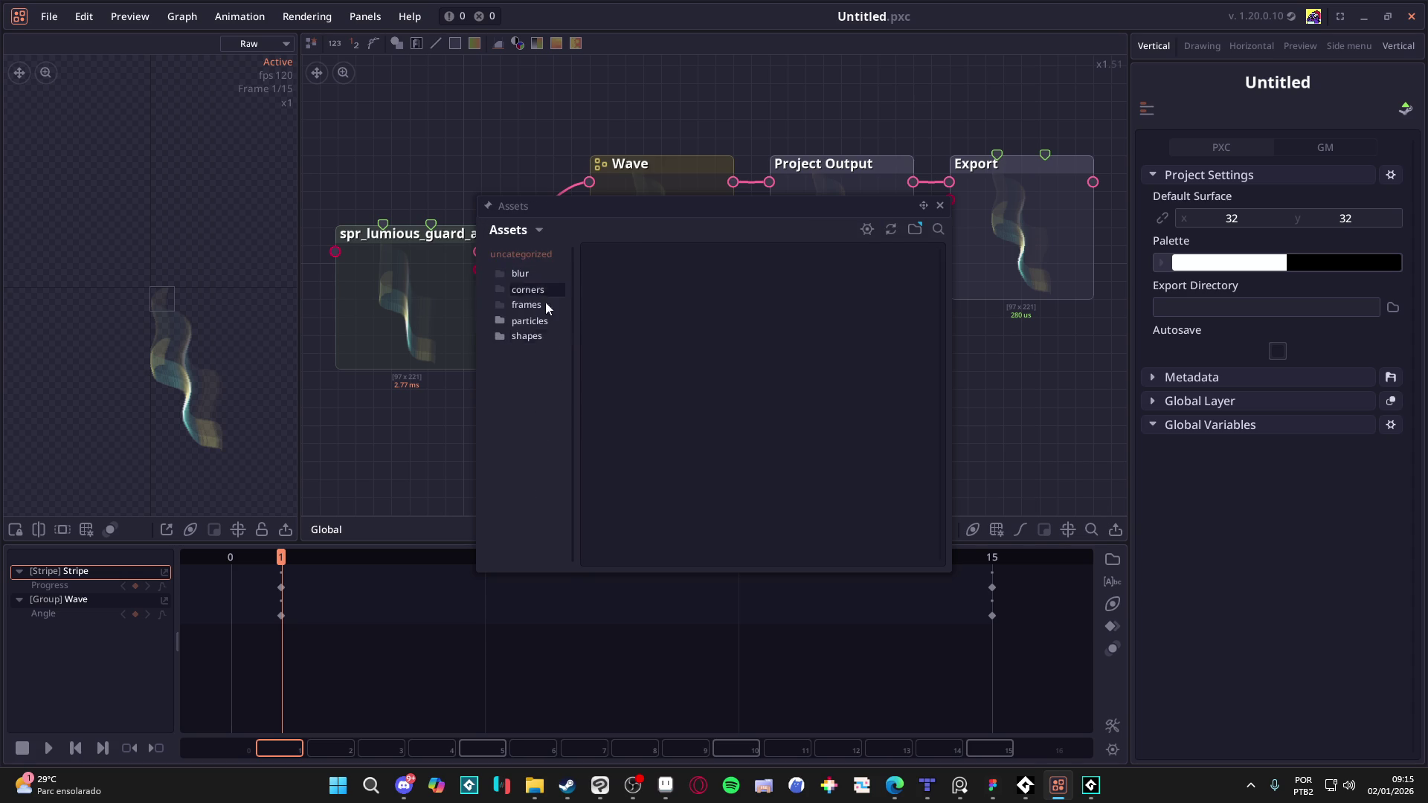
{"action": "left_click", "coordinate": [533, 235]}
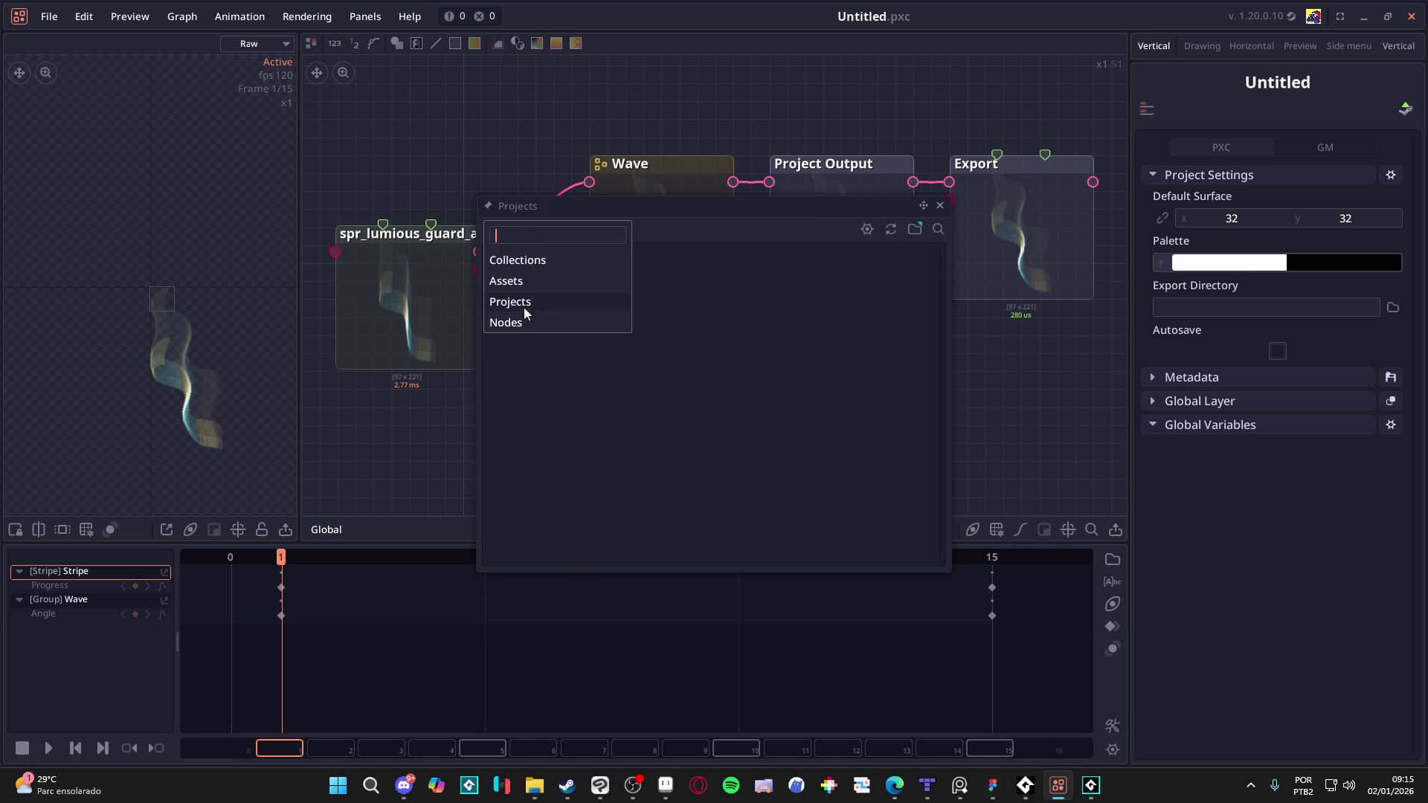
{"action": "left_click", "coordinate": [531, 321]}
{"action": "left_click", "coordinate": [524, 237]}
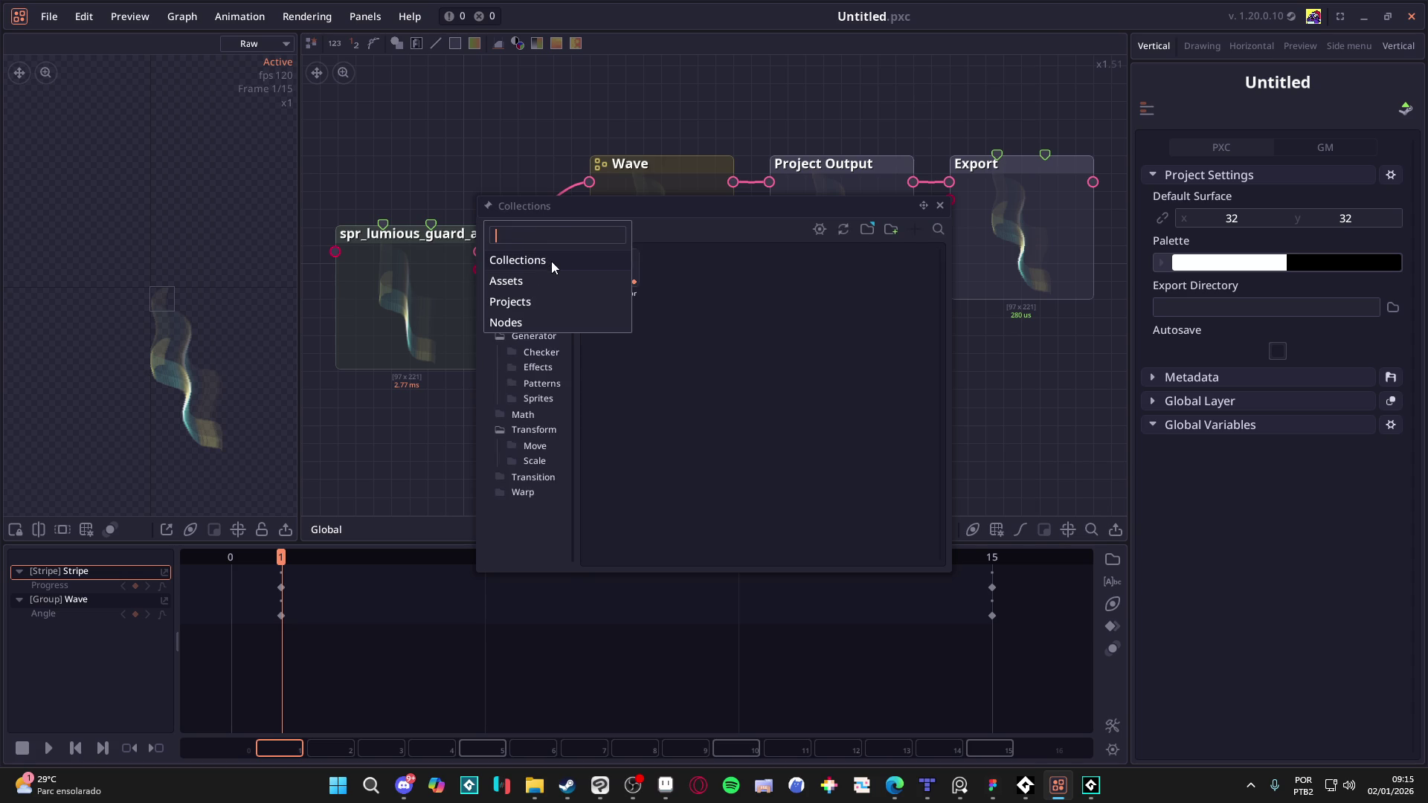
{"action": "left_click", "coordinate": [551, 261]}
{"action": "left_click", "coordinate": [939, 205]}
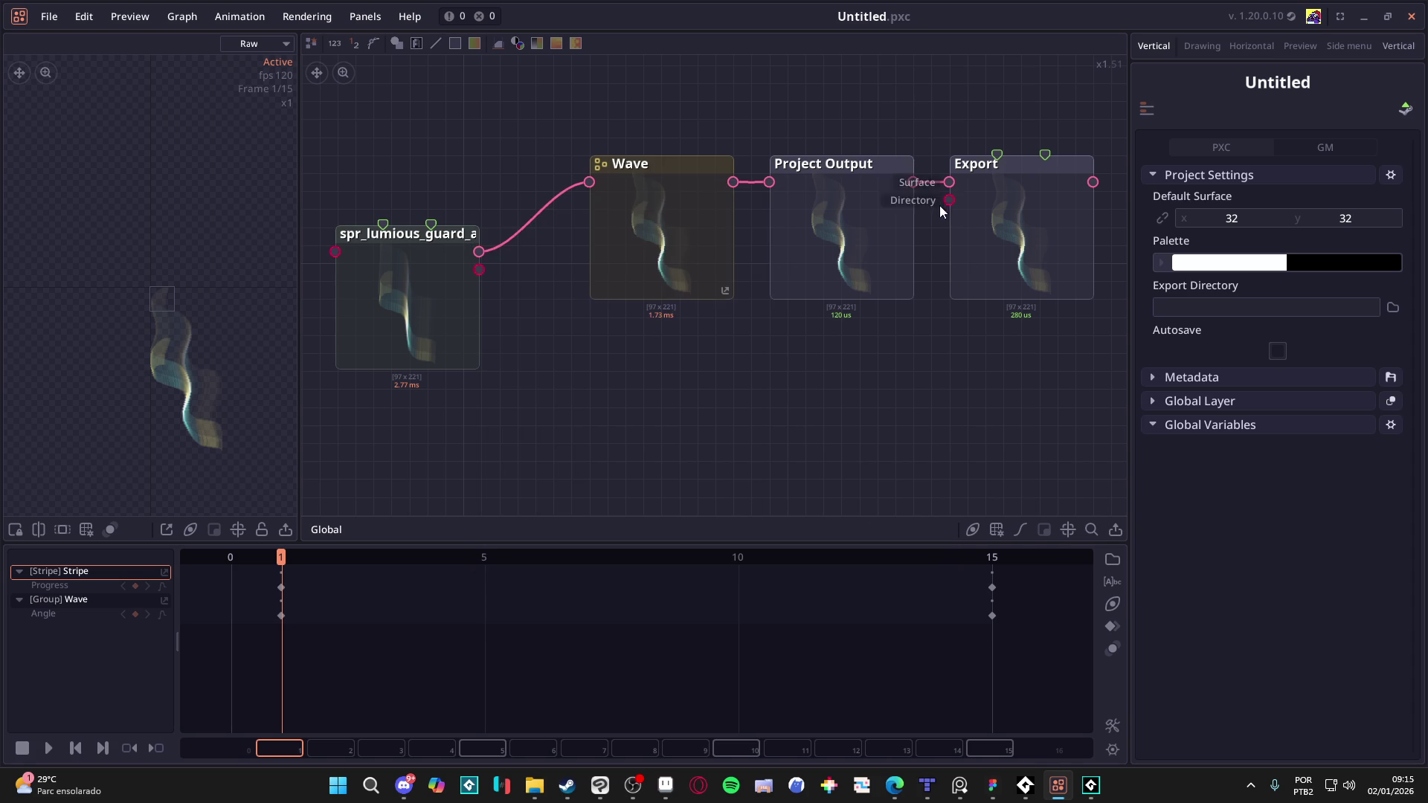
Step: Close Pixel Composer and relaunch it from the Steam library after searching 'pixel'
{"action": "left_click", "coordinate": [1422, 9]}
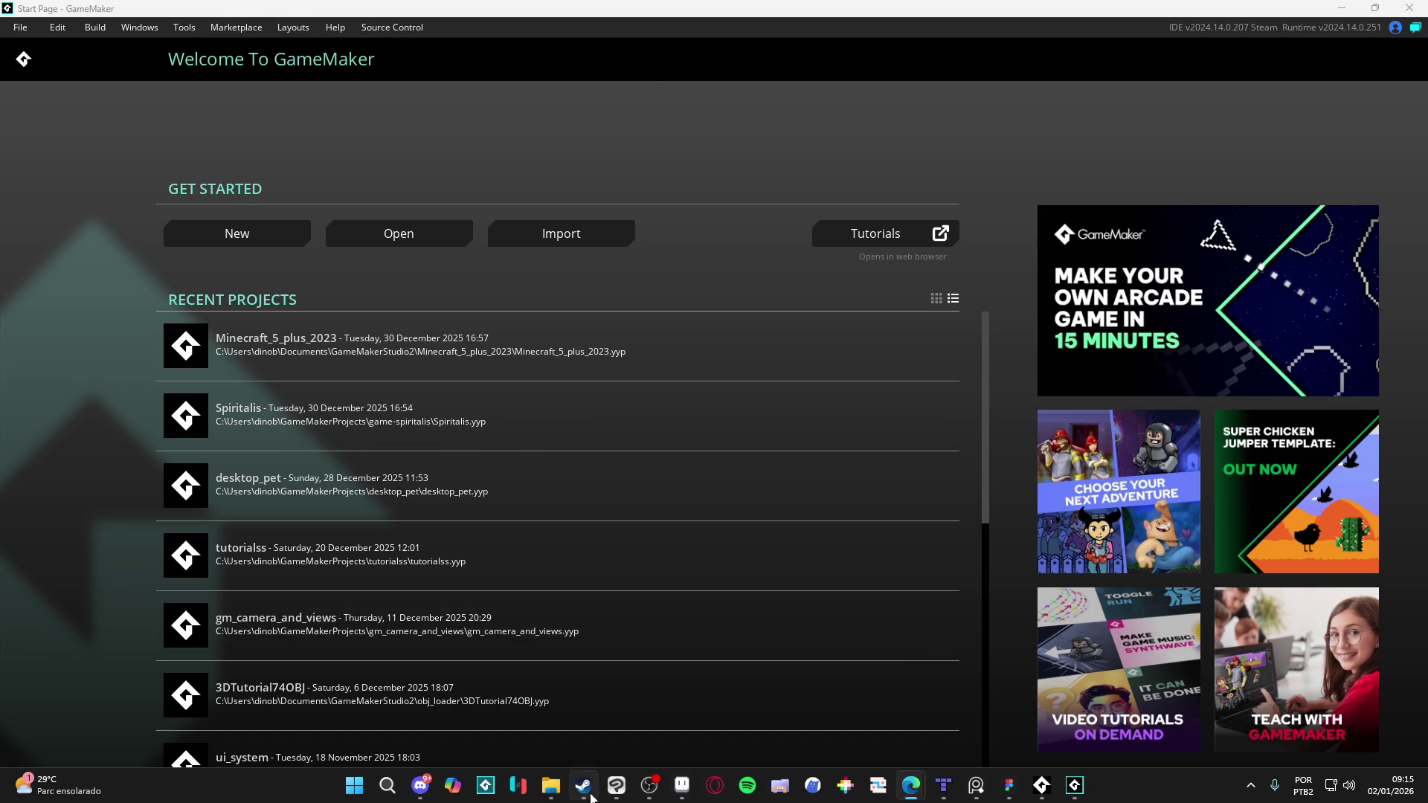
{"action": "left_click", "coordinate": [585, 787]}
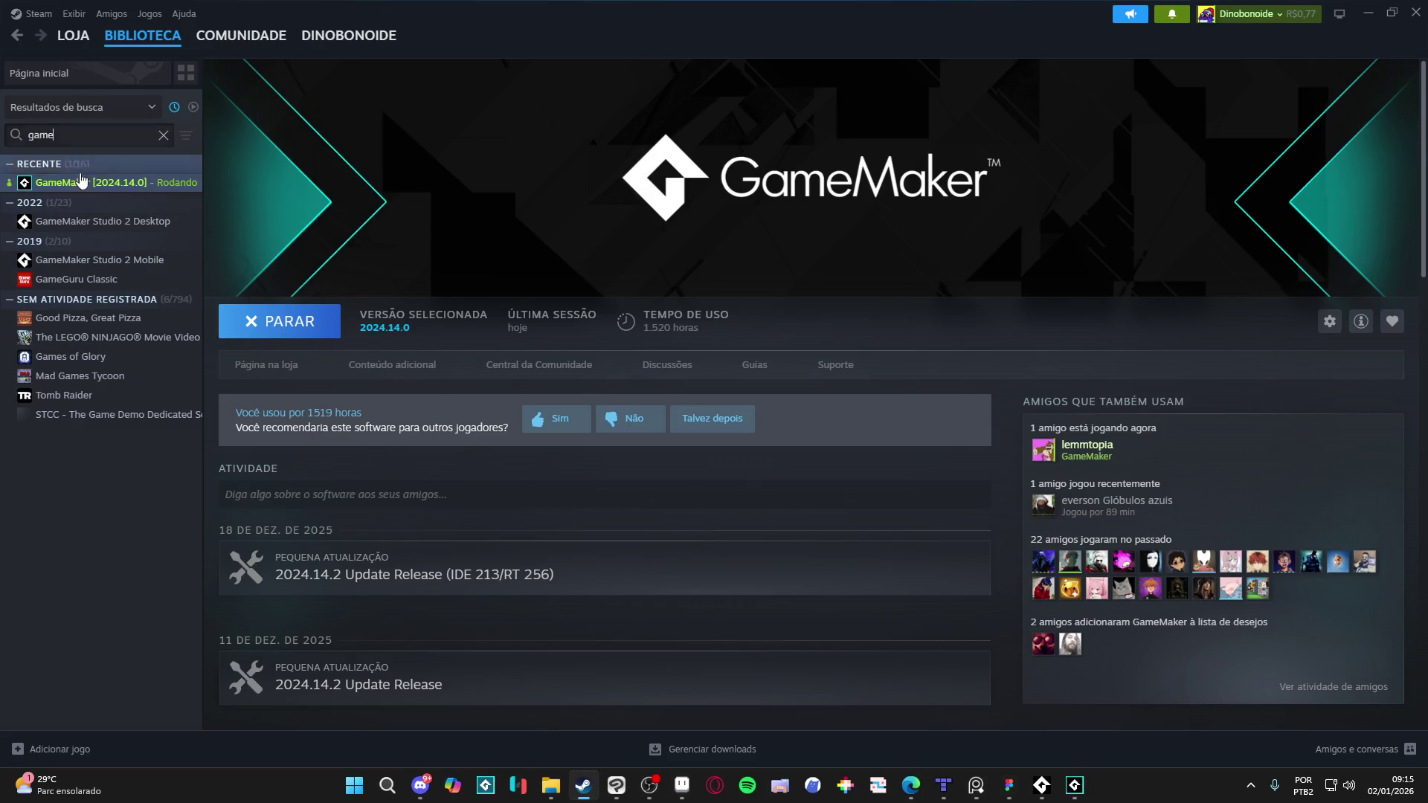
{"action": "type", "text": "pixel"}
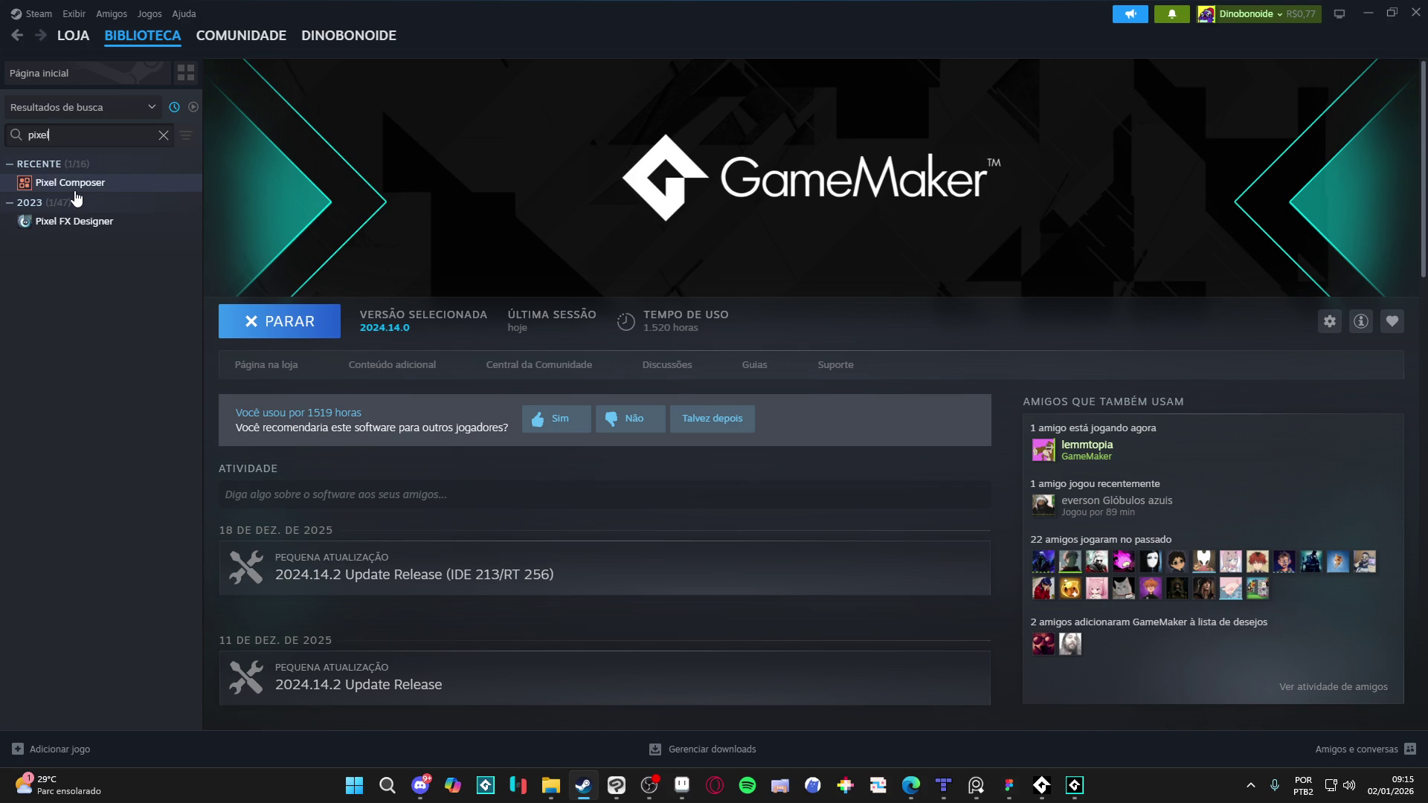
{"action": "key", "text": "alt+Tab"}
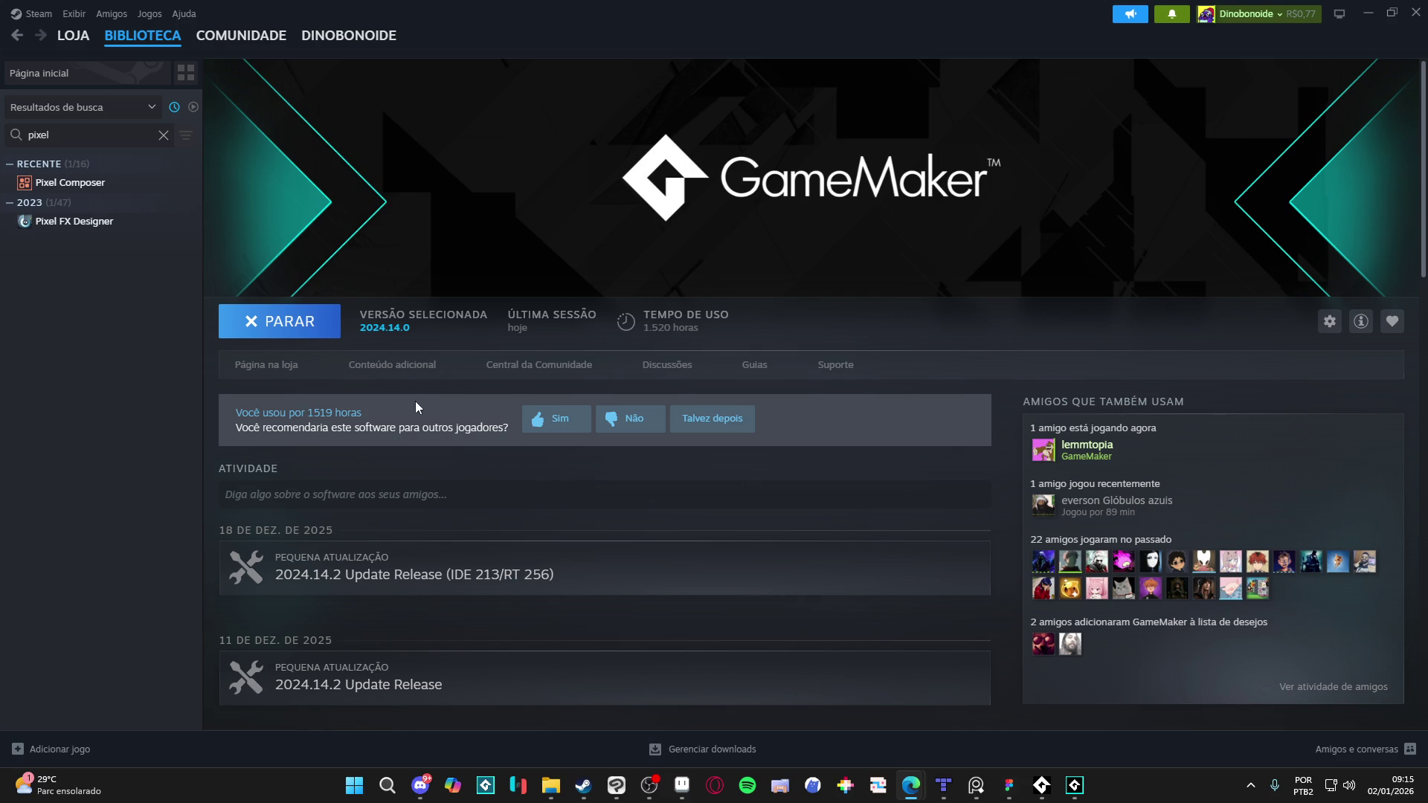
{"action": "mouse_move", "coordinate": [1073, 782]}
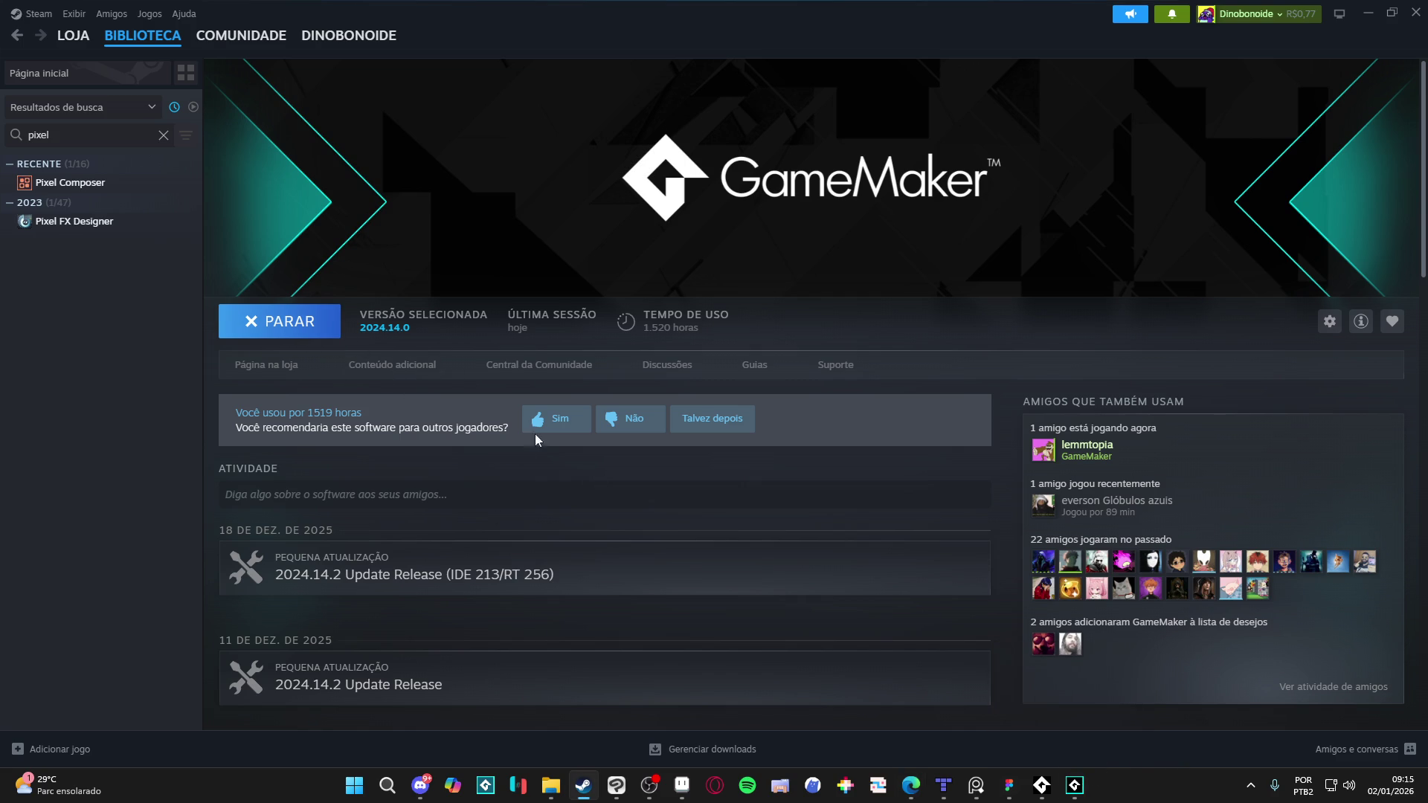
{"action": "left_click", "coordinate": [70, 182]}
{"action": "left_click", "coordinate": [301, 321]}
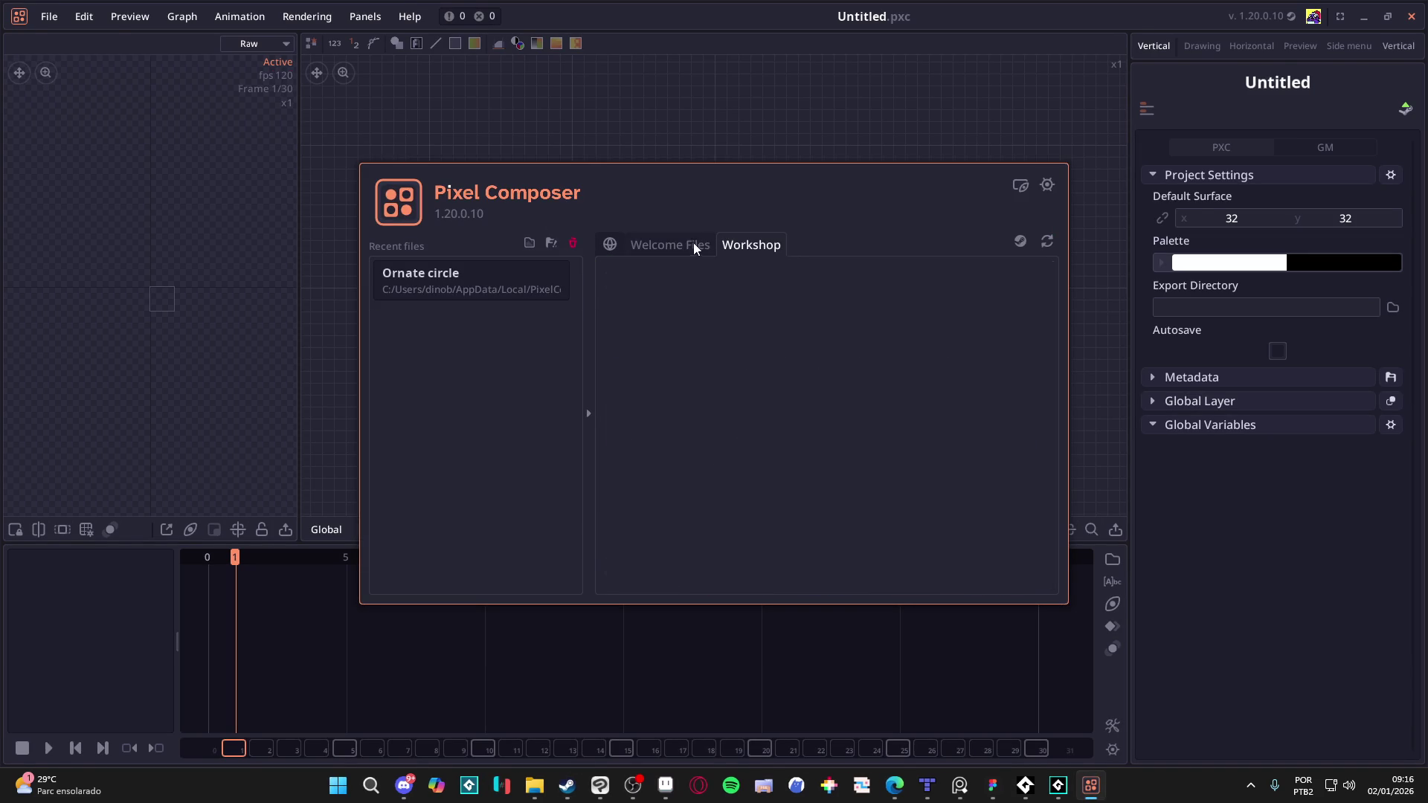
Step: Scroll the Welcome window to Sample Projects and open the Sci-fi Hex Hole thumbnail
{"action": "scroll", "coordinate": [773, 401], "scroll_direction": "down", "scroll_amount": 4}
{"action": "scroll", "coordinate": [792, 435], "scroll_direction": "down", "scroll_amount": 1}
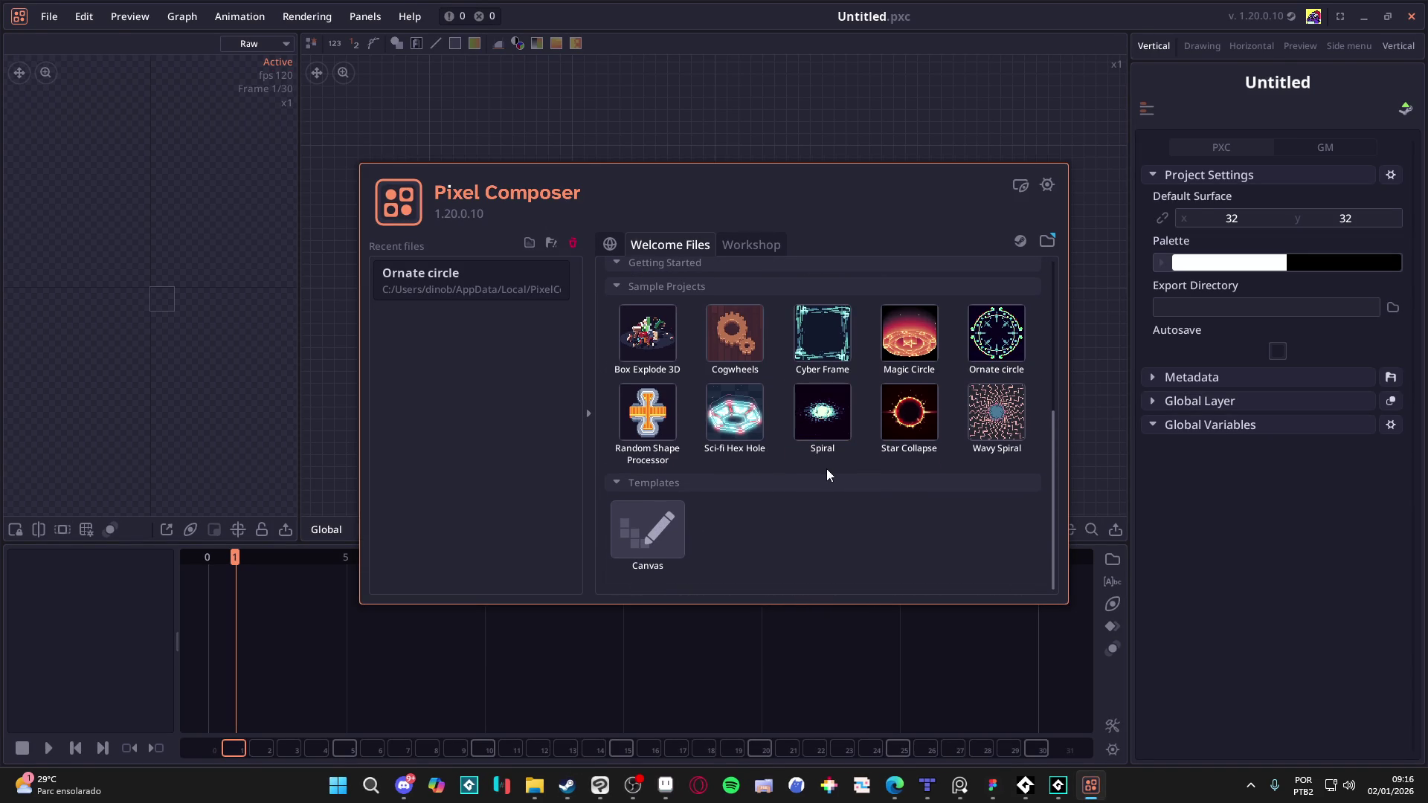
{"action": "left_click", "coordinate": [752, 423]}
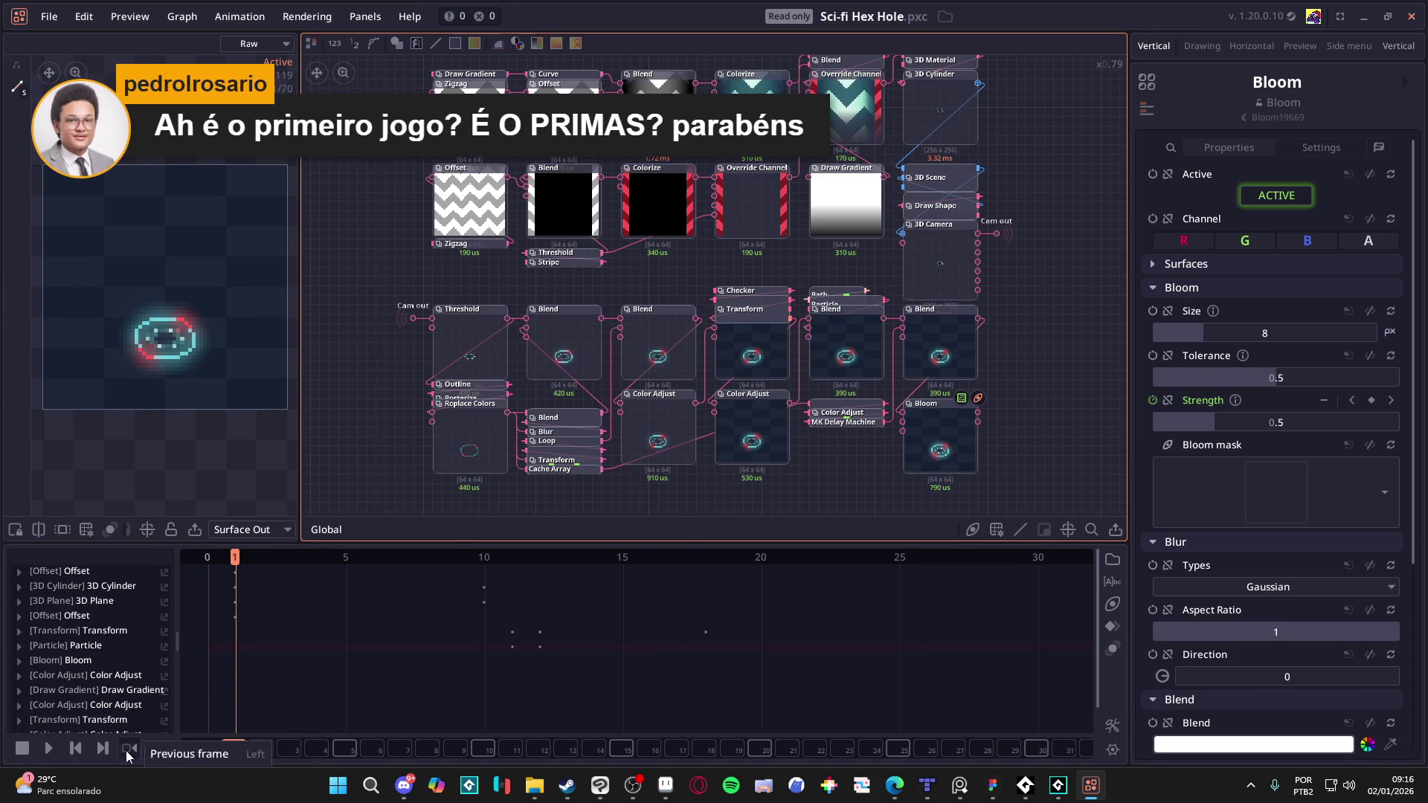
Step: Play, pause and resume the Sci-fi Hex Hole animation, zoom around its graph, then switch to Steam
{"action": "left_click", "coordinate": [50, 749]}
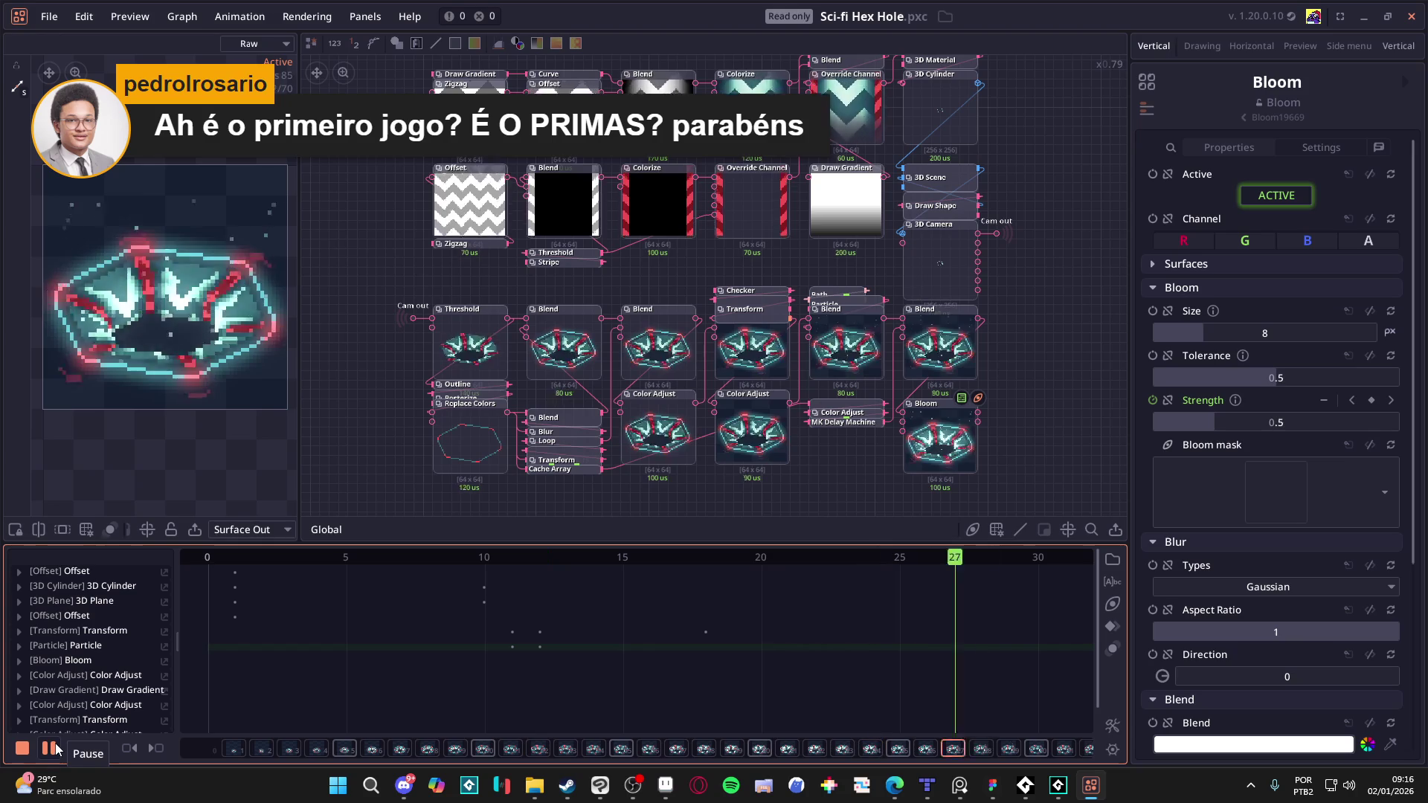
{"action": "left_click", "coordinate": [49, 745]}
{"action": "left_click", "coordinate": [49, 747]}
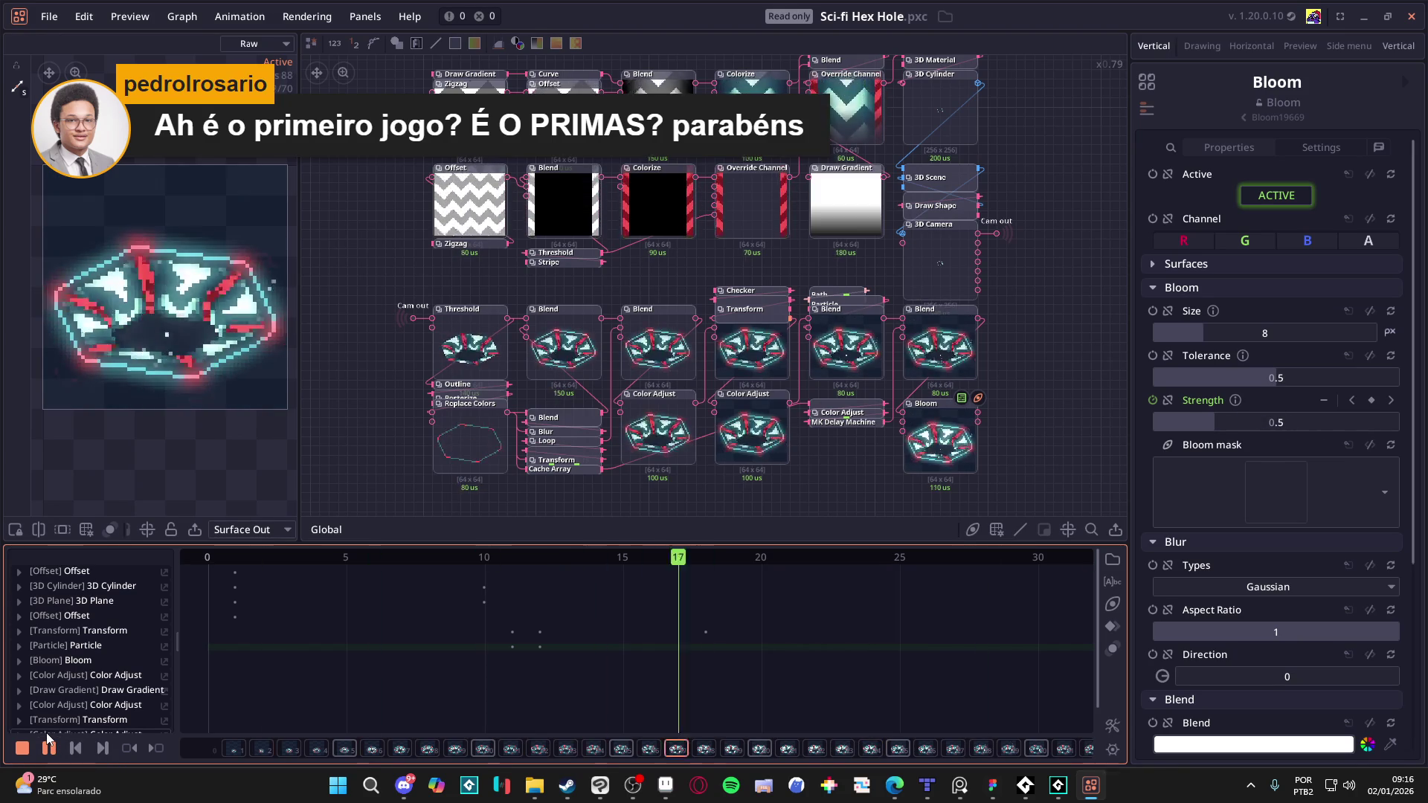
{"action": "scroll", "coordinate": [724, 270], "scroll_direction": "down", "scroll_amount": 2}
{"action": "scroll", "coordinate": [672, 154], "scroll_direction": "up", "scroll_amount": 4}
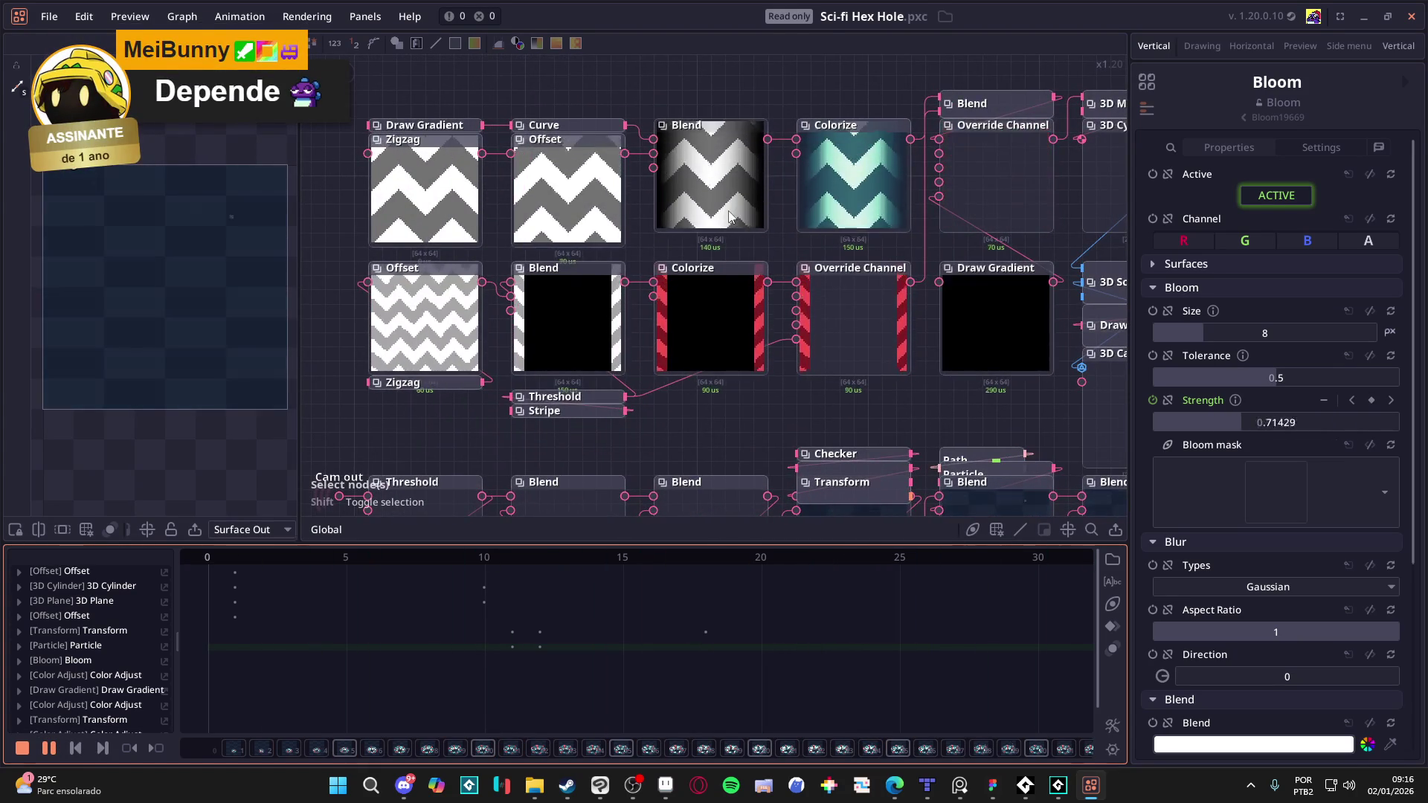
{"action": "scroll", "coordinate": [817, 187], "scroll_direction": "down", "scroll_amount": 2}
{"action": "scroll", "coordinate": [921, 344], "scroll_direction": "down", "scroll_amount": 1}
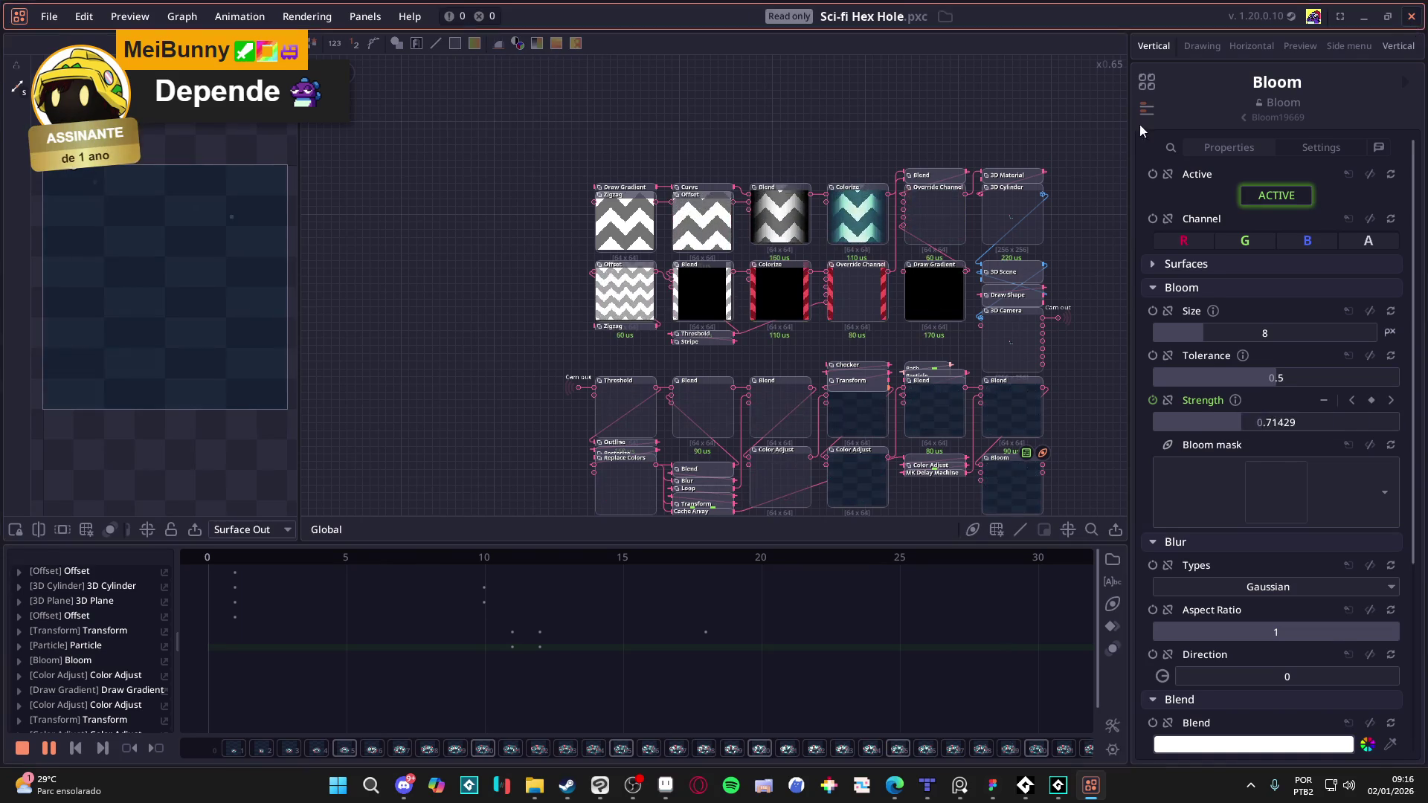
{"action": "key", "text": "alt+Tab"}
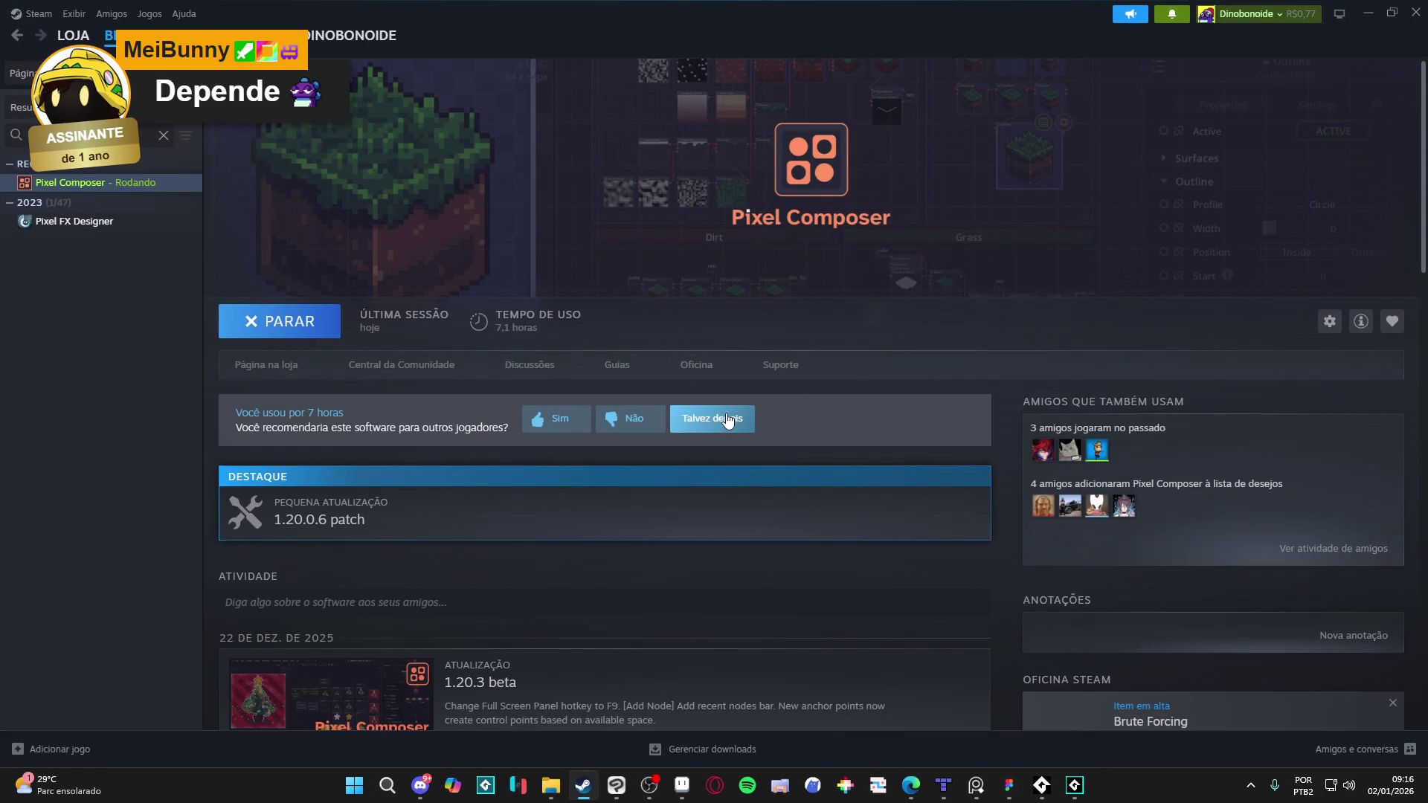
Step: Dismiss Steam's review prompt with 'Talvez depois' and bring up GameMaker's Start Page
{"action": "left_click", "coordinate": [715, 419]}
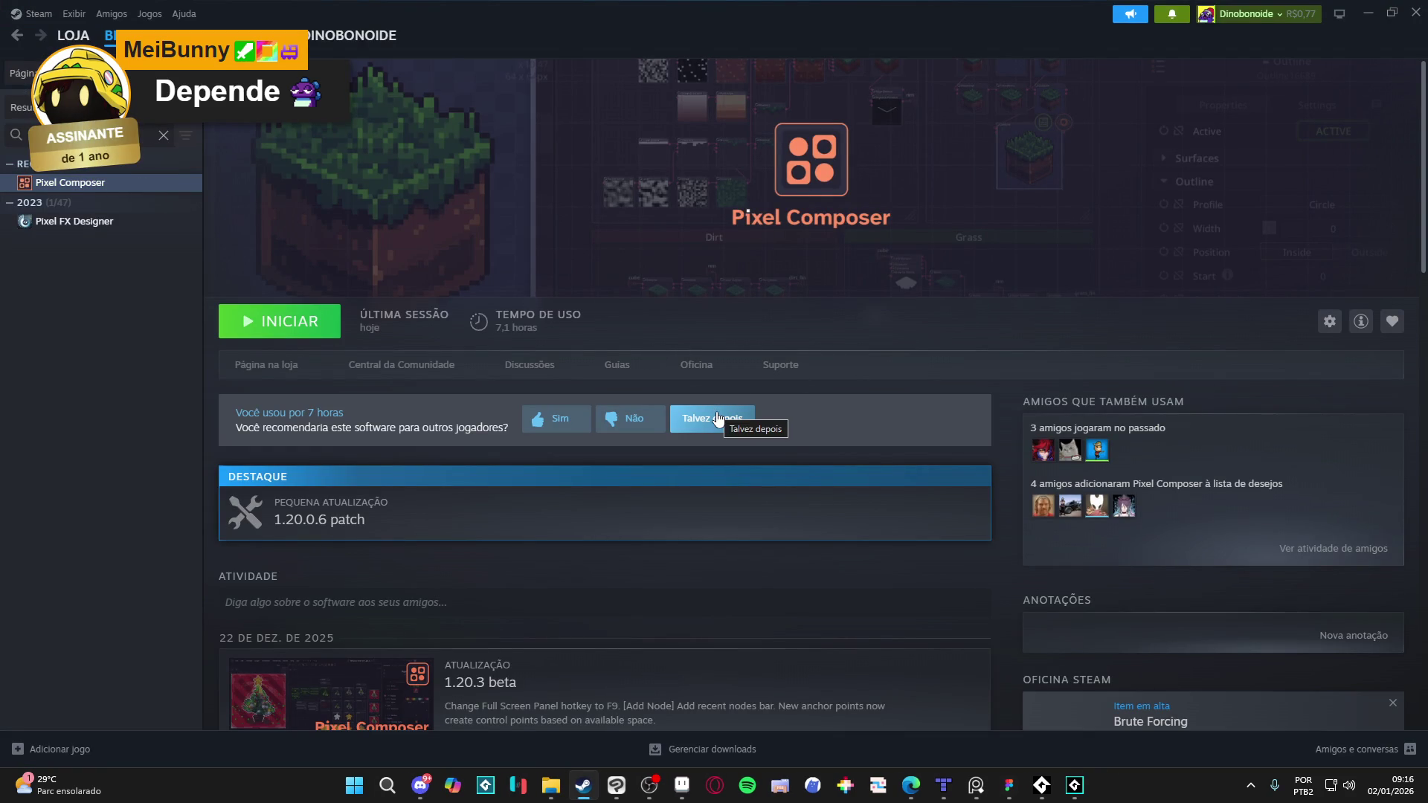
{"action": "left_click", "coordinate": [1089, 787]}
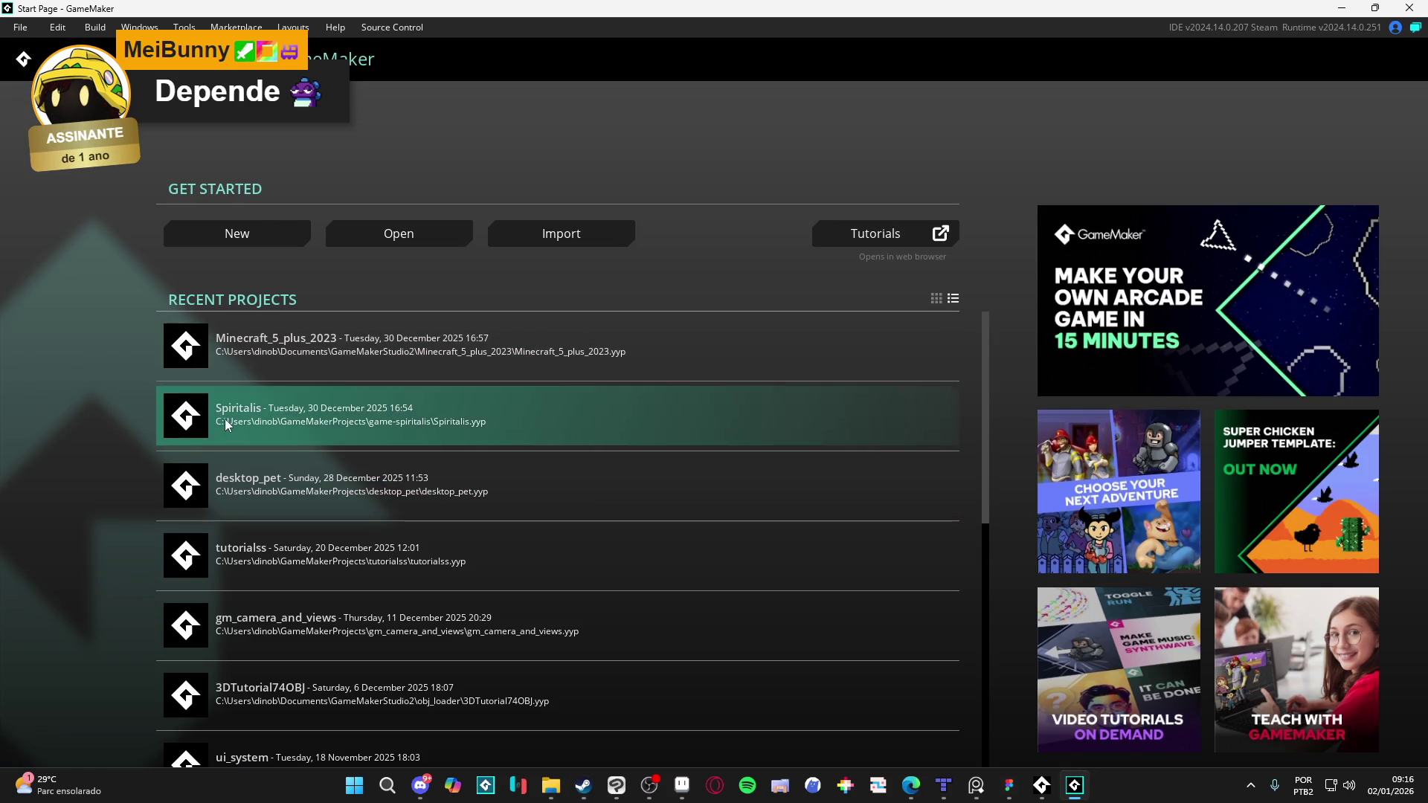
Step: Open Spiritalis from Recent Projects, pan the room_showcase view, and expand the Sprites folder
{"action": "left_click", "coordinate": [269, 424]}
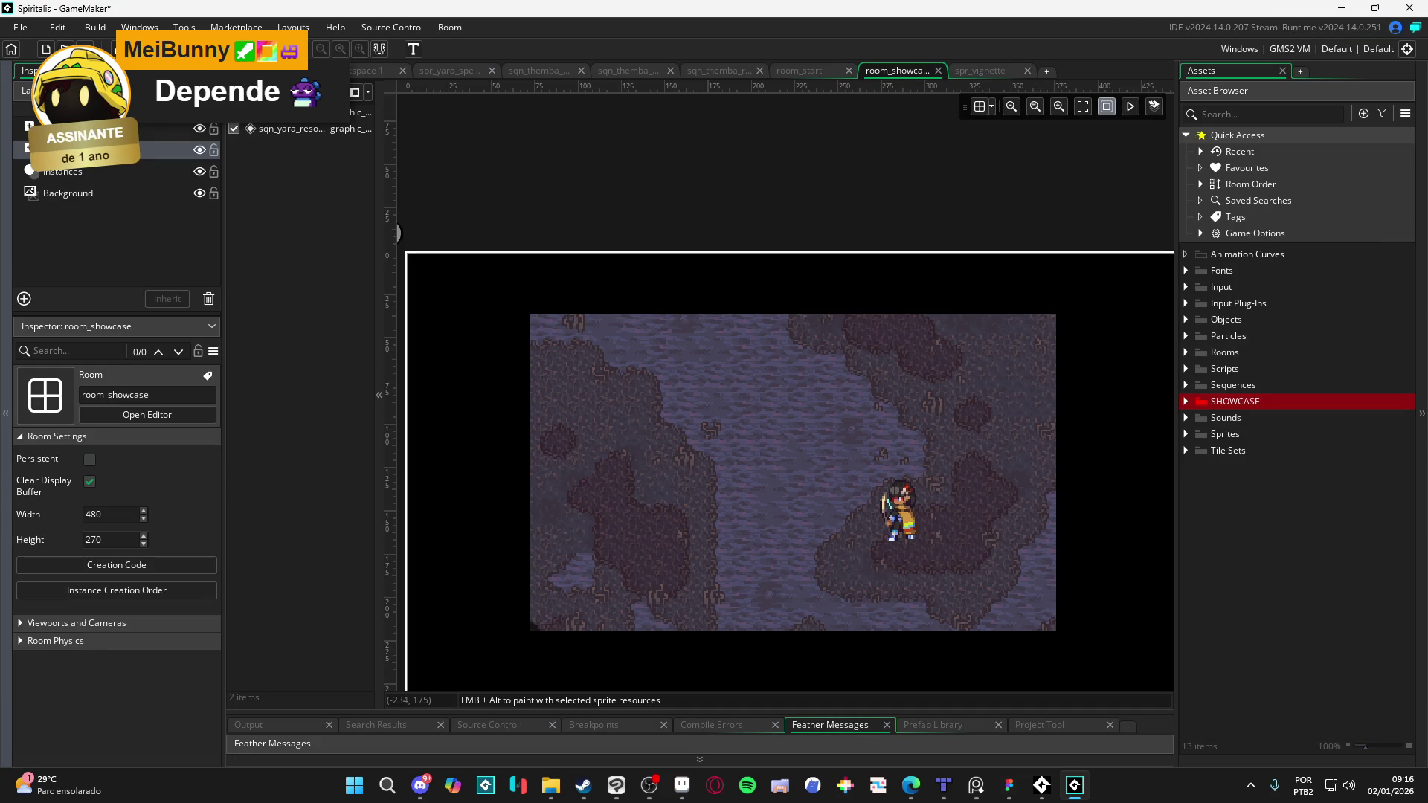
{"action": "left_click_drag", "start_coordinate": [811, 504], "coordinate": [738, 472]}
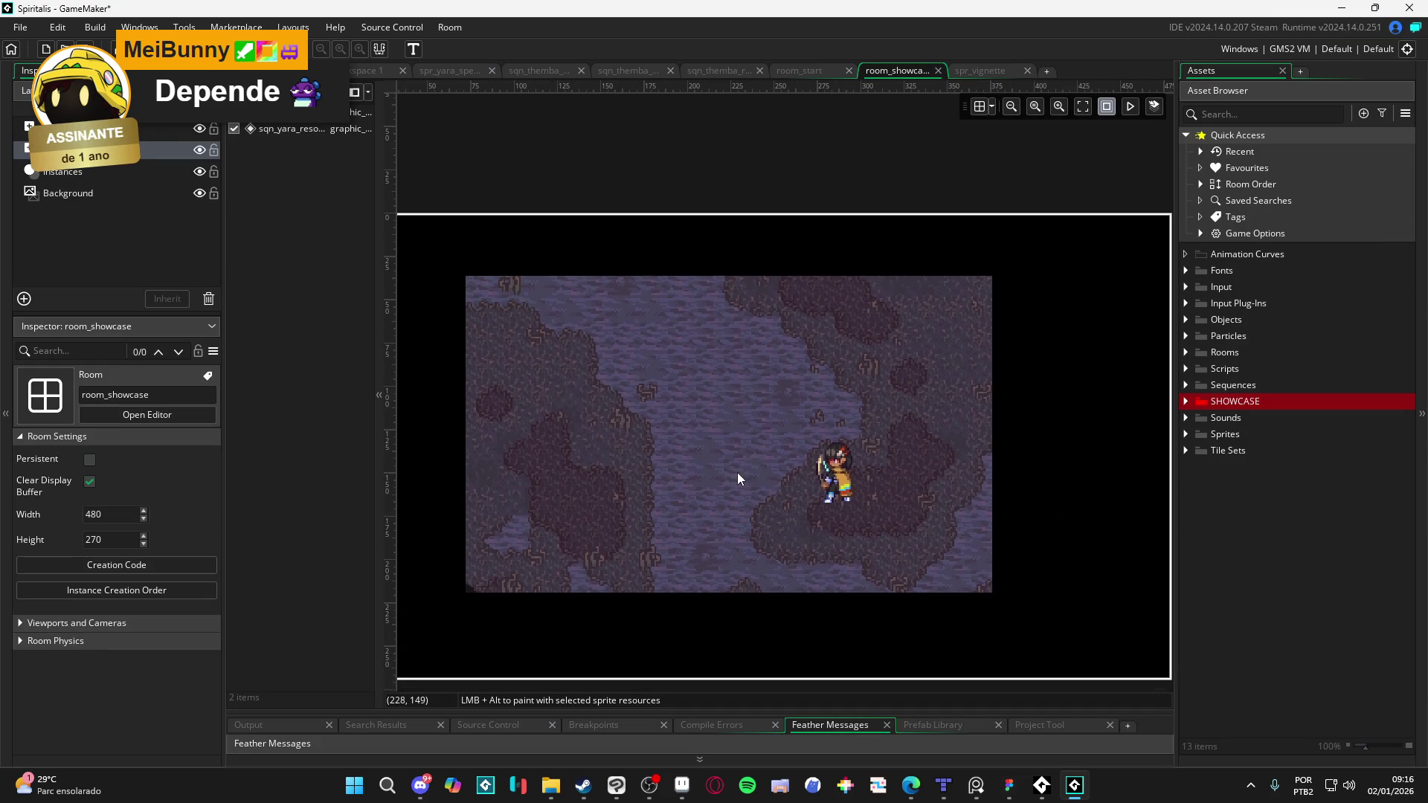
{"action": "left_click", "coordinate": [1188, 434]}
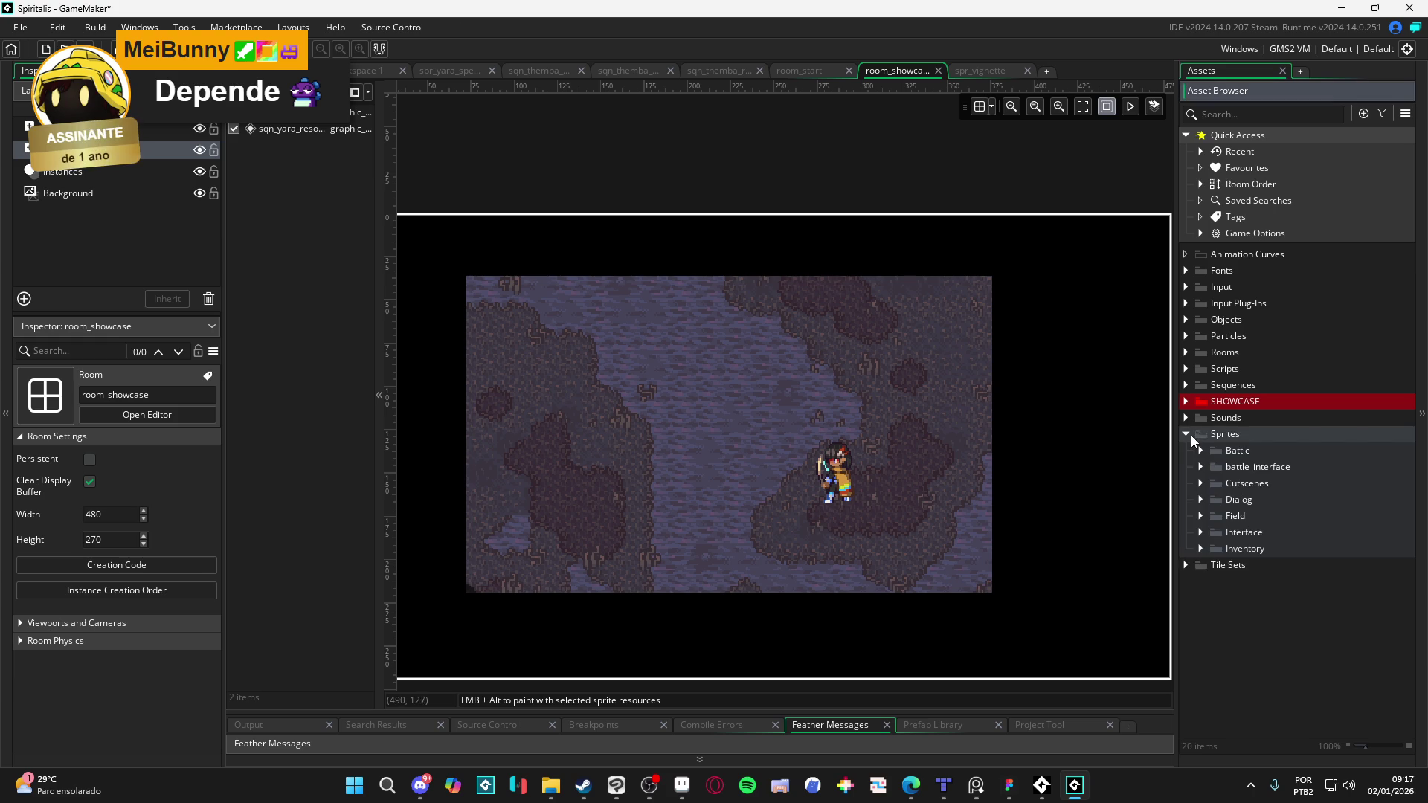
Step: Peek into the Sprites, SHOWCASE and Rooms asset folders, collapsing them again
{"action": "left_click", "coordinate": [1190, 436]}
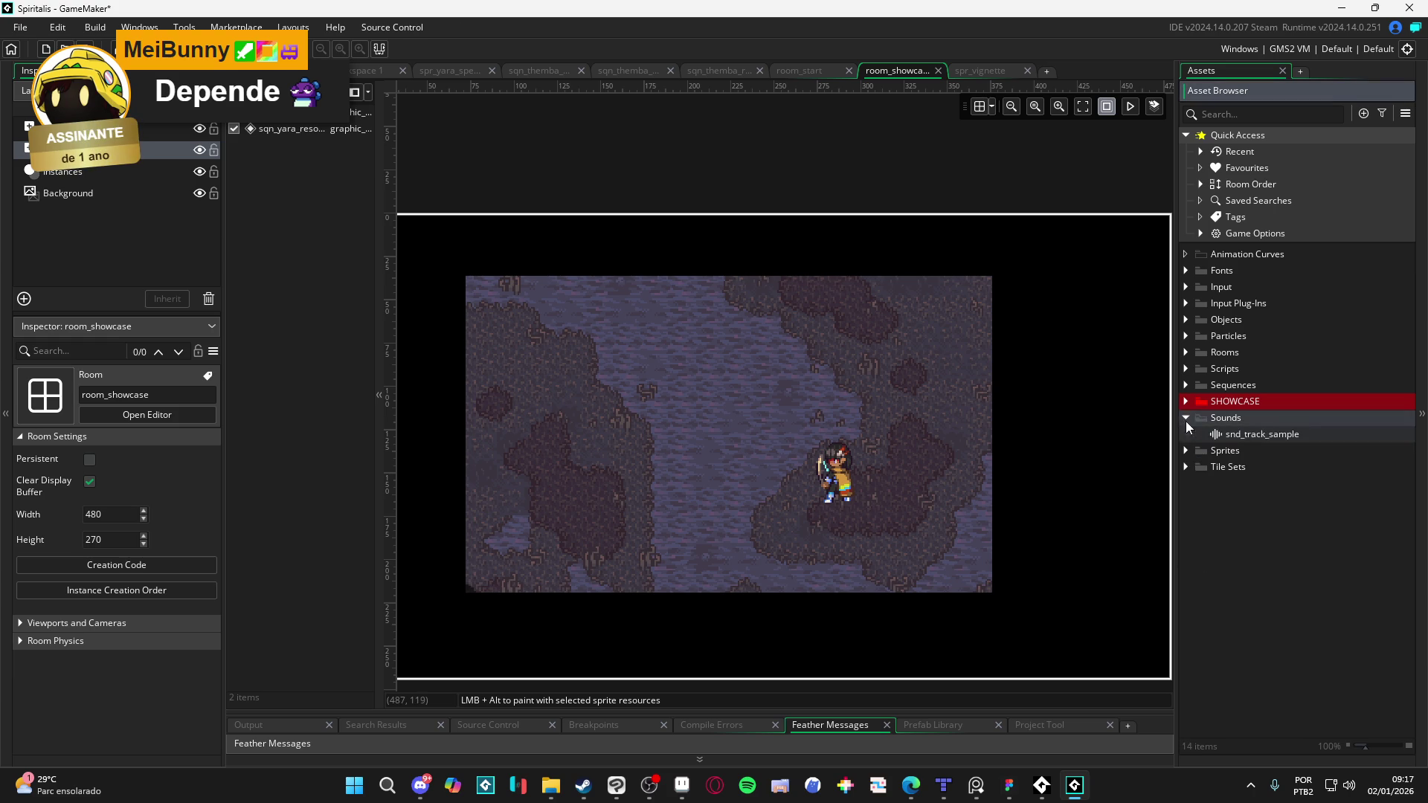
{"action": "left_click", "coordinate": [1190, 435]}
{"action": "left_click", "coordinate": [1189, 436]}
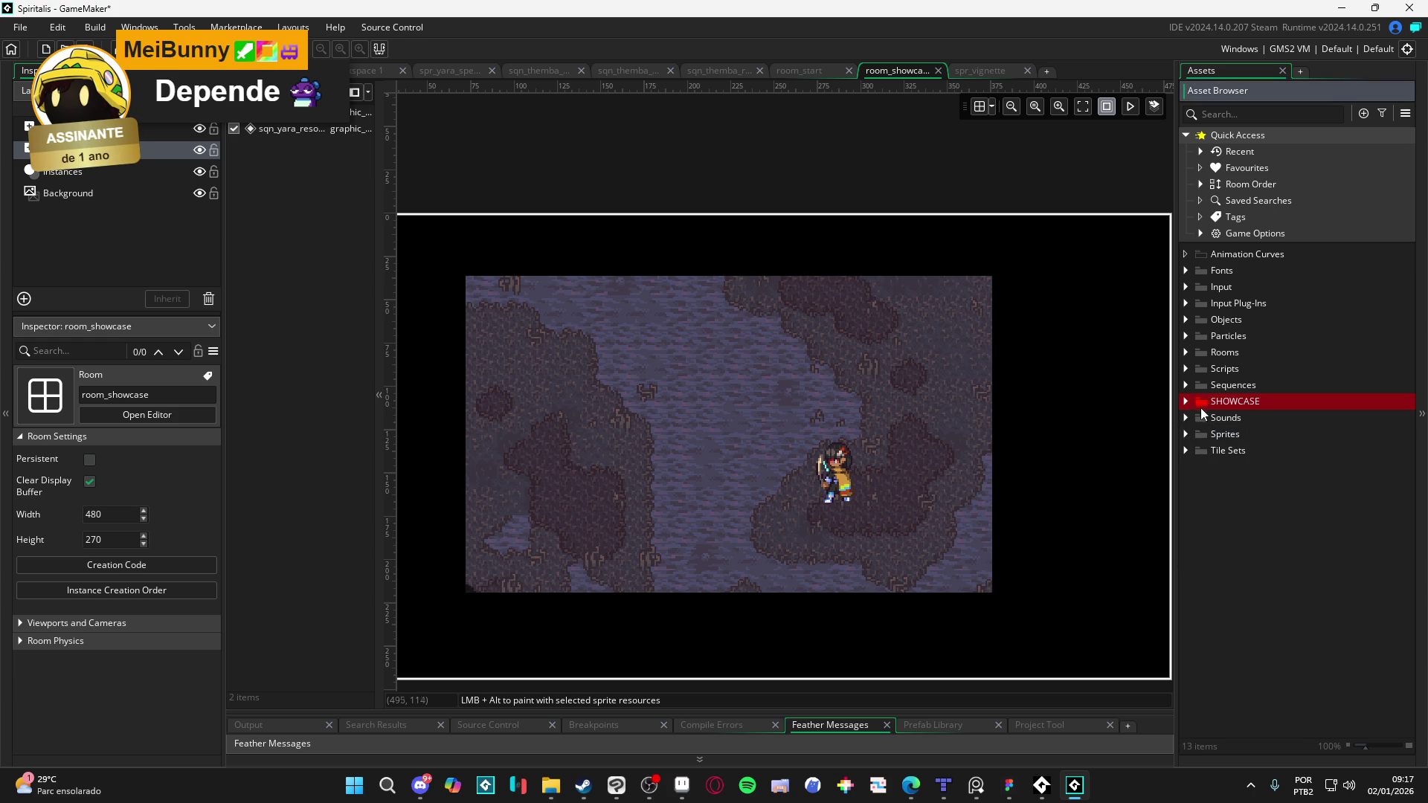
{"action": "left_click", "coordinate": [1191, 406]}
{"action": "left_click", "coordinate": [1185, 353]}
{"action": "left_click", "coordinate": [1185, 353]}
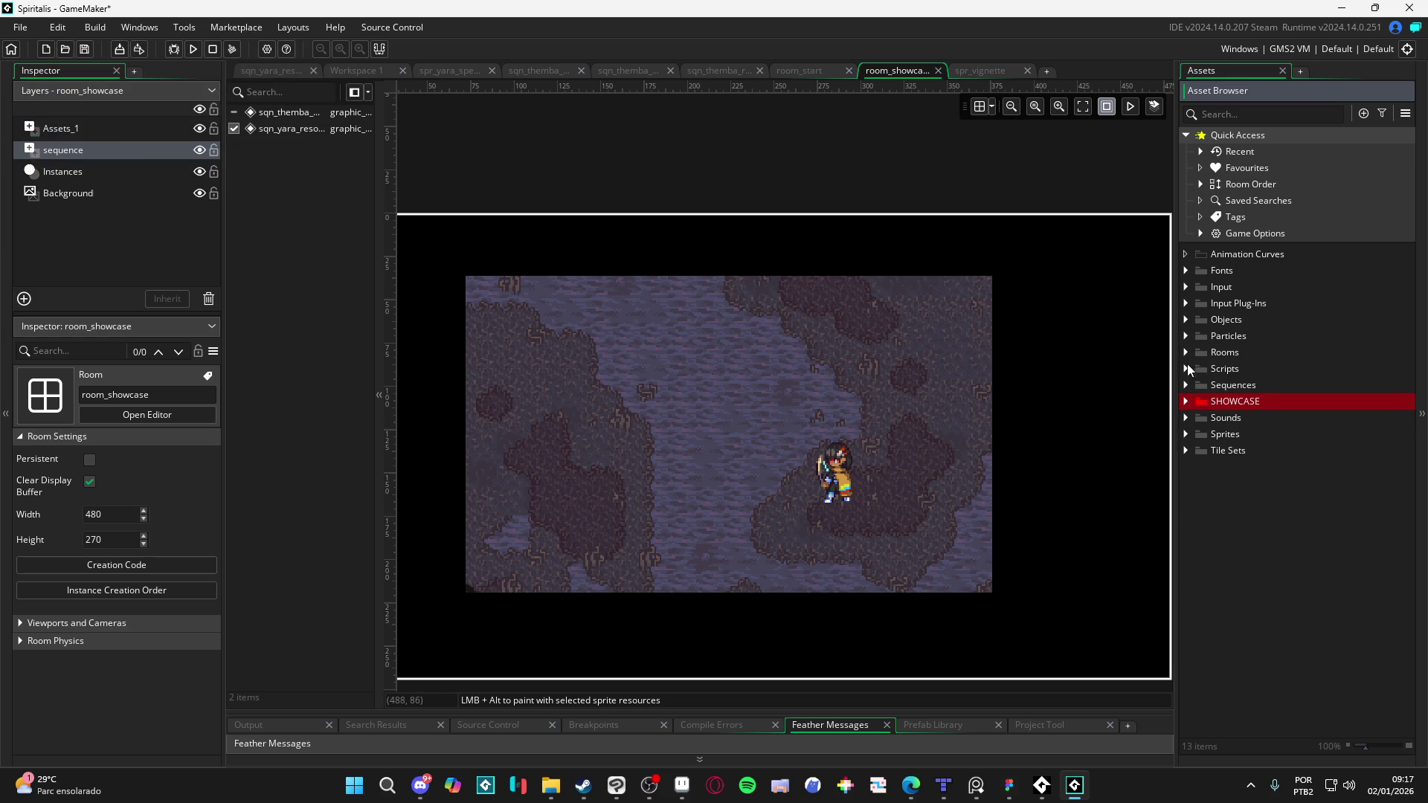
Step: Expand Sequences > Battle > Party > Abilities > bob and open sqn_bob_cryowhirlwind, then sqn_bob_excalibur
{"action": "left_click", "coordinate": [1185, 385]}
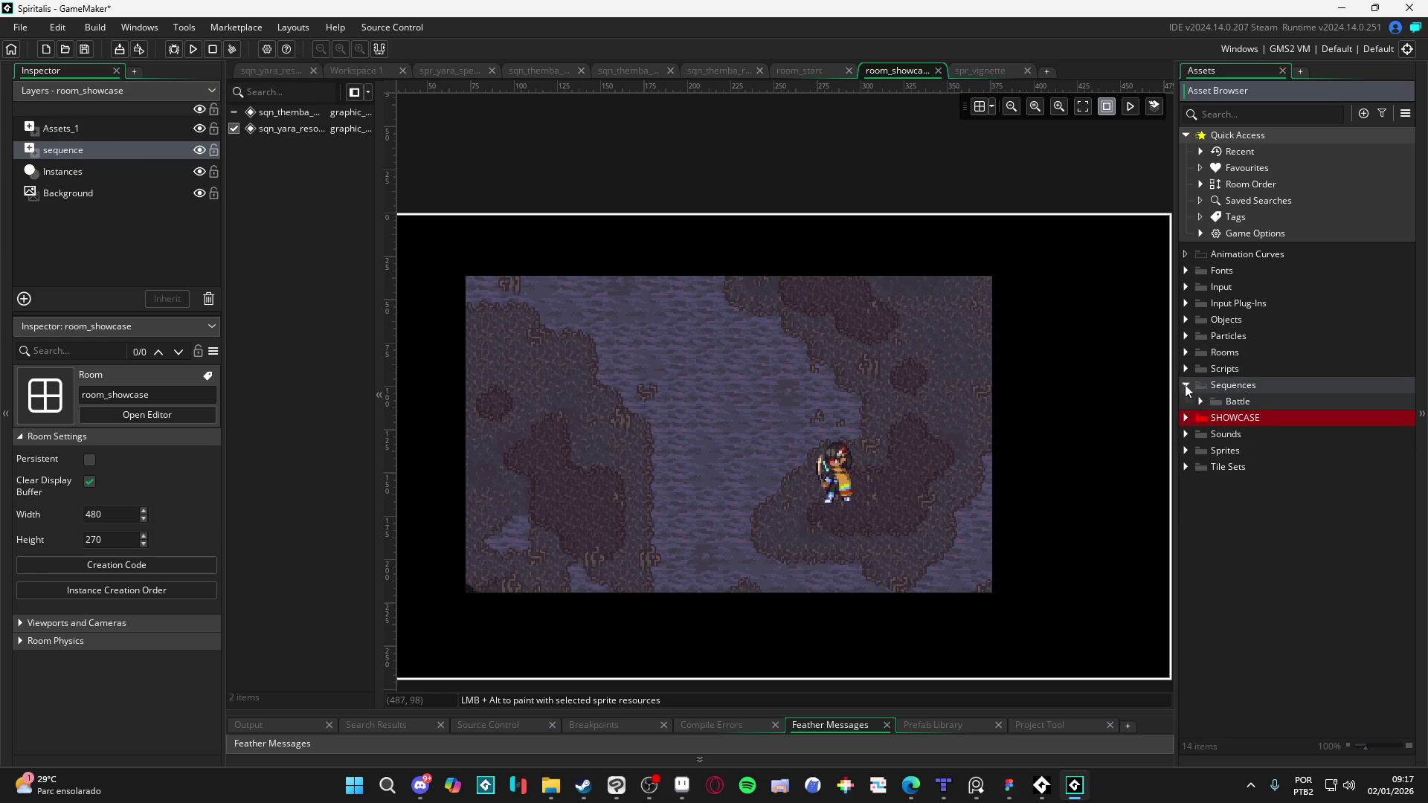
{"action": "left_click", "coordinate": [1200, 402]}
{"action": "left_click", "coordinate": [1215, 451]}
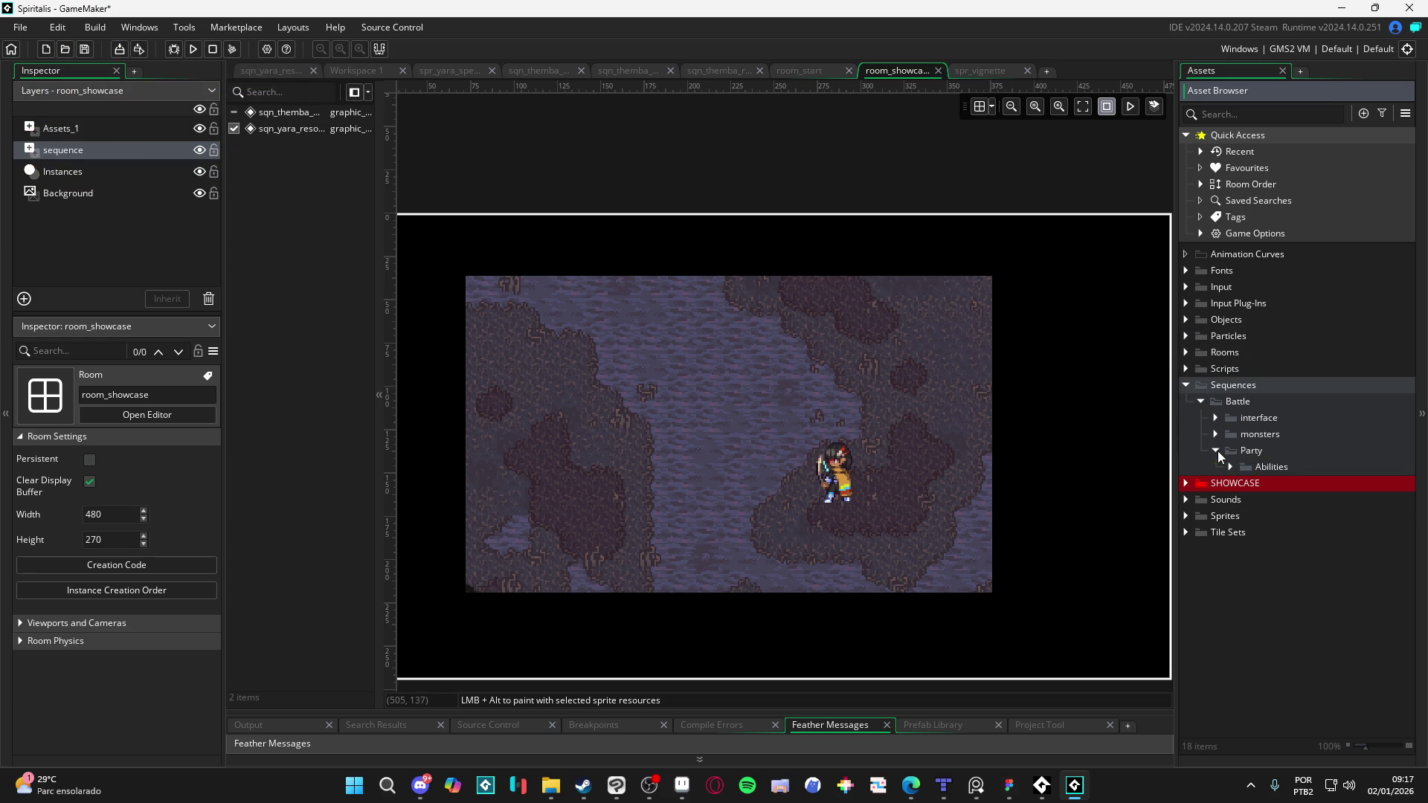
{"action": "left_click", "coordinate": [1231, 467]}
{"action": "left_click", "coordinate": [1246, 484]}
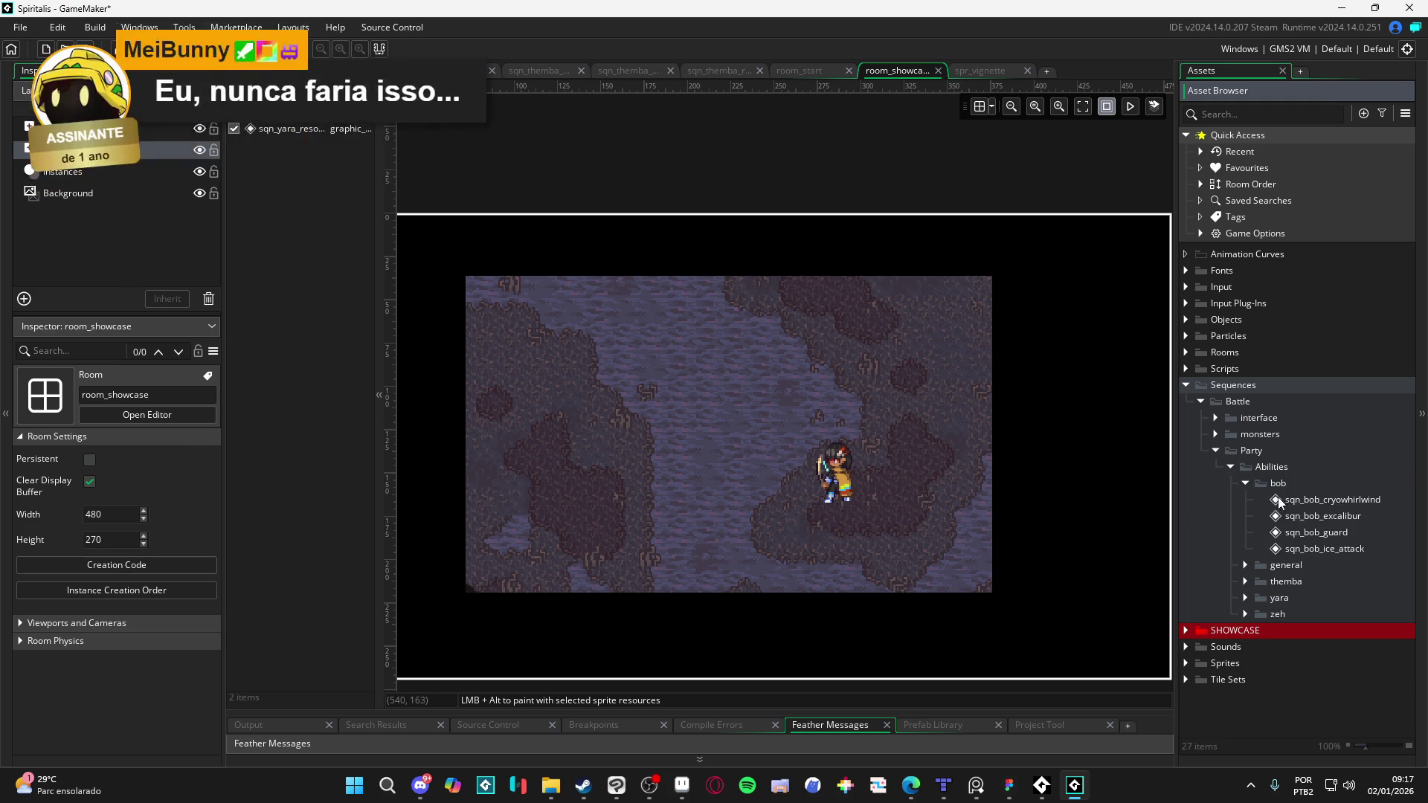
{"action": "double_click", "coordinate": [1279, 500]}
{"action": "double_click", "coordinate": [1306, 517]}
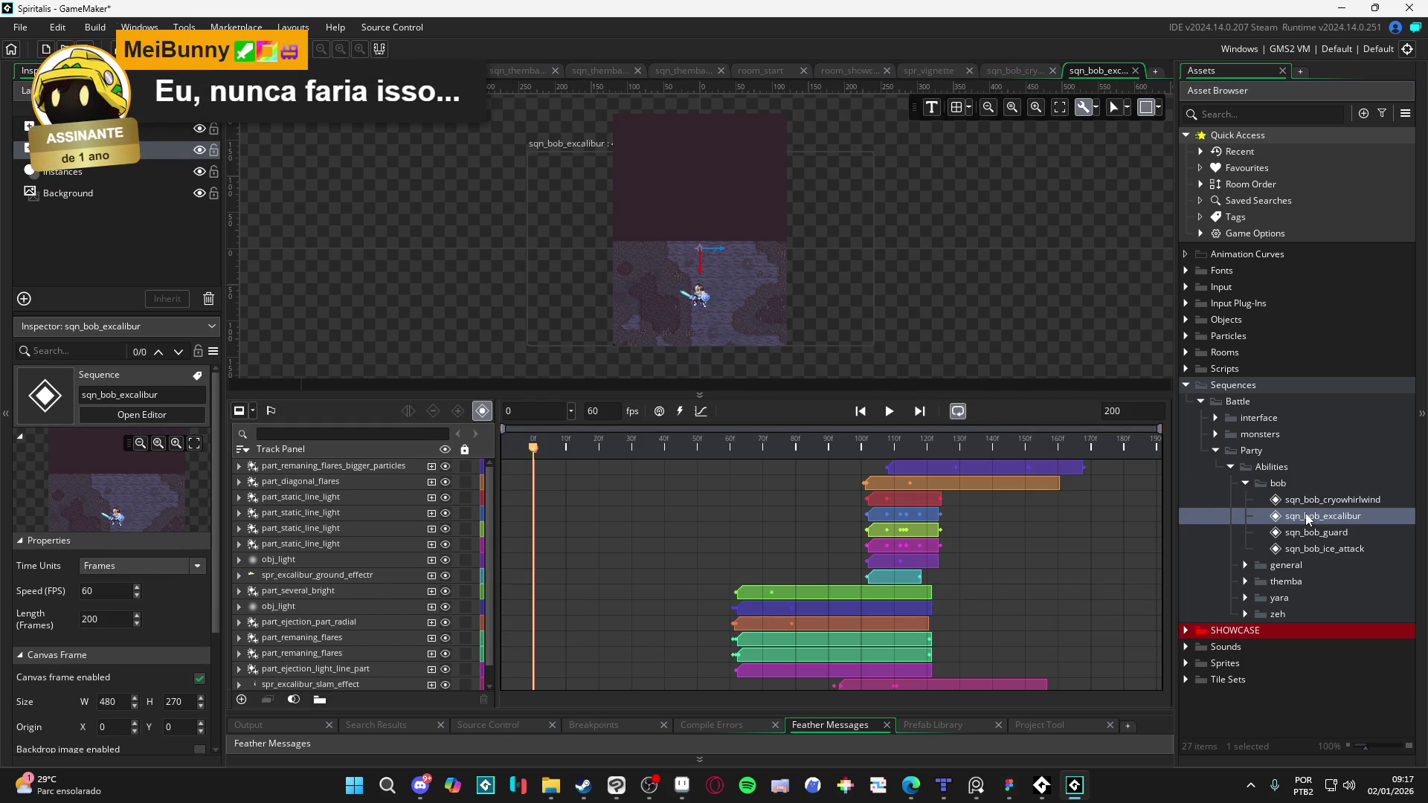
Step: Open sqn_bob_ice_attack, enlarge its canvas preview, and zoom in on the character
{"action": "double_click", "coordinate": [1313, 548]}
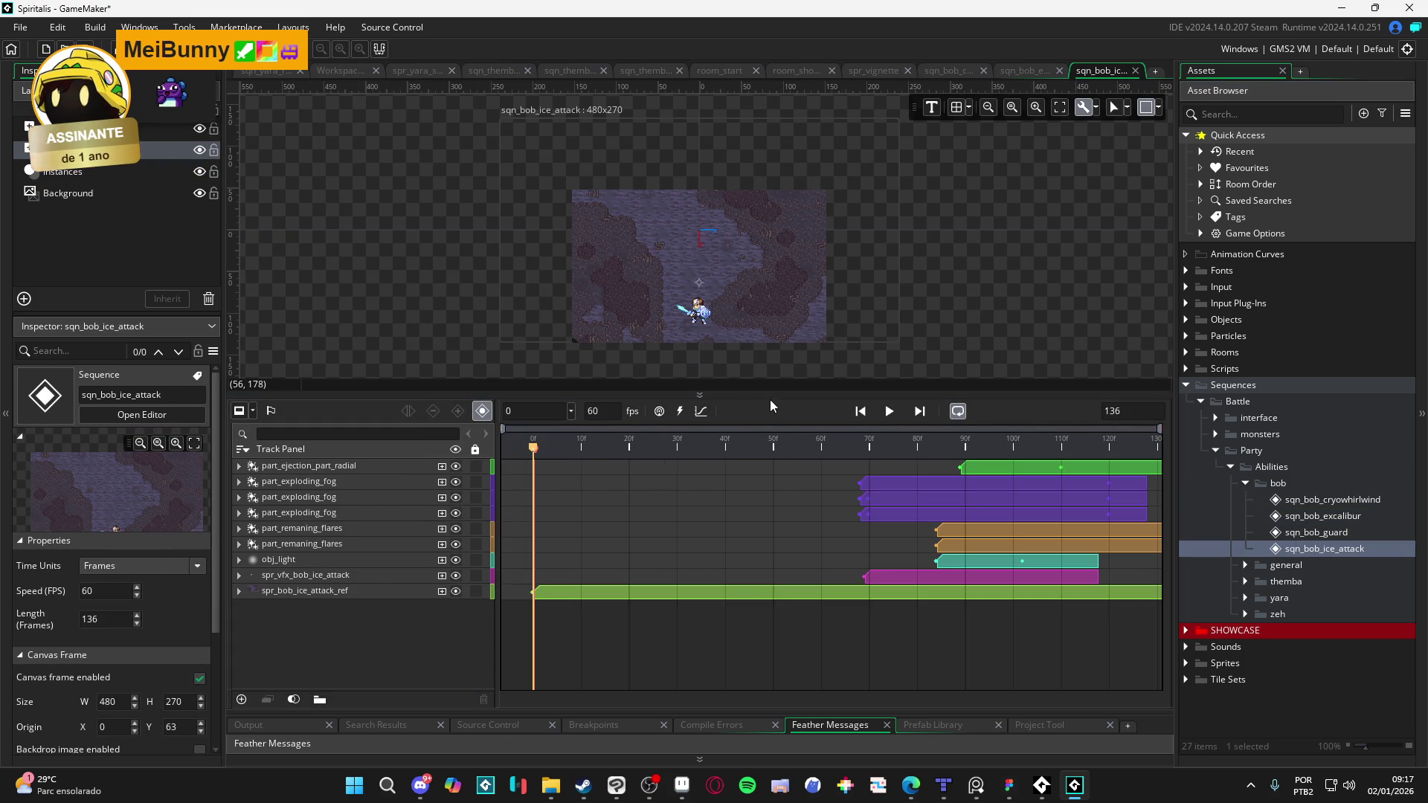
{"action": "left_click_drag", "start_coordinate": [774, 395], "coordinate": [766, 503]}
{"action": "scroll", "coordinate": [705, 318], "scroll_direction": "up", "scroll_amount": 5}
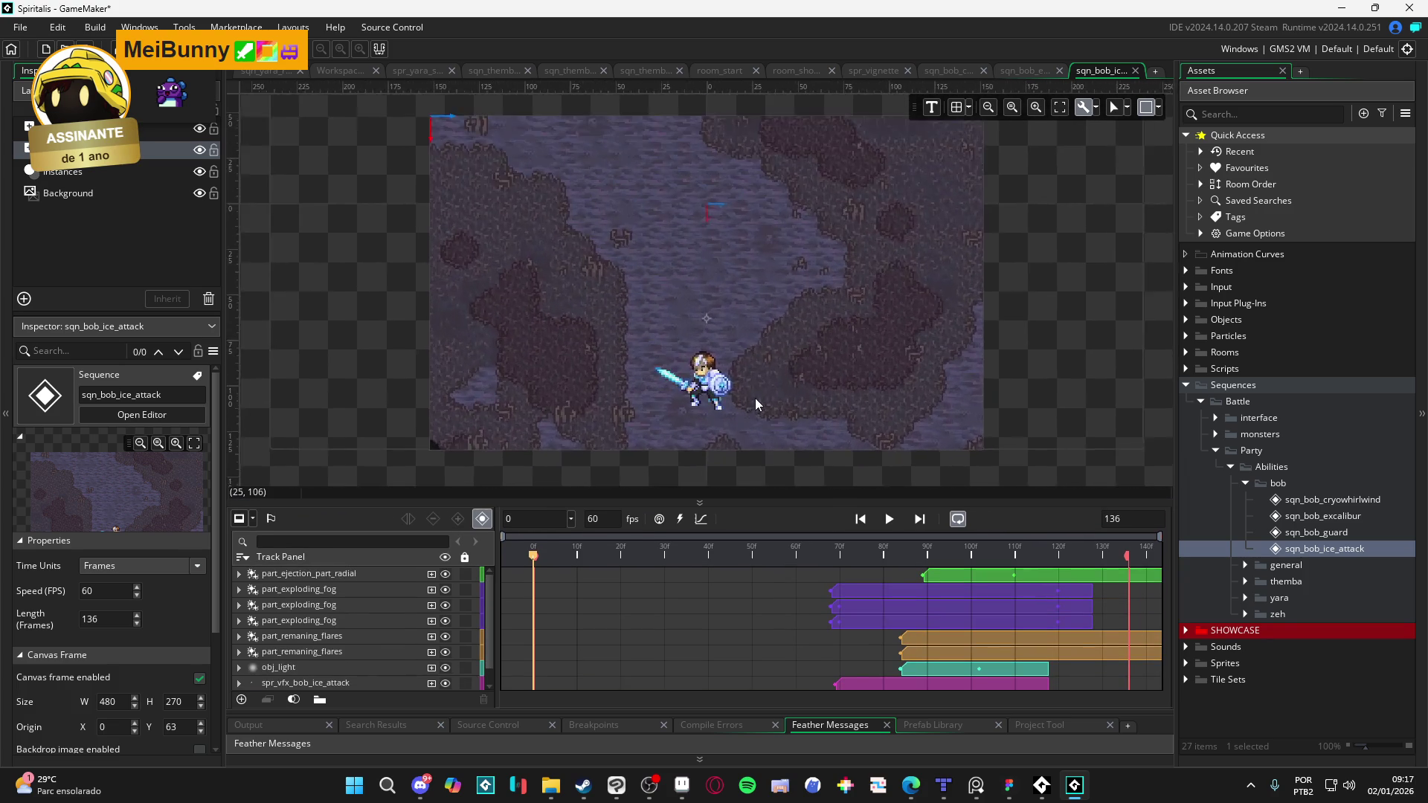
{"action": "scroll", "coordinate": [819, 421], "scroll_direction": "up", "scroll_amount": 3}
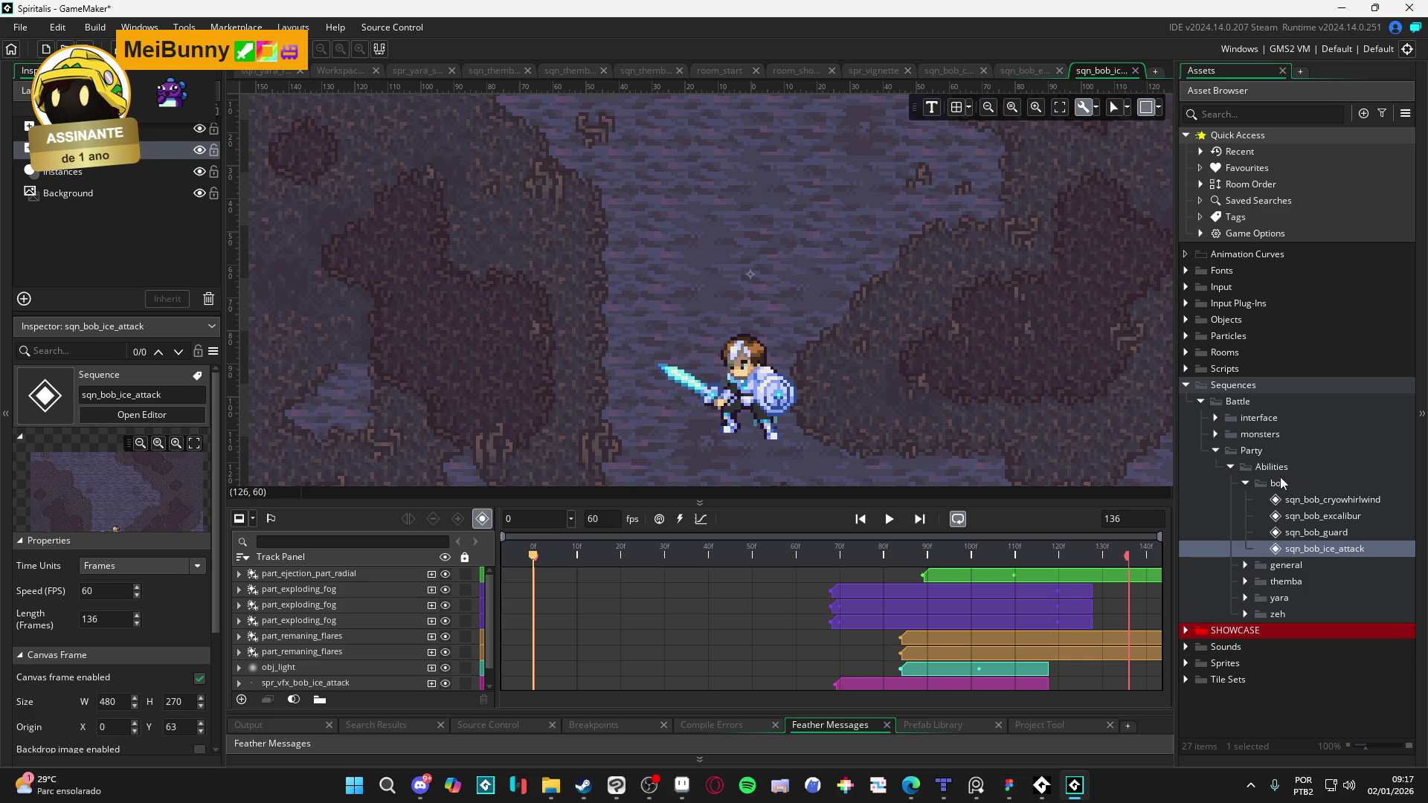
Step: Create a new sequence in bob's folder and rename Sequence18 to sqn_bob_lumious_guard
{"action": "right_click", "coordinate": [1310, 482]}
{"action": "mouse_move", "coordinate": [1252, 486]}
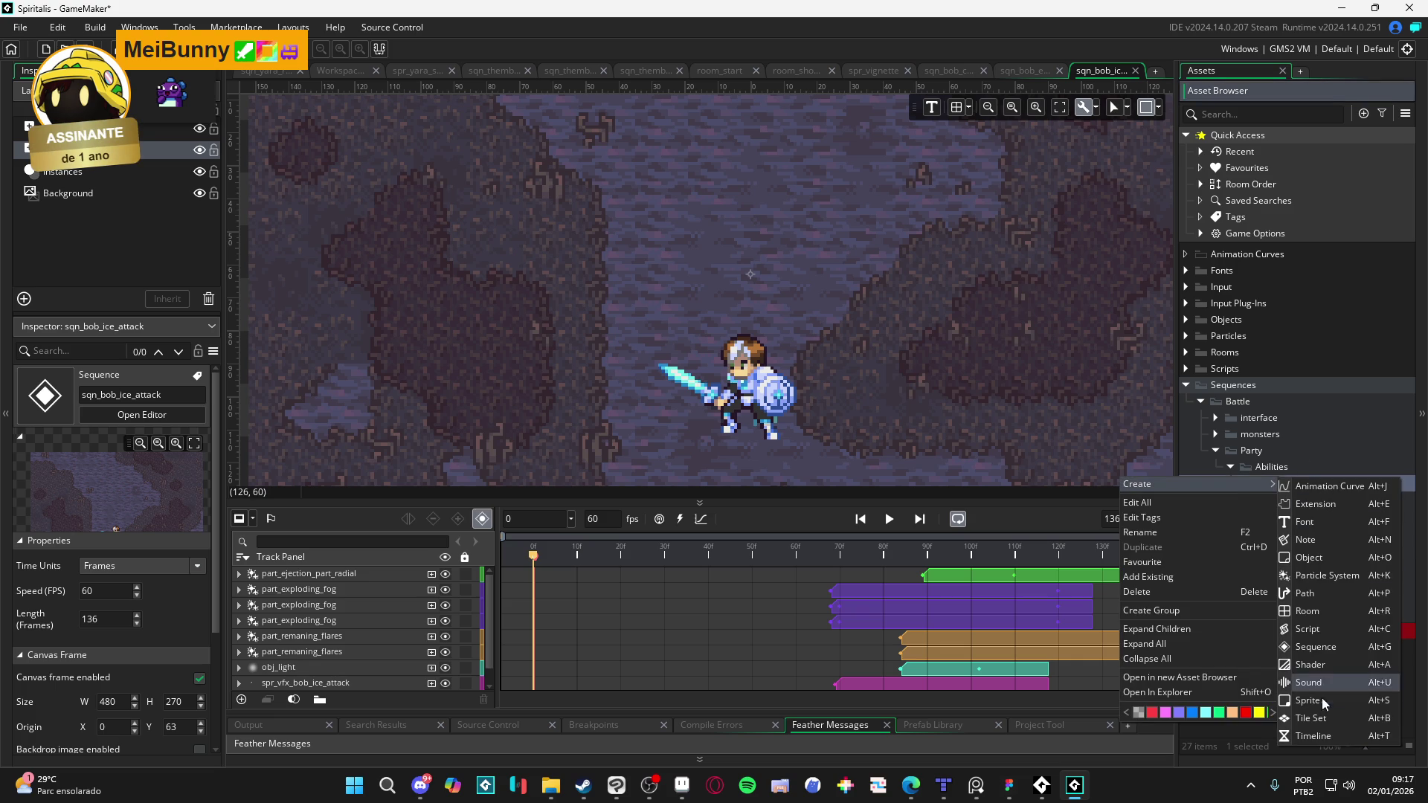
{"action": "left_click", "coordinate": [1342, 647]}
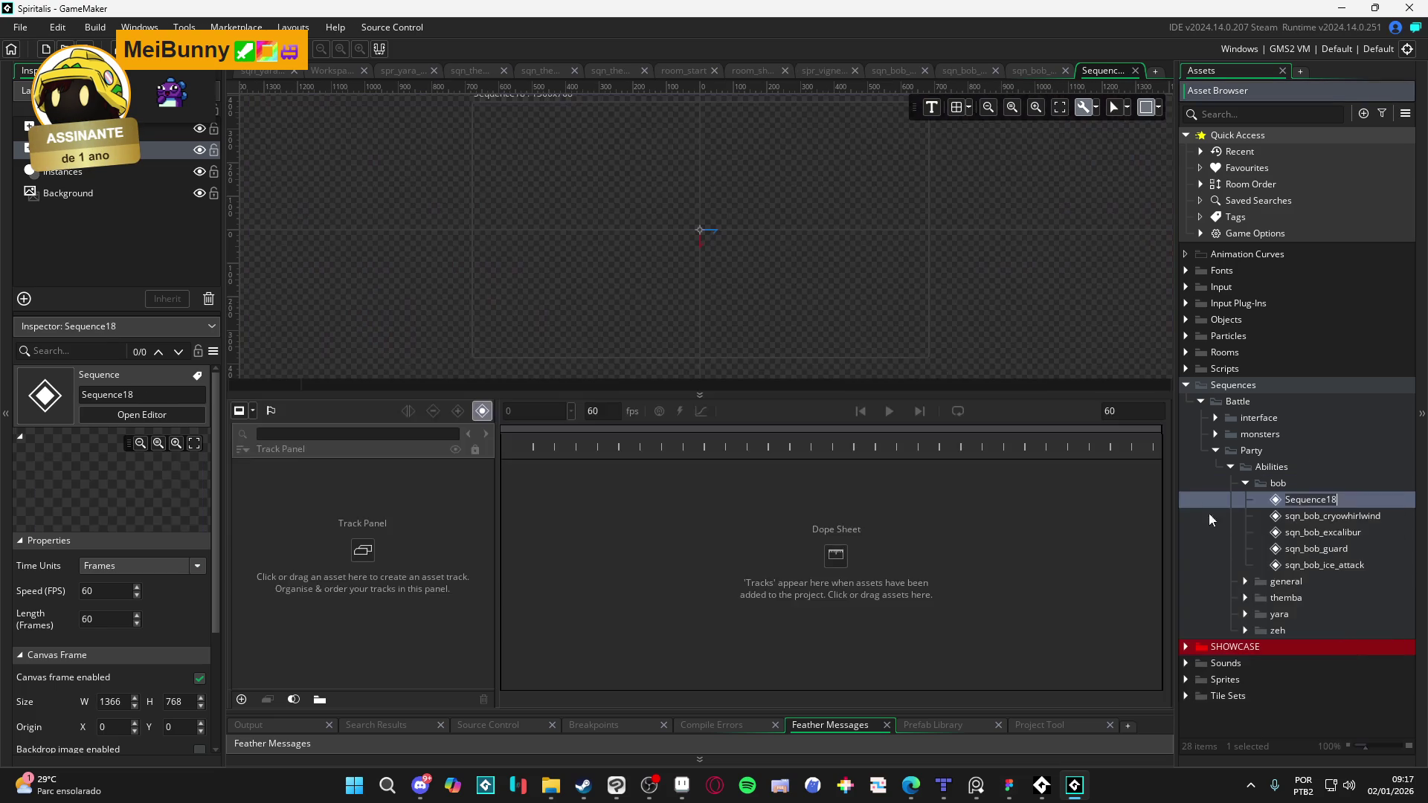
{"action": "type", "text": "sqn_b"}
{"action": "type", "text": "ob_"}
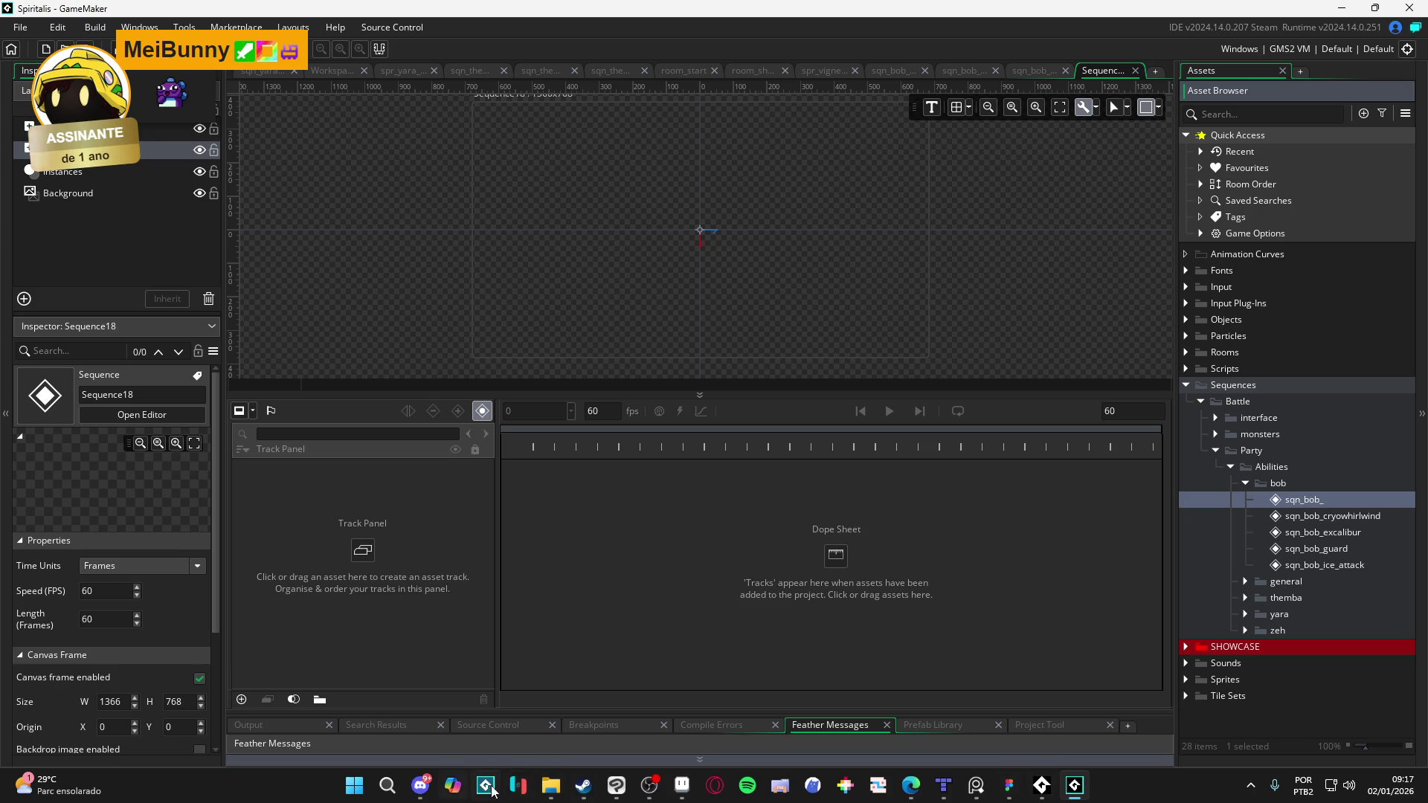
{"action": "left_click", "coordinate": [550, 787]}
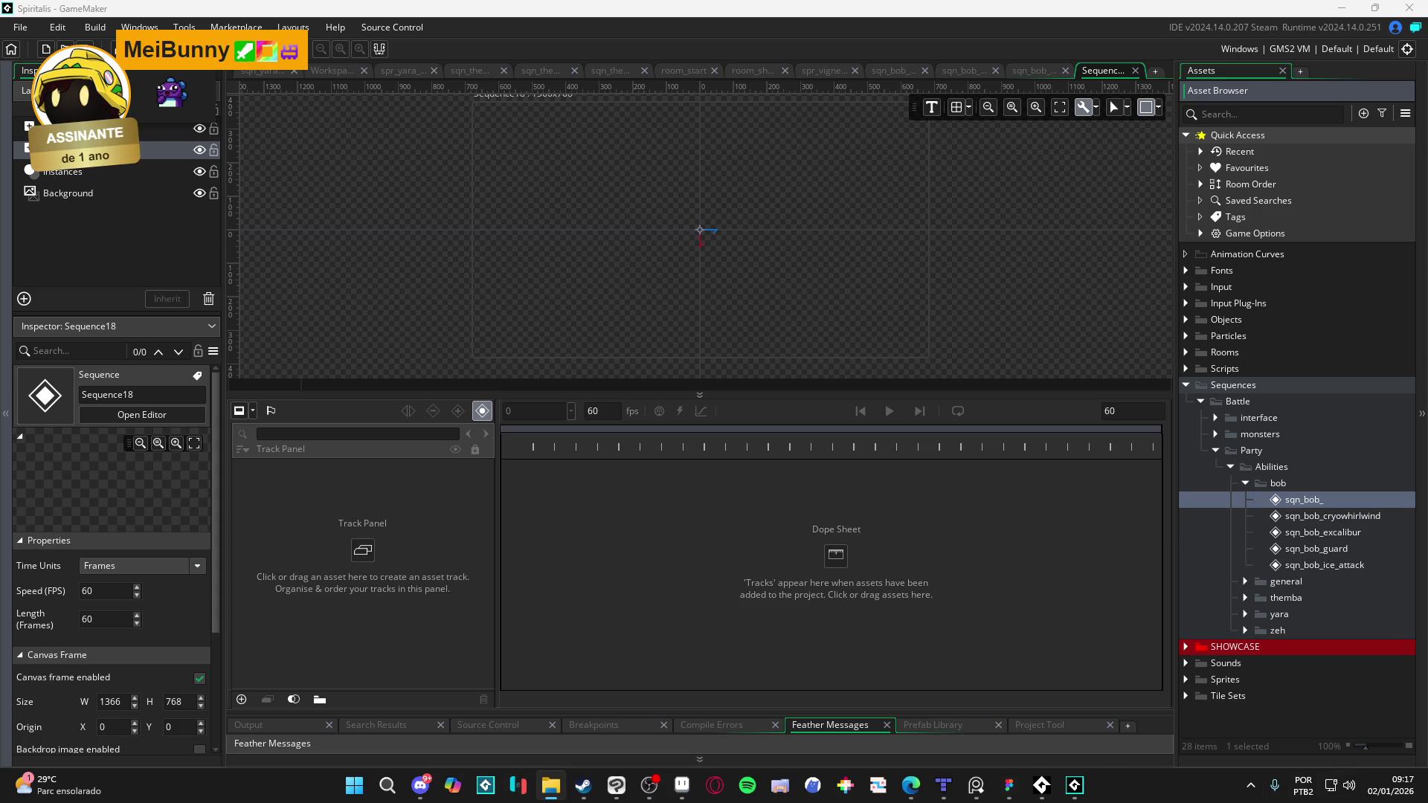
{"action": "left_click", "coordinate": [1331, 509]}
{"action": "left_click", "coordinate": [1343, 499]}
{"action": "key", "text": "Return"}
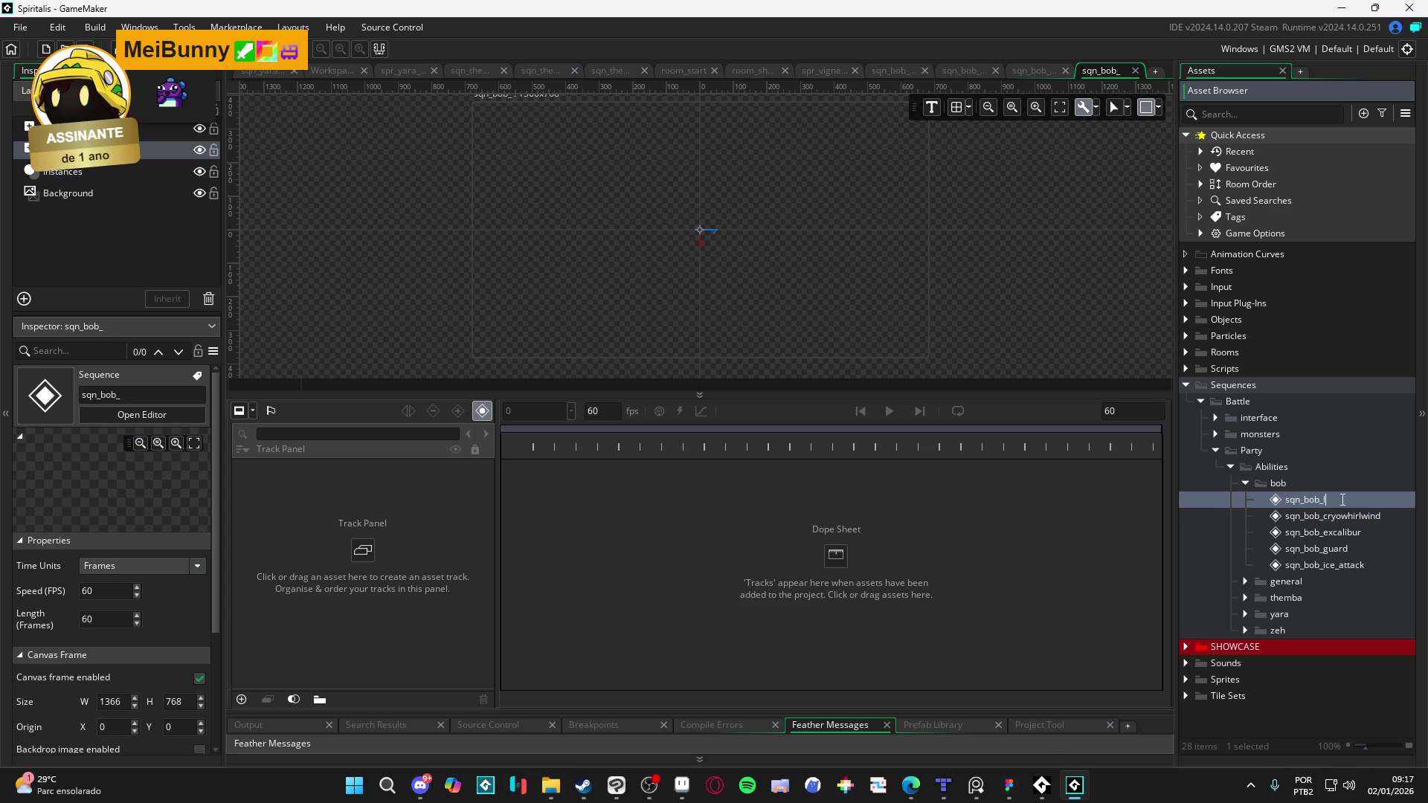
{"action": "type", "text": "lumious_guard"}
{"action": "key", "text": "Return"}
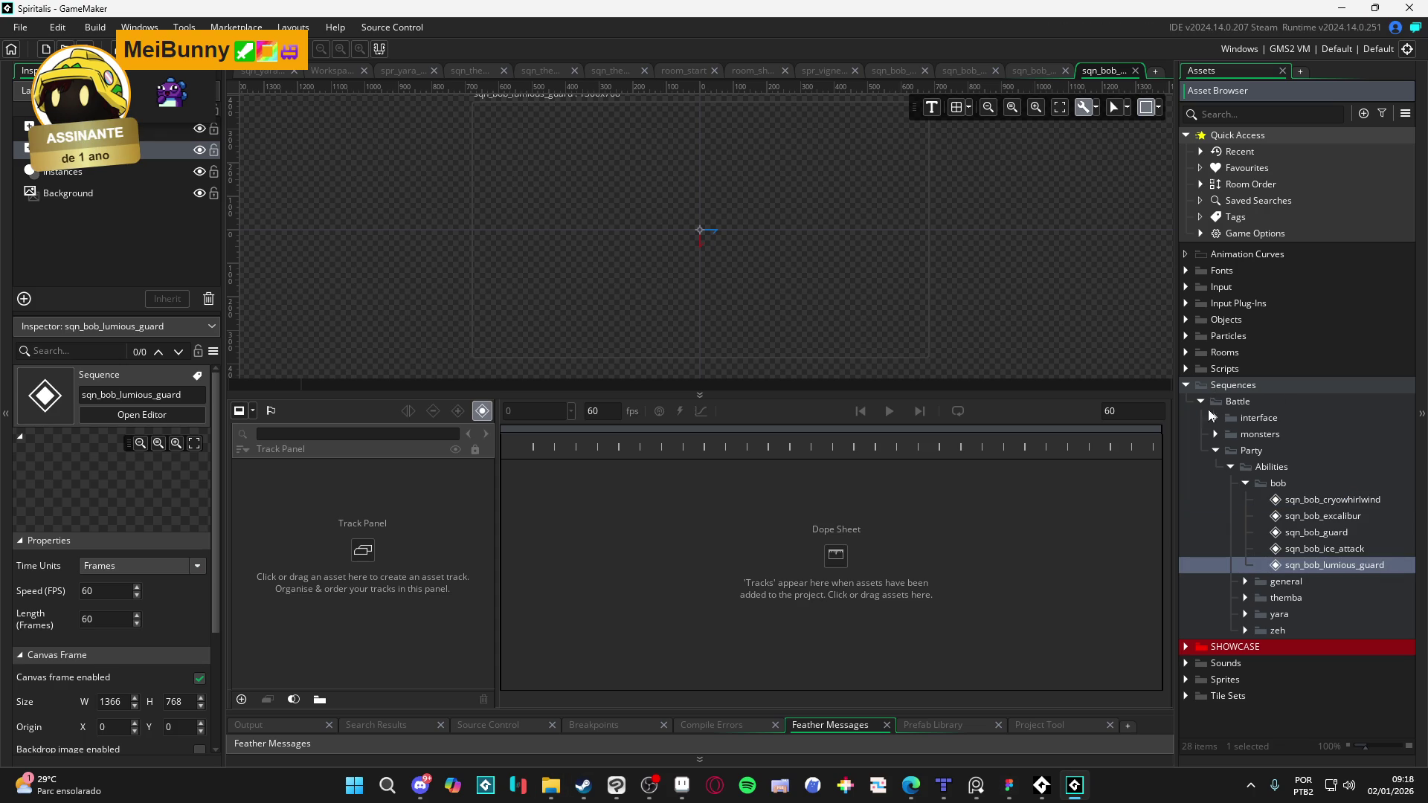
Step: Create a luminous_guard group under Sprites > Battle > Party > Abilities > bob
{"action": "left_click", "coordinate": [1186, 679]}
{"action": "scroll", "coordinate": [1212, 639], "scroll_direction": "down", "scroll_amount": 2}
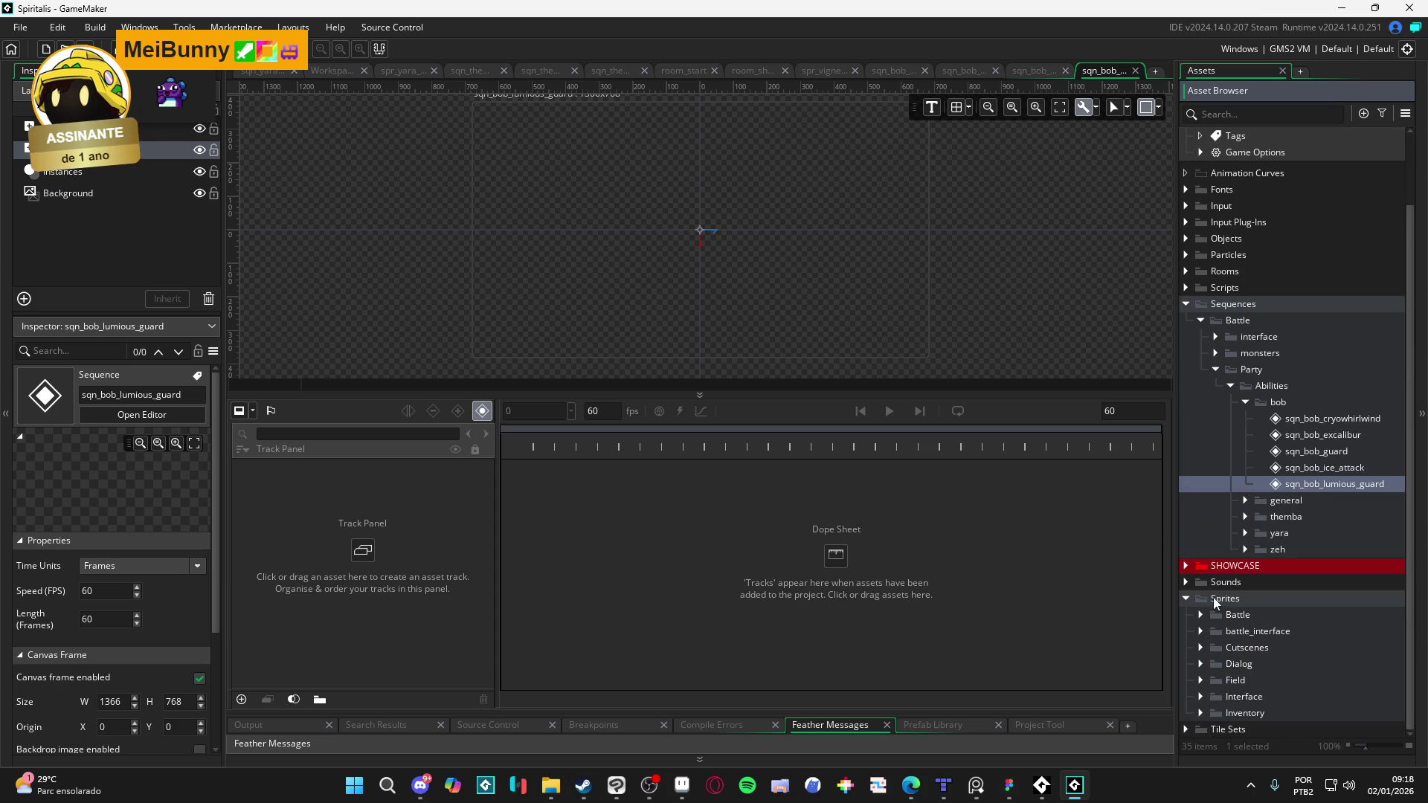
{"action": "left_click", "coordinate": [1200, 615]}
{"action": "scroll", "coordinate": [1207, 618], "scroll_direction": "down", "scroll_amount": 2}
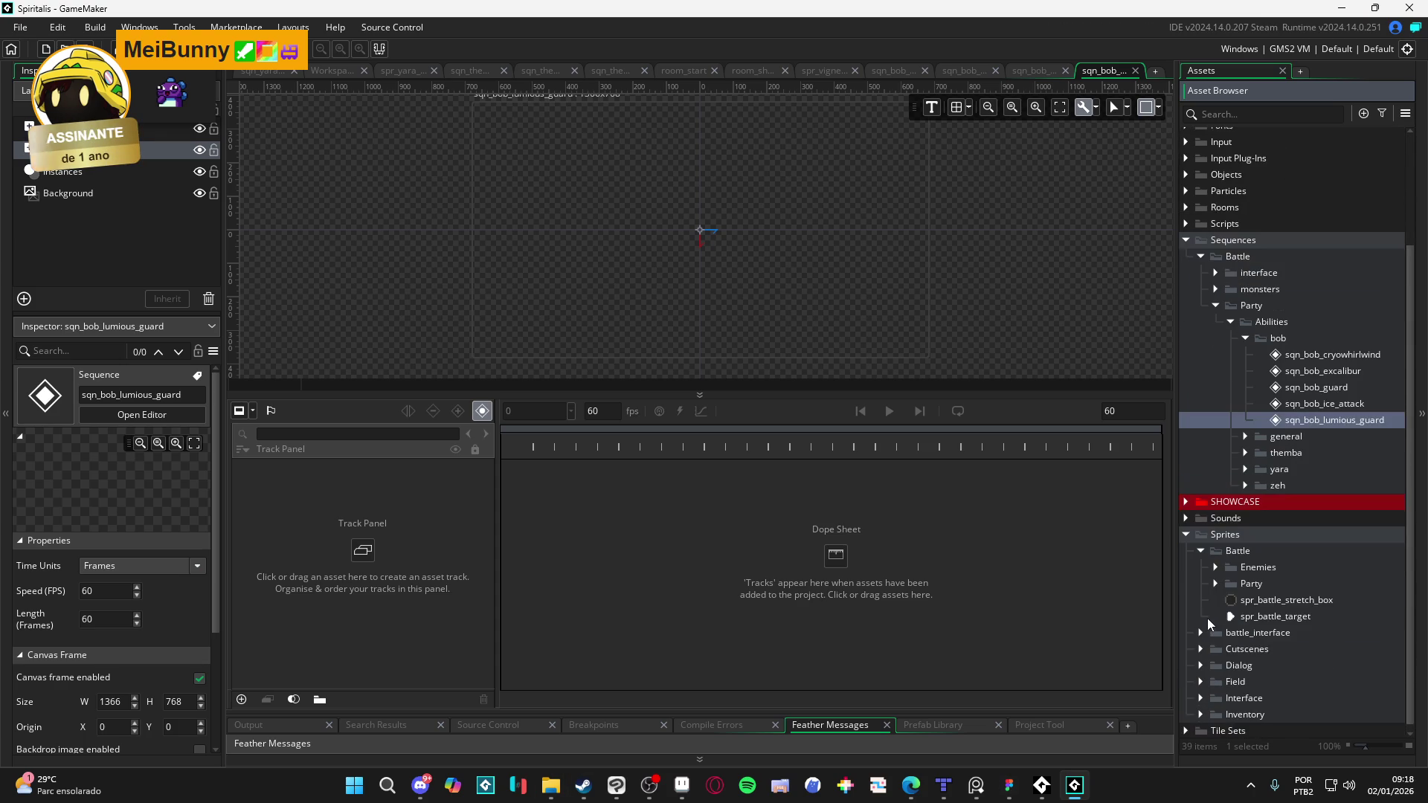
{"action": "left_click", "coordinate": [1215, 582]}
{"action": "left_click", "coordinate": [1230, 599]}
{"action": "left_click", "coordinate": [1245, 615]}
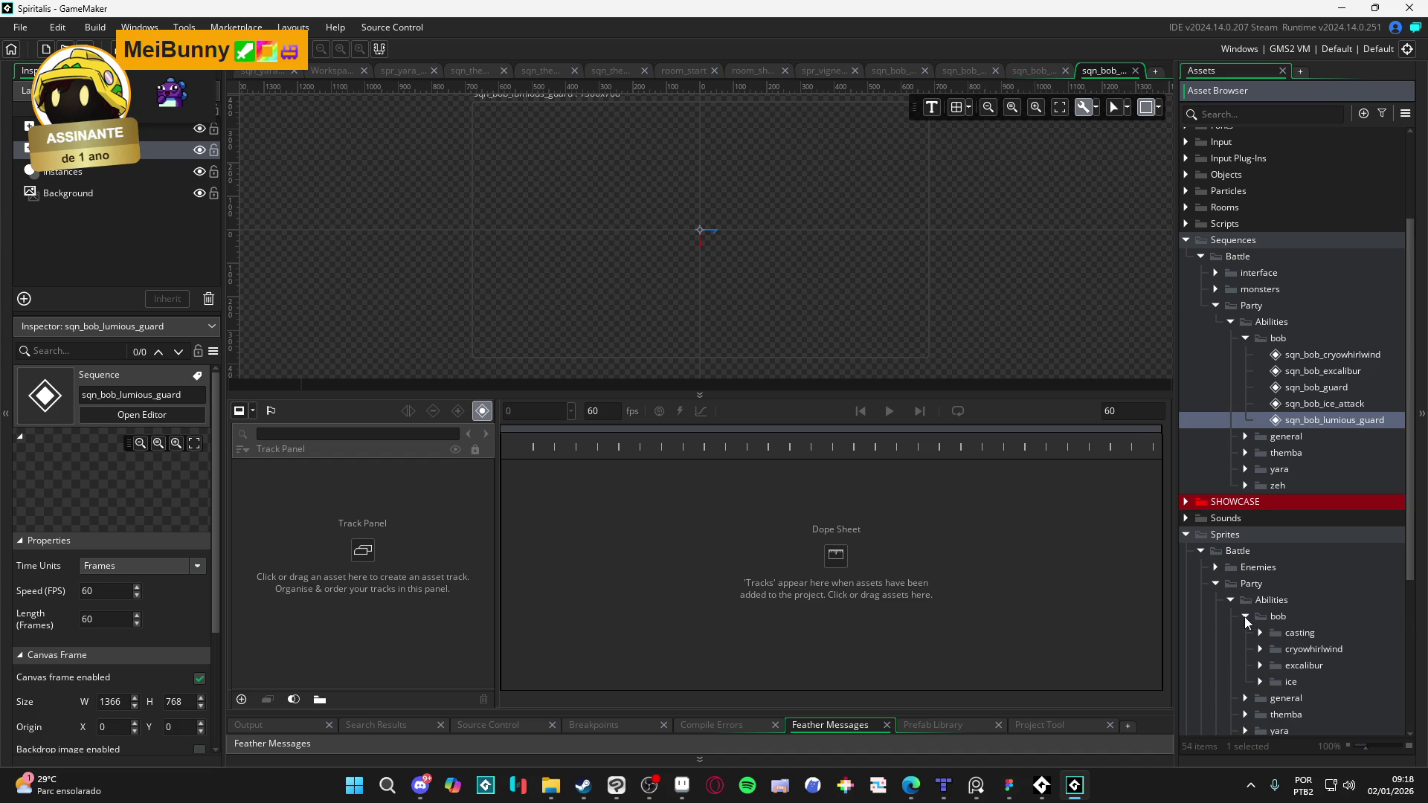
{"action": "left_click", "coordinate": [1293, 616]}
{"action": "right_click", "coordinate": [1294, 615]}
{"action": "left_click", "coordinate": [1229, 509]}
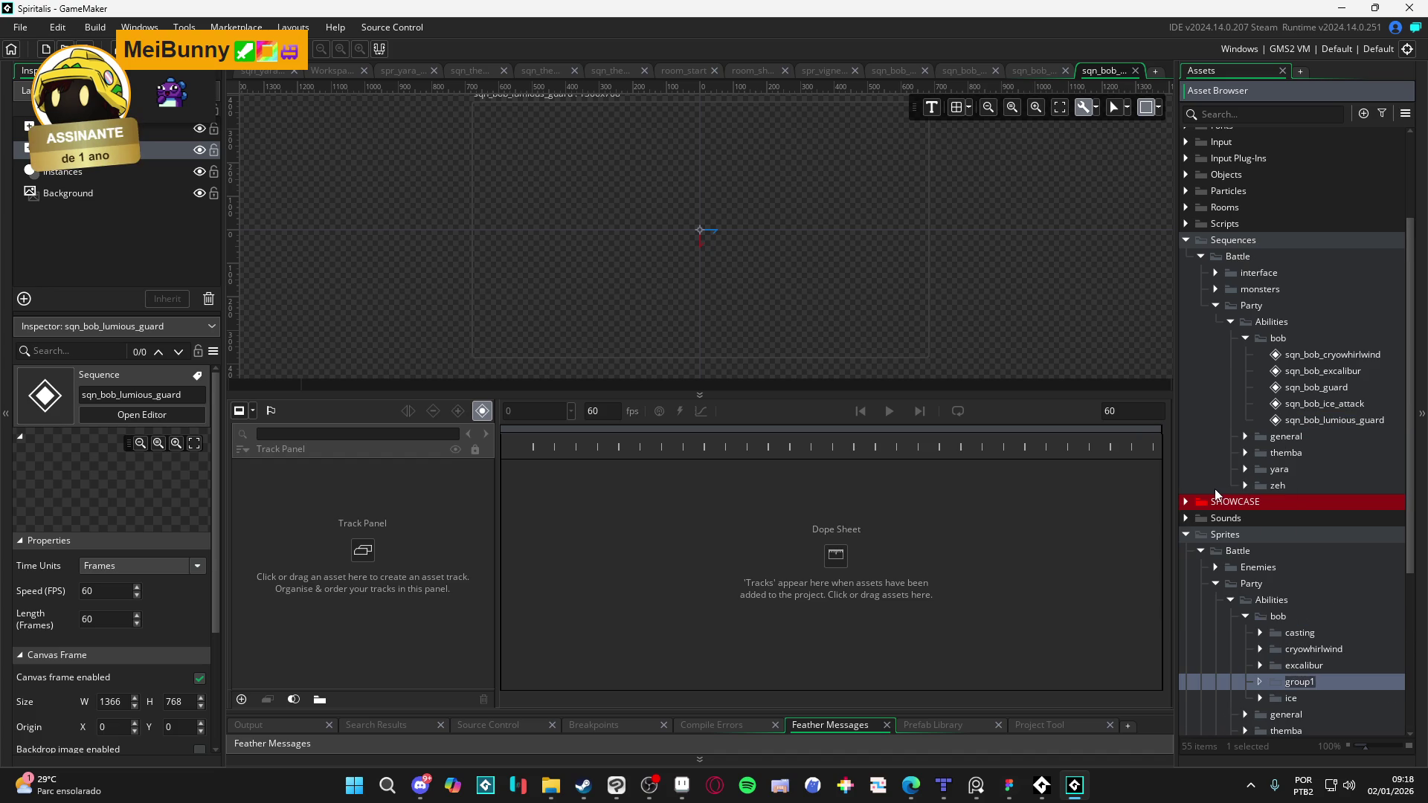
{"action": "type", "text": "luminous_guard"}
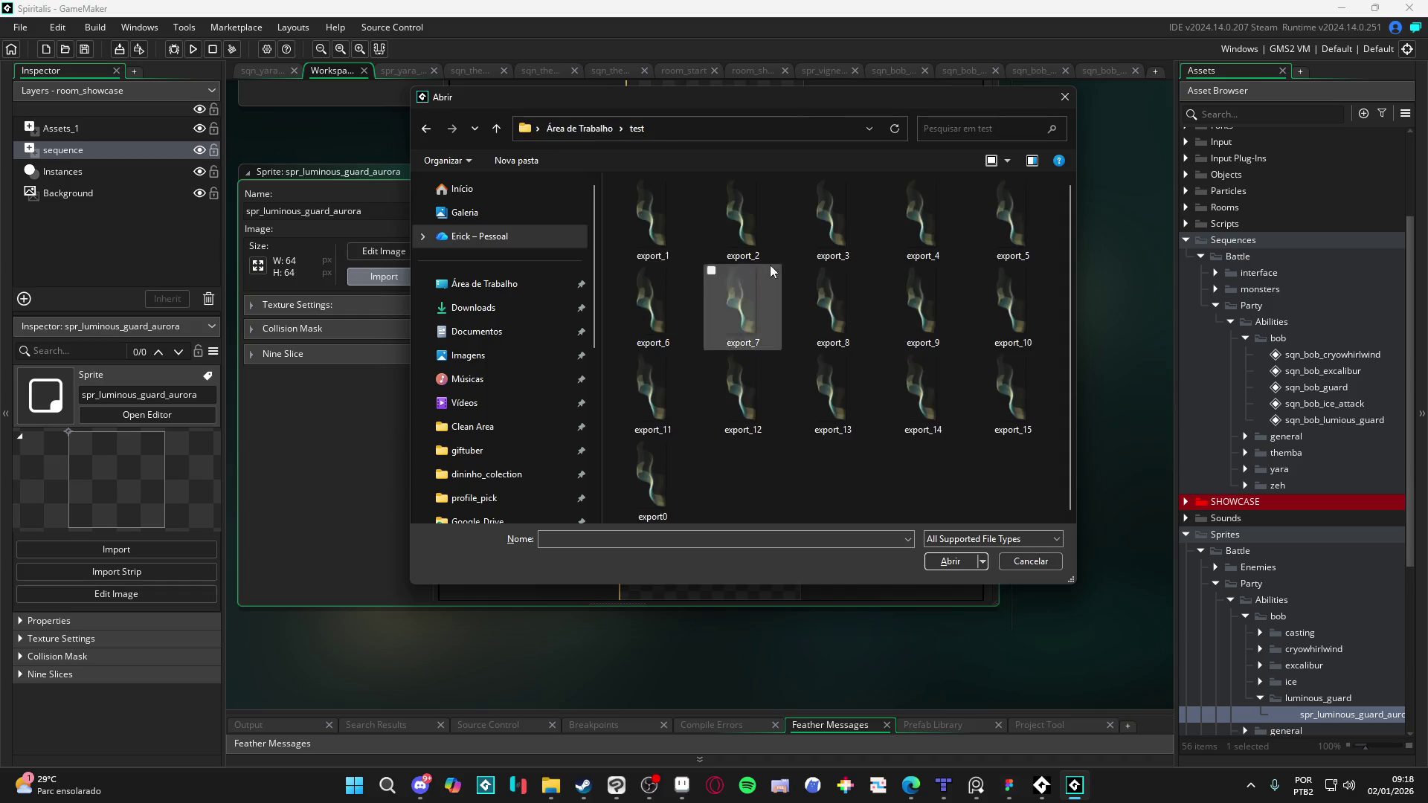
Step: Import frames export_1–export_14 into spr_luminous_guard_aurora and set its speed to 10 fps
{"action": "left_click", "coordinate": [624, 217]}
{"action": "left_click", "coordinate": [922, 394], "text": "shift"}
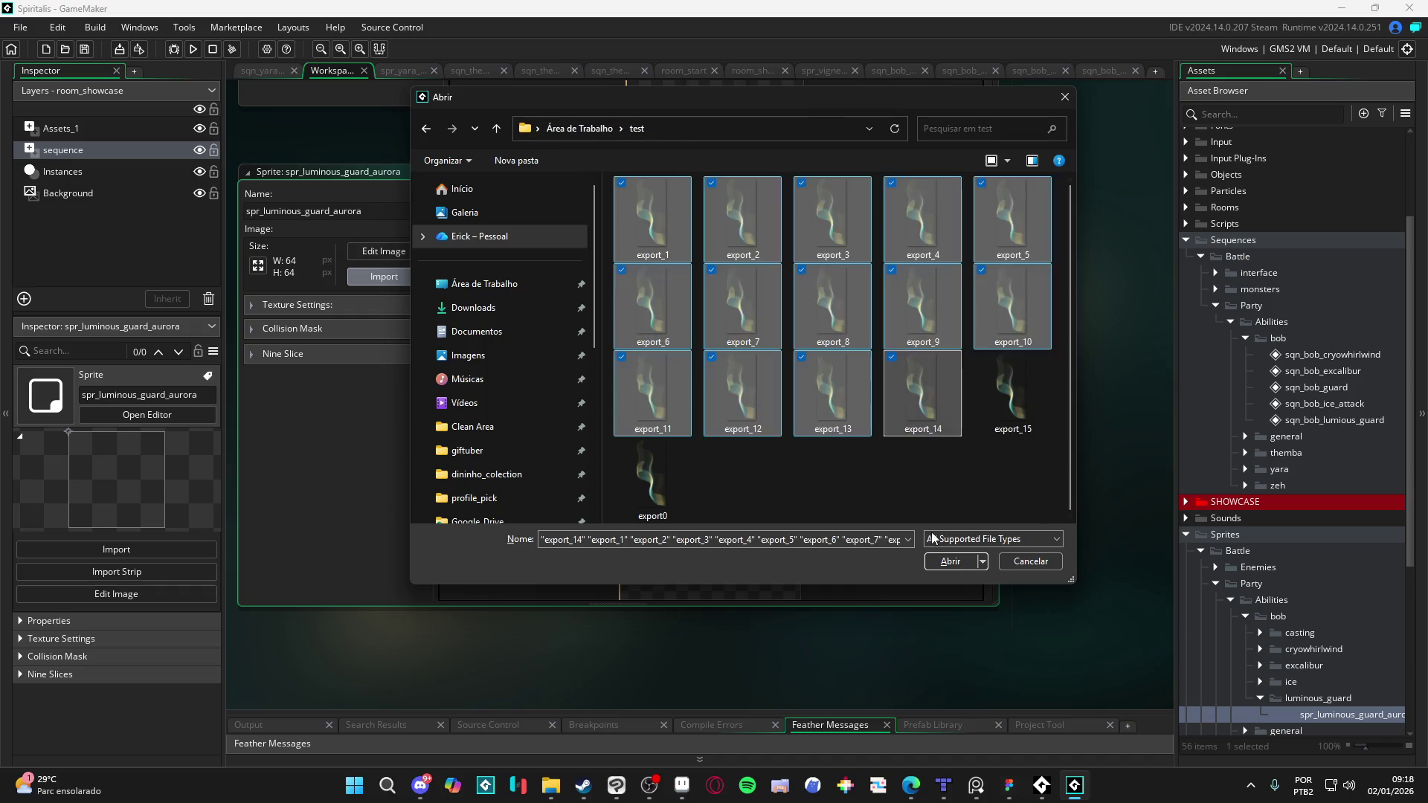
{"action": "left_click", "coordinate": [945, 561]}
{"action": "left_click", "coordinate": [774, 506]}
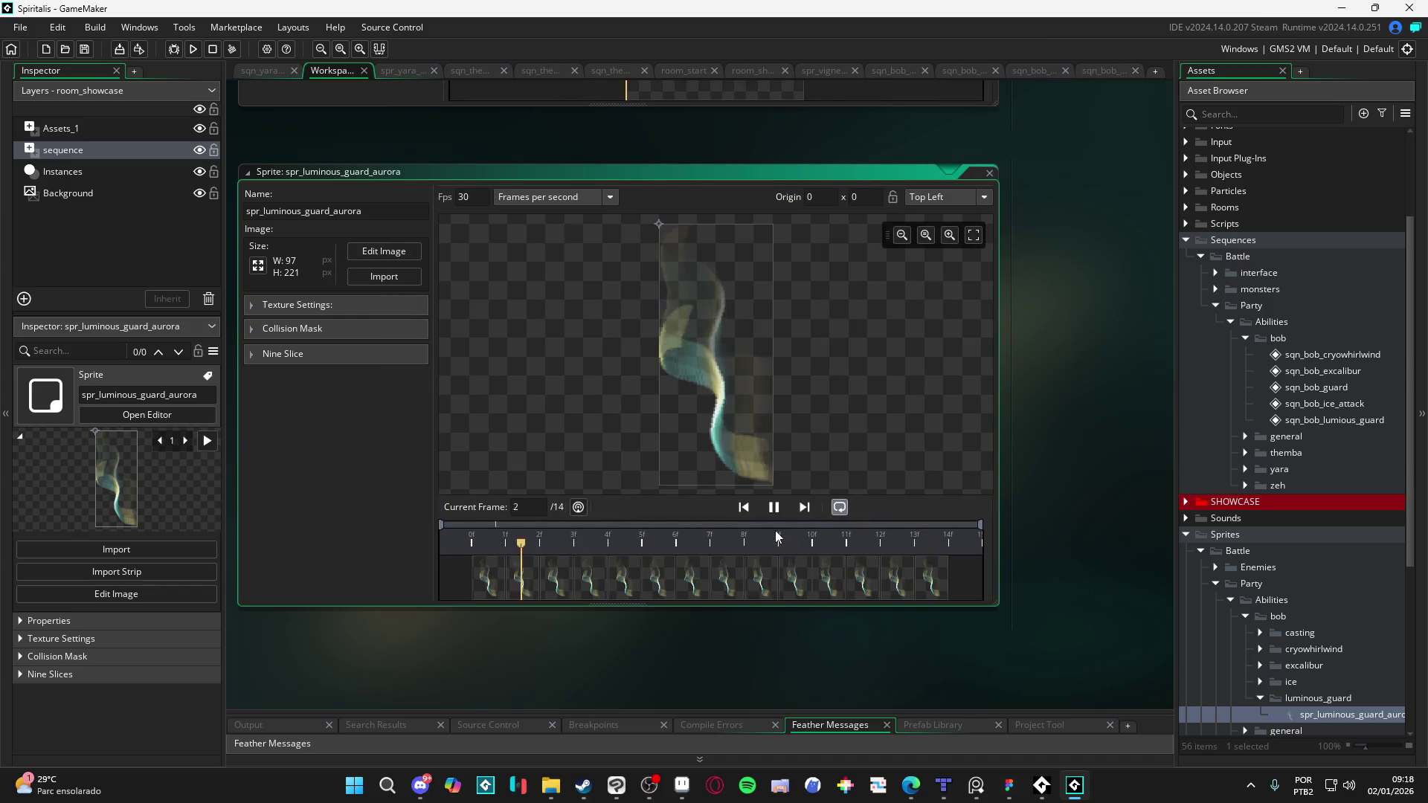
{"action": "double_click", "coordinate": [476, 197]}
{"action": "type", "text": "15"}
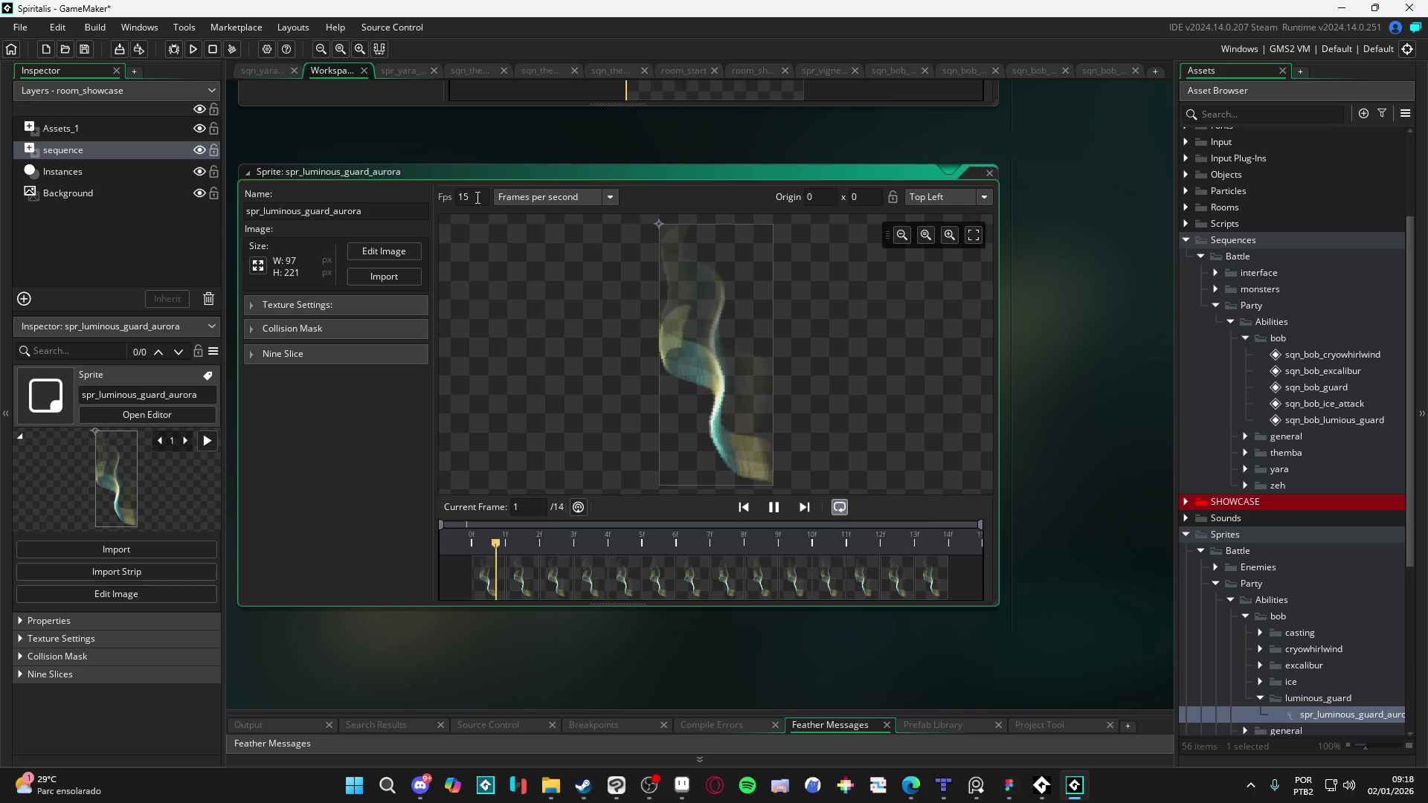
{"action": "key", "text": "BackSpace"}
{"action": "type", "text": "0"}
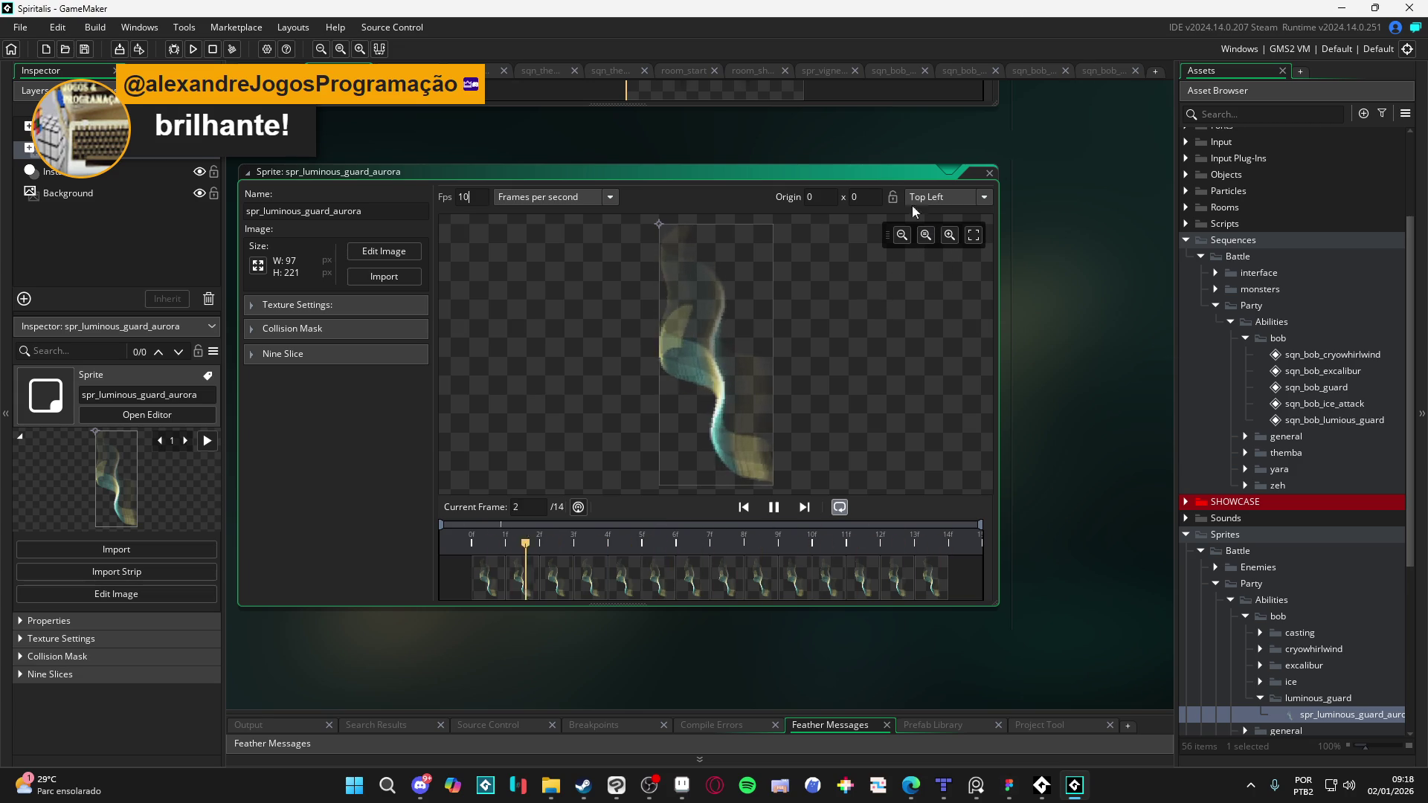
{"action": "left_click", "coordinate": [1093, 72]}
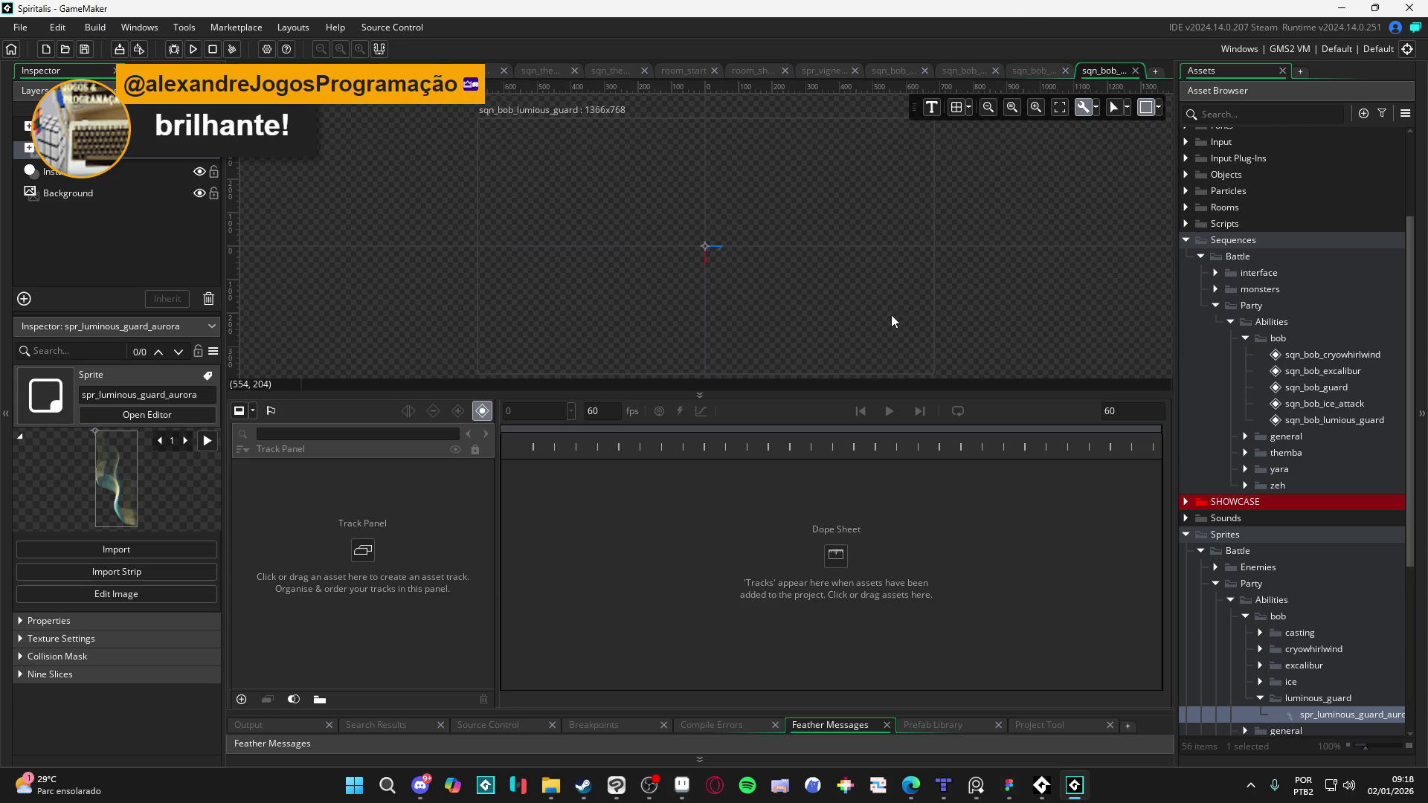
Step: Resize the sqn_bob_lumious_guard canvas frame to 480 x 270
{"action": "left_click_drag", "start_coordinate": [899, 394], "coordinate": [892, 541]}
{"action": "scroll", "coordinate": [801, 354], "scroll_direction": "up", "scroll_amount": 2}
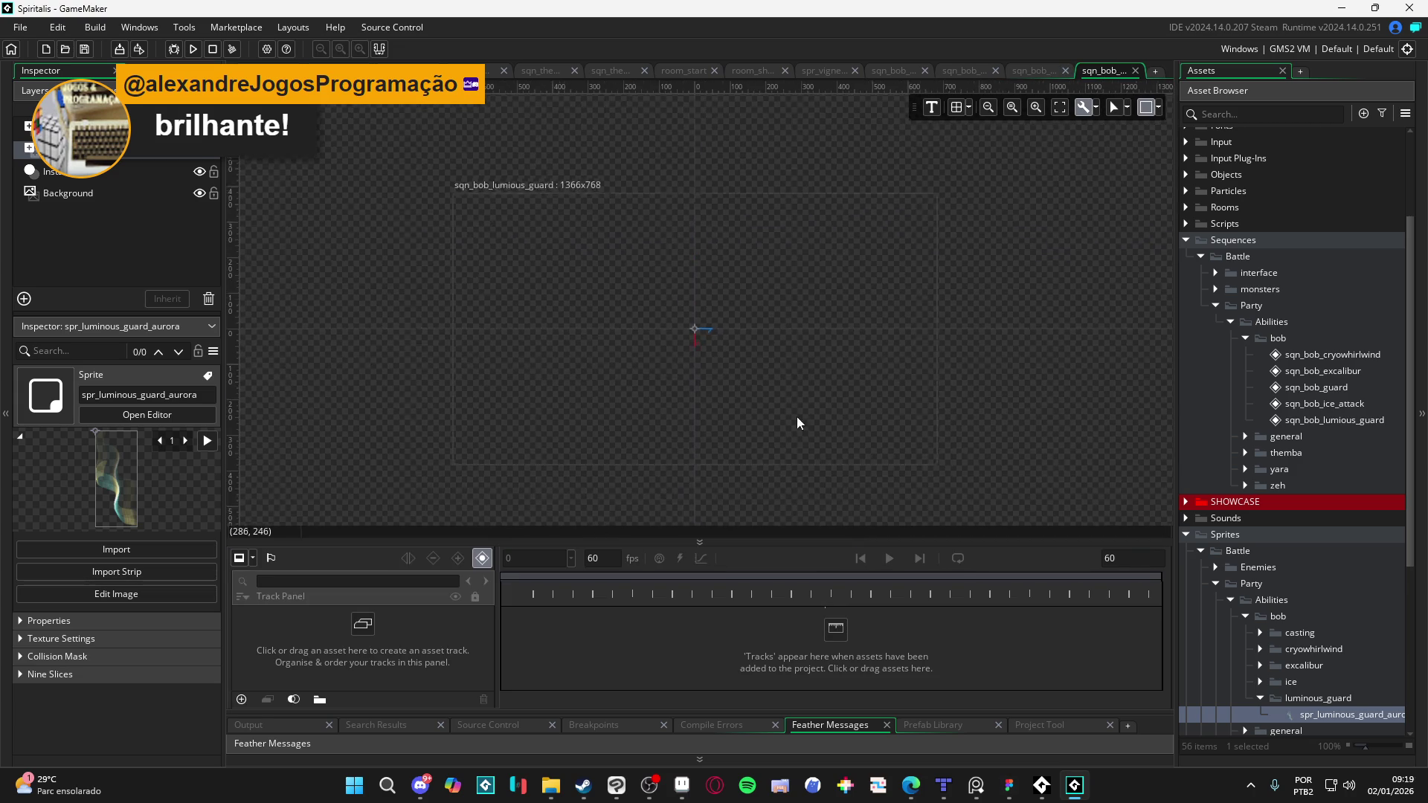
{"action": "scroll", "coordinate": [1300, 655], "scroll_direction": "down", "scroll_amount": 3}
{"action": "left_click", "coordinate": [550, 787]}
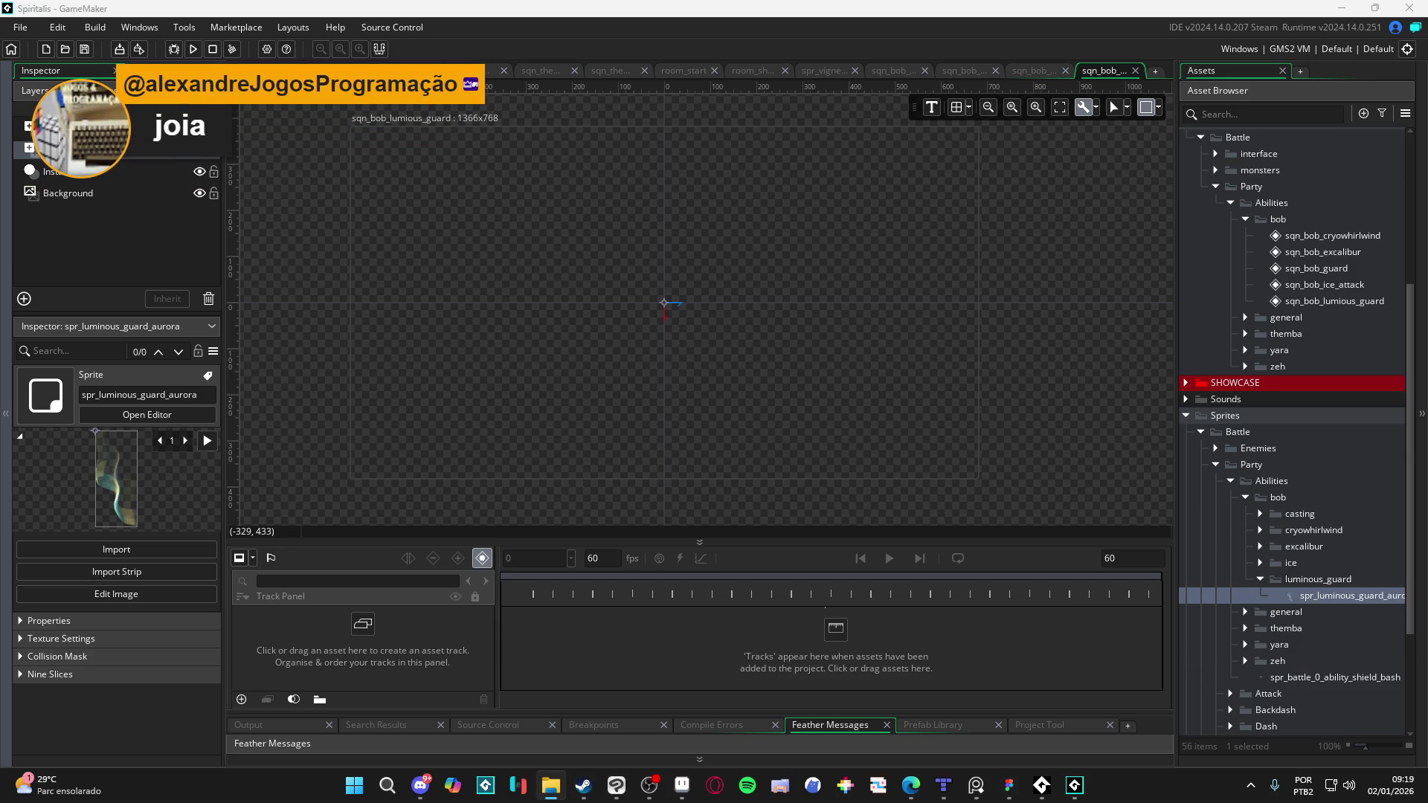
{"action": "left_click", "coordinate": [1159, 108]}
{"action": "type", "text": "80"}
{"action": "key", "text": "Tab"}
{"action": "key", "text": "Return"}
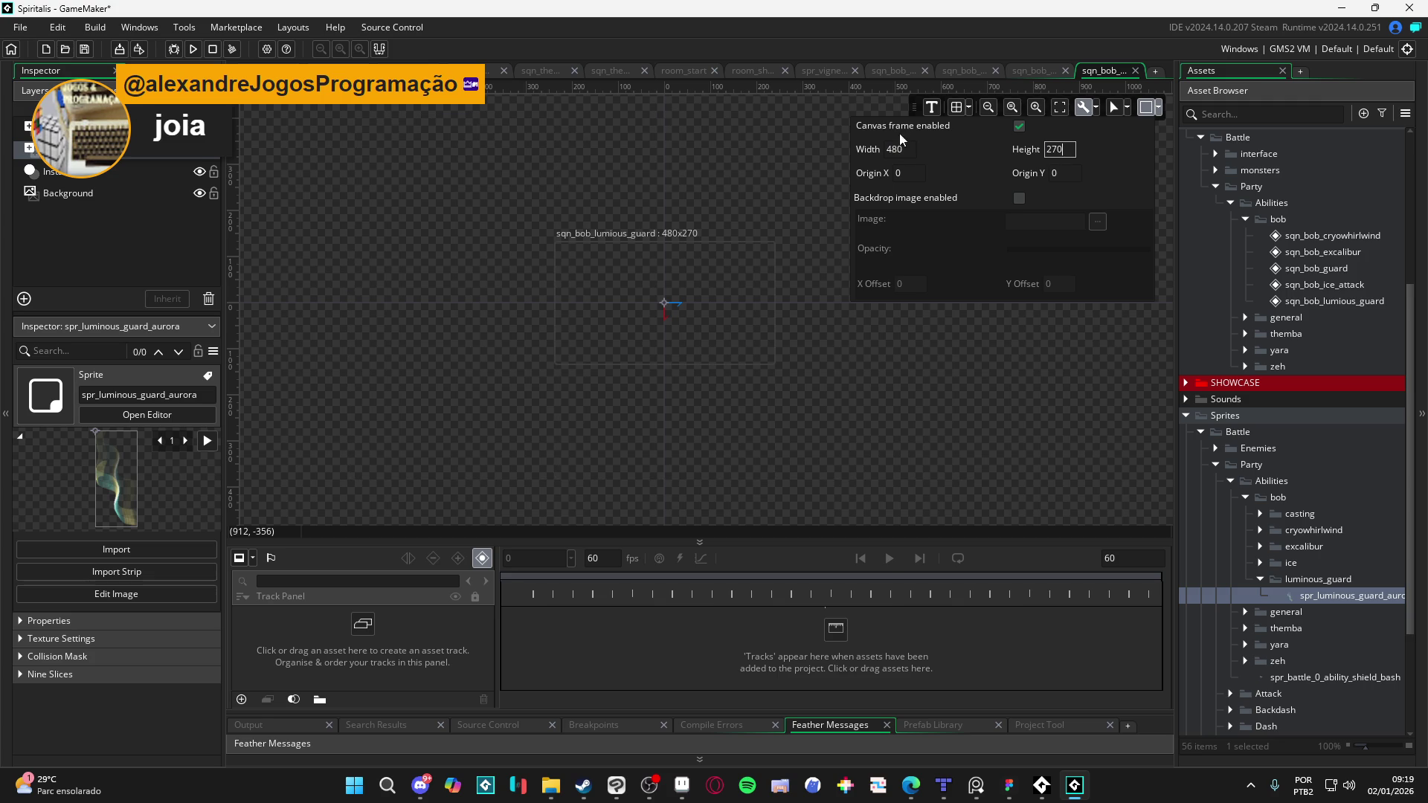
Step: Drag the mockup image from File Explorer into luminous_guard as sprite aurora_mockup
{"action": "key", "text": "alt+Tab"}
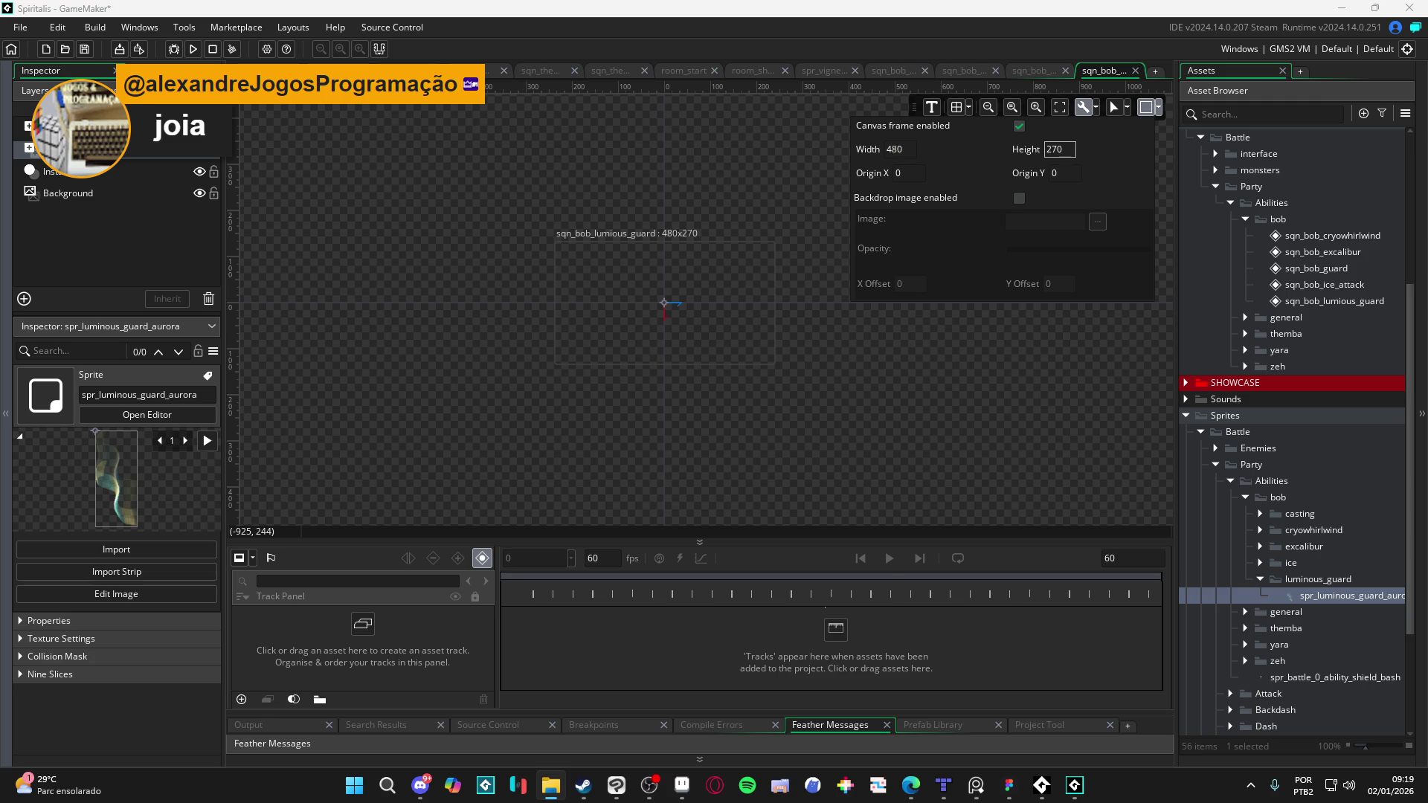
{"action": "left_click_drag", "start_coordinate": [1069, 653], "coordinate": [1345, 592]}
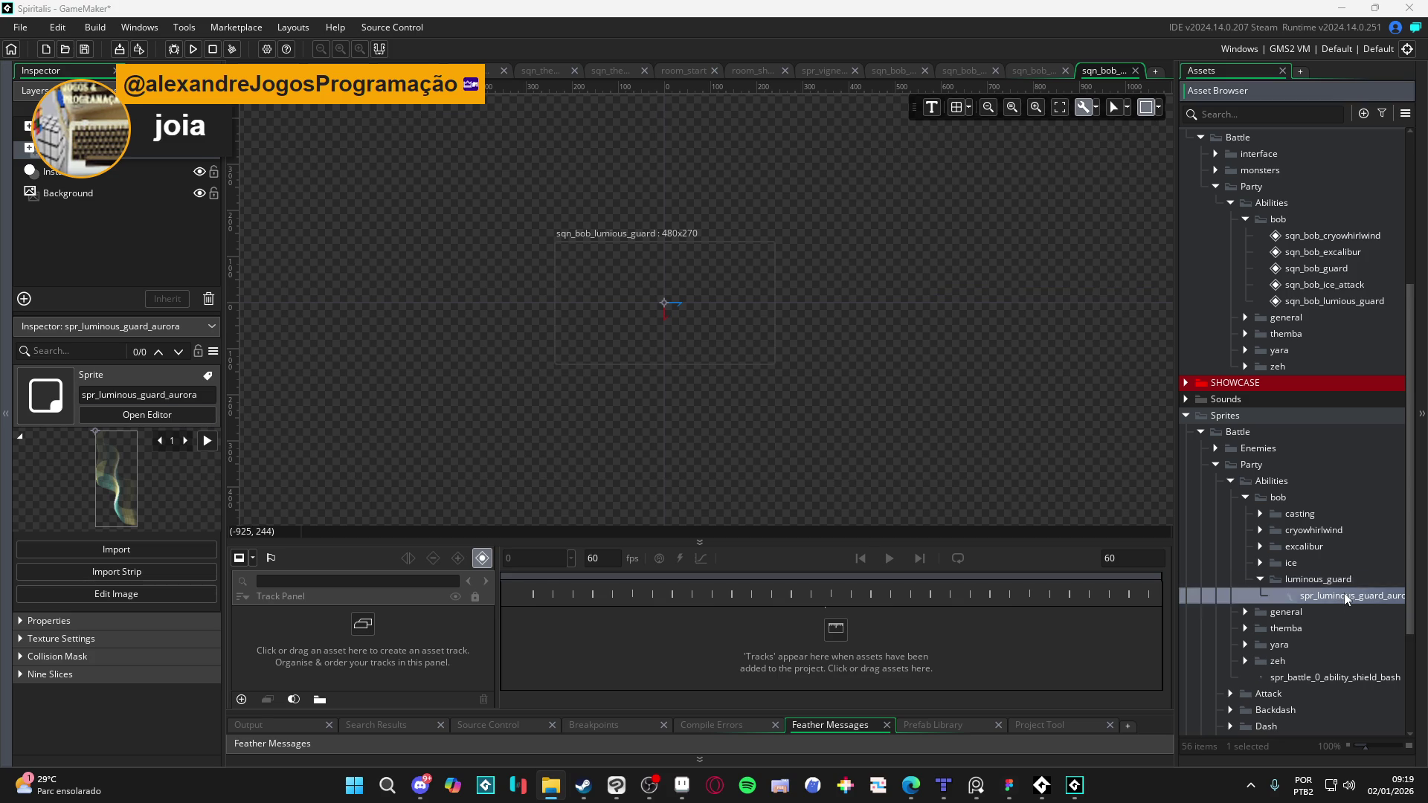
{"action": "left_click", "coordinate": [1035, 70]}
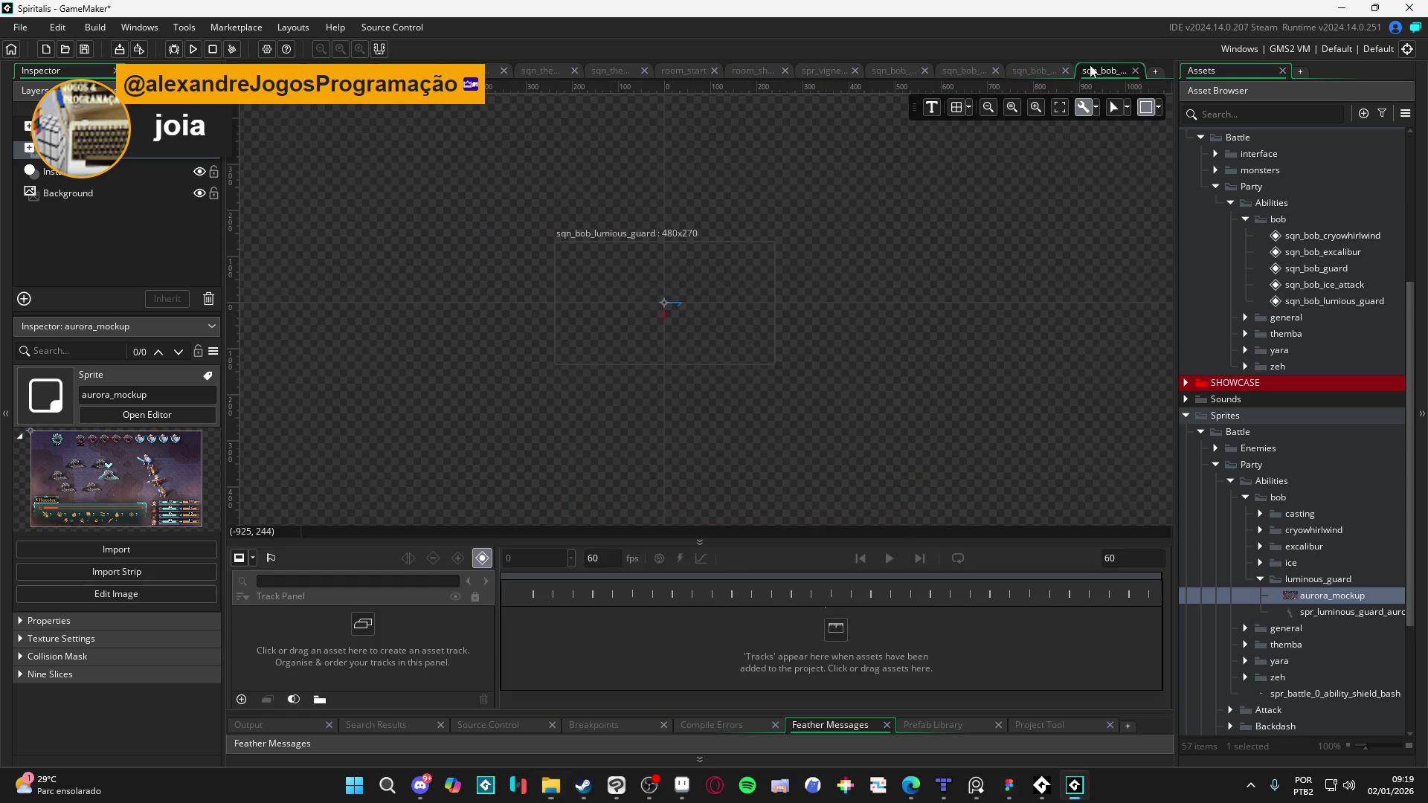
Step: Place aurora_mockup on the sequence canvas and move it to fill the frame
{"action": "left_click", "coordinate": [1086, 72]}
{"action": "mouse_move", "coordinate": [1308, 600]}
{"action": "left_mouse_down"}
{"action": "mouse_move", "coordinate": [609, 324]}
{"action": "mouse_move", "coordinate": [668, 316]}
{"action": "left_mouse_up"}
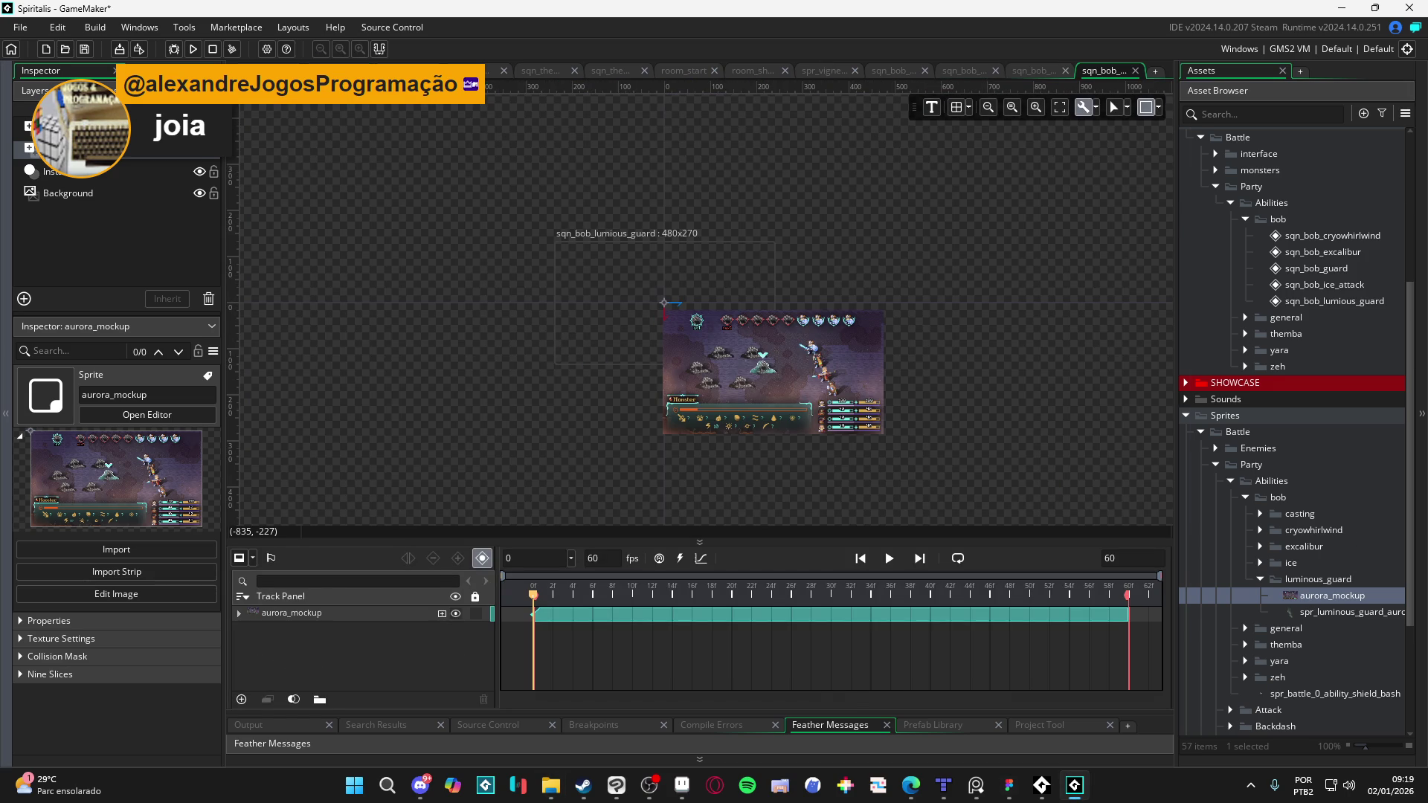
{"action": "scroll", "coordinate": [667, 319], "scroll_direction": "up", "scroll_amount": 3}
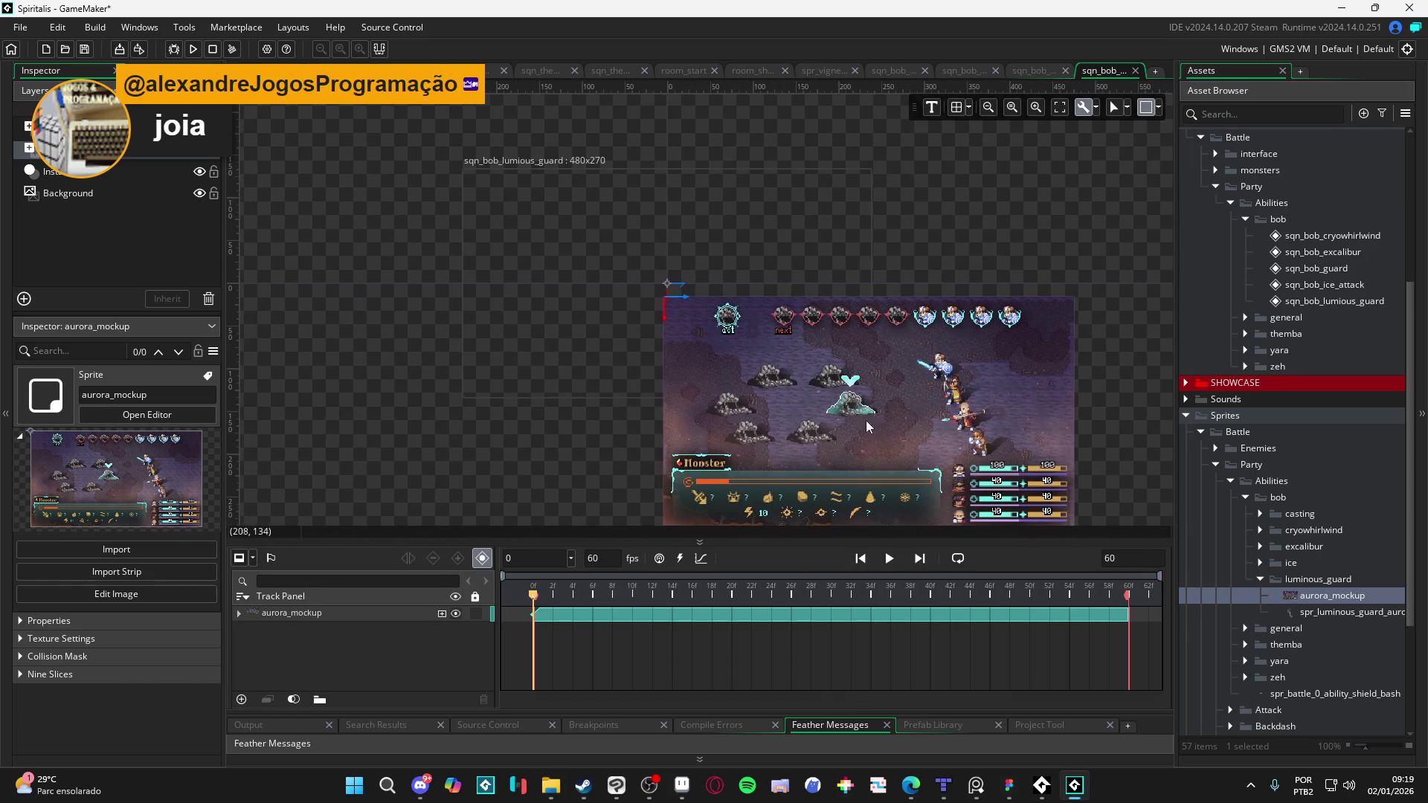
{"action": "left_click", "coordinate": [846, 404]}
{"action": "mouse_move", "coordinate": [876, 440]}
{"action": "left_mouse_down"}
{"action": "mouse_move", "coordinate": [644, 318]}
{"action": "mouse_move", "coordinate": [660, 307]}
{"action": "left_mouse_up"}
{"action": "scroll", "coordinate": [855, 329], "scroll_direction": "up", "scroll_amount": 1}
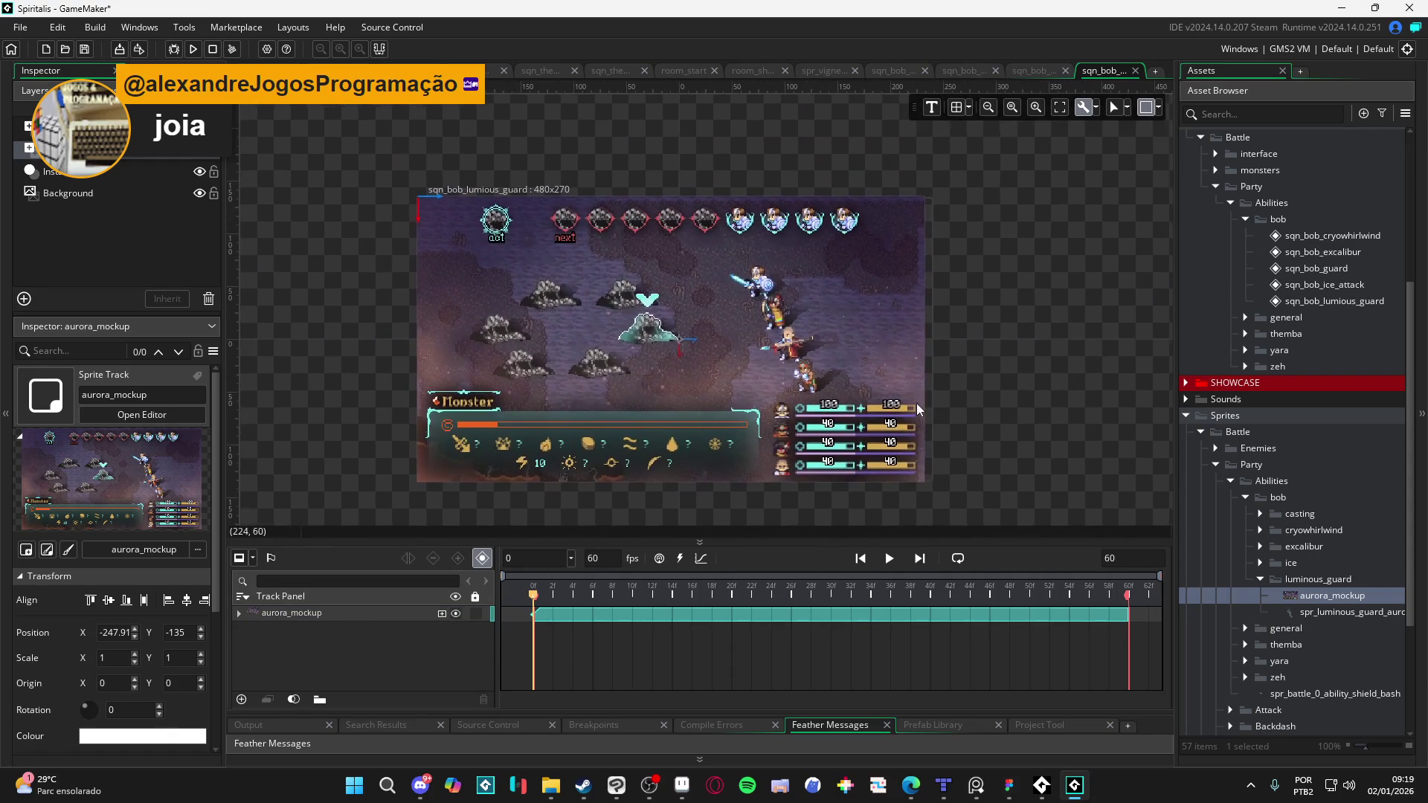
Step: Add spr_luminous_guard_aurora over the party characters and preview the sequence
{"action": "mouse_move", "coordinate": [1381, 615]}
{"action": "left_mouse_down"}
{"action": "mouse_move", "coordinate": [738, 324]}
{"action": "mouse_move", "coordinate": [767, 356]}
{"action": "left_mouse_up"}
{"action": "left_click_drag", "start_coordinate": [778, 424], "coordinate": [751, 249]}
{"action": "scroll", "coordinate": [788, 305], "scroll_direction": "up", "scroll_amount": 2}
{"action": "left_click_drag", "start_coordinate": [769, 342], "coordinate": [776, 357]}
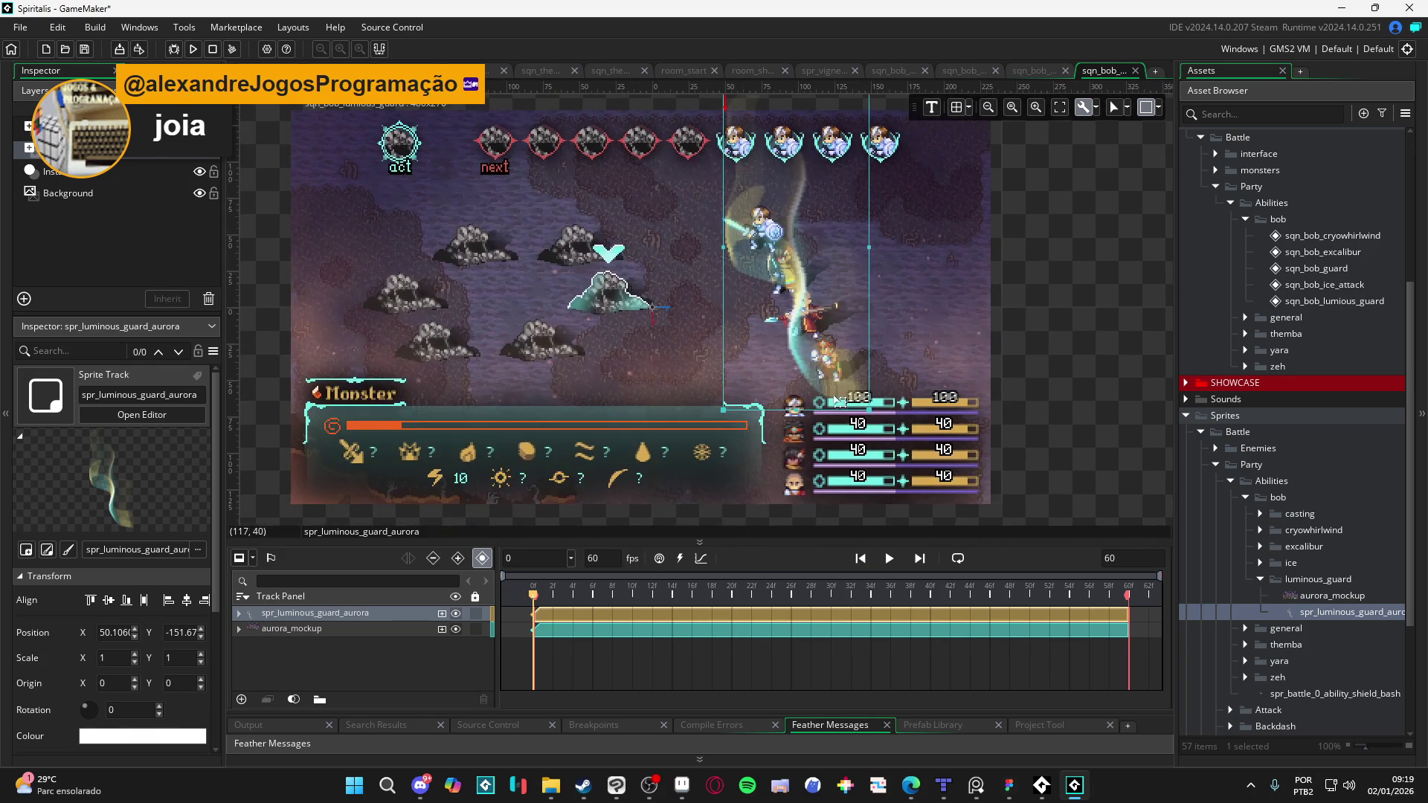
{"action": "key", "text": "space"}
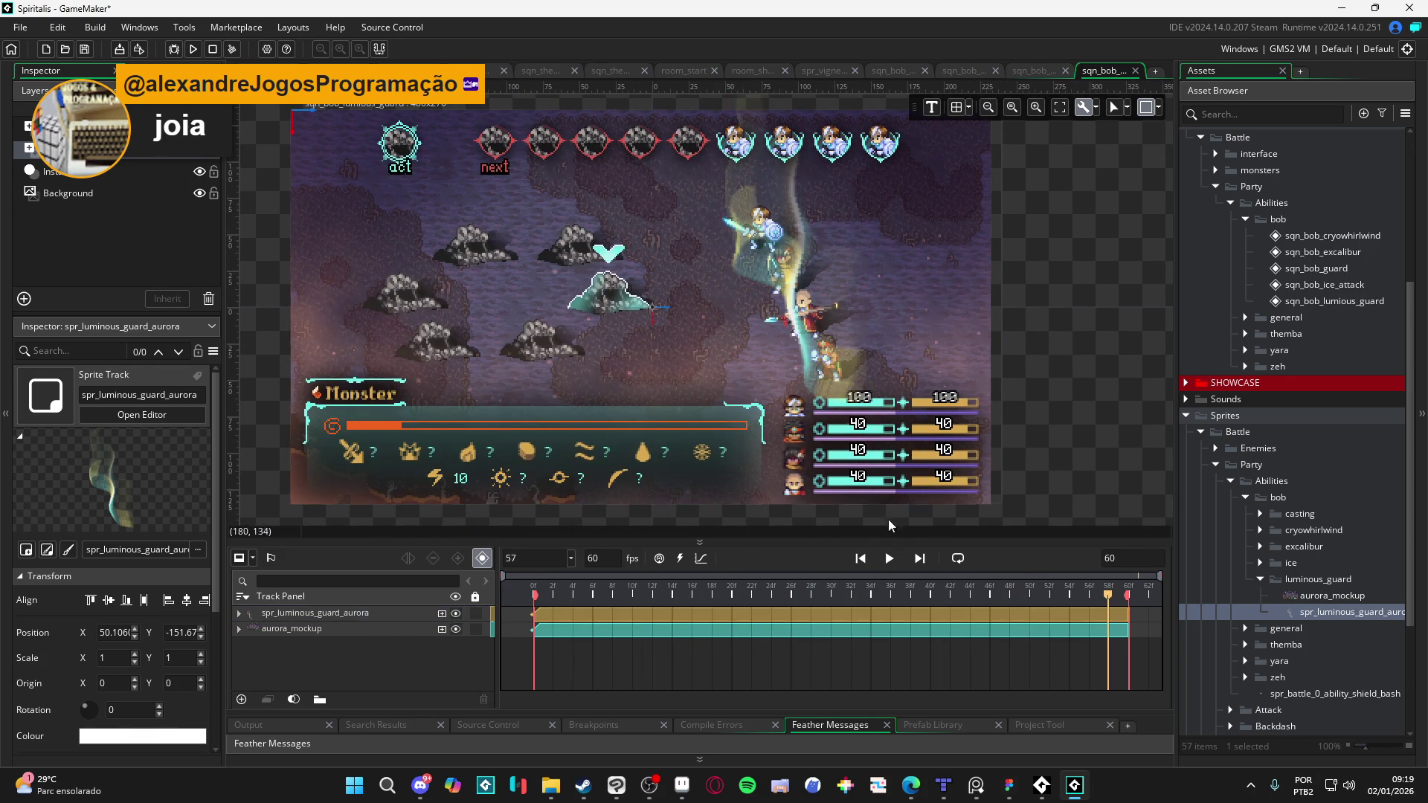
{"action": "left_click", "coordinate": [891, 559]}
{"action": "type", "text": "14"}
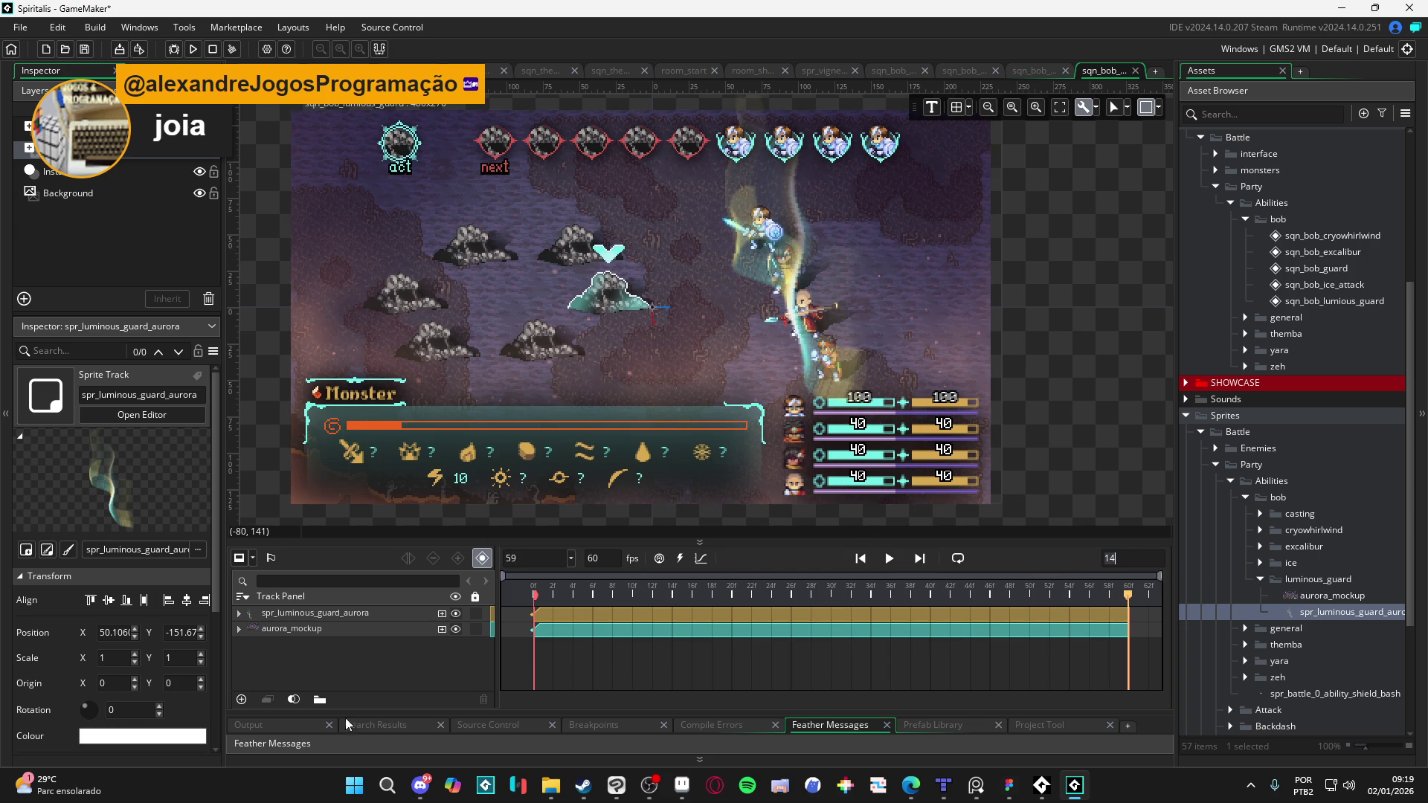
{"action": "left_click", "coordinate": [387, 785]}
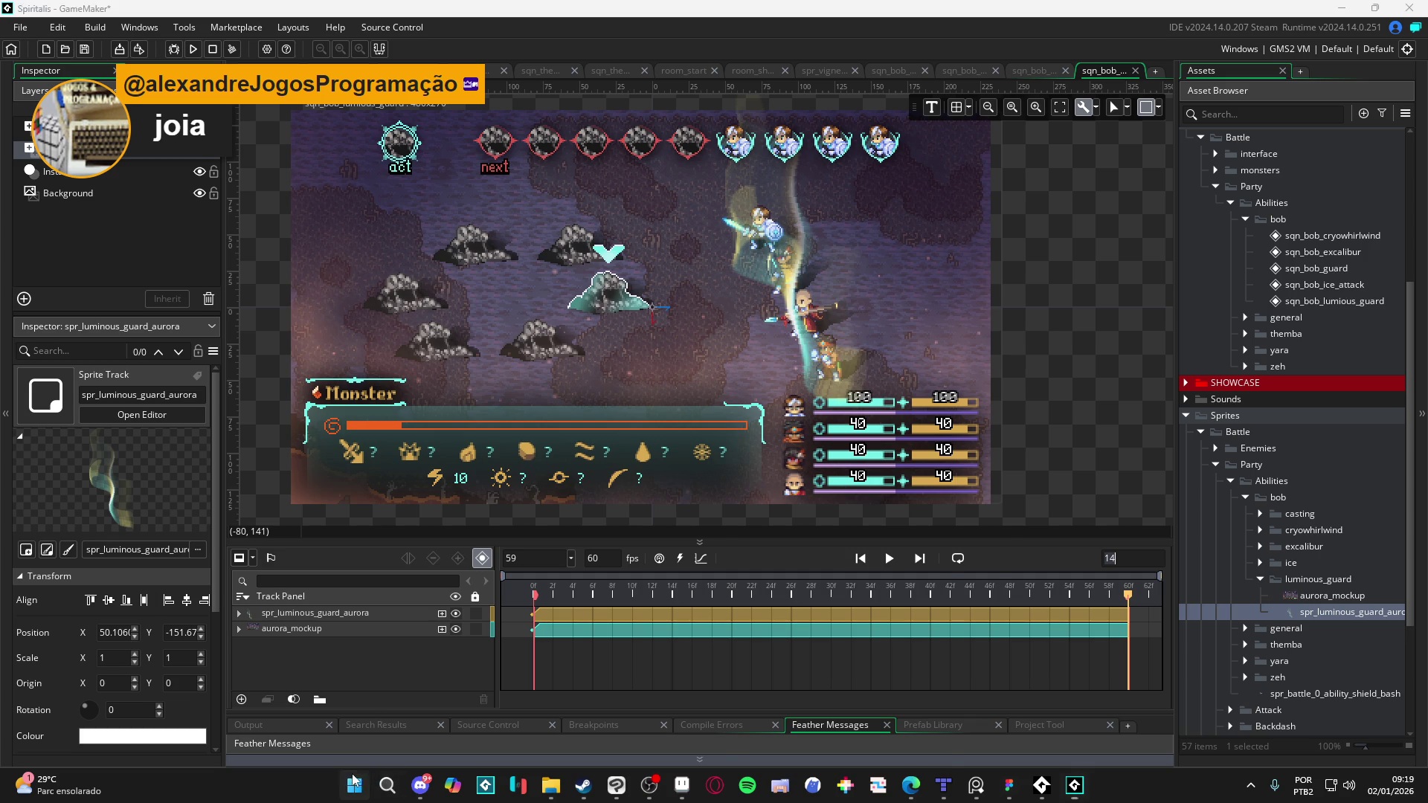
Step: Set the sequence length to 70, extend both clips to frame 70, and preview
{"action": "type", "text": "ca"}
{"action": "key", "text": "Return"}
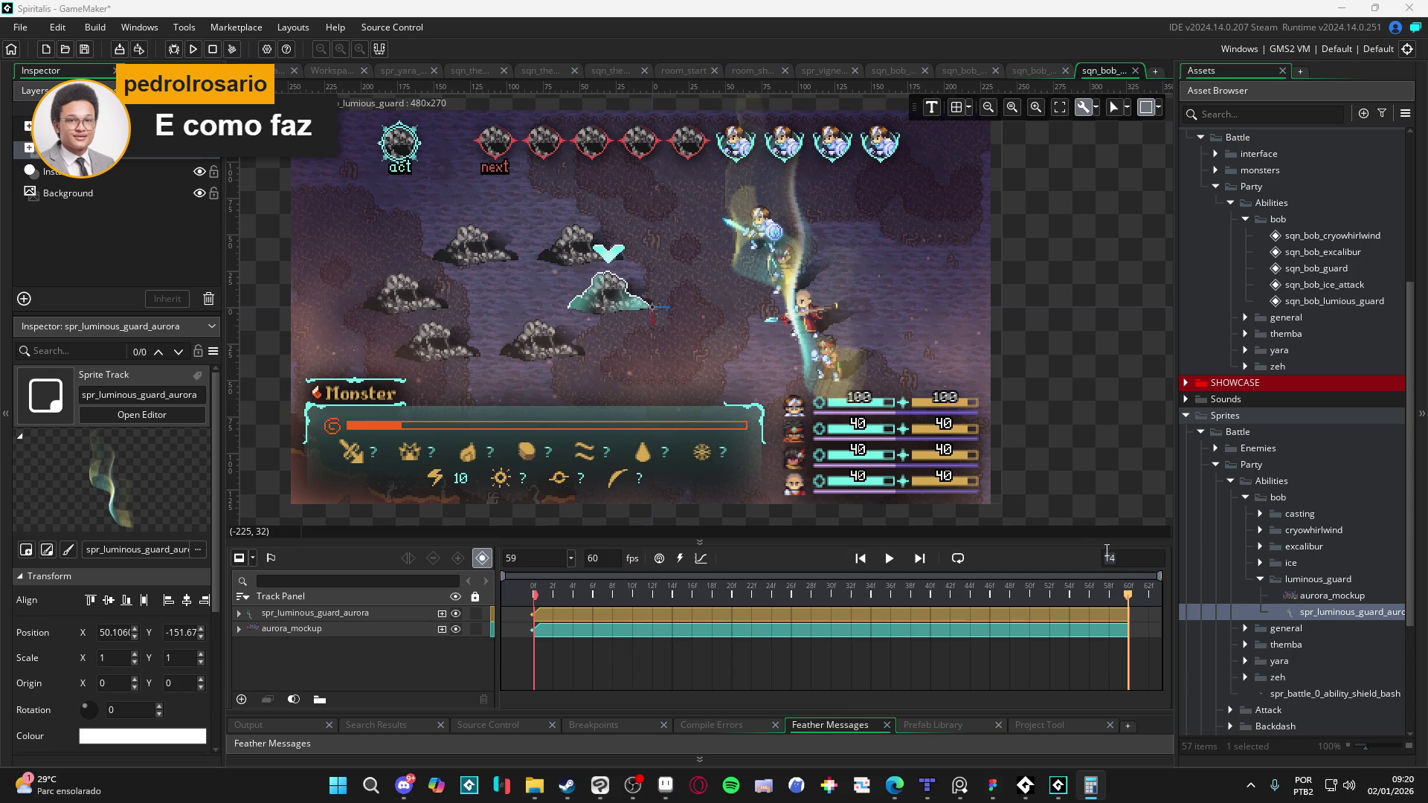
{"action": "left_click", "coordinate": [1139, 568]}
{"action": "double_click", "coordinate": [1138, 561]}
{"action": "type", "text": "70"}
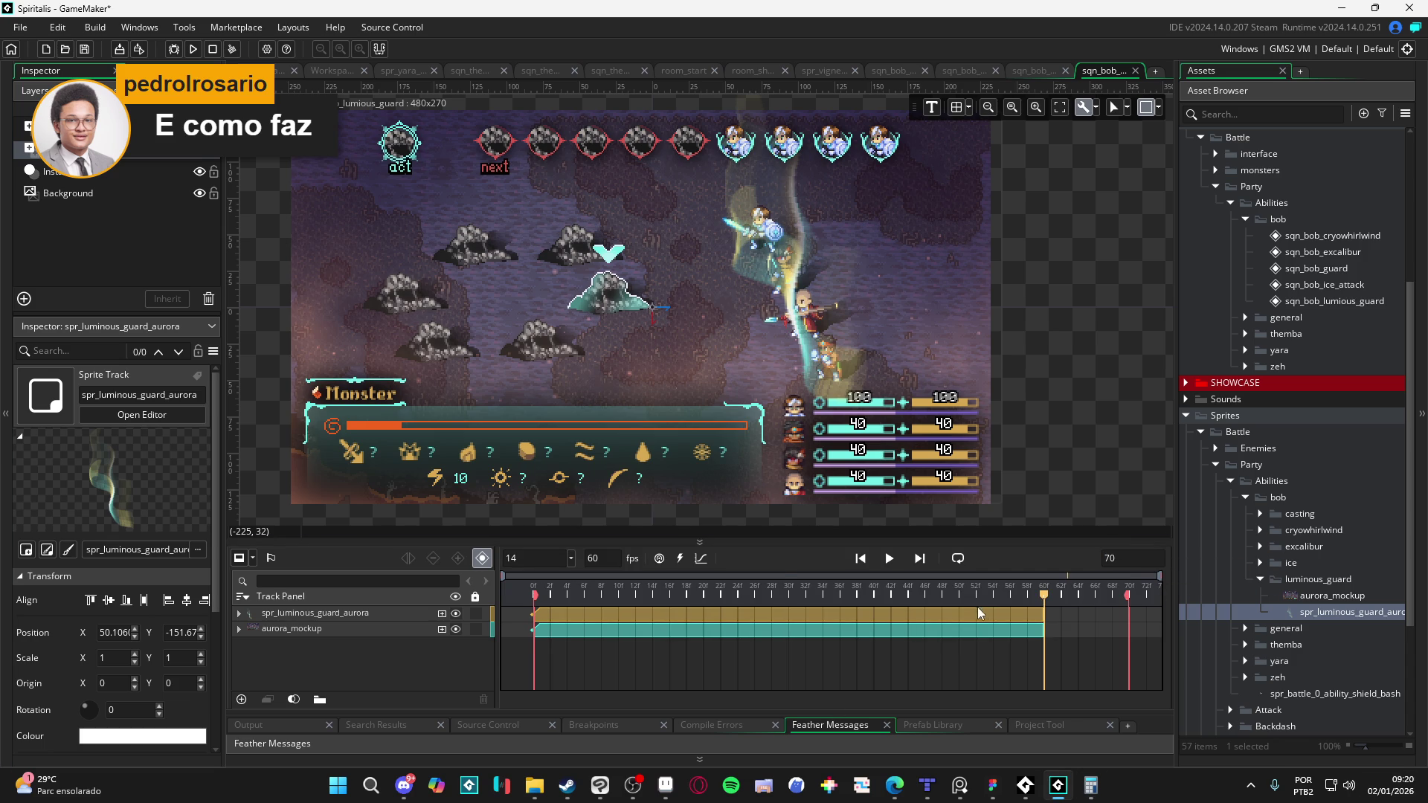
{"action": "left_click_drag", "start_coordinate": [1042, 614], "coordinate": [1128, 616]}
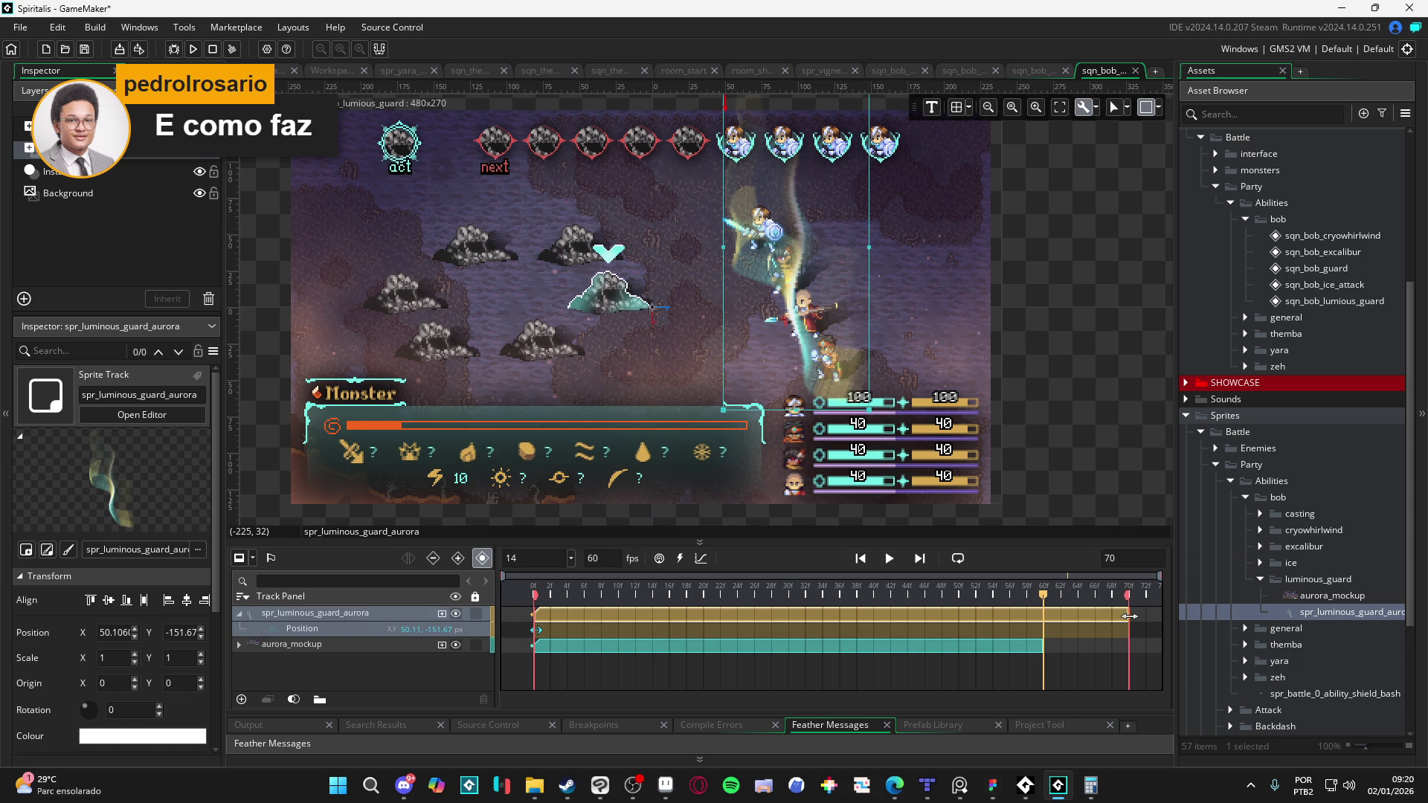
{"action": "left_click_drag", "start_coordinate": [1040, 645], "coordinate": [1129, 645]}
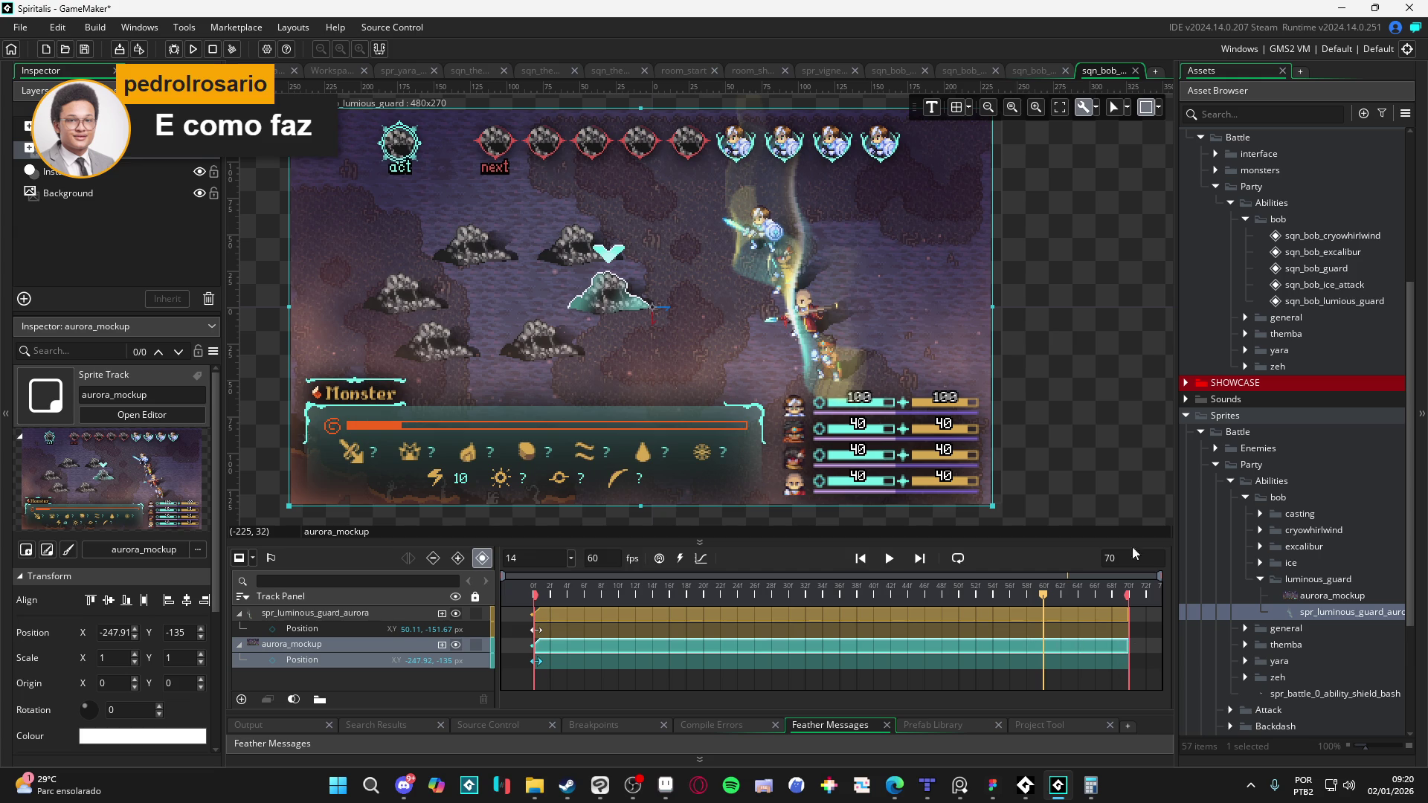
{"action": "left_click", "coordinate": [889, 559]}
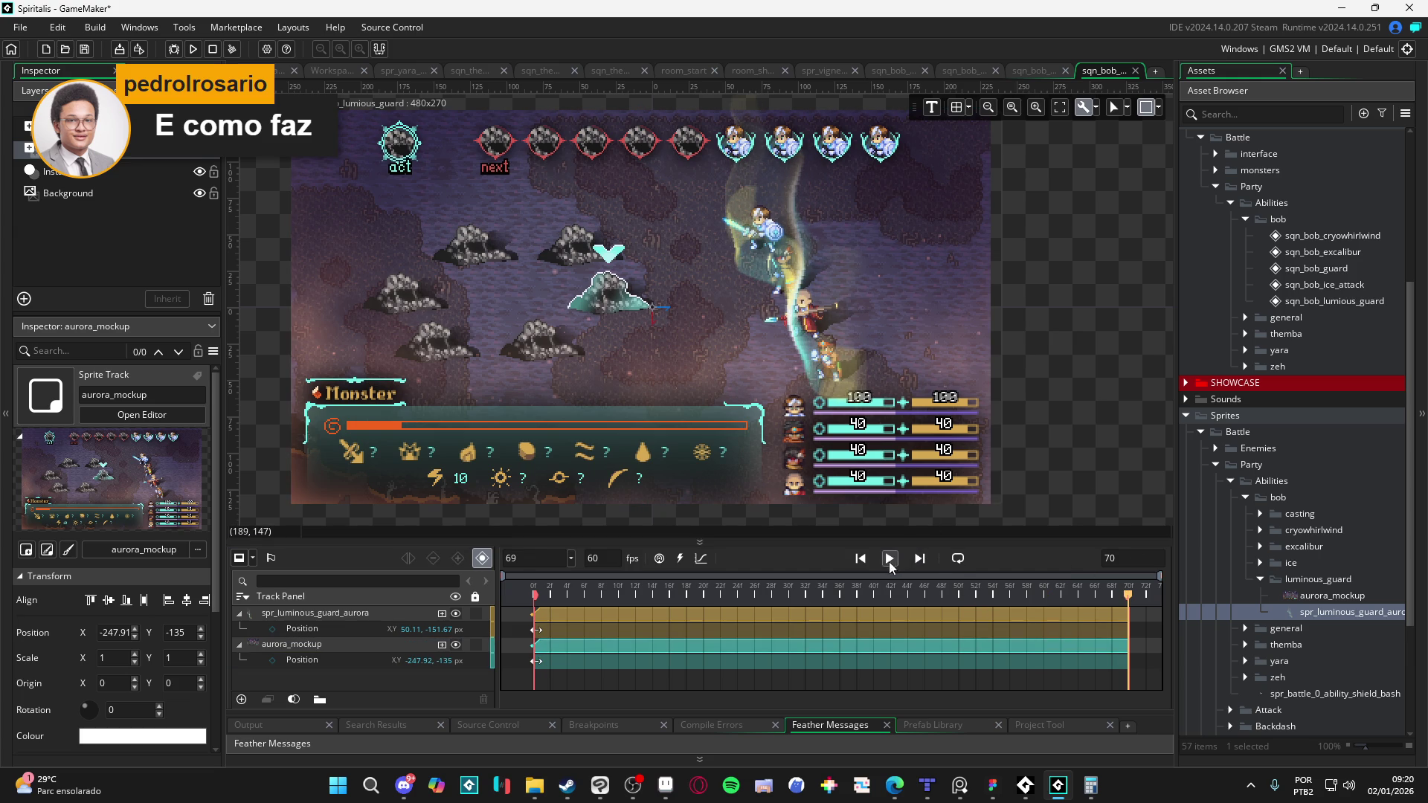
{"action": "left_click", "coordinate": [889, 559]}
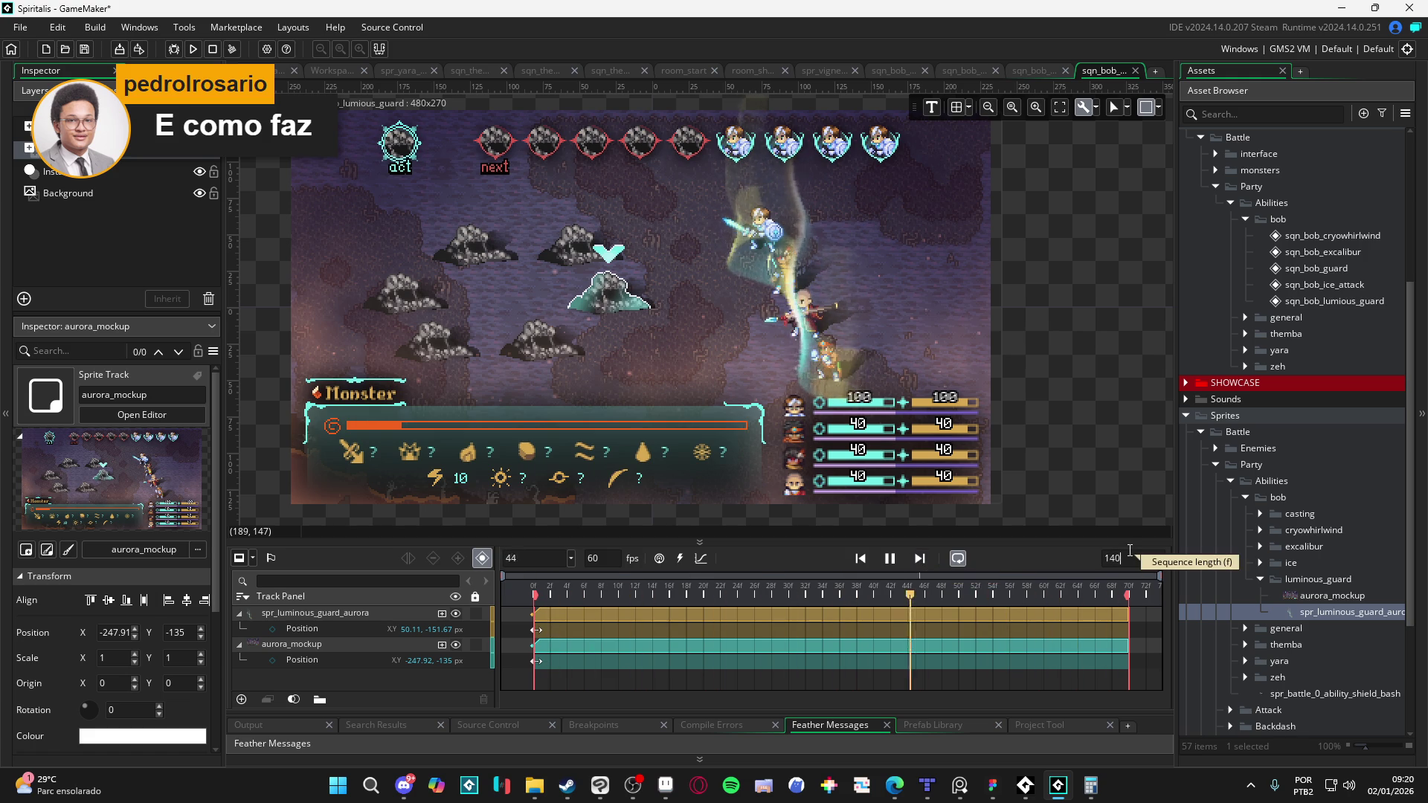
Step: Change the length to 140 frames, stretch the aurora and mockup clips to match, and play
{"action": "double_click", "coordinate": [1113, 558]}
{"action": "type", "text": "140"}
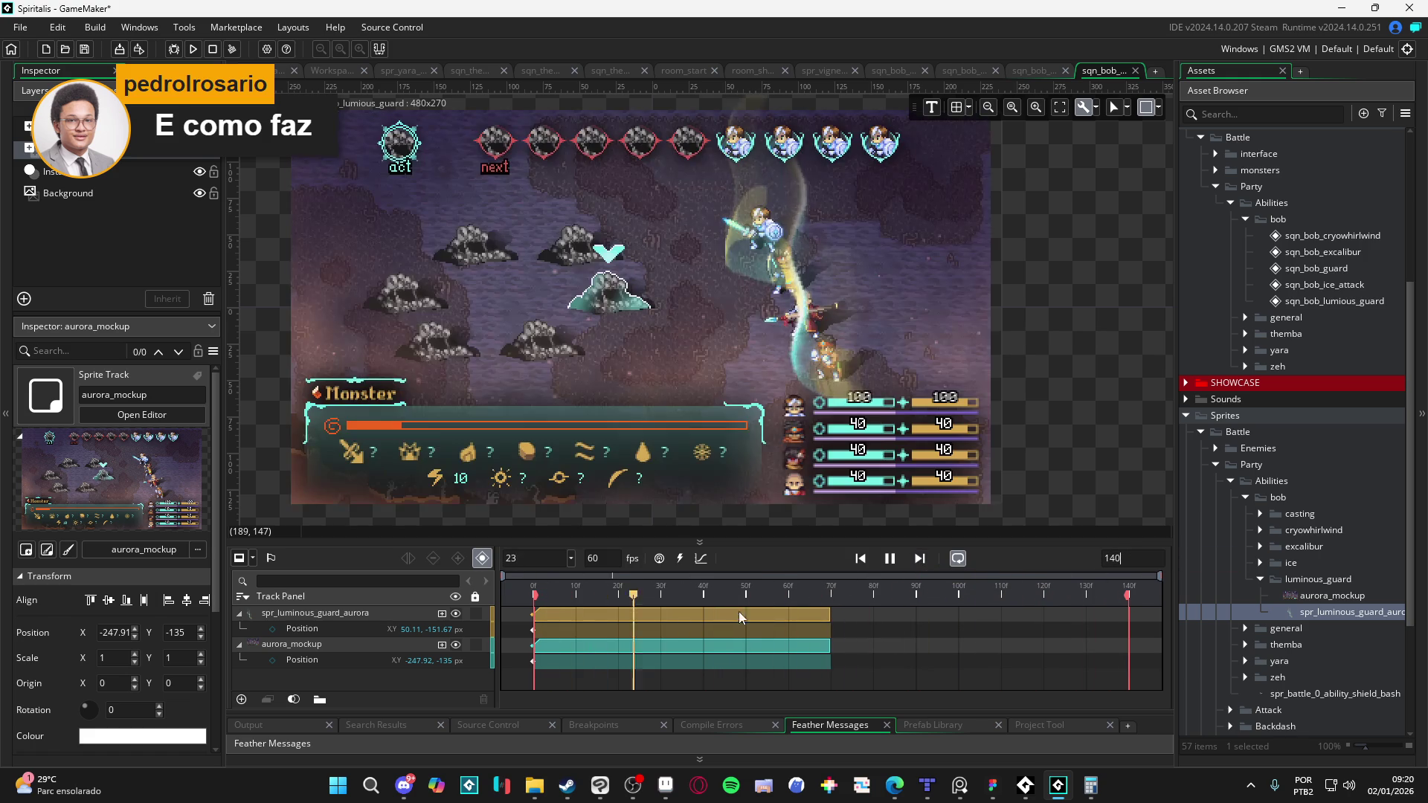
{"action": "left_click", "coordinate": [890, 558]}
{"action": "left_click_drag", "start_coordinate": [829, 624], "coordinate": [1128, 626]}
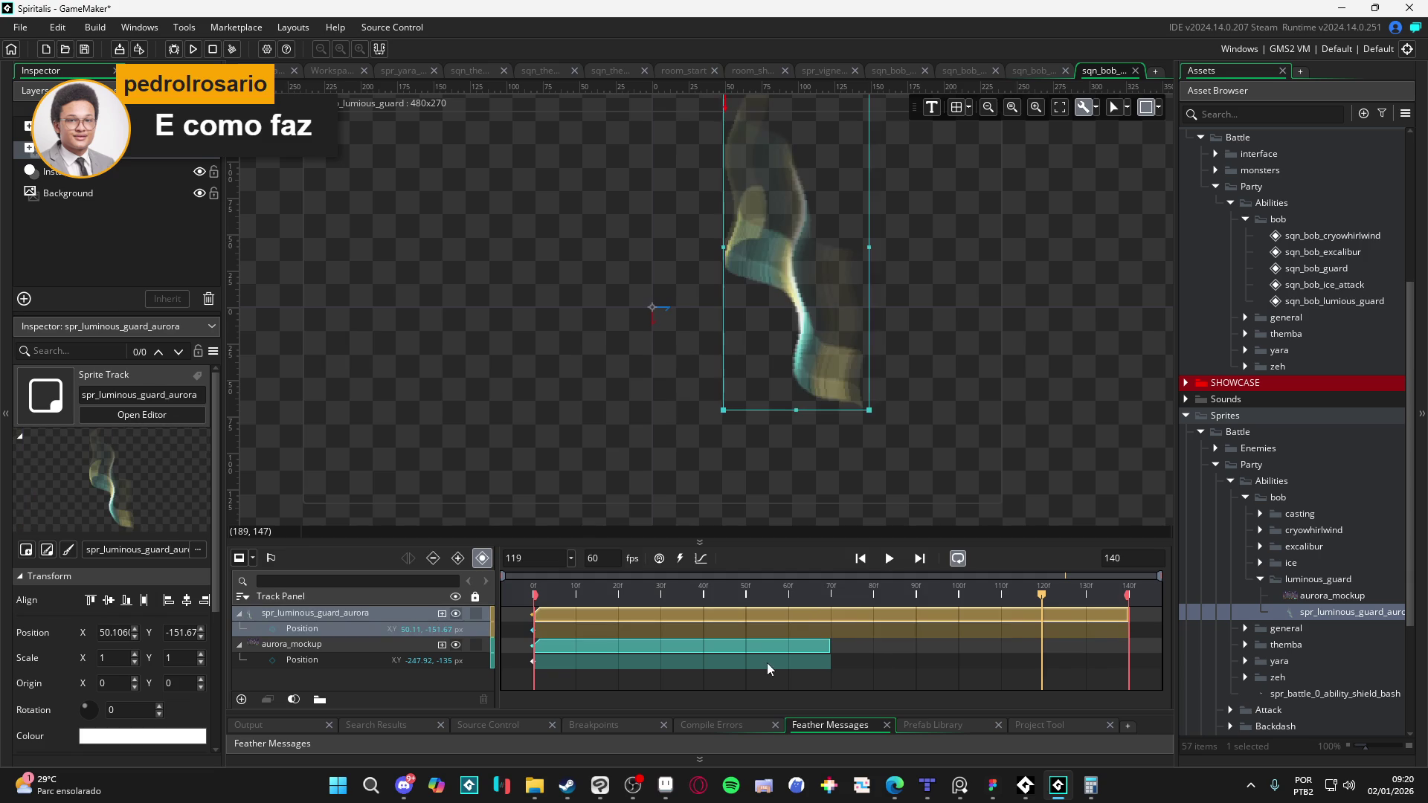
{"action": "left_click", "coordinate": [790, 647]}
{"action": "left_click_drag", "start_coordinate": [826, 649], "coordinate": [1128, 649]}
{"action": "key", "text": "space"}
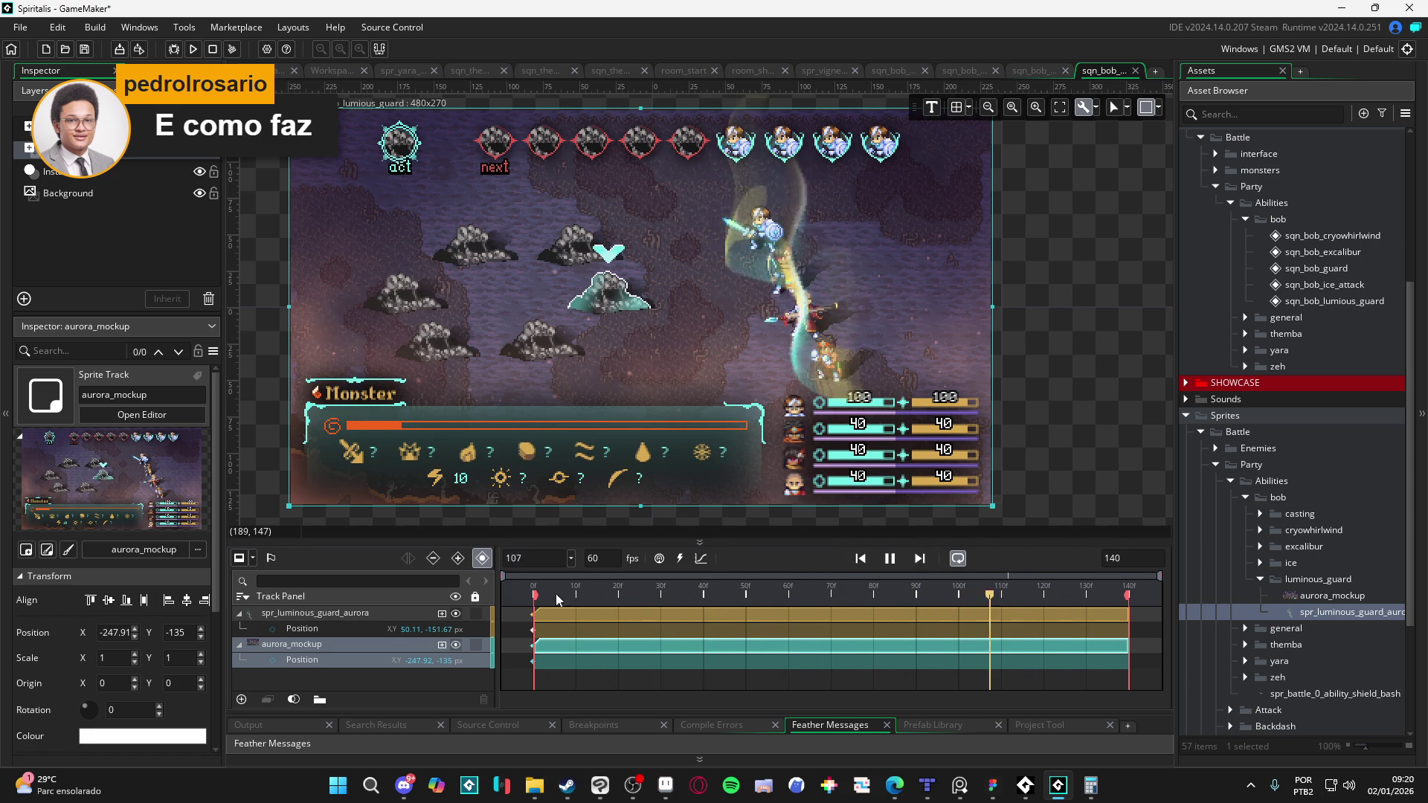
{"action": "left_click", "coordinate": [888, 559]}
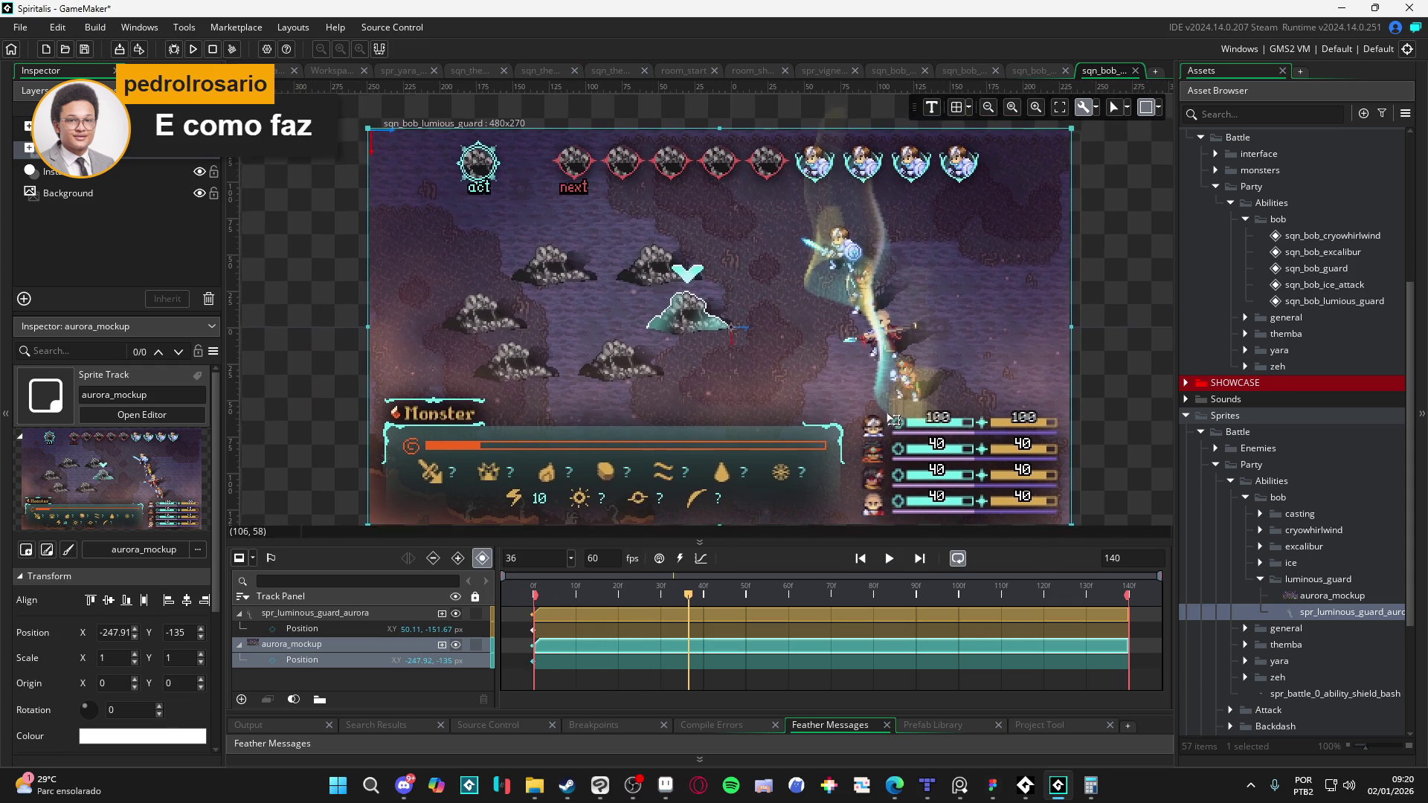
{"action": "left_click", "coordinate": [835, 340]}
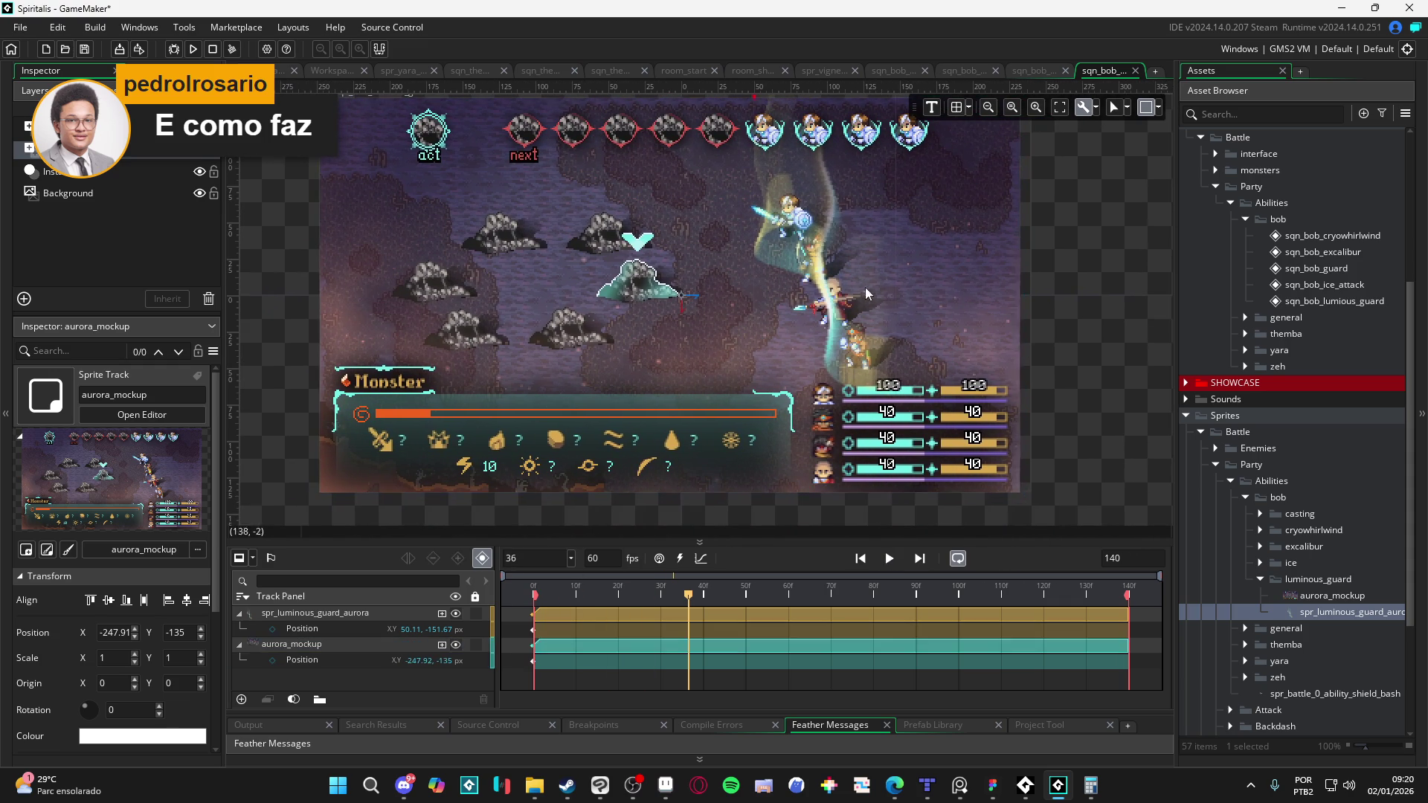
{"action": "left_click", "coordinate": [1093, 420]}
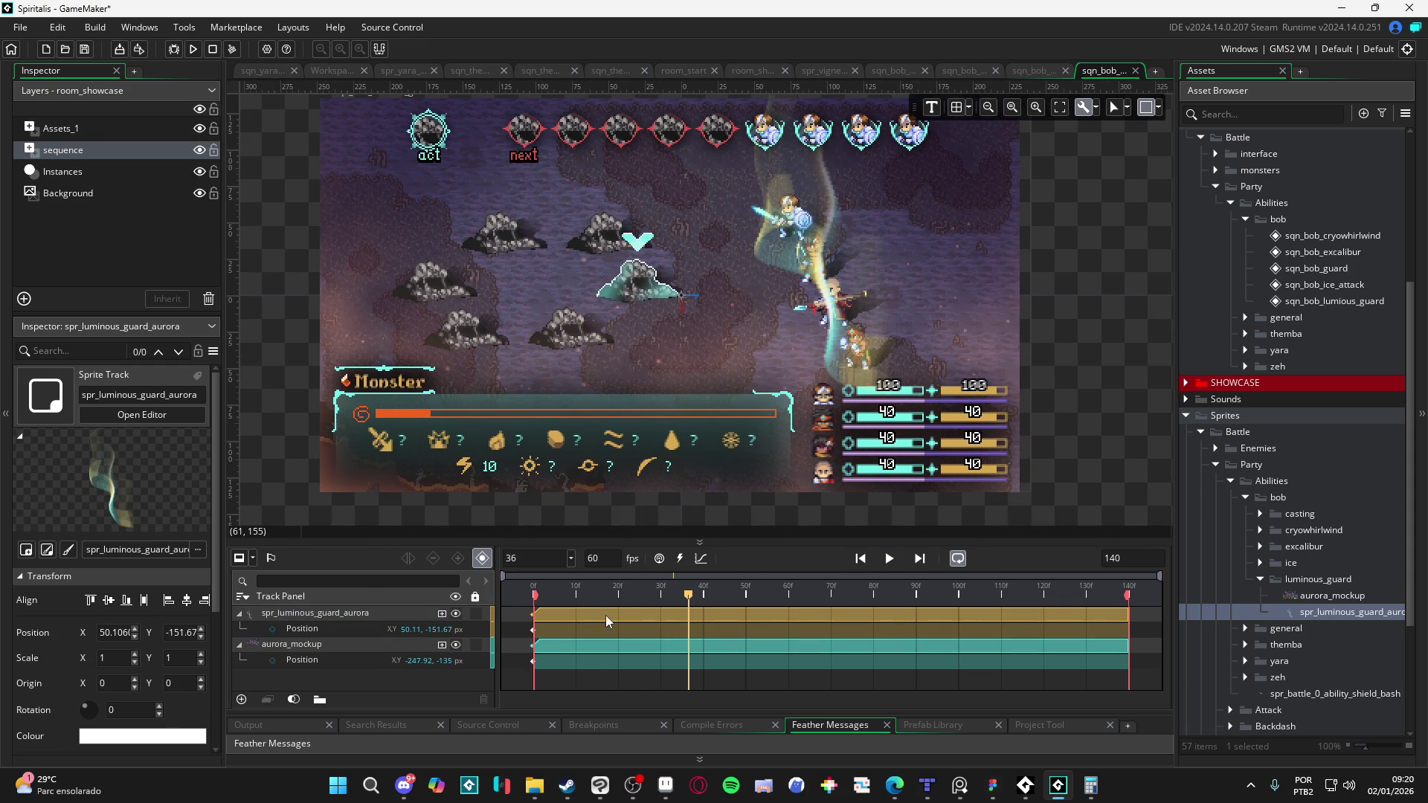
{"action": "key", "text": "space"}
{"action": "key", "text": "space"}
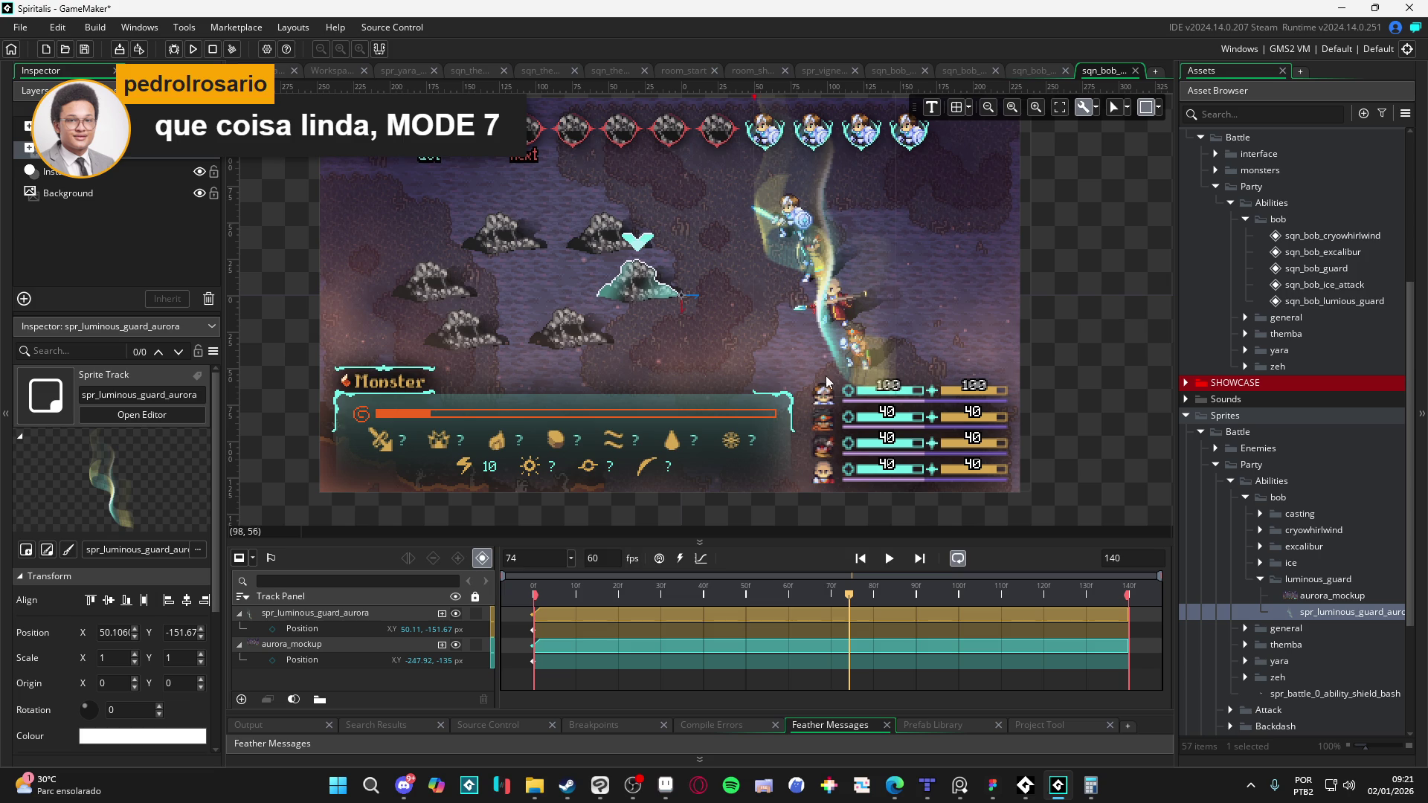
{"action": "key", "text": "space"}
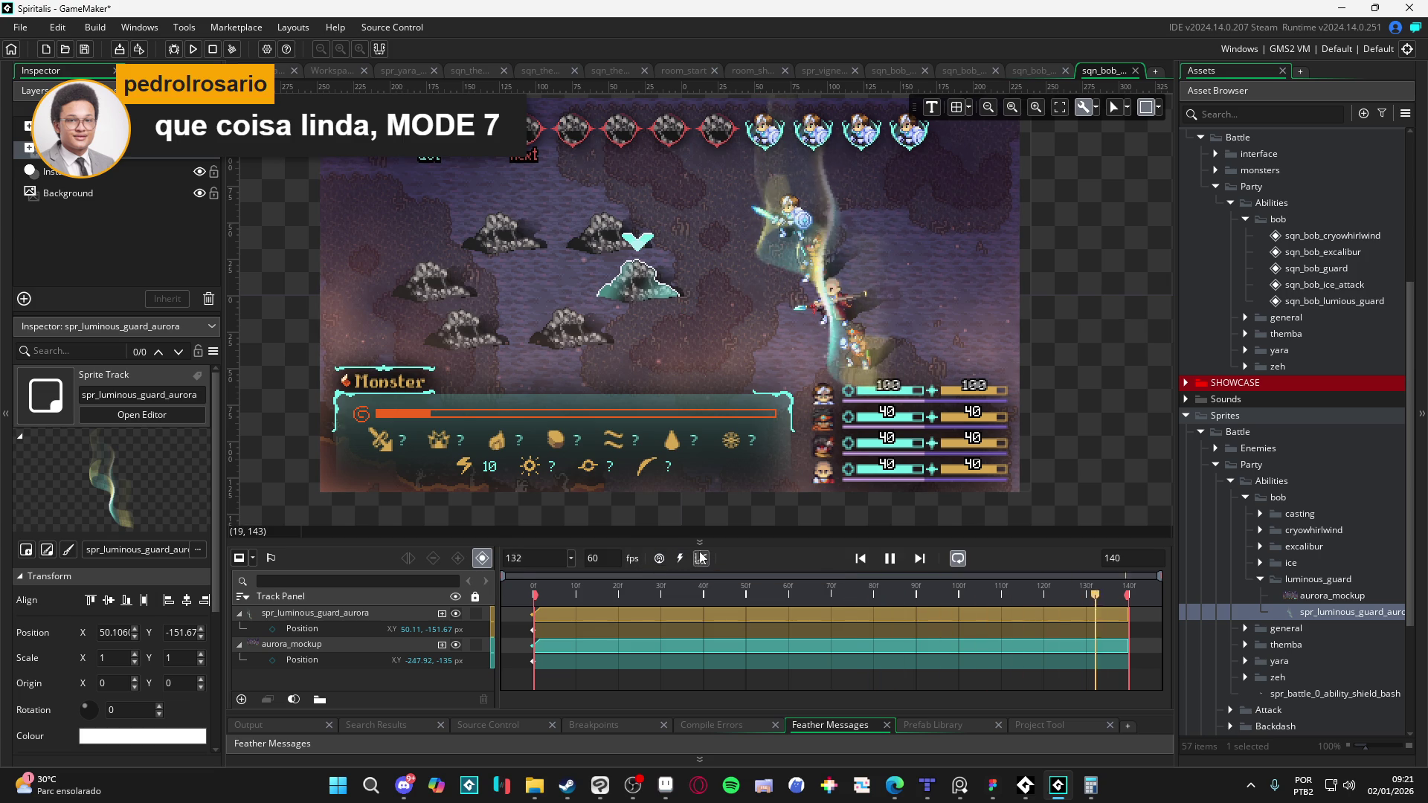
{"action": "key", "text": "space"}
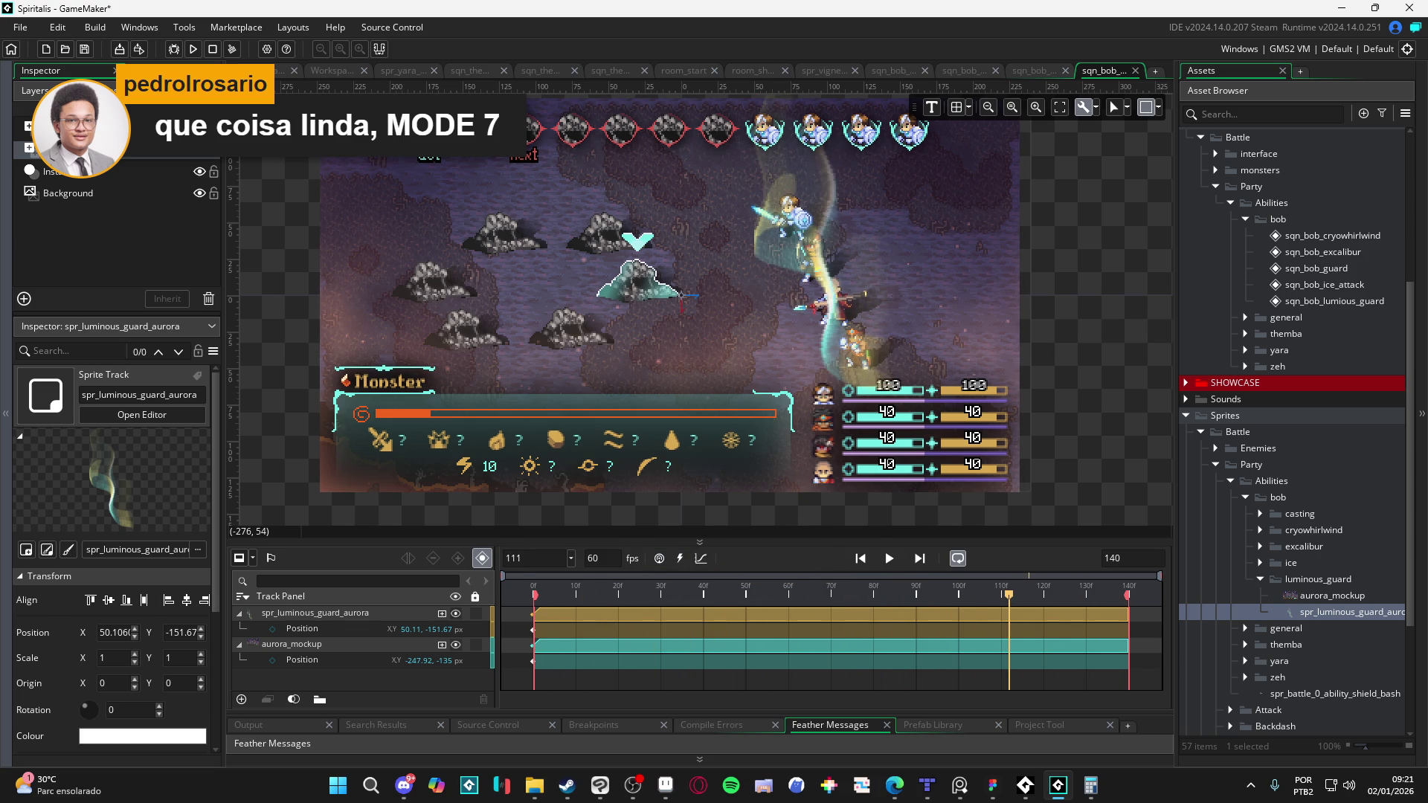
{"action": "key", "text": "alt+Tab"}
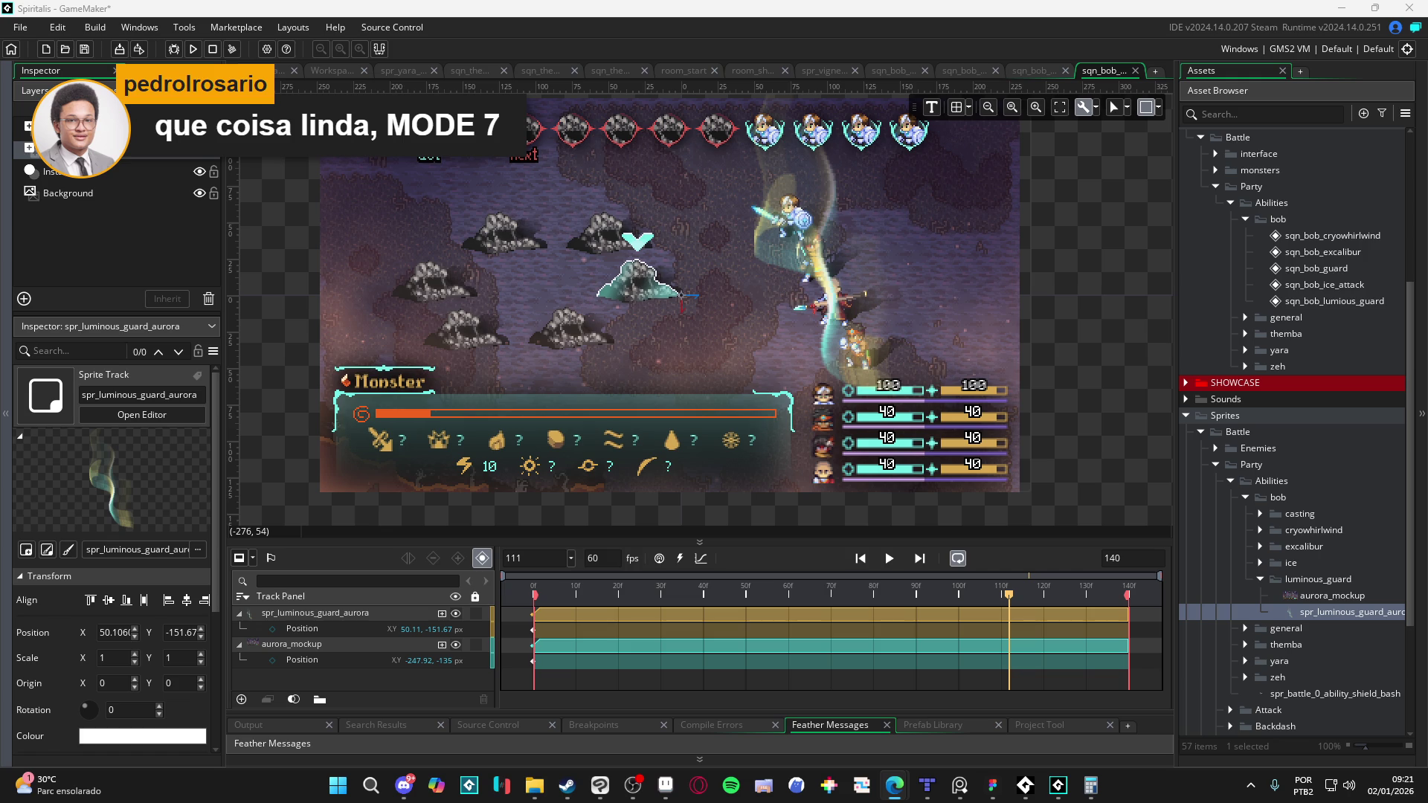
{"action": "key", "text": "alt+Tab"}
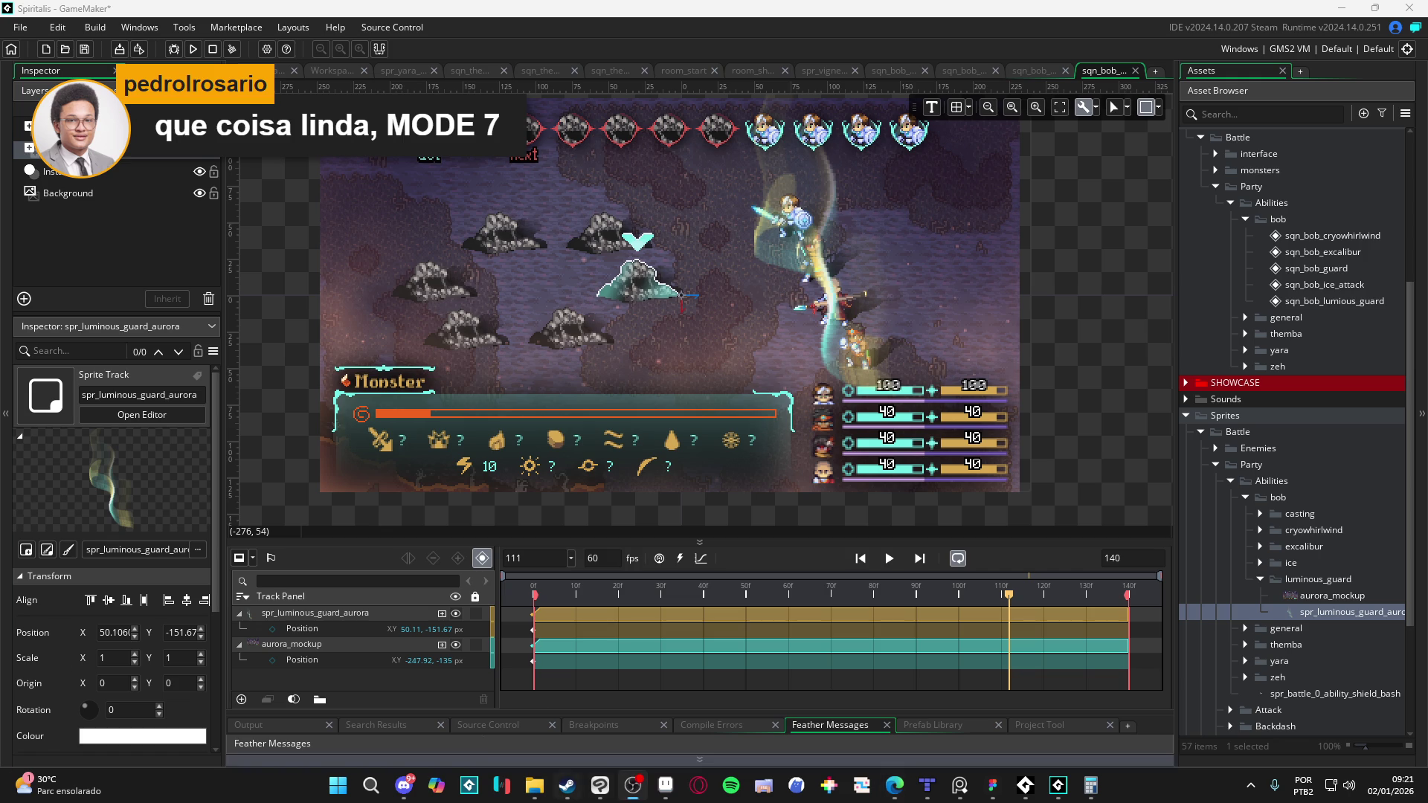
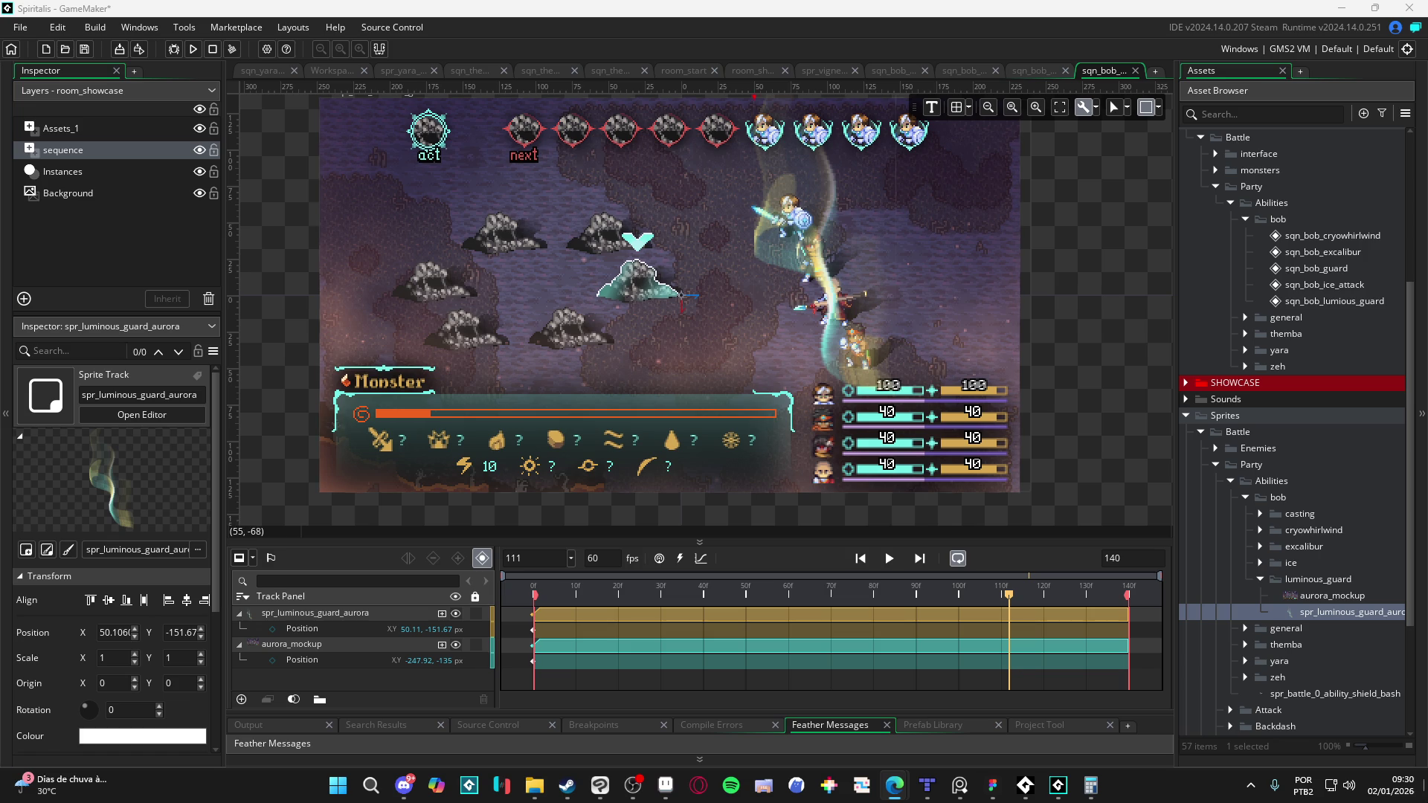
Step: Expand Particles > battle and open part_stagger_start in the Particle System editor
{"action": "scroll", "coordinate": [1341, 507], "scroll_direction": "up", "scroll_amount": 5}
{"action": "scroll", "coordinate": [1272, 427], "scroll_direction": "up", "scroll_amount": 4}
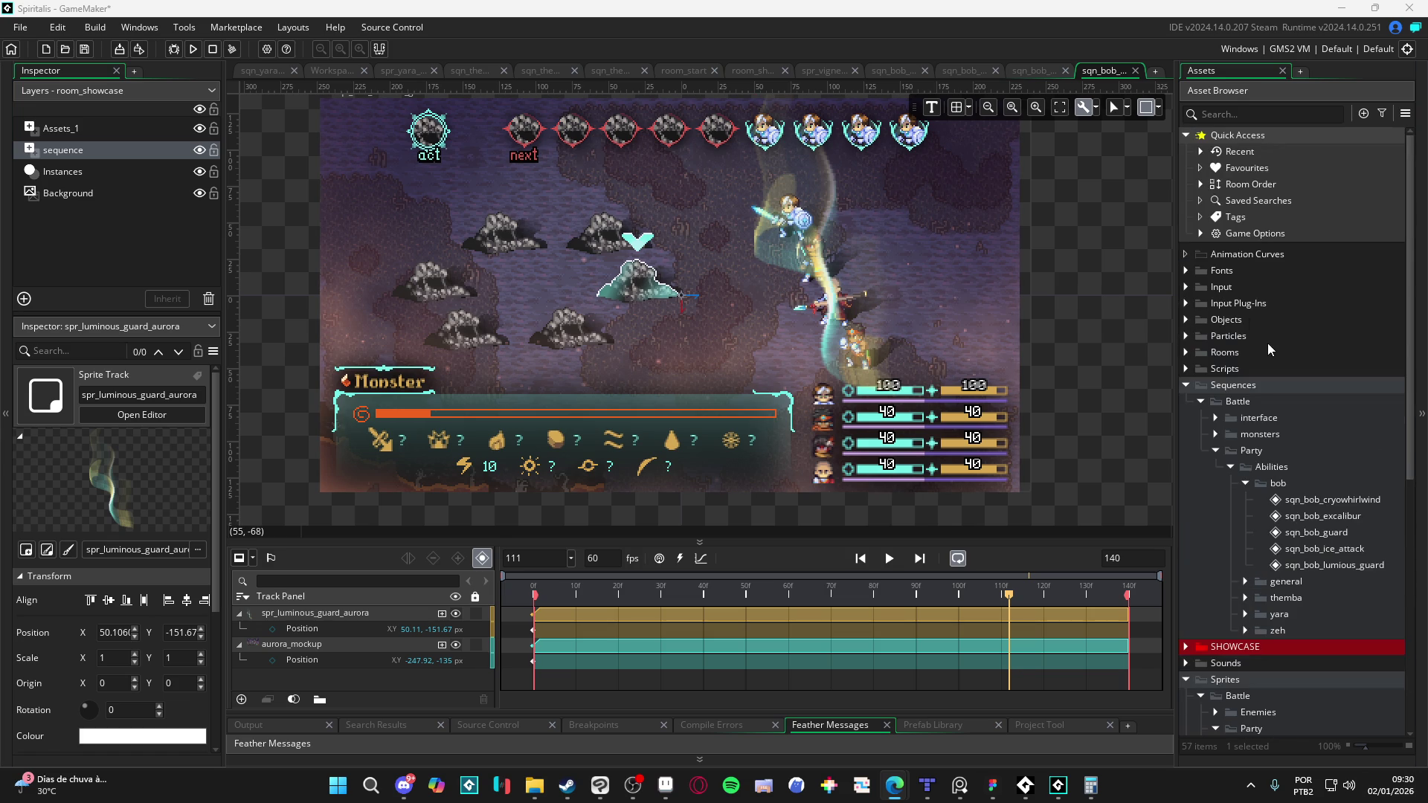
{"action": "left_click", "coordinate": [1187, 336]}
{"action": "left_click", "coordinate": [1200, 353]}
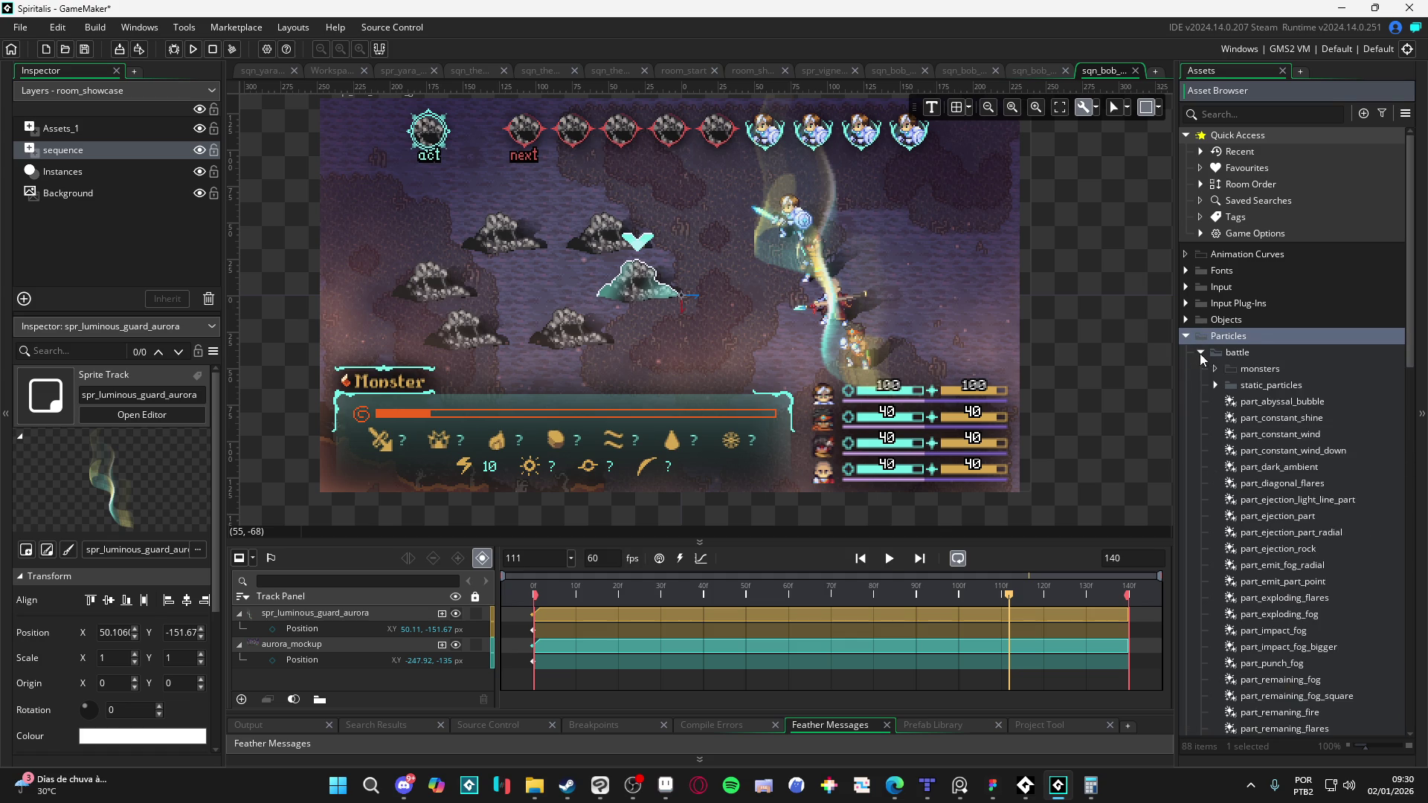
{"action": "left_click", "coordinate": [1265, 431]}
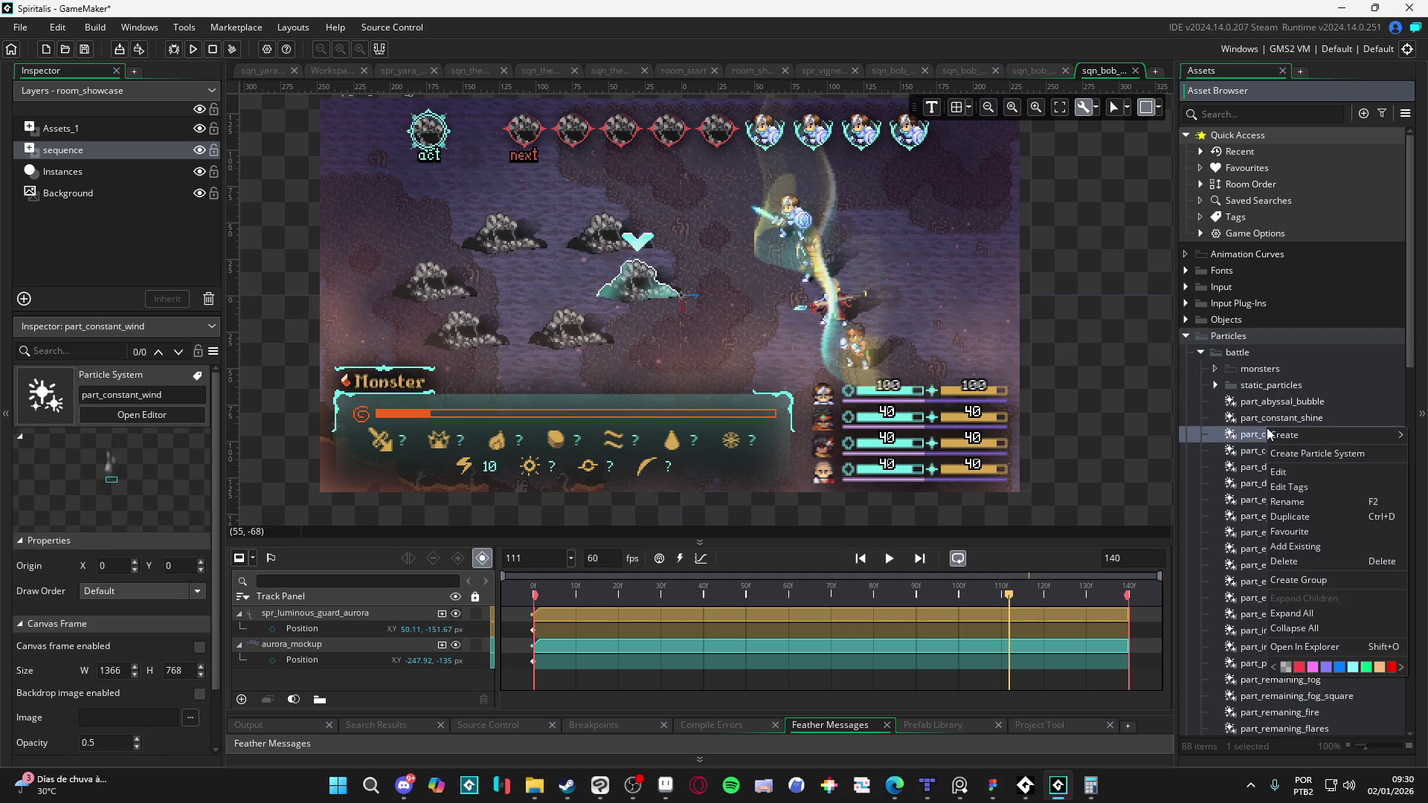
{"action": "right_click", "coordinate": [1265, 428]}
{"action": "mouse_move", "coordinate": [1291, 439]}
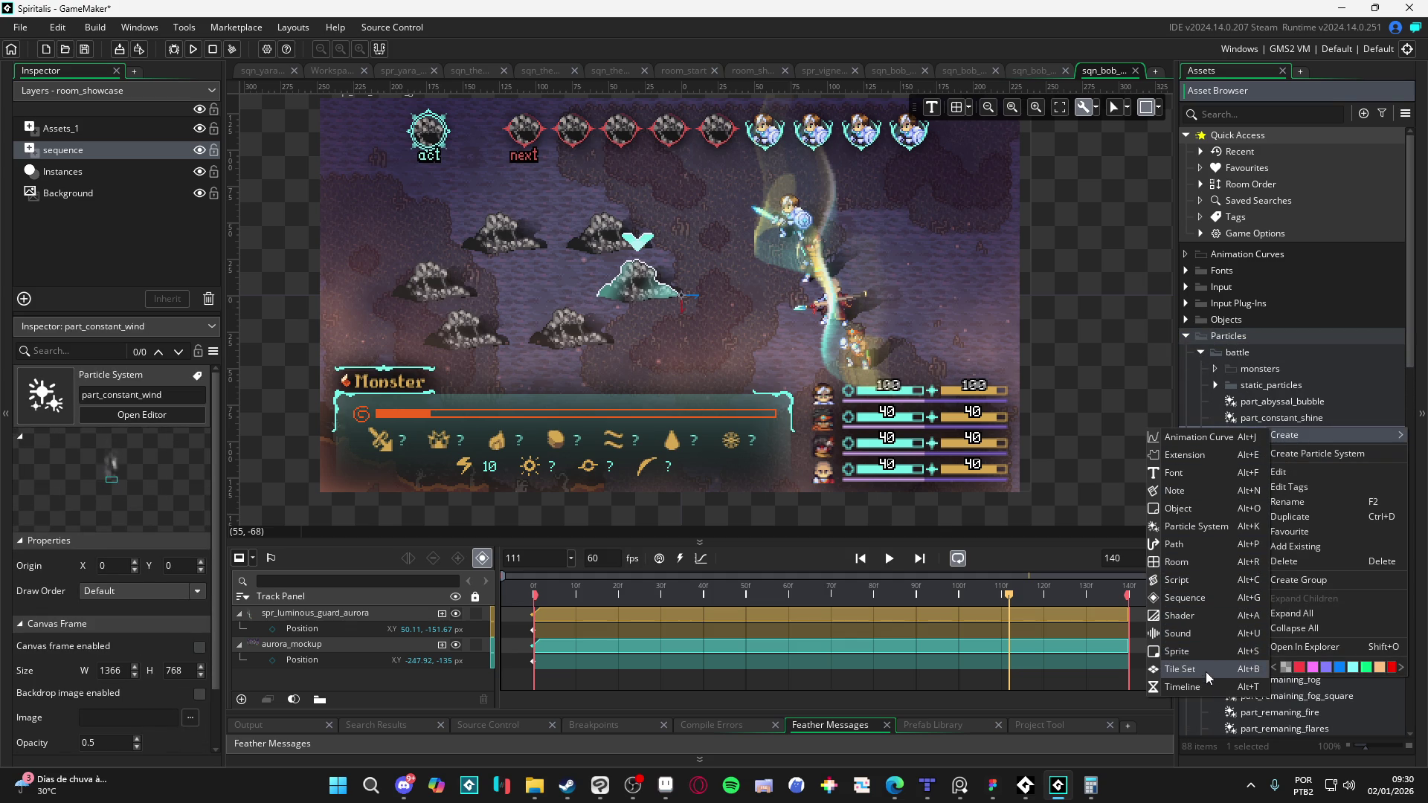
{"action": "left_click", "coordinate": [1347, 393]}
{"action": "left_click", "coordinate": [1336, 410]}
{"action": "scroll", "coordinate": [1337, 415], "scroll_direction": "down", "scroll_amount": 5}
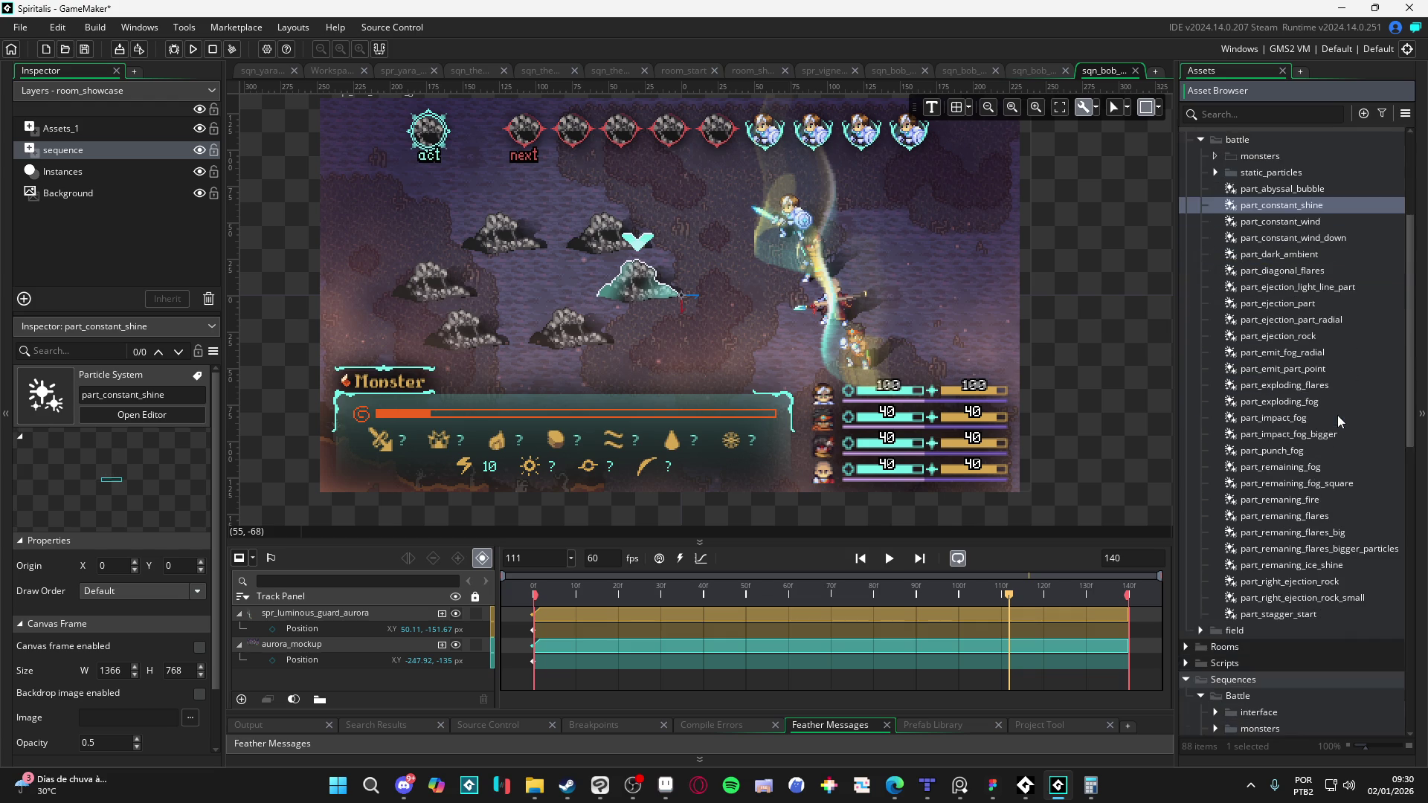
{"action": "double_click", "coordinate": [1308, 613]}
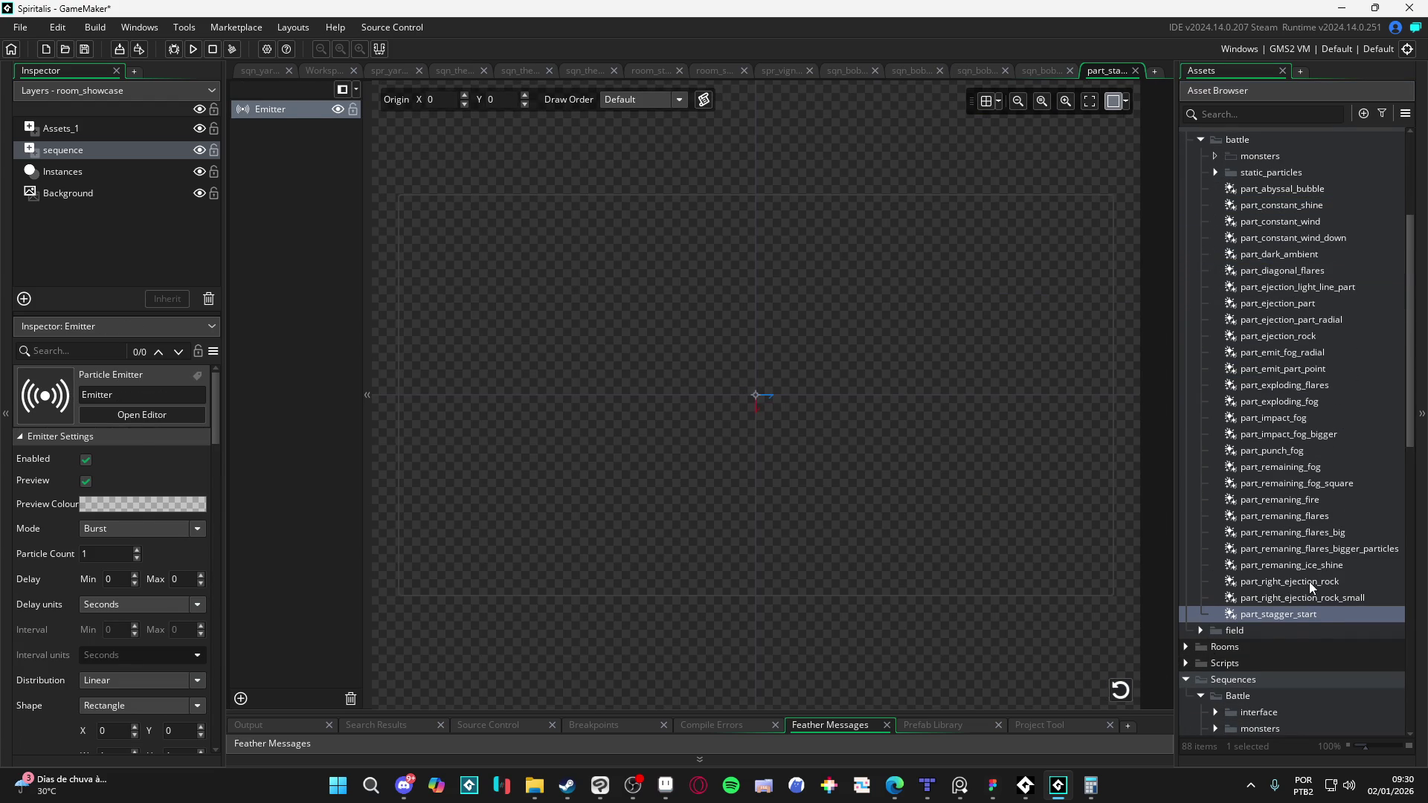
Step: Duplicate part_stagger_start, name the copy part_aurora, and open it for editing
{"action": "left_click", "coordinate": [1315, 614]}
{"action": "key", "text": "ctrl+d"}
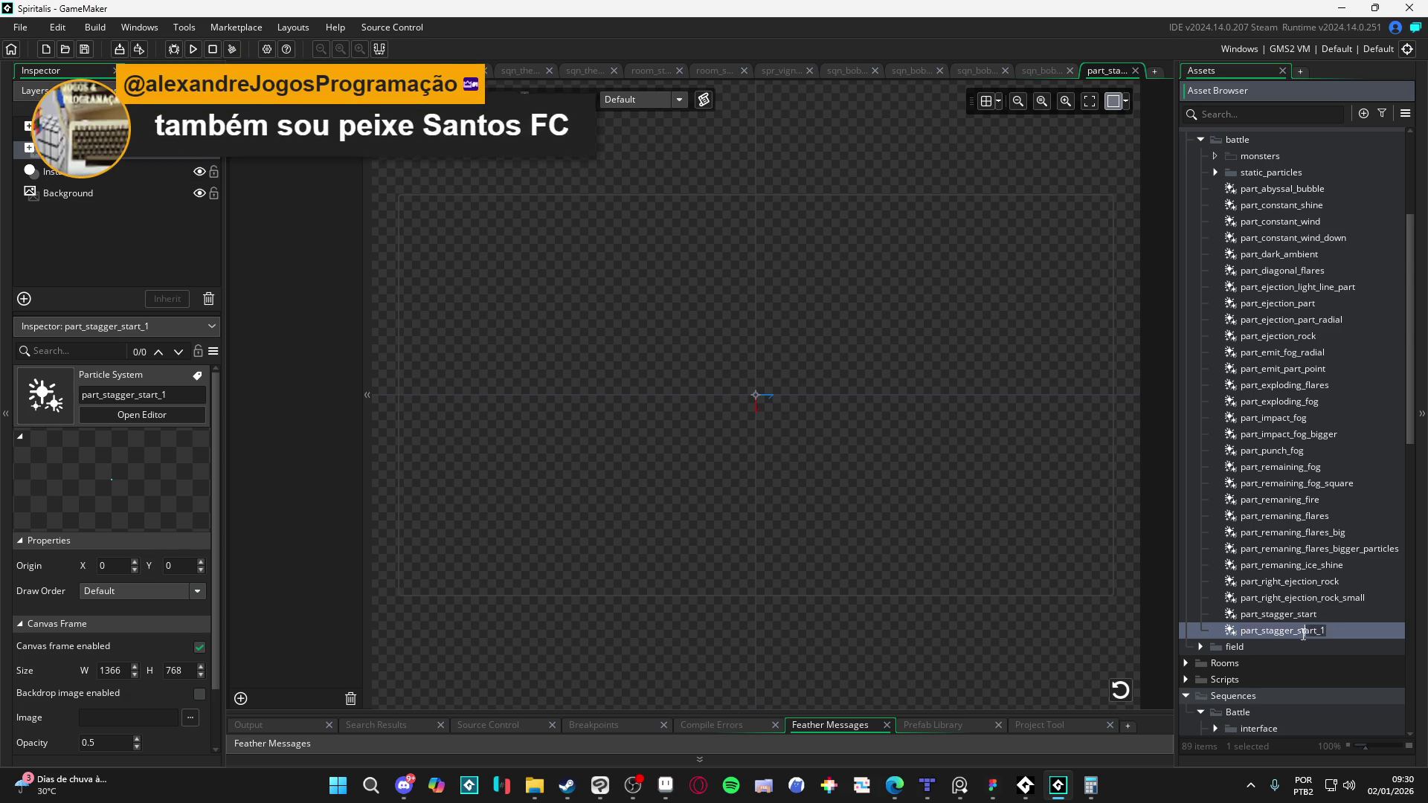
{"action": "type", "text": "aurora"}
{"action": "key", "text": "Return"}
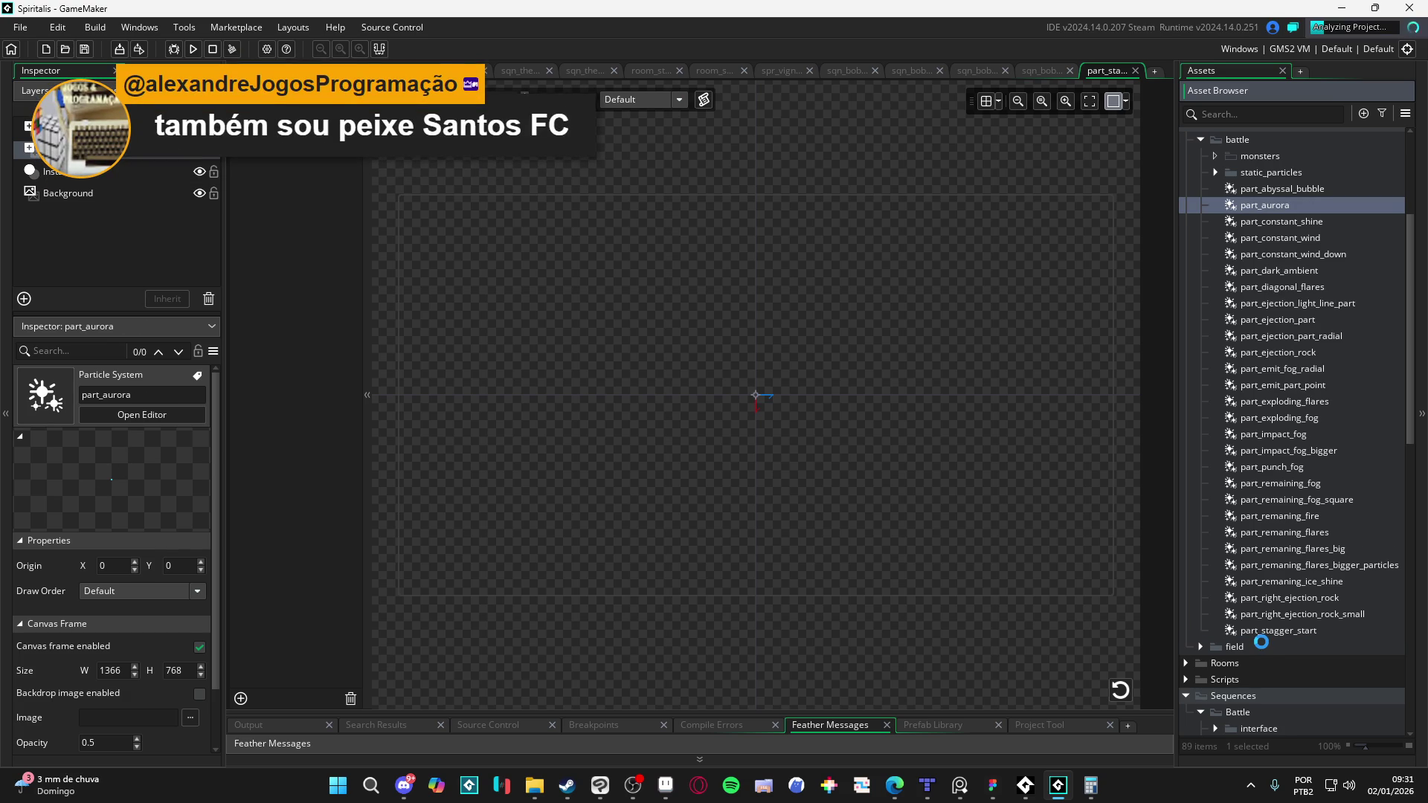
{"action": "double_click", "coordinate": [1278, 209]}
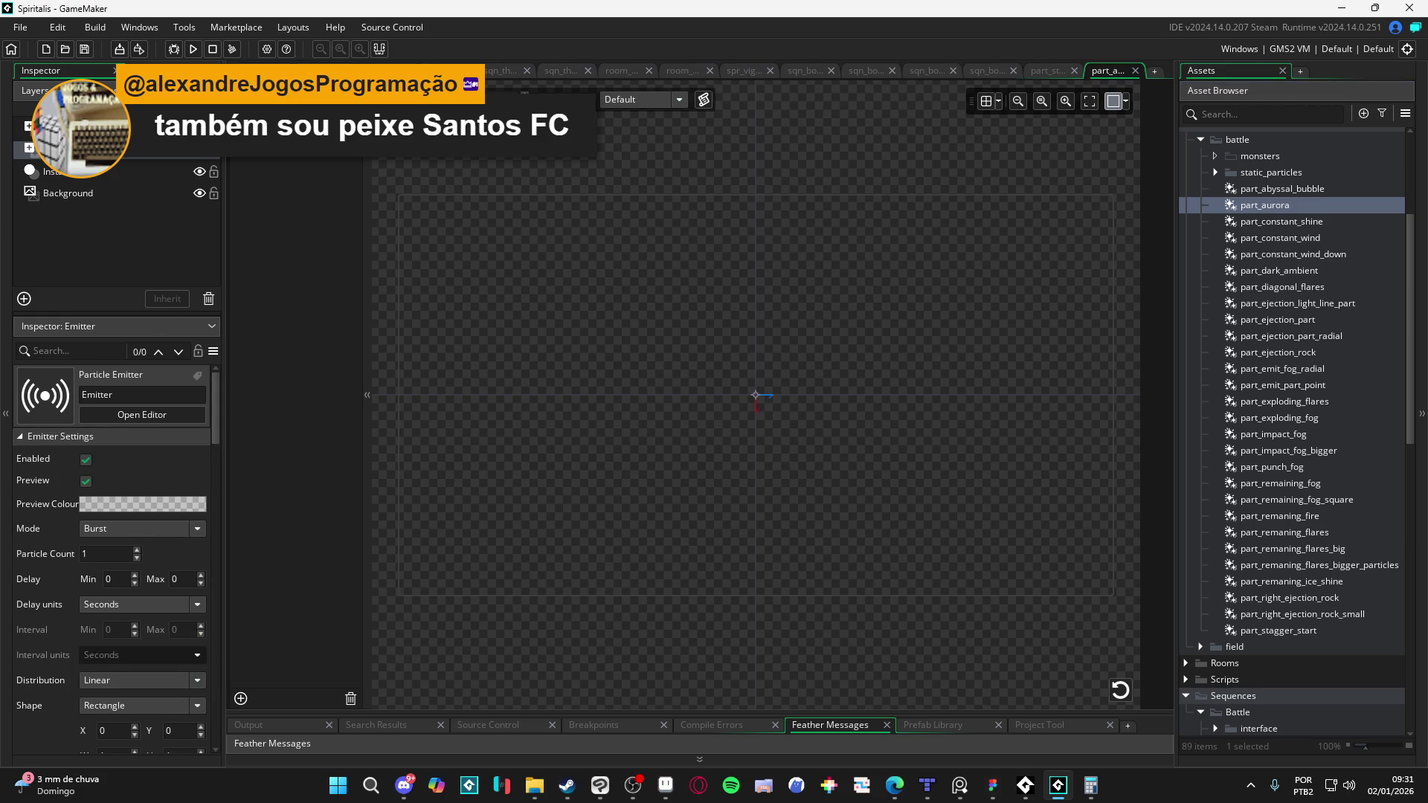
{"action": "scroll", "coordinate": [44, 500], "scroll_direction": "down", "scroll_amount": 5}
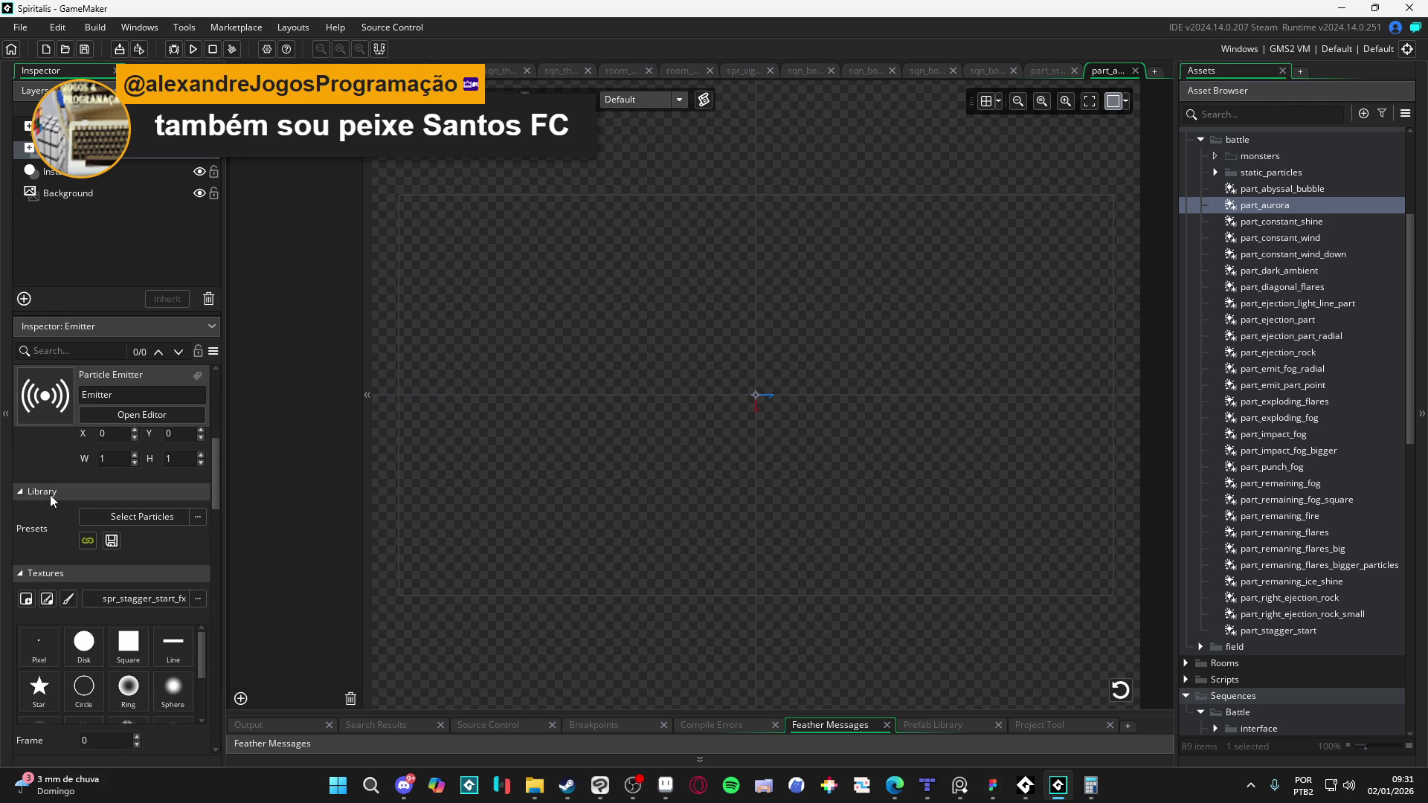
{"action": "scroll", "coordinate": [1329, 444], "scroll_direction": "down", "scroll_amount": 15}
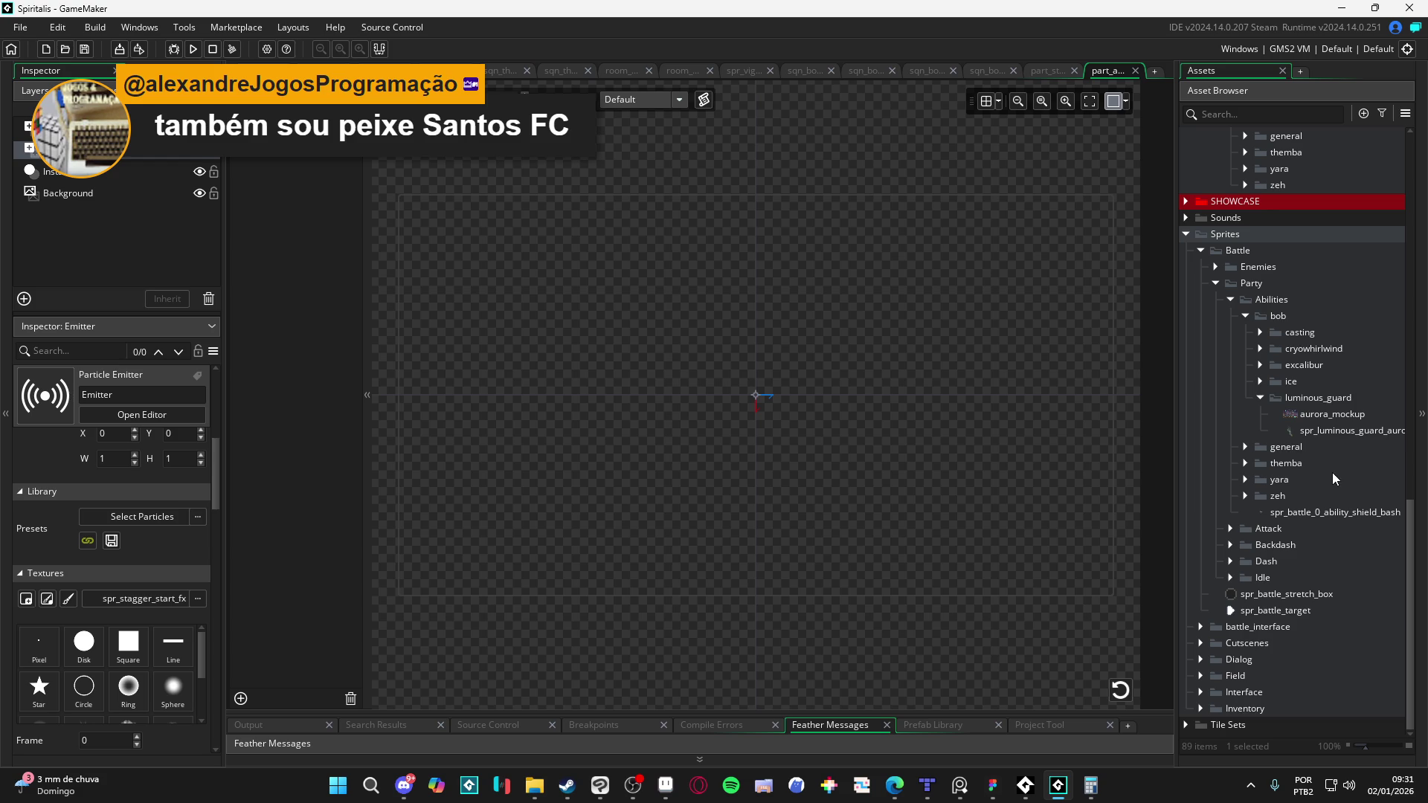
Step: Use spr_luminous_guard_aurora as the part_aurora texture and replay the preview
{"action": "left_click_drag", "start_coordinate": [1362, 433], "coordinate": [146, 610]}
{"action": "left_click", "coordinate": [1120, 690]}
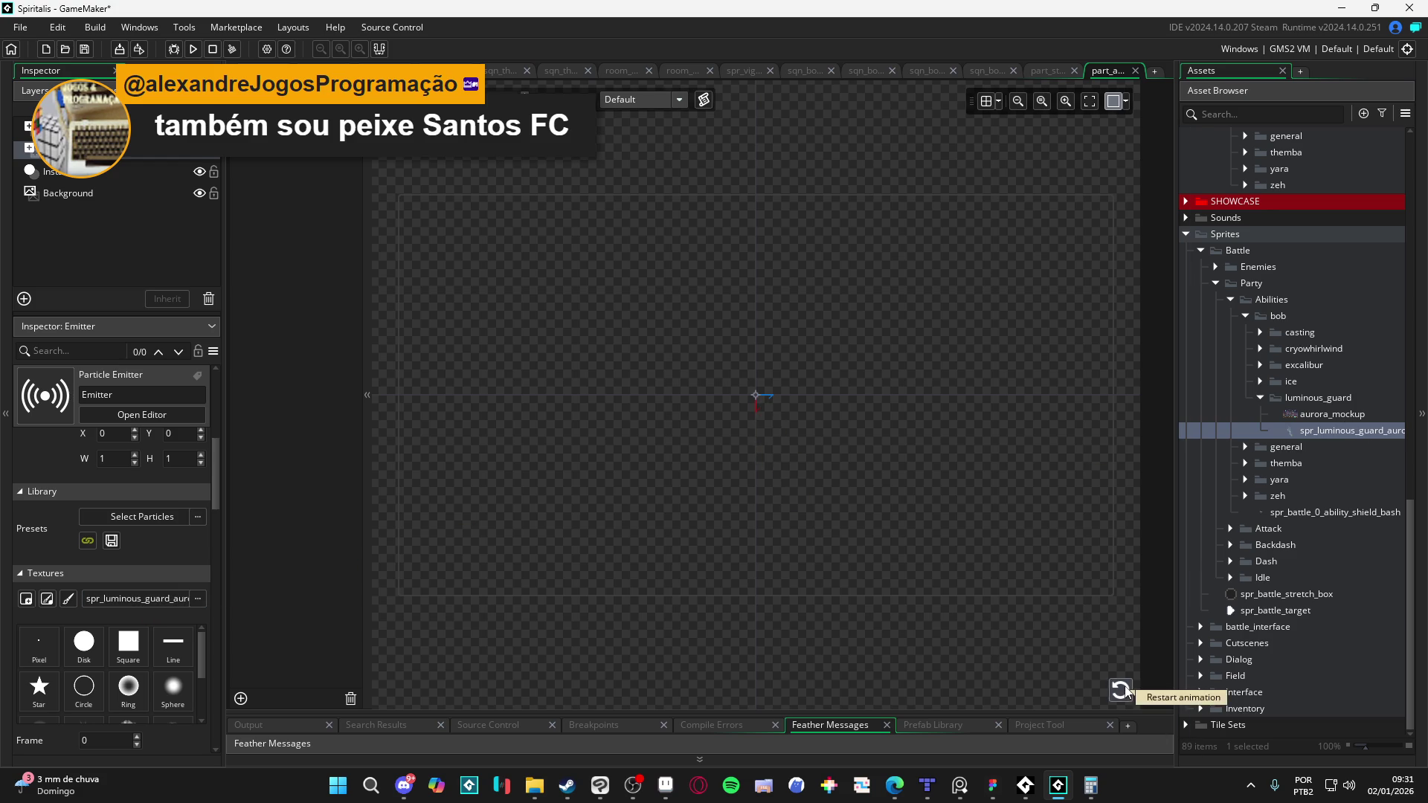
{"action": "scroll", "coordinate": [64, 465], "scroll_direction": "up", "scroll_amount": 5}
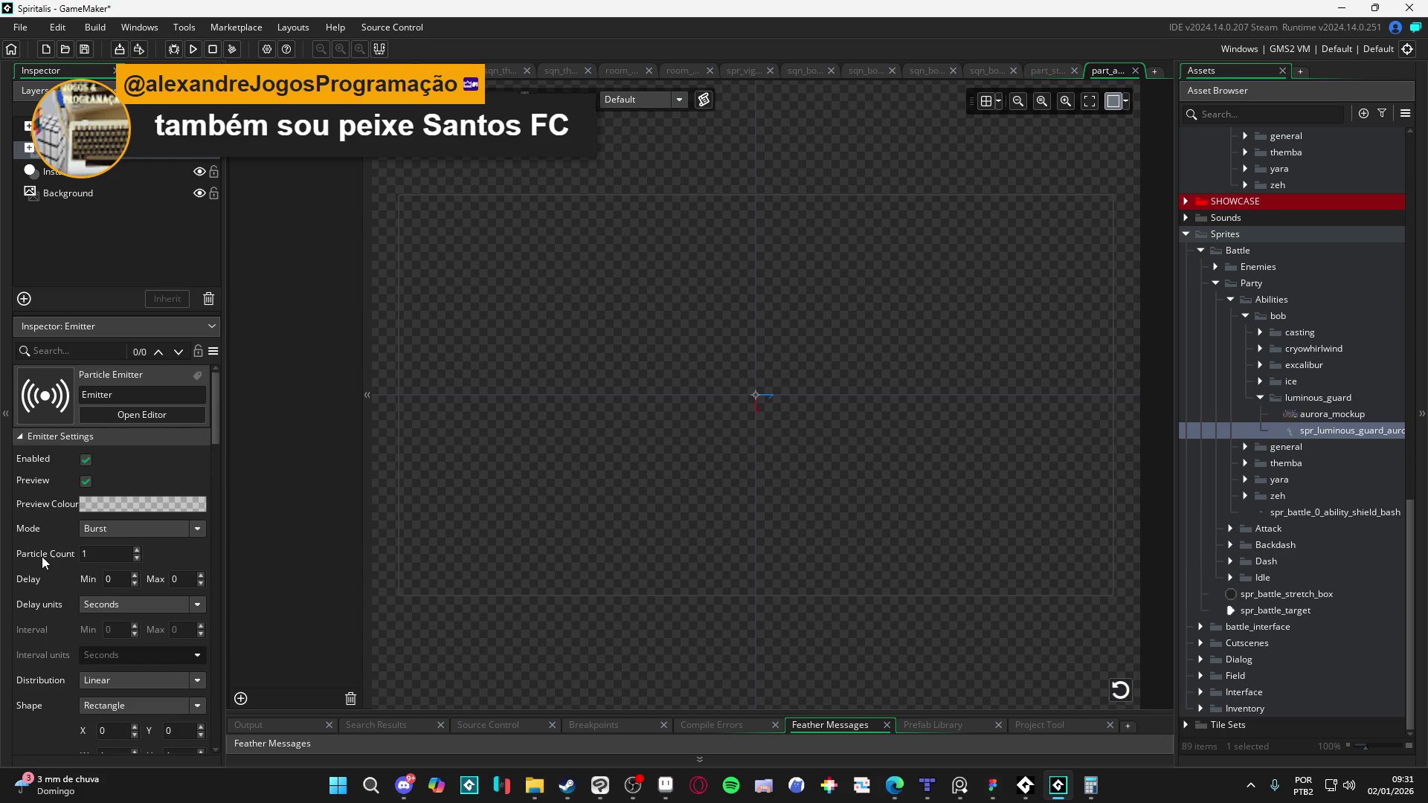
{"action": "scroll", "coordinate": [43, 557], "scroll_direction": "down", "scroll_amount": 5}
{"action": "scroll", "coordinate": [43, 565], "scroll_direction": "down", "scroll_amount": 2}
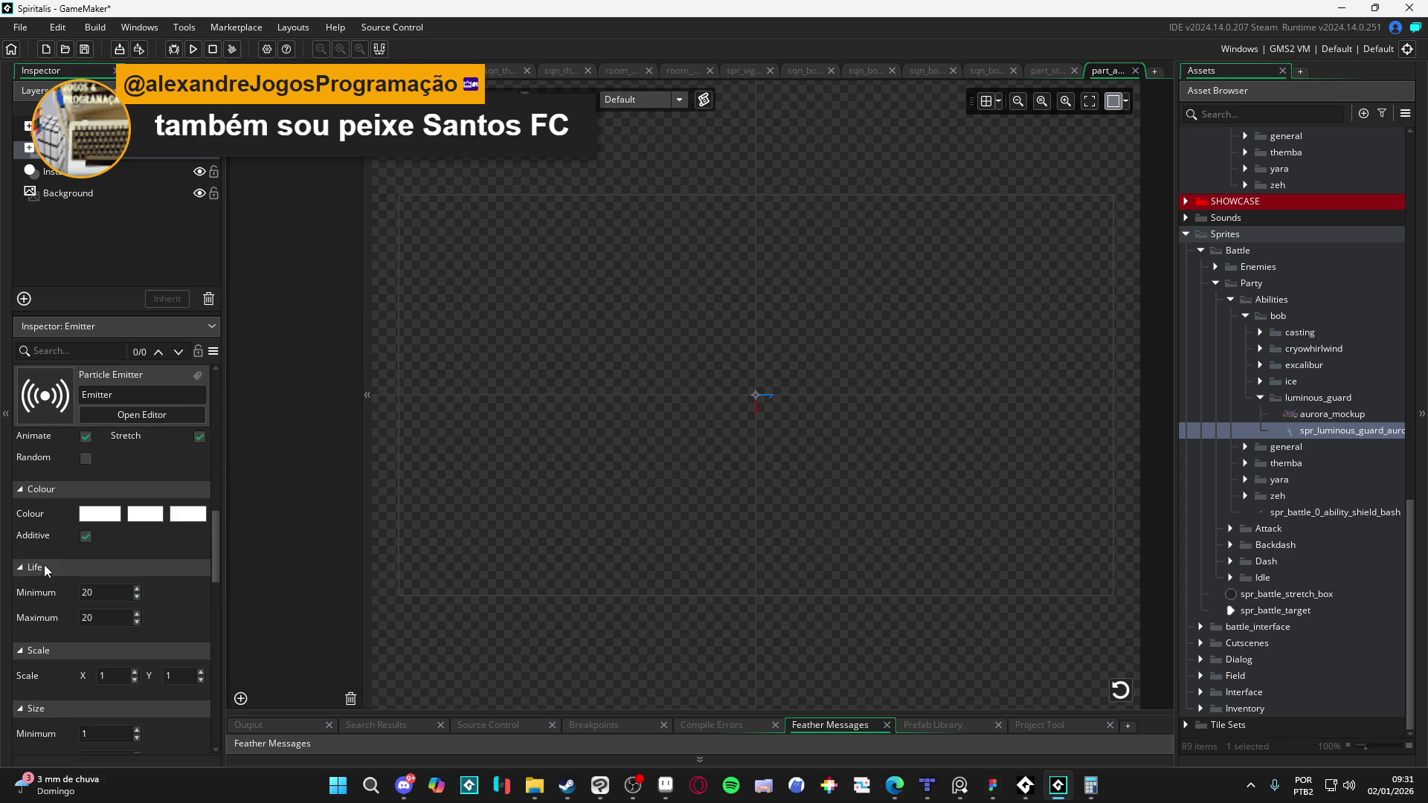
Step: Set particle Life minimum and maximum to 140 and replay the preview
{"action": "left_click", "coordinate": [98, 591]}
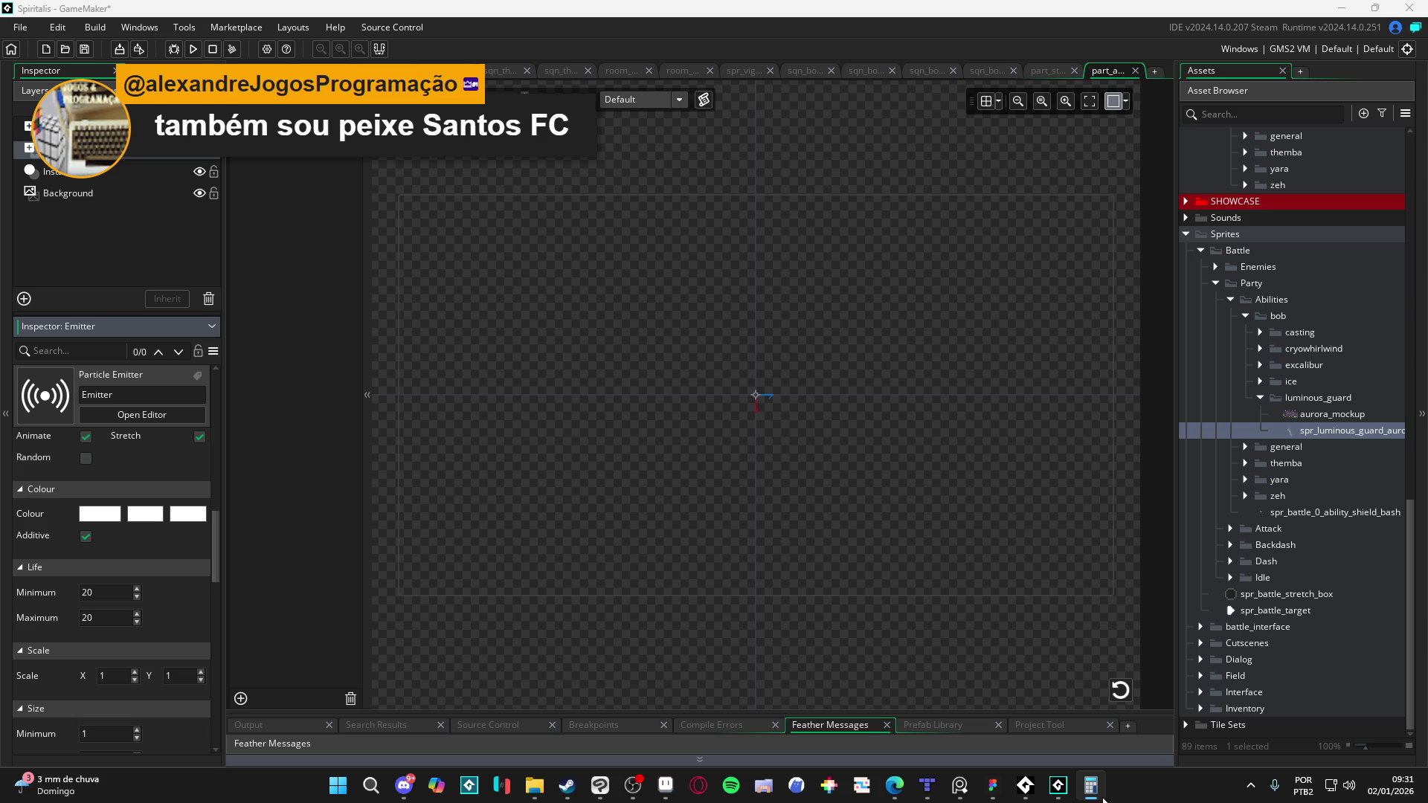
{"action": "left_click", "coordinate": [113, 600]}
{"action": "type", "text": "140"}
{"action": "key", "text": "Tab"}
{"action": "type", "text": "140"}
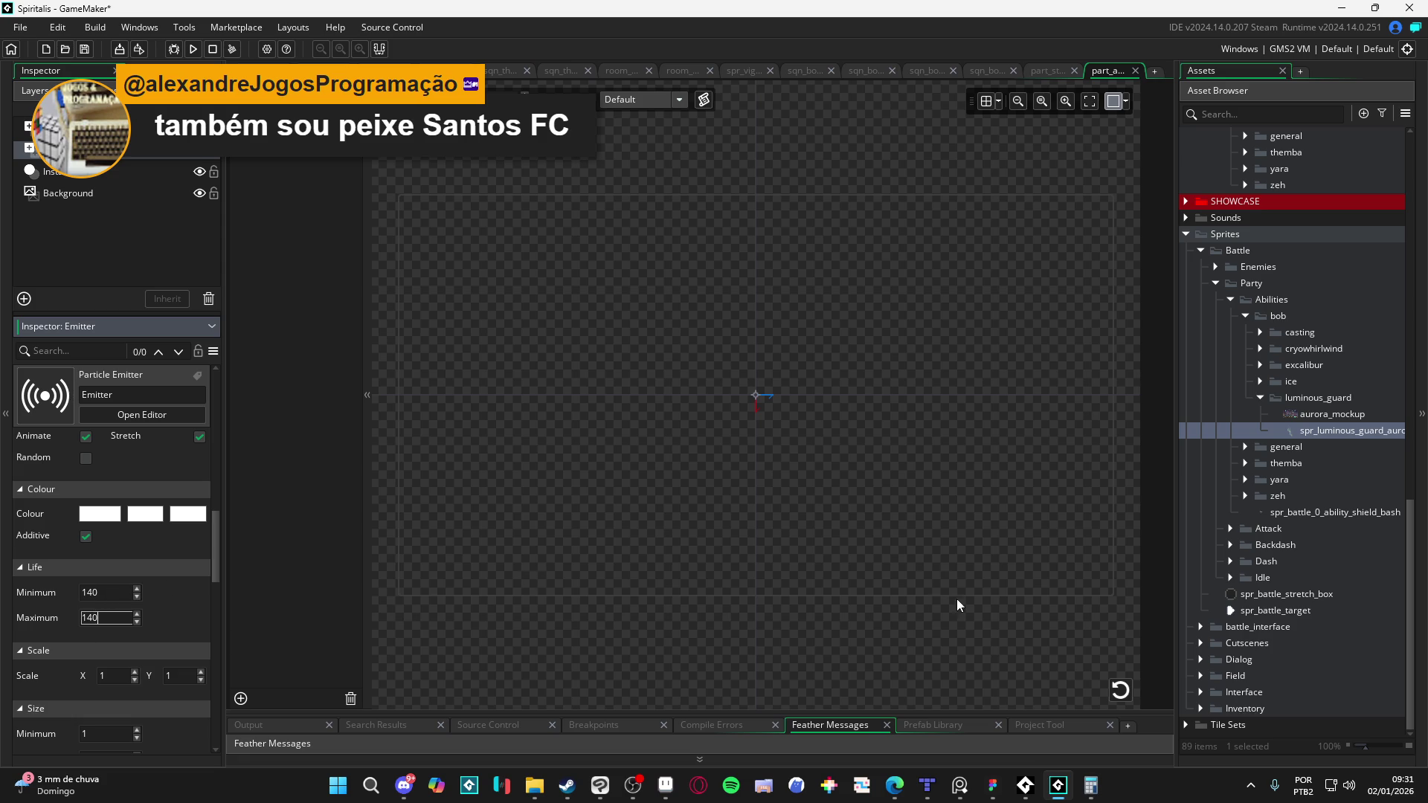
{"action": "left_click", "coordinate": [1119, 690]}
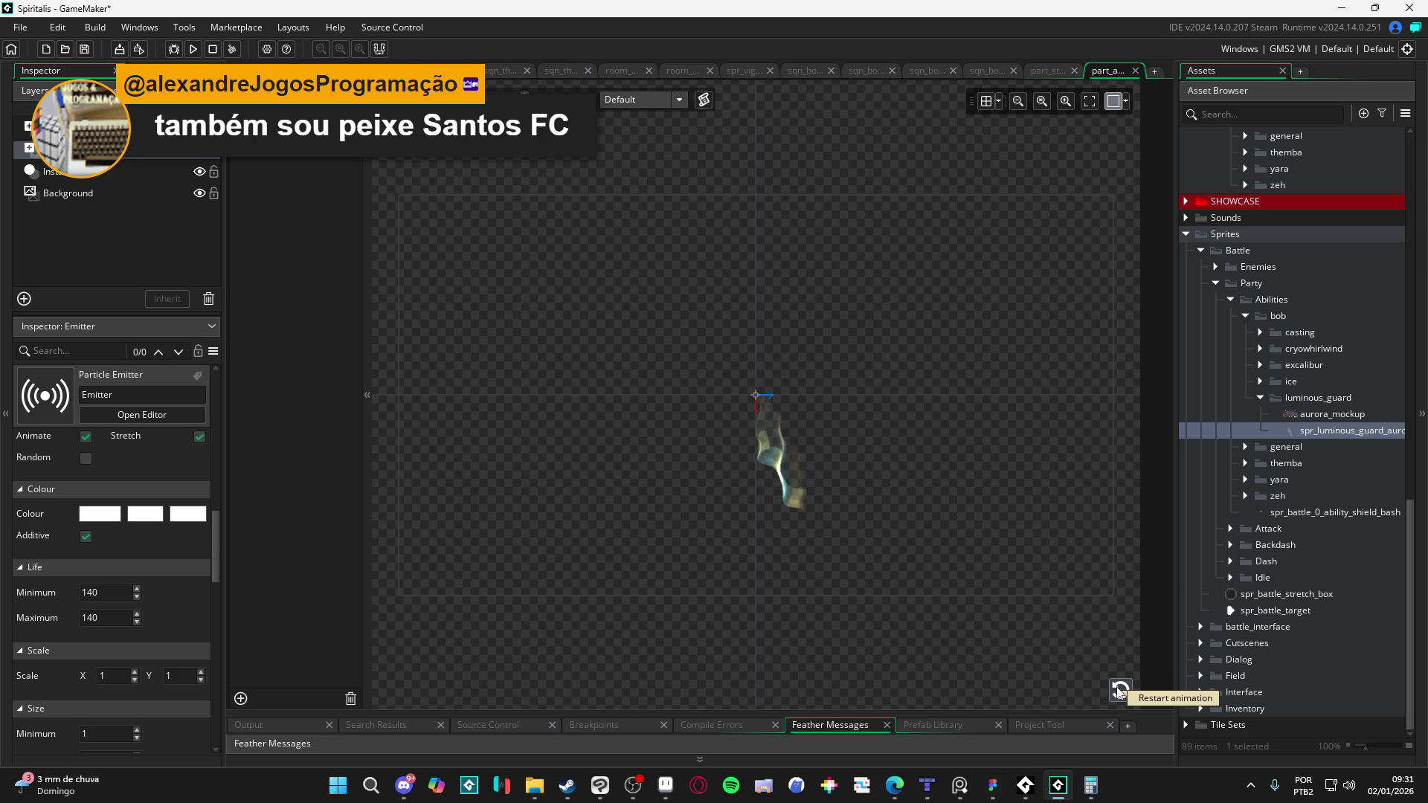
Step: Turn off texture stretching, replay the preview, and return to the battle sequence
{"action": "mouse_move", "coordinate": [216, 556]}
{"action": "left_mouse_down"}
{"action": "mouse_move", "coordinate": [222, 456]}
{"action": "mouse_move", "coordinate": [208, 507]}
{"action": "left_mouse_up"}
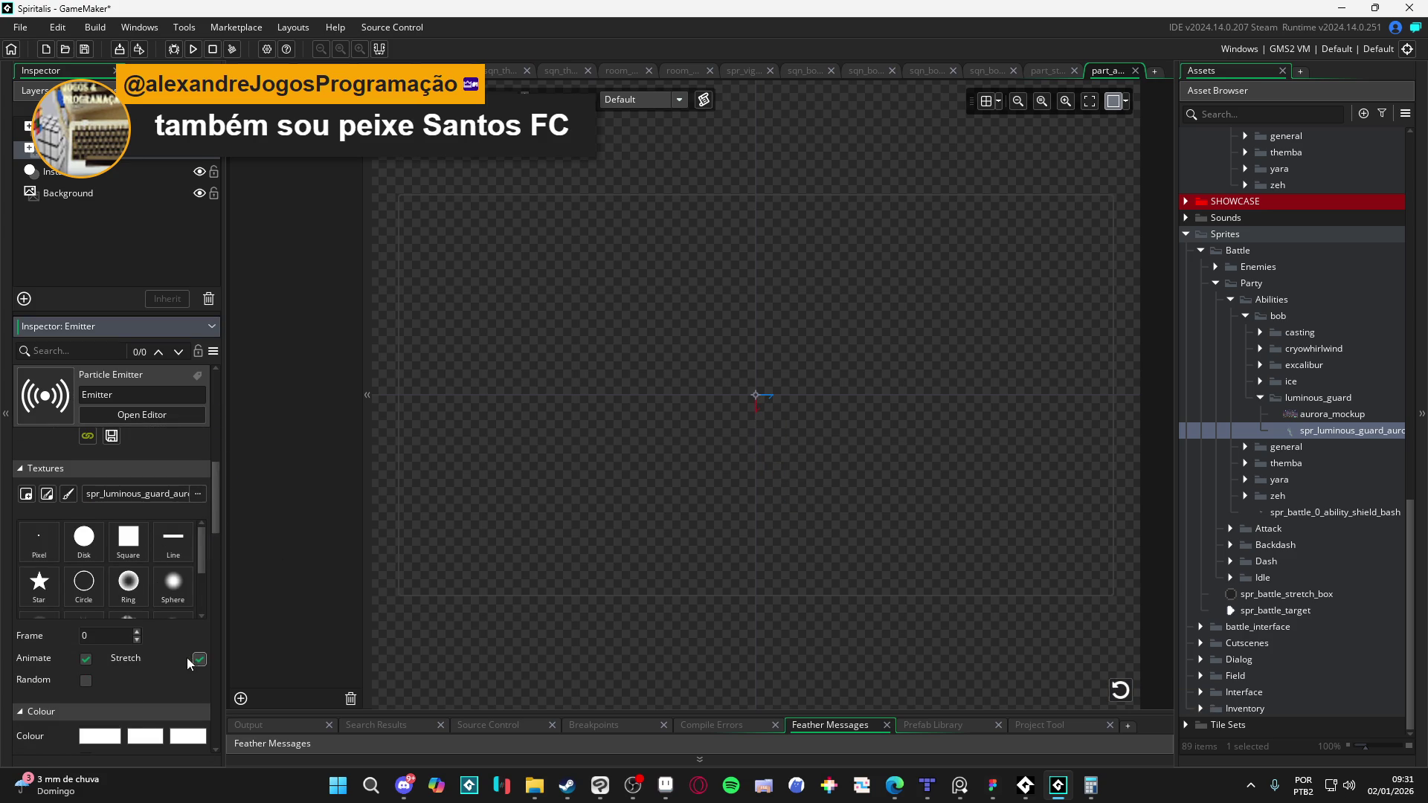
{"action": "left_click", "coordinate": [1120, 689]}
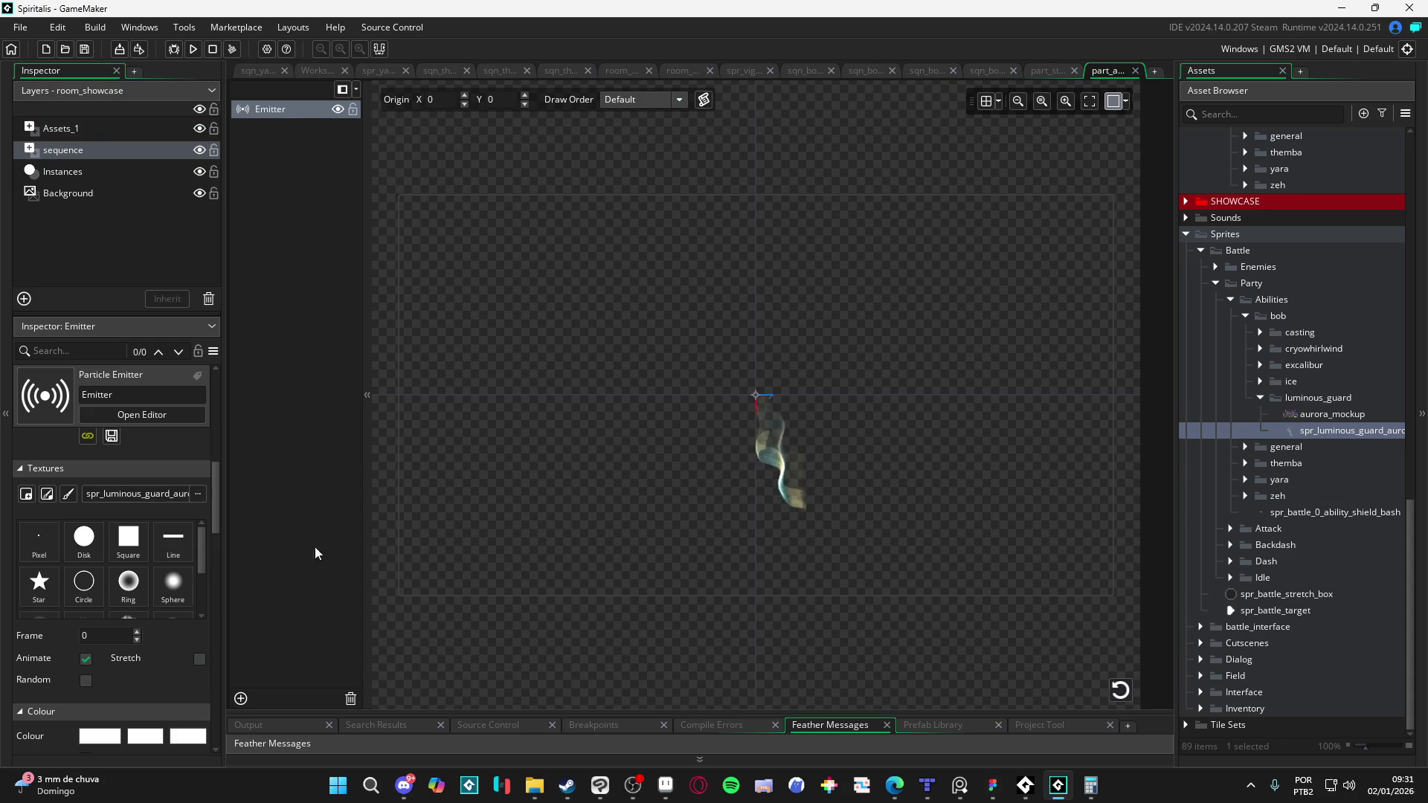
{"action": "mouse_move", "coordinate": [212, 490]}
{"action": "left_mouse_down"}
{"action": "mouse_move", "coordinate": [211, 534]}
{"action": "mouse_move", "coordinate": [226, 480]}
{"action": "mouse_move", "coordinate": [241, 528]}
{"action": "mouse_move", "coordinate": [241, 516]}
{"action": "mouse_move", "coordinate": [249, 590]}
{"action": "left_mouse_up"}
{"action": "left_click", "coordinate": [1119, 687]}
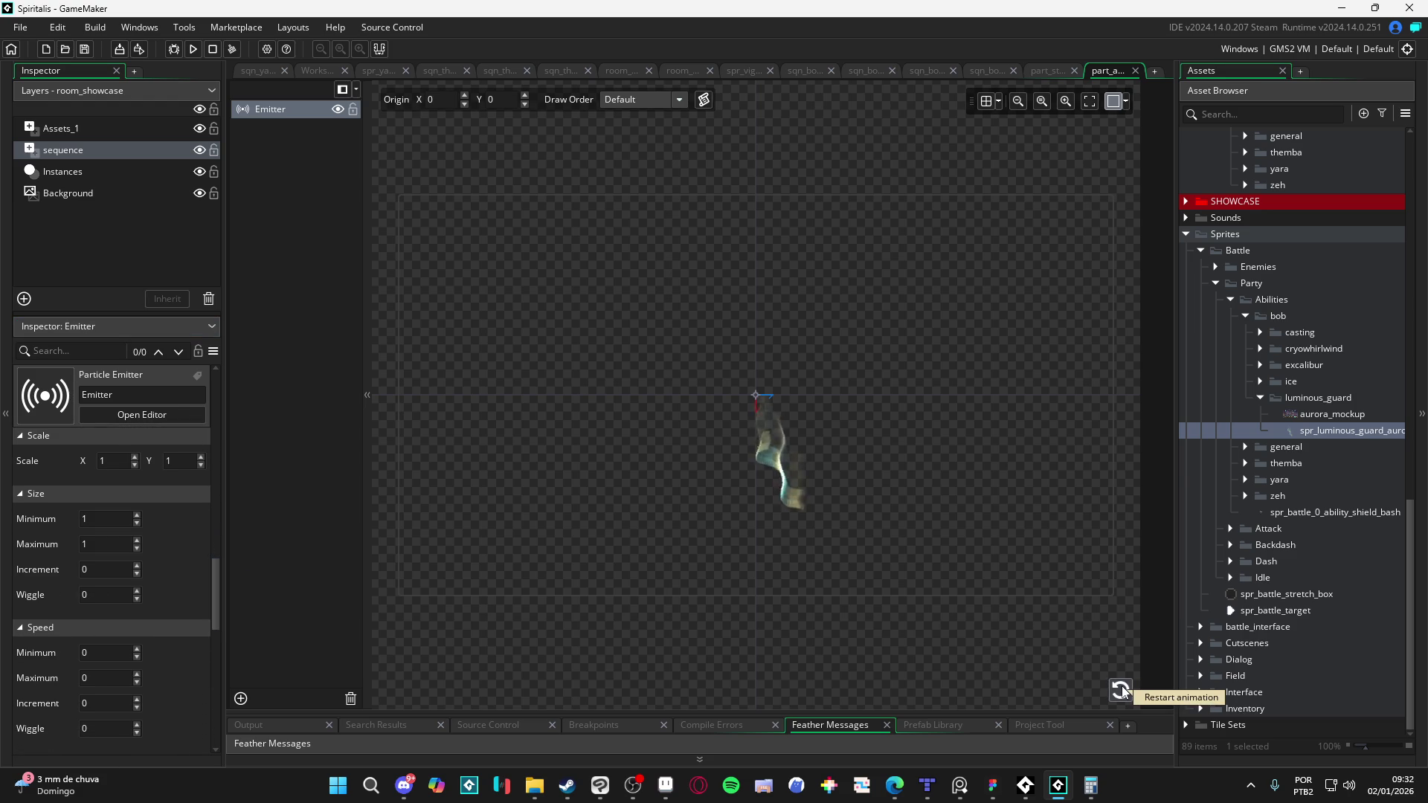
{"action": "mouse_move", "coordinate": [219, 594]}
{"action": "left_mouse_down"}
{"action": "mouse_move", "coordinate": [225, 649]}
{"action": "mouse_move", "coordinate": [233, 476]}
{"action": "mouse_move", "coordinate": [243, 499]}
{"action": "mouse_move", "coordinate": [244, 527]}
{"action": "mouse_move", "coordinate": [221, 451]}
{"action": "left_mouse_up"}
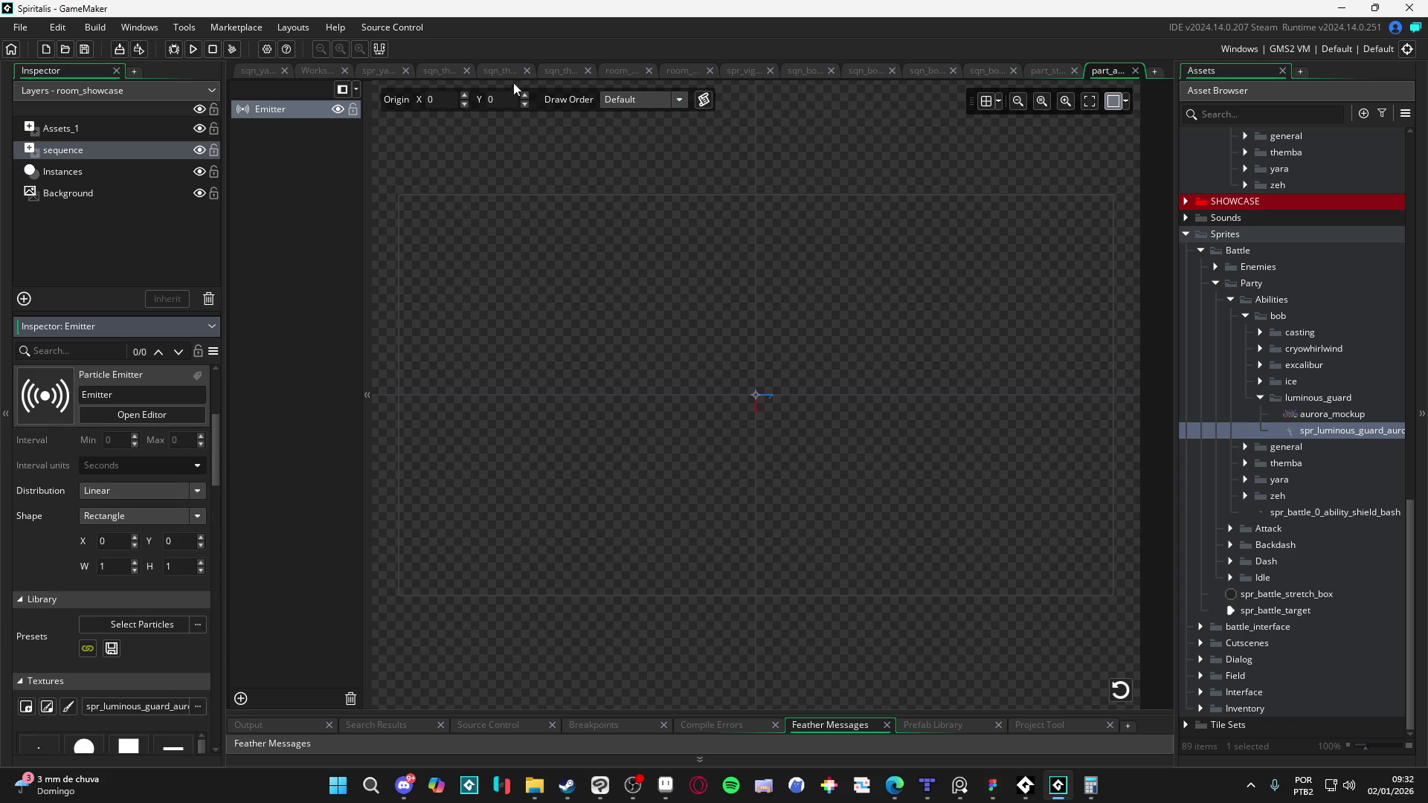
{"action": "left_click", "coordinate": [1017, 70]}
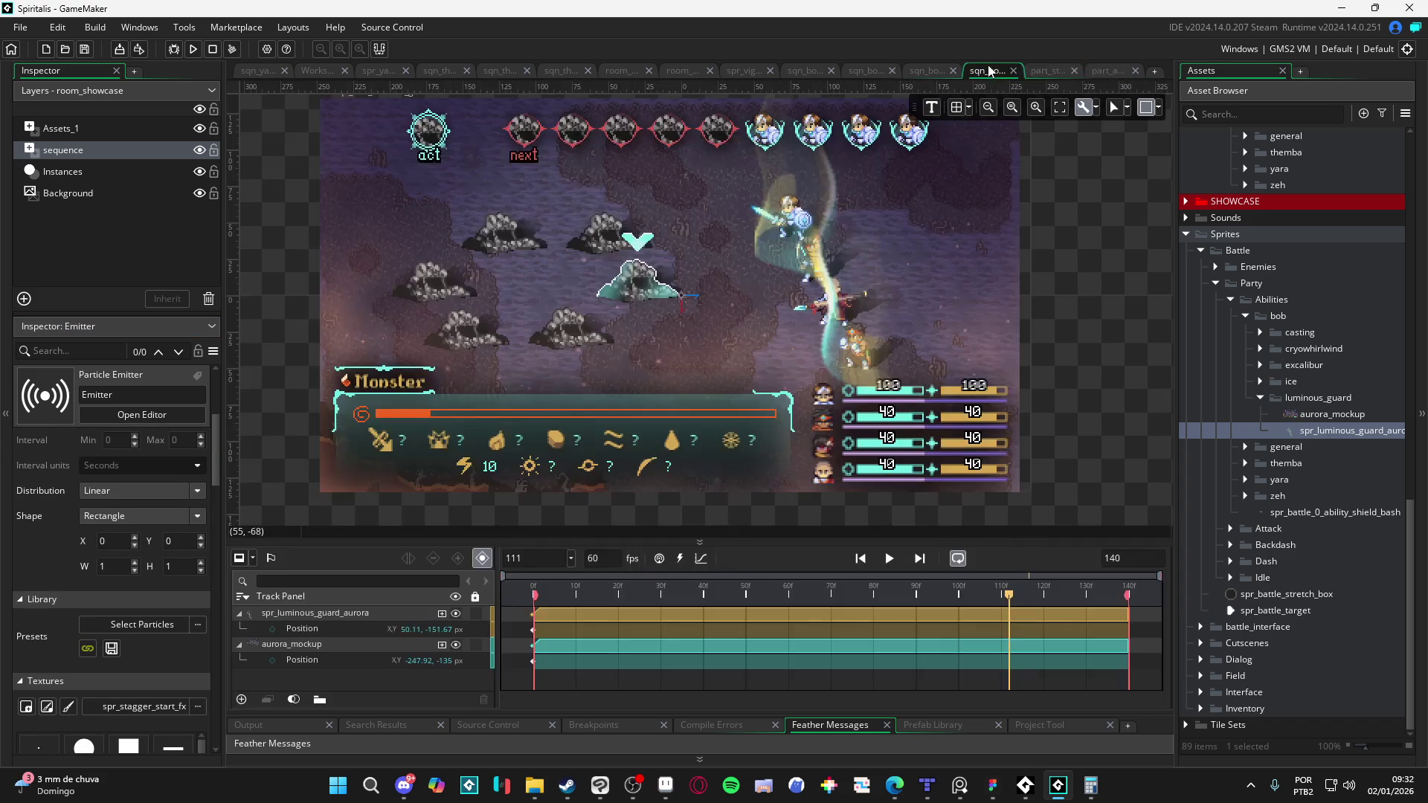
Step: Add part_aurora to the battle sequence with its clip starting at frame 0 and preview it
{"action": "left_click", "coordinate": [1075, 71]}
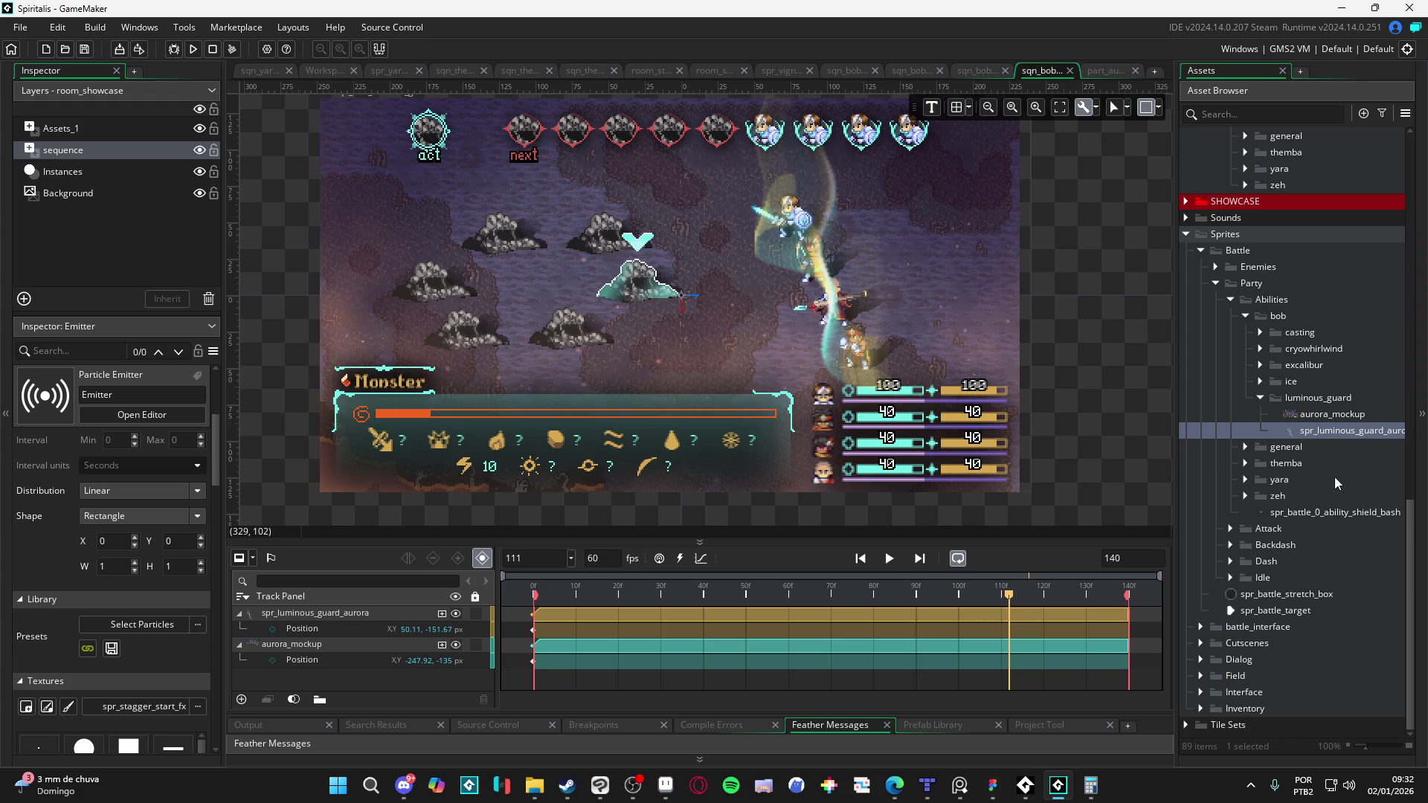
{"action": "scroll", "coordinate": [1334, 468], "scroll_direction": "up", "scroll_amount": 15}
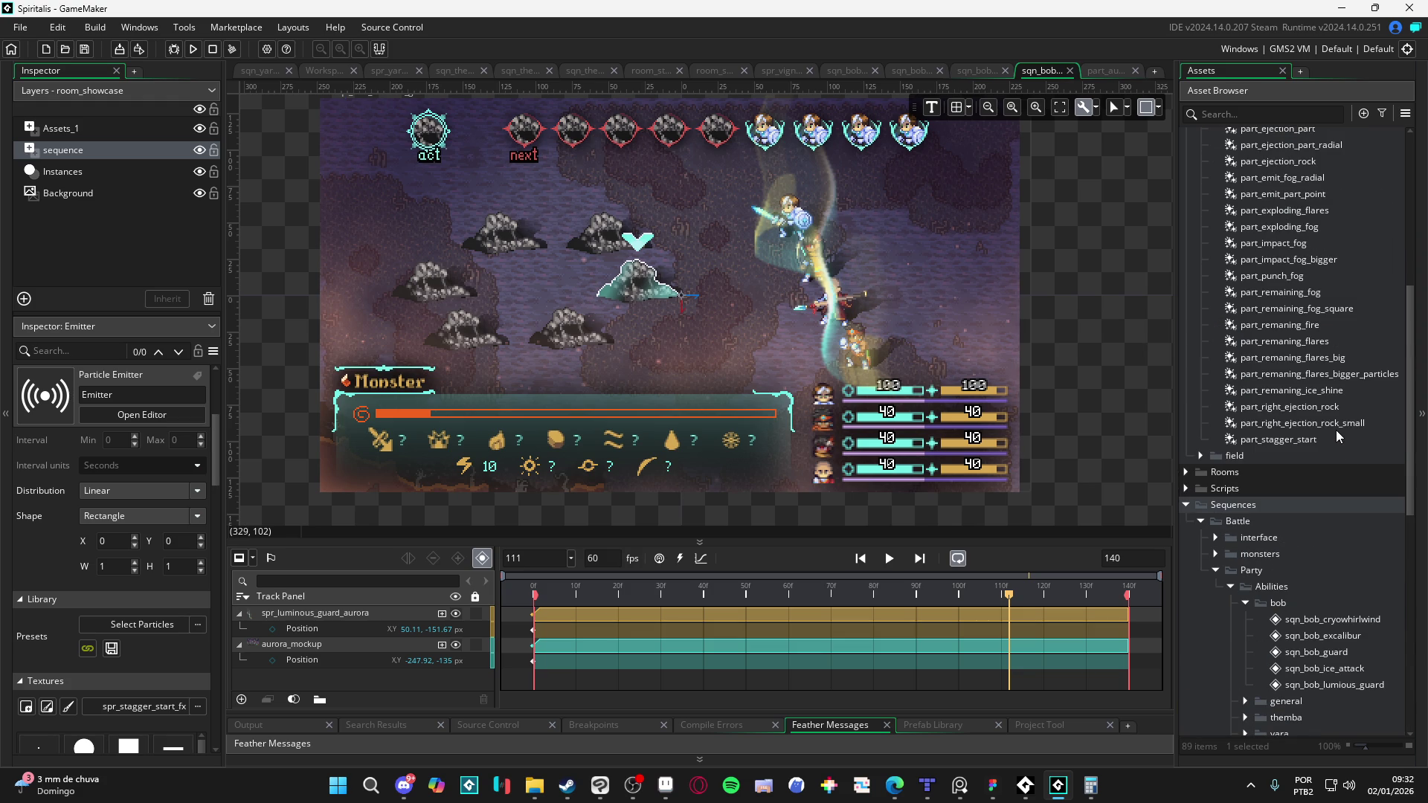
{"action": "scroll", "coordinate": [1335, 430], "scroll_direction": "up", "scroll_amount": 6}
{"action": "left_click", "coordinate": [1312, 317]}
{"action": "left_click_drag", "start_coordinate": [1316, 319], "coordinate": [750, 287]}
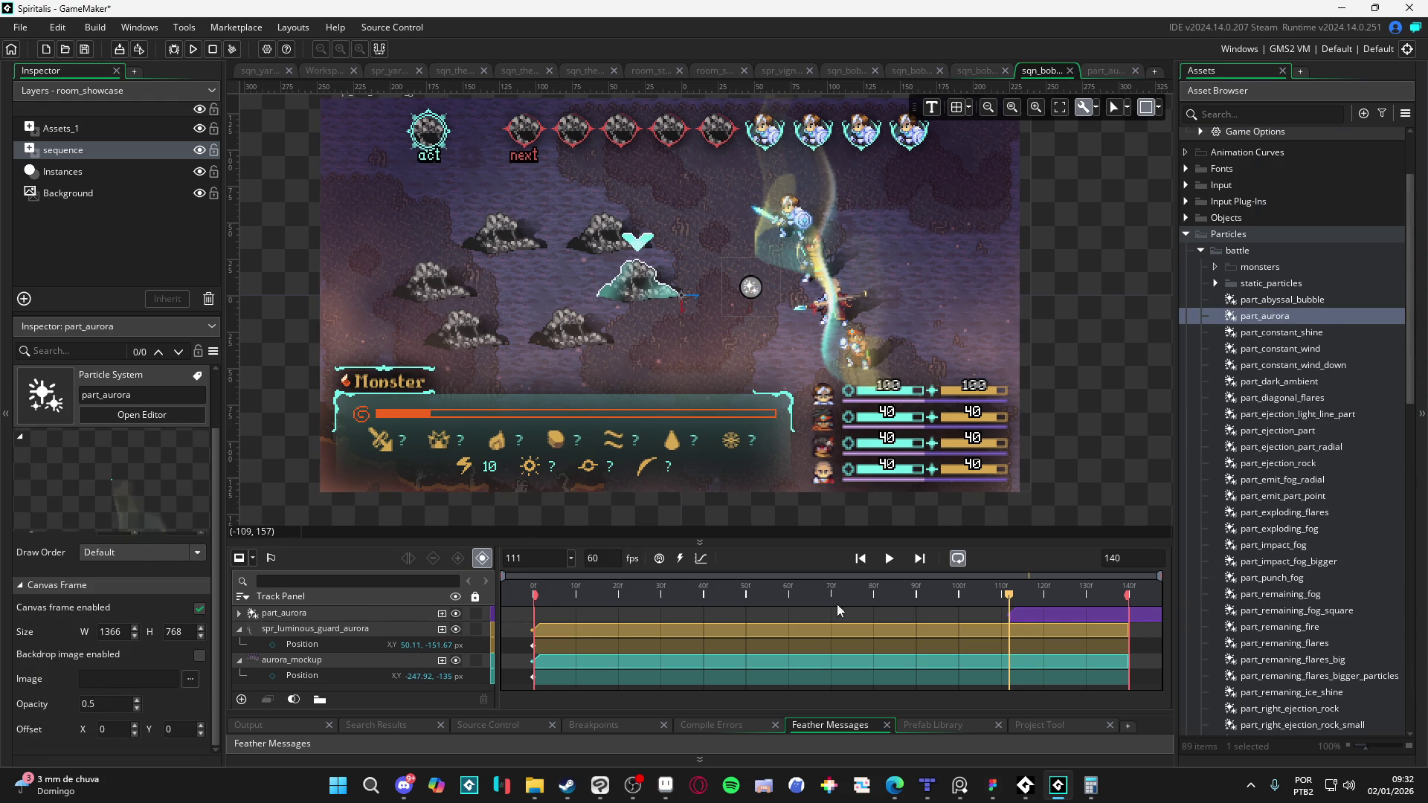
{"action": "left_click_drag", "start_coordinate": [1052, 616], "coordinate": [578, 605]}
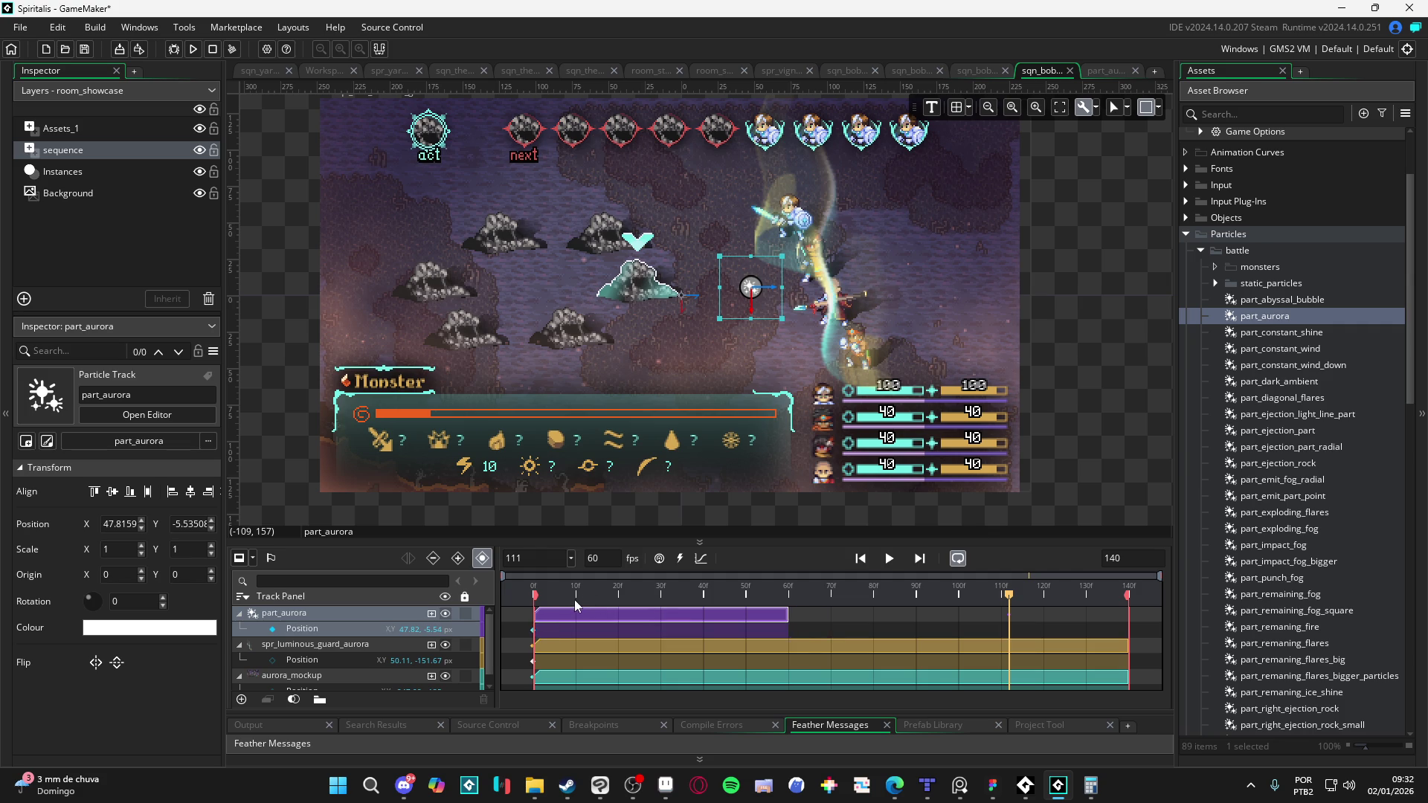
{"action": "key", "text": "space"}
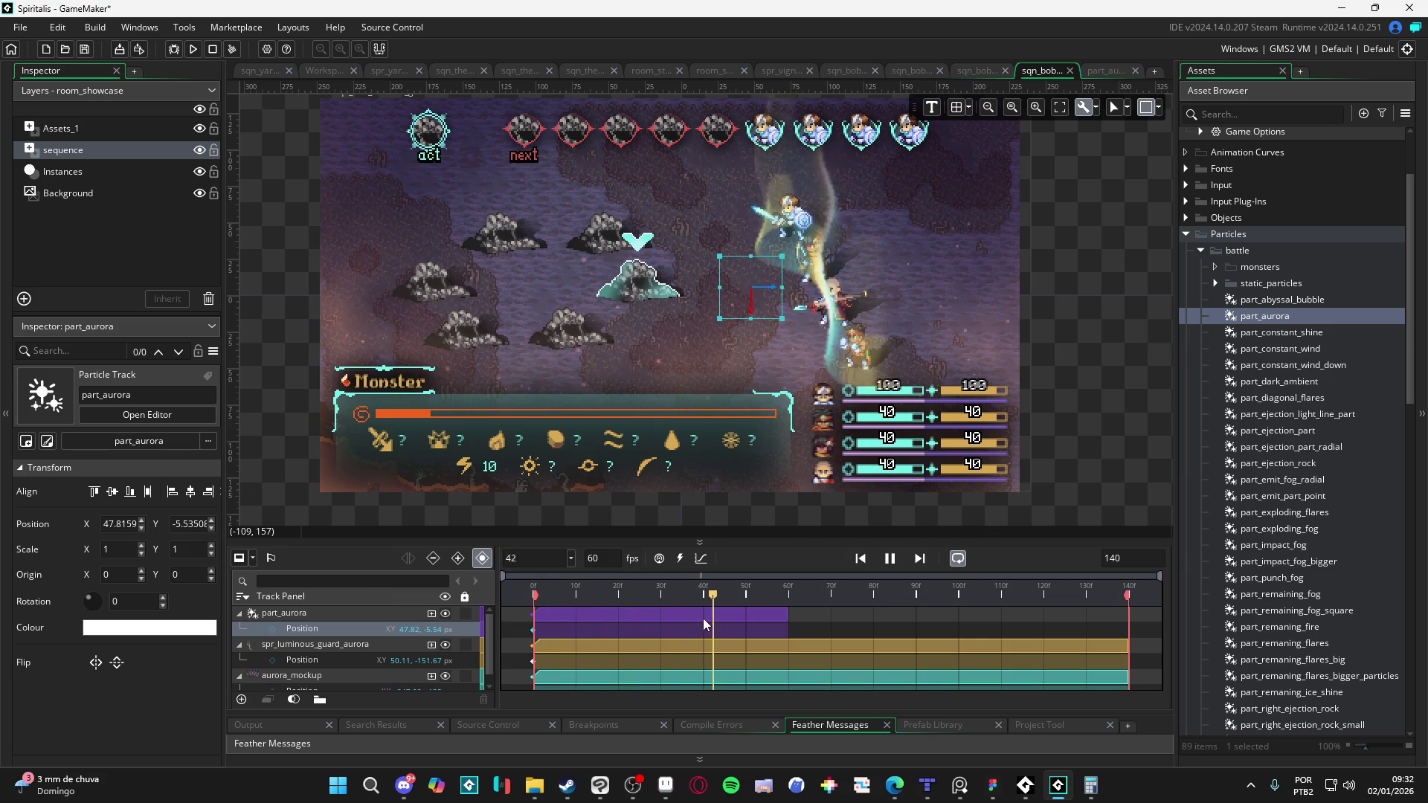
Step: Shift the aurora clip to near frame 58, preview, and nudge aurora_mockup up about 50 px
{"action": "left_click", "coordinate": [667, 610]}
{"action": "key", "text": "space"}
{"action": "left_click", "coordinate": [826, 622]}
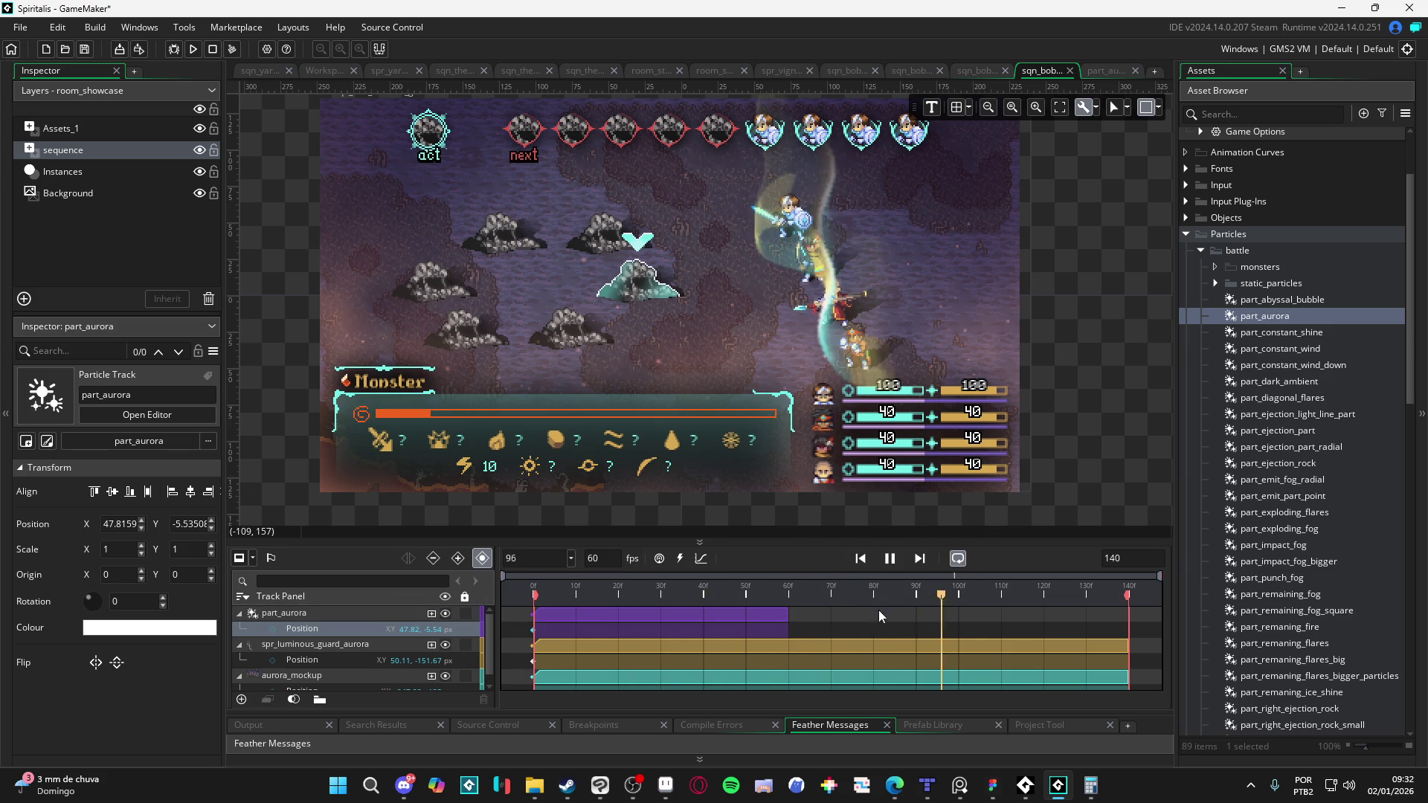
{"action": "left_click_drag", "start_coordinate": [760, 614], "coordinate": [1005, 618]}
{"action": "key", "text": "space"}
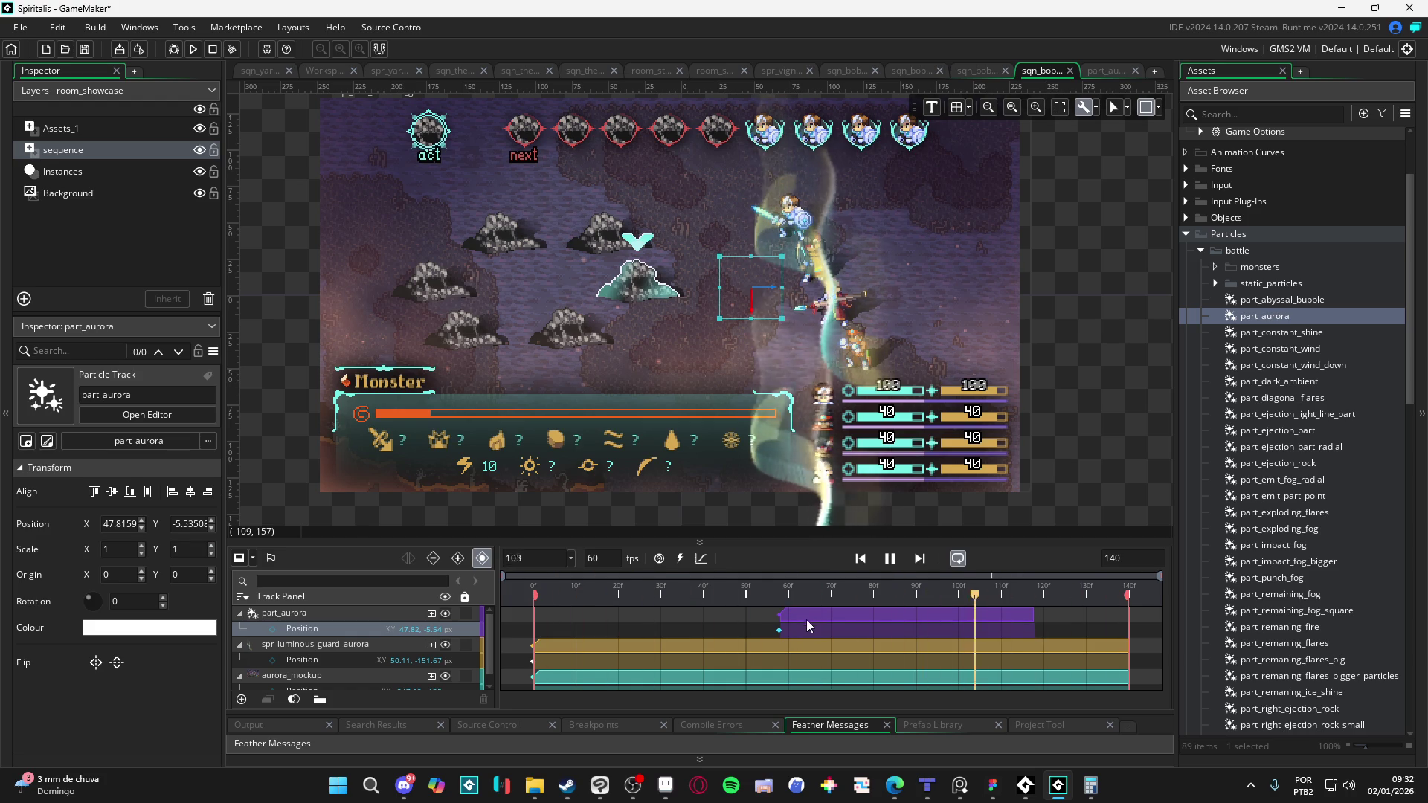
{"action": "key", "text": "space"}
{"action": "left_click", "coordinate": [800, 483]}
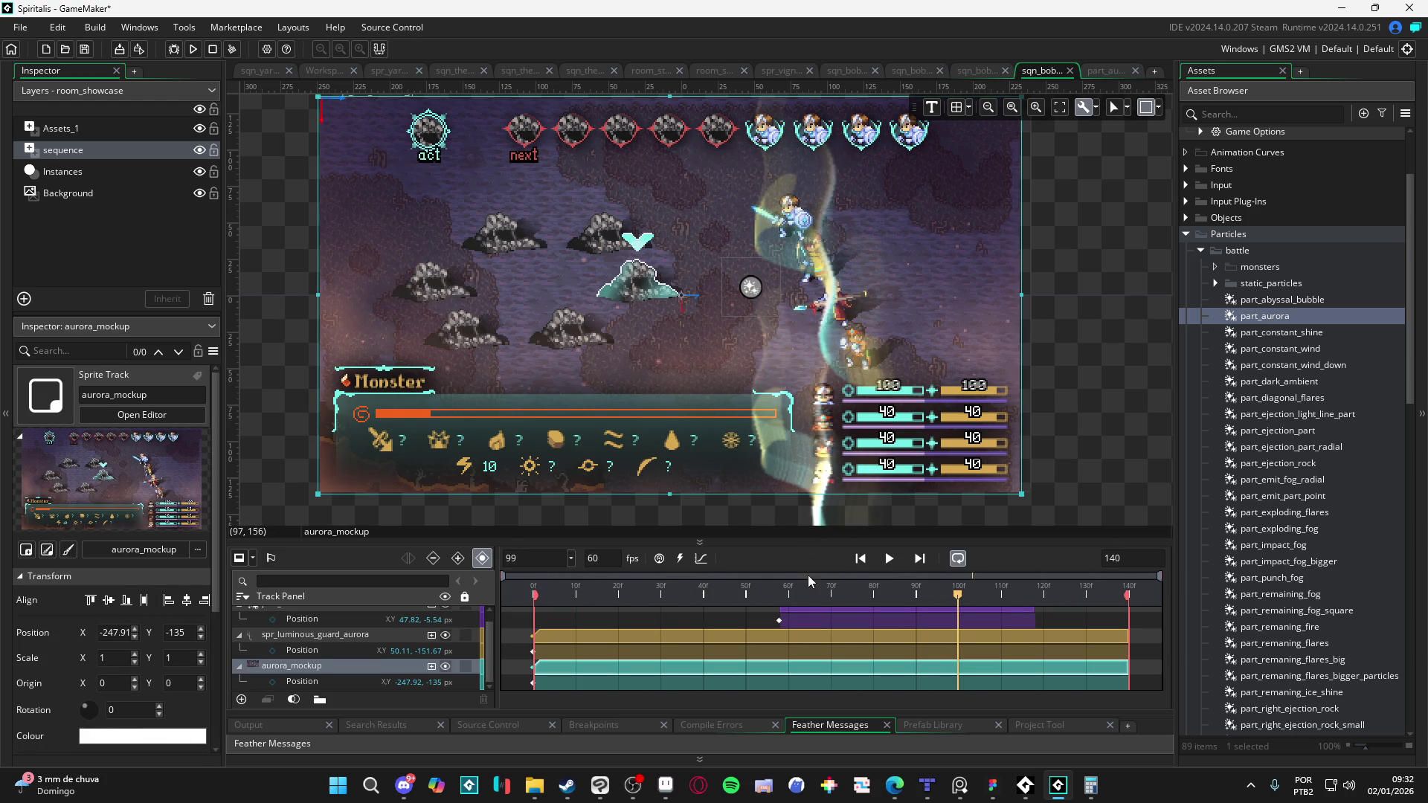
{"action": "left_click", "coordinate": [842, 618]}
{"action": "mouse_move", "coordinate": [801, 424]}
{"action": "left_mouse_down"}
{"action": "mouse_move", "coordinate": [808, 386]}
{"action": "mouse_move", "coordinate": [800, 424]}
{"action": "left_mouse_up"}
Step: Hide the spr_luminous_guard_aurora sprite track from the canvas
{"action": "scroll", "coordinate": [342, 627], "scroll_direction": "up", "scroll_amount": 1}
{"action": "left_click", "coordinate": [357, 644]}
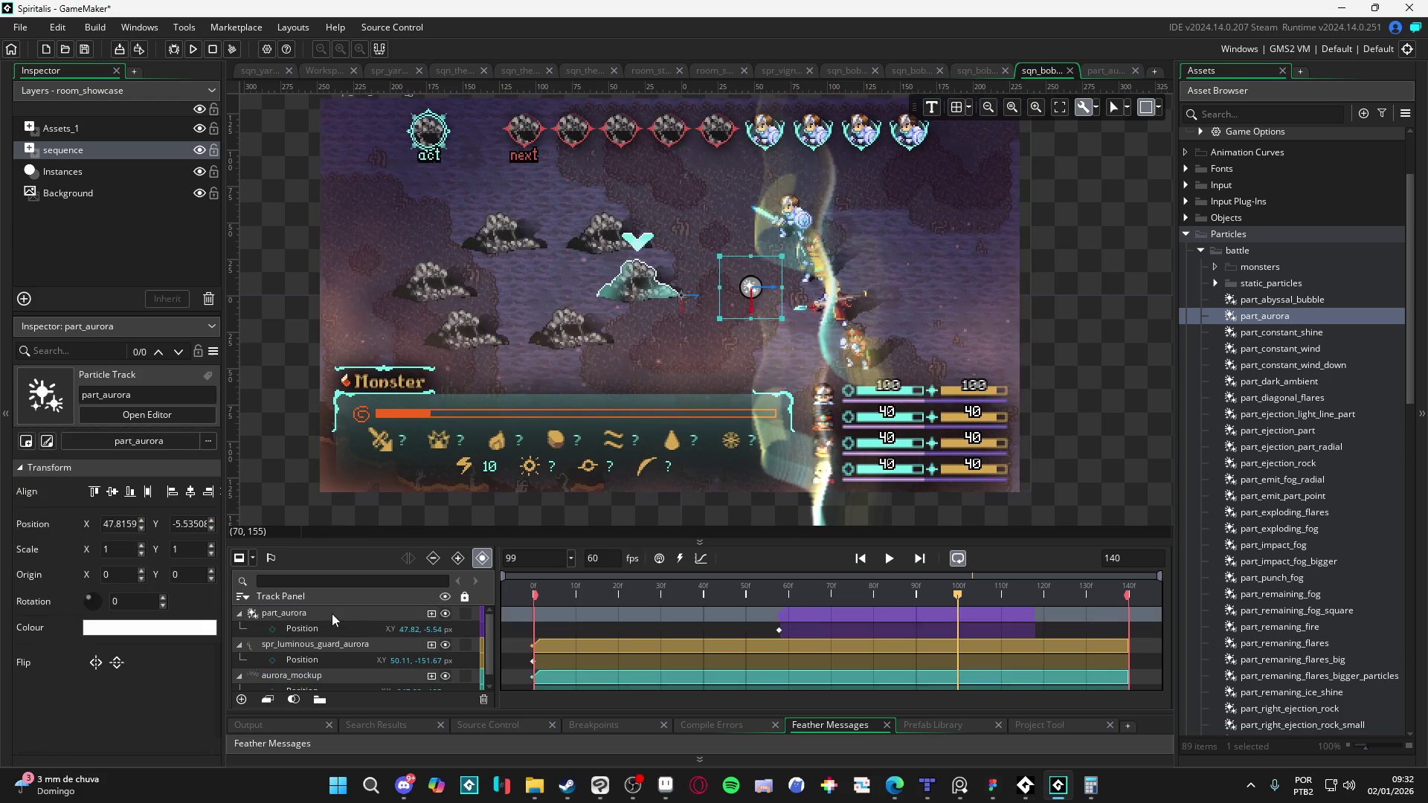
{"action": "left_click", "coordinate": [300, 658]}
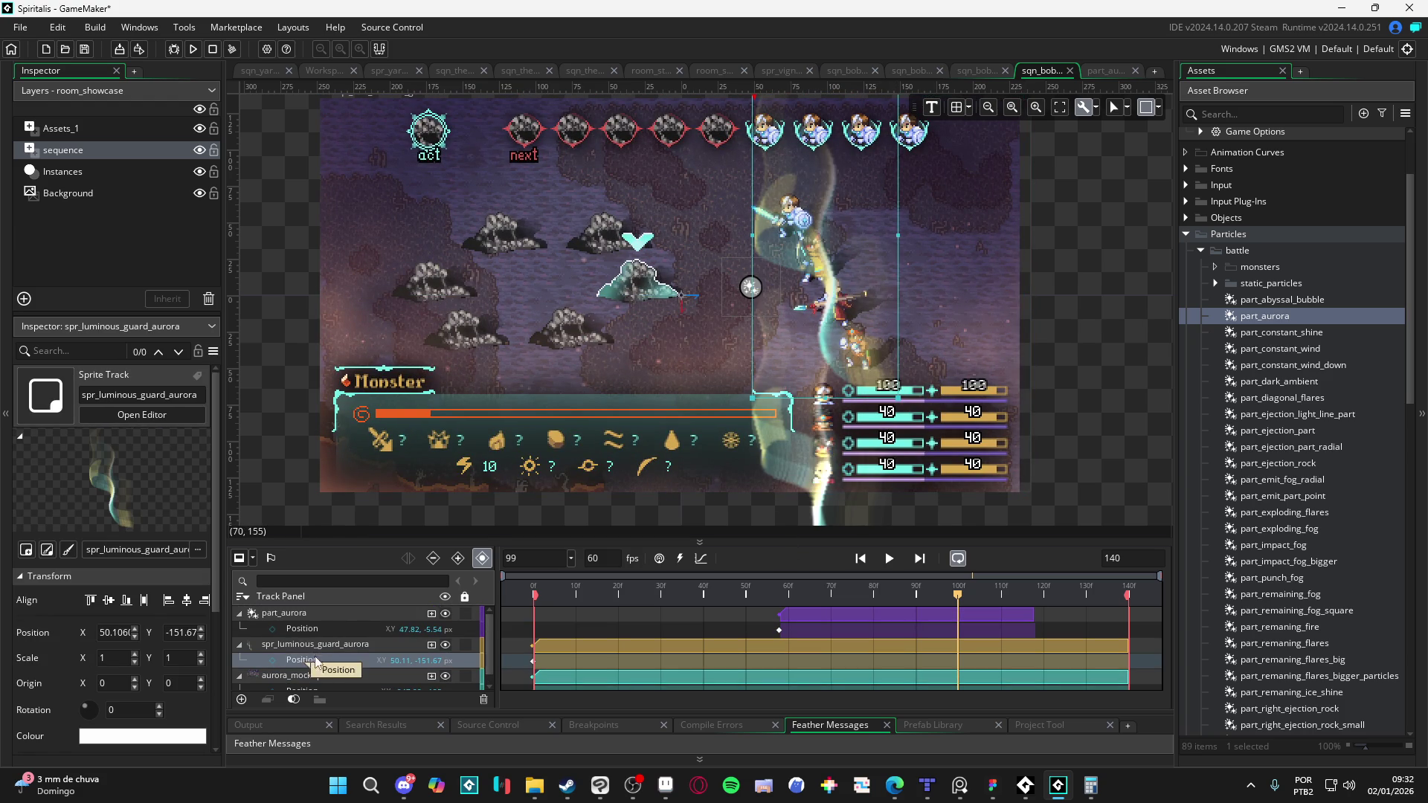
{"action": "left_click", "coordinate": [319, 619]}
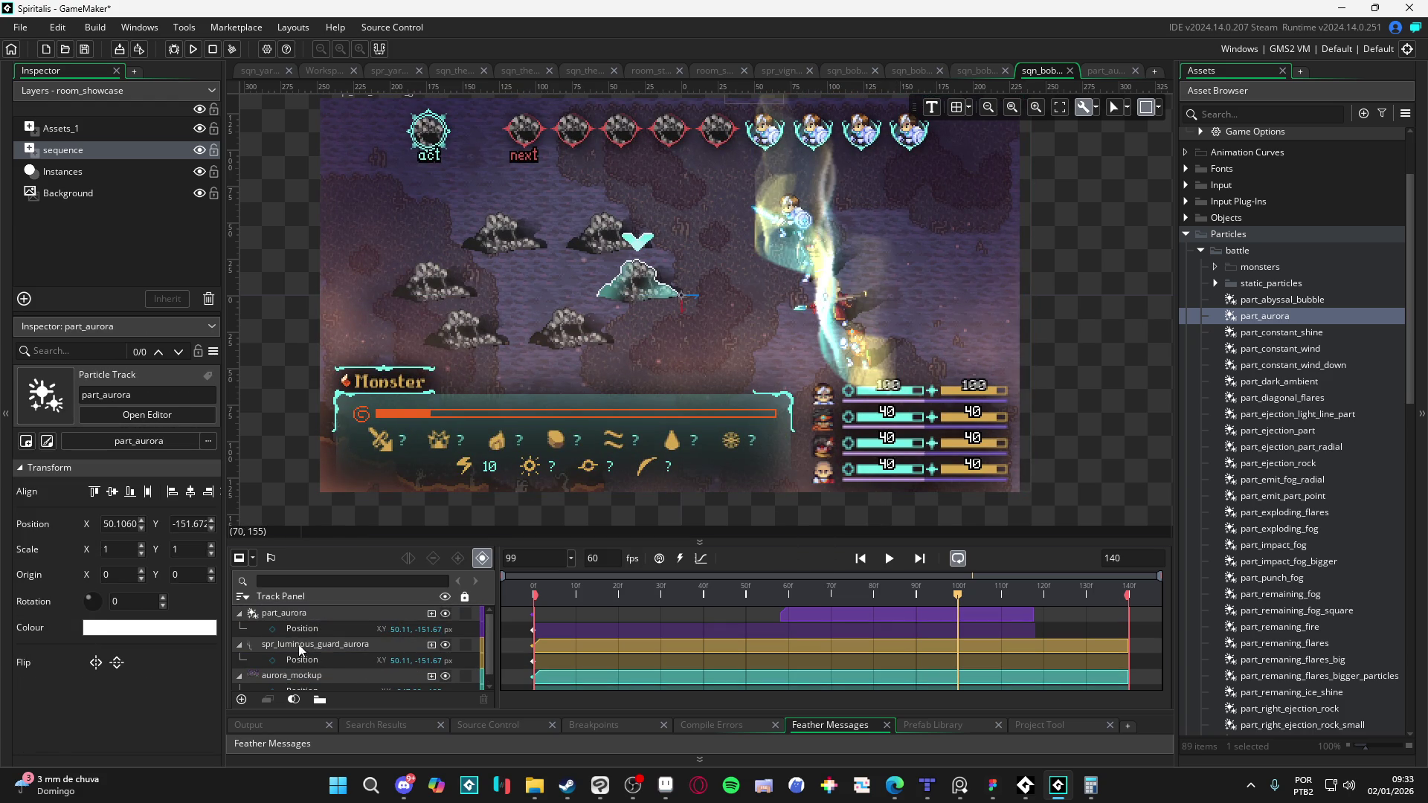
{"action": "left_click", "coordinate": [444, 645]}
Step: Stretch the part_aurora clip from frame 0 to 140 and play the sequence from the start
{"action": "left_click", "coordinate": [790, 617]}
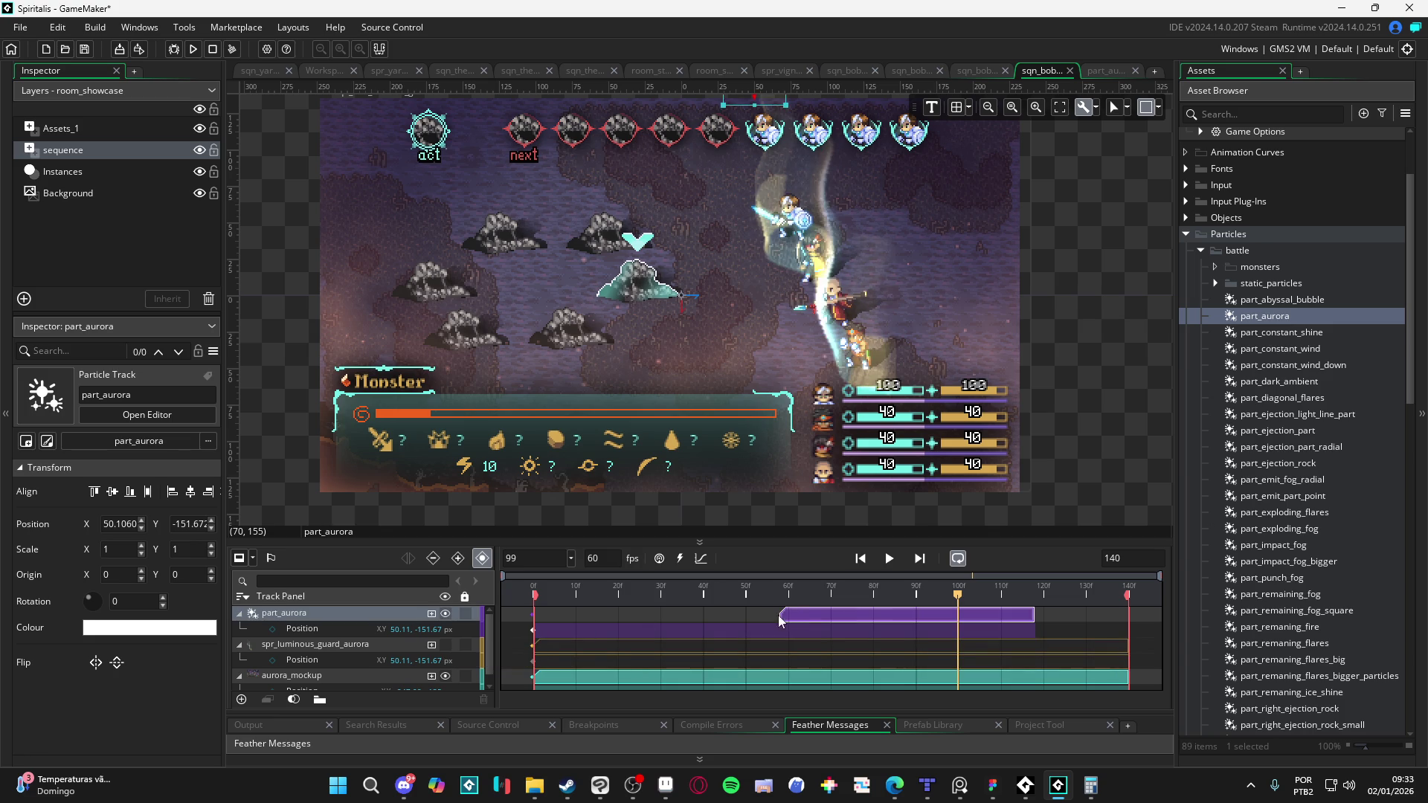
{"action": "left_click_drag", "start_coordinate": [782, 615], "coordinate": [544, 616]}
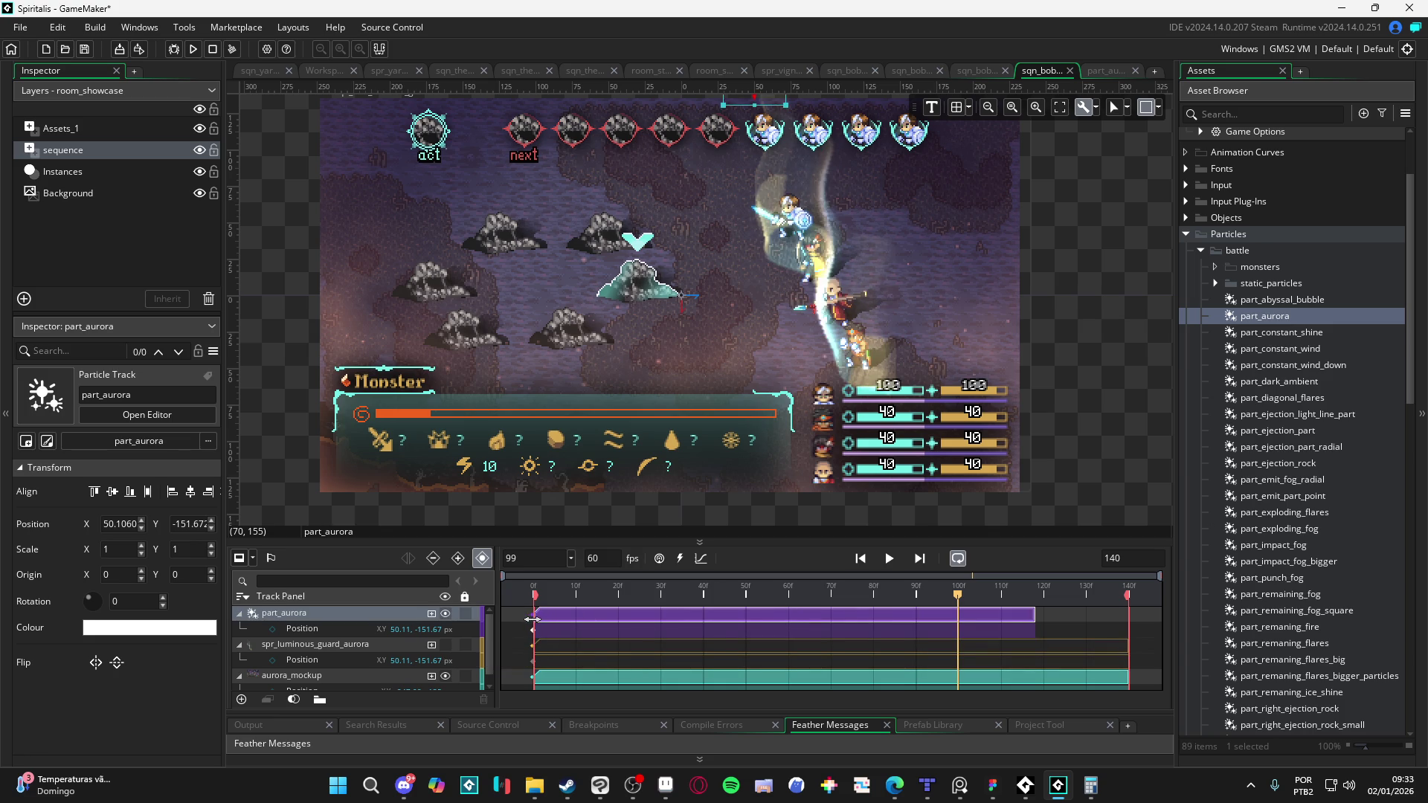
{"action": "left_click_drag", "start_coordinate": [1033, 617], "coordinate": [1130, 618]}
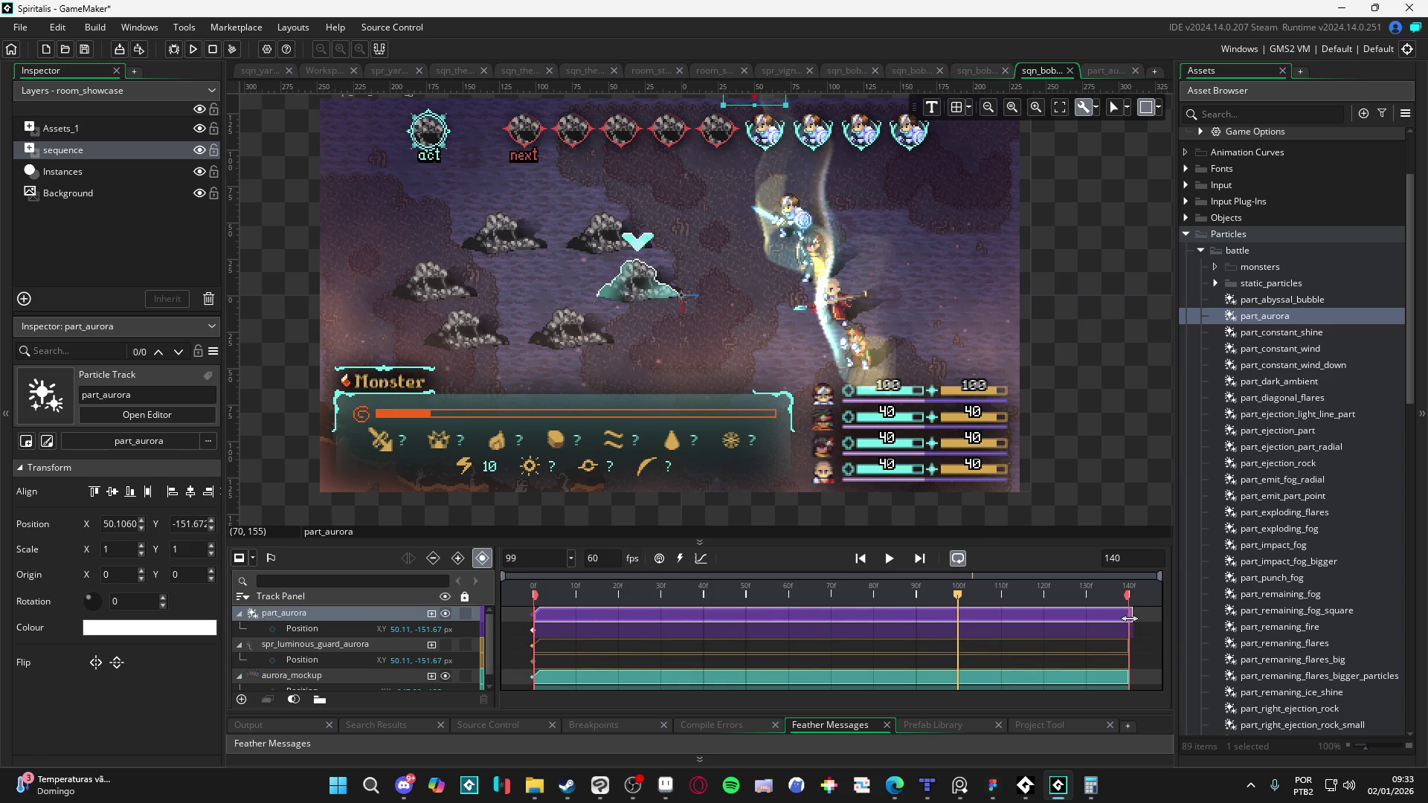
{"action": "key", "text": "Home"}
{"action": "left_click", "coordinate": [890, 558]}
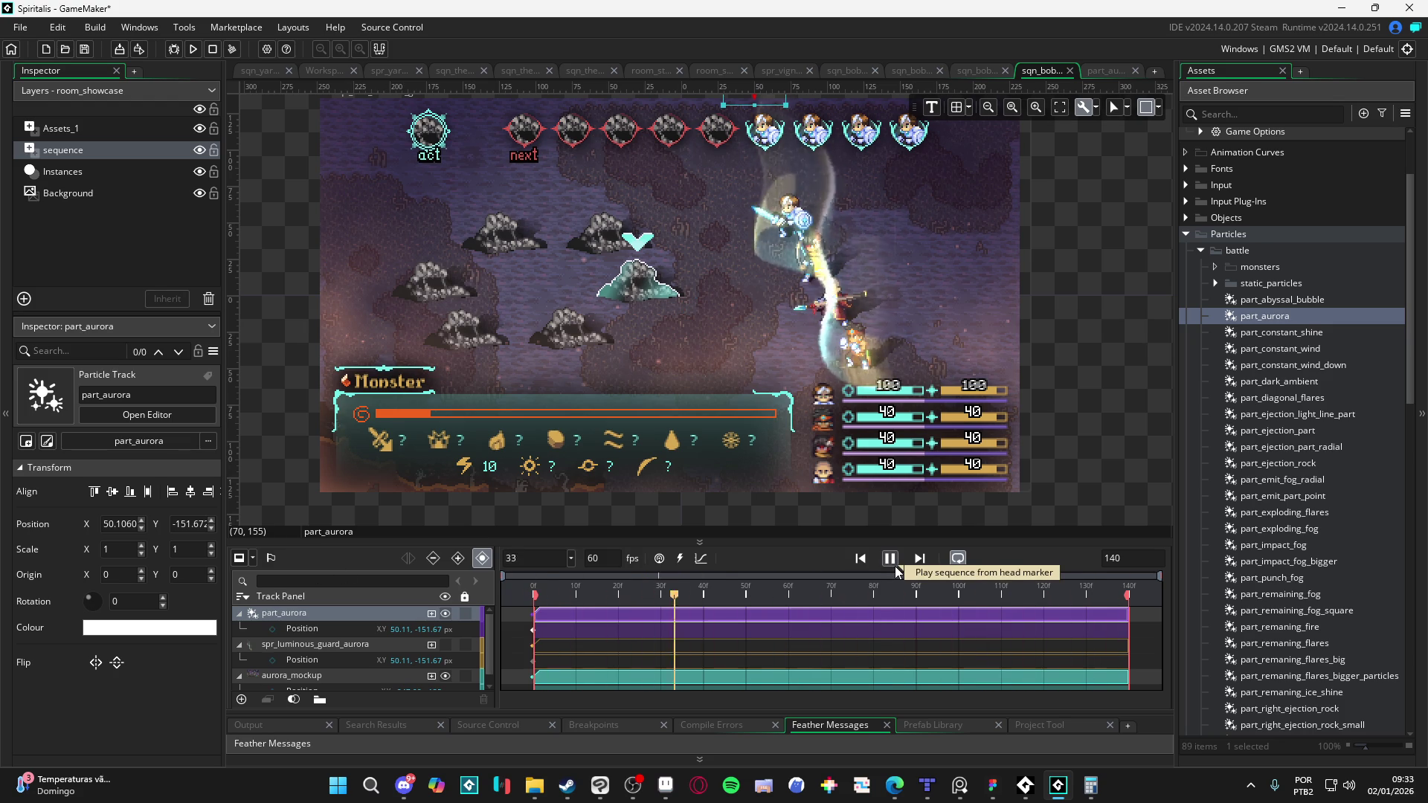
{"action": "left_click", "coordinate": [890, 559]}
{"action": "scroll", "coordinate": [1334, 639], "scroll_direction": "down", "scroll_amount": 6}
{"action": "scroll", "coordinate": [1344, 636], "scroll_direction": "down", "scroll_amount": 10}
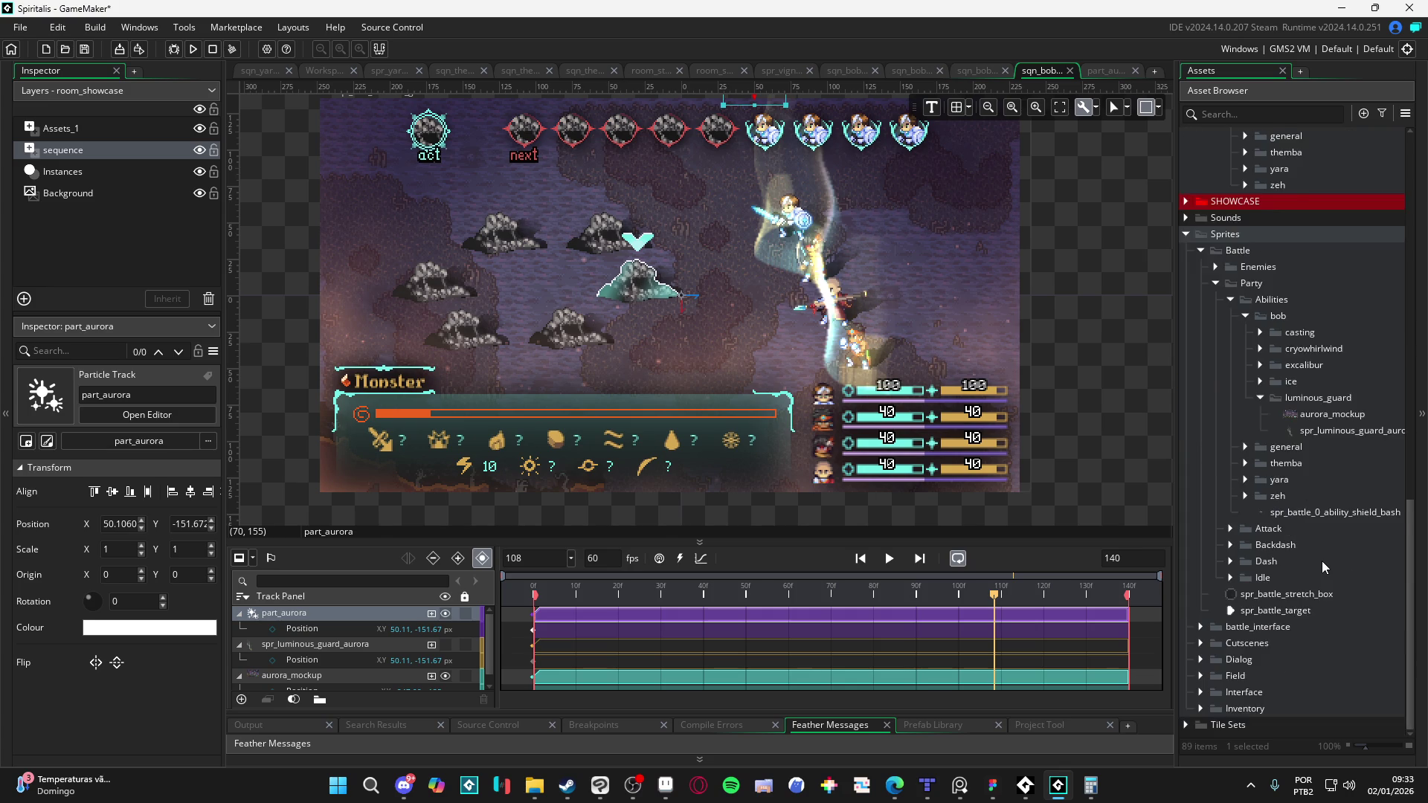
{"action": "scroll", "coordinate": [1322, 561], "scroll_direction": "up", "scroll_amount": 3}
Step: Lower the spr_luminous_guard_aurora frame rate from 10 to 3 fps and replay the battle sequence
{"action": "double_click", "coordinate": [1339, 523]}
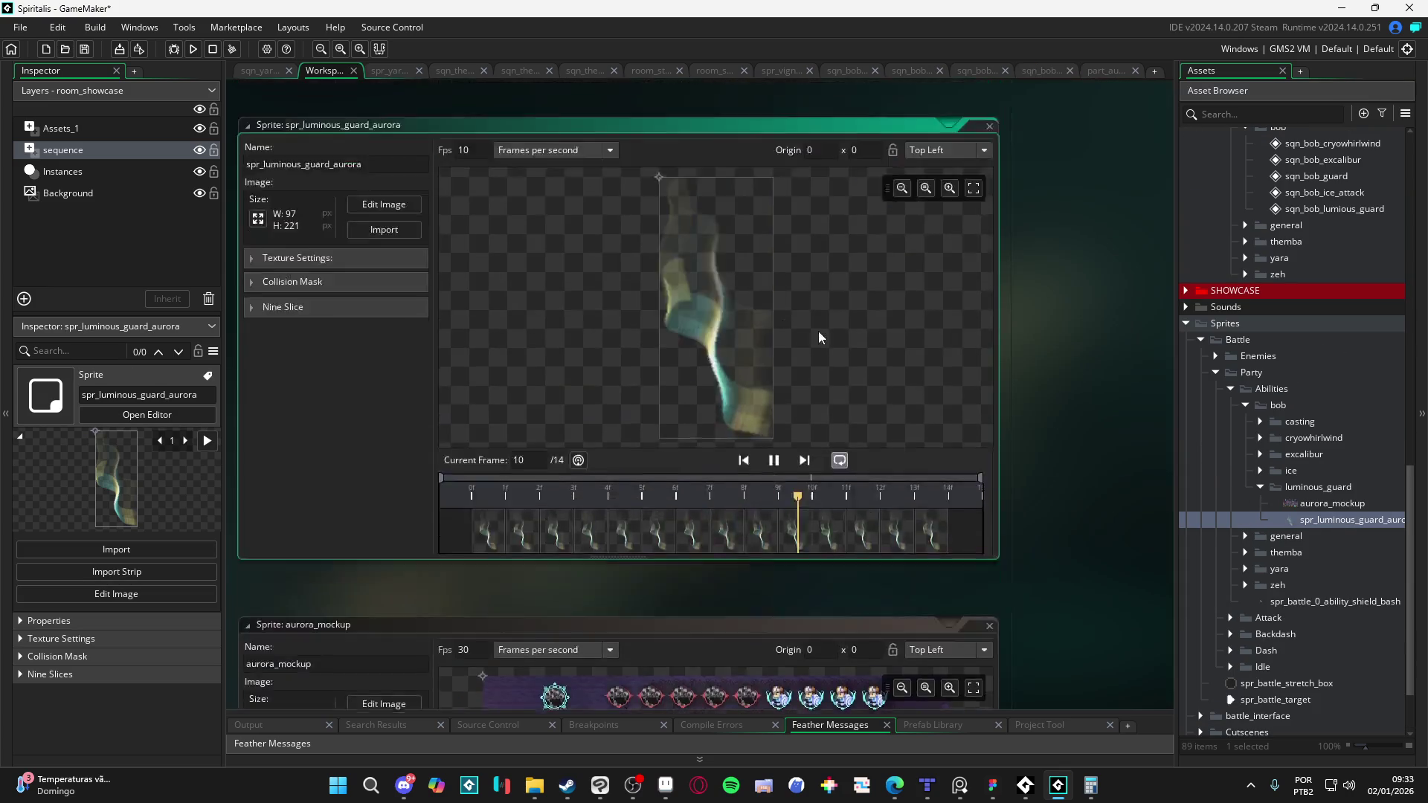
{"action": "key", "text": "BackSpace"}
{"action": "key", "text": "BackSpace"}
{"action": "type", "text": "5"}
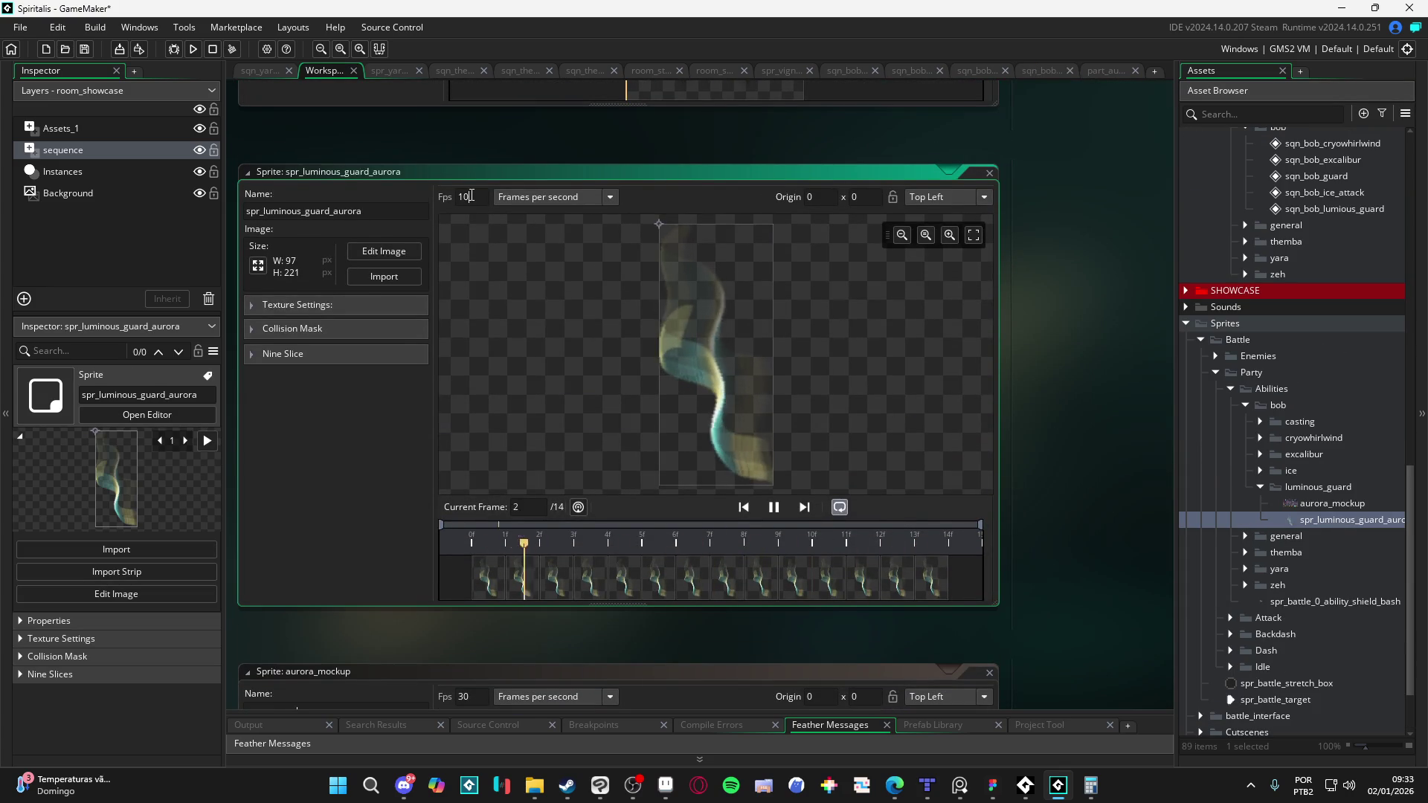
{"action": "key", "text": "BackSpace"}
{"action": "type", "text": "3"}
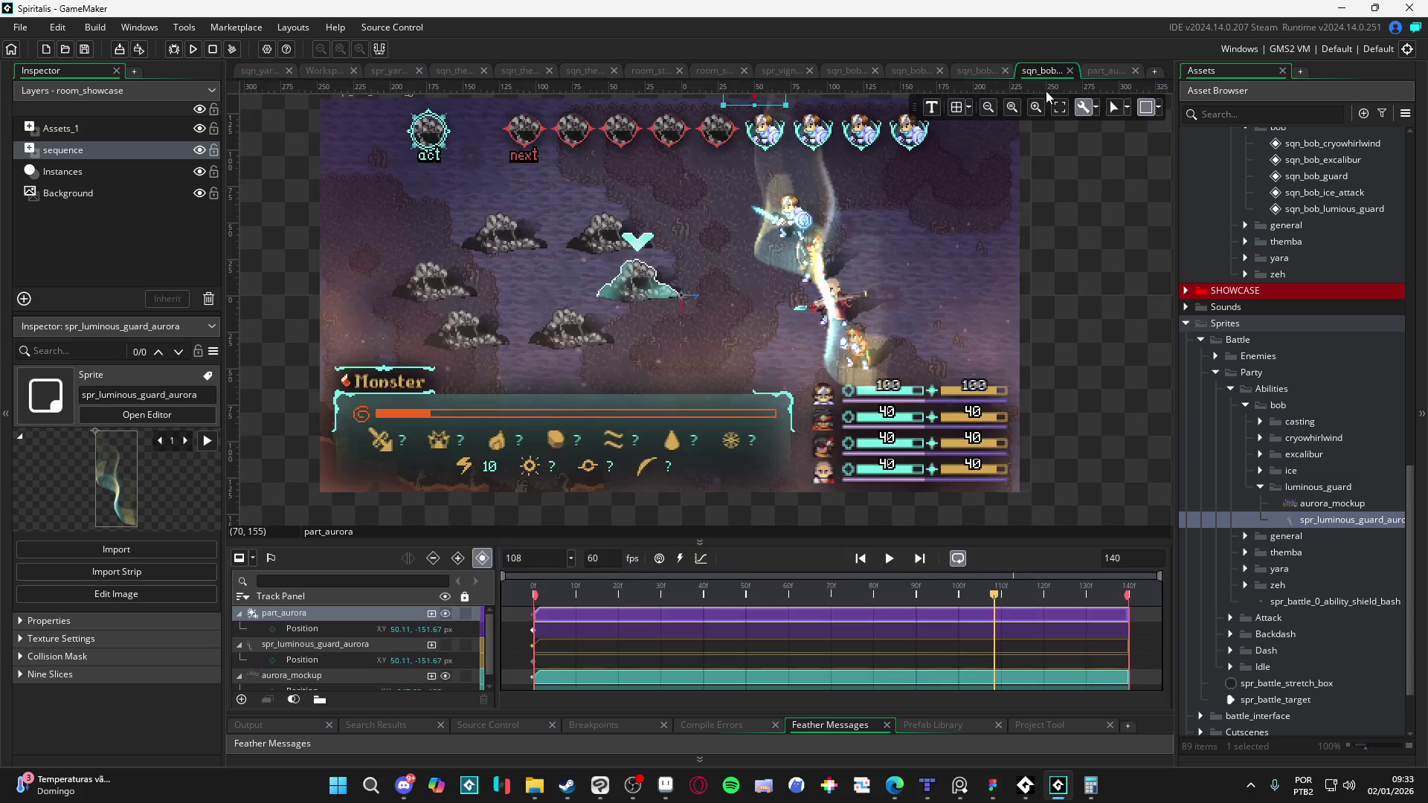
{"action": "left_click", "coordinate": [1041, 70]}
{"action": "left_click", "coordinate": [890, 558]}
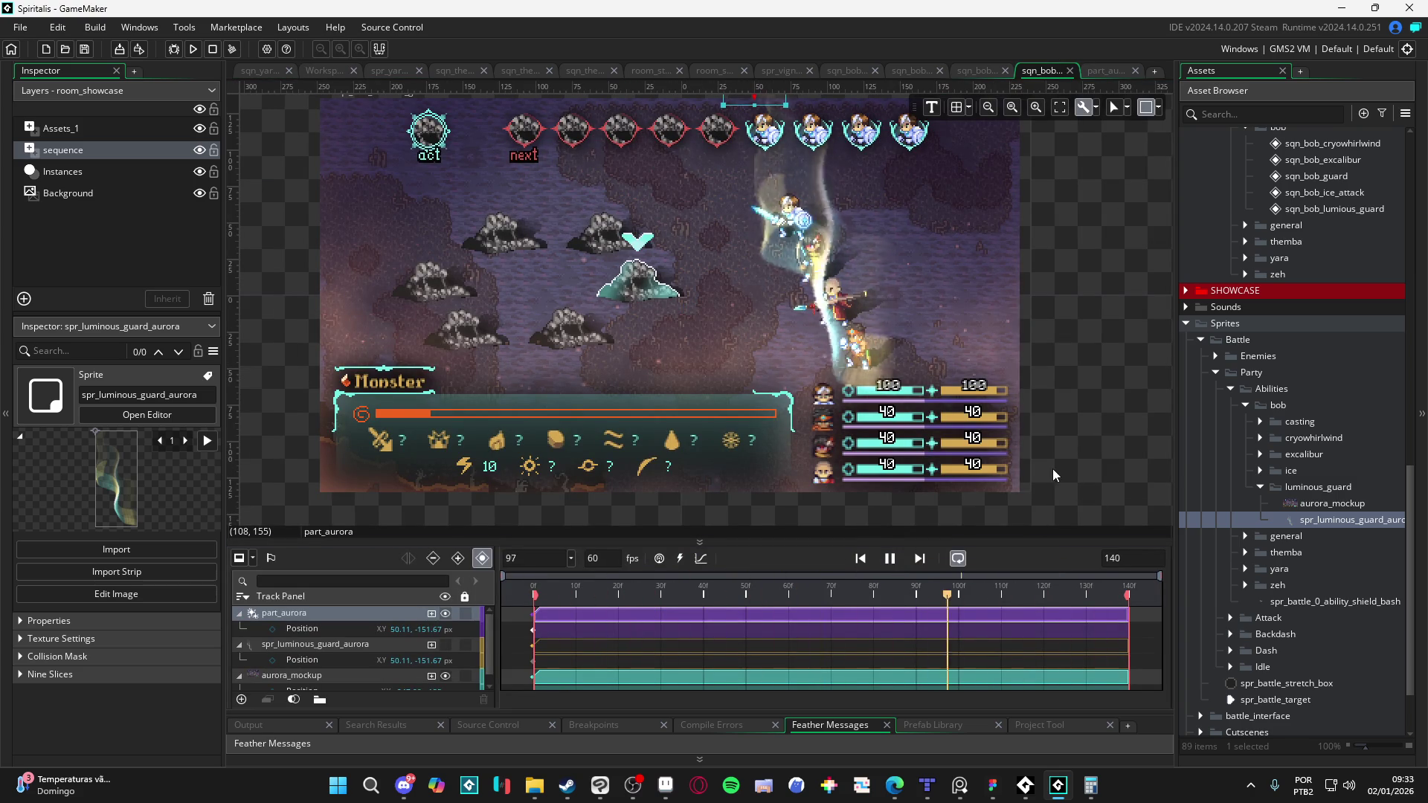
Step: Enable texture Stretch on part_aurora and restart the particle preview
{"action": "key", "text": "Return"}
{"action": "left_click", "coordinate": [1106, 72]}
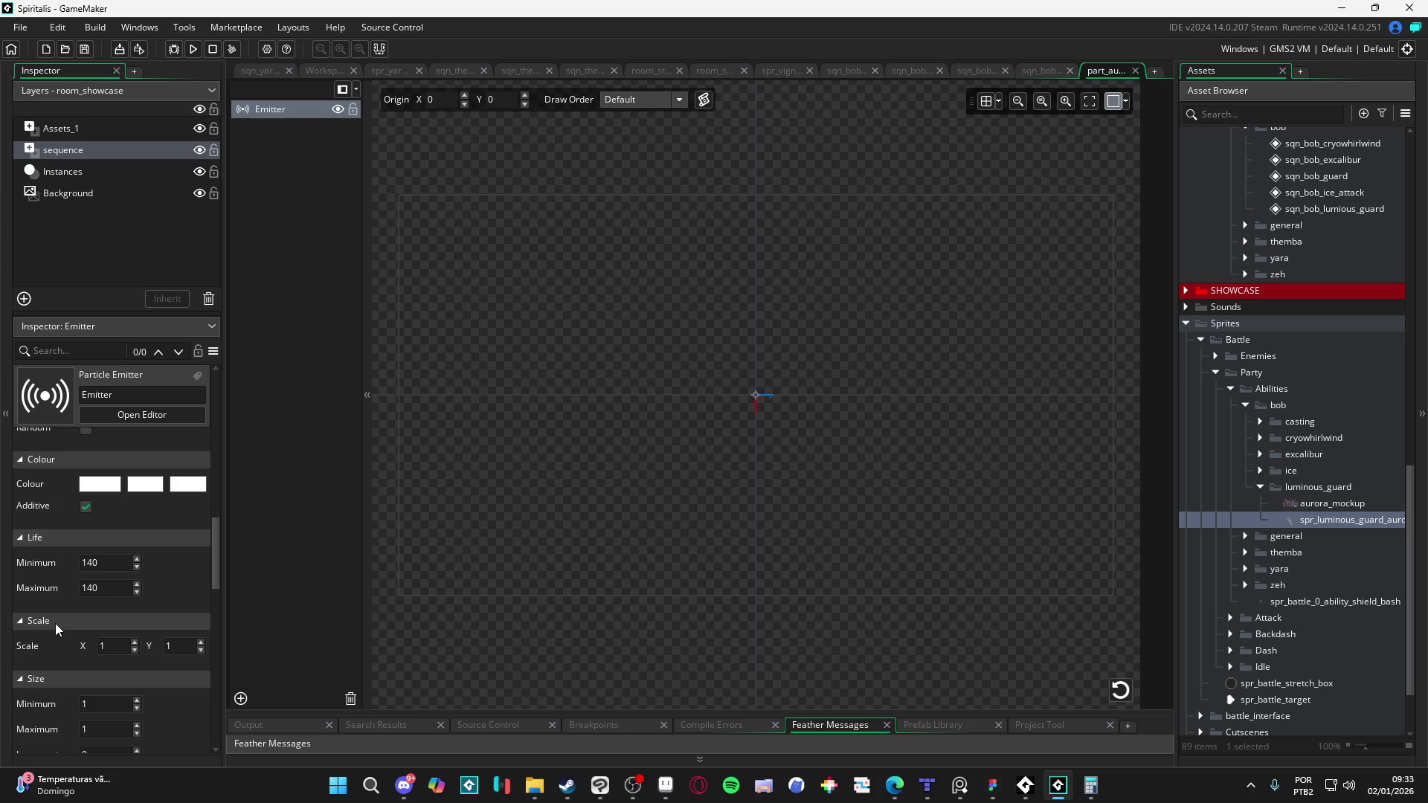
{"action": "scroll", "coordinate": [55, 623], "scroll_direction": "down", "scroll_amount": 1}
{"action": "scroll", "coordinate": [55, 623], "scroll_direction": "down", "scroll_amount": 6}
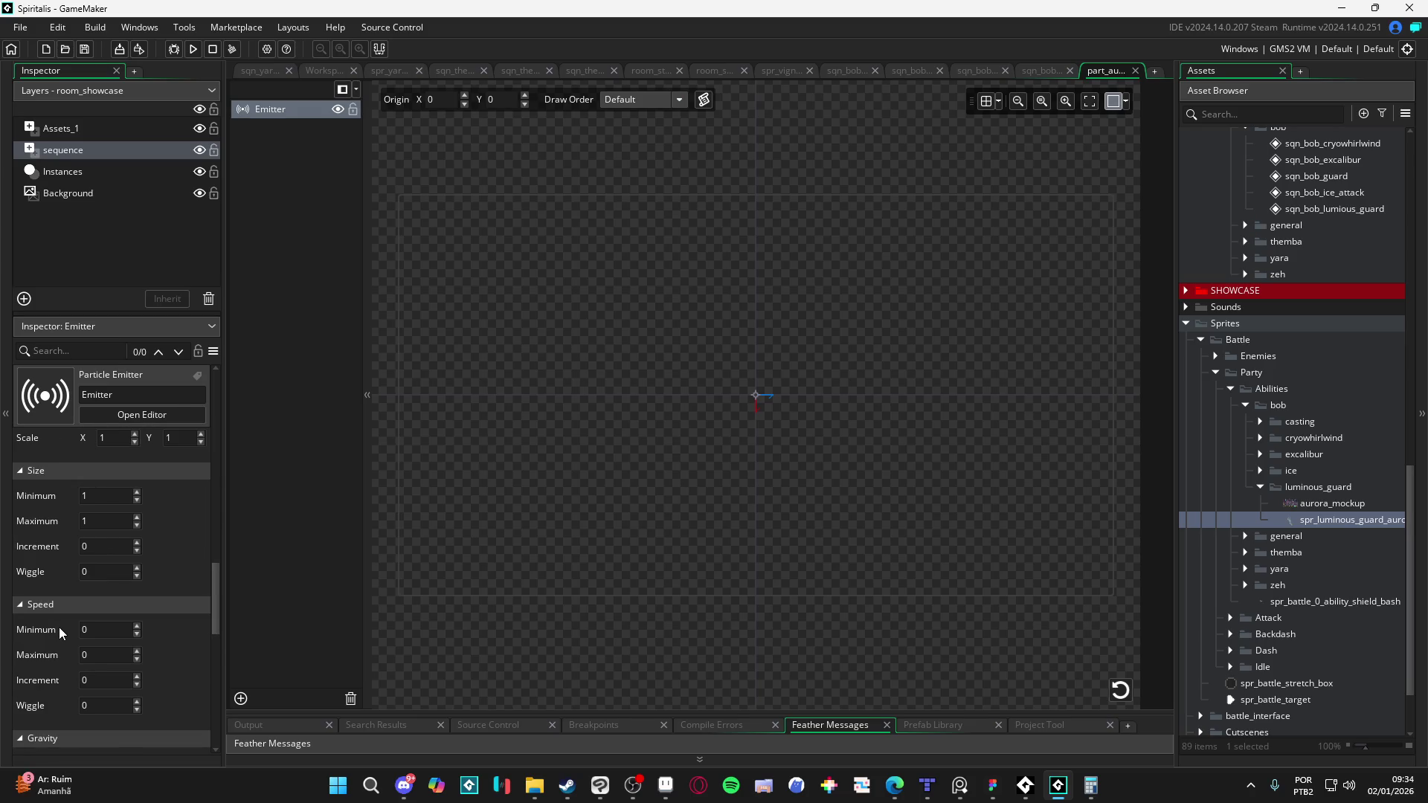
{"action": "scroll", "coordinate": [59, 627], "scroll_direction": "down", "scroll_amount": 9}
{"action": "scroll", "coordinate": [60, 627], "scroll_direction": "down", "scroll_amount": 2}
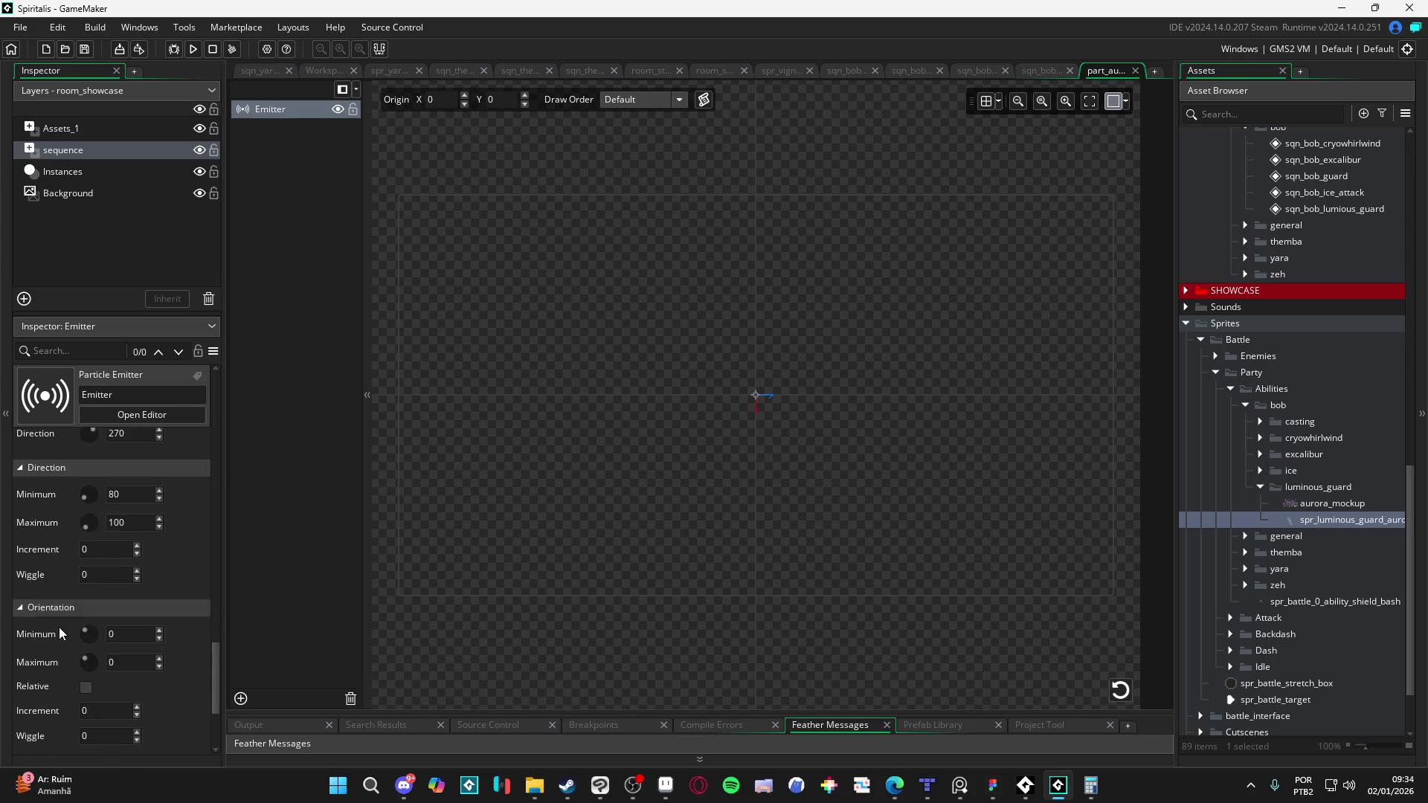
{"action": "scroll", "coordinate": [64, 626], "scroll_direction": "up", "scroll_amount": 15}
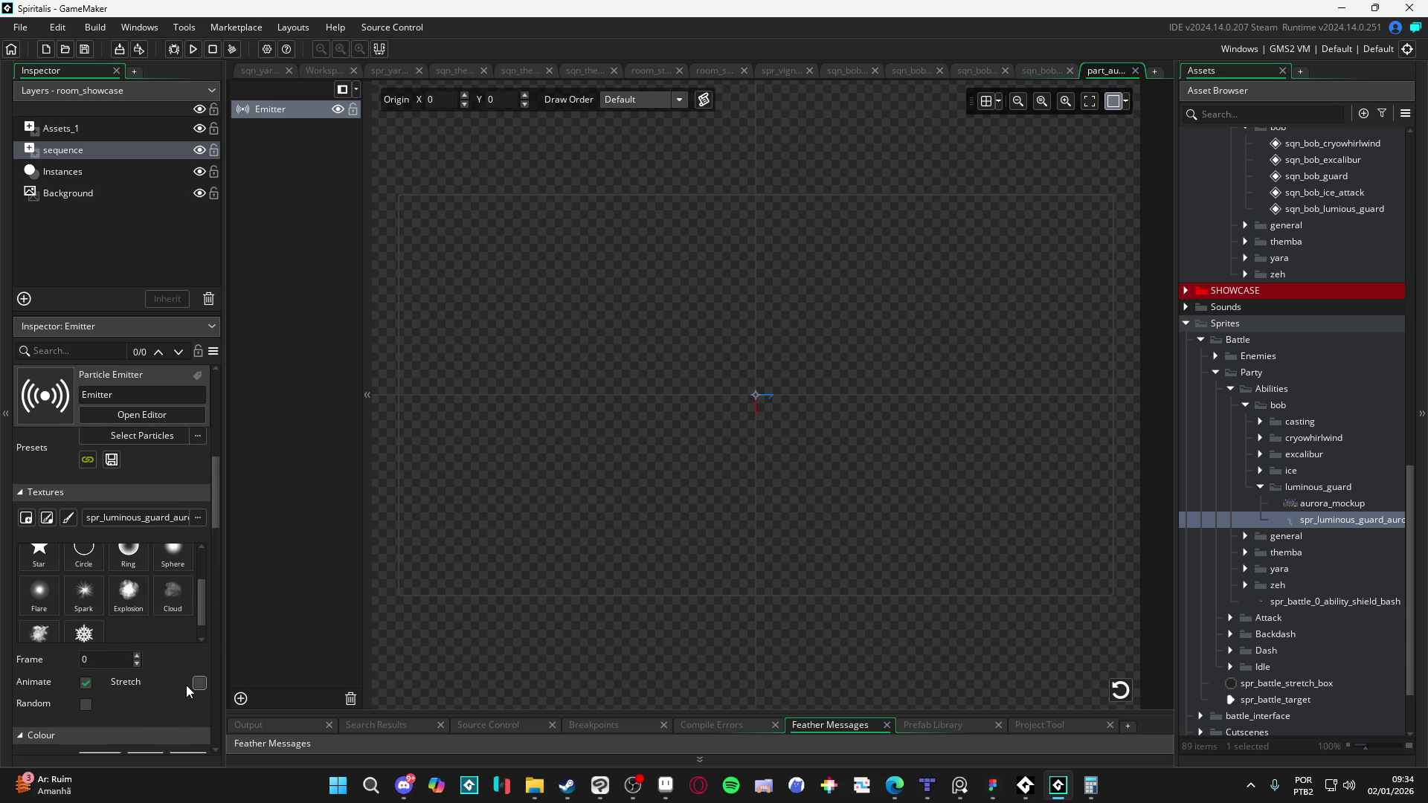
{"action": "left_click", "coordinate": [195, 684]}
{"action": "left_click", "coordinate": [1120, 690]}
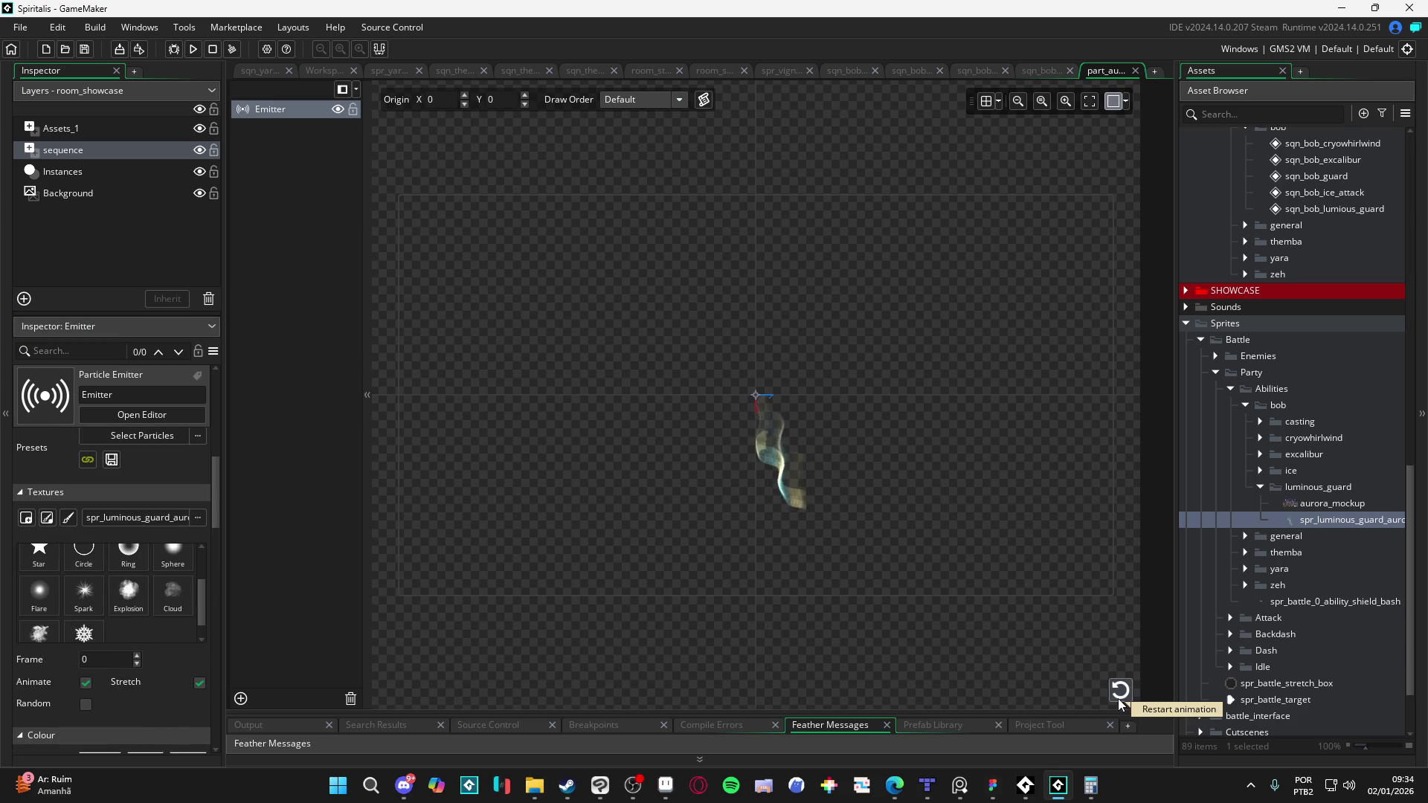
Step: Try shorter particle life values (14, then 2), restarting the preview each time
{"action": "scroll", "coordinate": [221, 551], "scroll_direction": "up", "scroll_amount": 5}
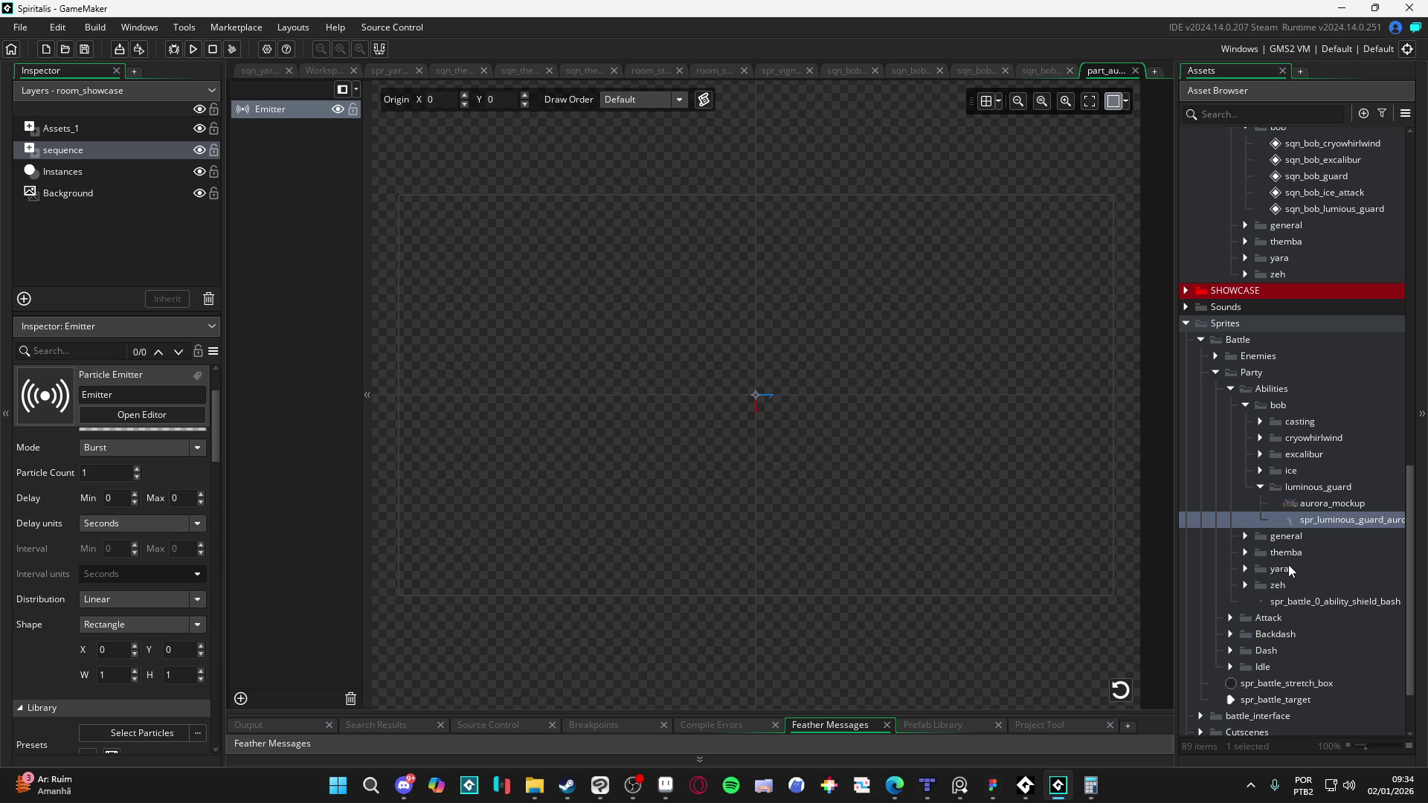
{"action": "scroll", "coordinate": [52, 577], "scroll_direction": "down", "scroll_amount": 3}
{"action": "scroll", "coordinate": [43, 579], "scroll_direction": "down", "scroll_amount": 2}
{"action": "scroll", "coordinate": [43, 606], "scroll_direction": "up", "scroll_amount": 5}
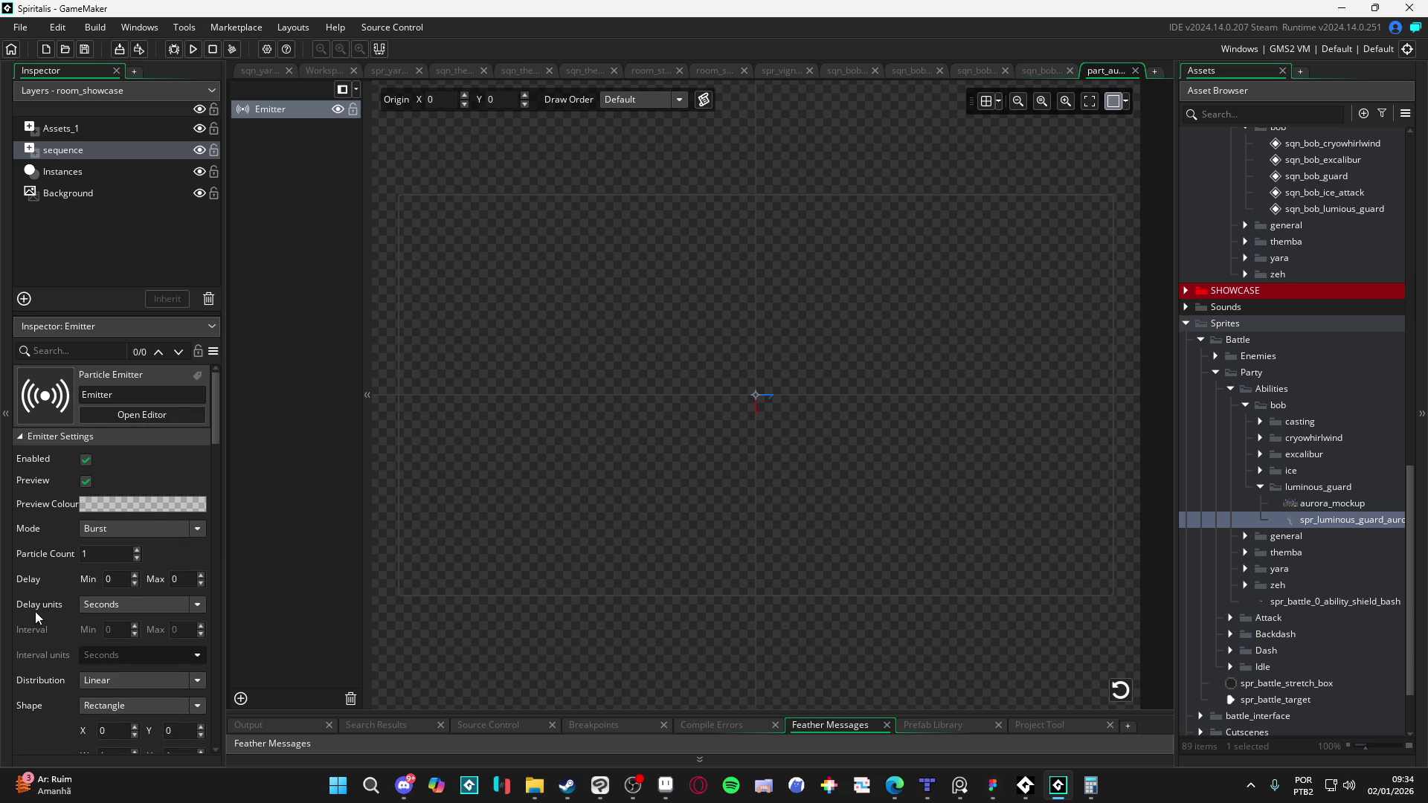
{"action": "scroll", "coordinate": [39, 569], "scroll_direction": "down", "scroll_amount": 5}
{"action": "scroll", "coordinate": [34, 577], "scroll_direction": "down", "scroll_amount": 5}
{"action": "left_click", "coordinate": [110, 623]}
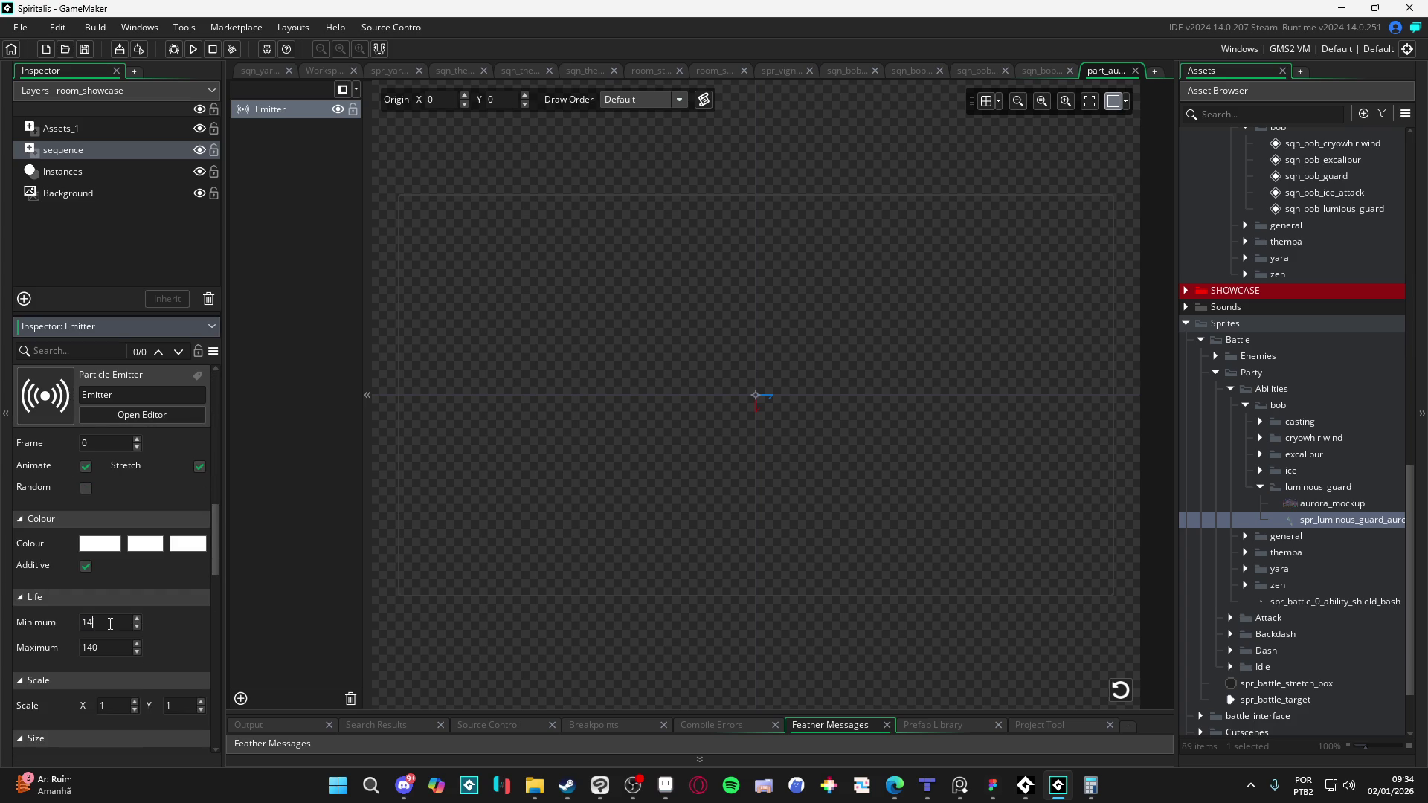
{"action": "key", "text": "Tab"}
{"action": "type", "text": "14"}
{"action": "left_click", "coordinate": [1120, 690]}
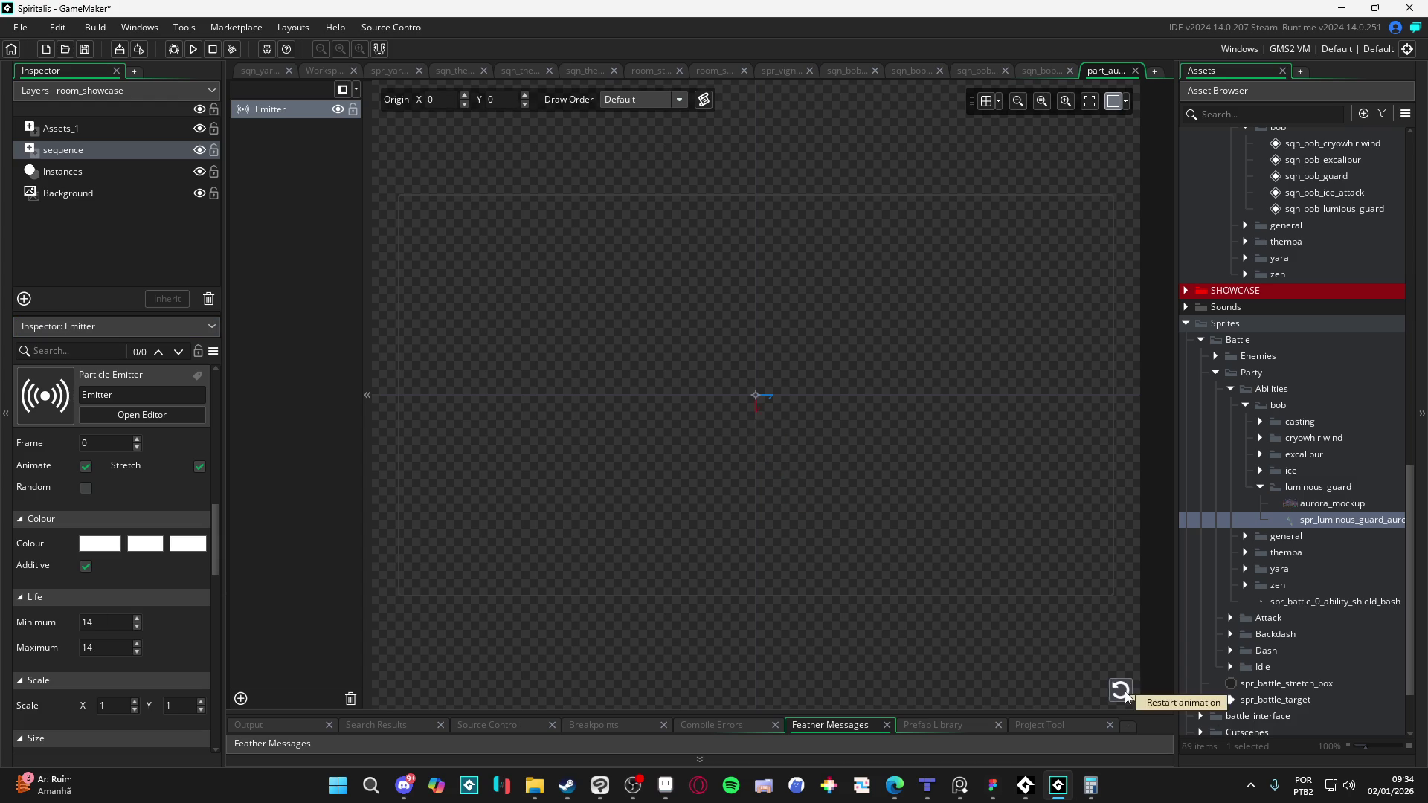
{"action": "left_click", "coordinate": [124, 621]}
{"action": "type", "text": "28"}
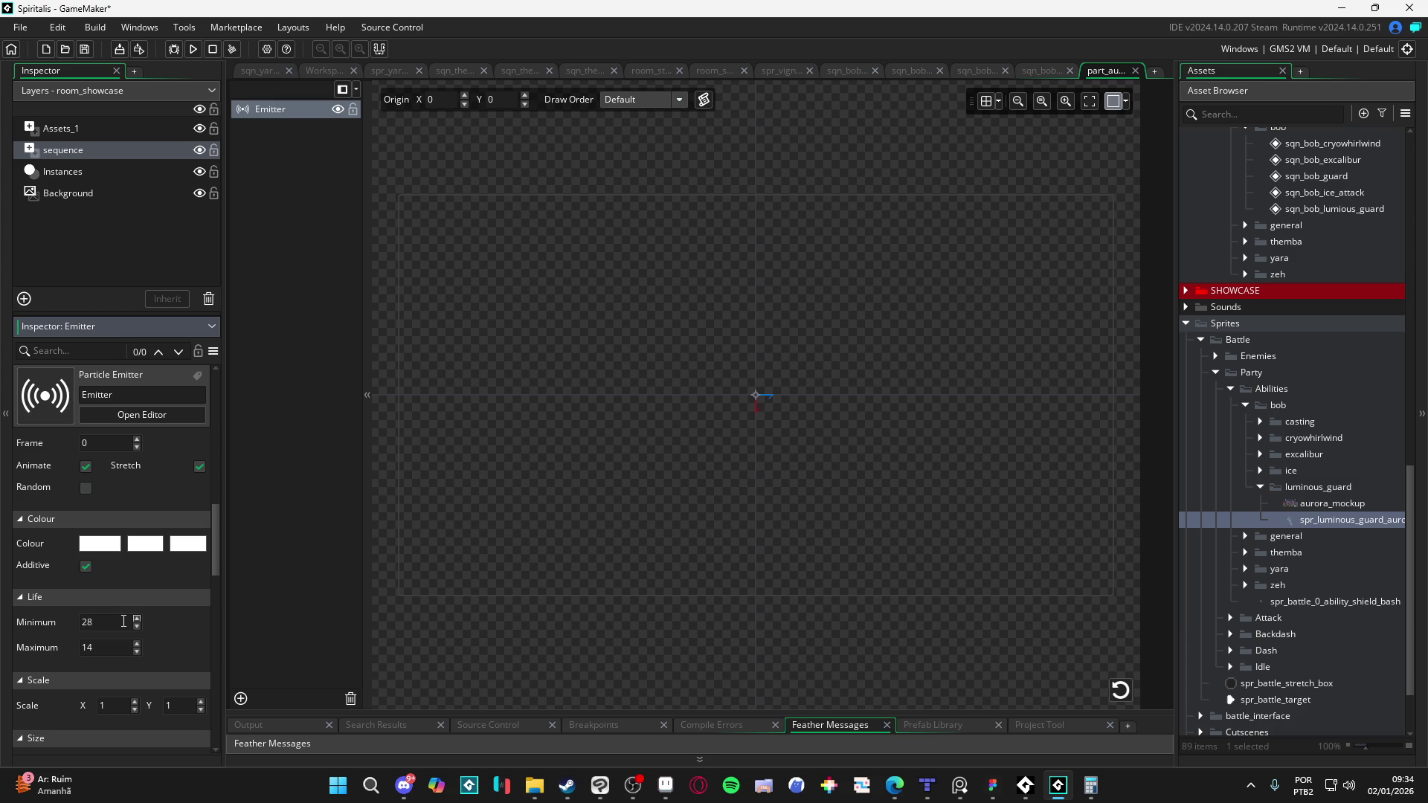
{"action": "key", "text": "Tab"}
{"action": "type", "text": "2"}
{"action": "left_click", "coordinate": [1127, 699]}
{"action": "left_click", "coordinate": [1127, 699]}
Step: Set particle Life minimum and maximum to 42 and replay the preview
{"action": "left_click", "coordinate": [86, 629]}
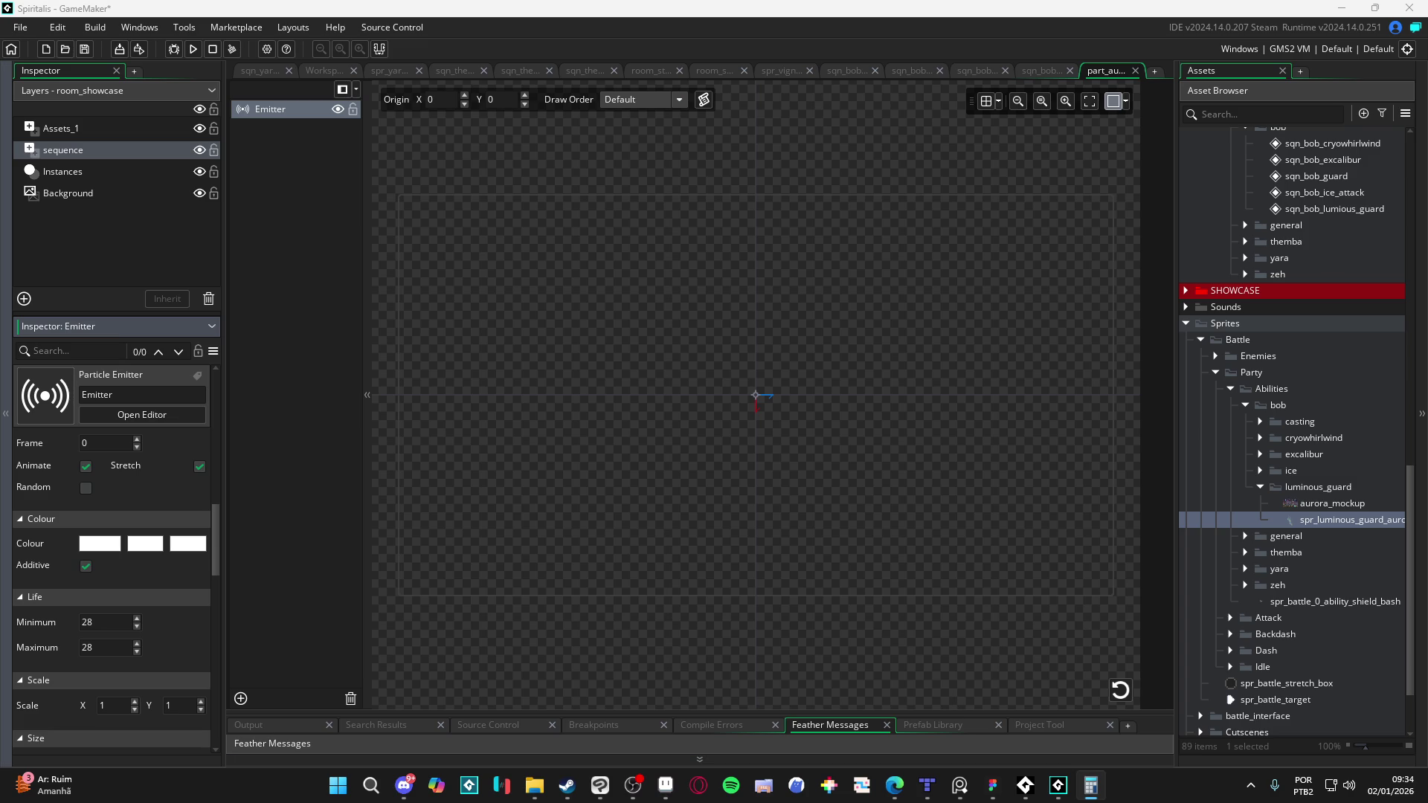
{"action": "left_click", "coordinate": [254, 676]}
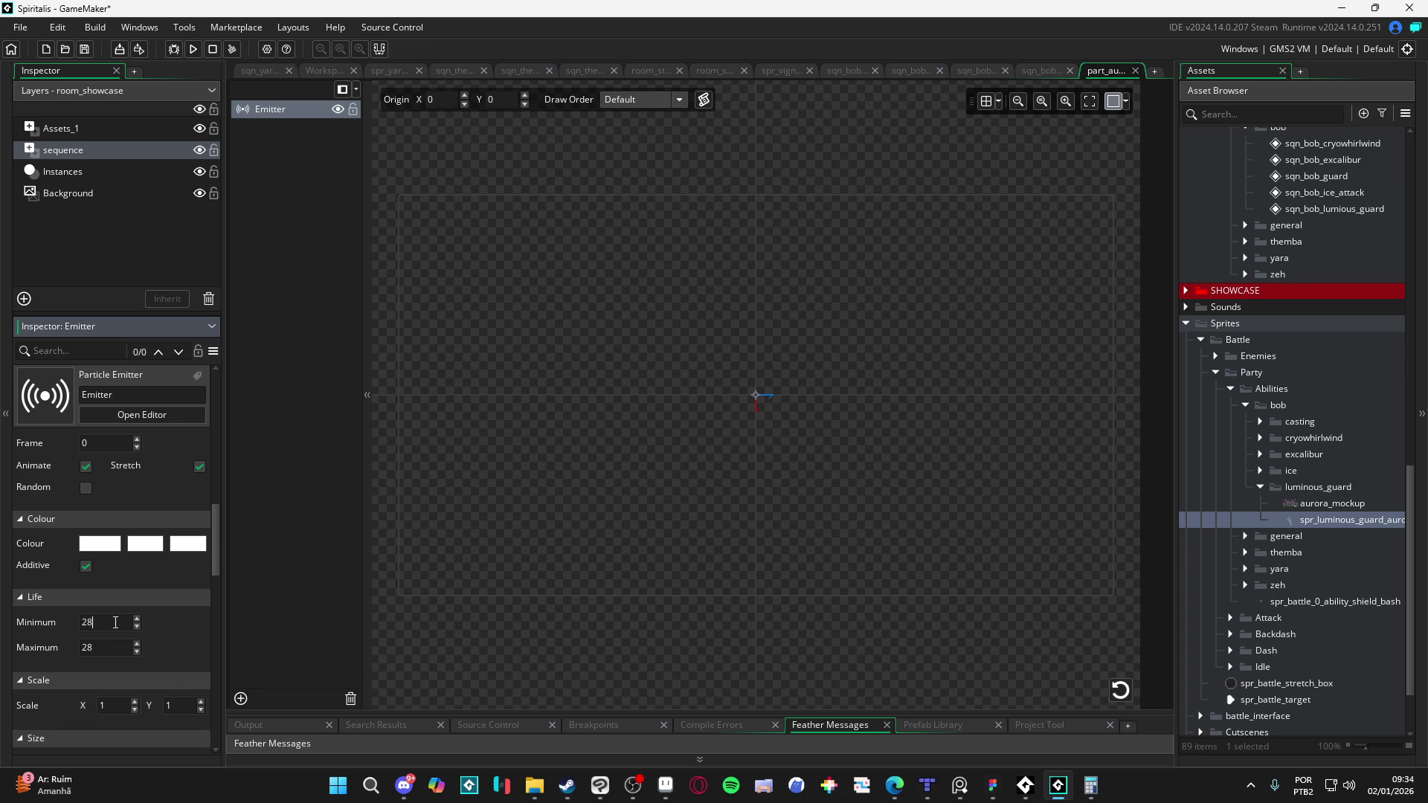
{"action": "type", "text": "42"}
{"action": "key", "text": "Tab"}
{"action": "left_click", "coordinate": [1119, 696]}
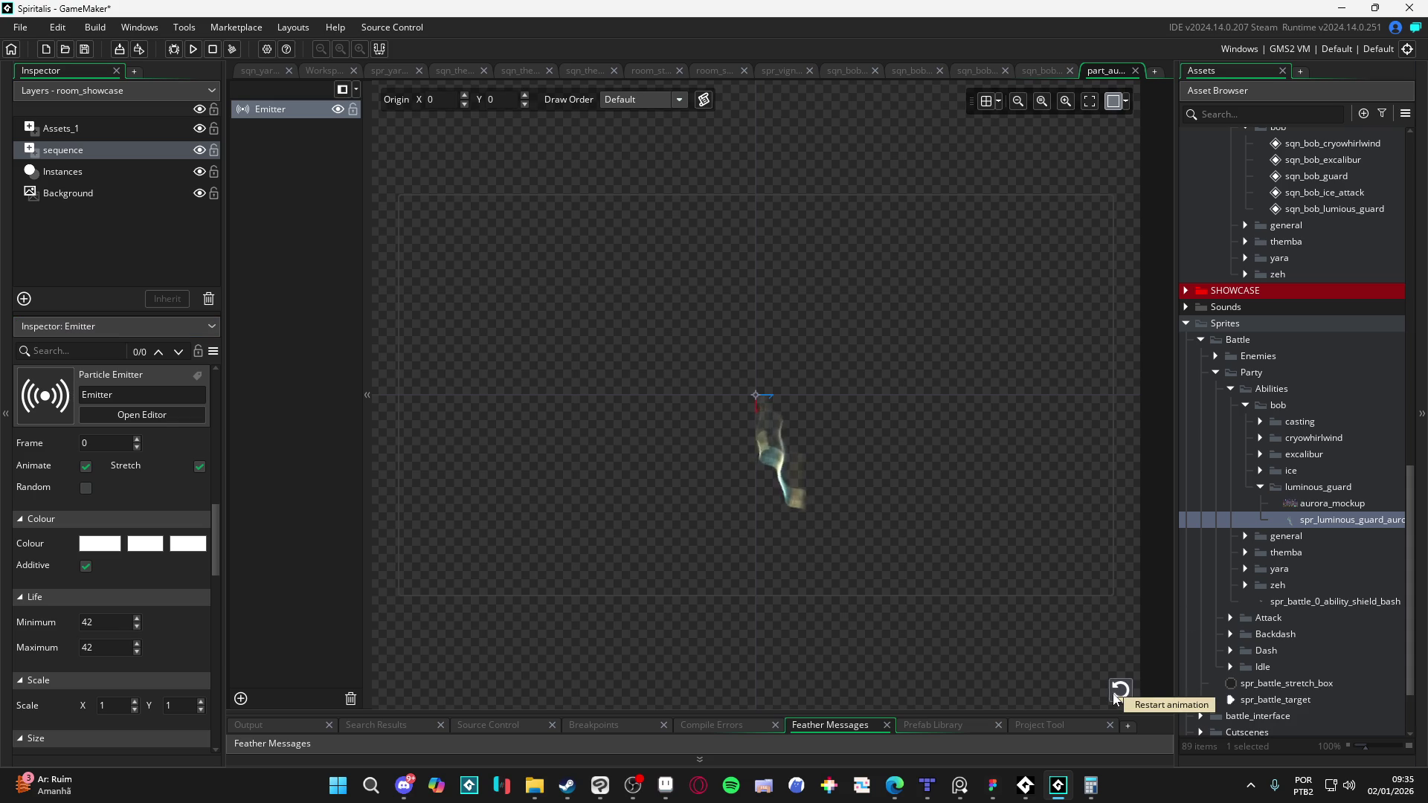
{"action": "left_click", "coordinate": [1119, 690]}
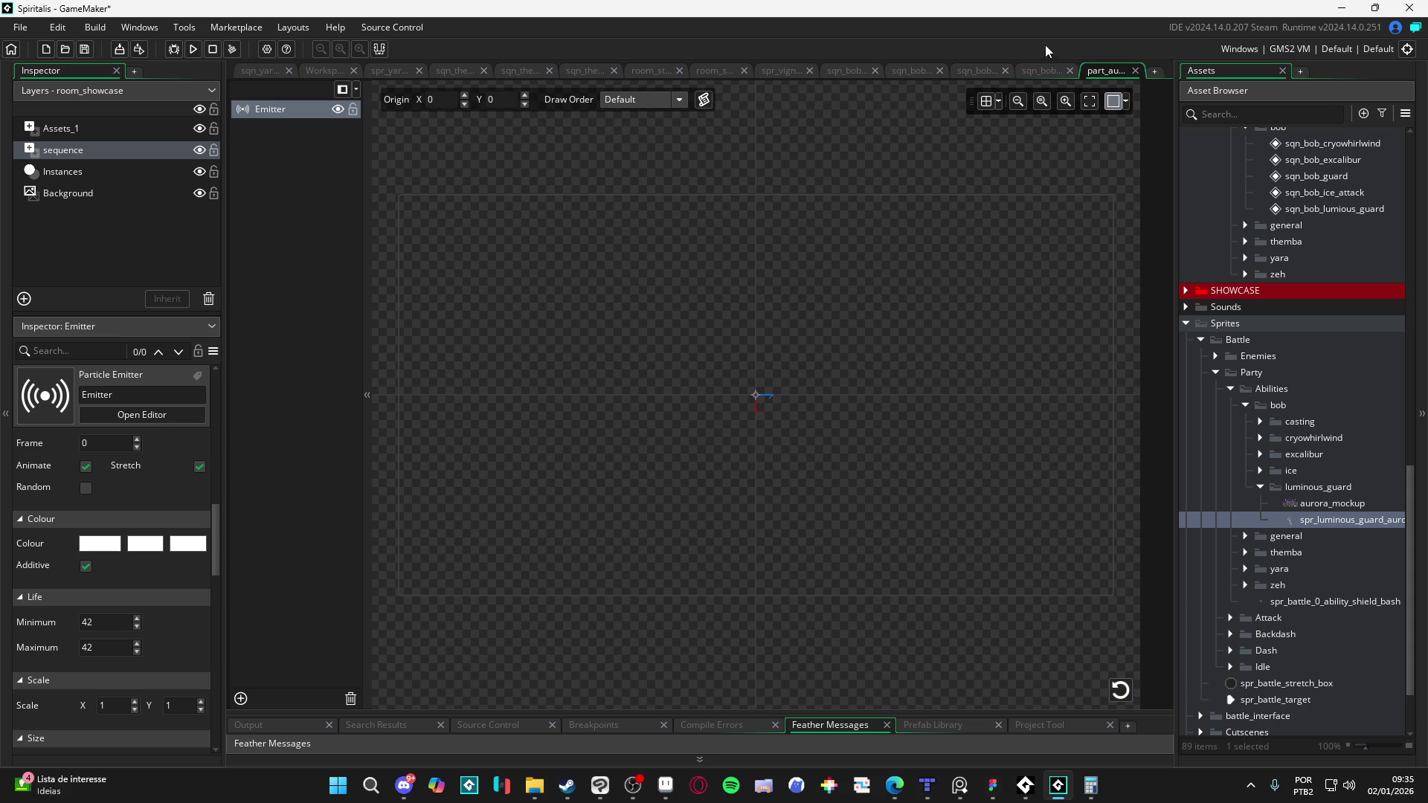
{"action": "left_click", "coordinate": [1064, 70]}
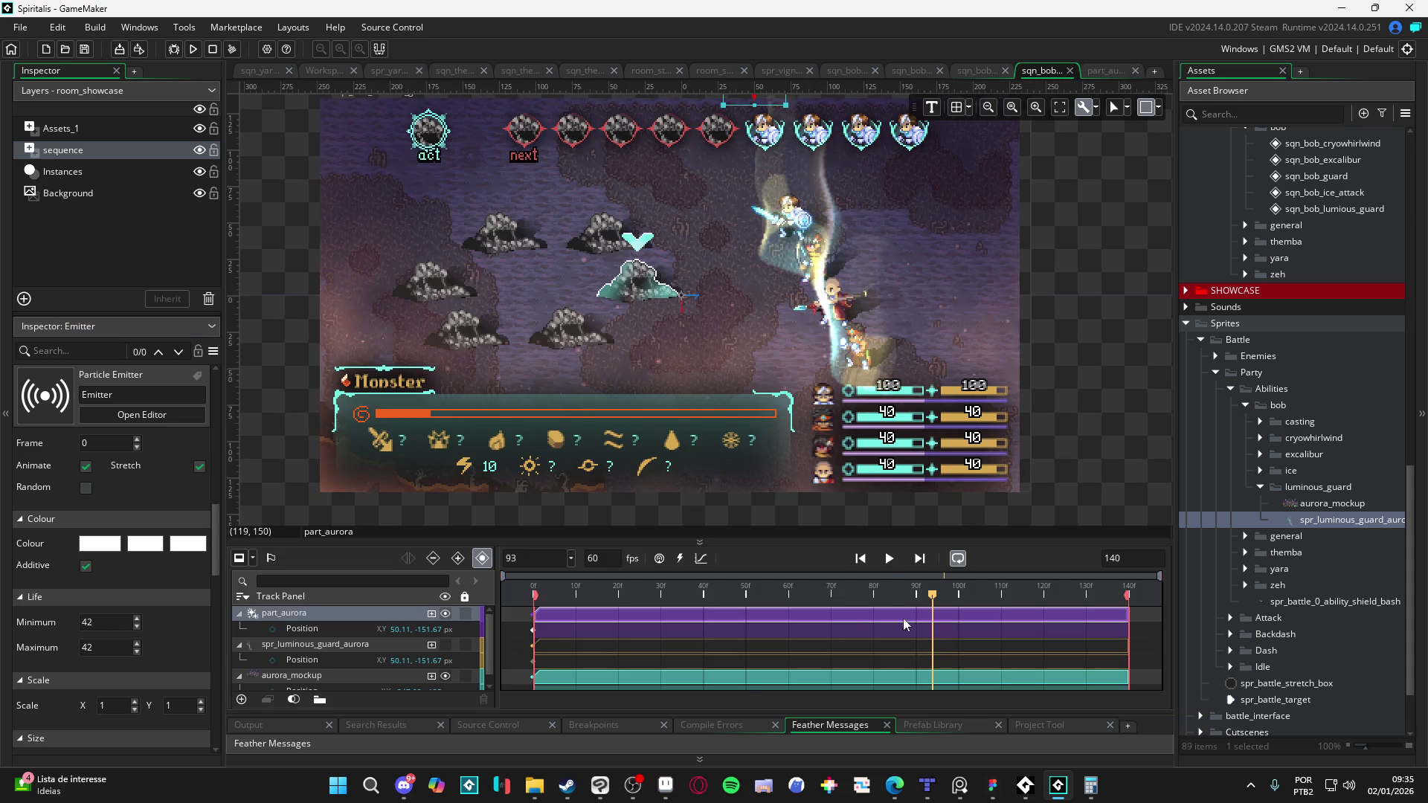
Step: Play the battle sequence, jump to frame 70, and replay it with the part_aurora track selected
{"action": "key", "text": "space"}
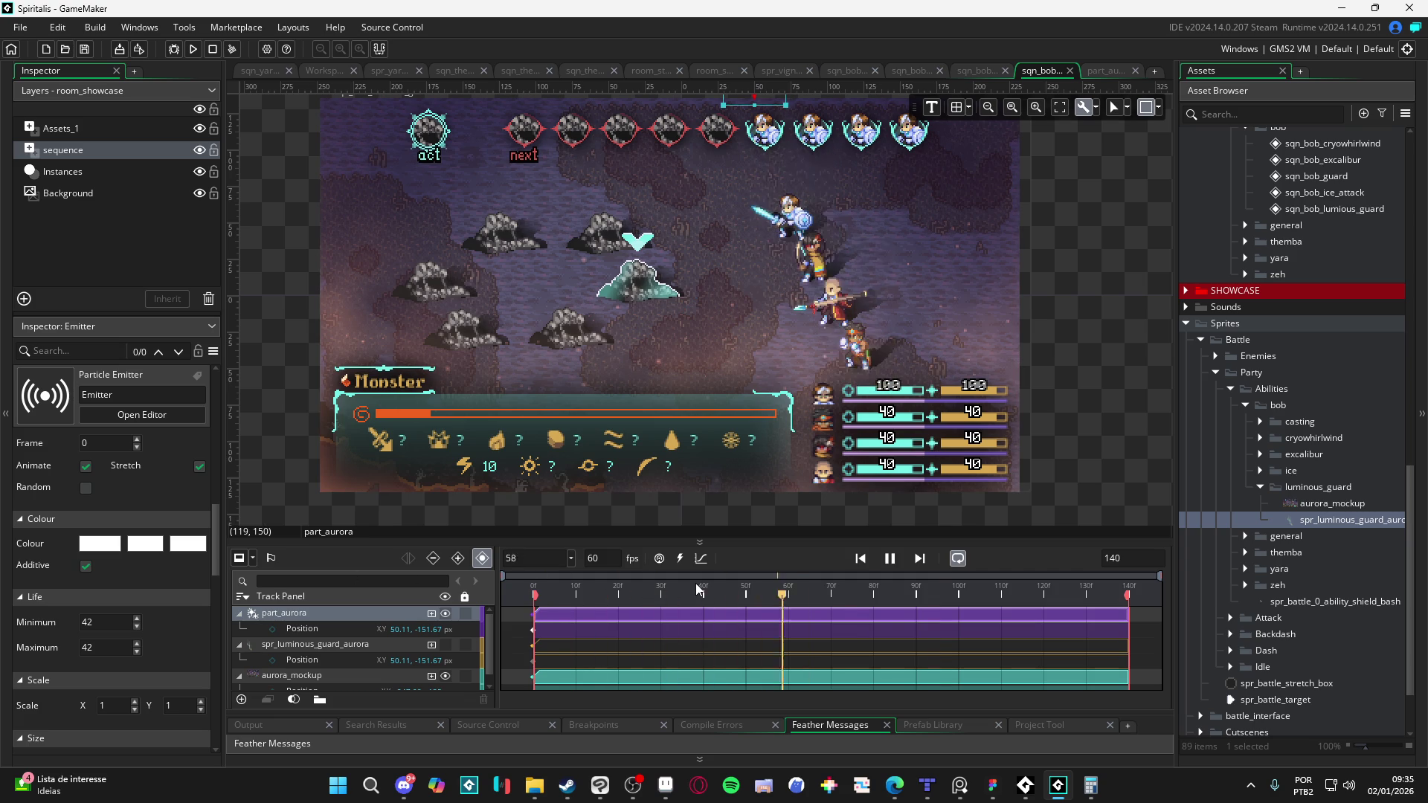
{"action": "key", "text": "space"}
{"action": "key", "text": "space"}
{"action": "left_click", "coordinate": [832, 596]}
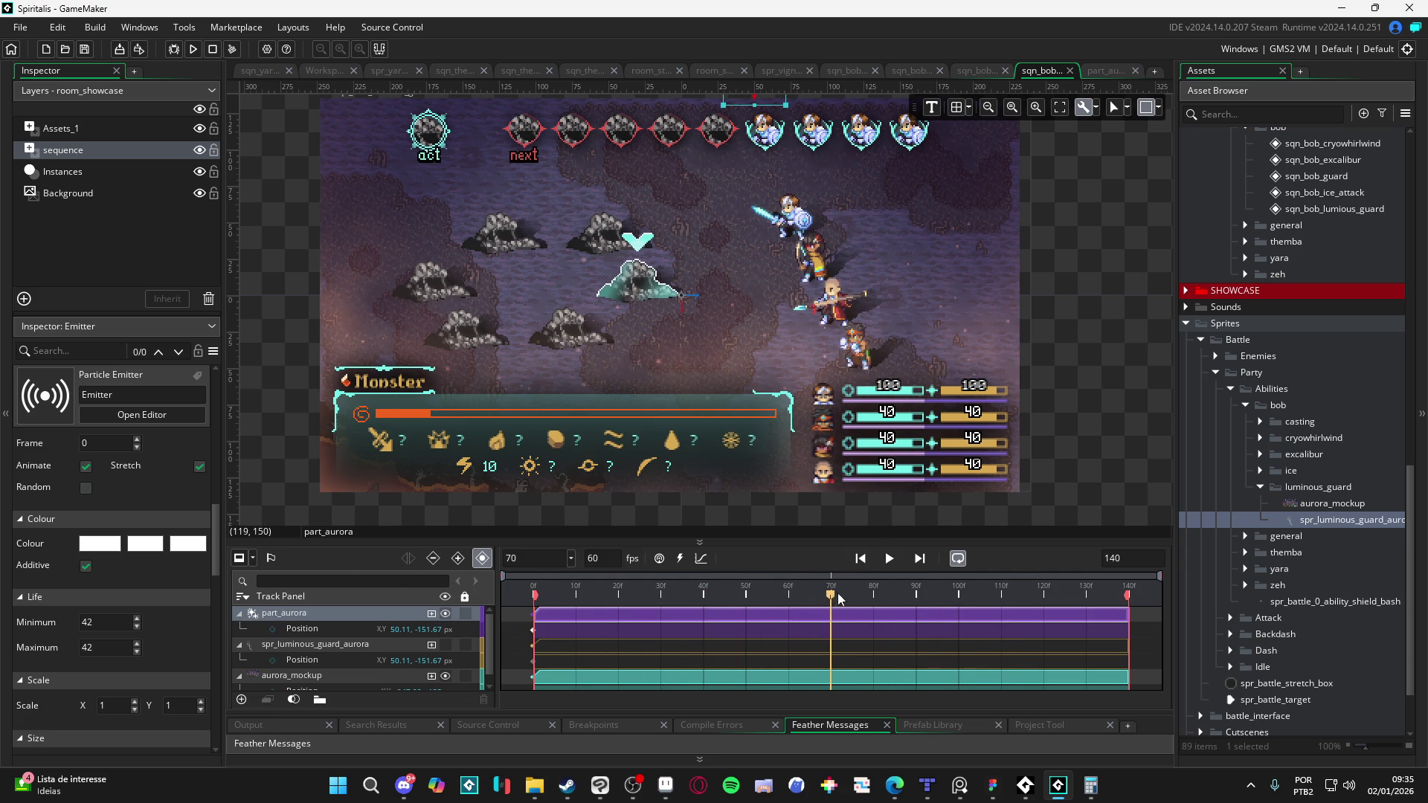
{"action": "key", "text": "space"}
{"action": "key", "text": "space"}
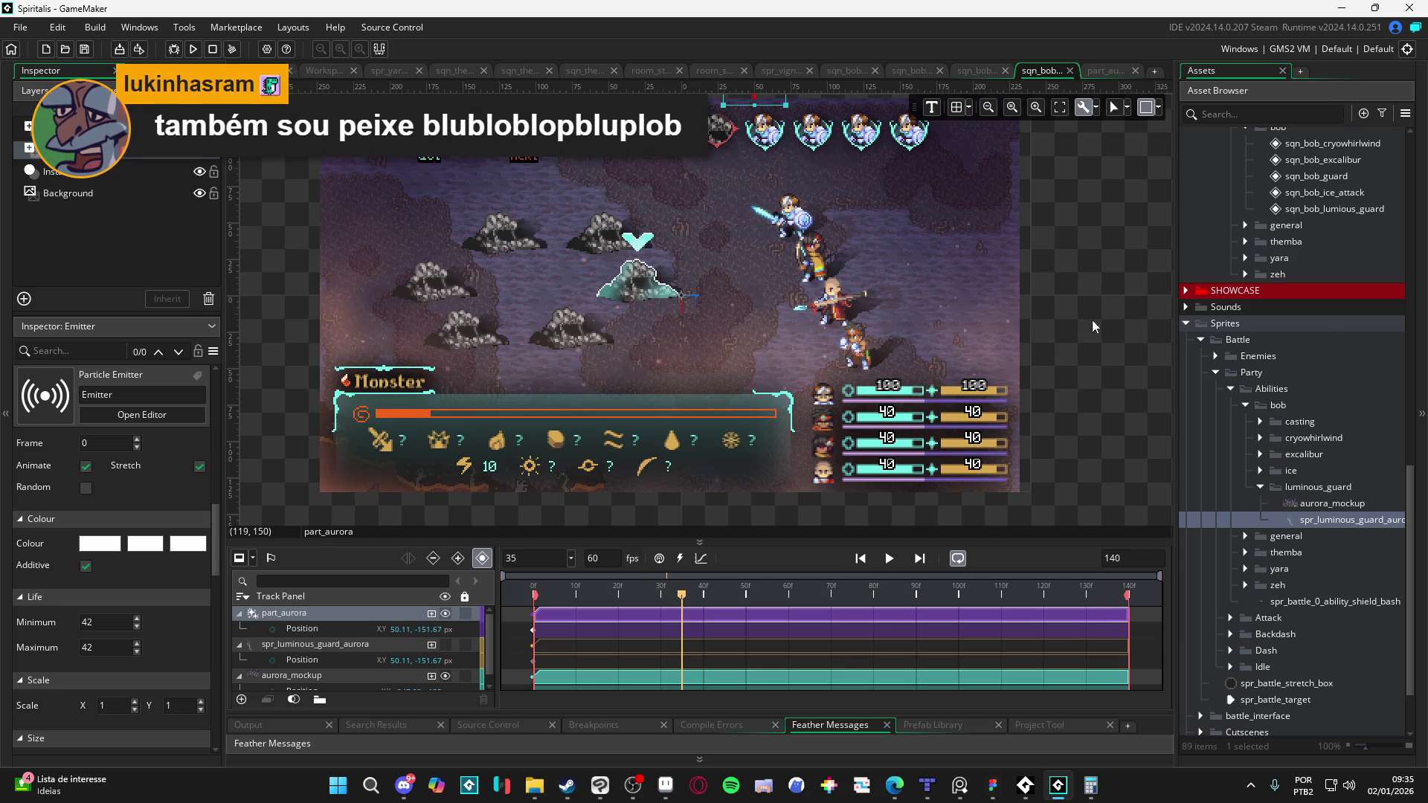
{"action": "left_click", "coordinate": [321, 629]}
{"action": "left_click", "coordinate": [310, 614]}
{"action": "key", "text": "space"}
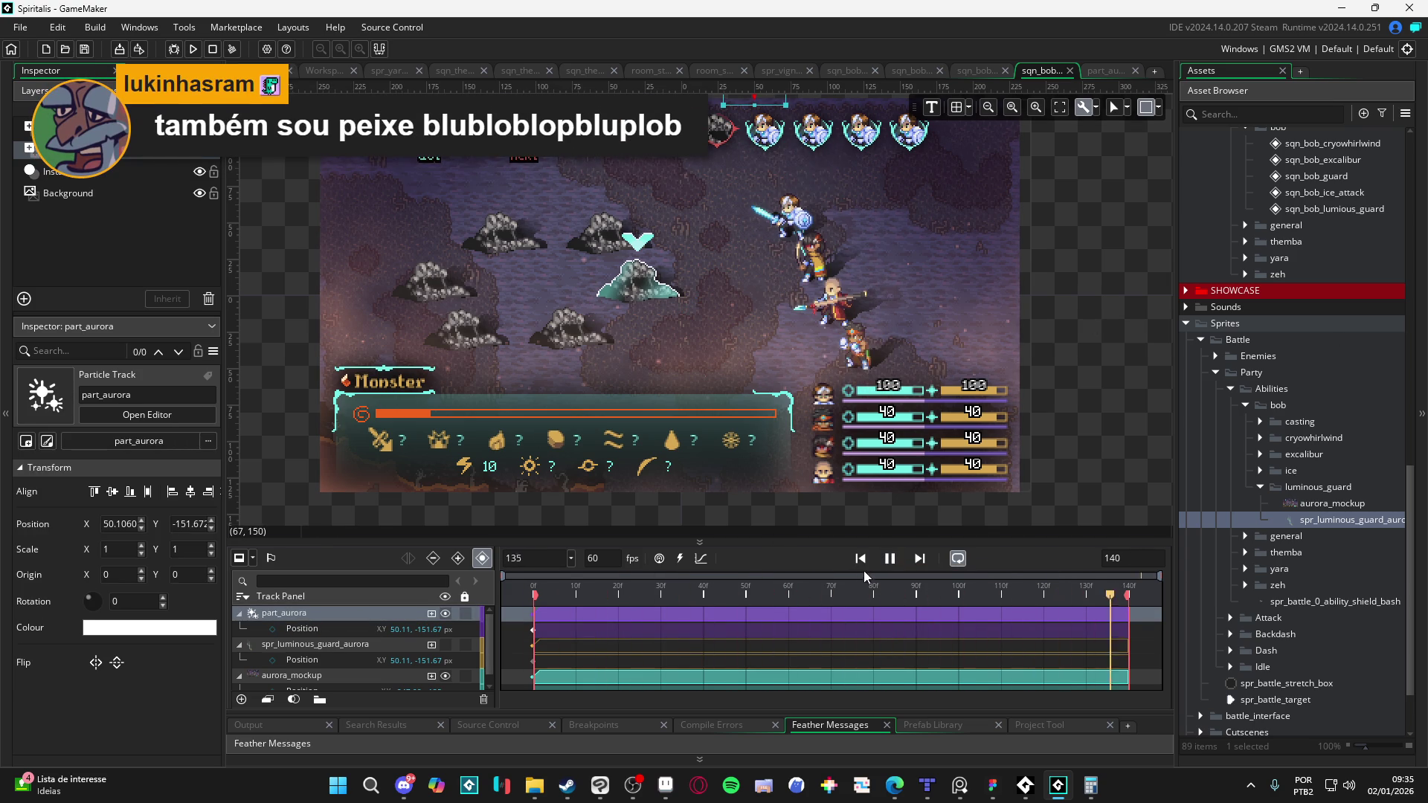
{"action": "key", "text": "space"}
{"action": "left_click", "coordinate": [941, 613]}
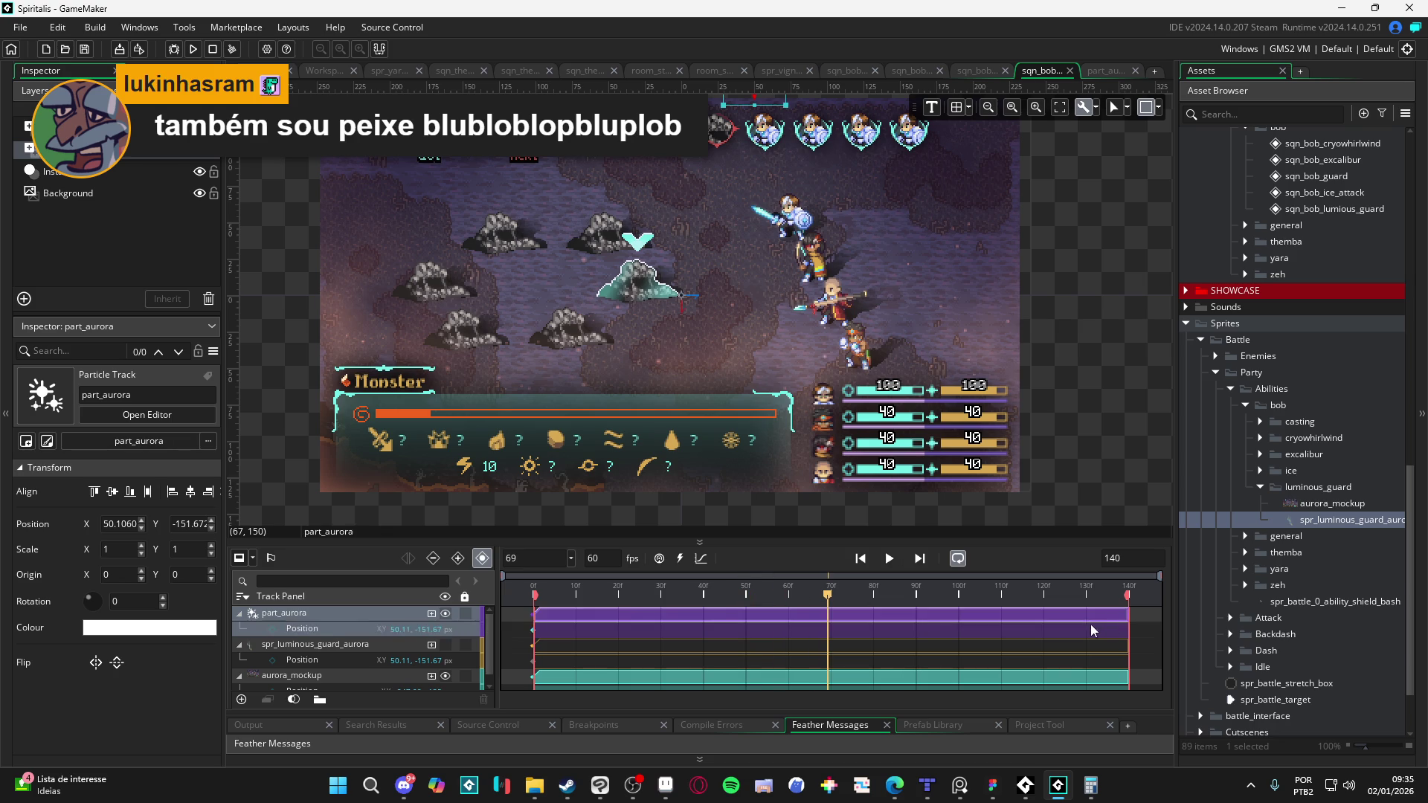
{"action": "left_click", "coordinate": [1087, 790]}
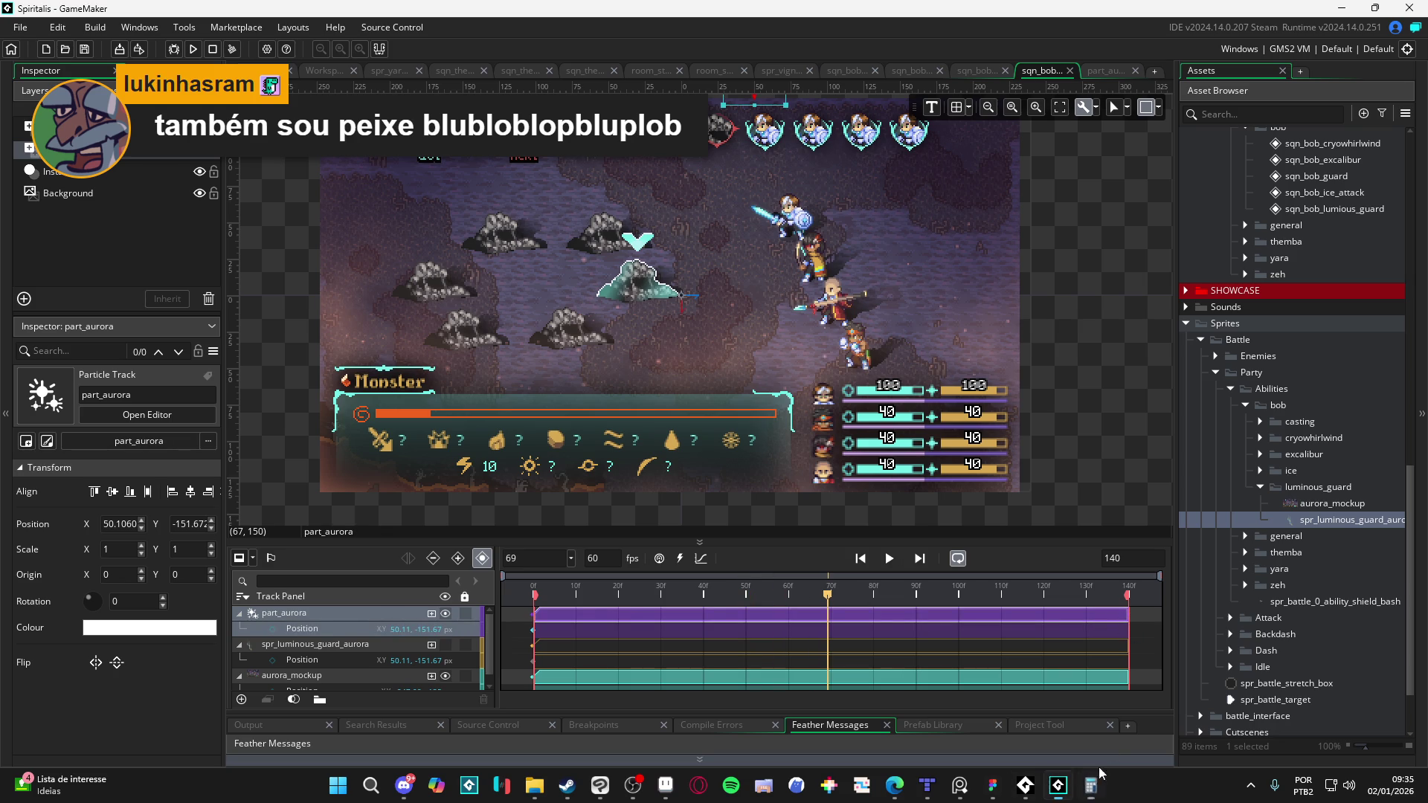
Step: Shorten the part_aurora clip to end near frame 37 and collapse its track
{"action": "mouse_move", "coordinate": [1125, 618]}
{"action": "left_mouse_down"}
{"action": "mouse_move", "coordinate": [638, 619]}
{"action": "mouse_move", "coordinate": [690, 620]}
{"action": "left_mouse_up"}
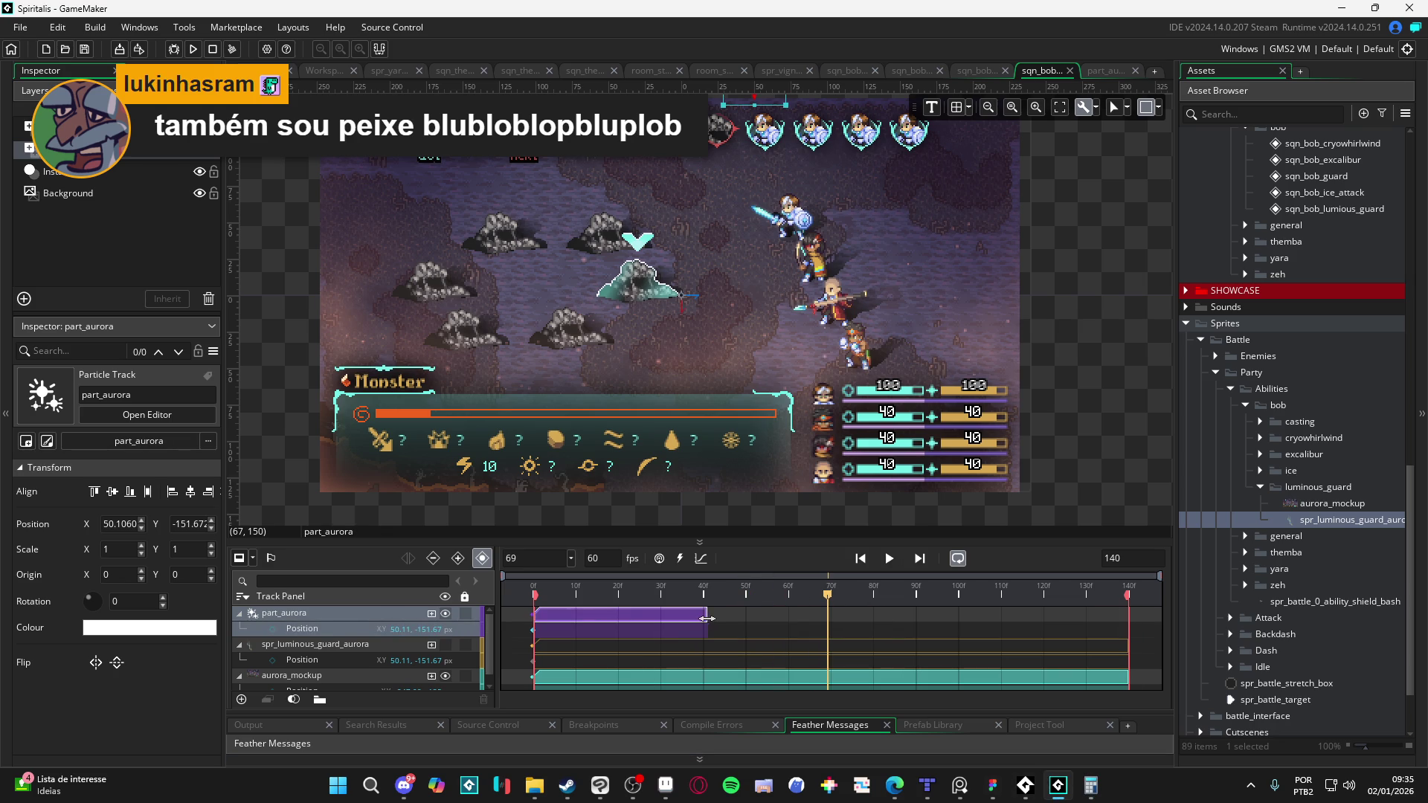
{"action": "left_click_drag", "start_coordinate": [727, 592], "coordinate": [712, 596]}
{"action": "left_click", "coordinate": [679, 614]}
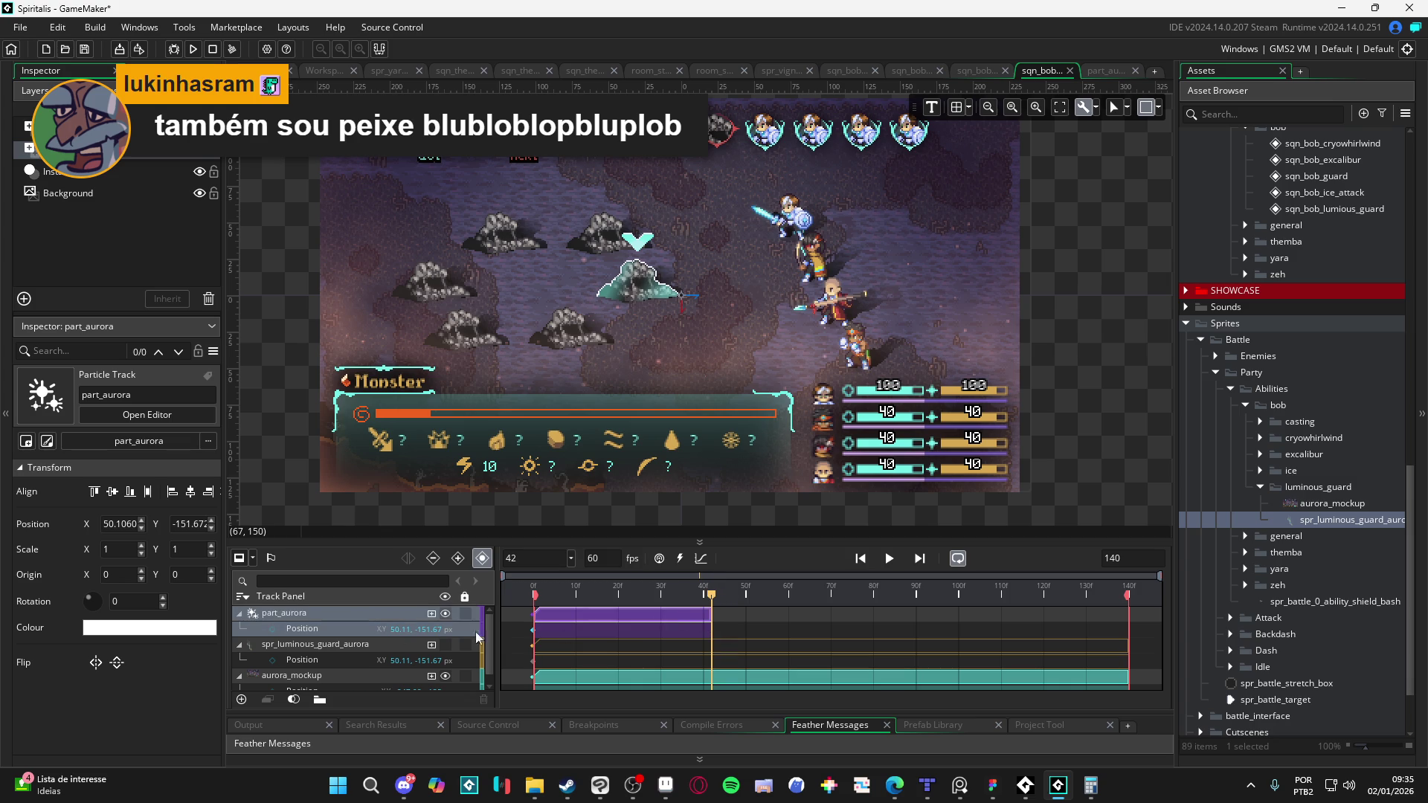
{"action": "left_click", "coordinate": [239, 613]}
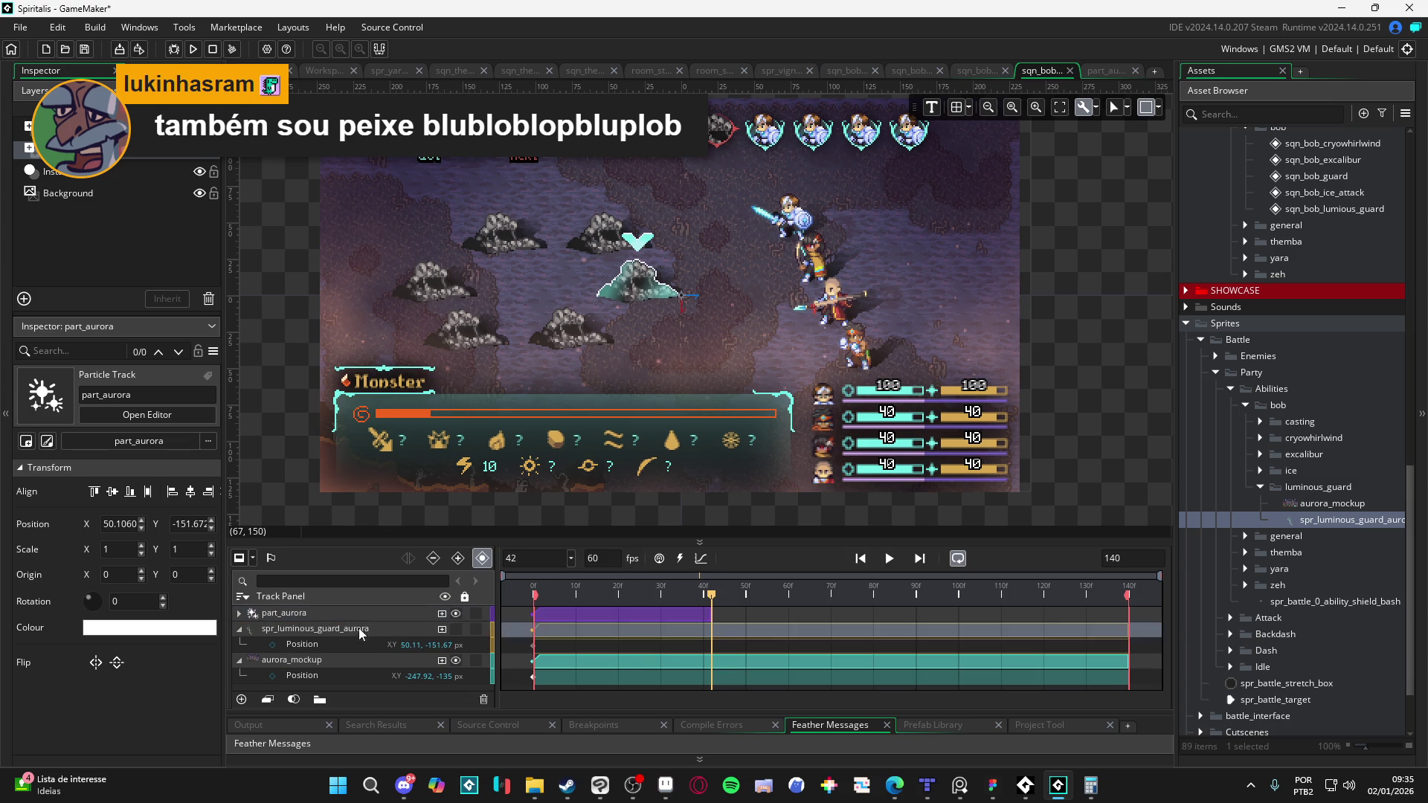
Step: Duplicate the part_aurora track three times, shifting copies to start near frames 42, 80 and 127
{"action": "key", "text": "ctrl+d"}
{"action": "left_click_drag", "start_coordinate": [620, 615], "coordinate": [784, 626]}
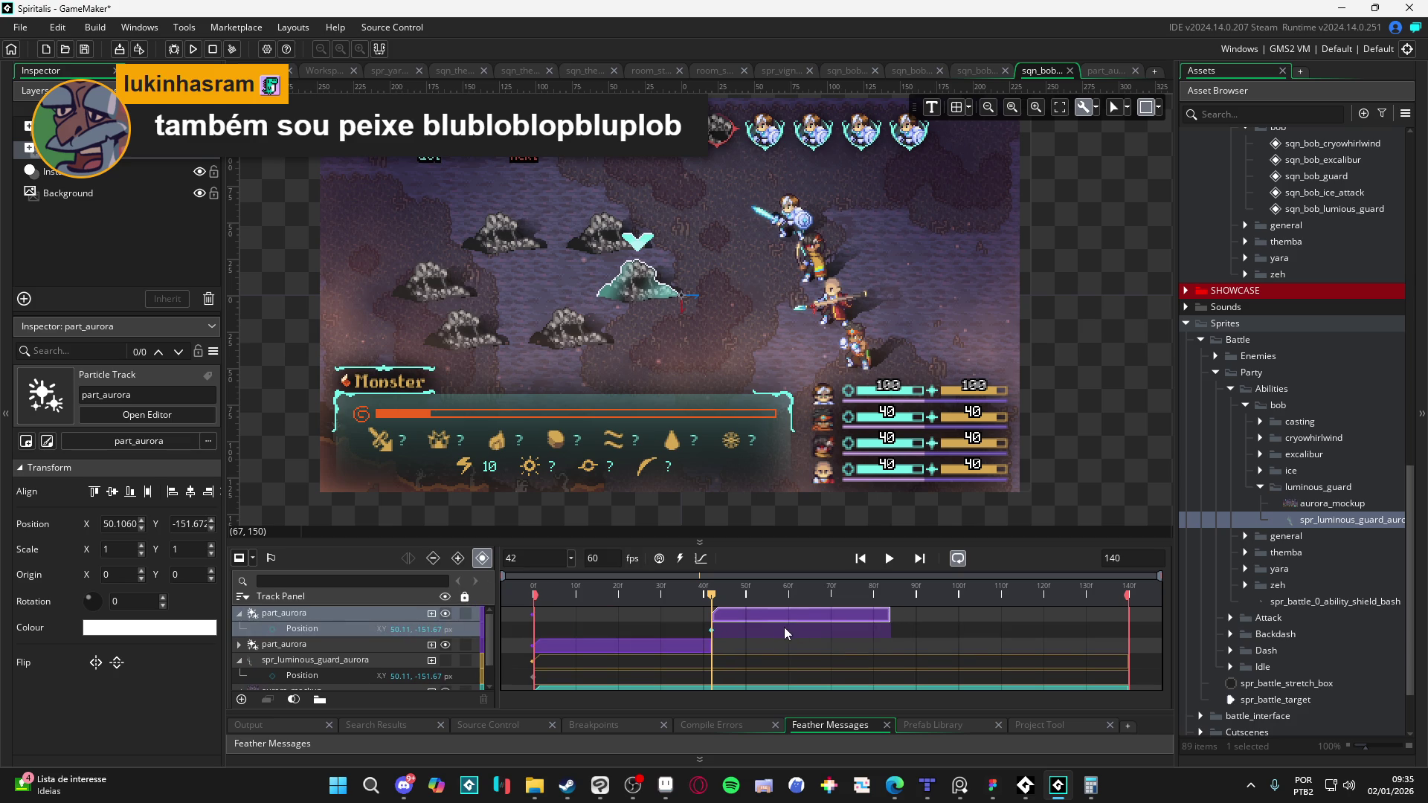
{"action": "left_click", "coordinate": [371, 615]}
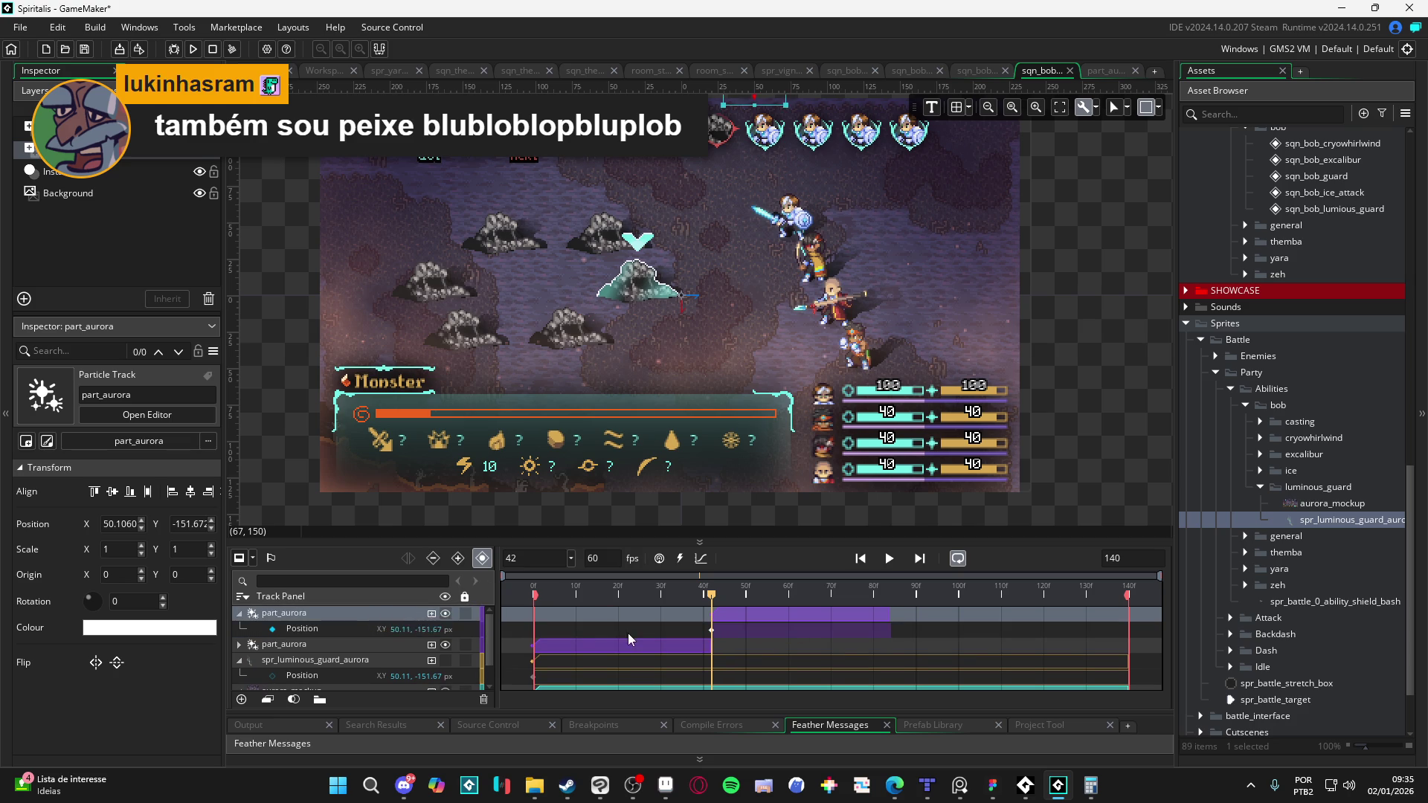
{"action": "key", "text": "ctrl+d"}
{"action": "left_click_drag", "start_coordinate": [782, 620], "coordinate": [947, 629]}
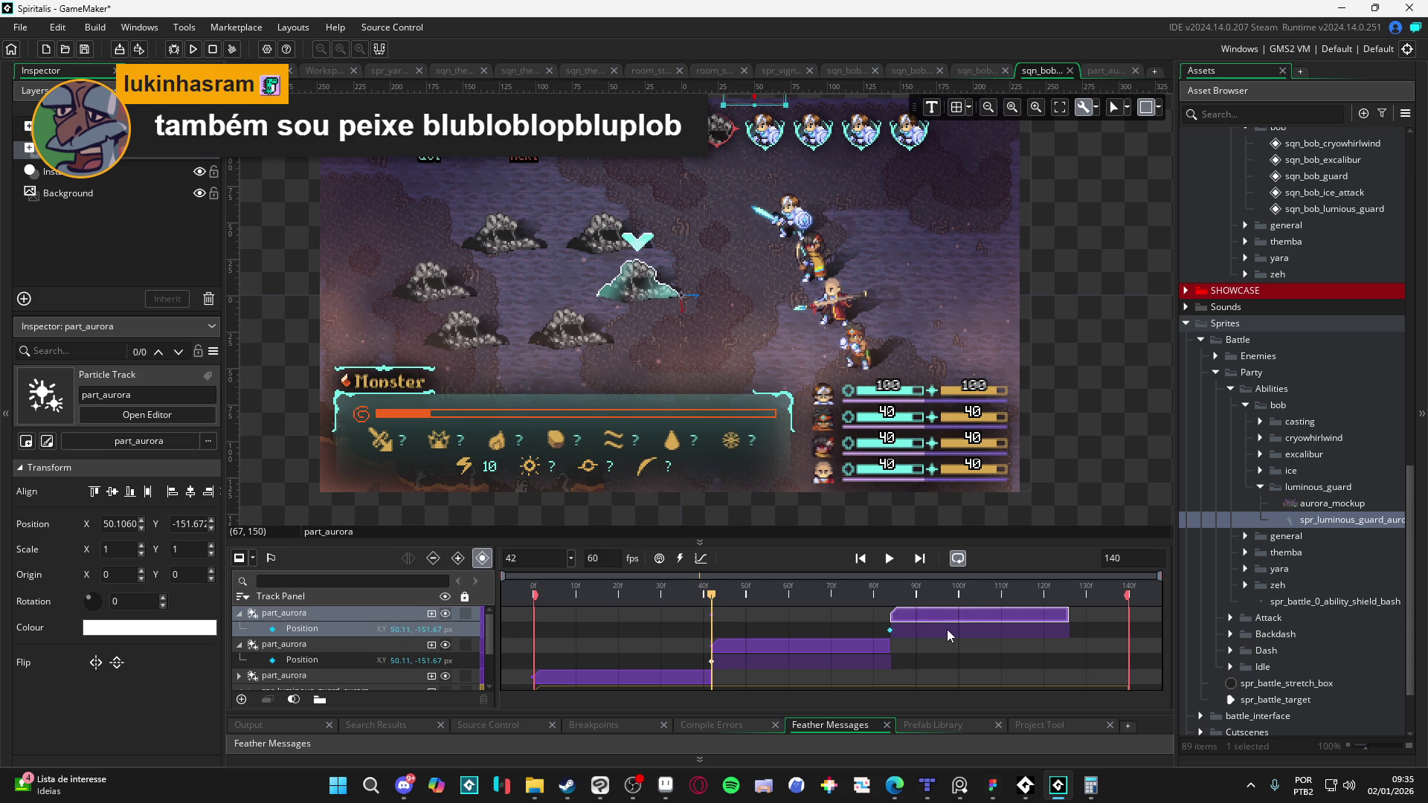
{"action": "left_click", "coordinate": [565, 633]}
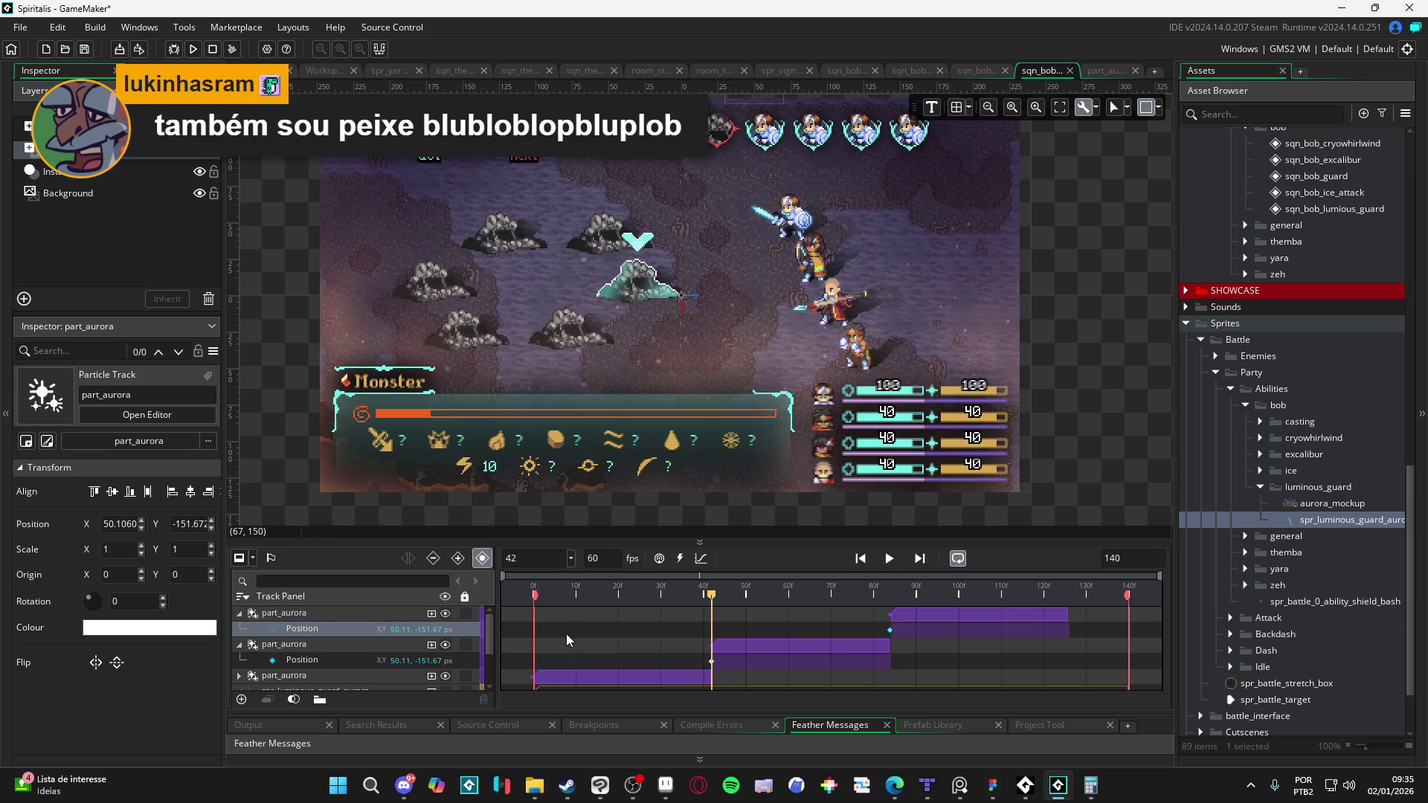
{"action": "left_click", "coordinate": [361, 615]}
{"action": "key", "text": "ctrl+d"}
{"action": "left_click", "coordinate": [917, 622]}
{"action": "left_click_drag", "start_coordinate": [917, 622], "coordinate": [1099, 615]}
Step: Play the sequence to preview the staggered aurora particles
{"action": "key", "text": "space"}
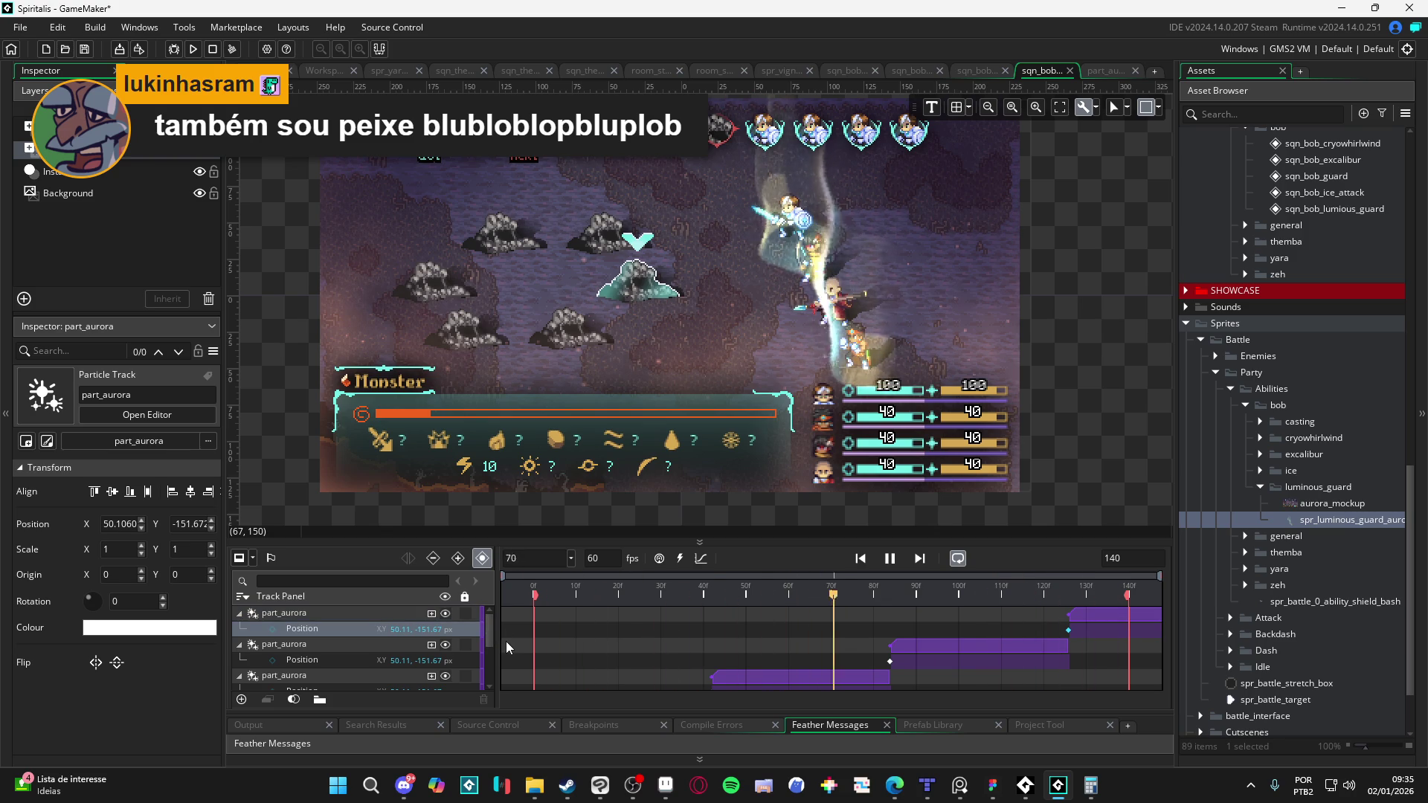
{"action": "key", "text": "space"}
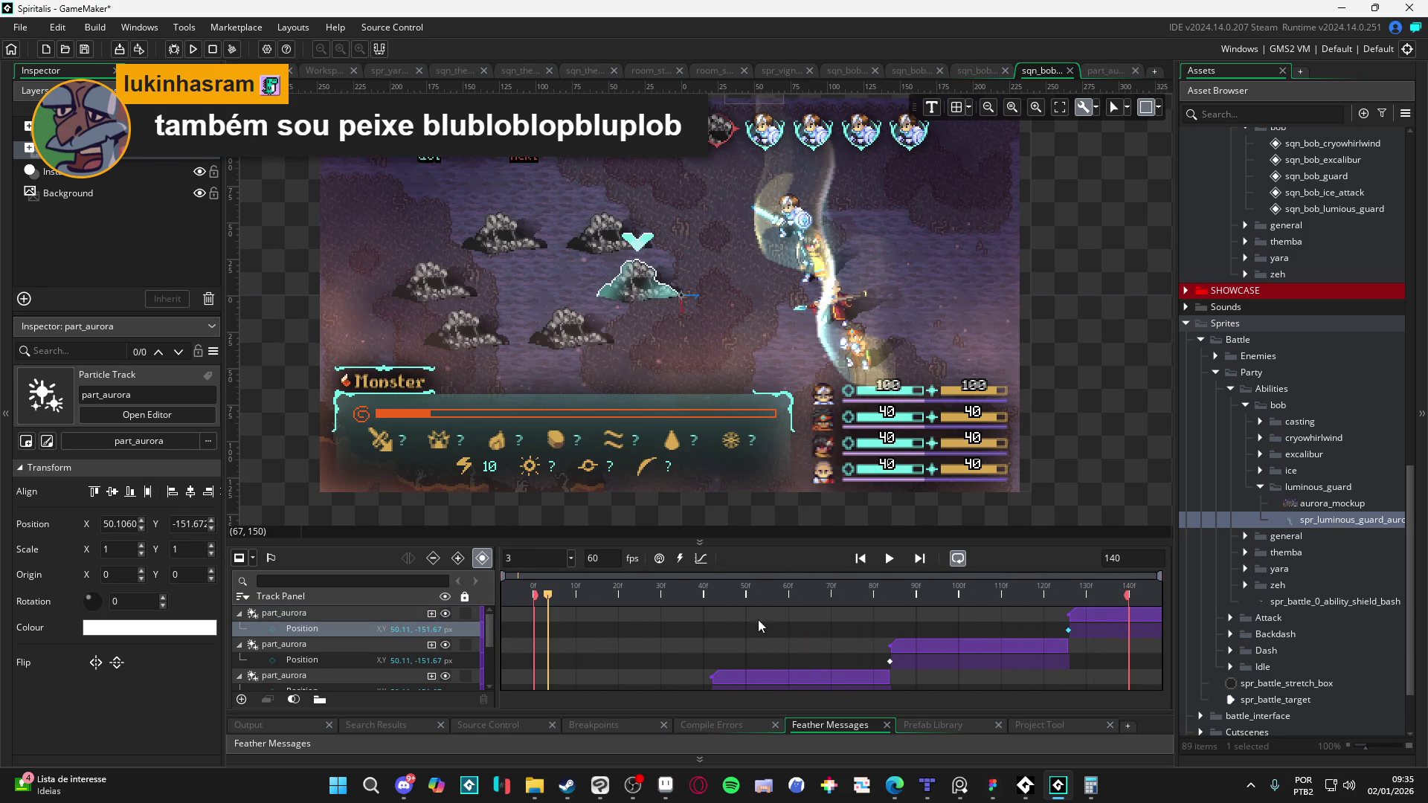
{"action": "key", "text": "space"}
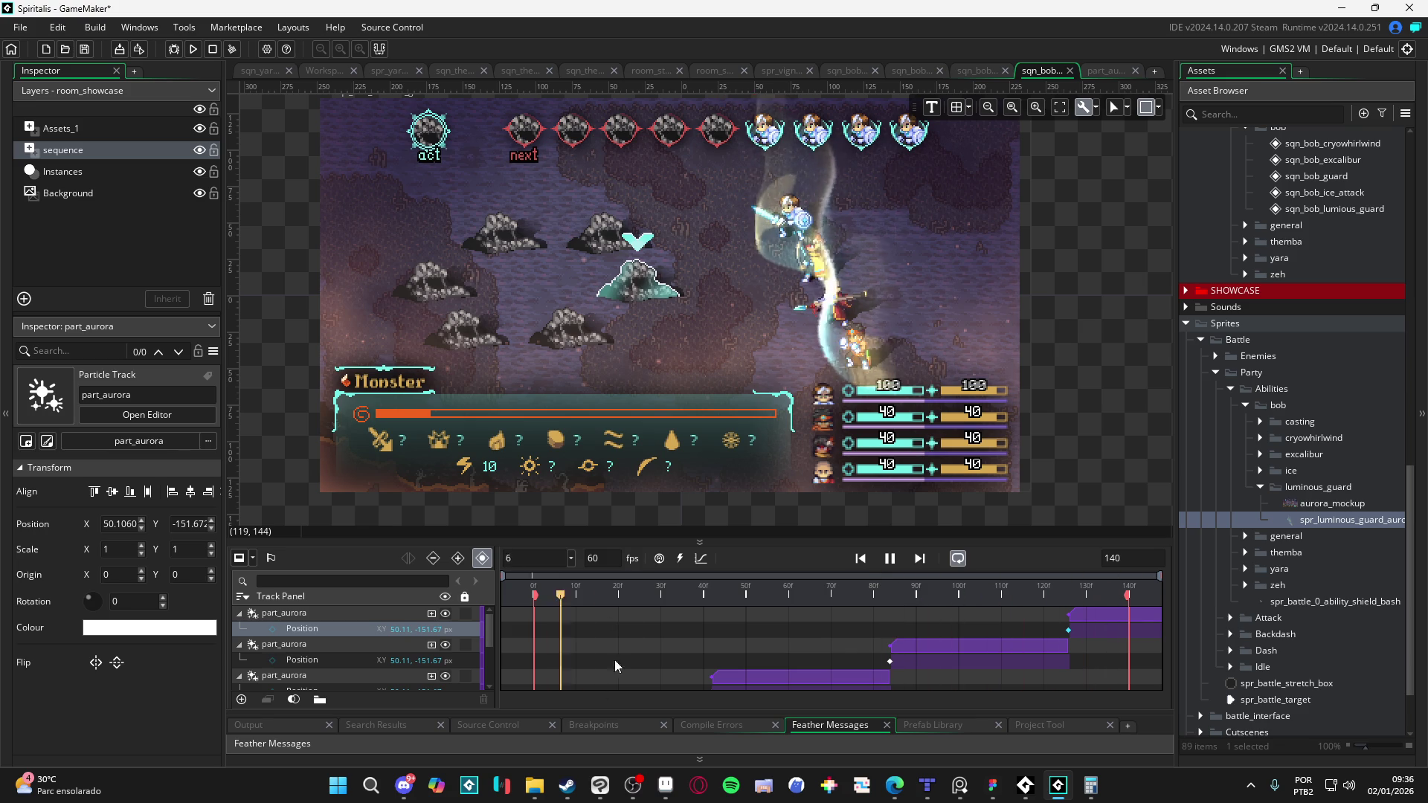
{"action": "key", "text": "Return"}
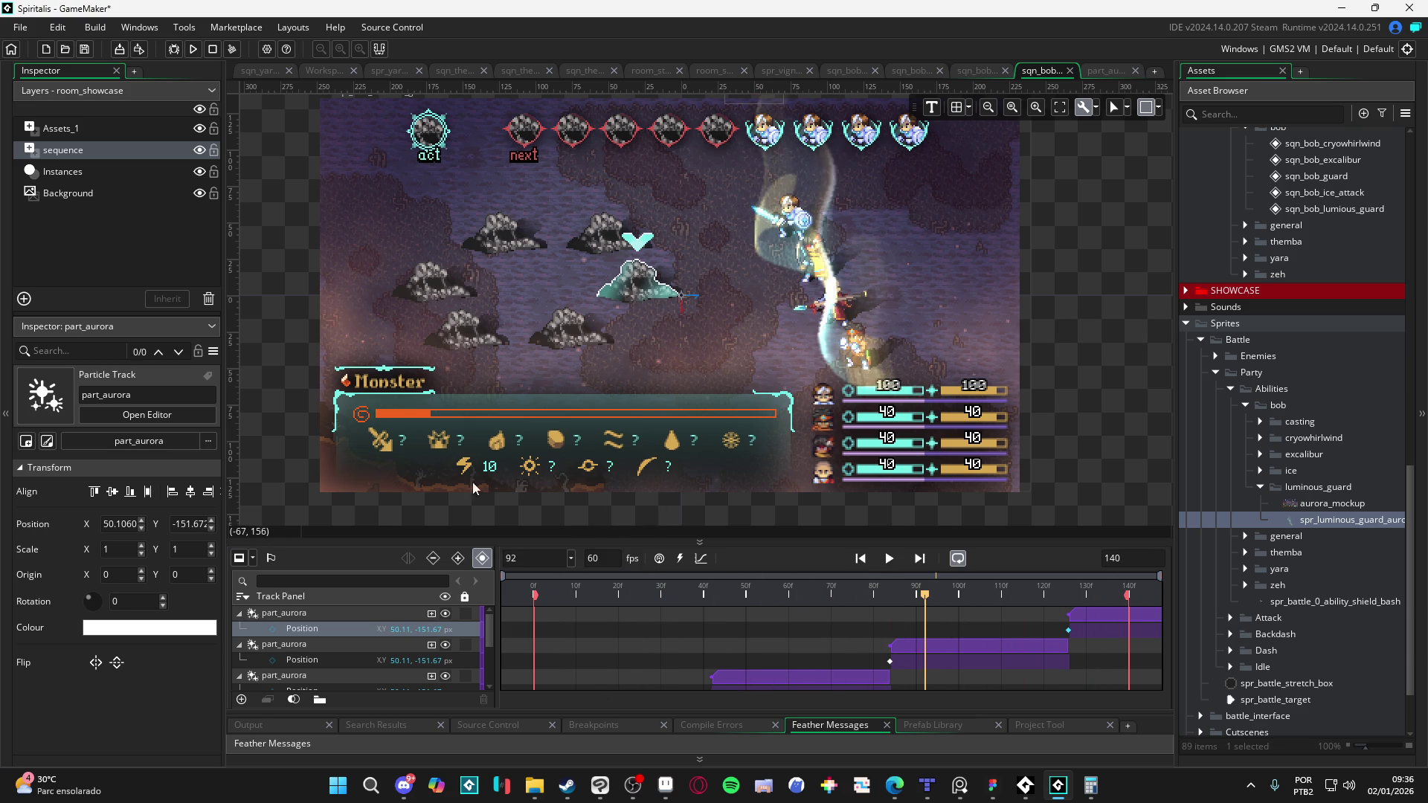
Step: Make the timeline taller and collapse the first three part_aurora tracks
{"action": "scroll", "coordinate": [680, 598], "scroll_direction": "down", "scroll_amount": 3}
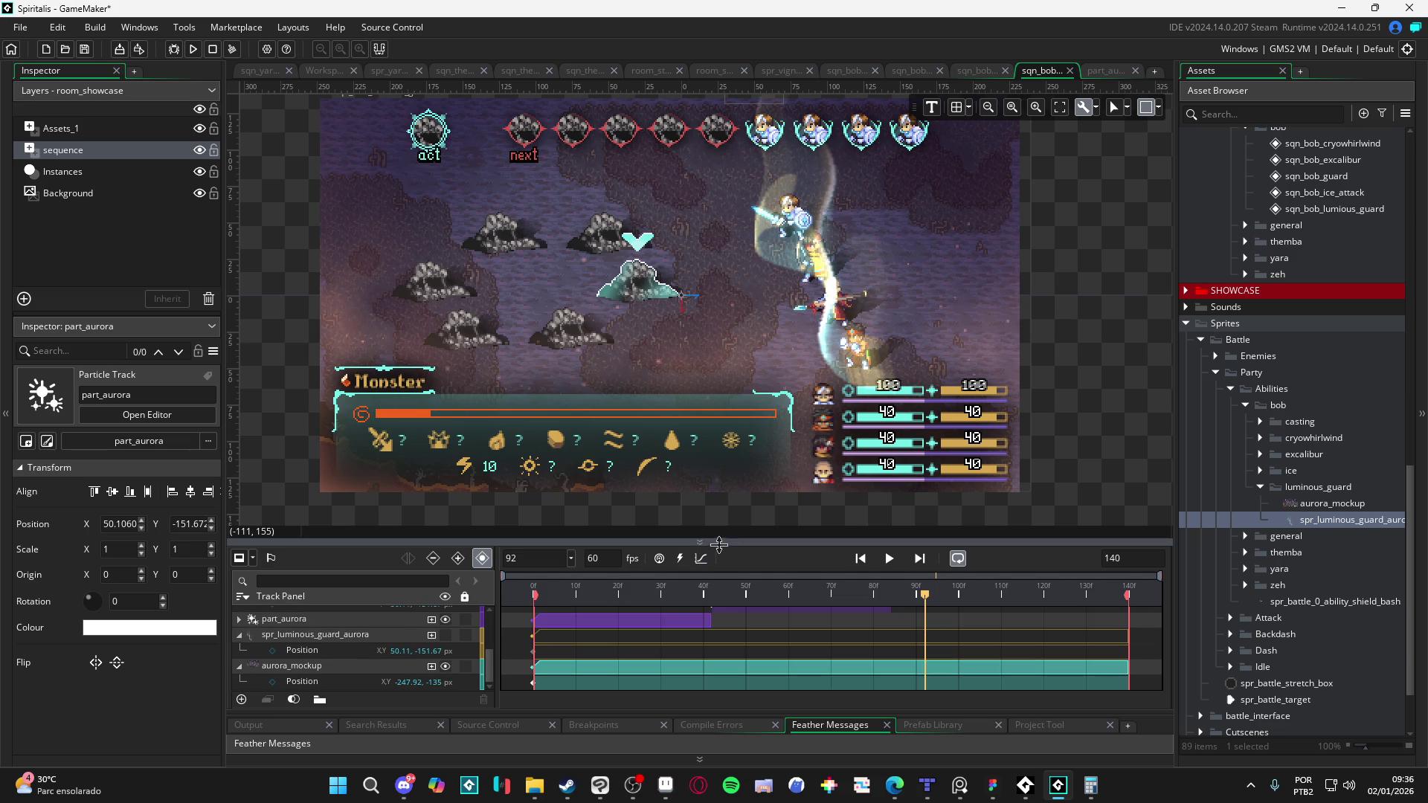
{"action": "left_click_drag", "start_coordinate": [718, 545], "coordinate": [719, 498]}
{"action": "scroll", "coordinate": [279, 611], "scroll_direction": "up", "scroll_amount": 1}
{"action": "left_click", "coordinate": [240, 567]}
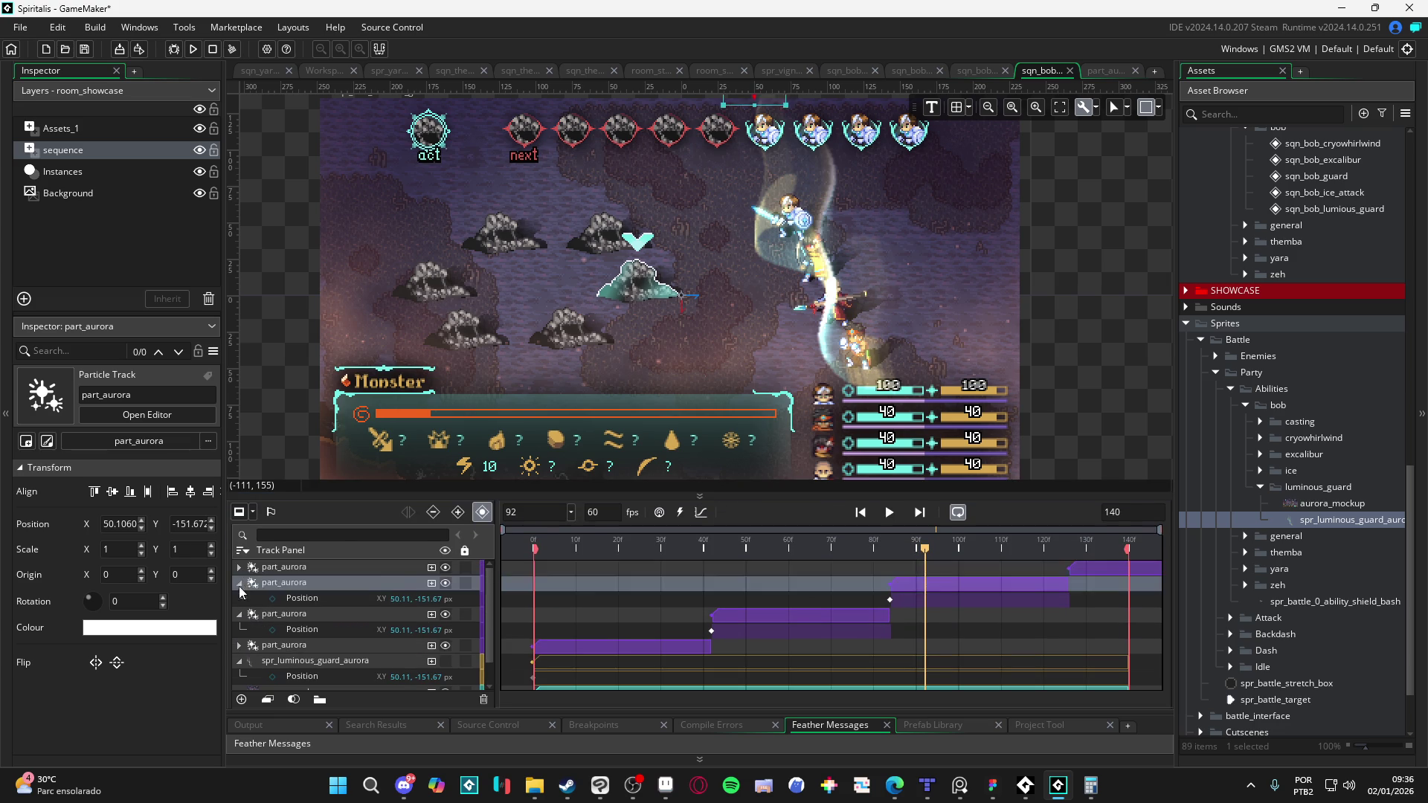
{"action": "left_click", "coordinate": [238, 584]}
{"action": "left_click", "coordinate": [238, 599]}
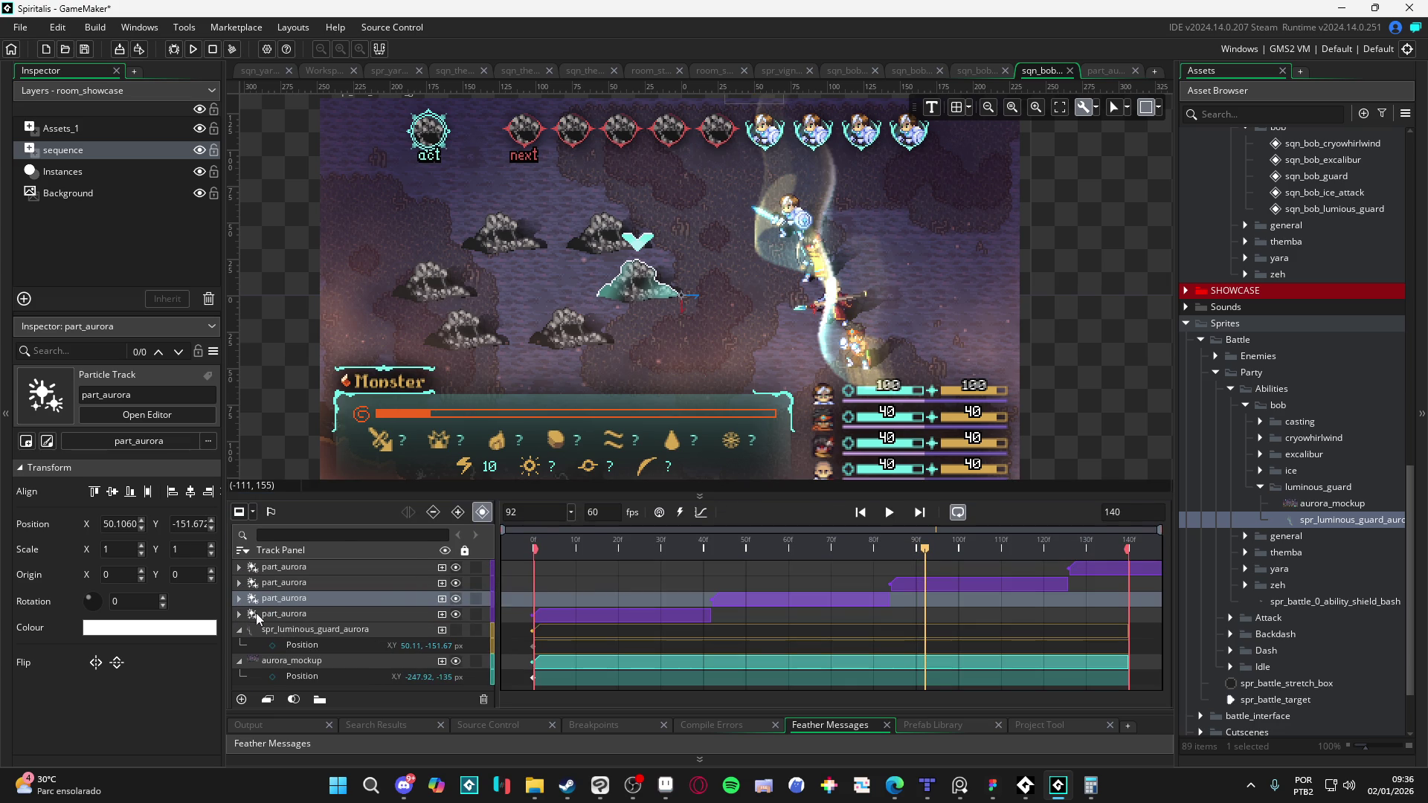
Step: Expand the fourth part_aurora track and play the sequence from the start
{"action": "left_click", "coordinate": [533, 549]}
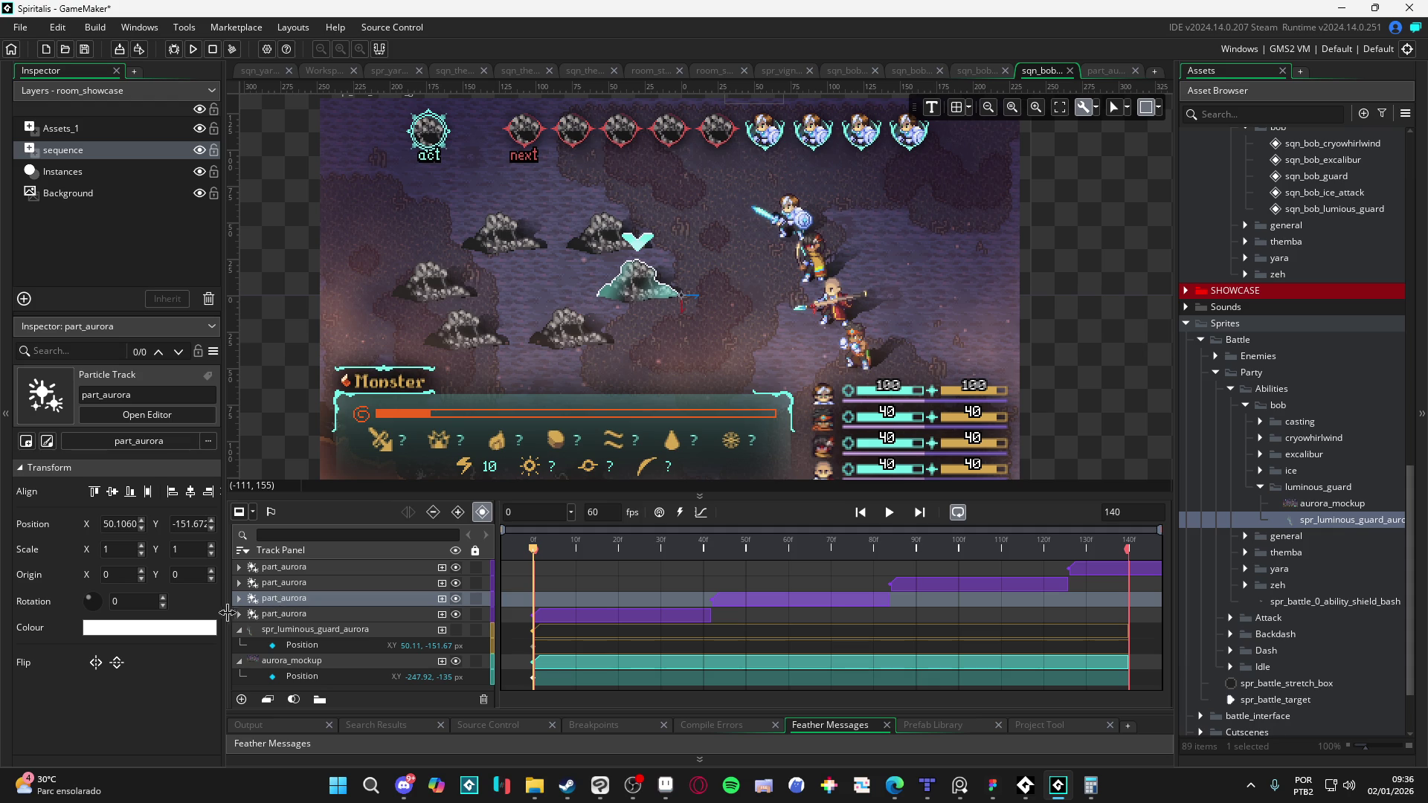
{"action": "left_click", "coordinate": [284, 615]}
{"action": "left_click", "coordinate": [596, 565]}
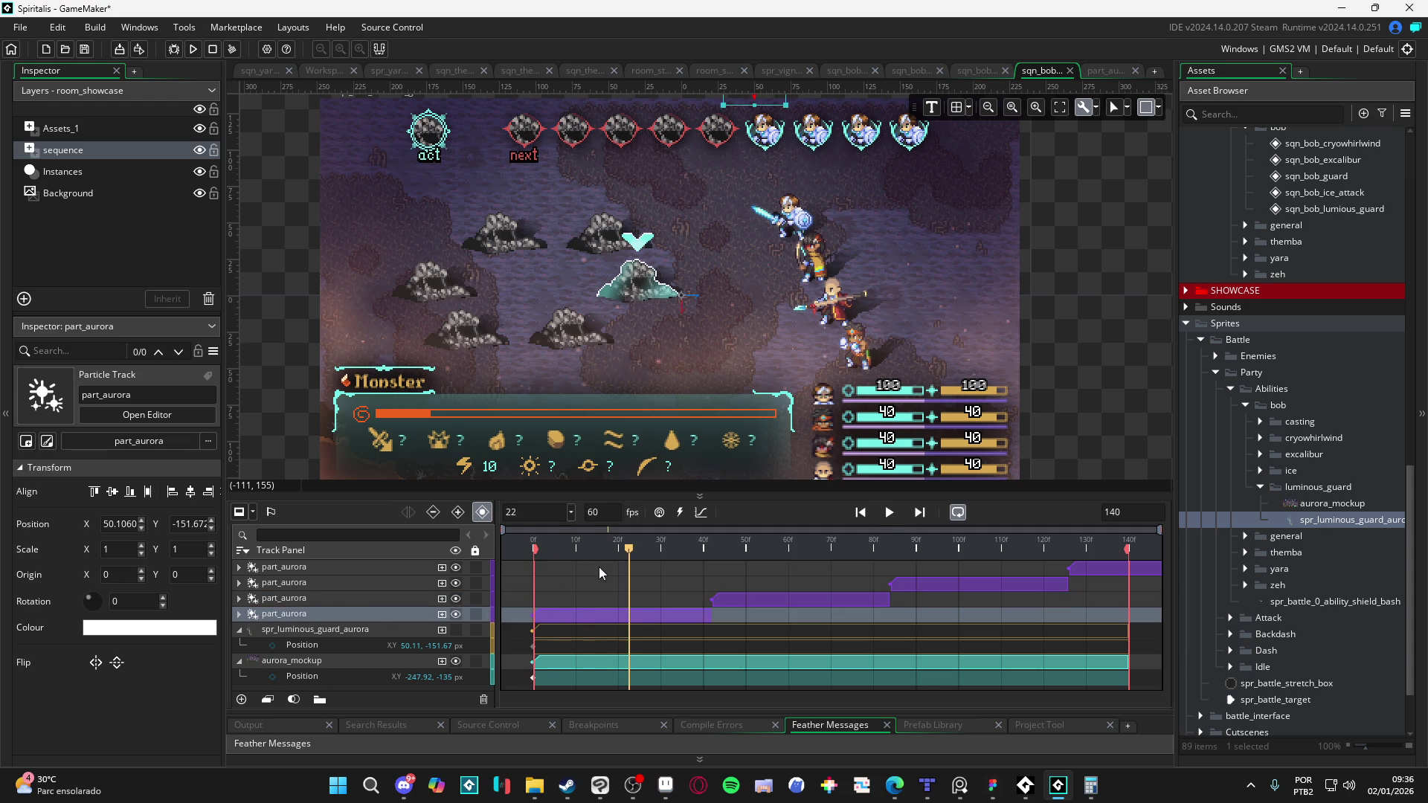
{"action": "left_click", "coordinate": [582, 617]}
{"action": "left_click_drag", "start_coordinate": [591, 564], "coordinate": [502, 534]}
{"action": "key", "text": "space"}
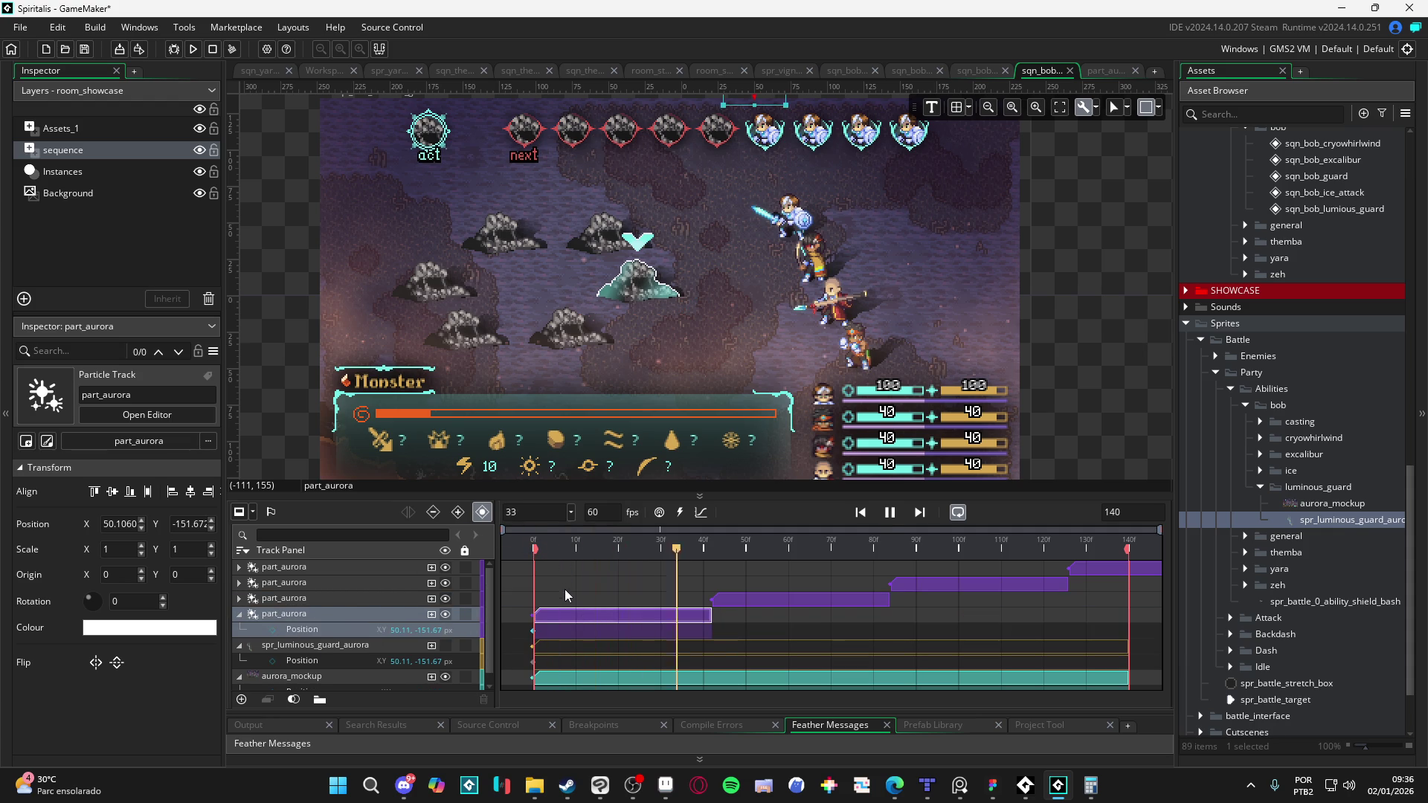
Step: Replay the sequence, then select the fourth part_aurora track with the playhead near frame 4
{"action": "left_click", "coordinate": [641, 616]}
{"action": "key", "text": "space"}
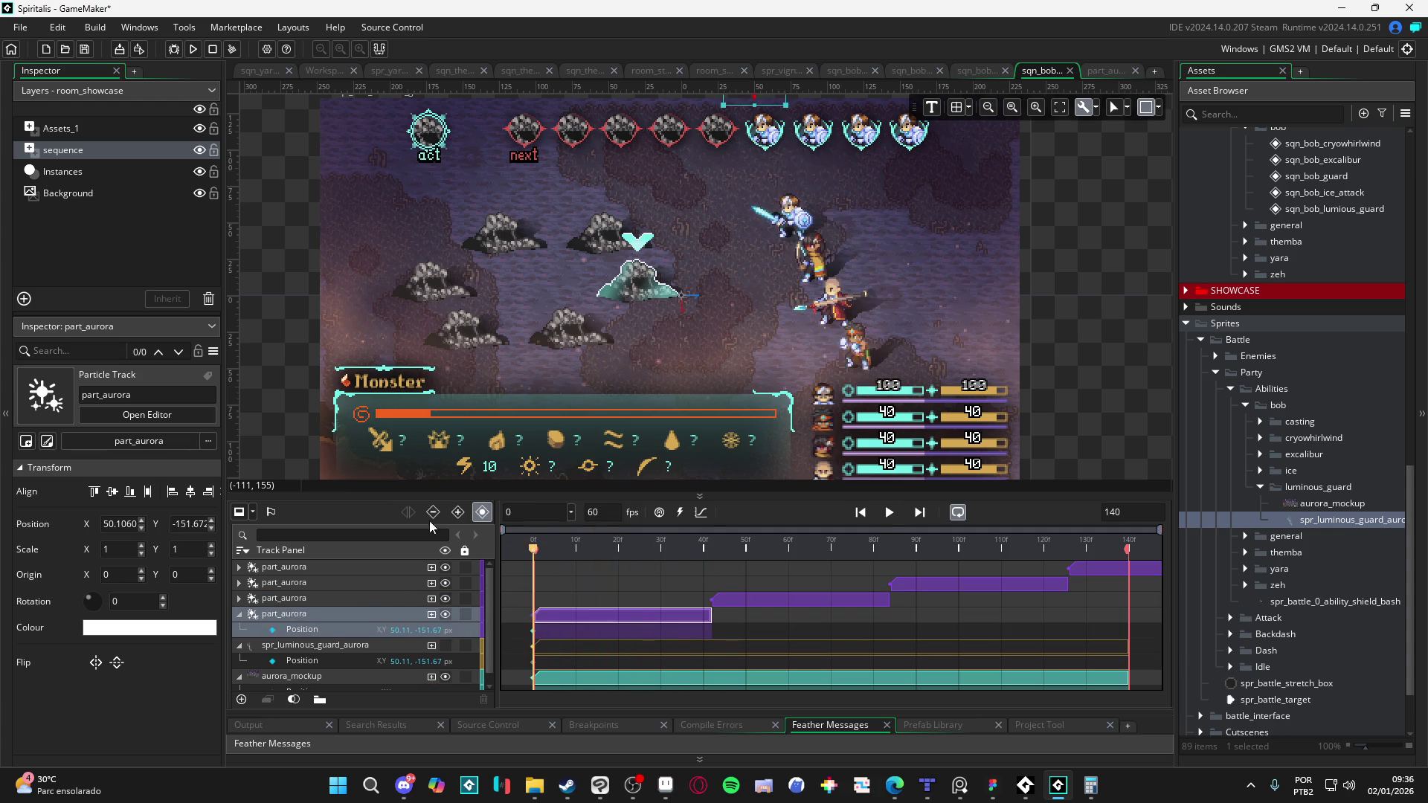
{"action": "left_click", "coordinate": [637, 568]}
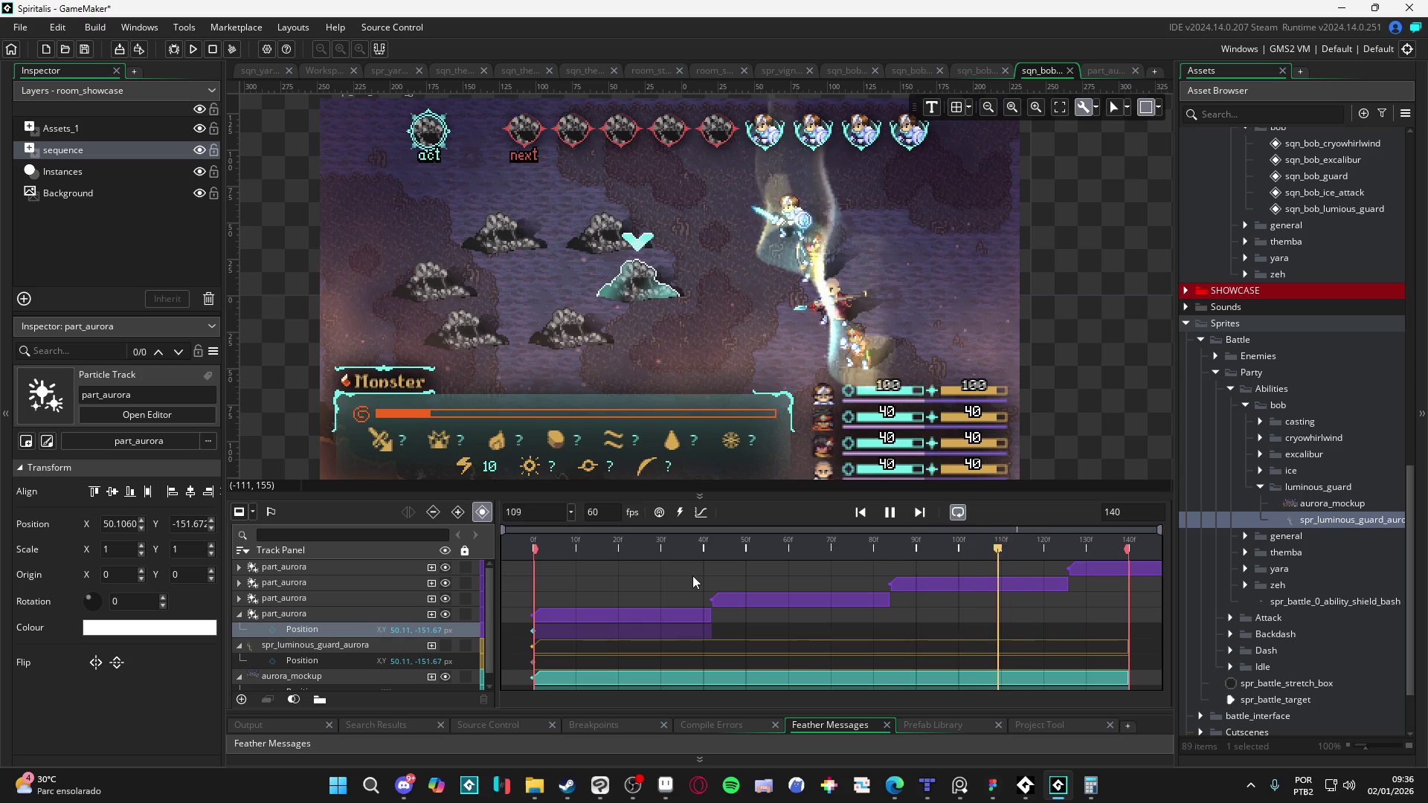
{"action": "key", "text": "space"}
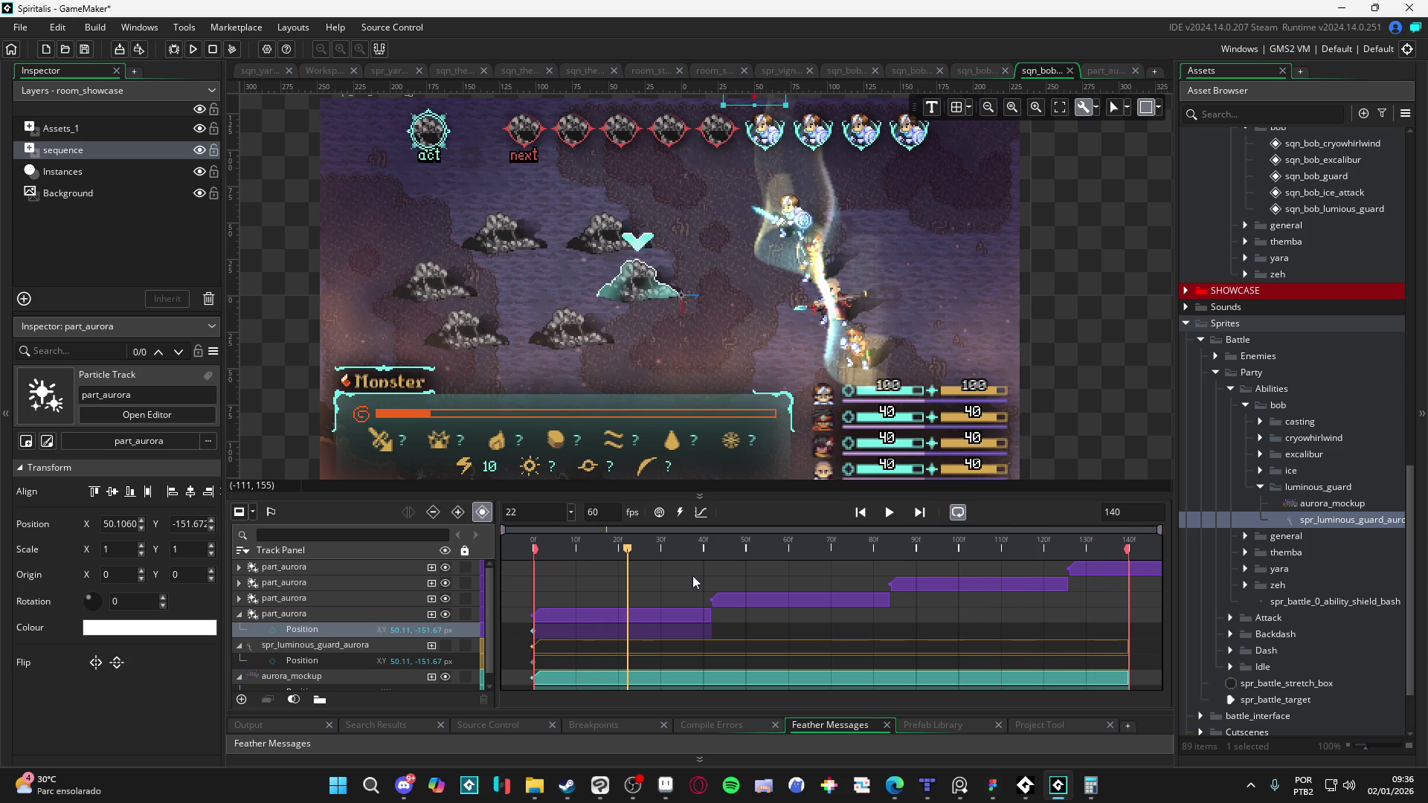
{"action": "left_click", "coordinate": [398, 614]}
{"action": "left_click_drag", "start_coordinate": [590, 543], "coordinate": [551, 555]}
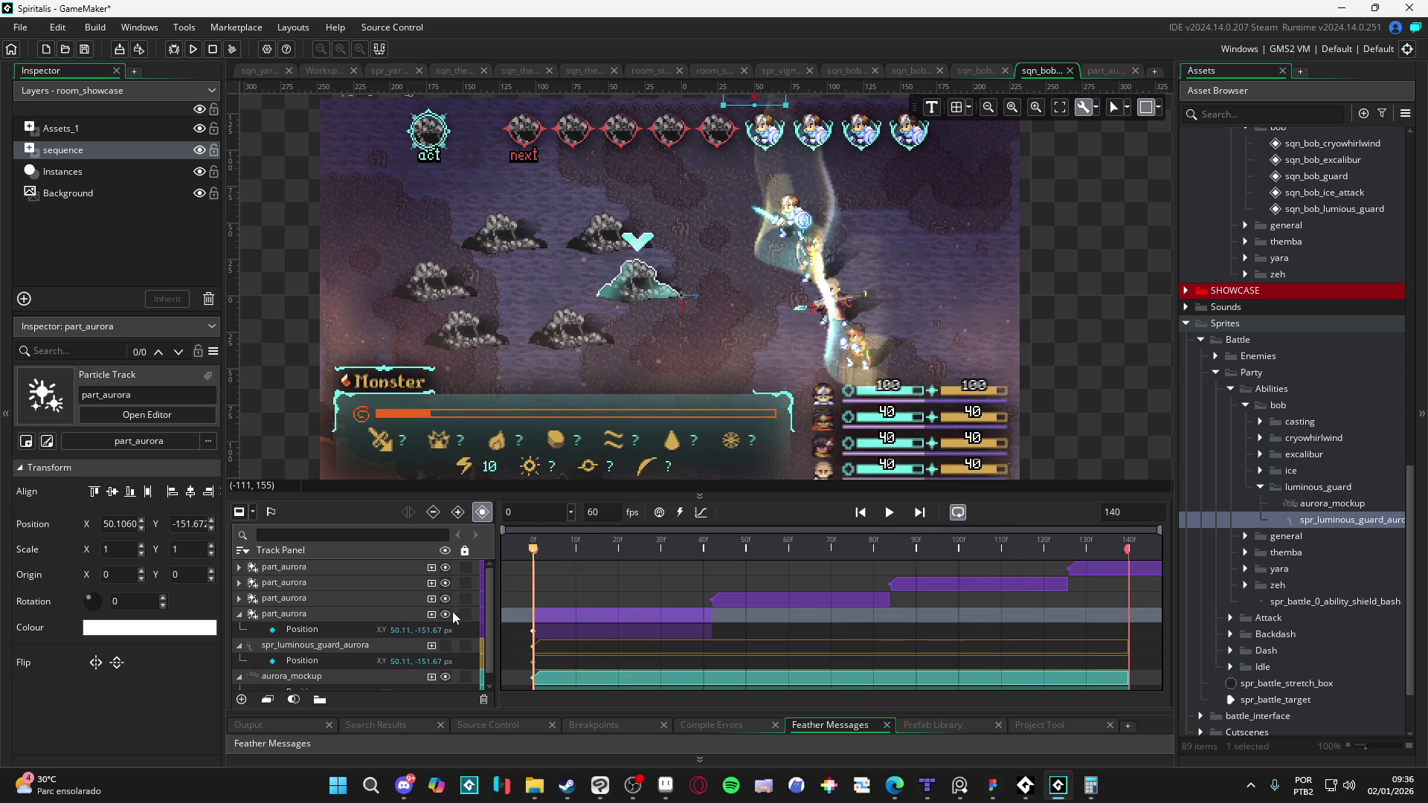
{"action": "left_click", "coordinate": [432, 615]}
Step: Add a Colour Multiply fade to the fourth part_aurora track, from transparent to alpha about 189 at frame 20
{"action": "left_click", "coordinate": [463, 688]}
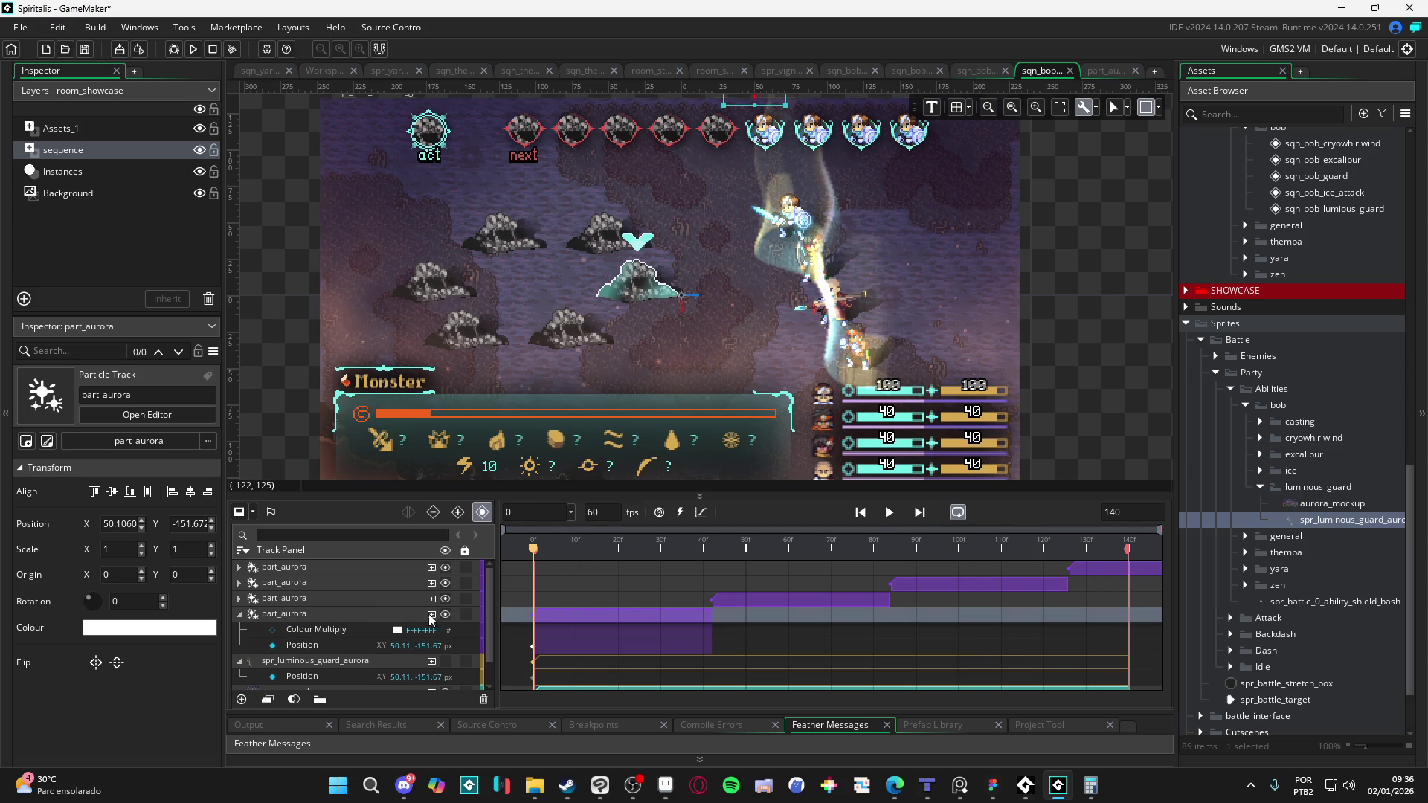
{"action": "left_click", "coordinate": [397, 630]}
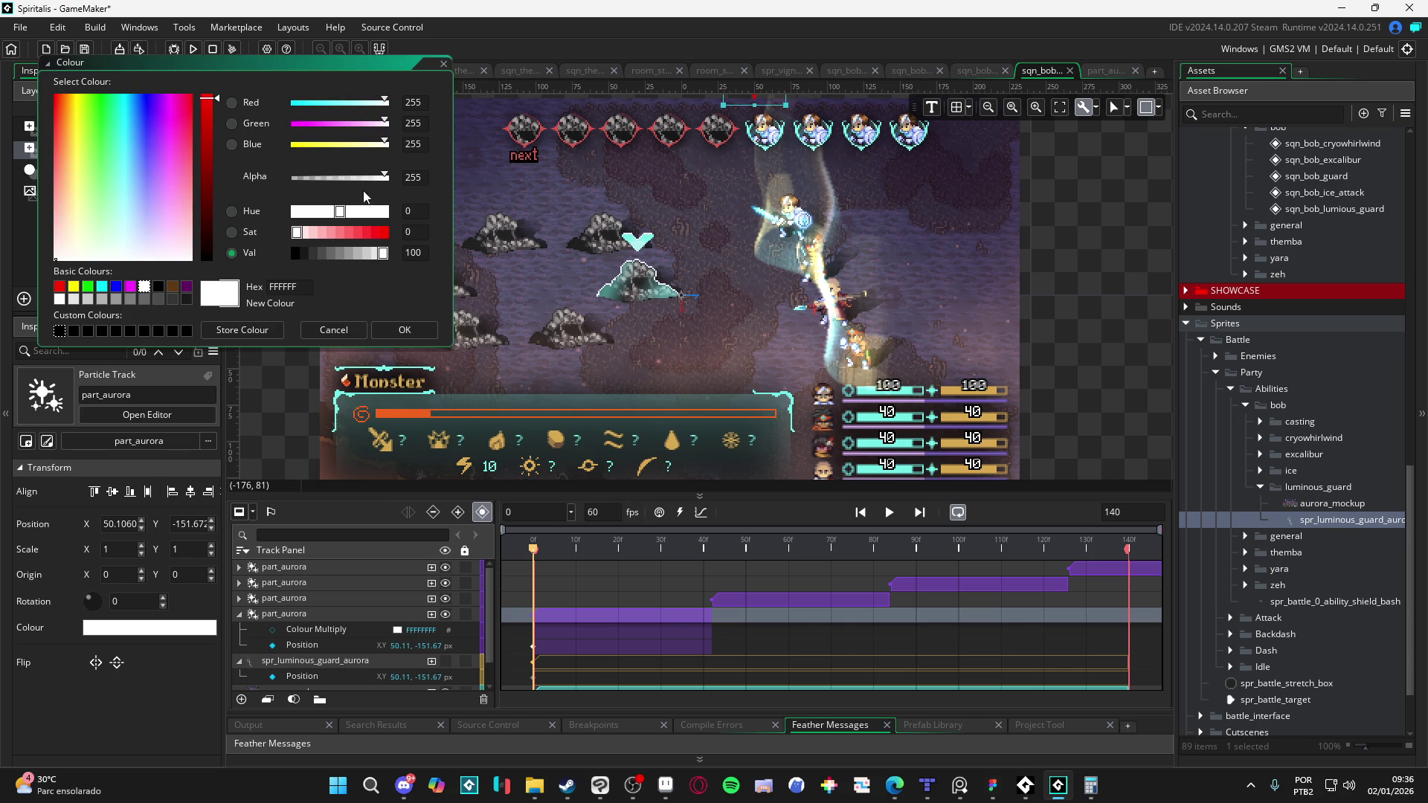
{"action": "mouse_move", "coordinate": [319, 179]}
{"action": "left_mouse_down"}
{"action": "mouse_move", "coordinate": [345, 184]}
{"action": "mouse_move", "coordinate": [284, 188]}
{"action": "left_mouse_up"}
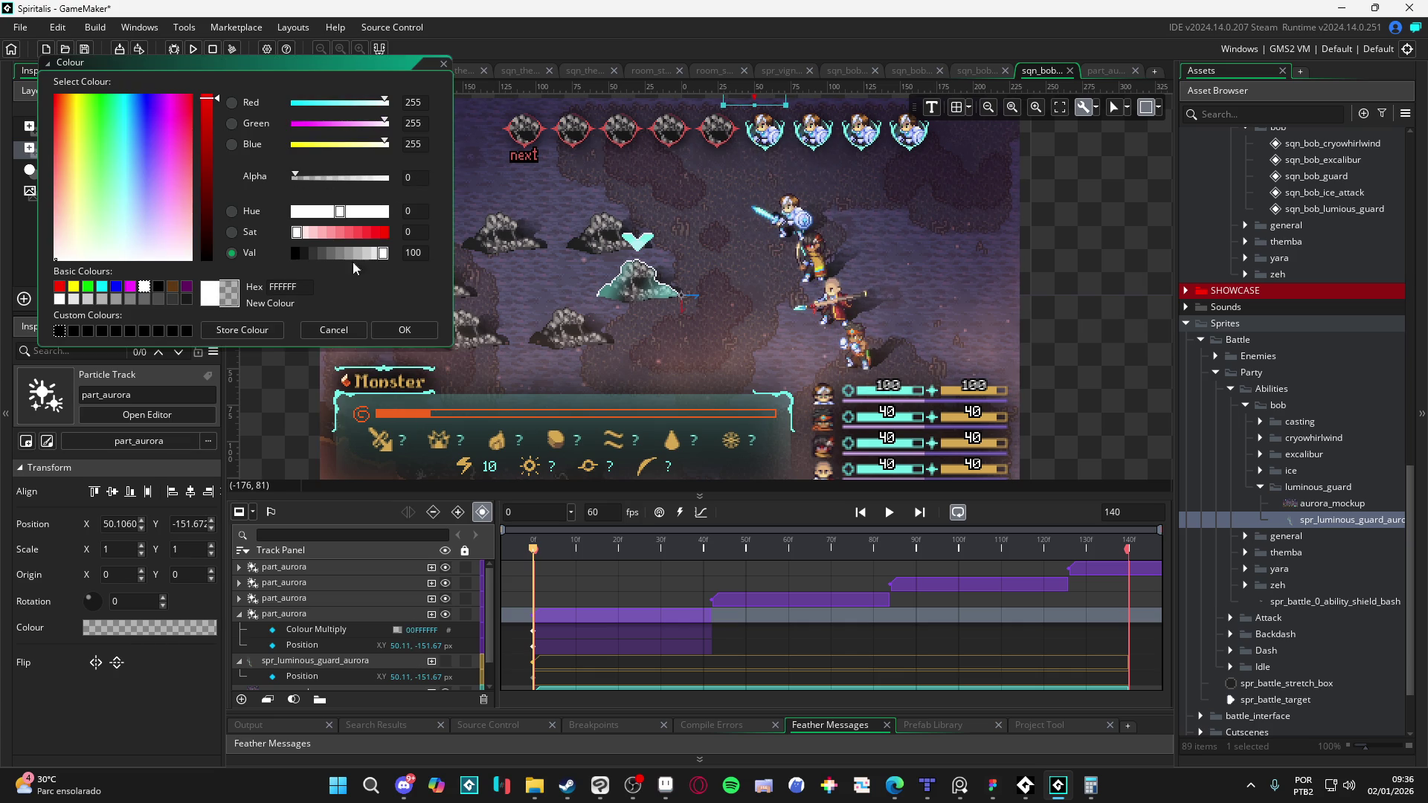
{"action": "left_click_drag", "start_coordinate": [533, 556], "coordinate": [618, 556]}
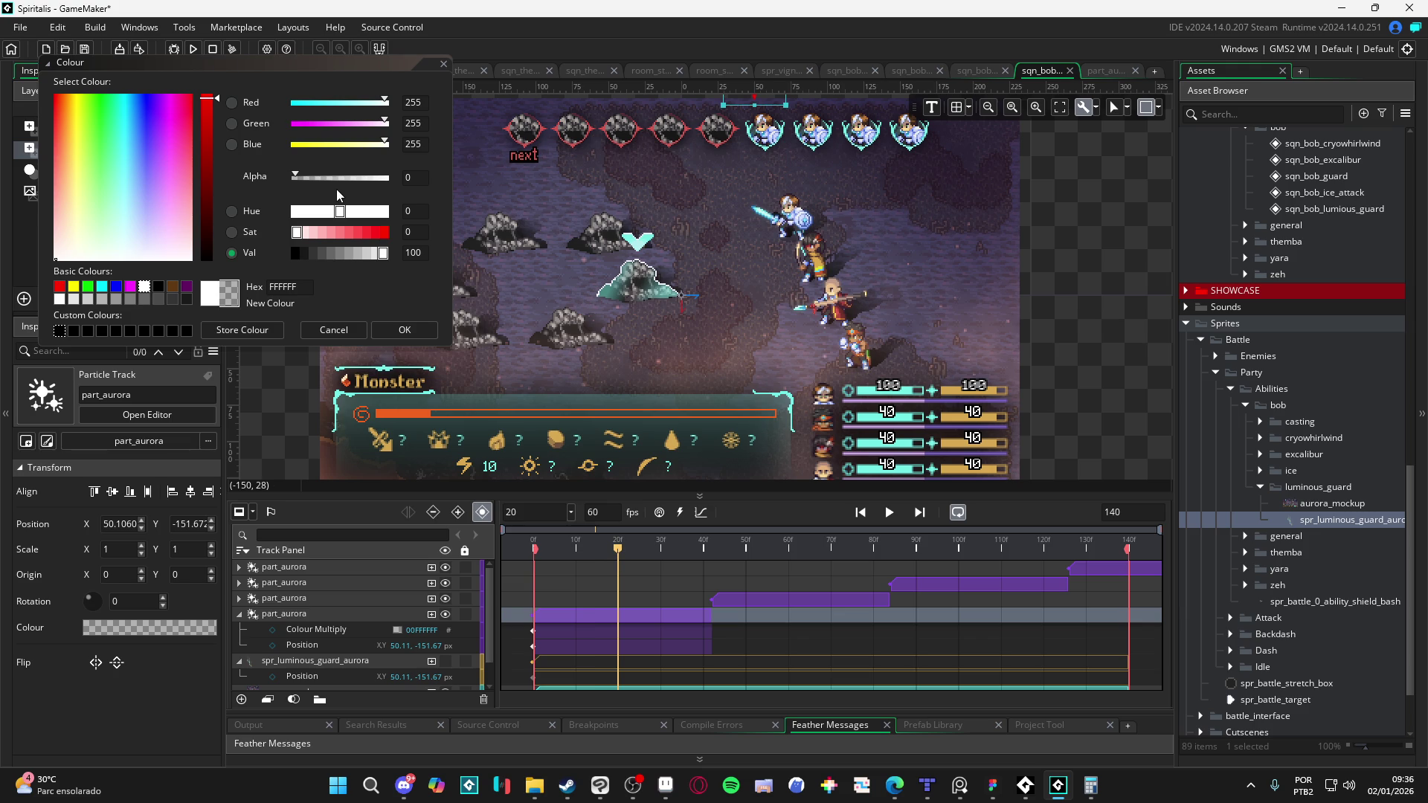
{"action": "left_click_drag", "start_coordinate": [343, 181], "coordinate": [358, 179]}
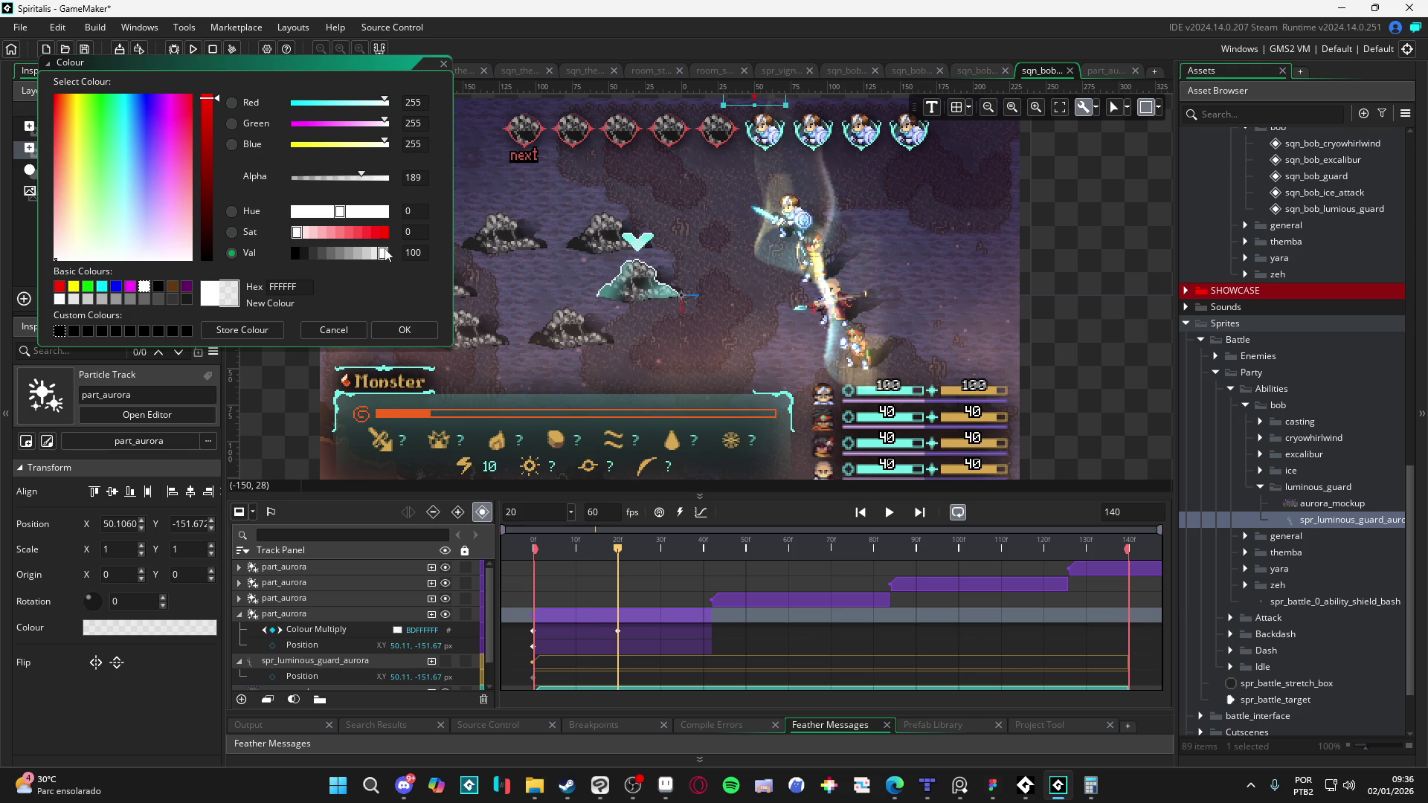
{"action": "left_click", "coordinate": [402, 326]}
Step: Preview the fade-in and inspect the Colour Multiply keyframe's colour
{"action": "left_click", "coordinate": [536, 545]}
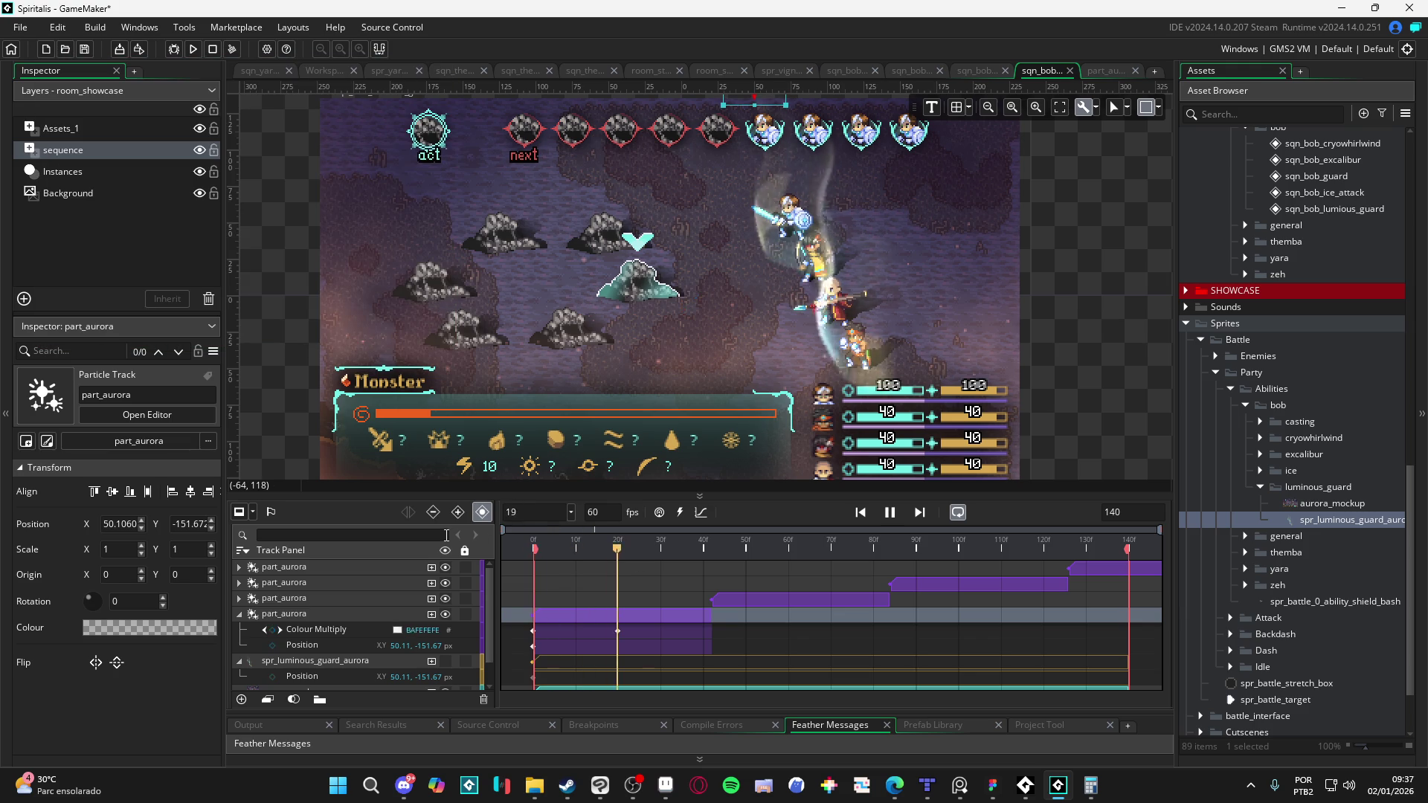
{"action": "key", "text": "space"}
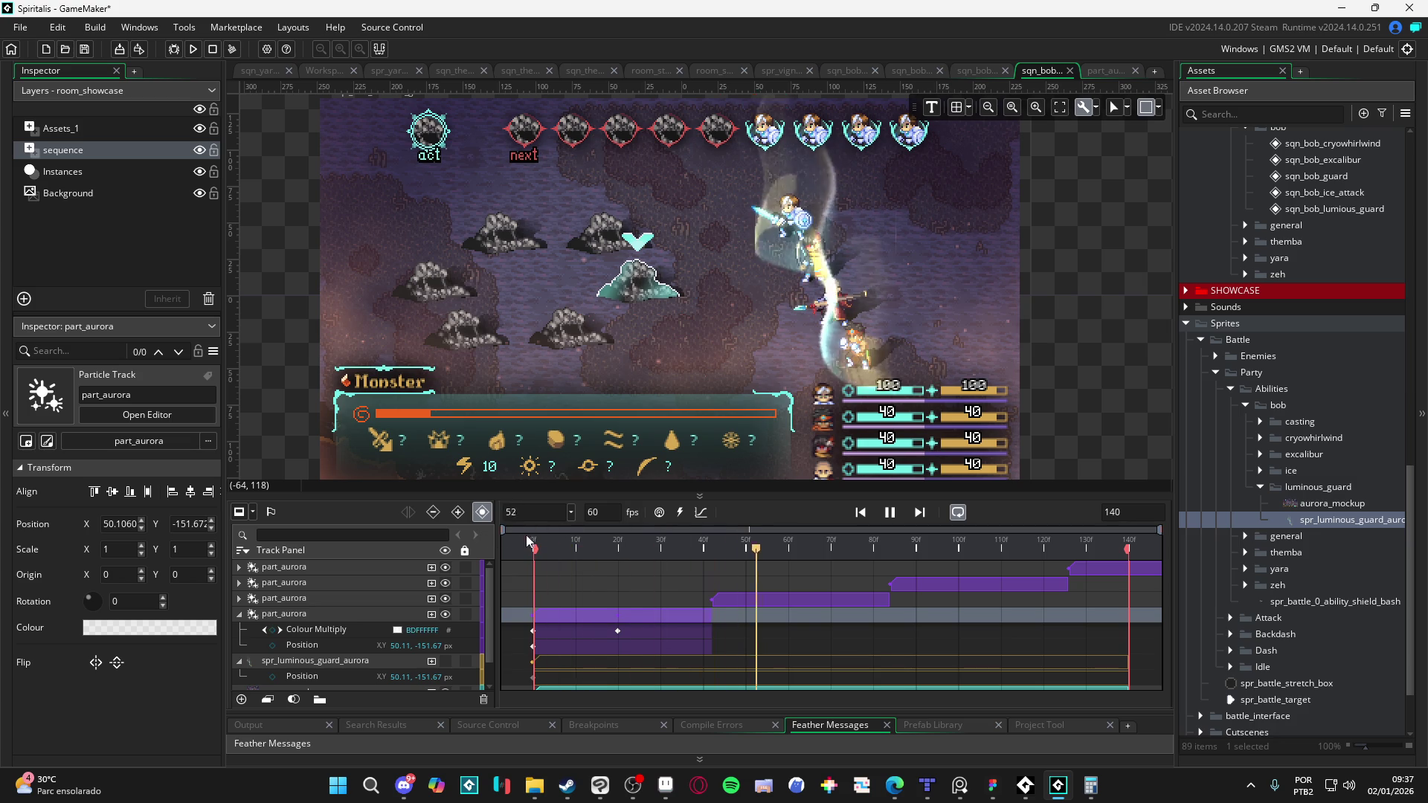
{"action": "left_click_drag", "start_coordinate": [603, 542], "coordinate": [415, 538]}
{"action": "key", "text": "space"}
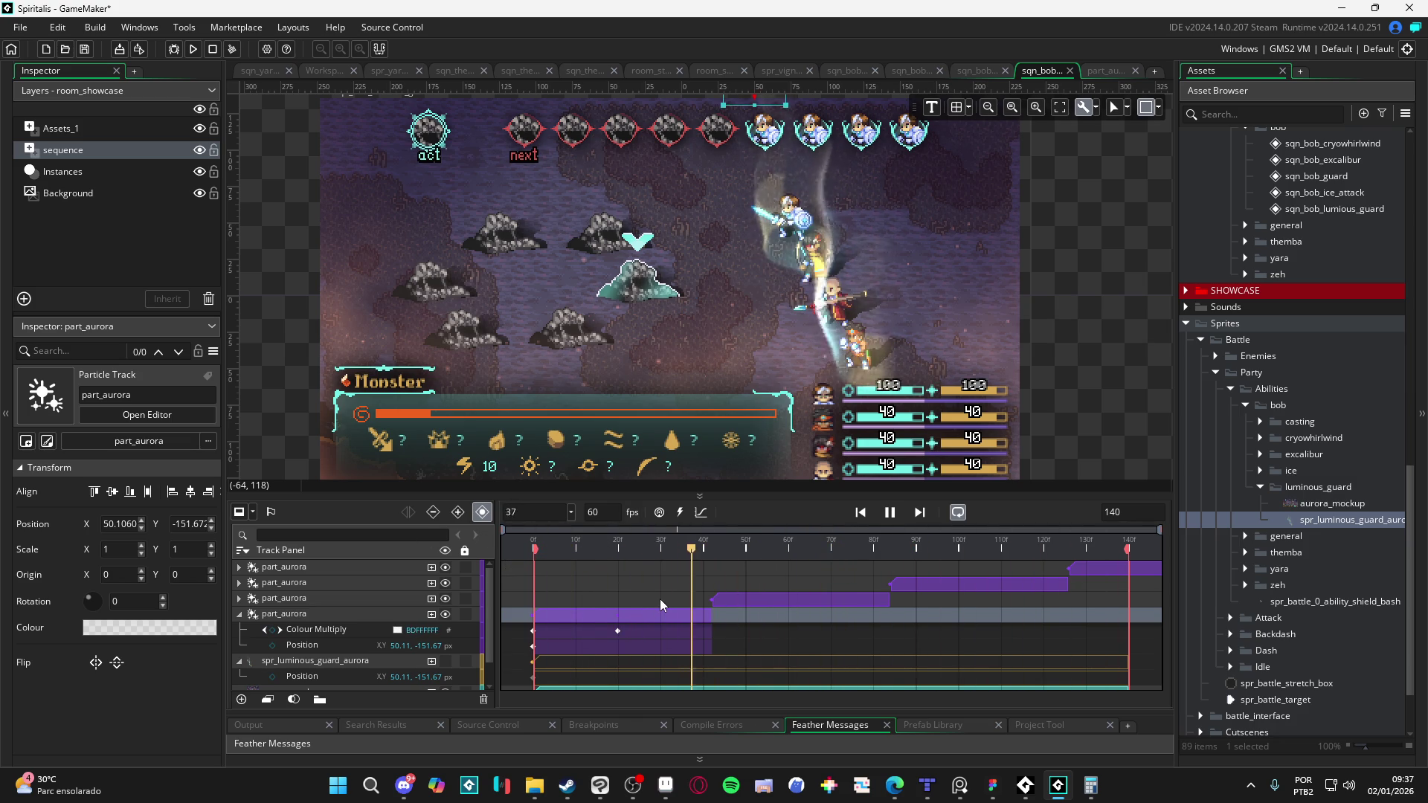
{"action": "key", "text": "space"}
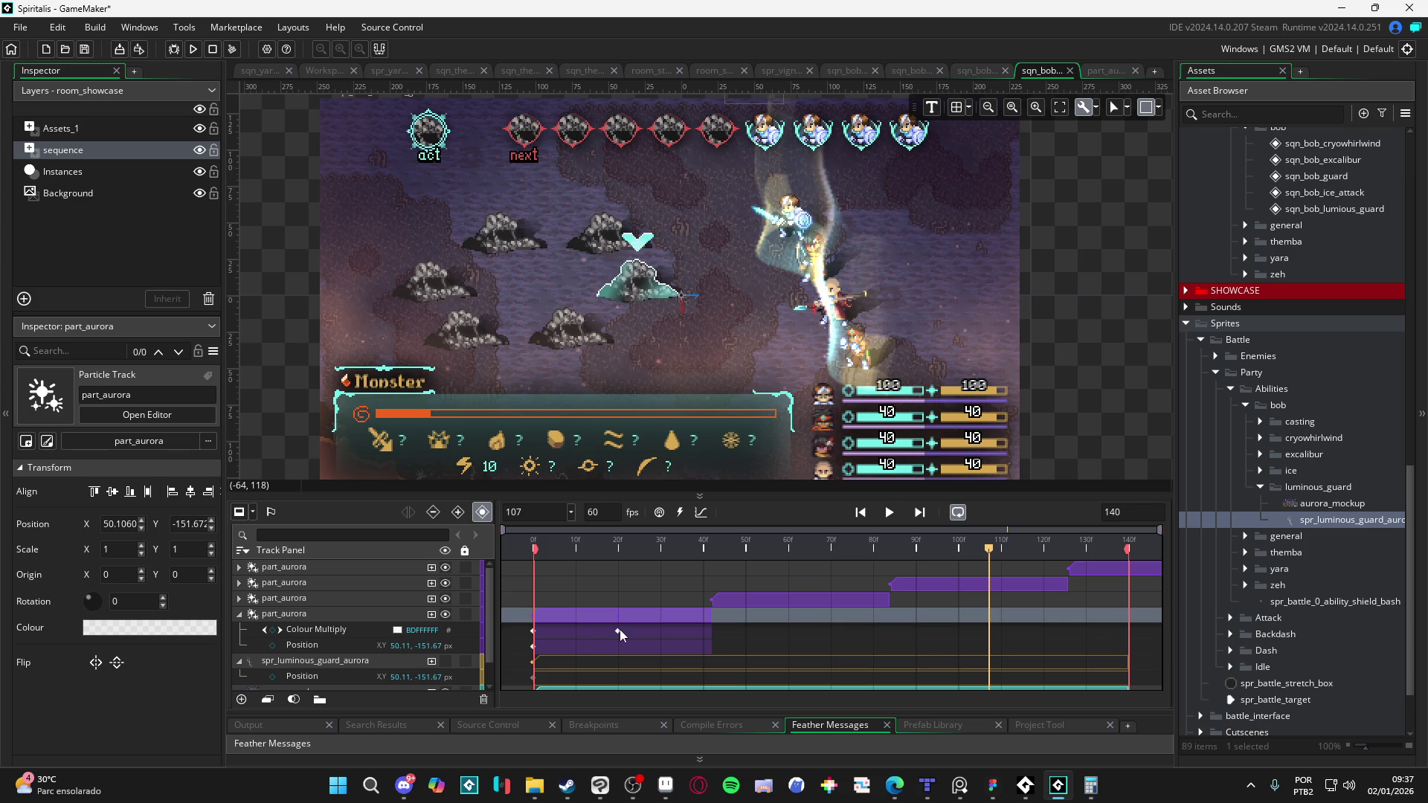
{"action": "left_click", "coordinate": [618, 631]}
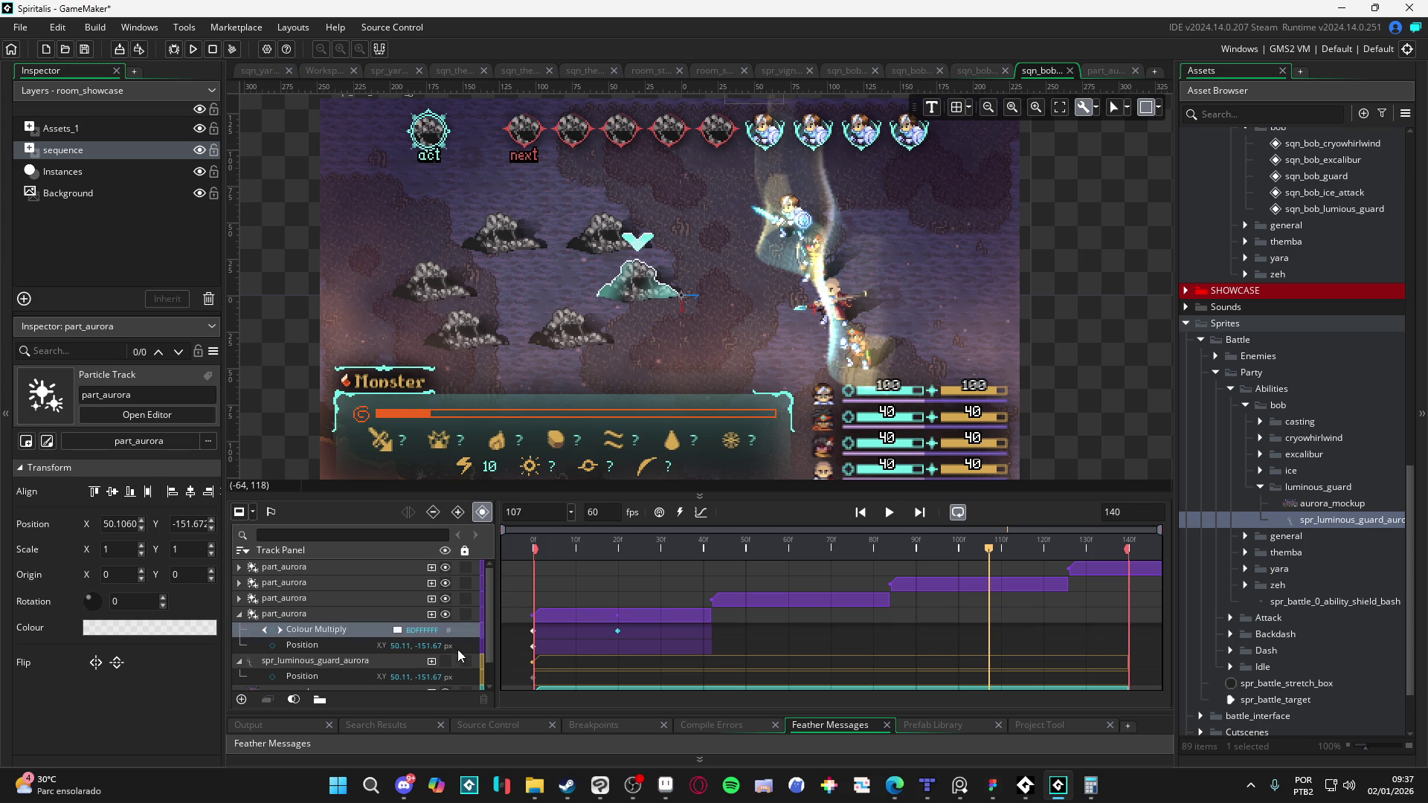
{"action": "double_click", "coordinate": [398, 632]}
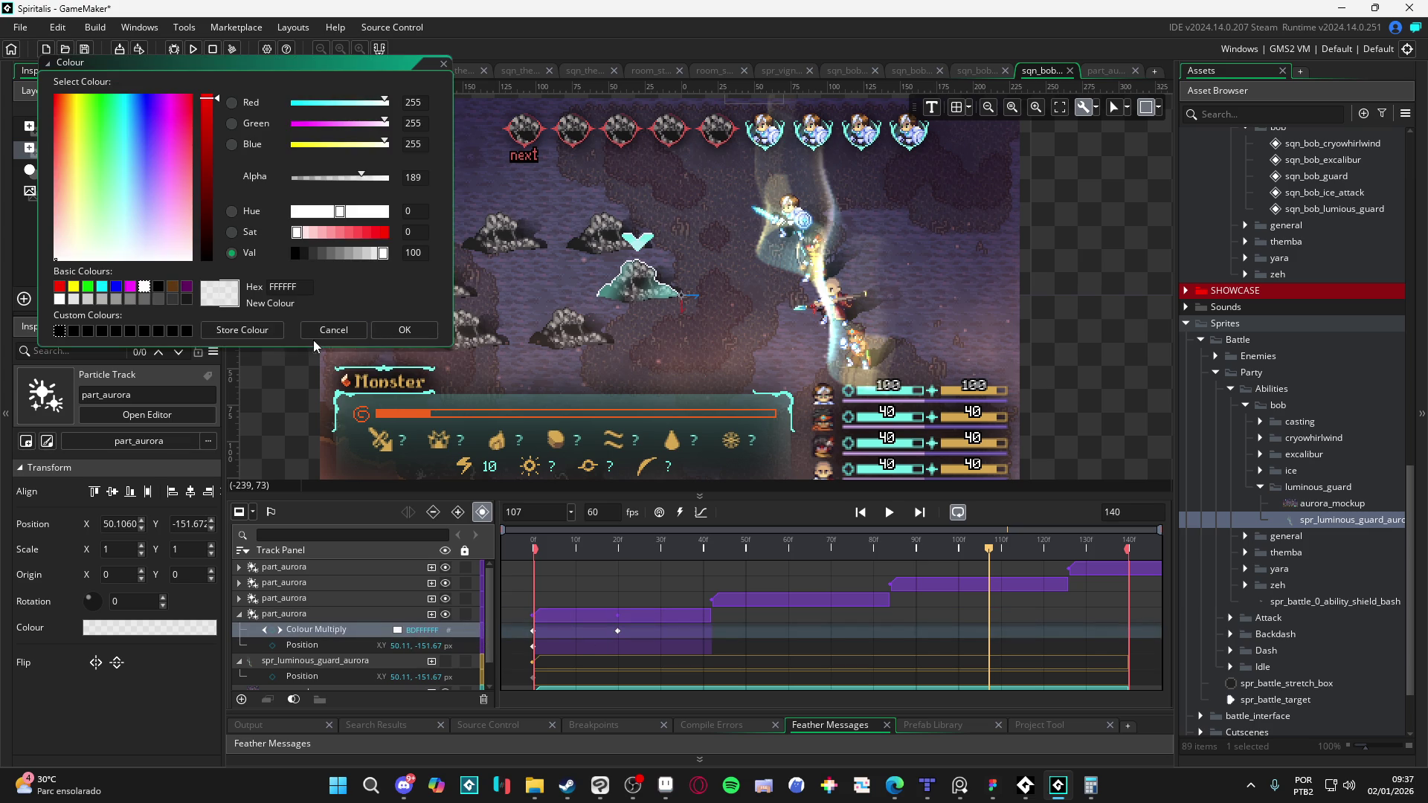
{"action": "left_click", "coordinate": [344, 335]}
Step: At frame 42 on the third part_aurora track, add Colour Multiply white with alpha 189 (BDFFFFFF)
{"action": "left_click", "coordinate": [737, 601]}
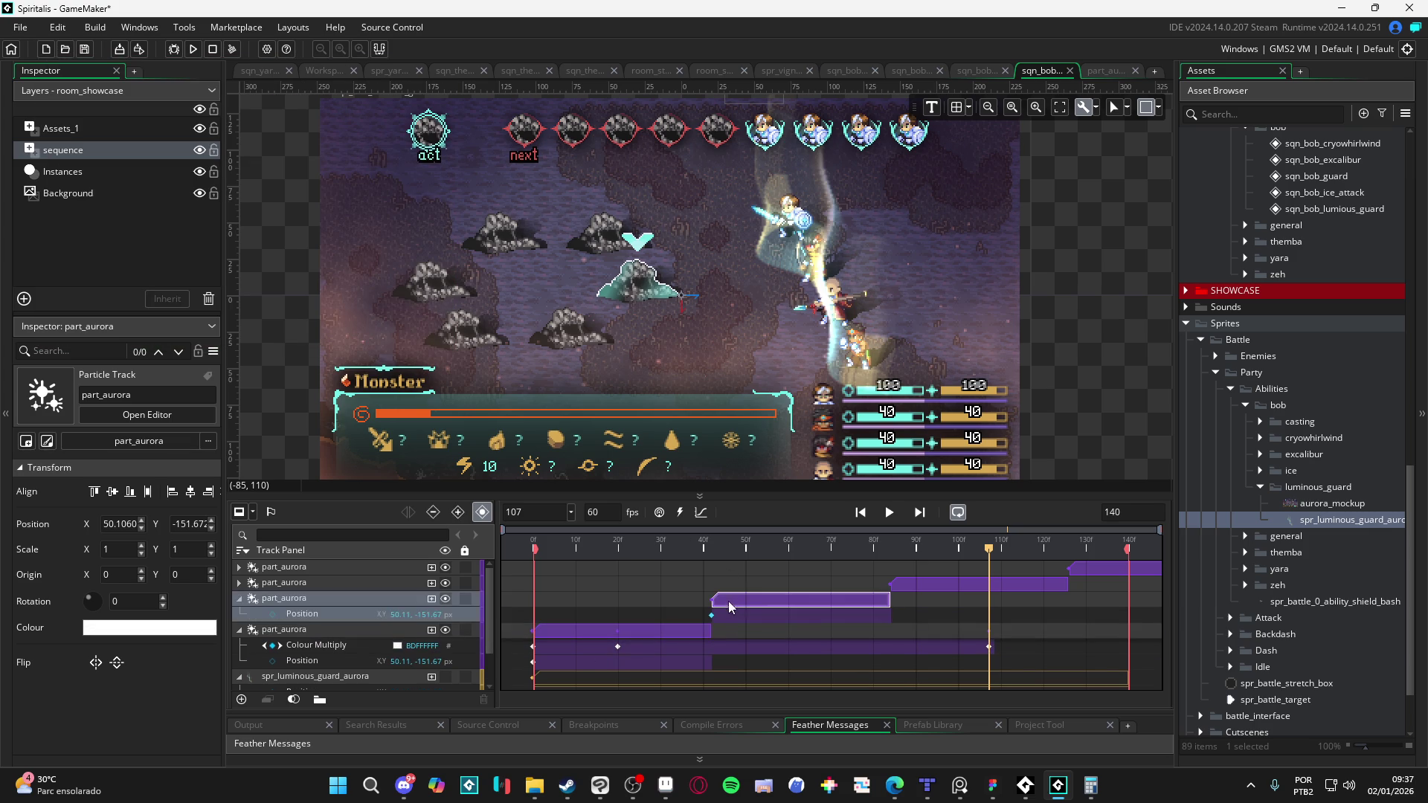
{"action": "left_click_drag", "start_coordinate": [719, 545], "coordinate": [712, 546]}
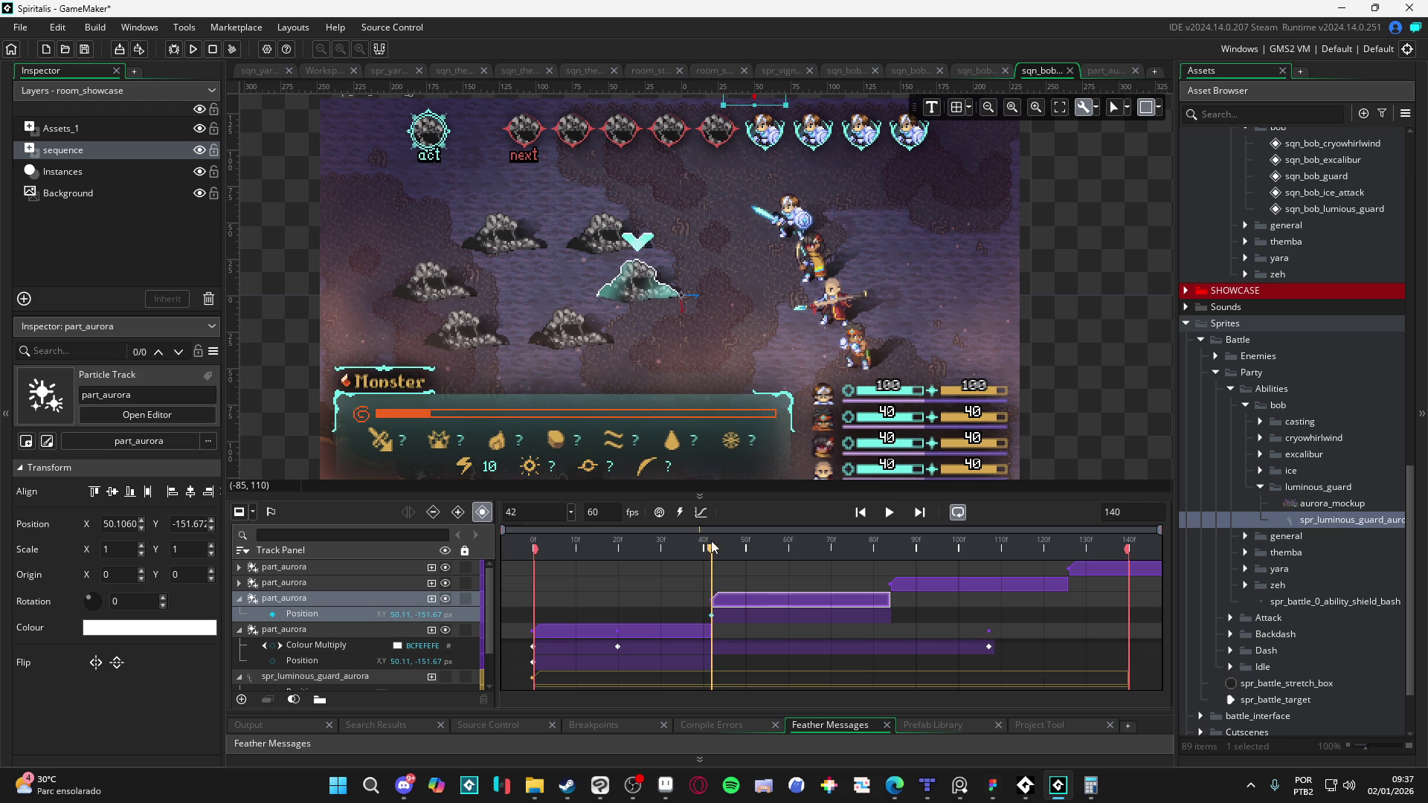
{"action": "left_click", "coordinate": [431, 600]}
{"action": "left_click", "coordinate": [470, 671]}
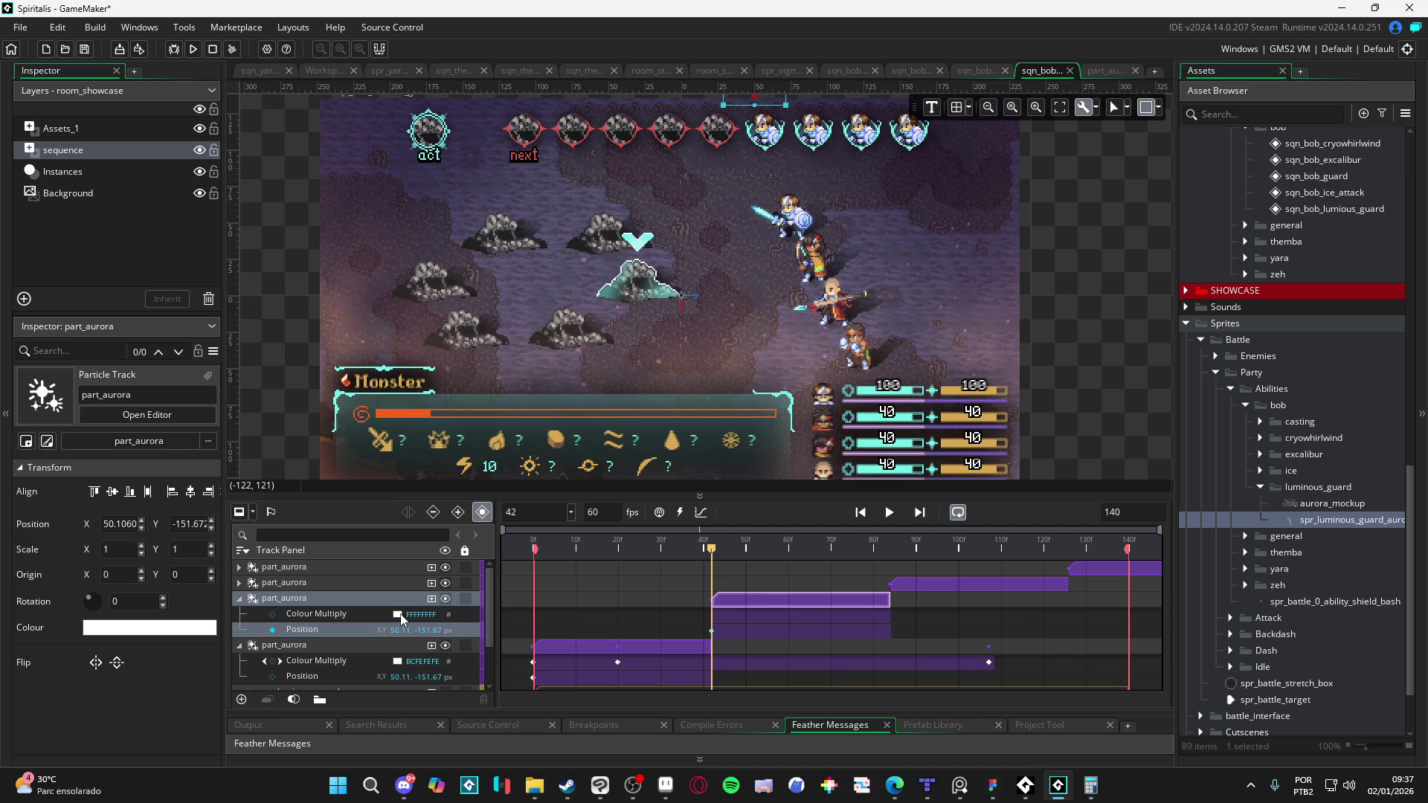
{"action": "left_click", "coordinate": [400, 613]}
{"action": "type", "text": "189"}
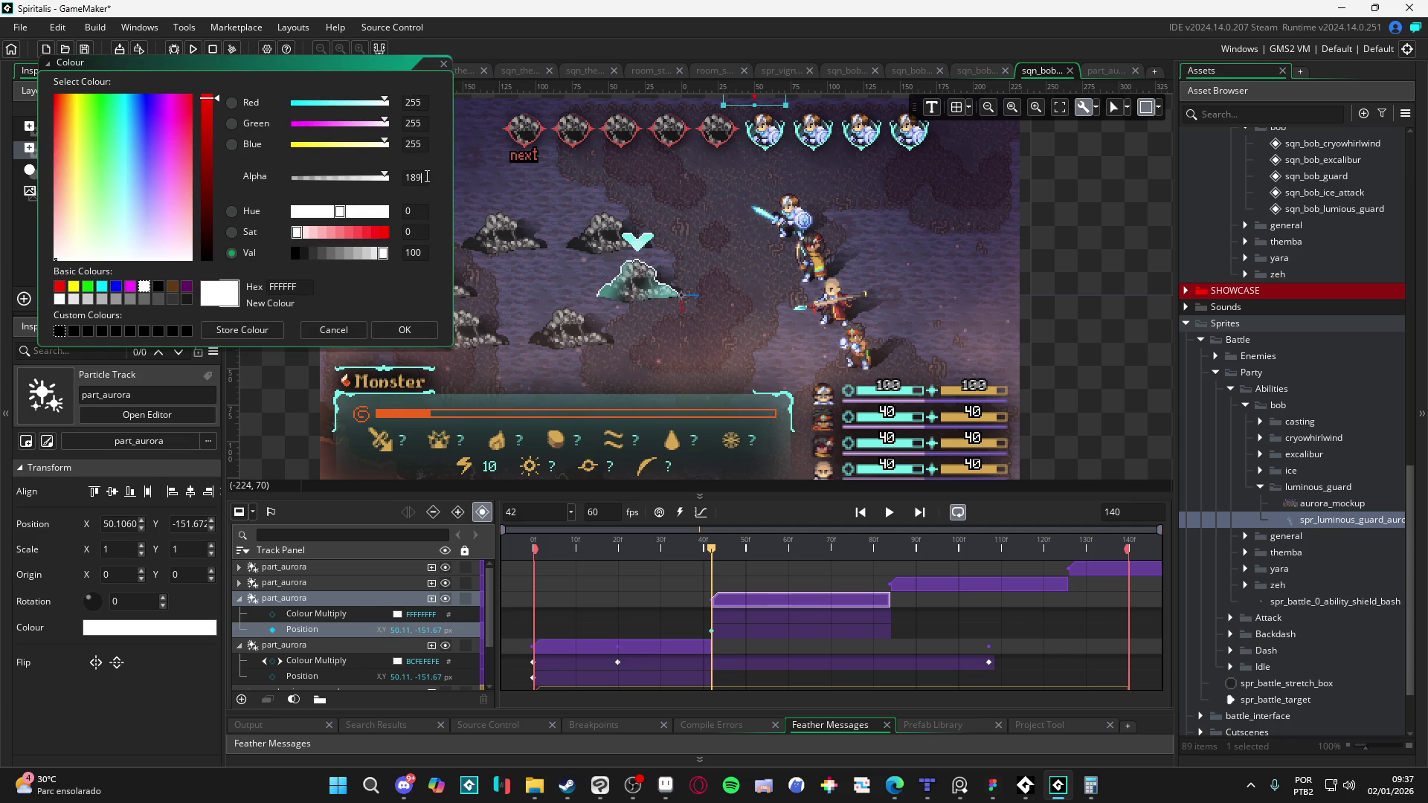
{"action": "key", "text": "Return"}
{"action": "left_click", "coordinate": [402, 330]}
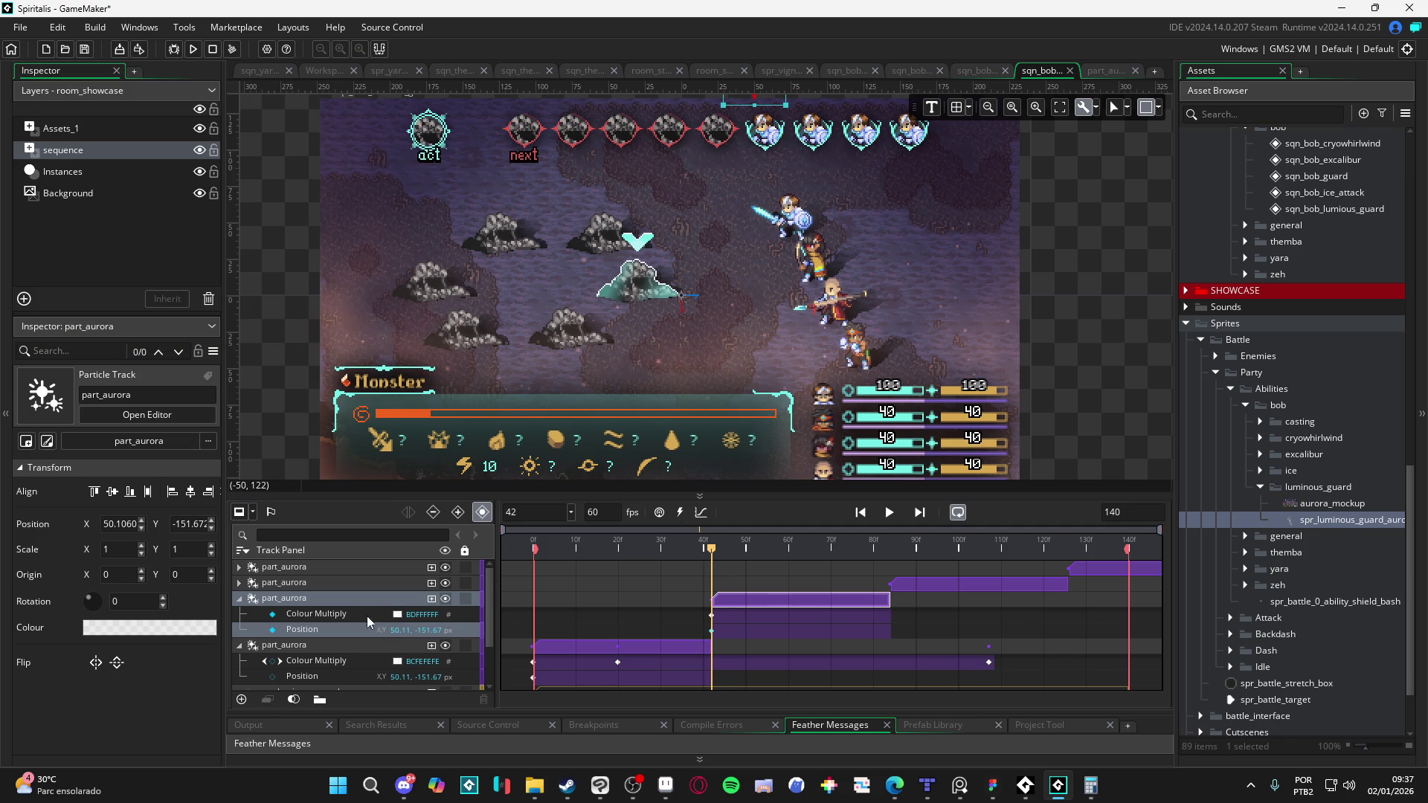
Step: Recheck the Colour Multiply colour is unchanged and clear the track selection
{"action": "left_click", "coordinate": [398, 614]}
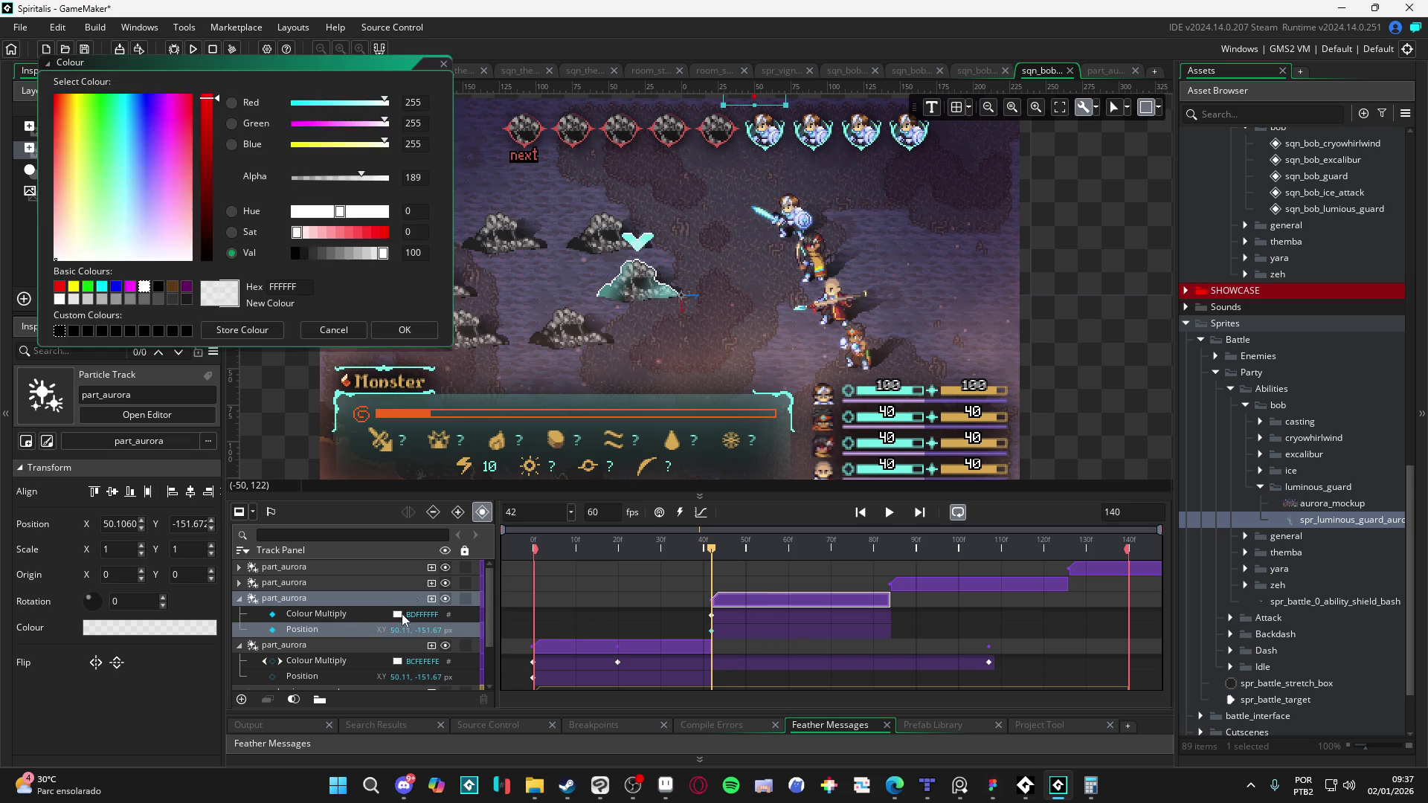
{"action": "left_click", "coordinate": [404, 332]}
{"action": "left_click", "coordinate": [338, 603]}
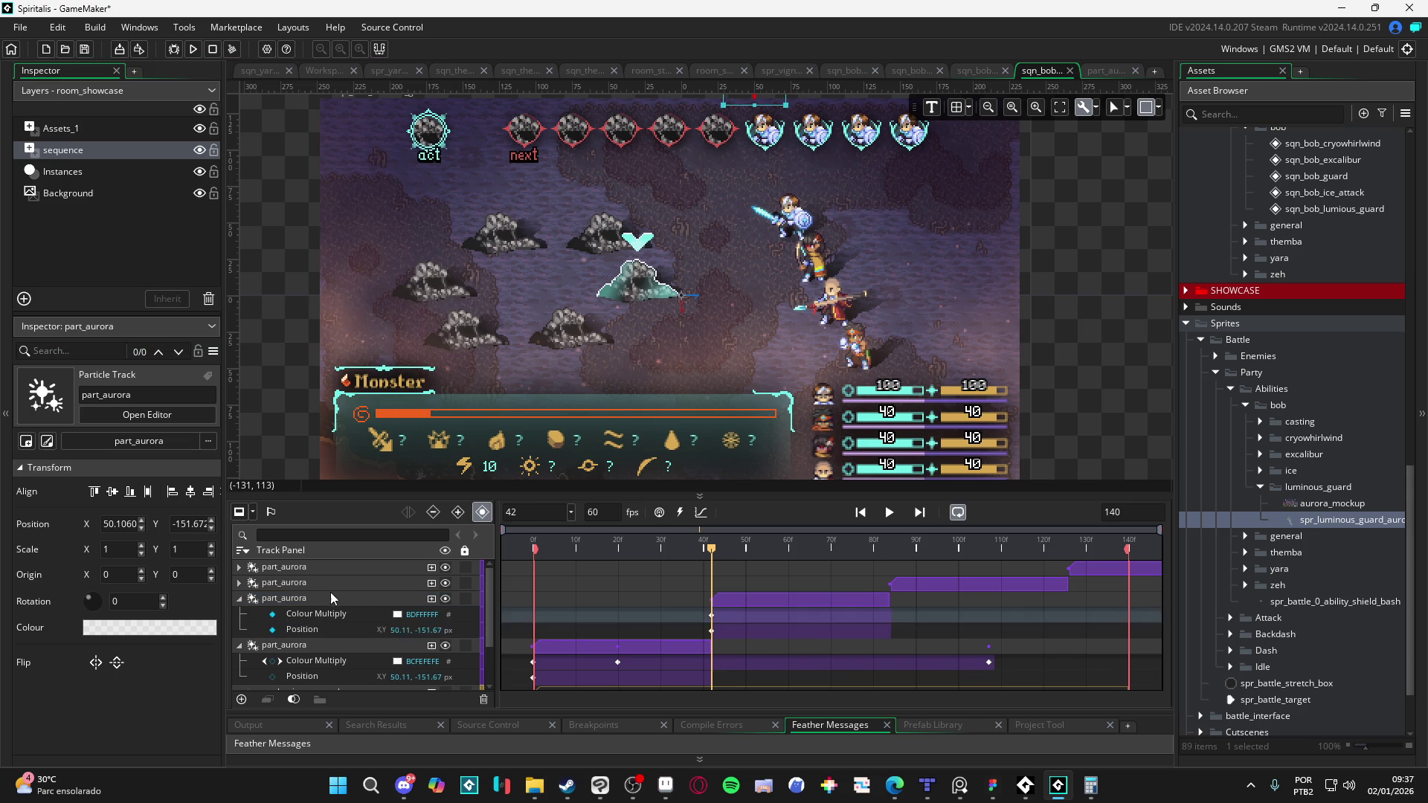
{"action": "left_click", "coordinate": [565, 591]}
{"action": "key", "text": "space"}
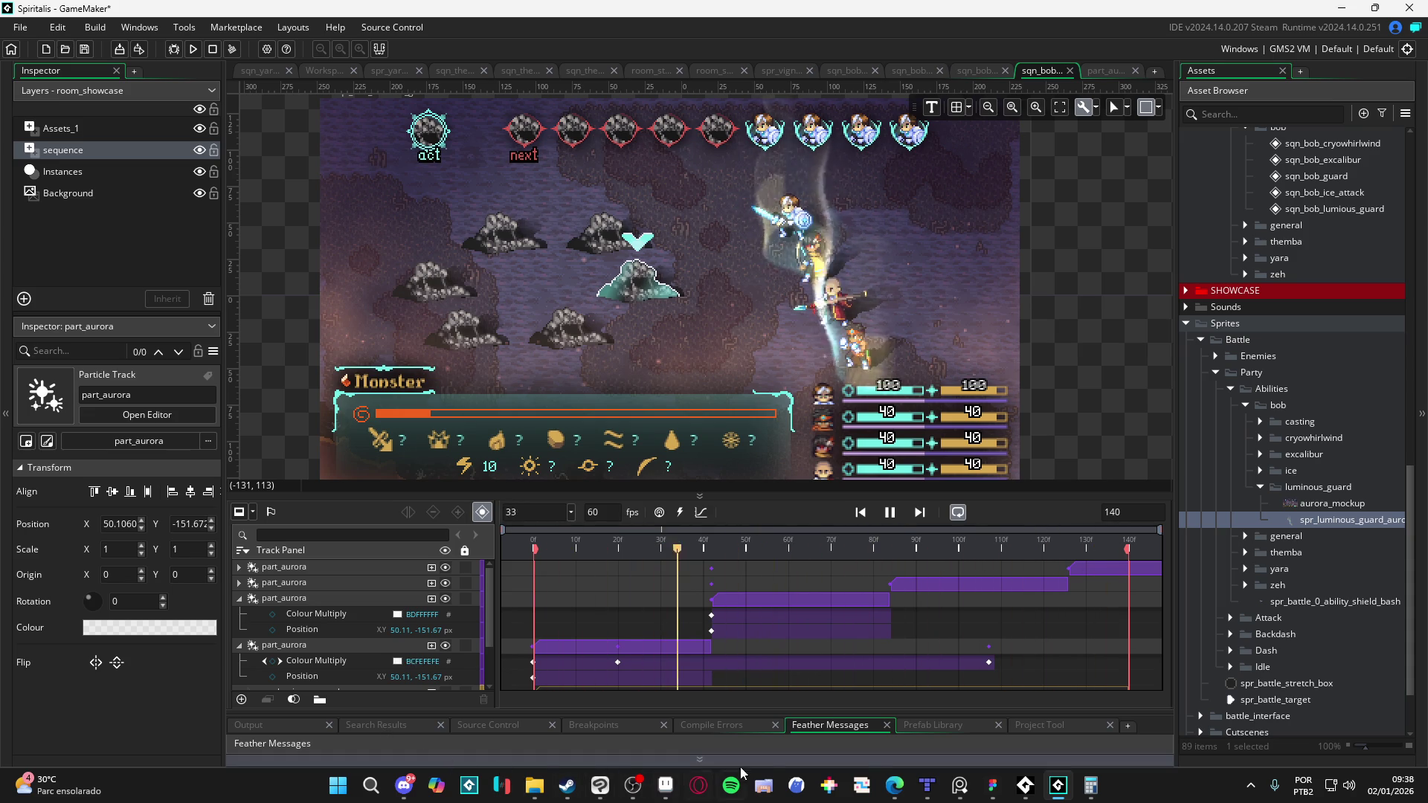
{"action": "key", "text": "space"}
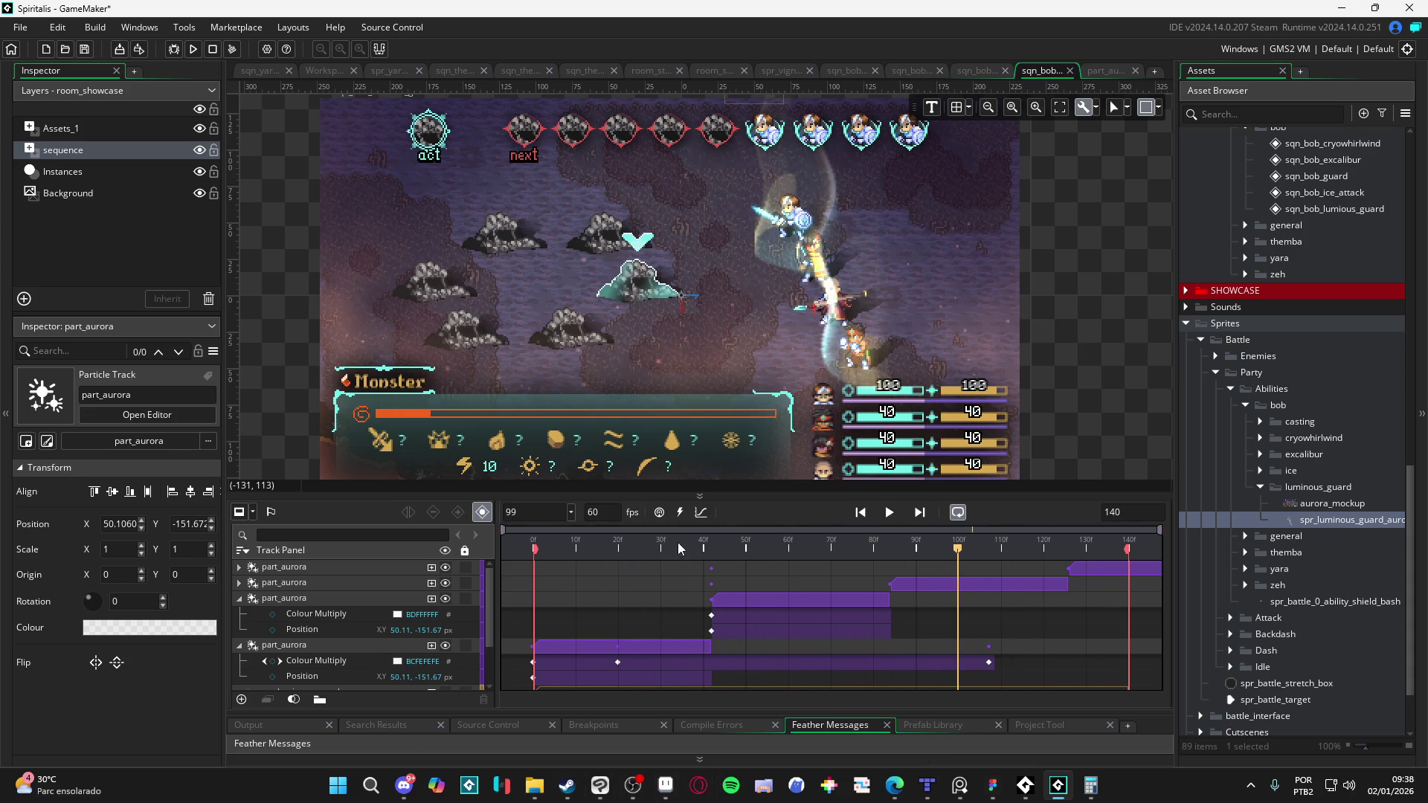
{"action": "key", "text": "space"}
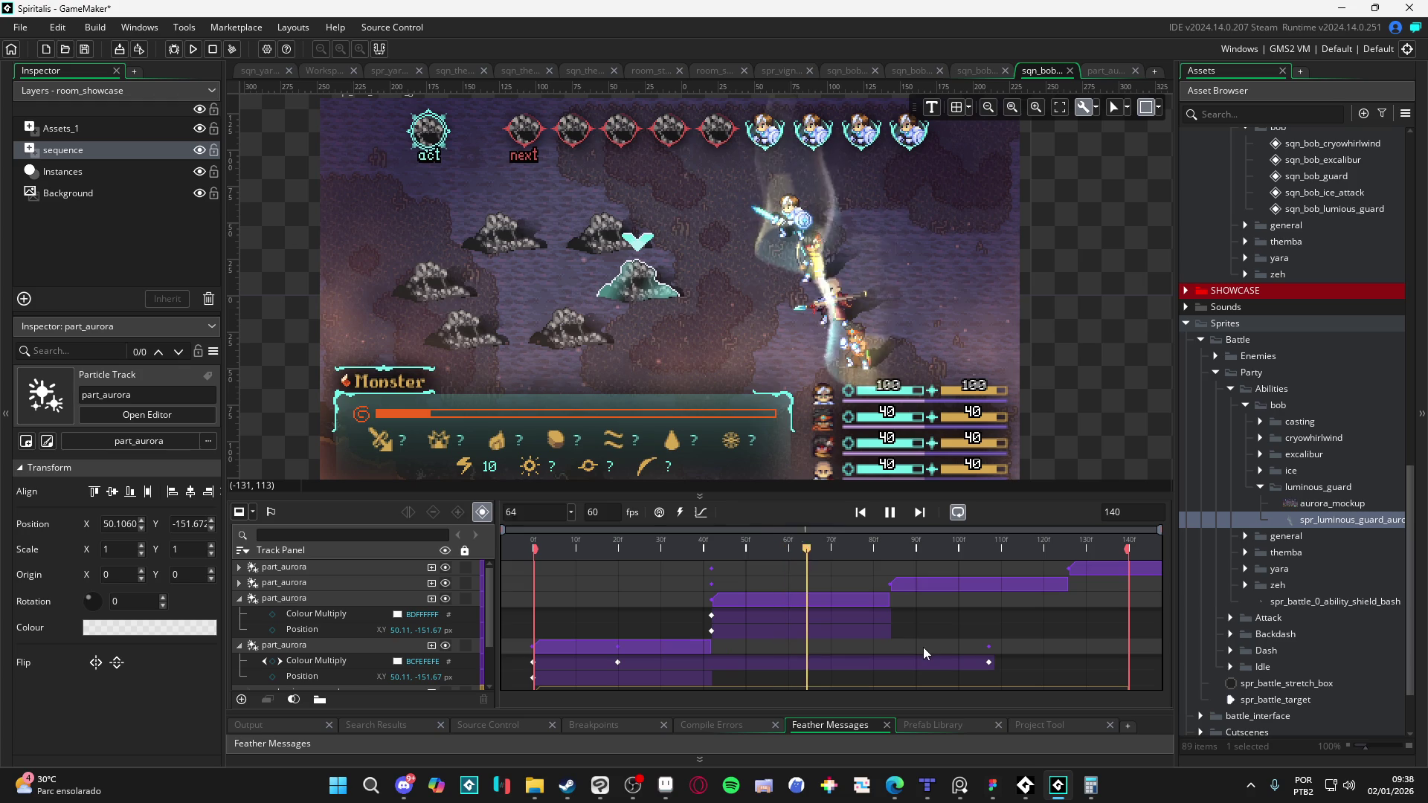
{"action": "key", "text": "space"}
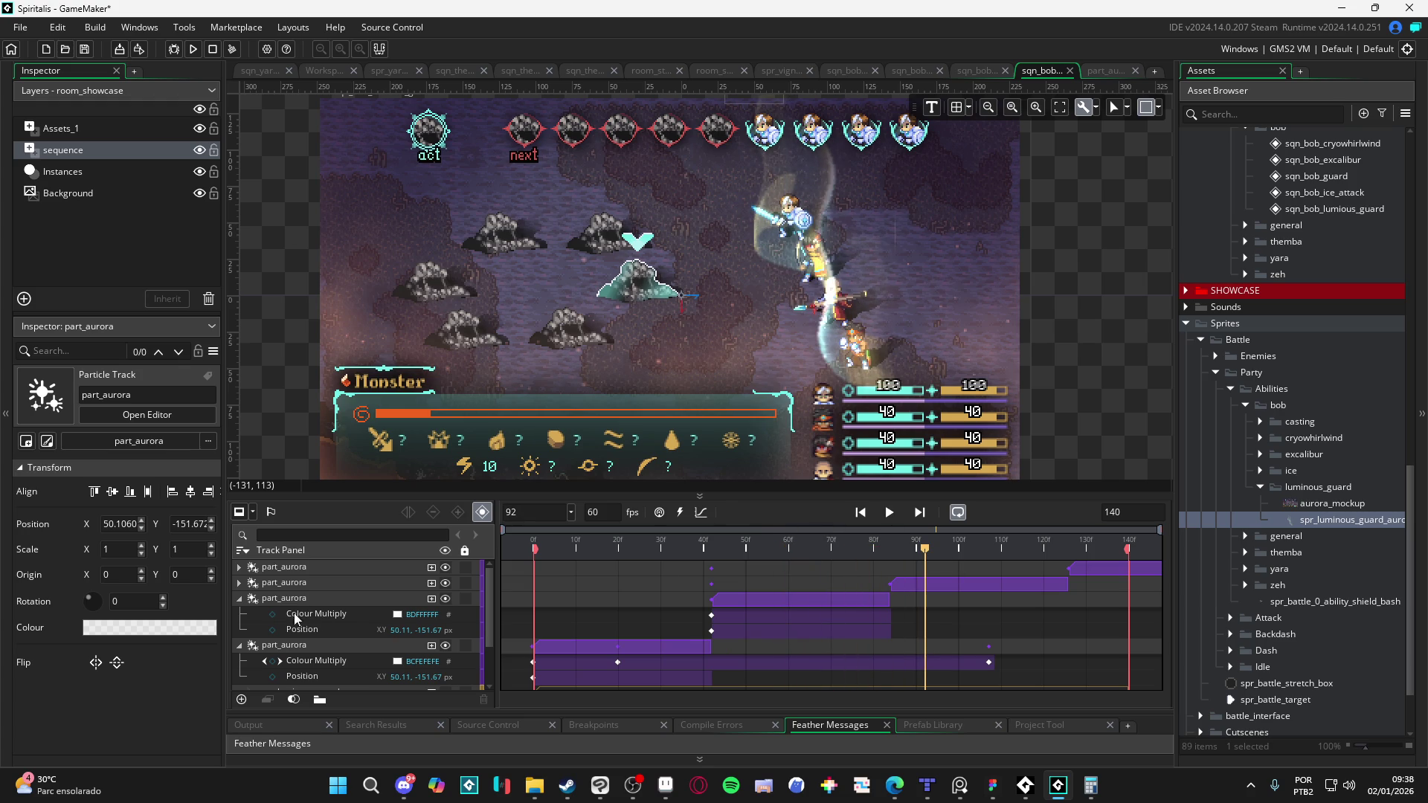
{"action": "left_click", "coordinate": [274, 614]}
Step: Undo the stray keyframe, then key the second part_aurora track at frames 92 and 117, with alpha 0 at 117
{"action": "key", "text": "ctrl+z"}
{"action": "left_click", "coordinate": [943, 584]}
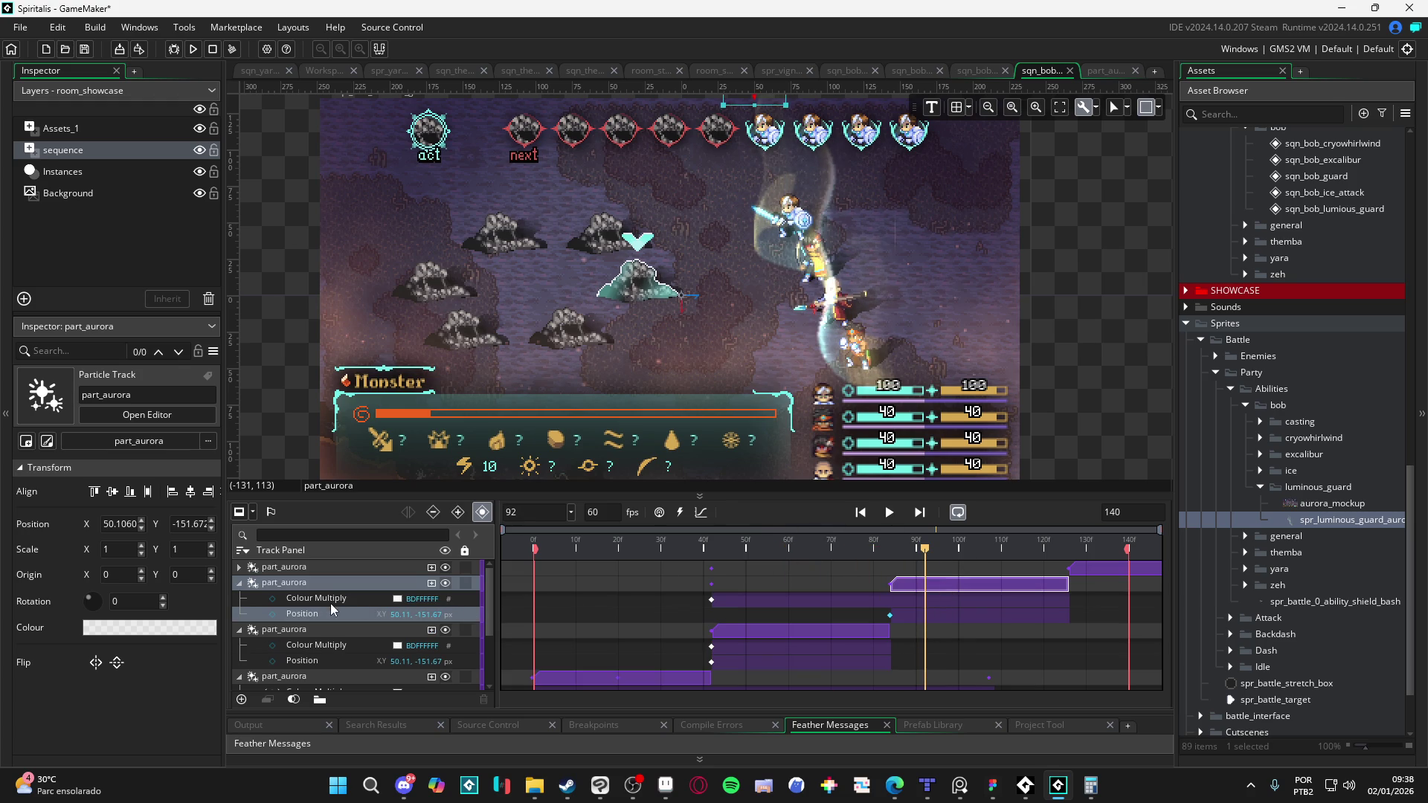
{"action": "left_click", "coordinate": [272, 599]}
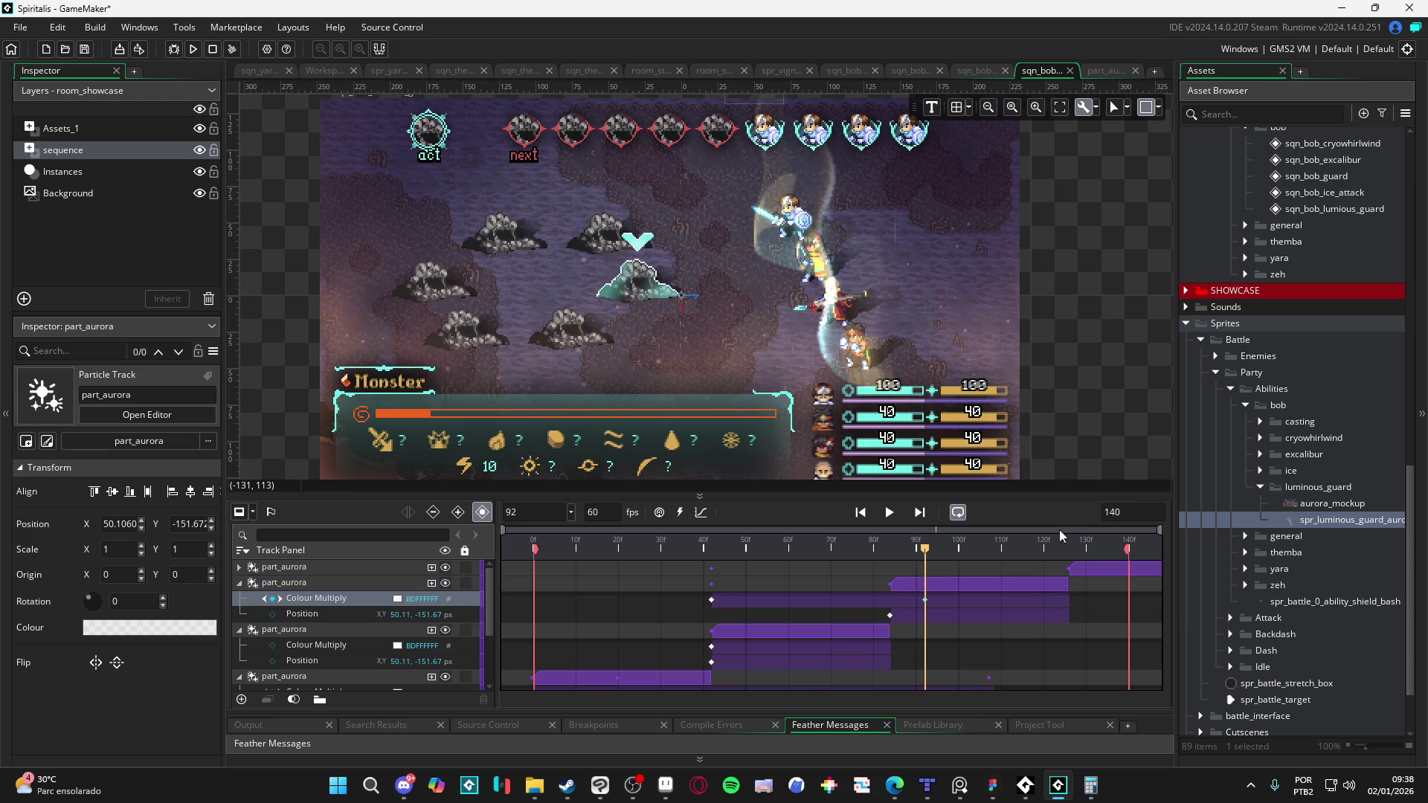
{"action": "left_click_drag", "start_coordinate": [909, 547], "coordinate": [1029, 555]}
{"action": "left_click", "coordinate": [273, 598]}
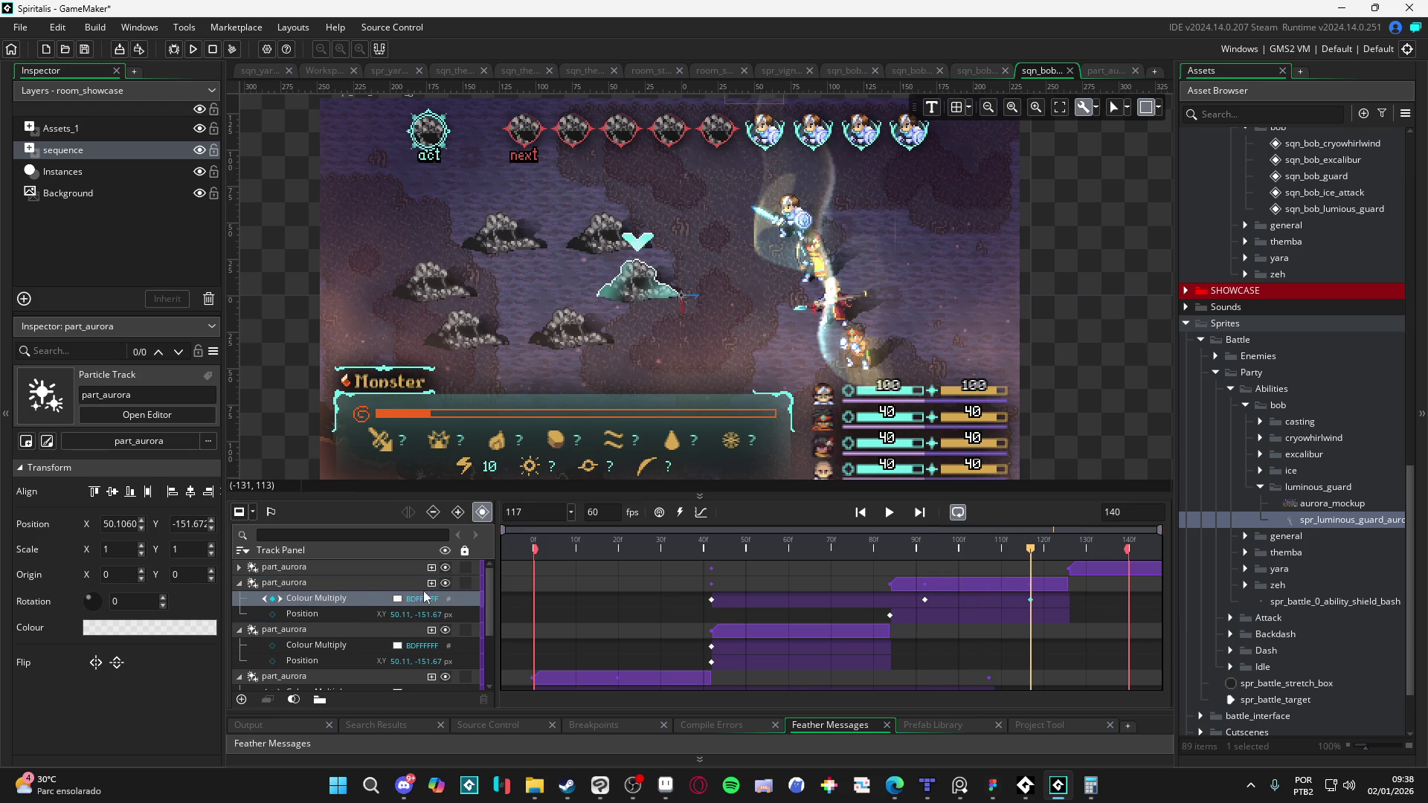
{"action": "left_click", "coordinate": [398, 598]}
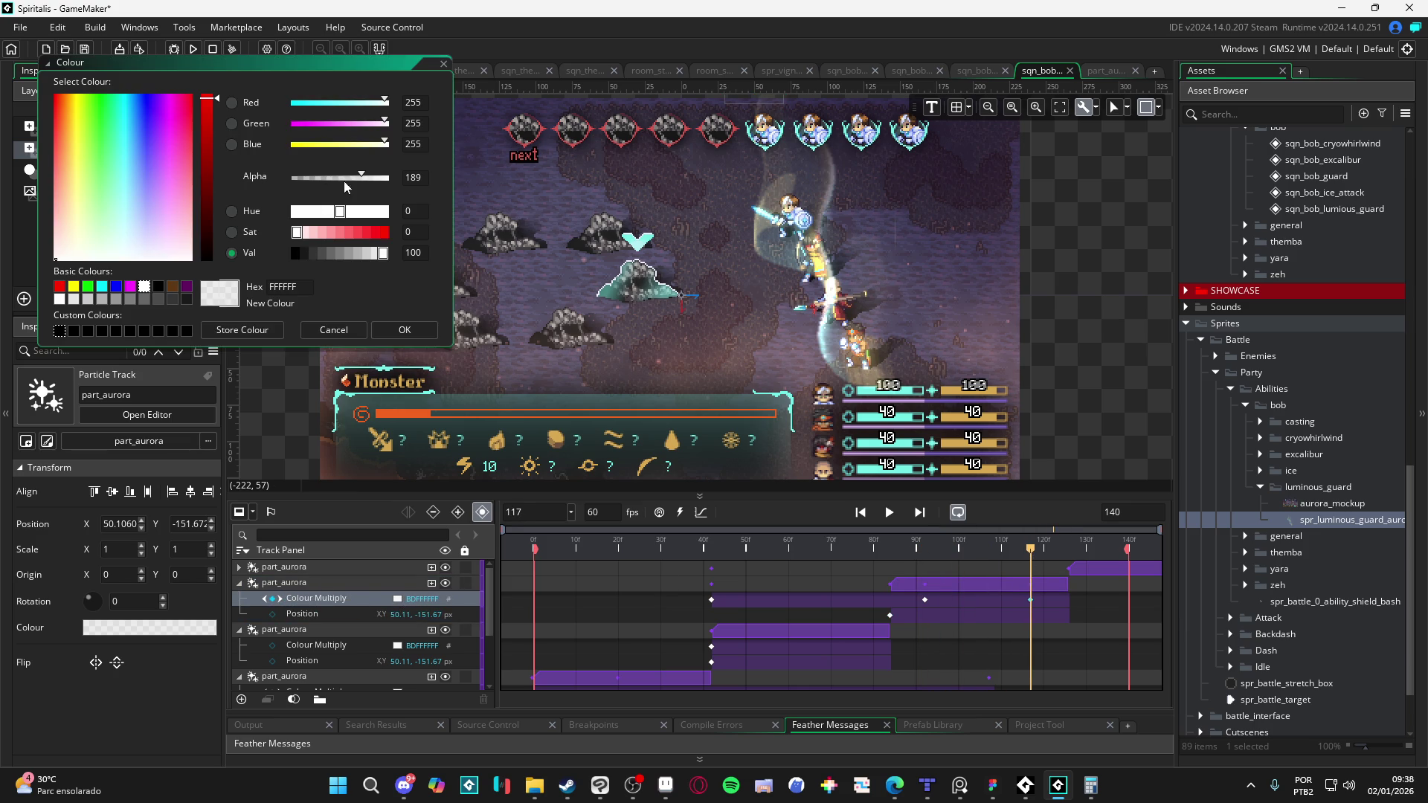
{"action": "left_click_drag", "start_coordinate": [342, 181], "coordinate": [230, 198]}
{"action": "left_click", "coordinate": [413, 333]}
Step: Play the sequence from frame 0 to preview the fade-out and nudge the room preview
{"action": "left_click_drag", "start_coordinate": [1025, 550], "coordinate": [533, 550]}
{"action": "key", "text": "space"}
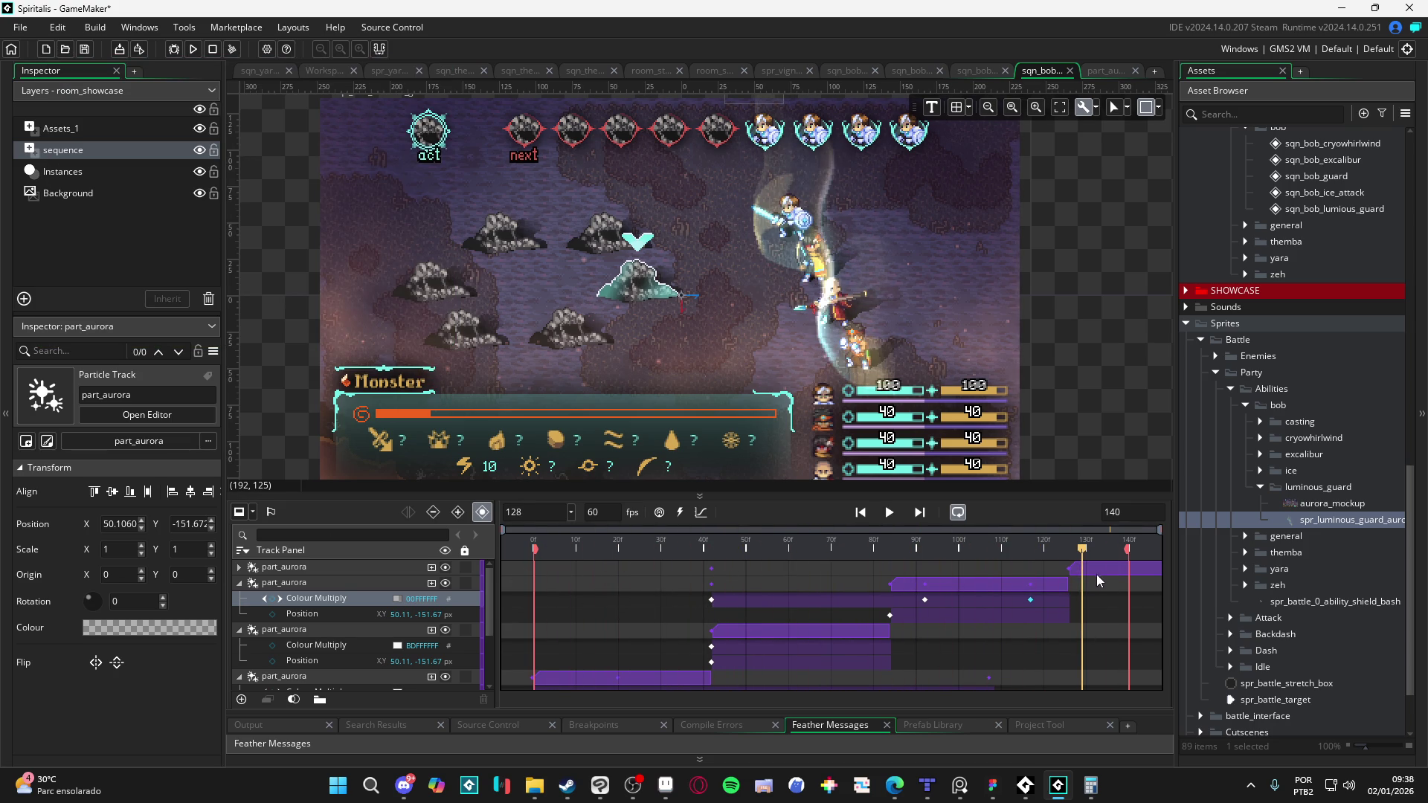
{"action": "key", "text": "ctrl+z"}
{"action": "key", "text": "Home"}
{"action": "key", "text": "space"}
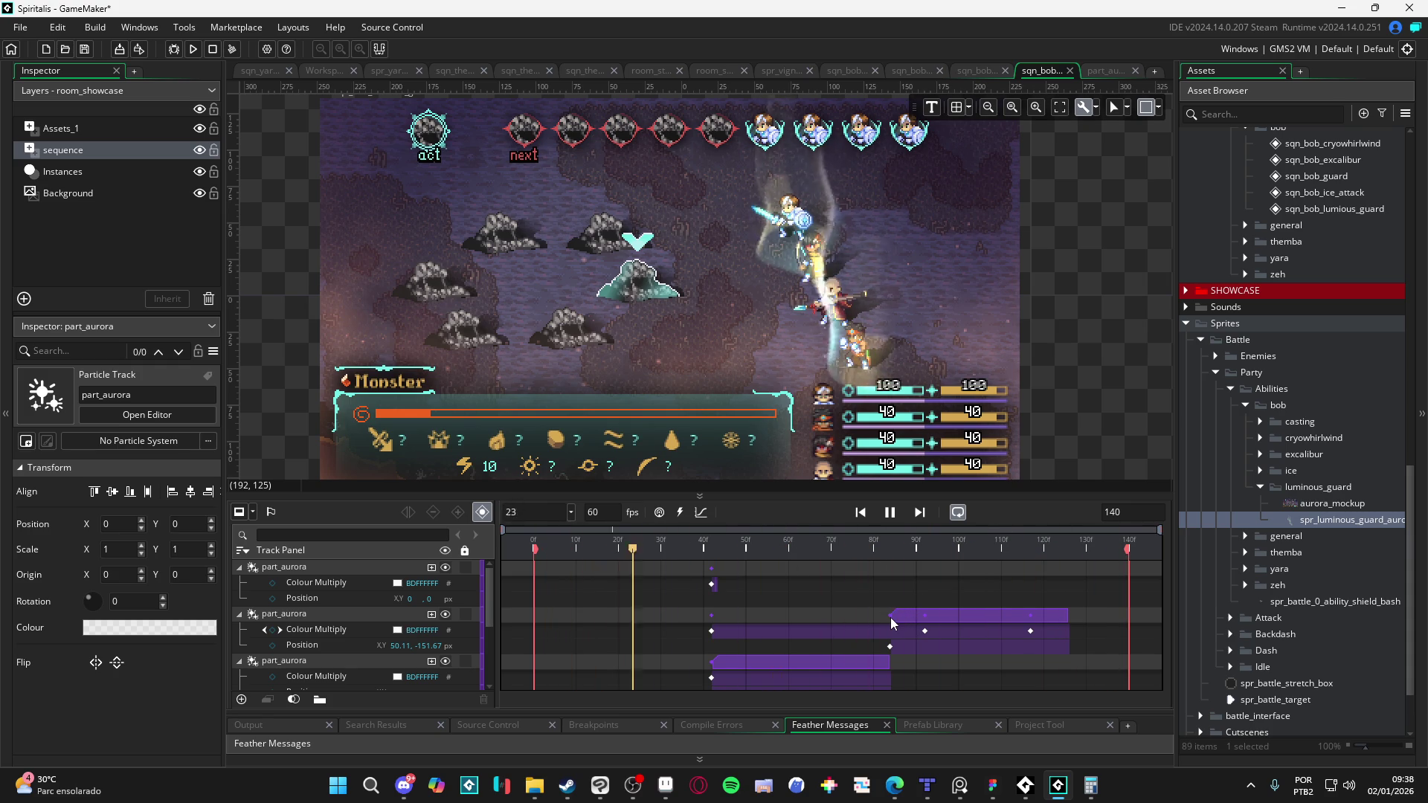
{"action": "key", "text": "space"}
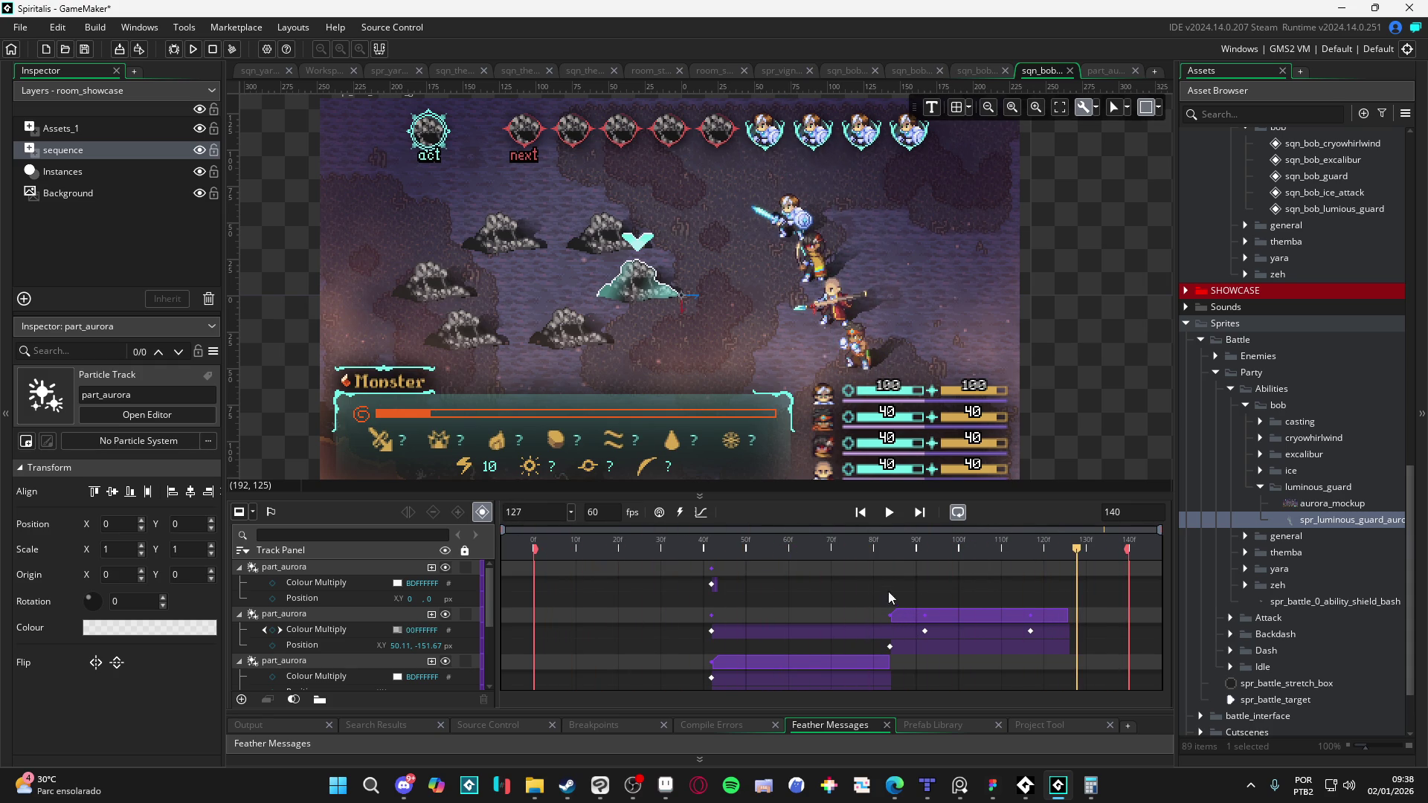
{"action": "left_click_drag", "start_coordinate": [751, 272], "coordinate": [769, 265]}
{"action": "key", "text": "Home"}
{"action": "left_click", "coordinate": [240, 566]}
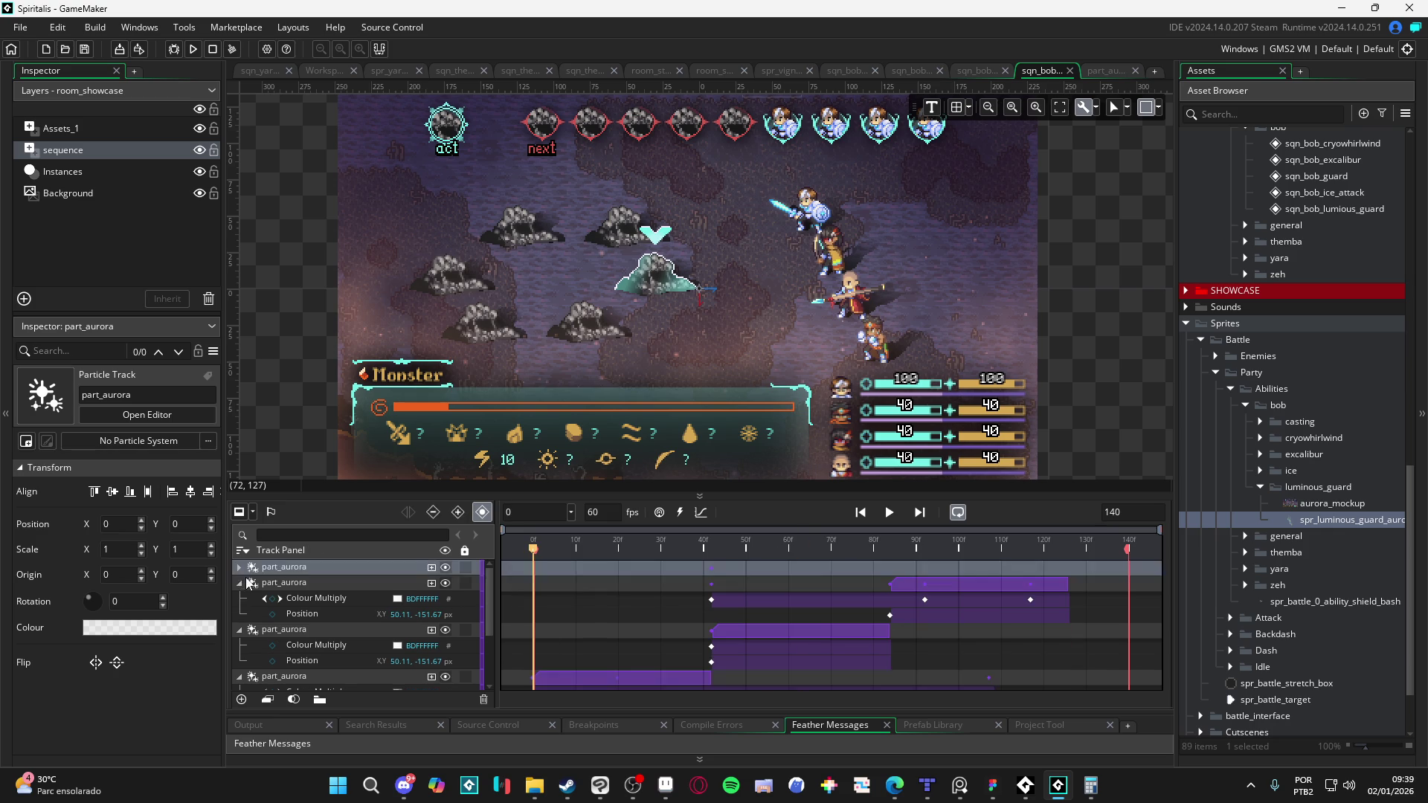
Step: Collapse and select all four part_aurora tracks, group them, and name the group aurora
{"action": "left_click", "coordinate": [239, 582]}
{"action": "left_click", "coordinate": [239, 598]}
{"action": "left_click", "coordinate": [236, 614]}
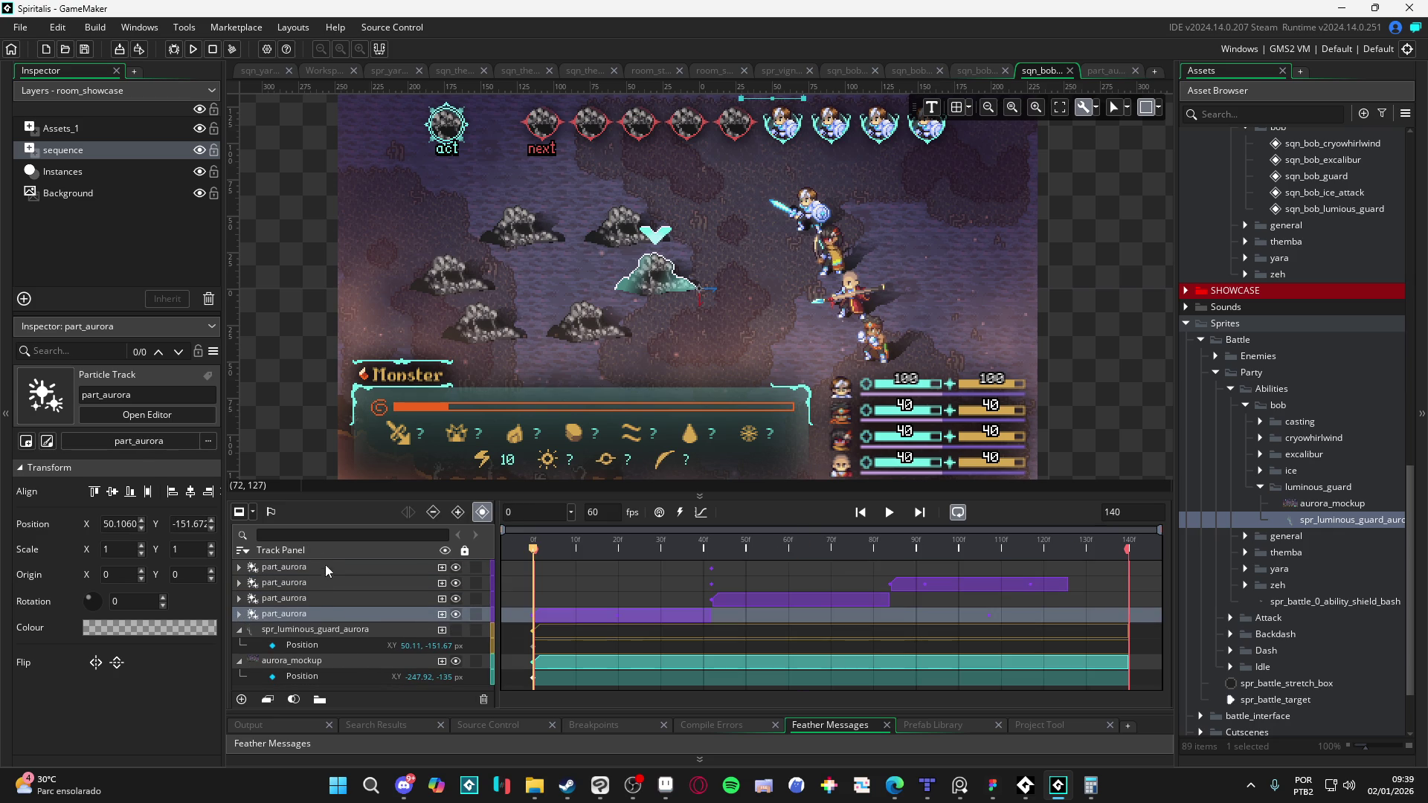
{"action": "left_click", "coordinate": [324, 567]}
{"action": "left_click", "coordinate": [297, 614], "text": "shift"}
{"action": "right_click", "coordinate": [298, 616]}
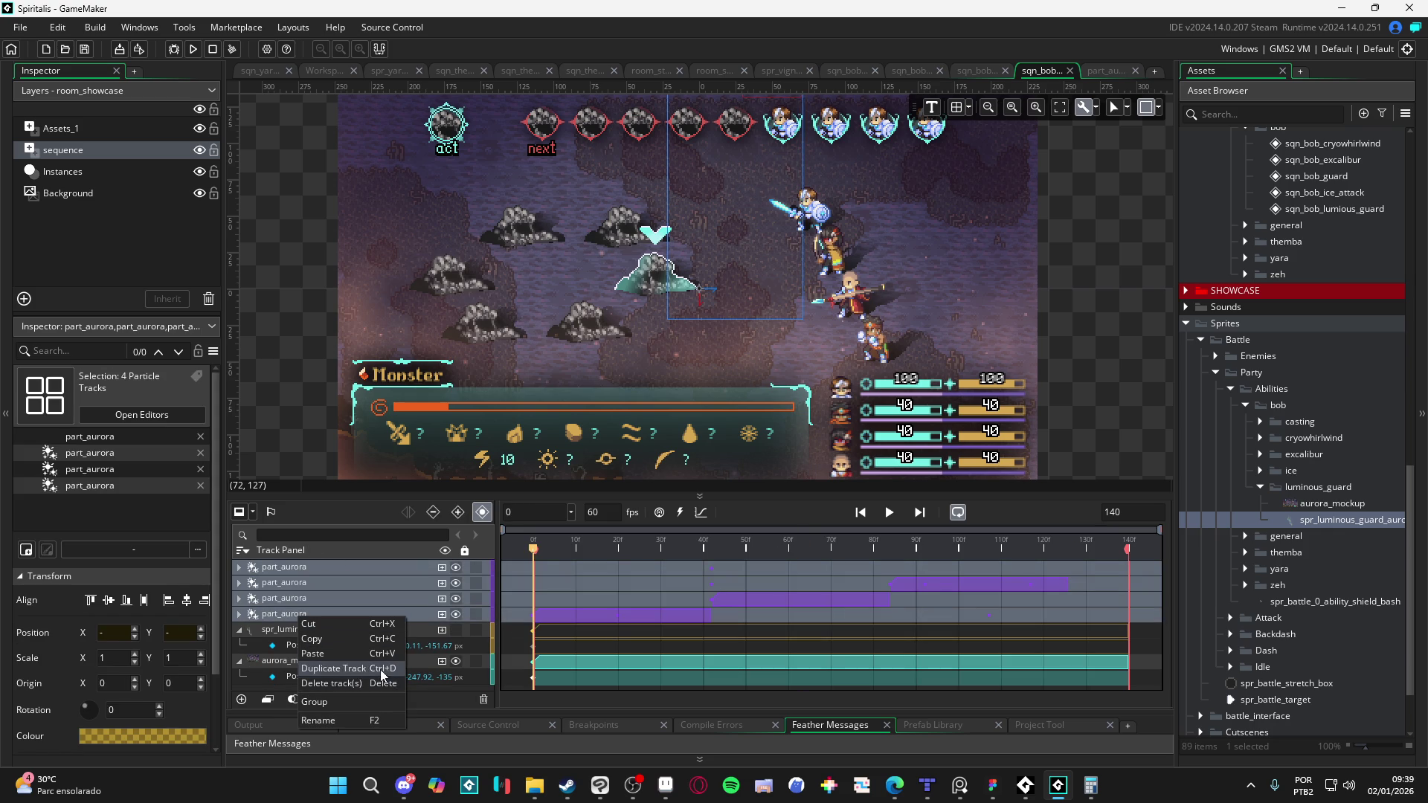
{"action": "left_click", "coordinate": [360, 701]}
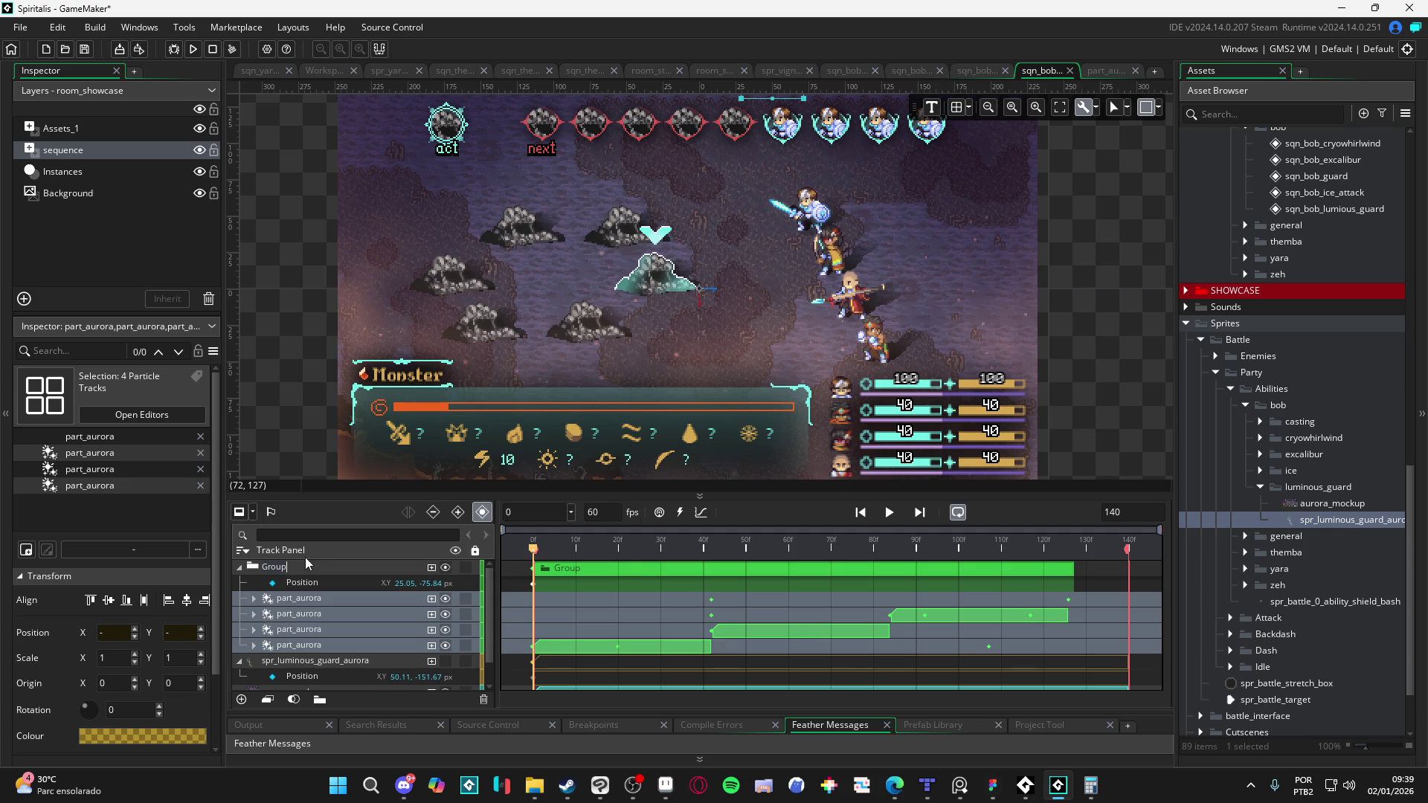
{"action": "type", "text": "aurora"}
{"action": "left_click", "coordinate": [238, 568]}
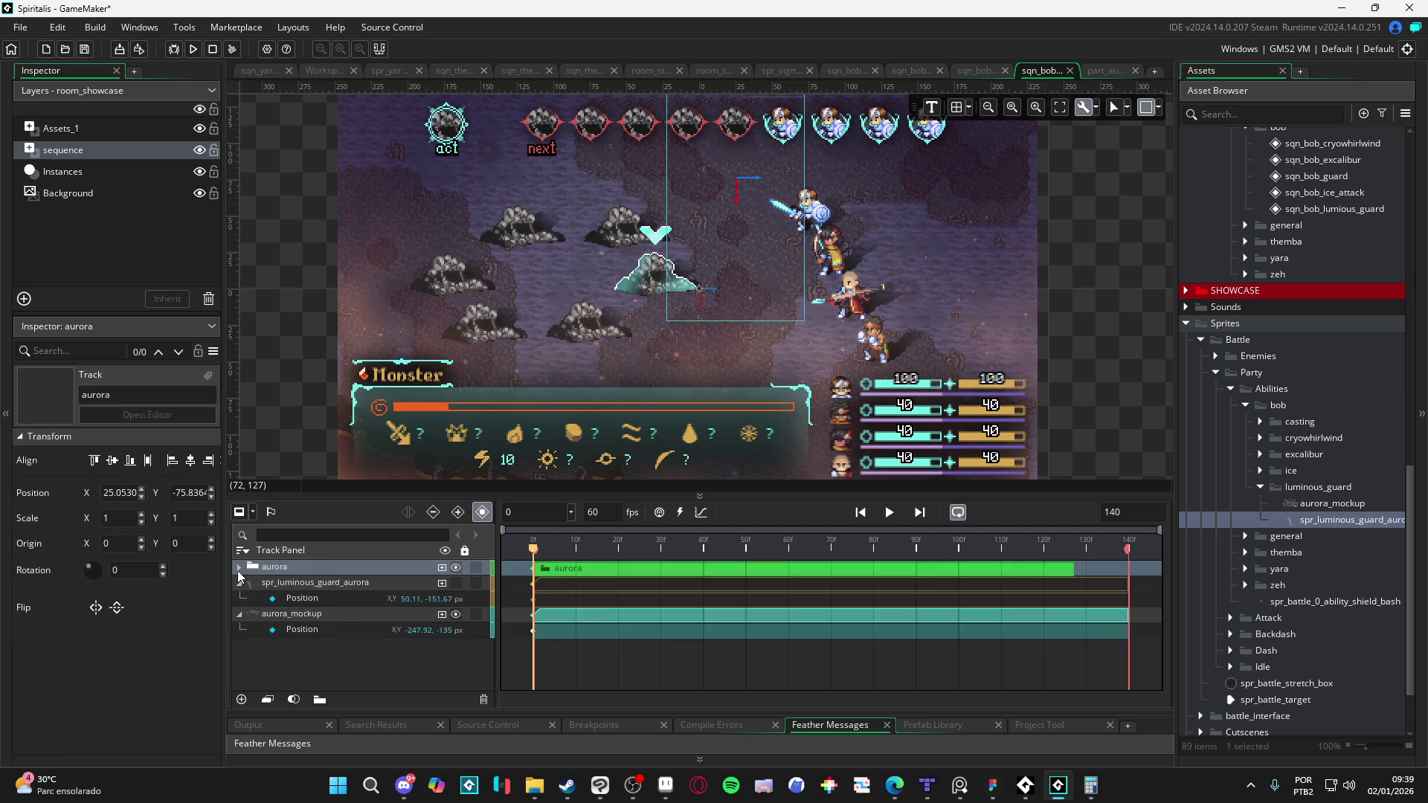
Step: Play the sequence to check the aurora group, then reselect the aurora track
{"action": "left_click_drag", "start_coordinate": [916, 280], "coordinate": [894, 373]}
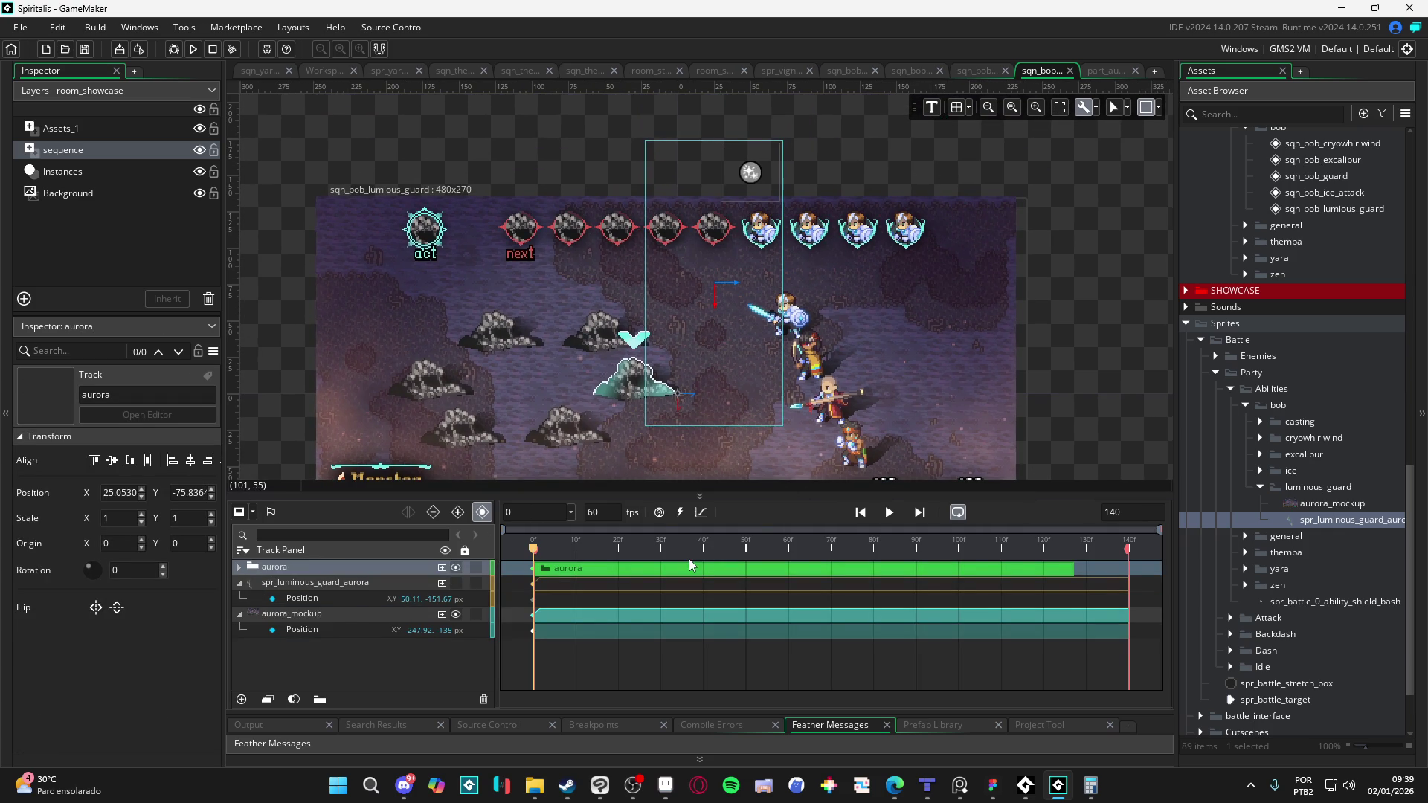
{"action": "left_click", "coordinate": [896, 514]}
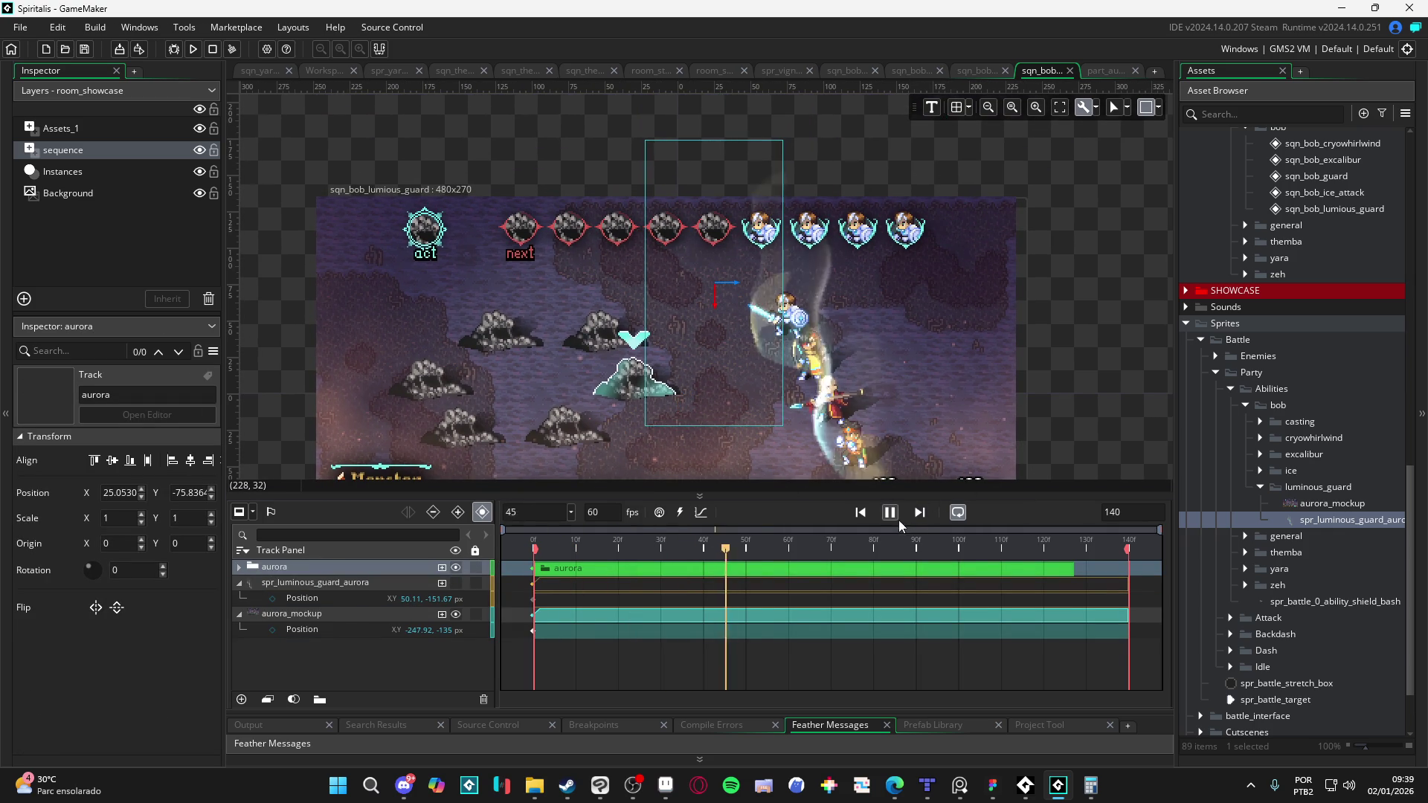
{"action": "left_click", "coordinate": [896, 513]}
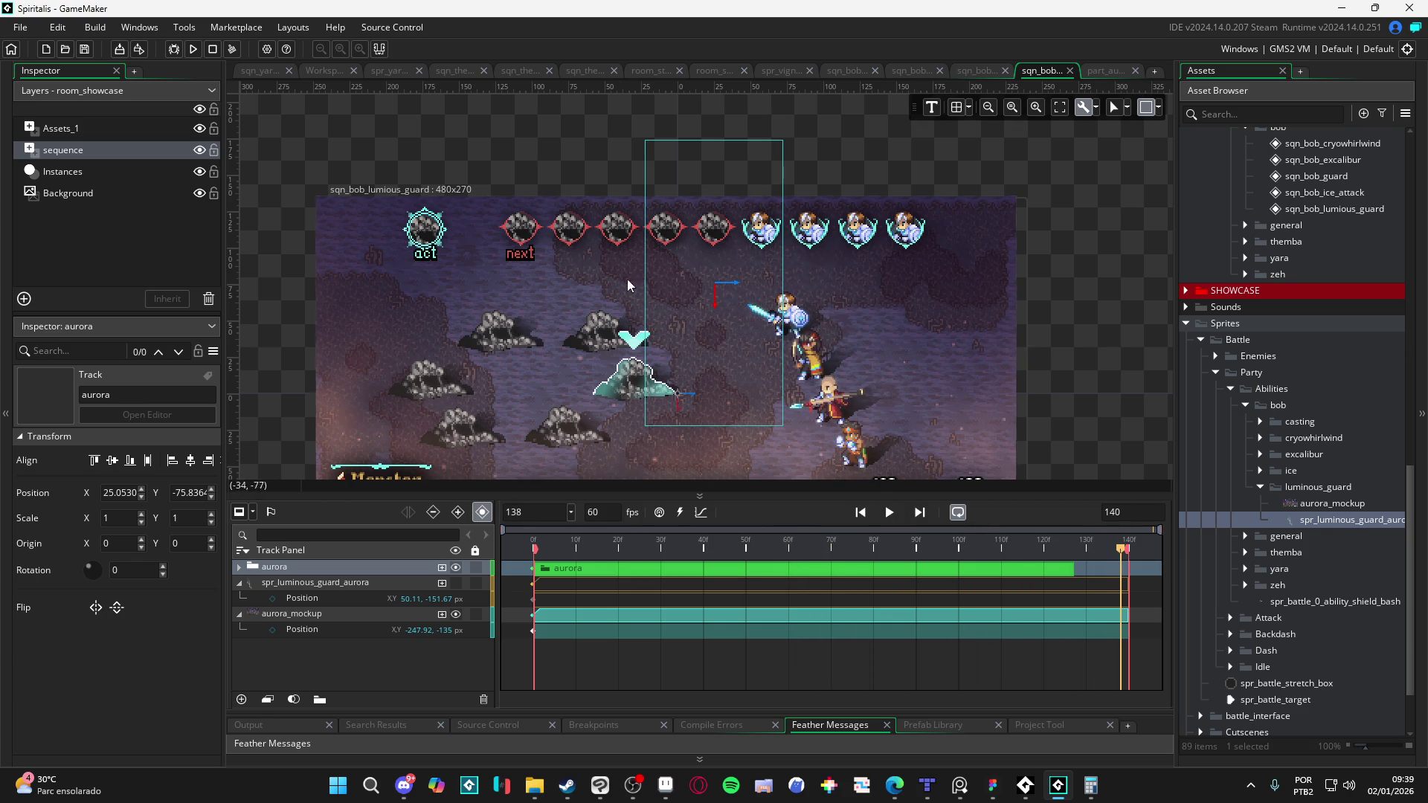
{"action": "left_click", "coordinate": [1068, 336]}
{"action": "left_click", "coordinate": [298, 567]}
Step: Browse the battle particle systems from part_aurora down to part_remaning_ice_shine
{"action": "left_click", "coordinate": [1084, 420]}
{"action": "scroll", "coordinate": [1084, 417], "scroll_direction": "down", "scroll_amount": 1}
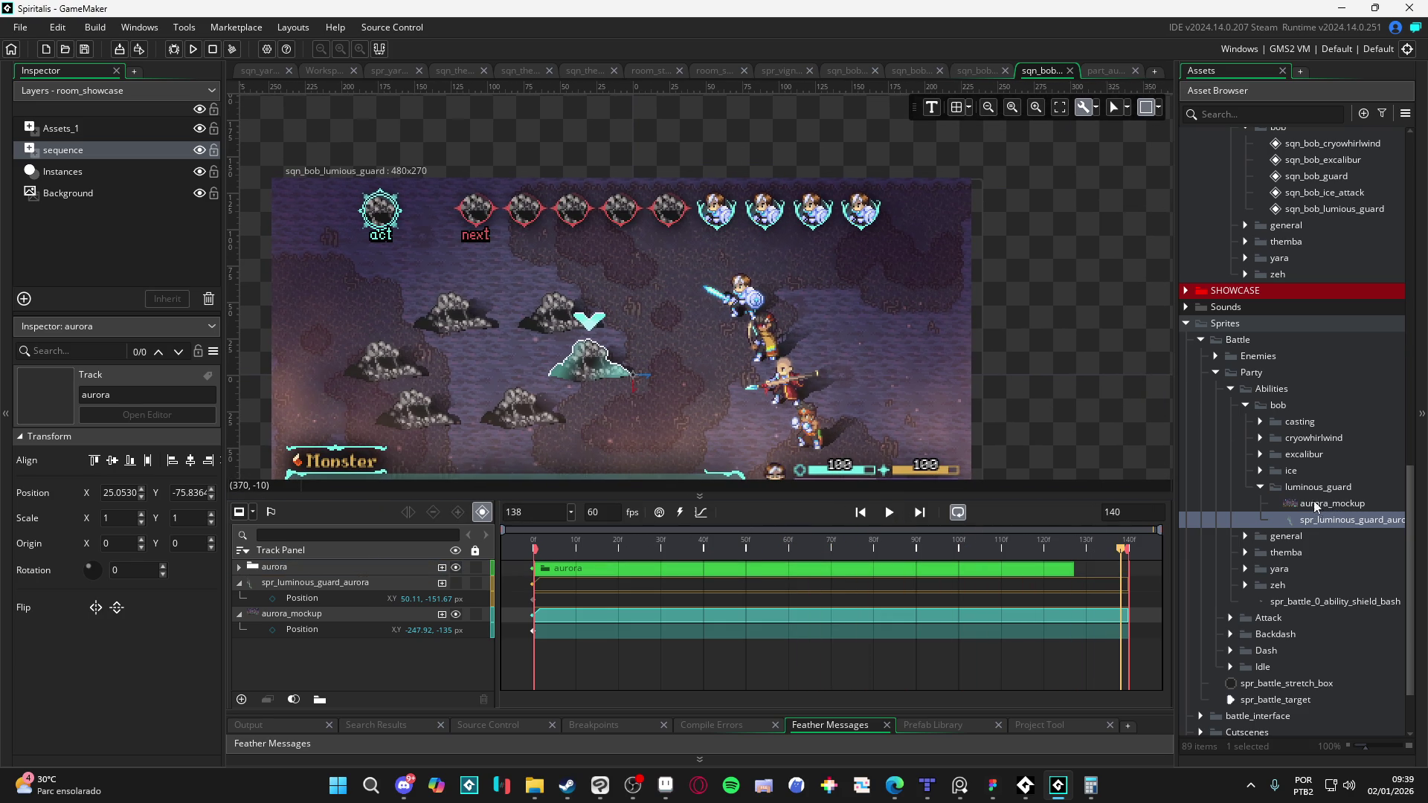
{"action": "scroll", "coordinate": [1331, 371], "scroll_direction": "up", "scroll_amount": 8}
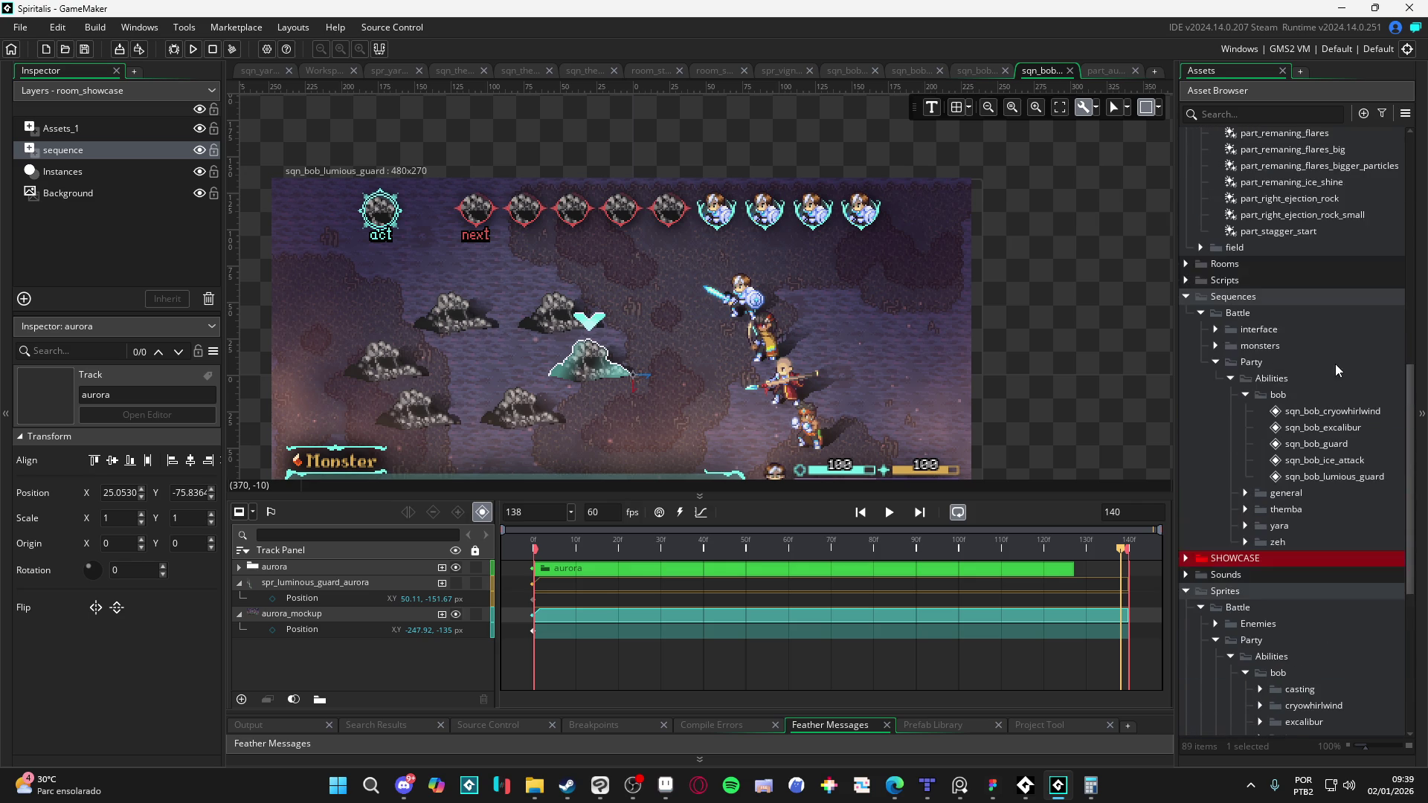
{"action": "scroll", "coordinate": [1334, 372], "scroll_direction": "up", "scroll_amount": 7}
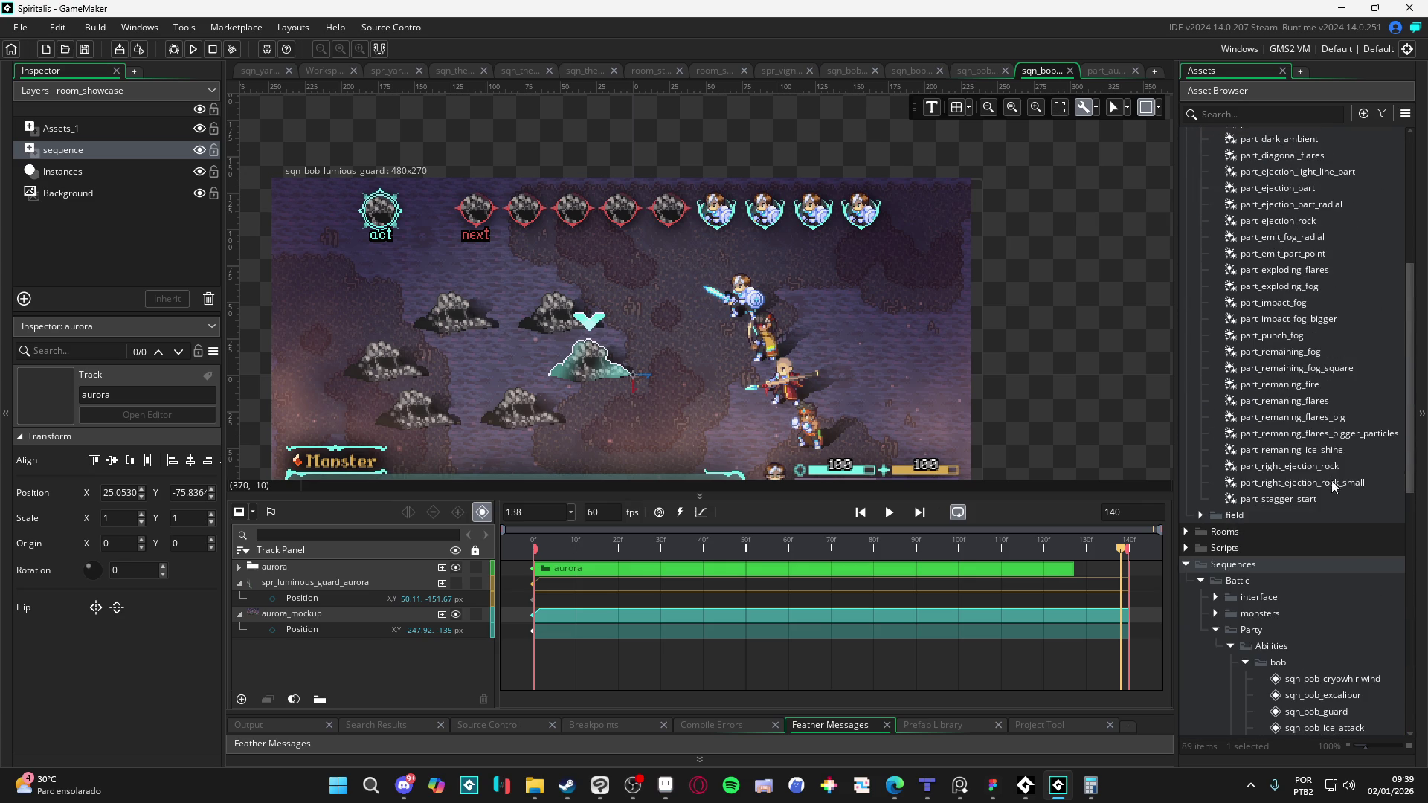
{"action": "left_click", "coordinate": [1327, 270]}
{"action": "key", "text": "Down"}
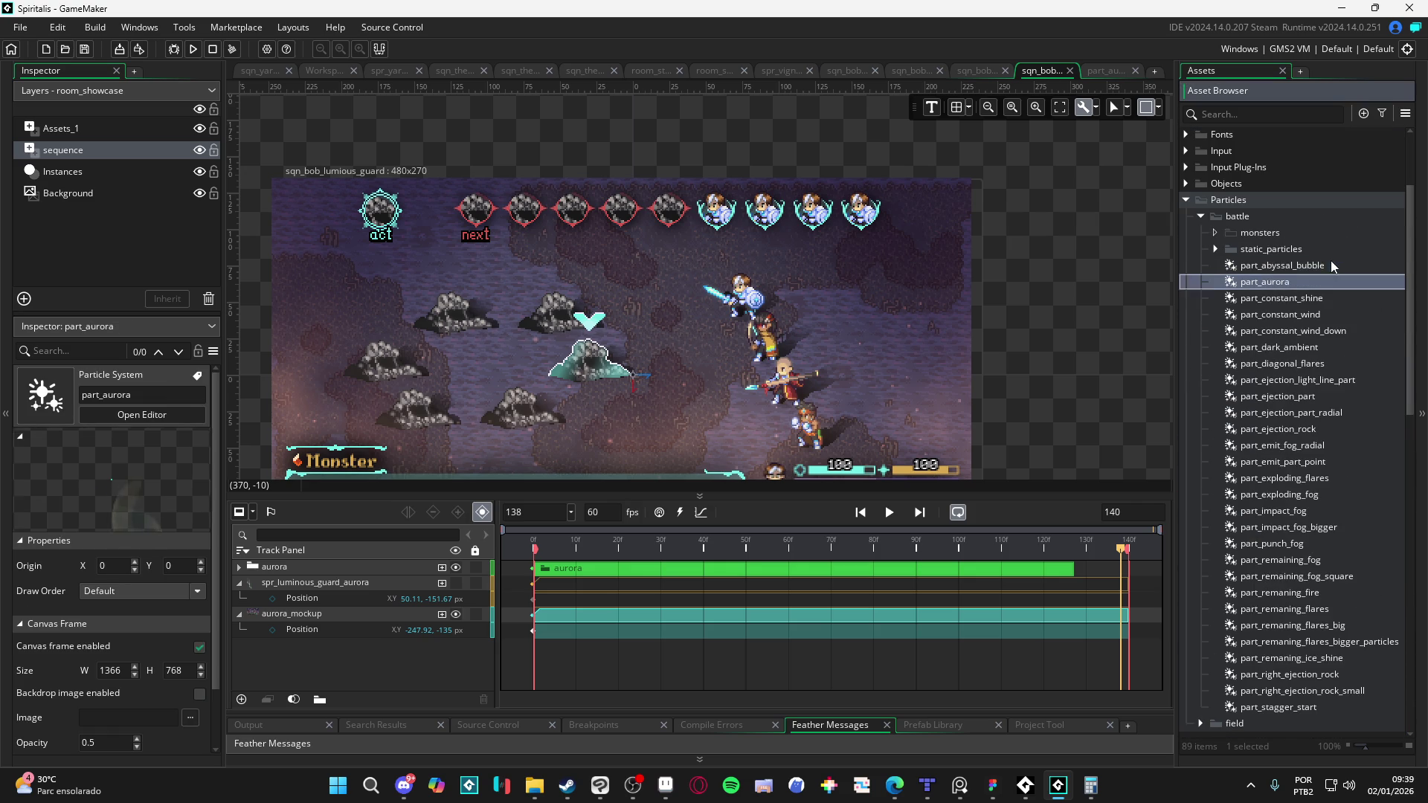
{"action": "key", "text": "Down"}
{"action": "key", "text": "Down"}
{"action": "key", "text": "Down"}
{"action": "key", "text": "Down"}
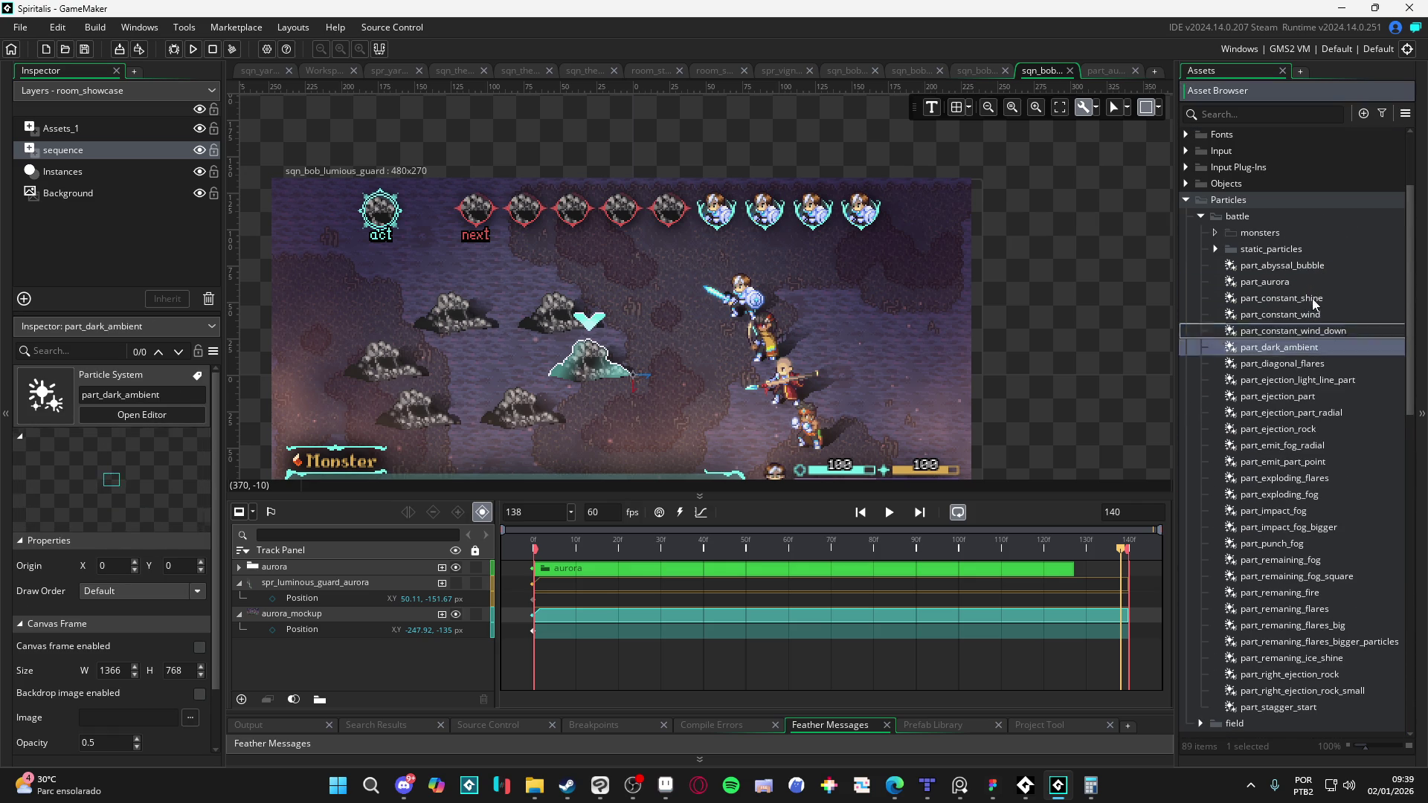
{"action": "key", "text": "Down"}
{"action": "key", "text": "Down"}
{"action": "key", "text": "Down"}
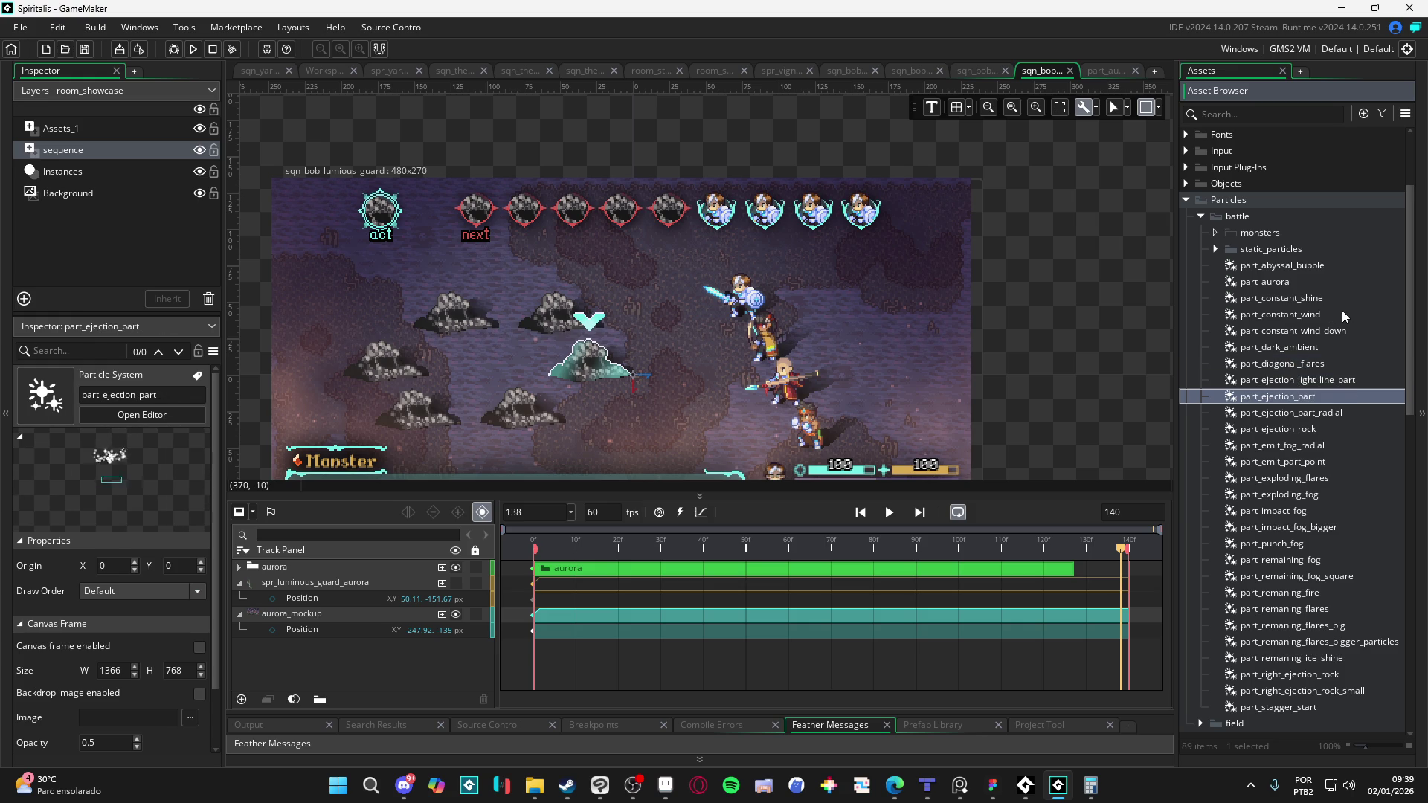
{"action": "key", "text": "Down"}
{"action": "key", "text": "Down"}
{"action": "key", "text": "Down"}
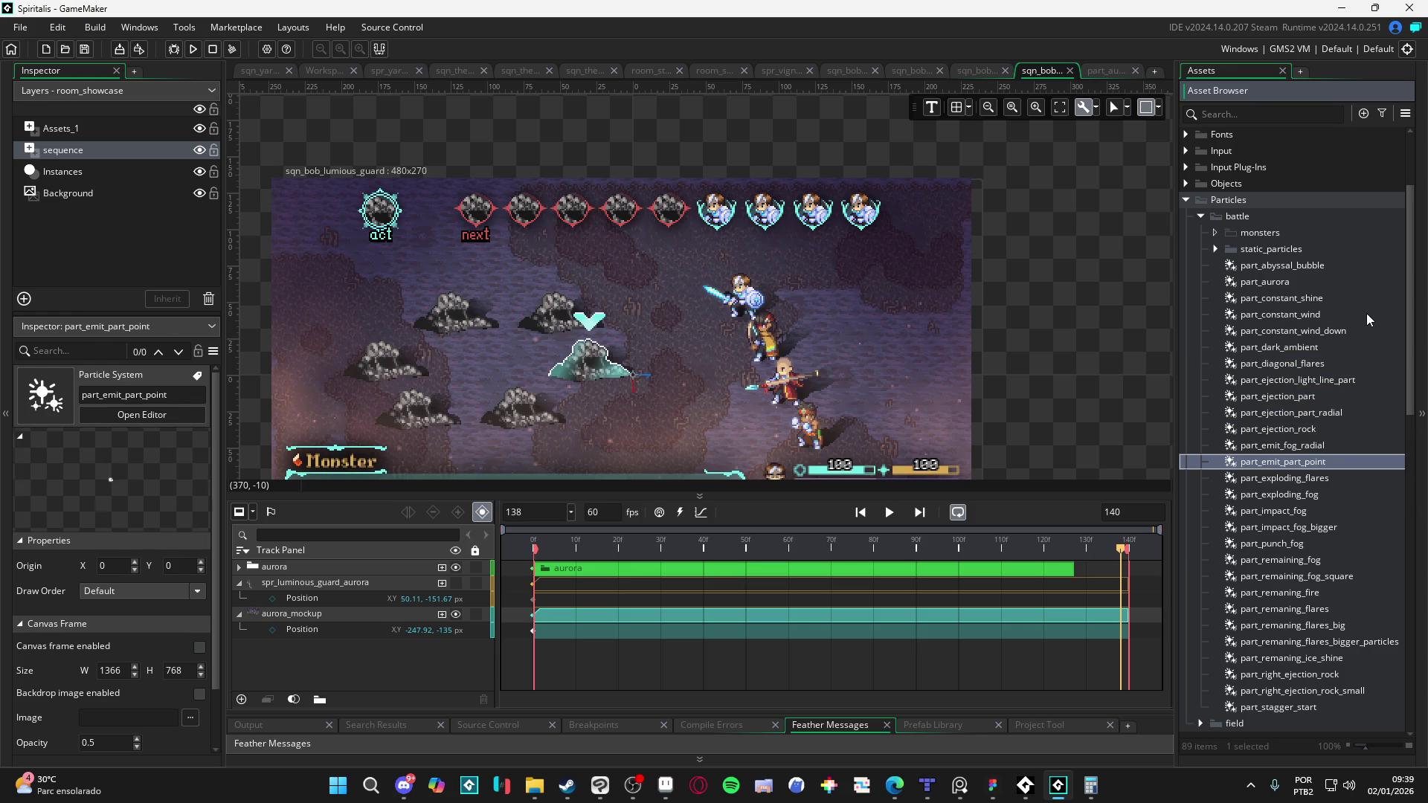
{"action": "key", "text": "Down"}
{"action": "key", "text": "Down"}
{"action": "key", "text": "Down"}
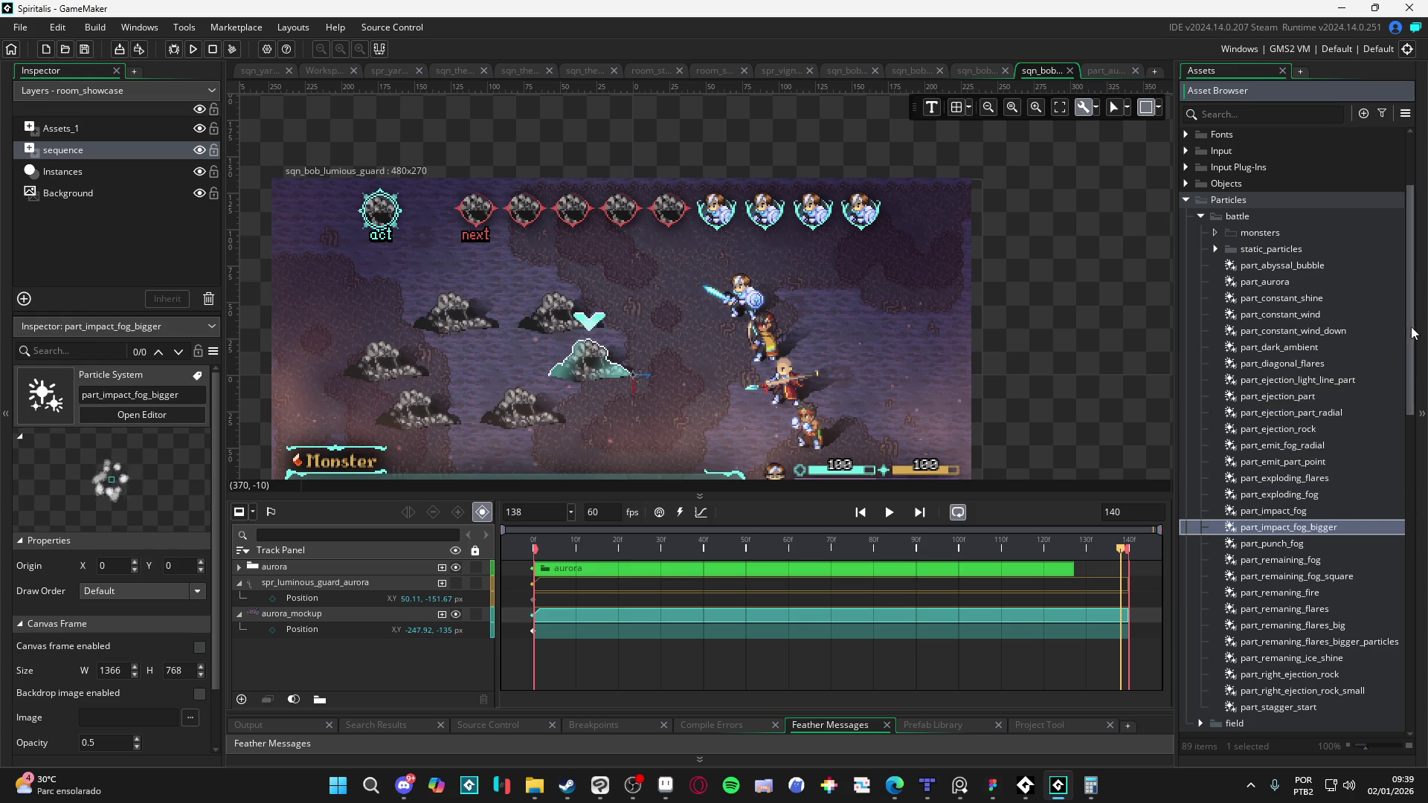
{"action": "key", "text": "Down"}
{"action": "key", "text": "Down"}
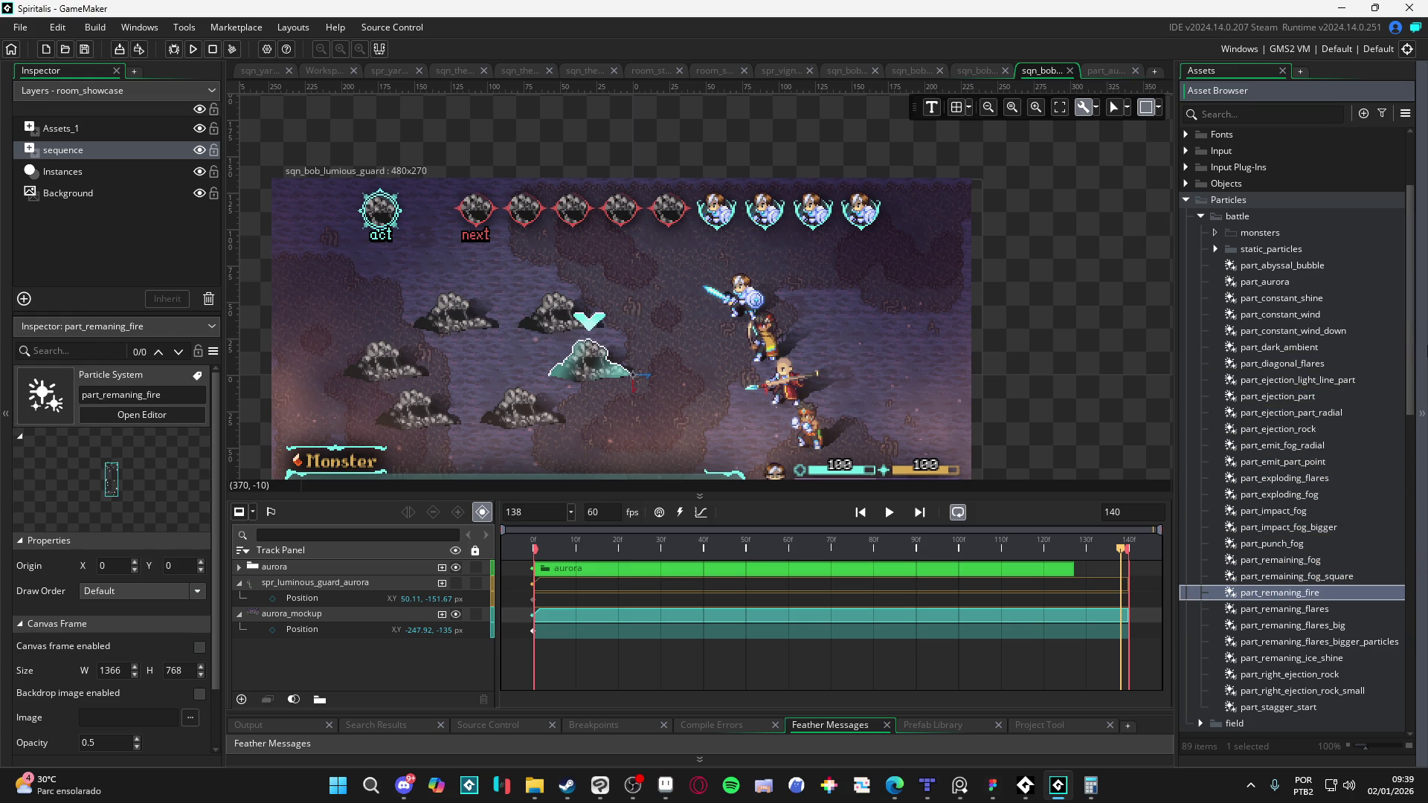
{"action": "key", "text": "Down"}
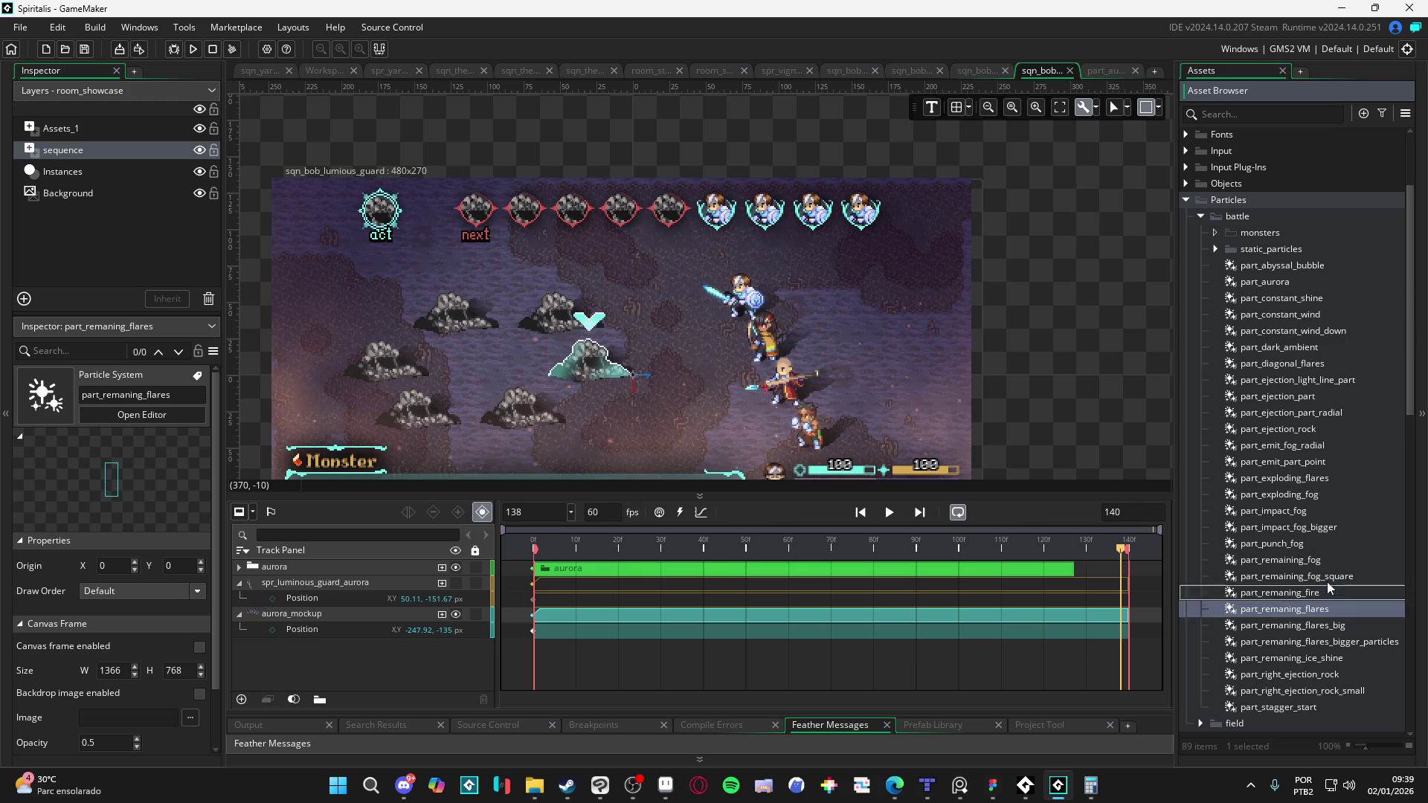
{"action": "left_click", "coordinate": [1364, 626]}
{"action": "key", "text": "Down"}
{"action": "key", "text": "Down"}
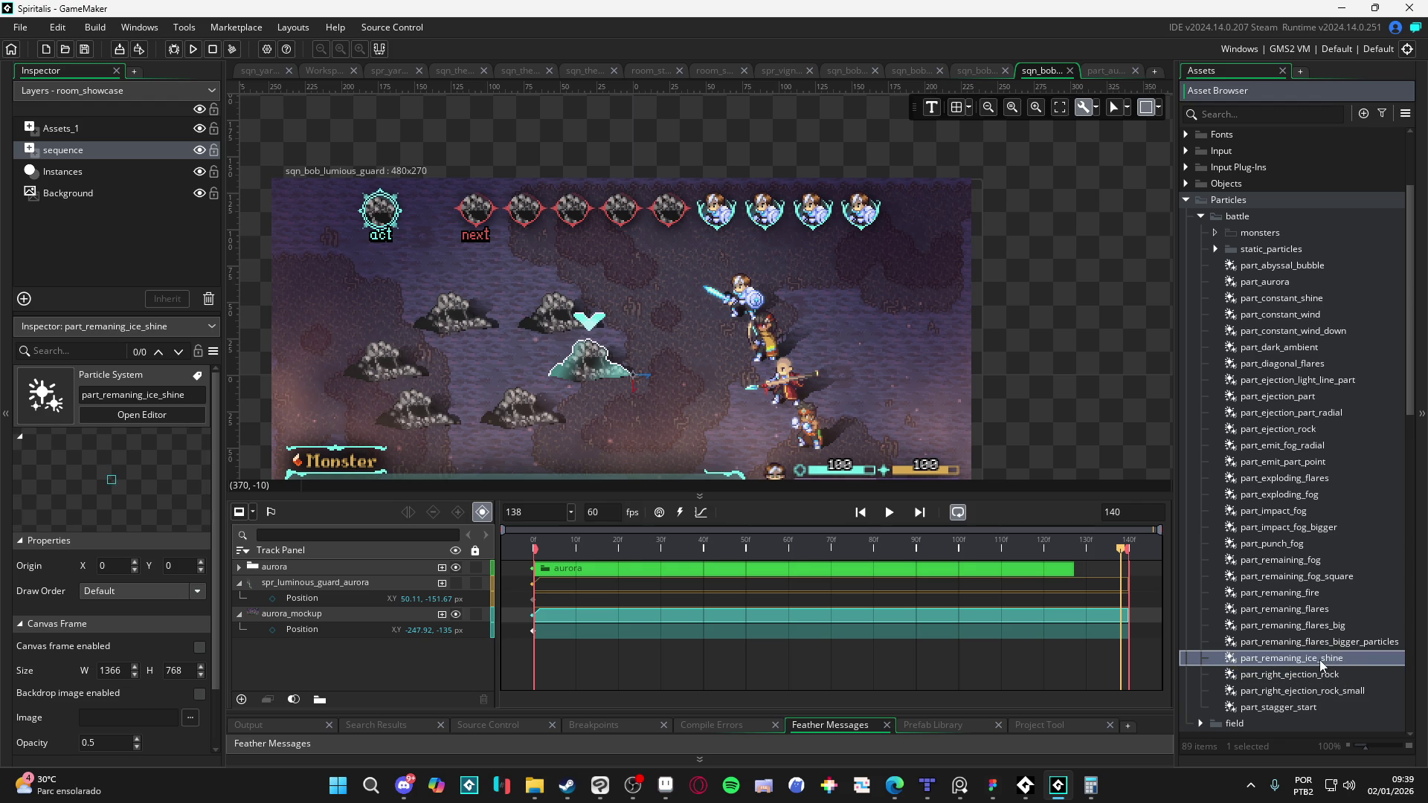
Step: Preview the sequence from near the start and drag part_remaning_ice_shine toward the canvas
{"action": "left_click_drag", "start_coordinate": [745, 542], "coordinate": [397, 525]}
{"action": "key", "text": "space"}
{"action": "key", "text": "space"}
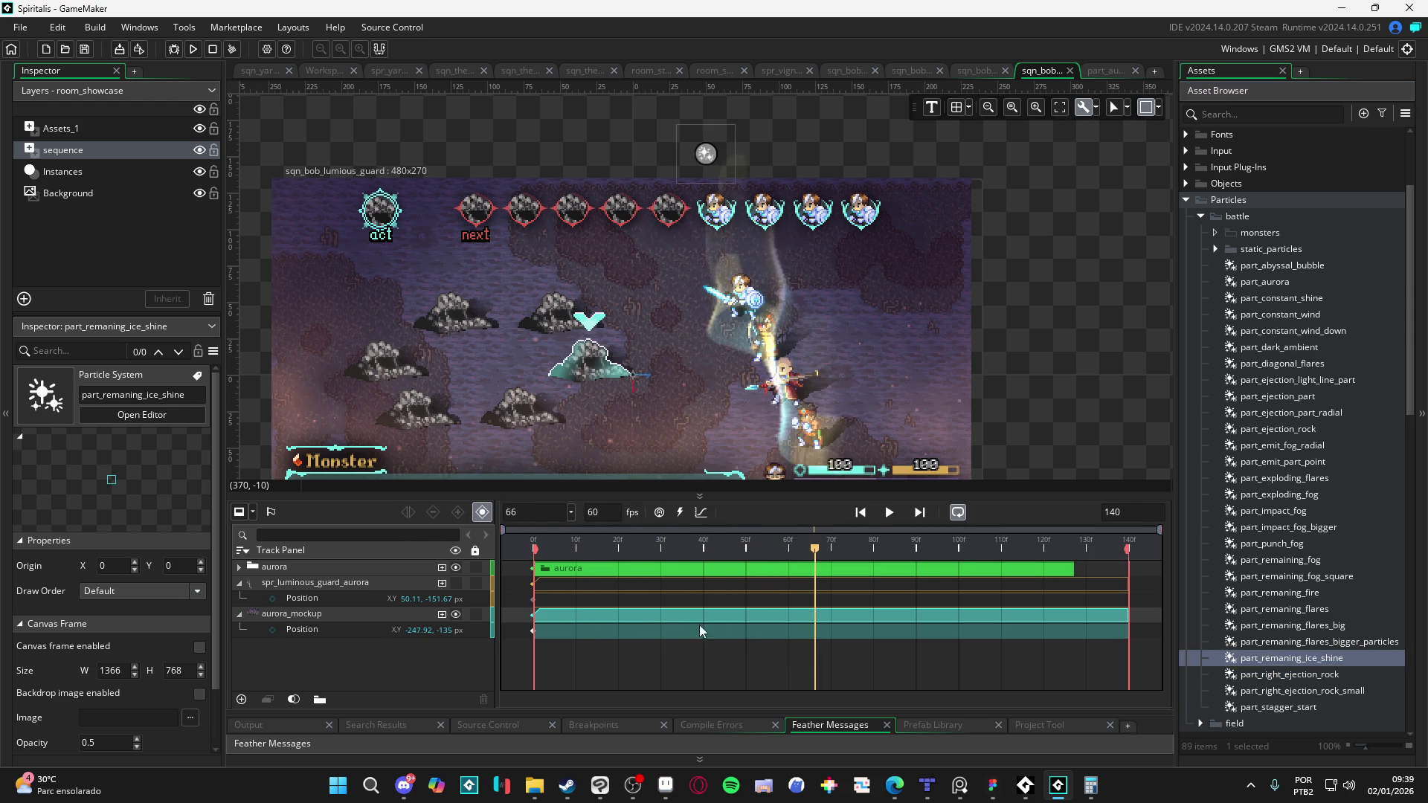
{"action": "key", "text": "space"}
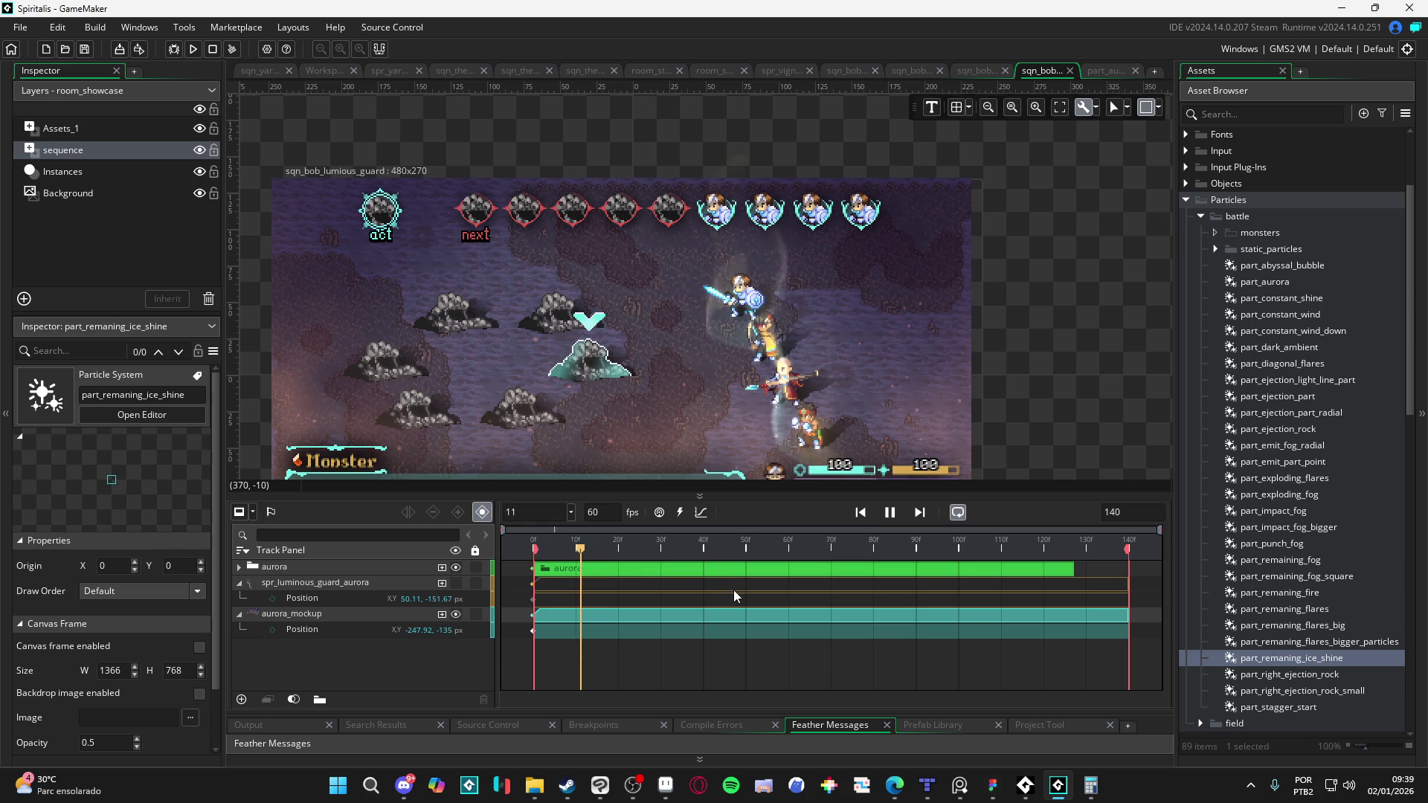
{"action": "key", "text": "space"}
{"action": "left_click_drag", "start_coordinate": [1307, 649], "coordinate": [1248, 636]}
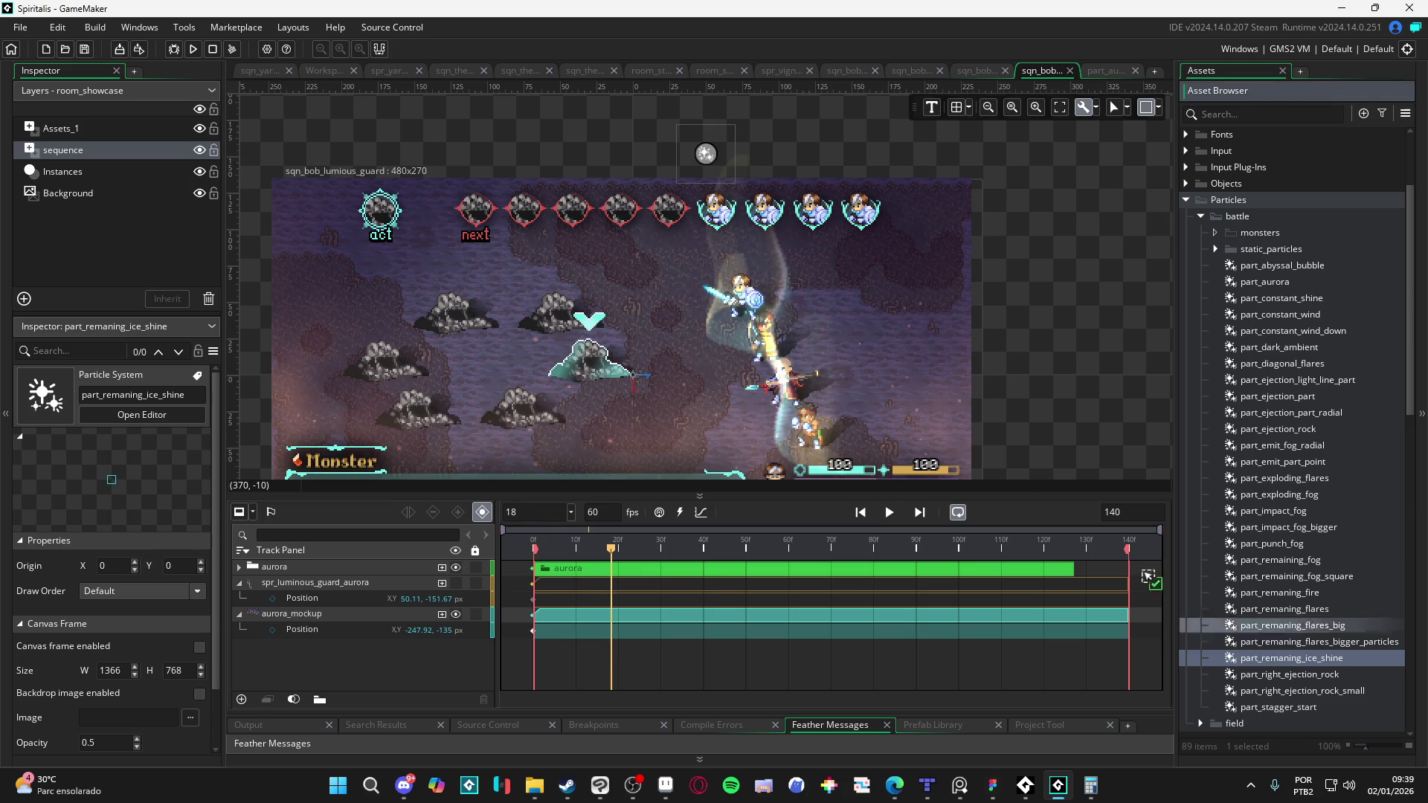
Step: Place part_remaning_ice_shine on the front hero and preview it playing
{"action": "left_click_drag", "start_coordinate": [753, 312], "coordinate": [752, 315]}
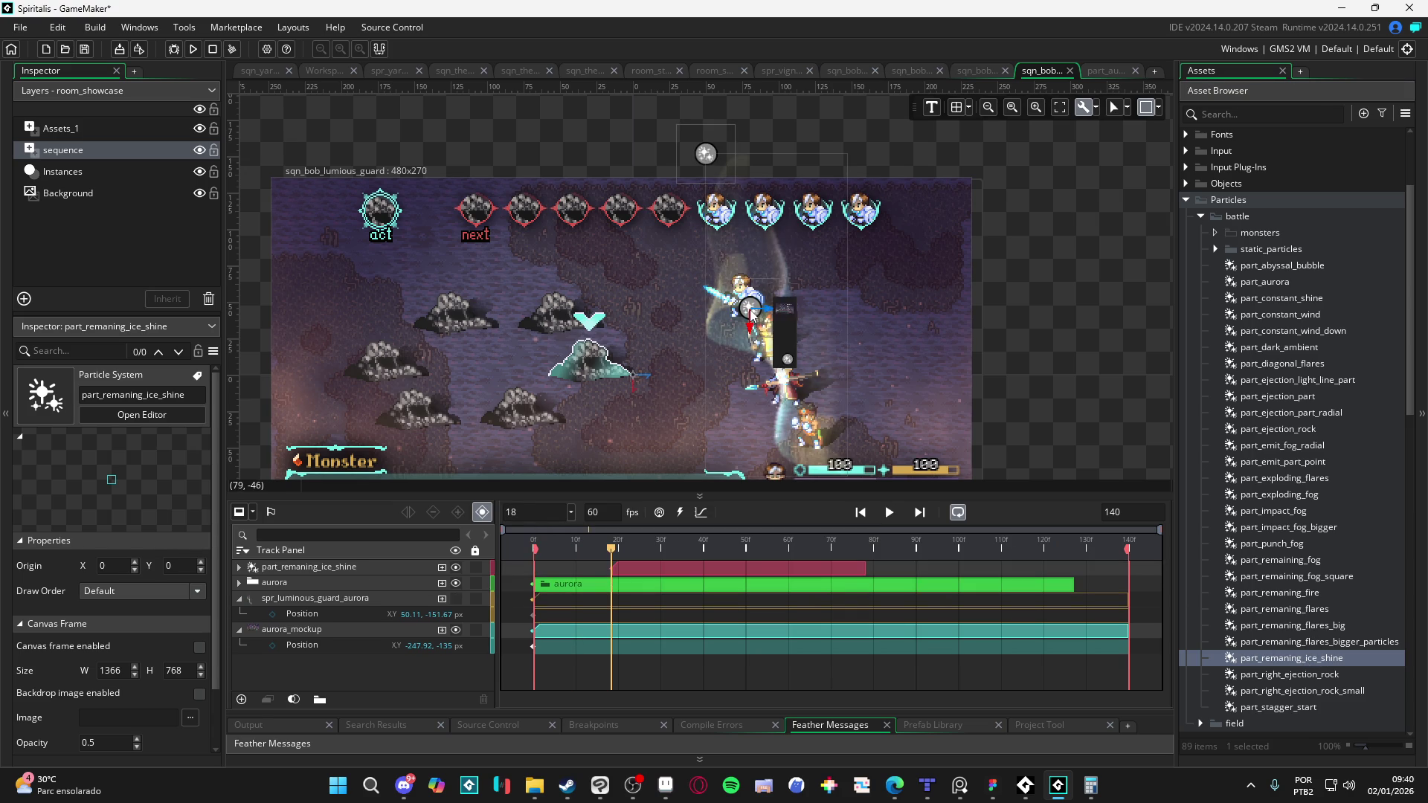
{"action": "left_click", "coordinate": [753, 314]}
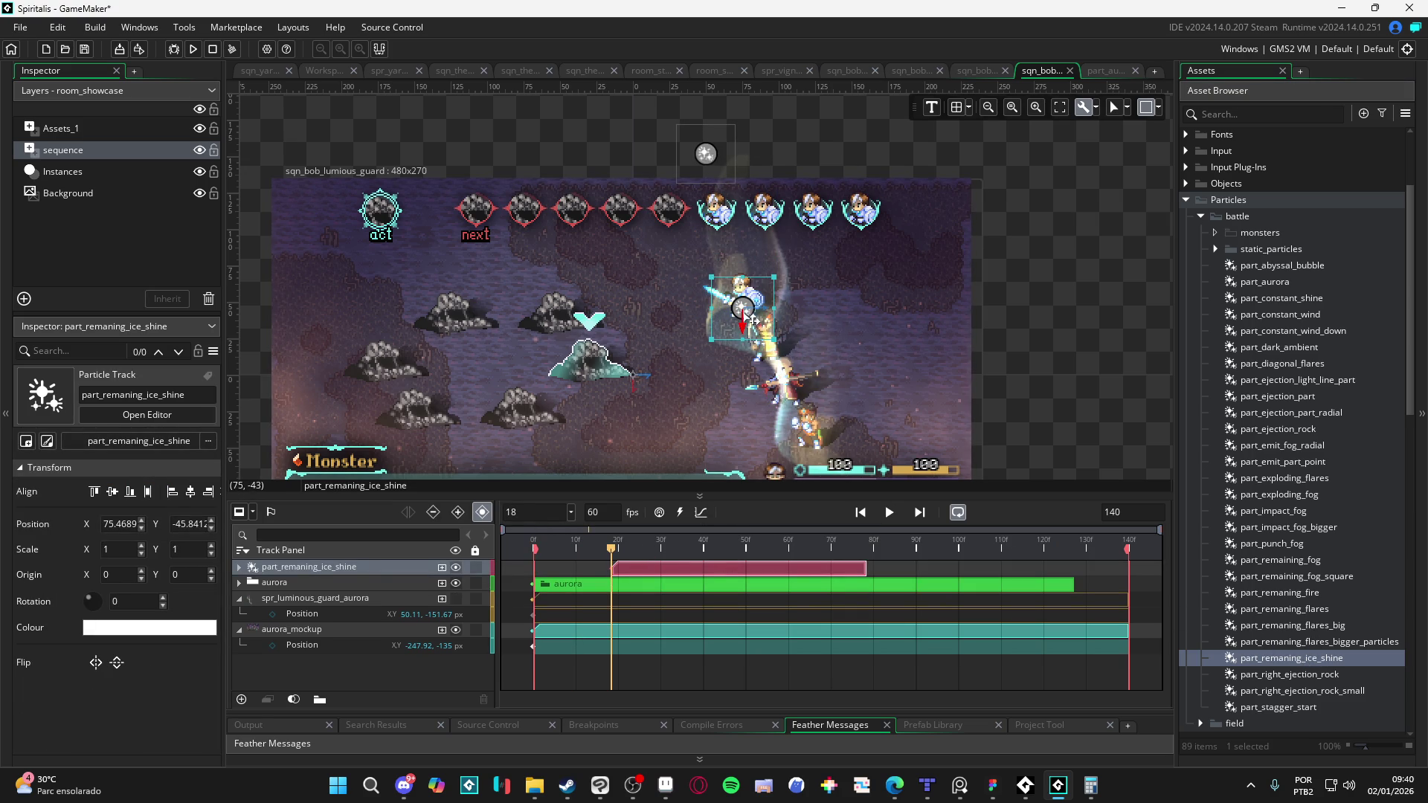
{"action": "key", "text": "space"}
{"action": "left_click", "coordinate": [508, 550]}
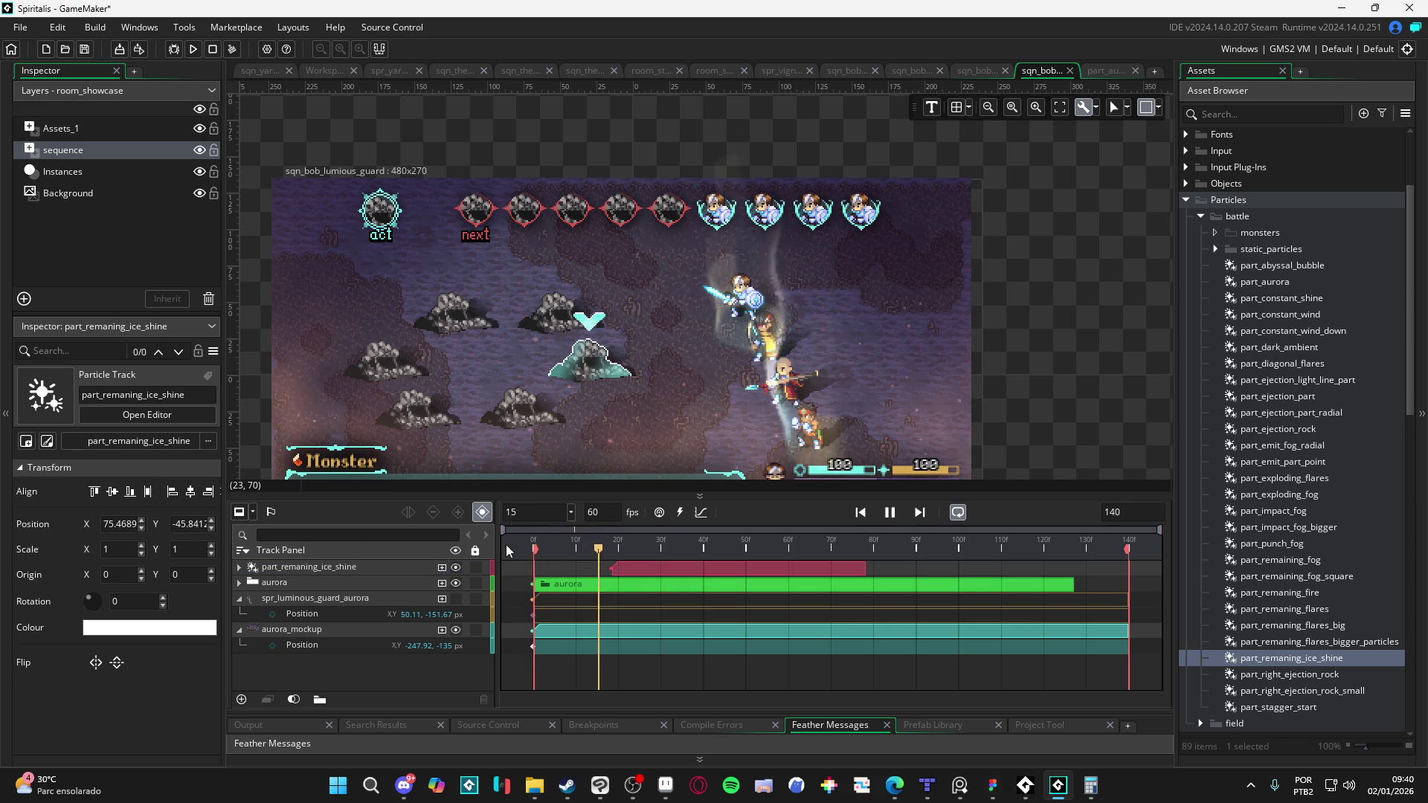
{"action": "key", "text": "space"}
{"action": "key", "text": "space"}
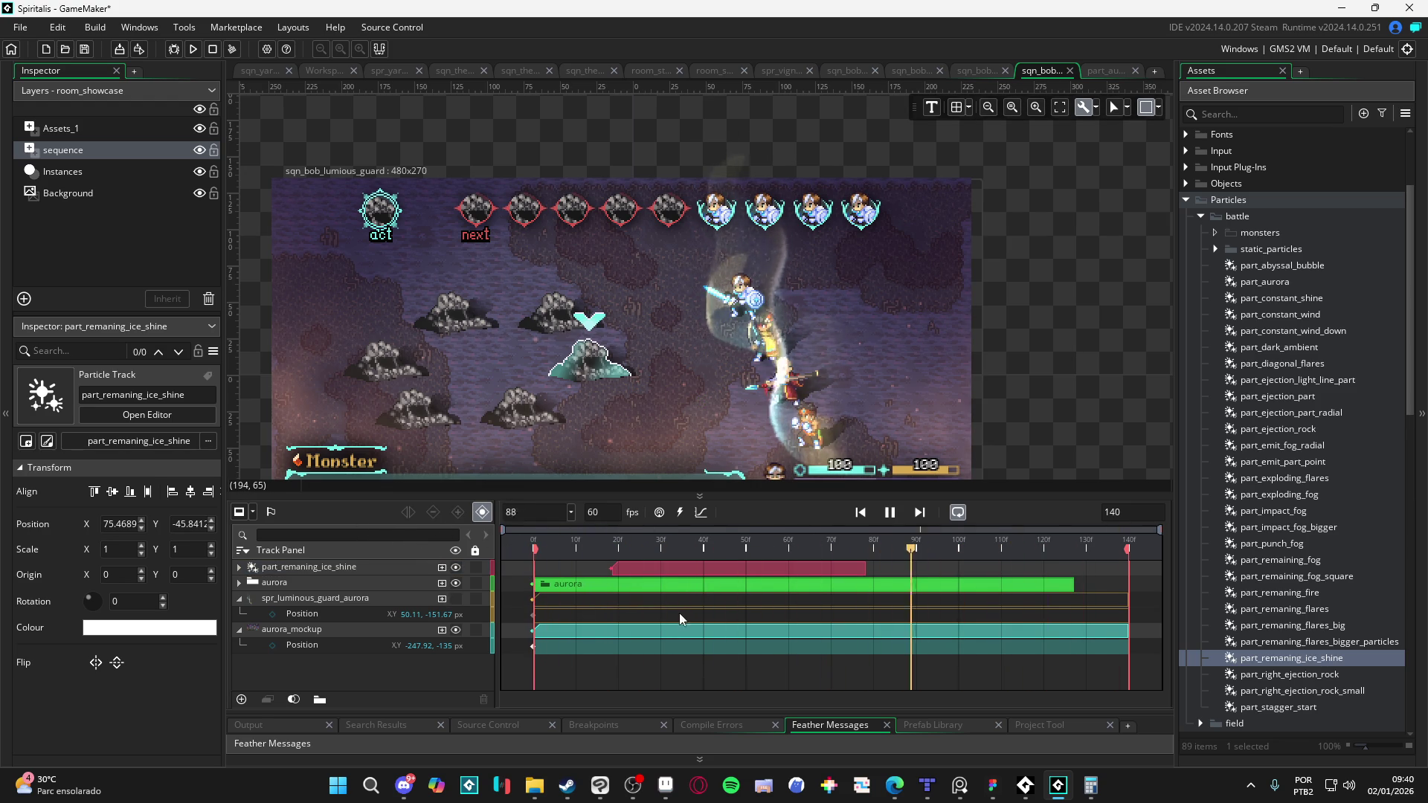
Step: Show the ice-shine track's Position at frame 19 and replay the sequence from frame 0
{"action": "key", "text": "space"}
{"action": "left_click", "coordinate": [693, 569]}
{"action": "left_click", "coordinate": [606, 545]}
{"action": "key", "text": "space"}
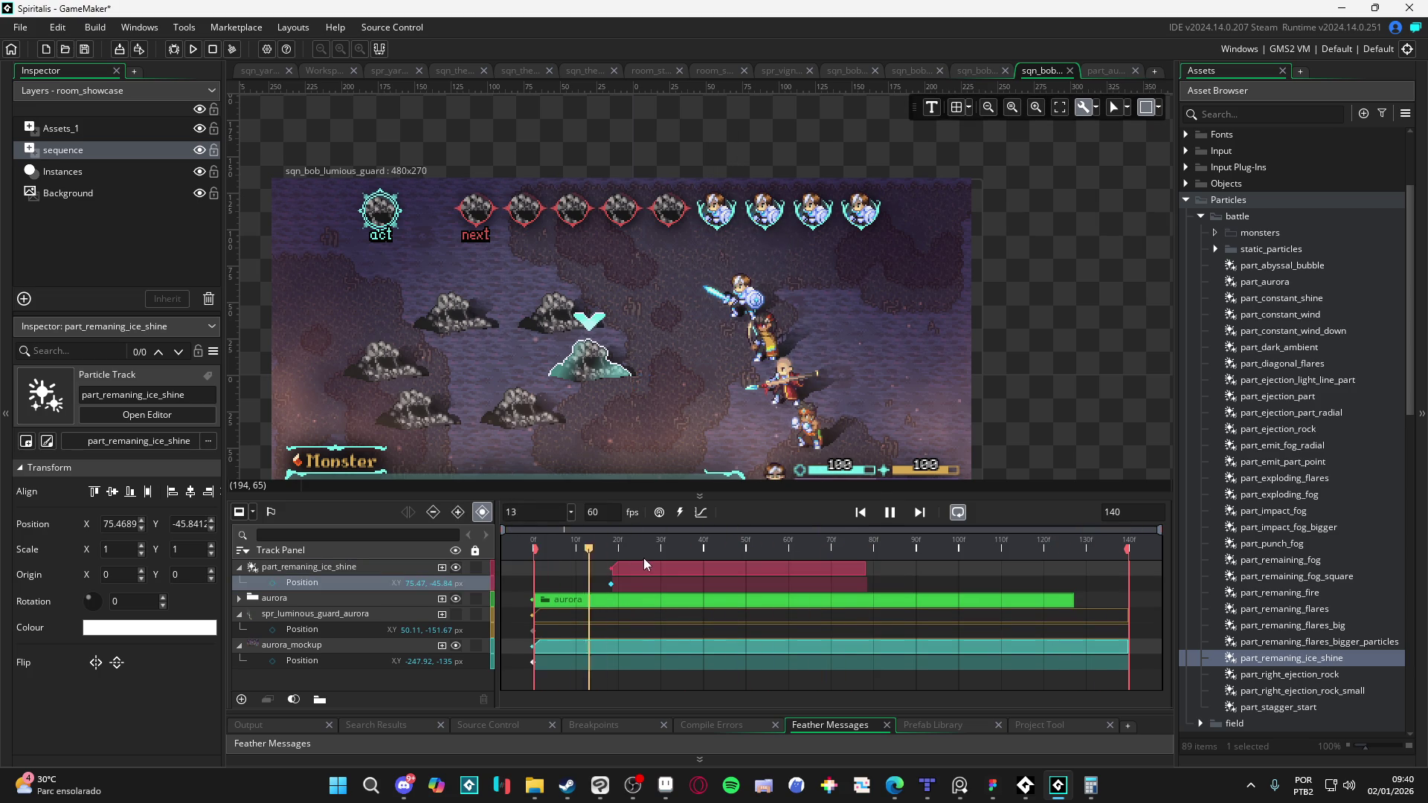
{"action": "key", "text": "space"}
{"action": "left_click", "coordinate": [533, 545]}
{"action": "key", "text": "space"}
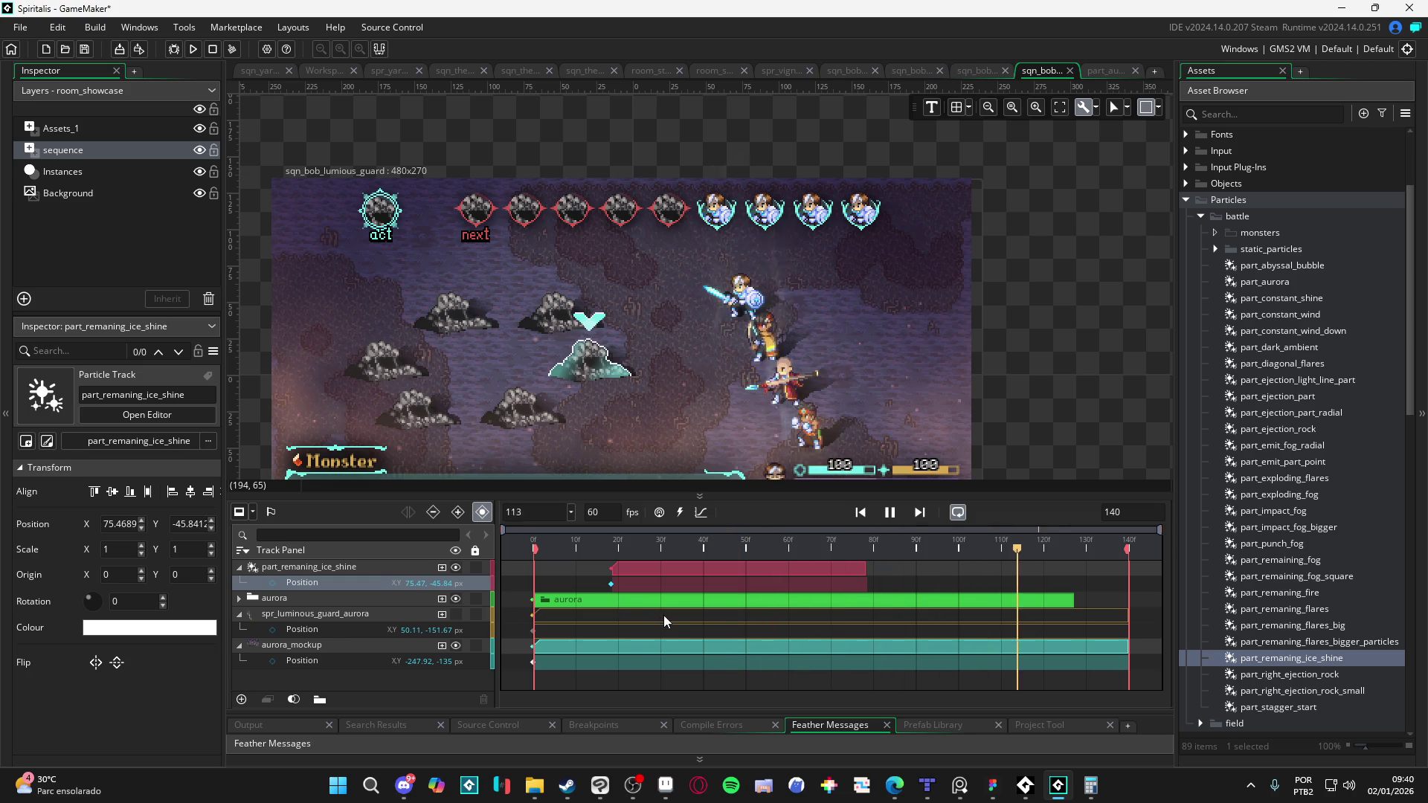
{"action": "key", "text": "space"}
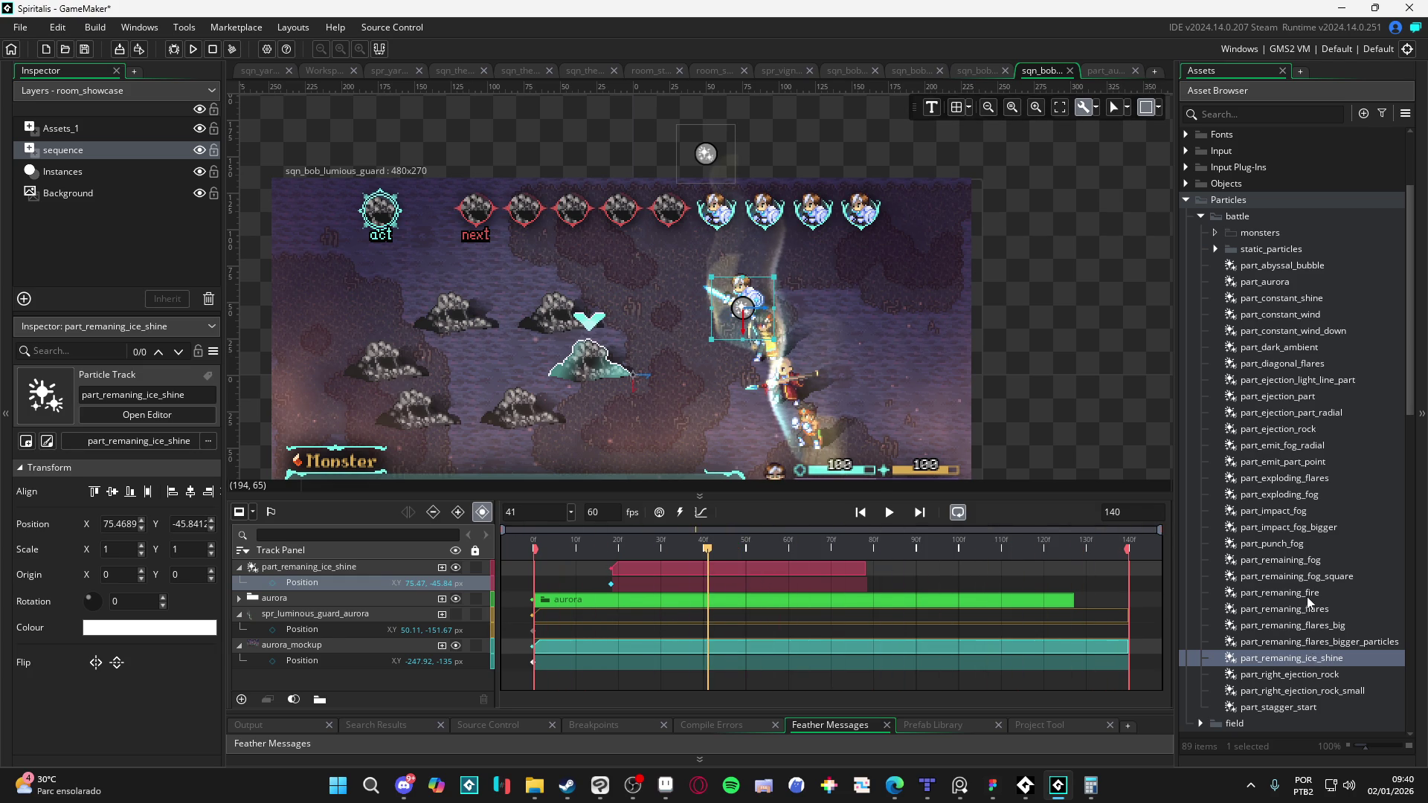
Step: Add part_remaning_fire as a track starting near frame 19, hiding the ice-shine track, and play it
{"action": "left_click", "coordinate": [1310, 594]}
{"action": "left_click_drag", "start_coordinate": [1279, 593], "coordinate": [350, 605]}
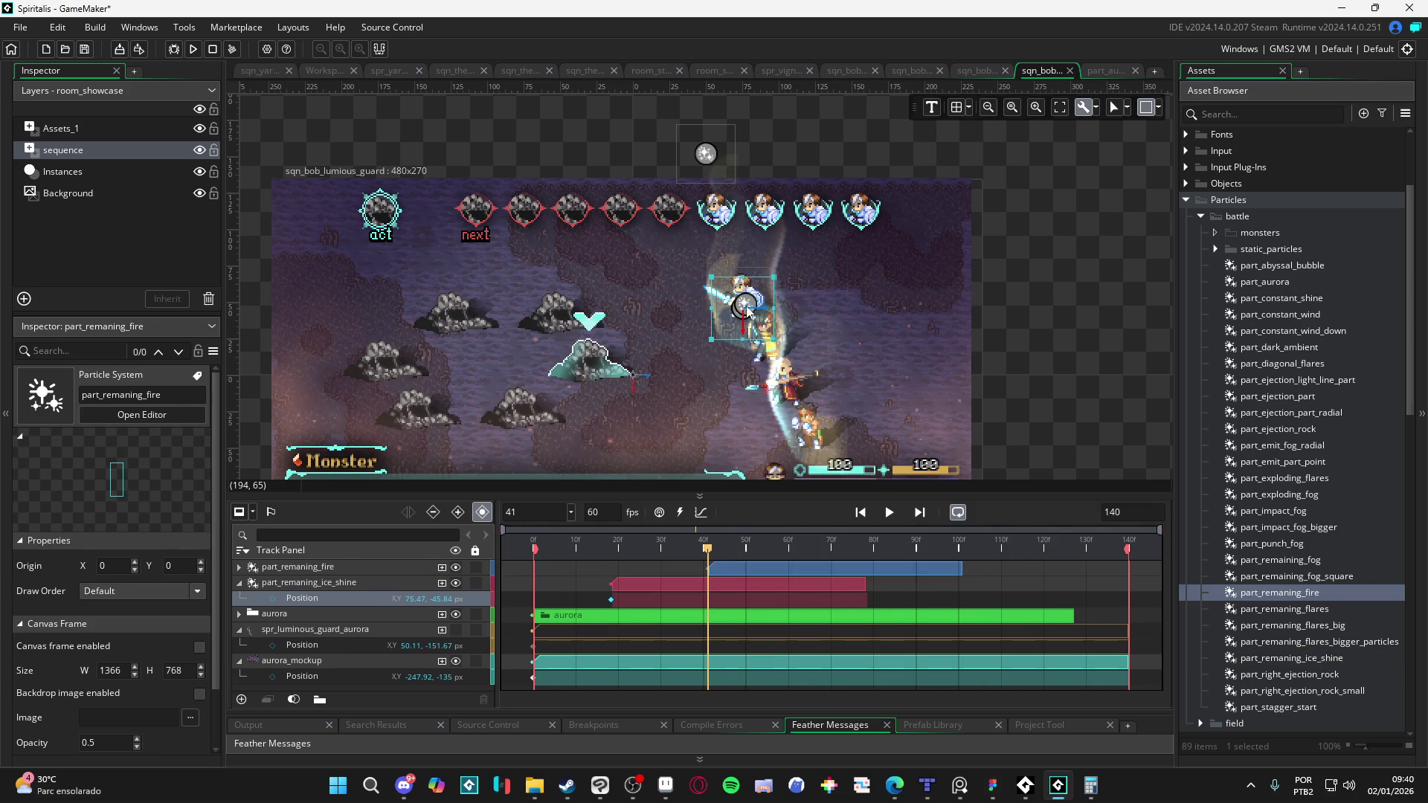
{"action": "left_click", "coordinate": [259, 586]}
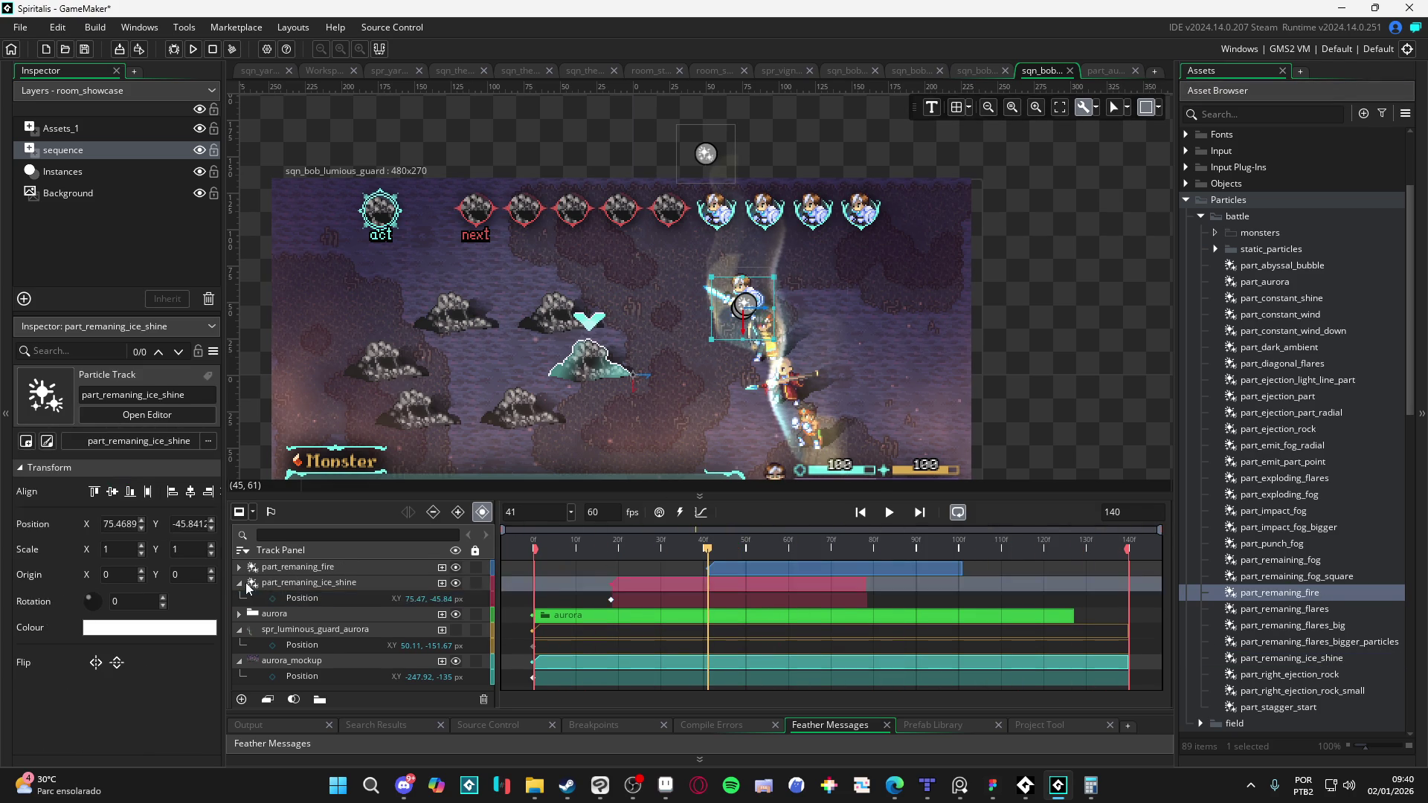
{"action": "left_click", "coordinate": [455, 583]}
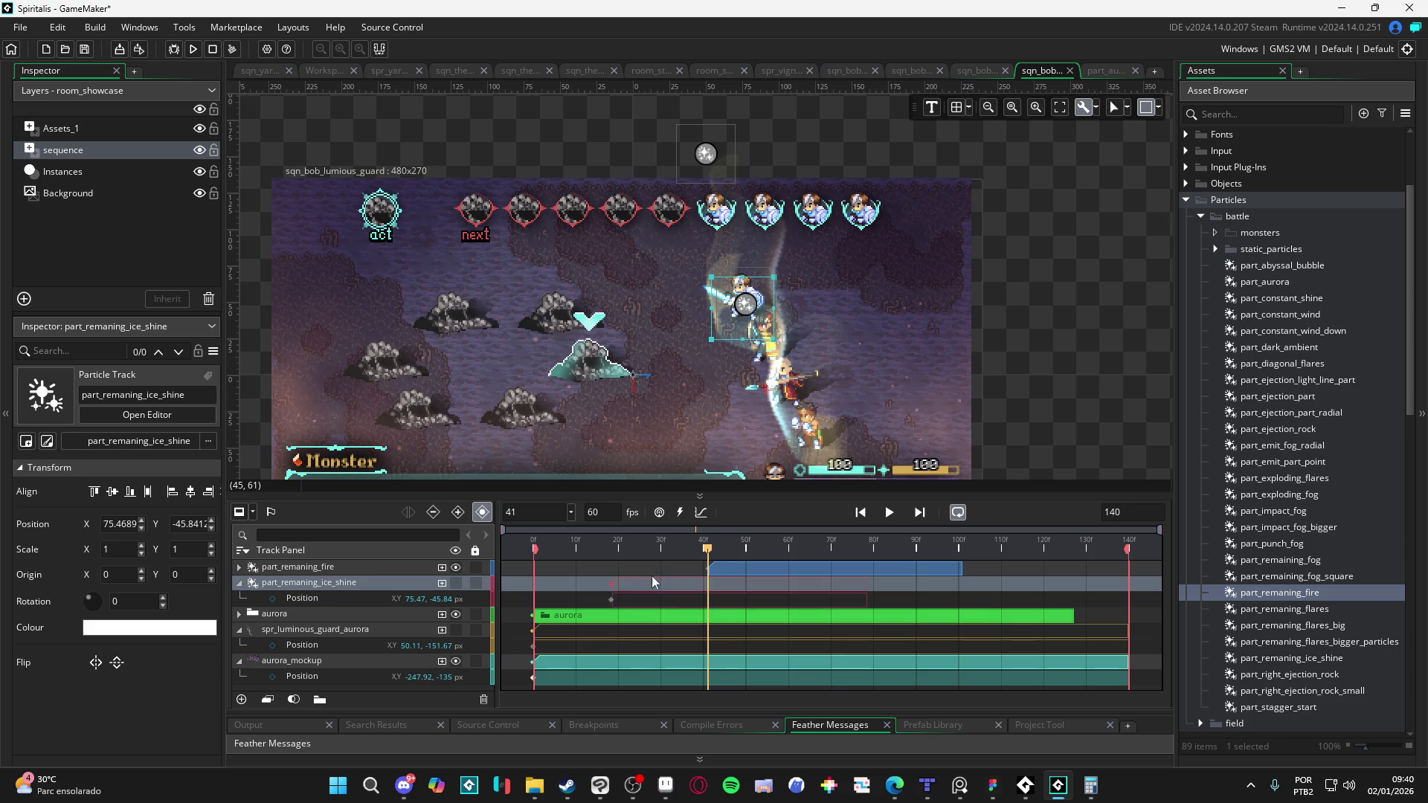
{"action": "left_click_drag", "start_coordinate": [740, 574], "coordinate": [643, 567]}
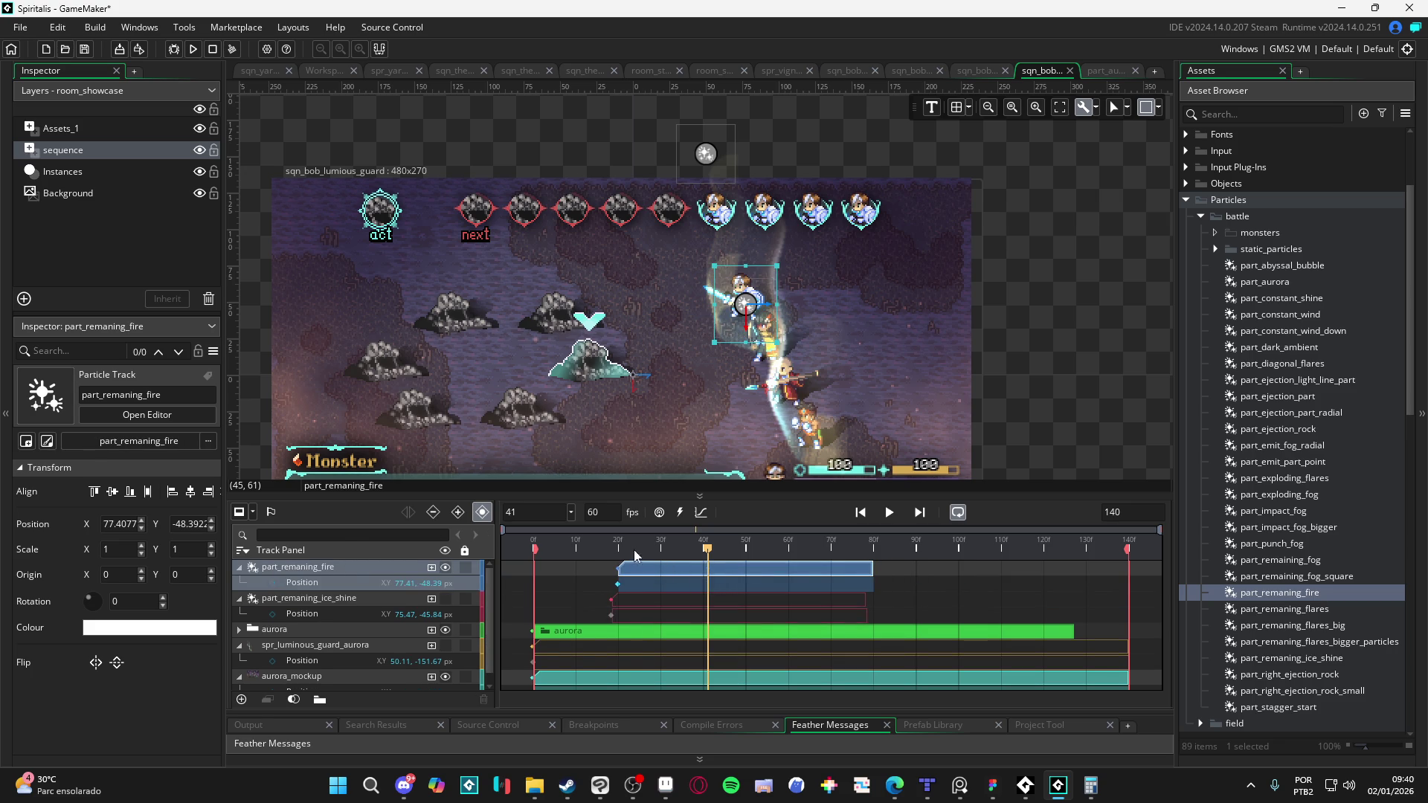
{"action": "key", "text": "space"}
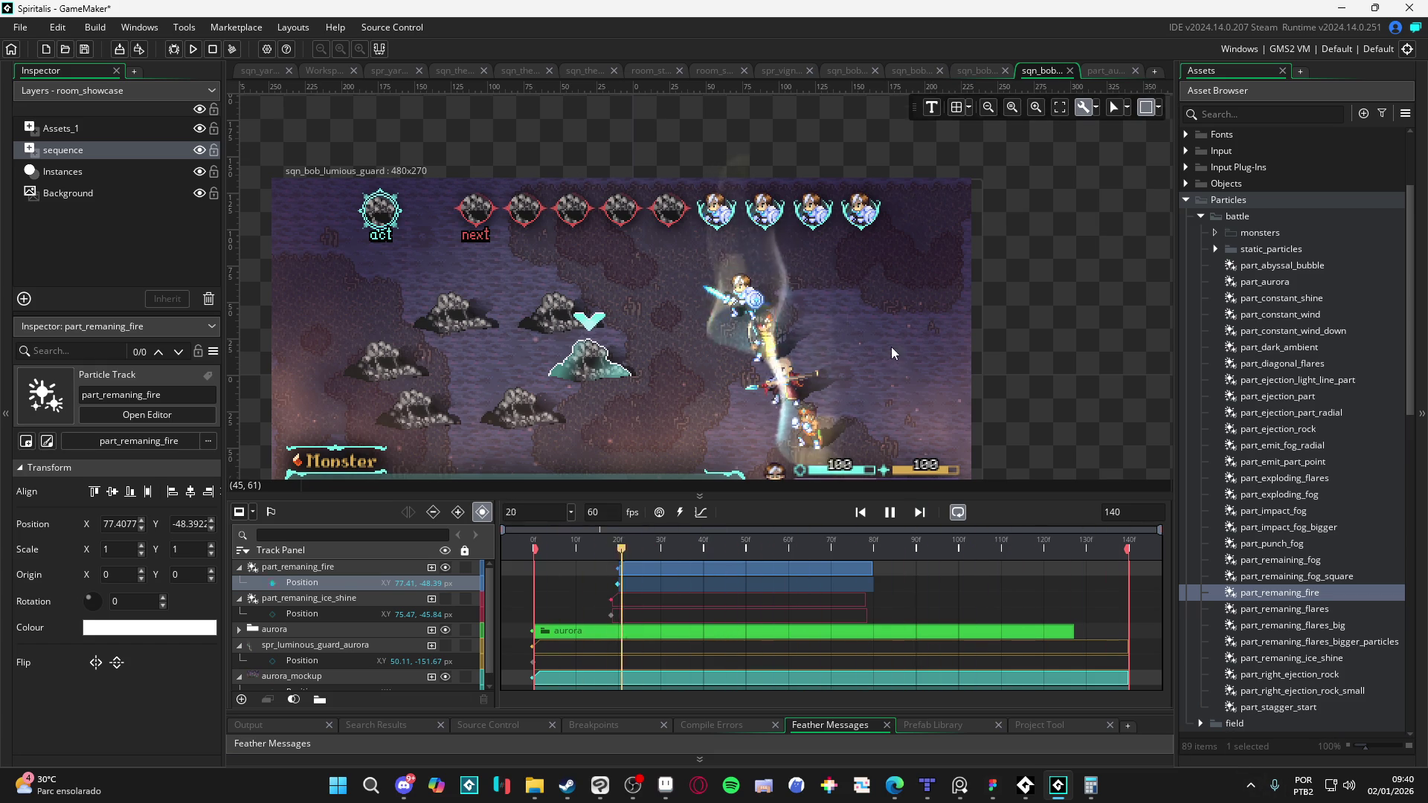
Step: Stop playback at frame 19 and delete the fire particle clip
{"action": "scroll", "coordinate": [891, 359], "scroll_direction": "up", "scroll_amount": 2}
{"action": "key", "text": "space"}
{"action": "key", "text": "space"}
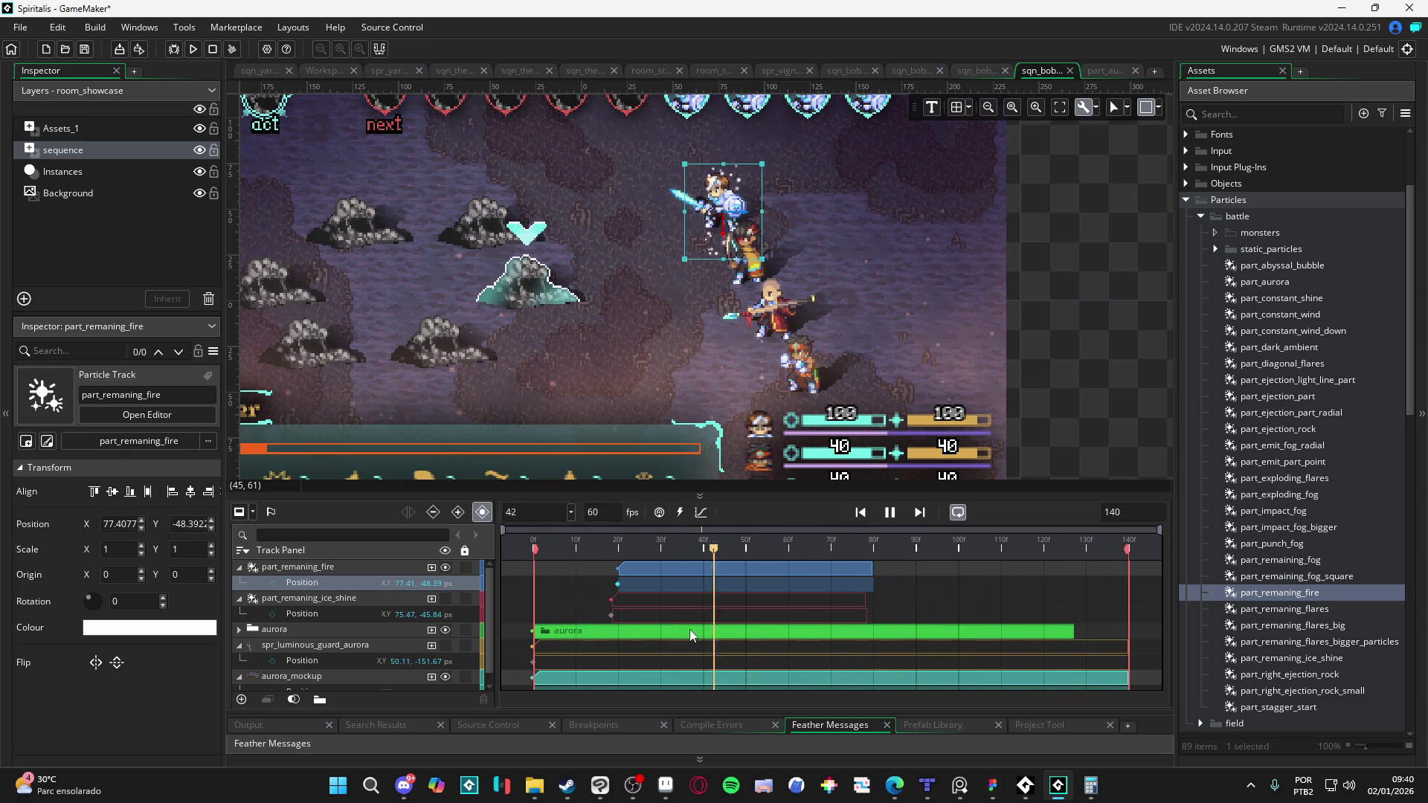
{"action": "key", "text": "space"}
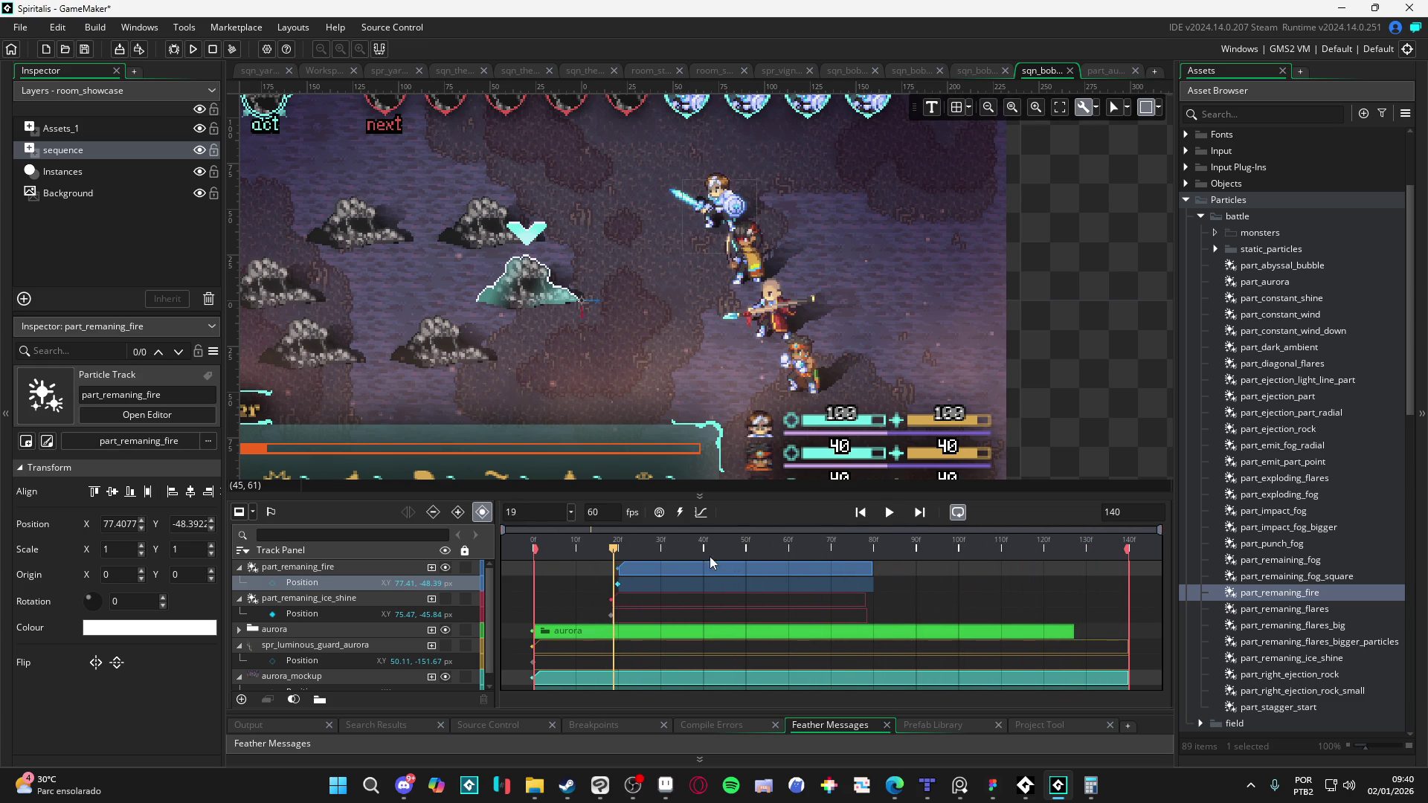
{"action": "left_click", "coordinate": [707, 567]}
{"action": "key", "text": "Delete"}
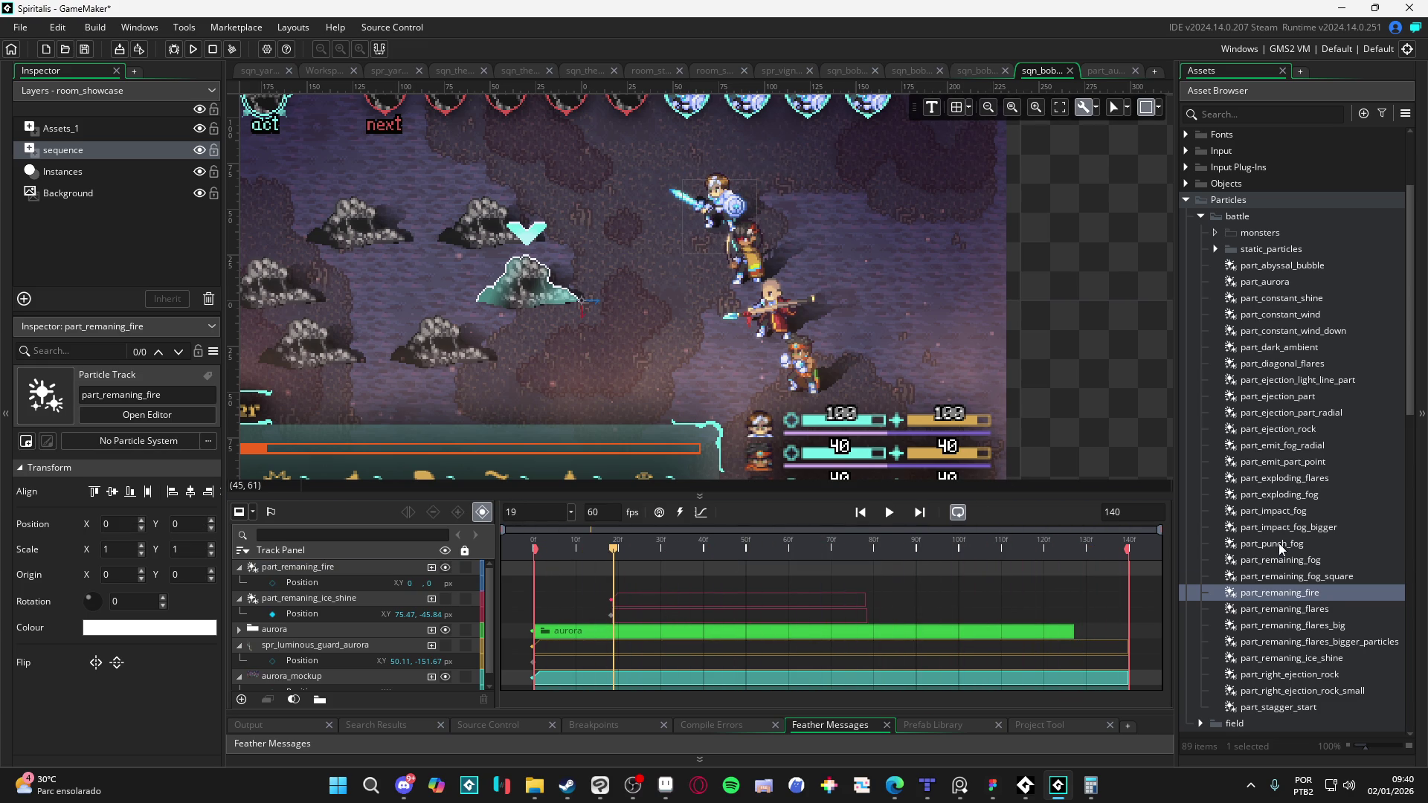
Step: Duplicate part_remaning_ice_shine with Ctrl+D as part_remaning_ice_shine_big and open it in the Particle Editor
{"action": "scroll", "coordinate": [1276, 543], "scroll_direction": "down", "scroll_amount": 2}
{"action": "left_click", "coordinate": [1308, 549]}
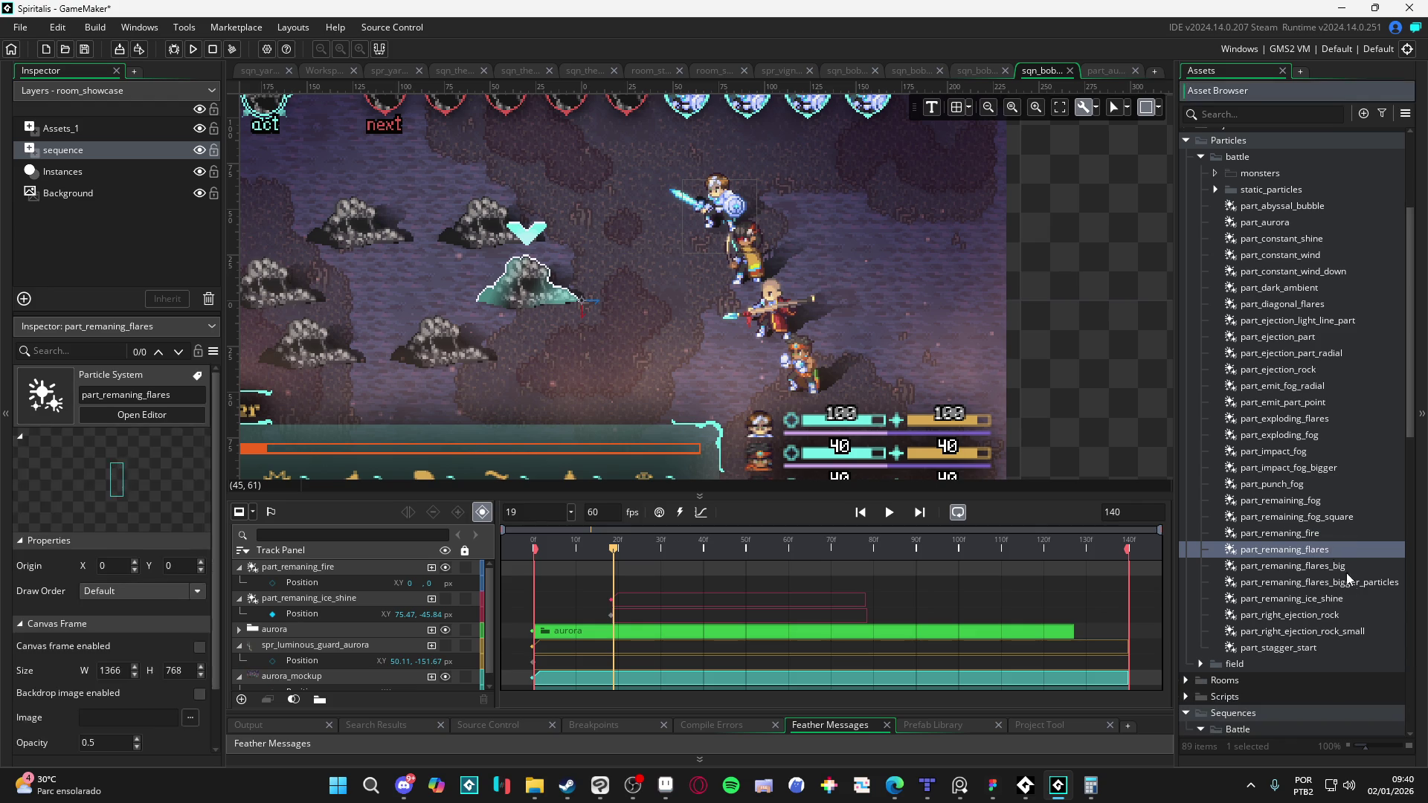
{"action": "left_click", "coordinate": [1350, 597]}
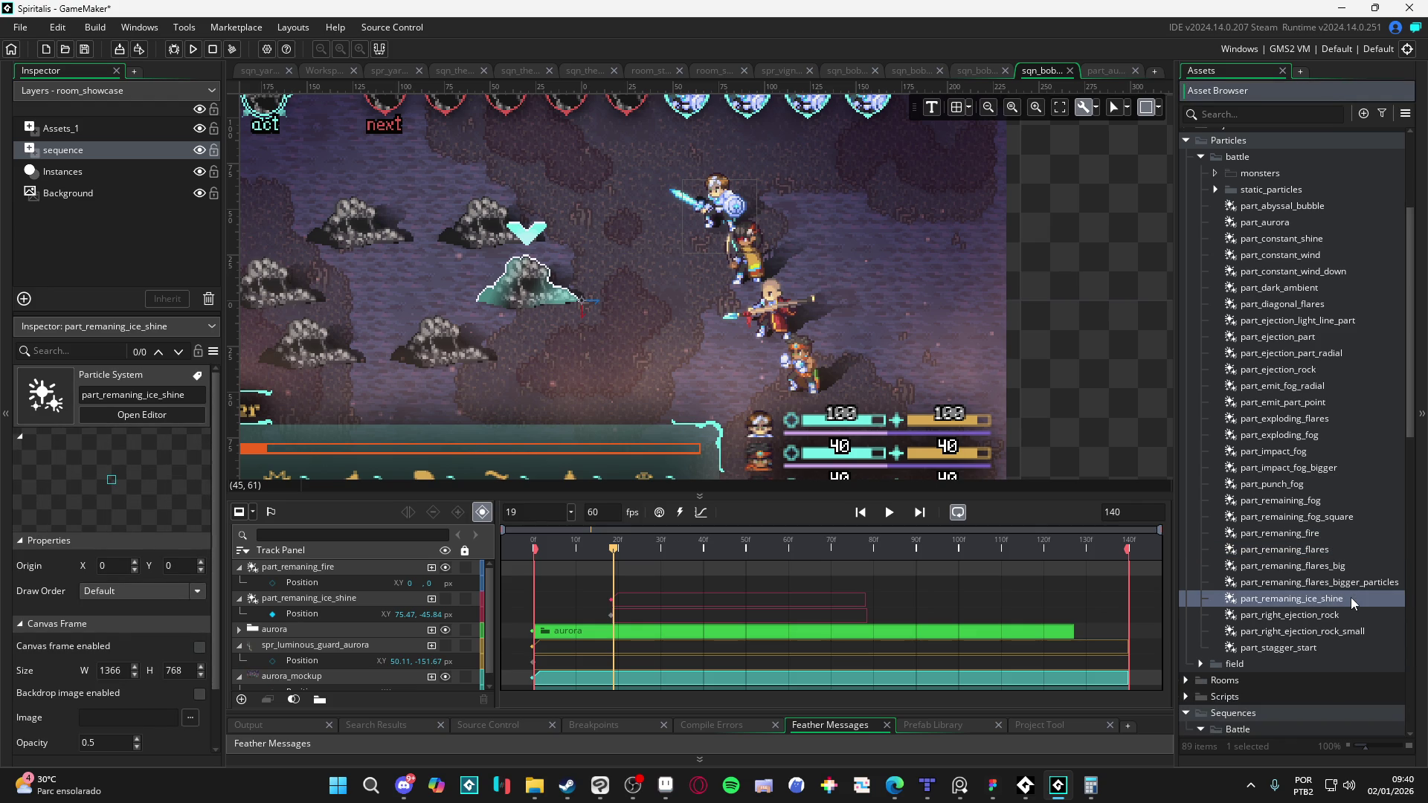
{"action": "key", "text": "ctrl+d"}
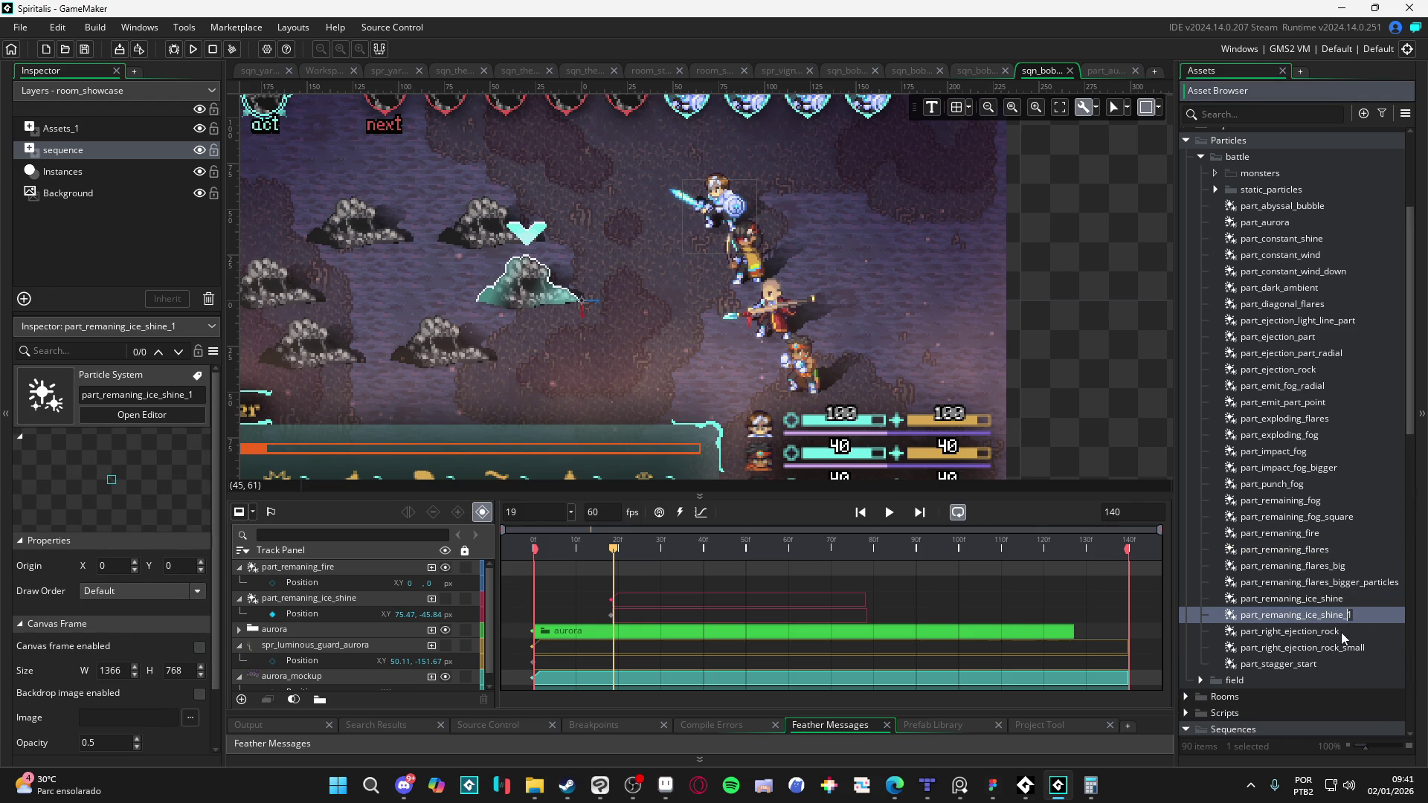
{"action": "type", "text": "g"}
{"action": "left_click", "coordinate": [1340, 632]}
{"action": "left_click", "coordinate": [1375, 615]}
{"action": "double_click", "coordinate": [1376, 616]}
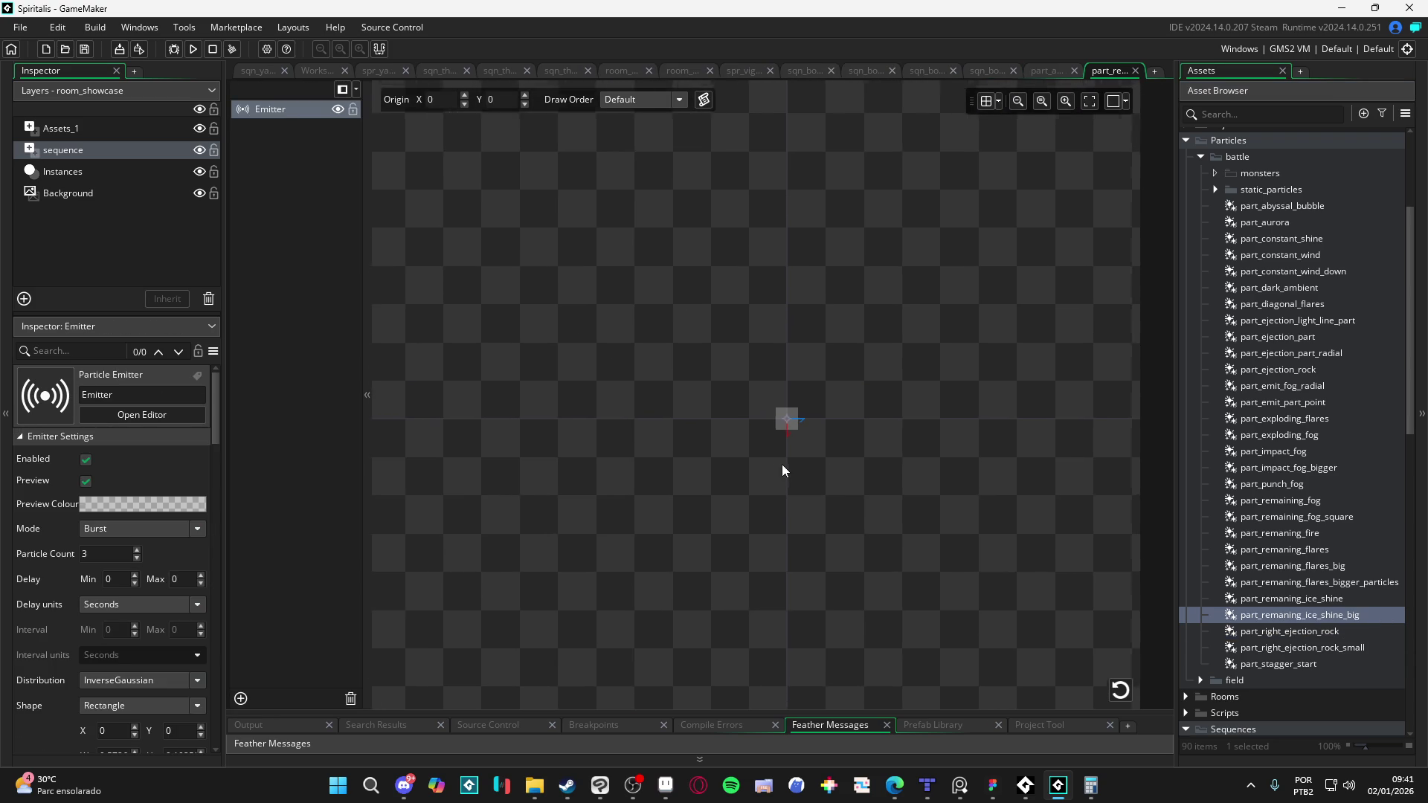
Step: Stretch the ice-shine emitter area taller and widen it evenly on both sides
{"action": "scroll", "coordinate": [782, 464], "scroll_direction": "up", "scroll_amount": 2}
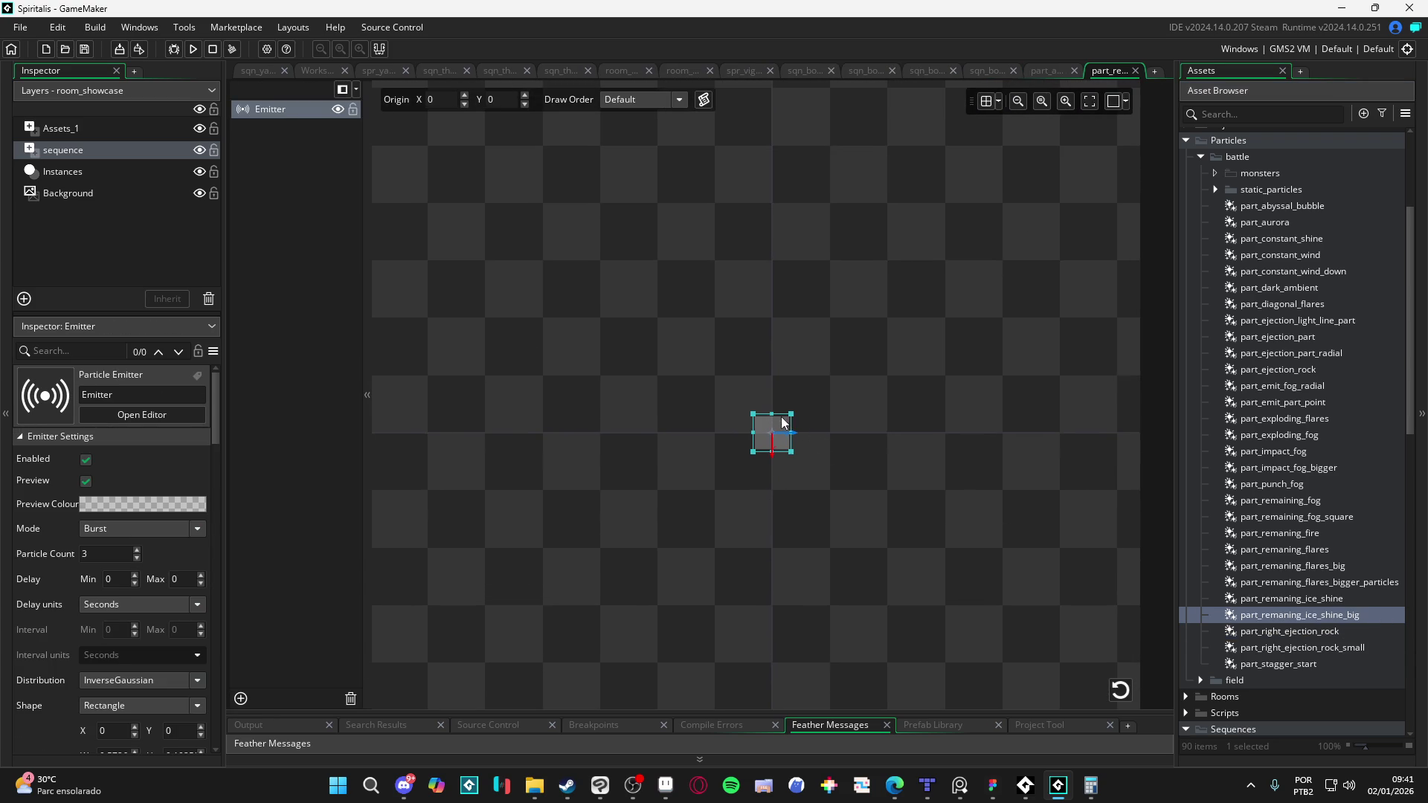
{"action": "mouse_move", "coordinate": [769, 414]}
{"action": "left_mouse_down"}
{"action": "mouse_move", "coordinate": [769, 296]}
{"action": "mouse_move", "coordinate": [769, 312]}
{"action": "left_mouse_up"}
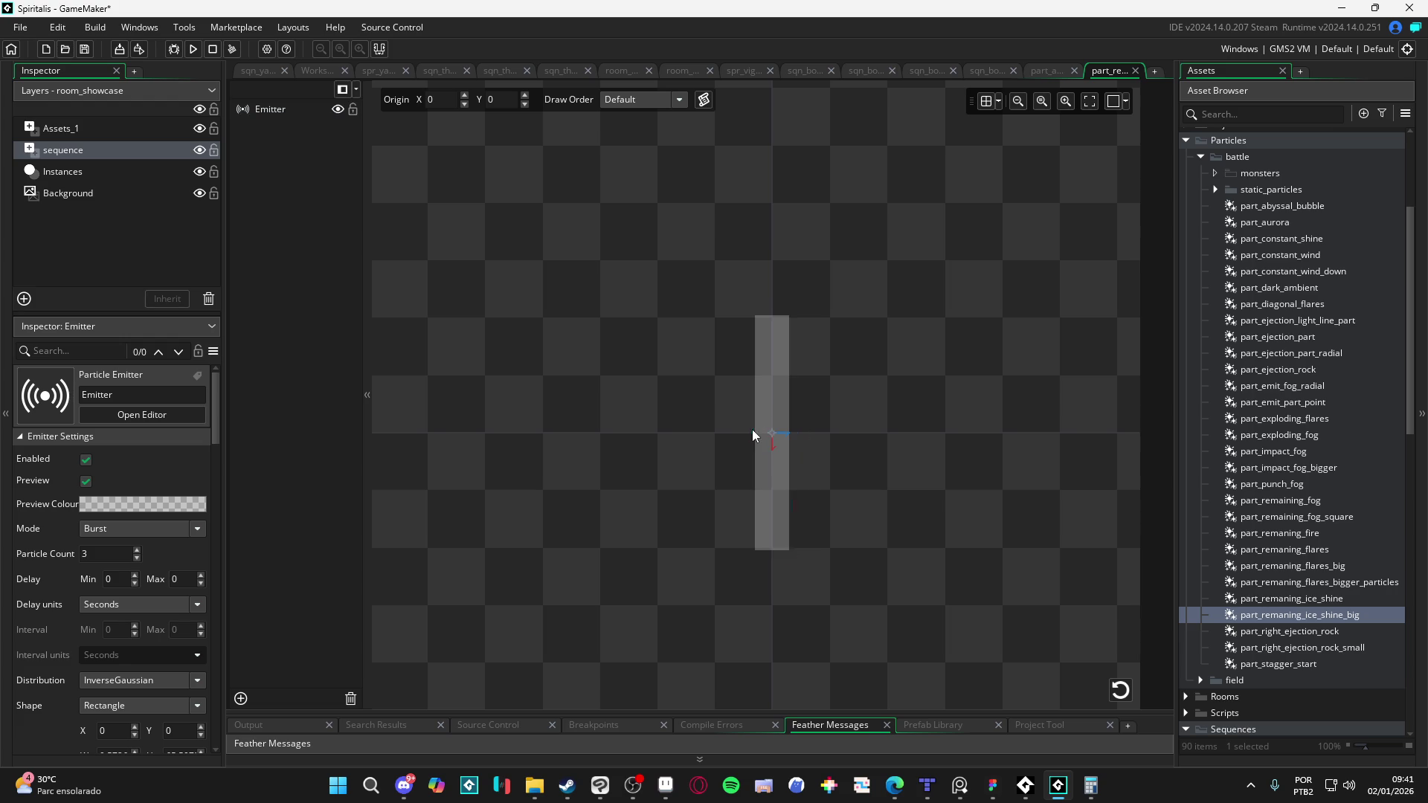
{"action": "left_click_drag", "start_coordinate": [755, 433], "coordinate": [727, 432]}
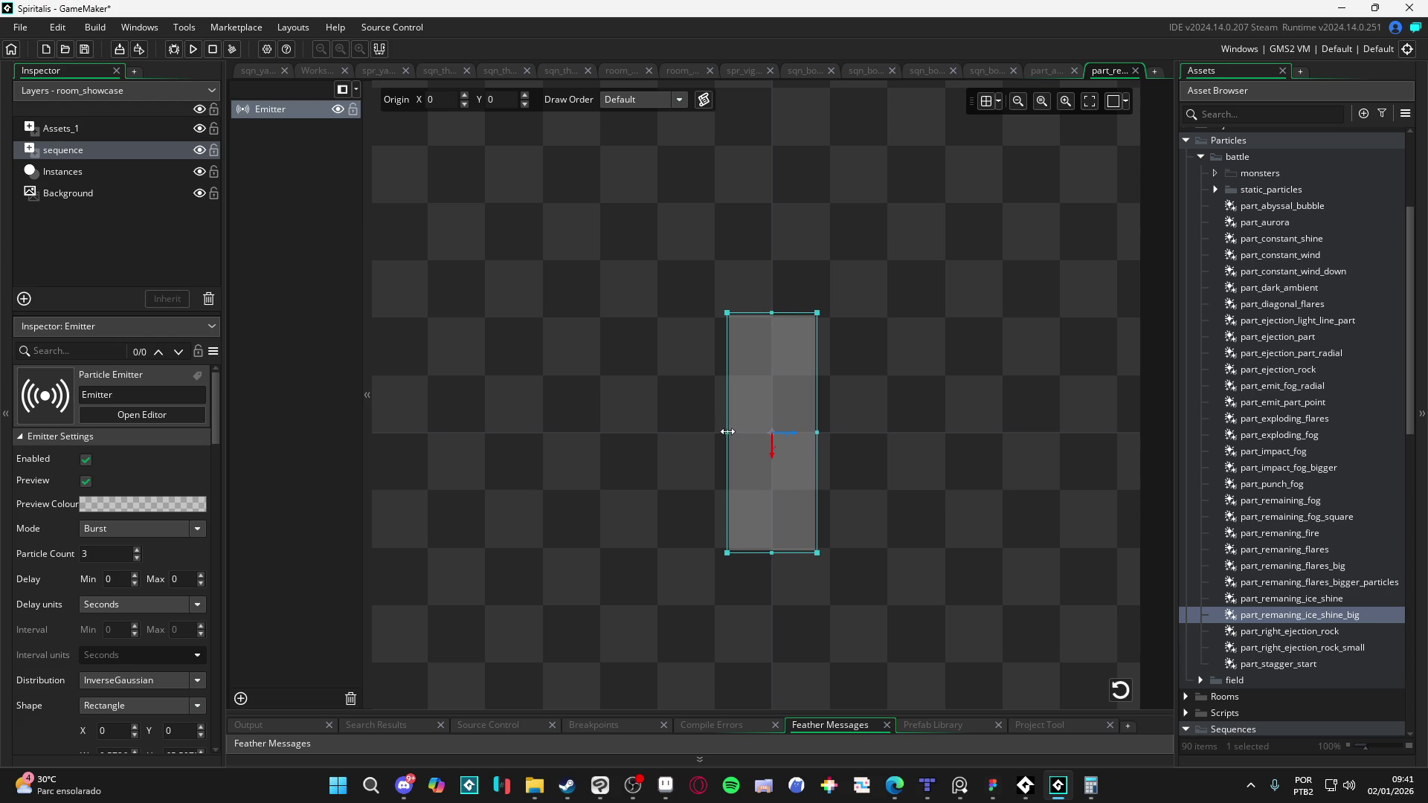
Step: Rename the part_remaning_ice_shine_big asset to part_emit_ice_shine
{"action": "left_click", "coordinate": [1298, 610]}
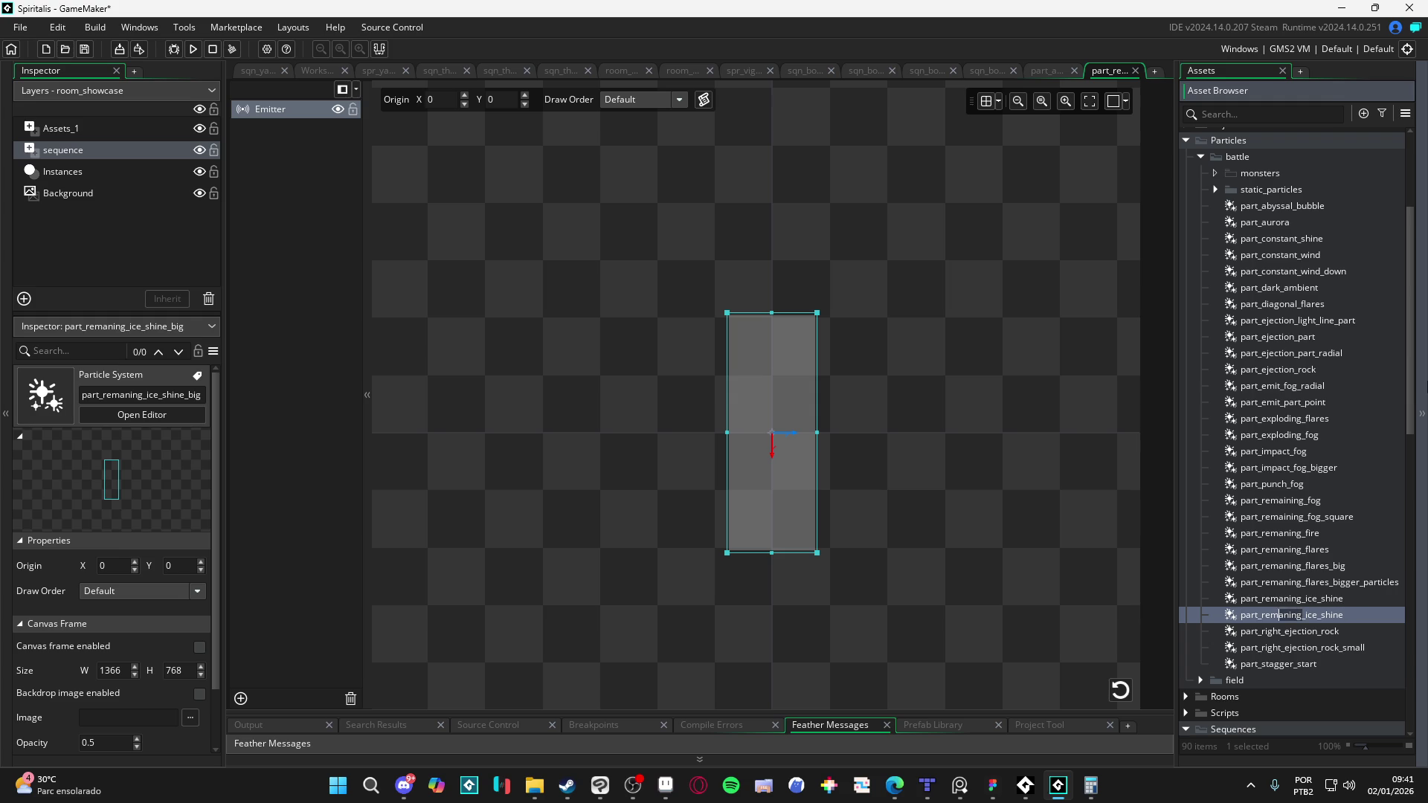
{"action": "key", "text": "ctrl+Delete"}
{"action": "type", "text": "emi"}
{"action": "left_click", "coordinate": [1350, 631]}
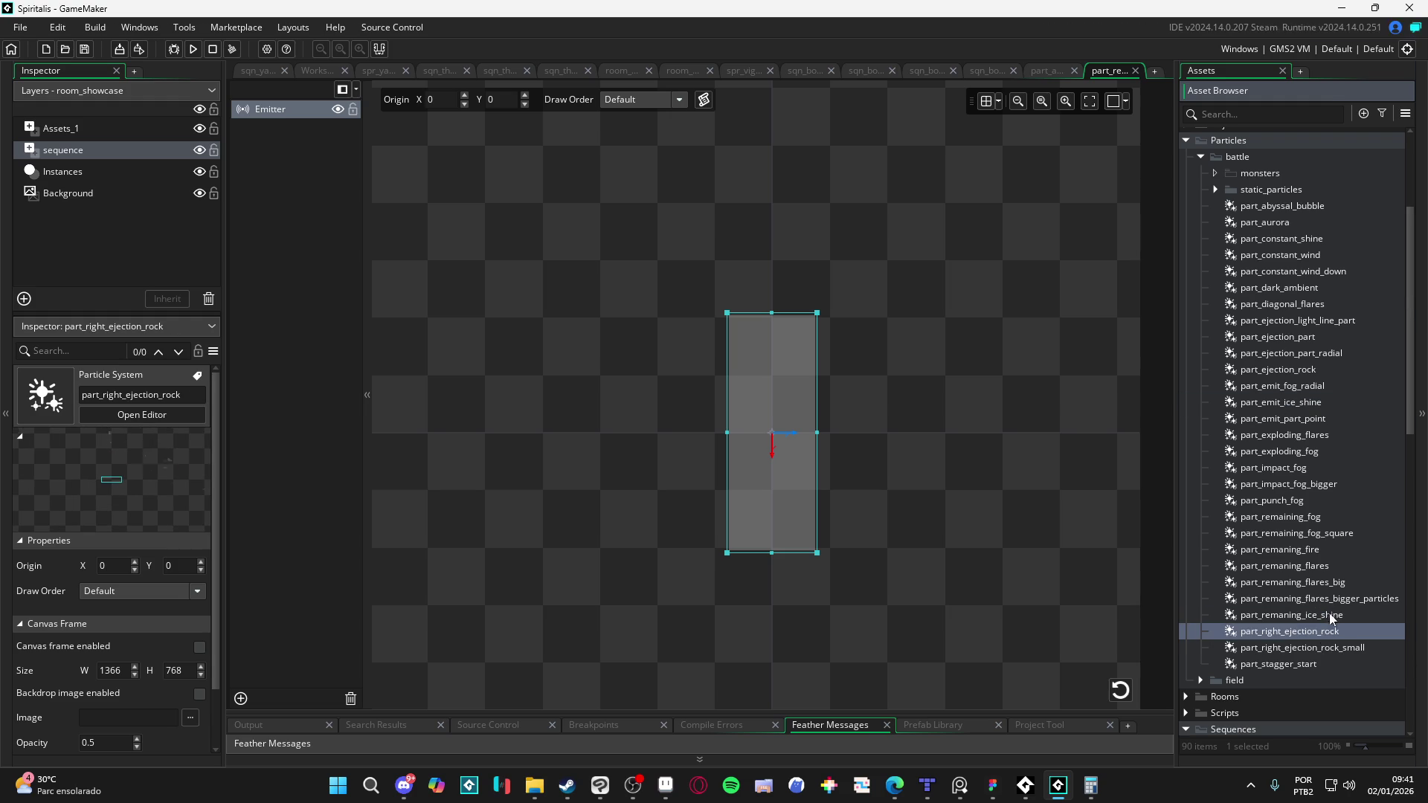
{"action": "left_click", "coordinate": [1325, 615]}
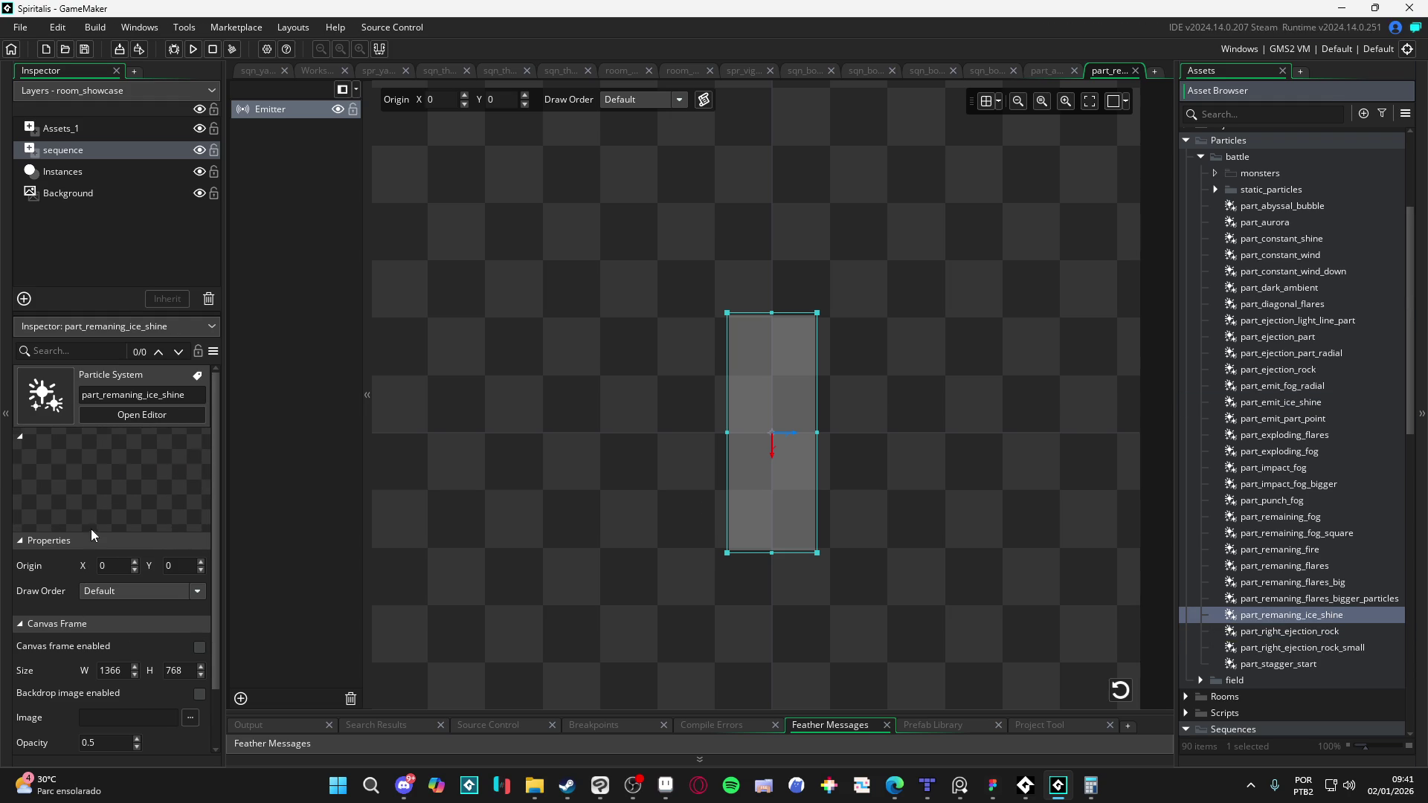
Step: Set the emitter to Stream mode with a particle count of -6
{"action": "left_click", "coordinate": [285, 111]}
{"action": "left_click", "coordinate": [123, 529]}
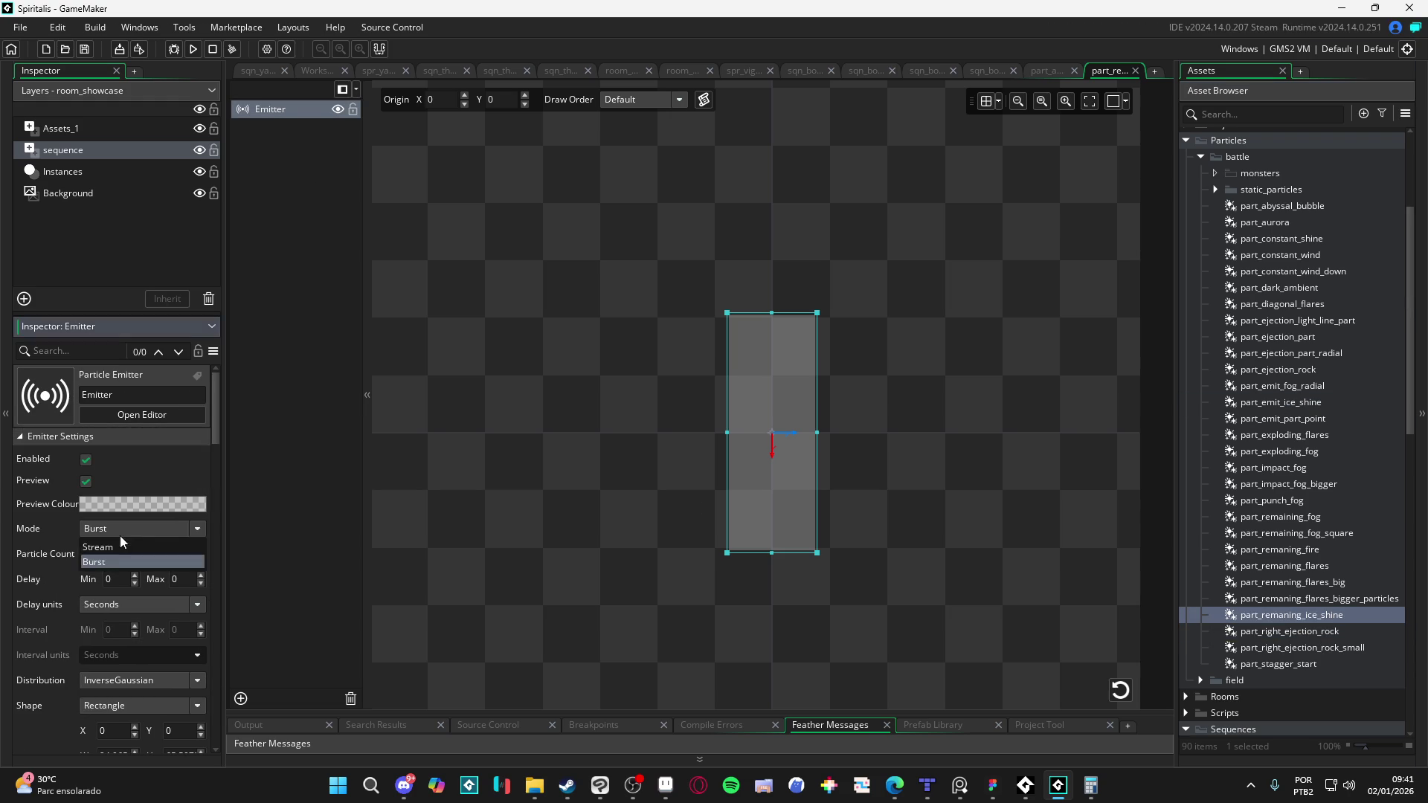
{"action": "left_click", "coordinate": [104, 547]}
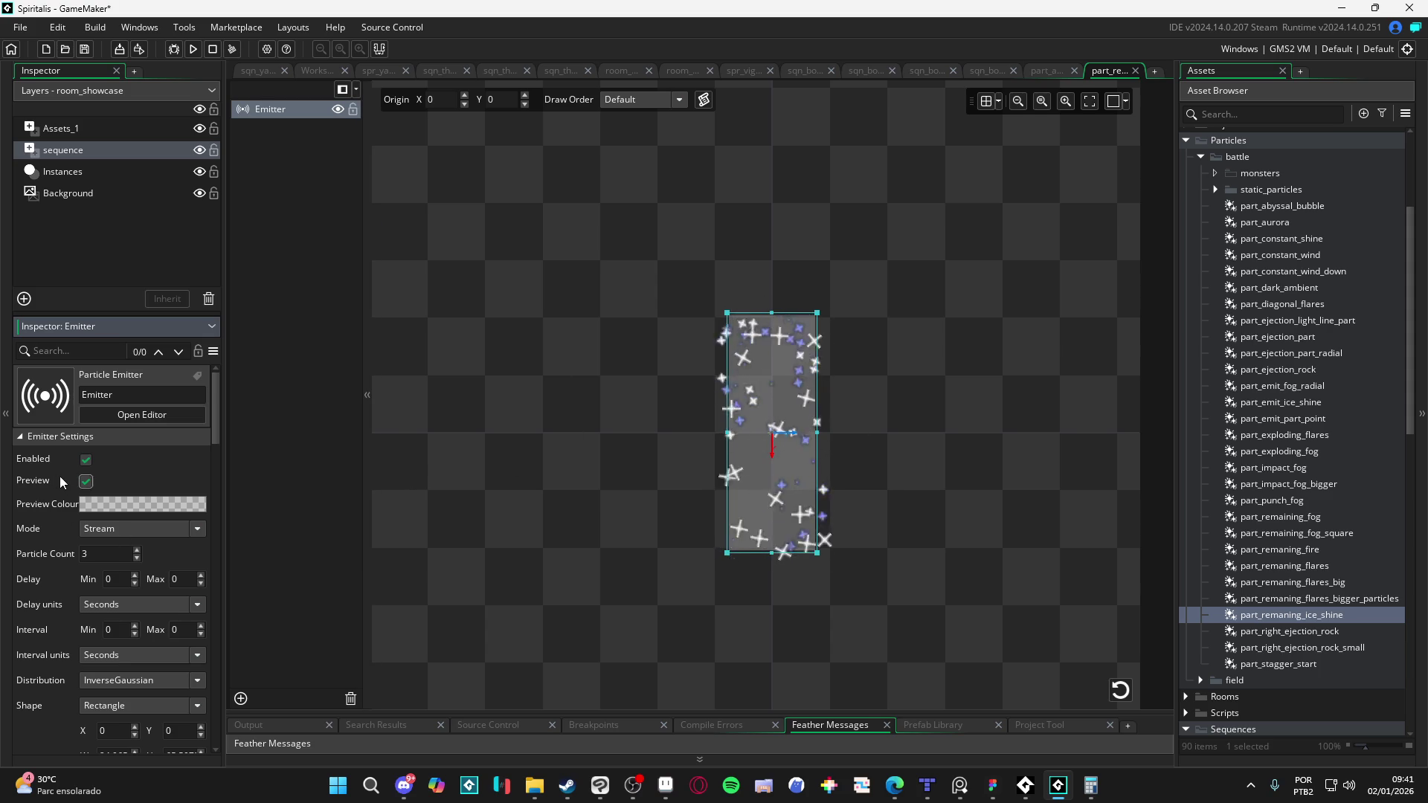
{"action": "left_click", "coordinate": [137, 559]}
{"action": "left_click", "coordinate": [136, 559]}
{"action": "left_click", "coordinate": [137, 559]}
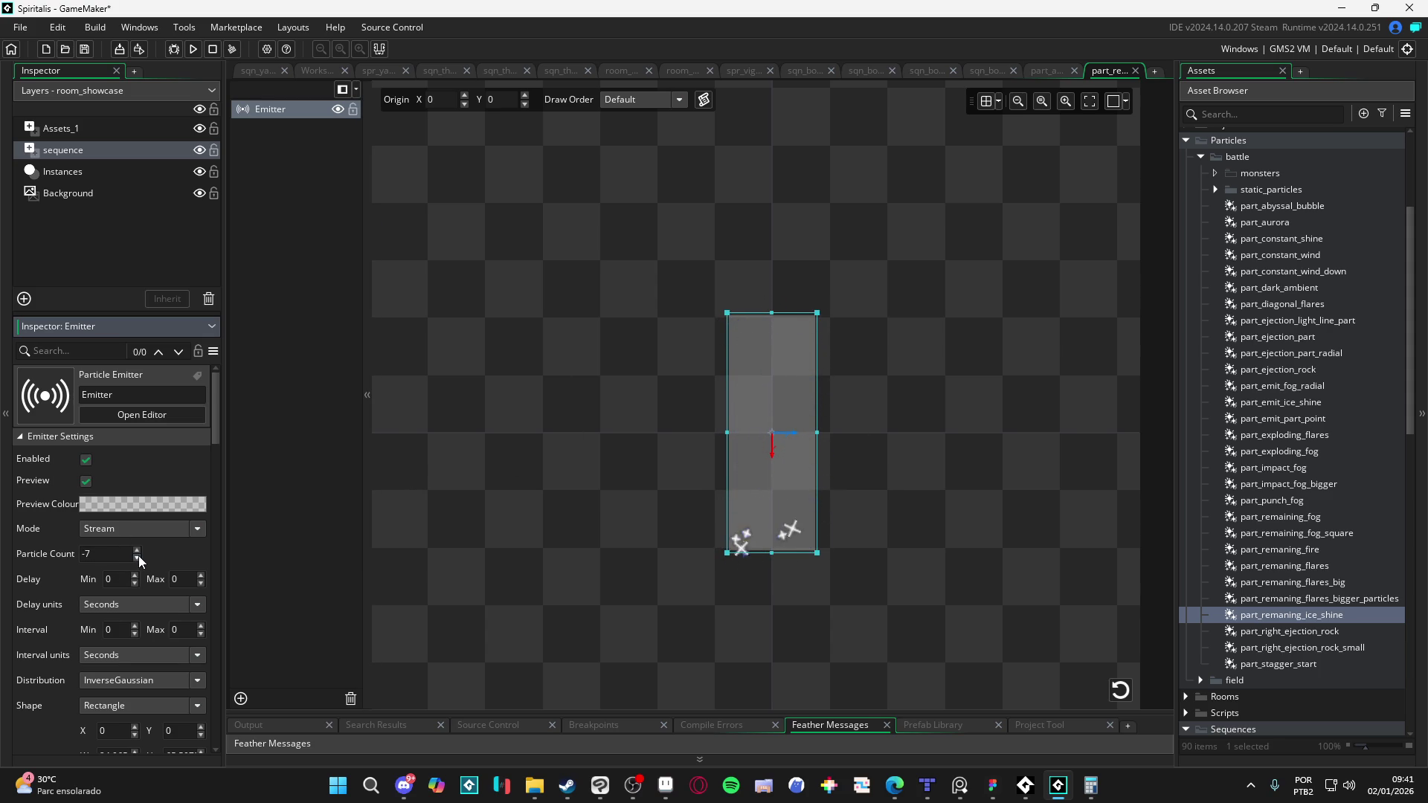
{"action": "left_click", "coordinate": [137, 551]}
Step: Turn on additive blending for the ice-shine particles
{"action": "scroll", "coordinate": [54, 597], "scroll_direction": "down", "scroll_amount": 3}
{"action": "scroll", "coordinate": [30, 588], "scroll_direction": "up", "scroll_amount": 3}
{"action": "scroll", "coordinate": [28, 587], "scroll_direction": "down", "scroll_amount": 3}
{"action": "scroll", "coordinate": [37, 587], "scroll_direction": "down", "scroll_amount": 4}
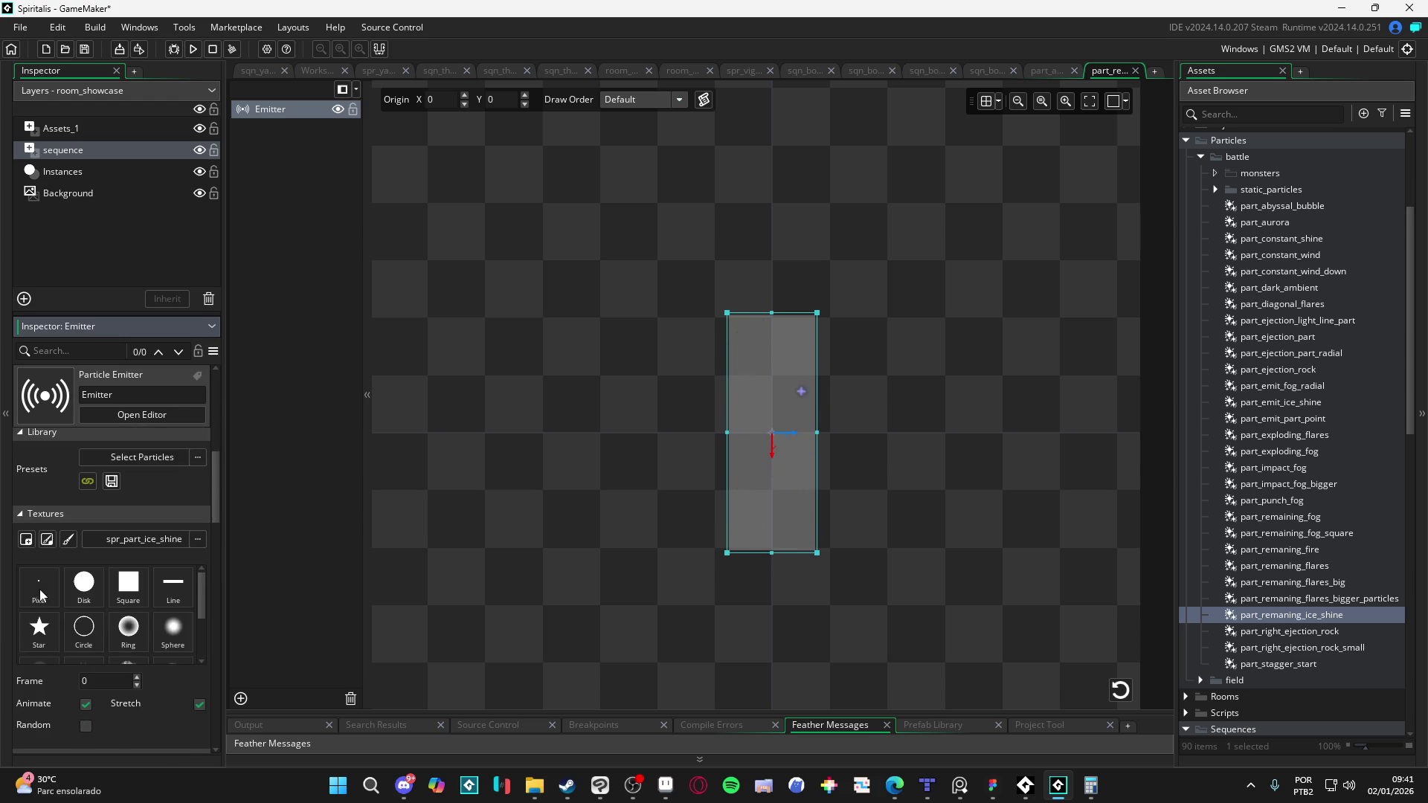
{"action": "scroll", "coordinate": [39, 695], "scroll_direction": "down", "scroll_amount": 2}
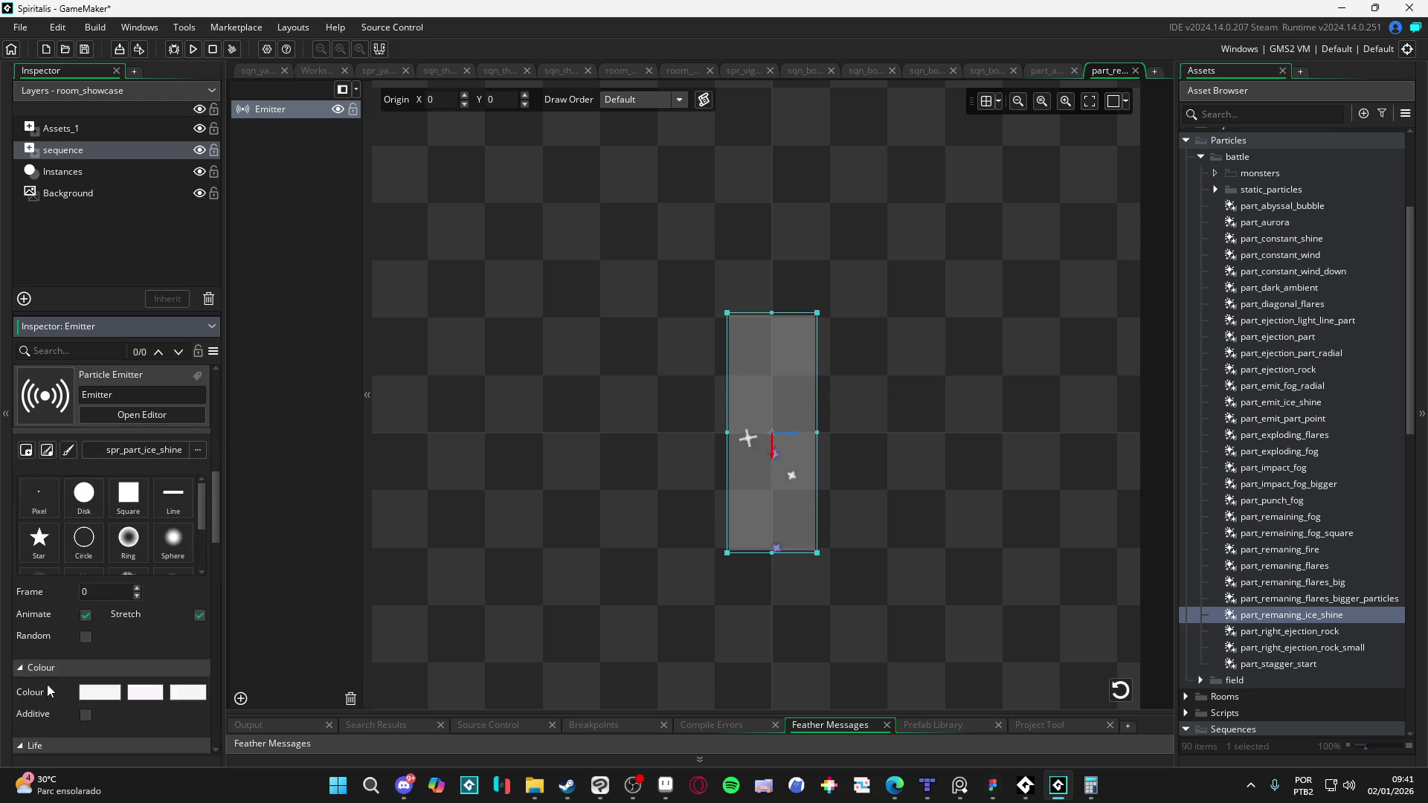
{"action": "left_click", "coordinate": [87, 685]}
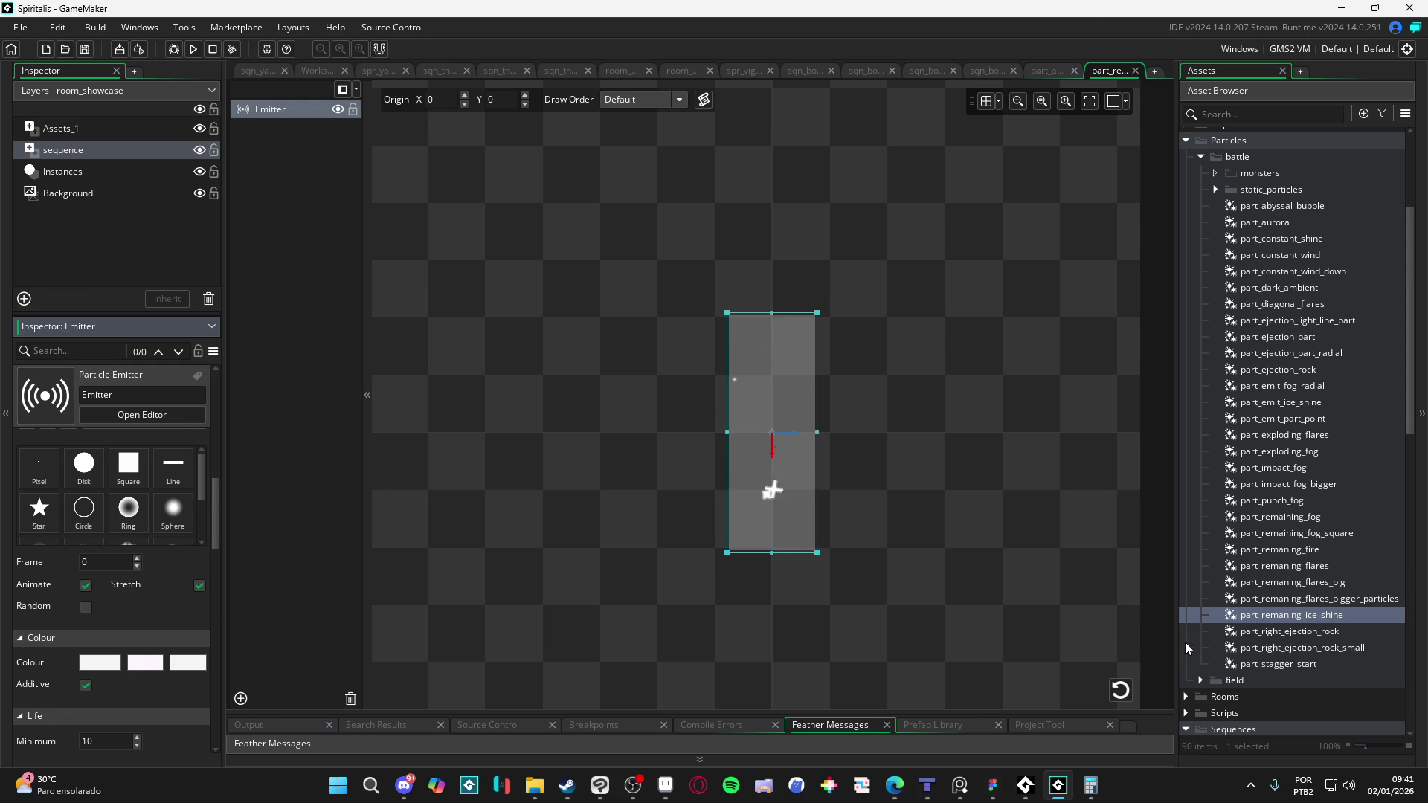
Step: Stretch the emission area taller, then search the assets for 'ice s'
{"action": "scroll", "coordinate": [1318, 671], "scroll_direction": "down", "scroll_amount": 3}
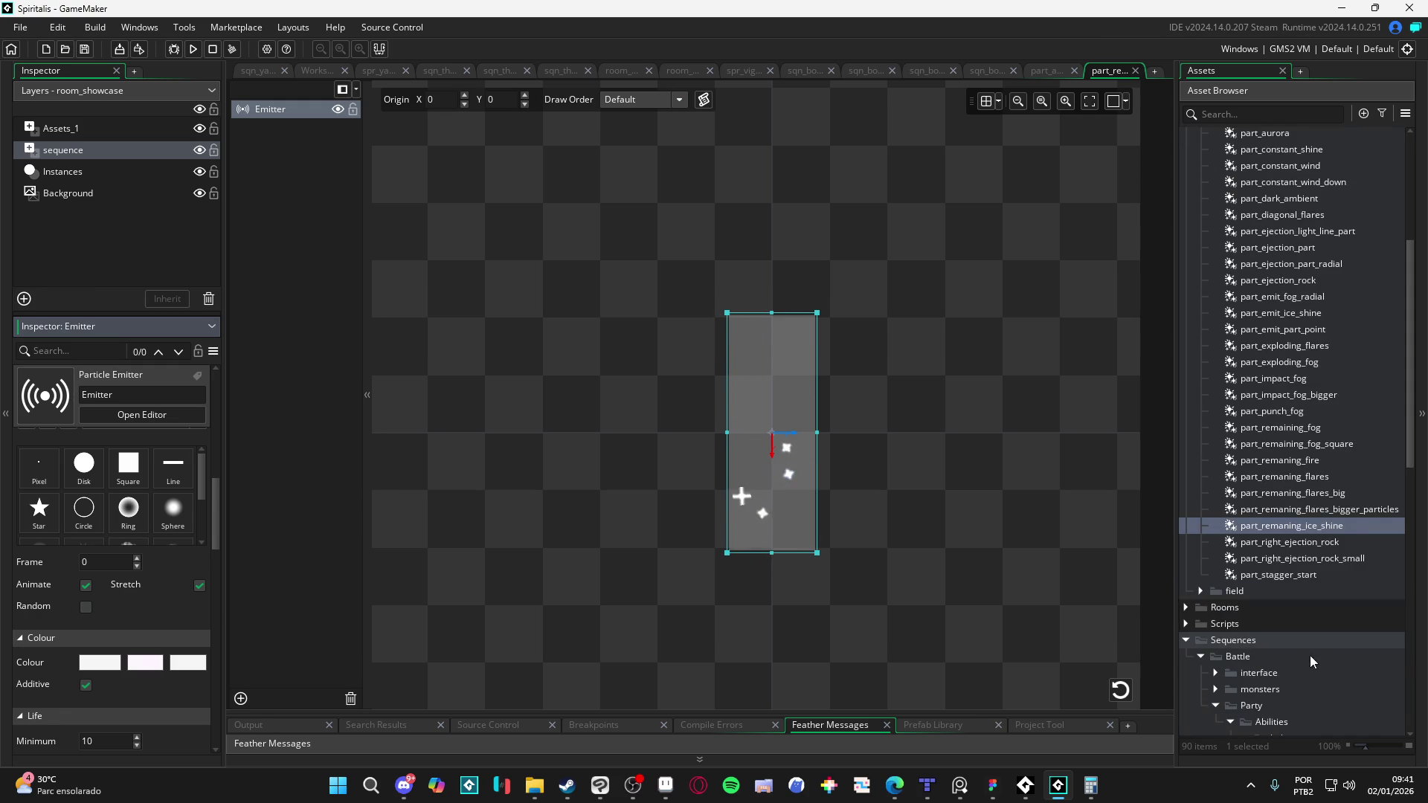
{"action": "mouse_move", "coordinate": [778, 326]}
{"action": "left_mouse_down"}
{"action": "mouse_move", "coordinate": [772, 225]}
{"action": "mouse_move", "coordinate": [772, 237]}
{"action": "left_mouse_up"}
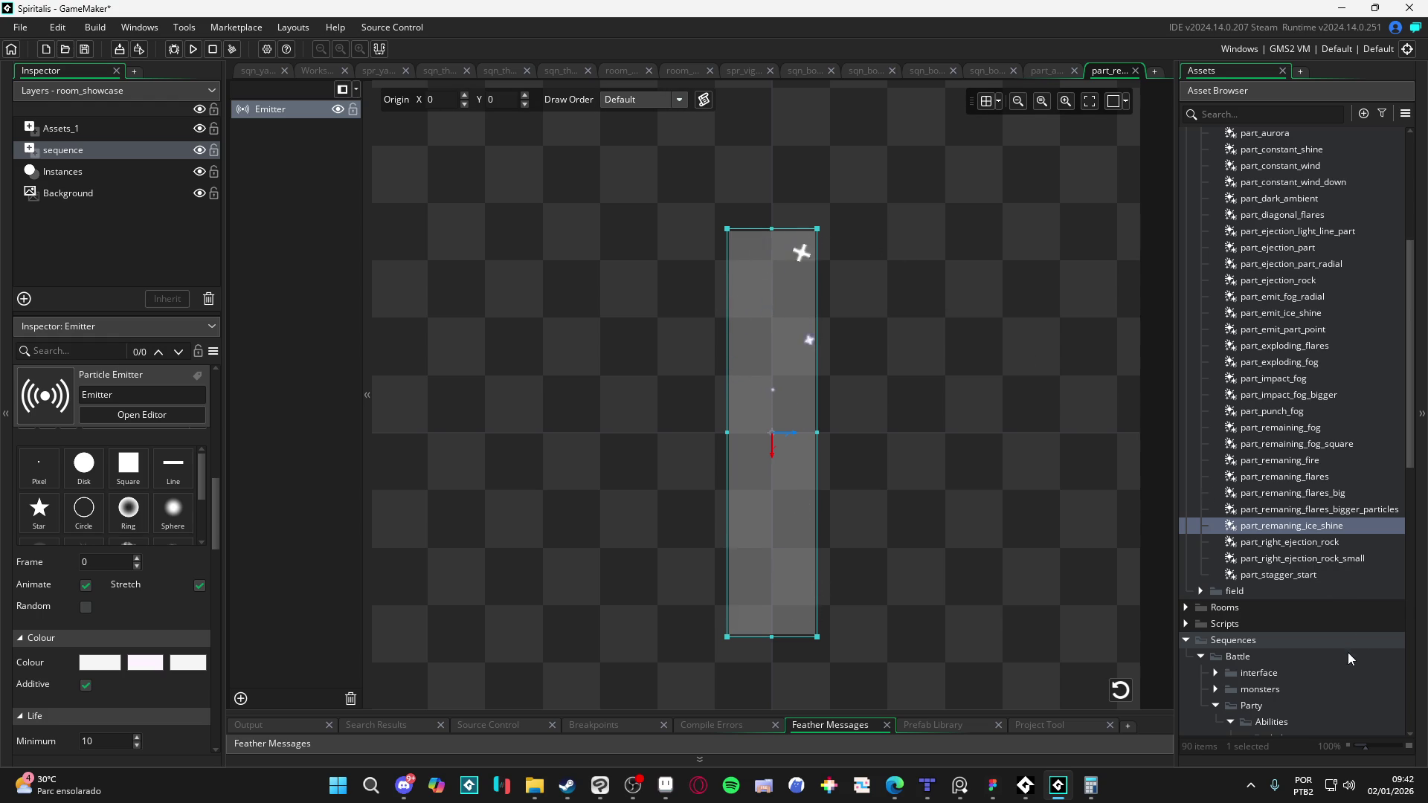
{"action": "scroll", "coordinate": [1350, 547], "scroll_direction": "down", "scroll_amount": 5}
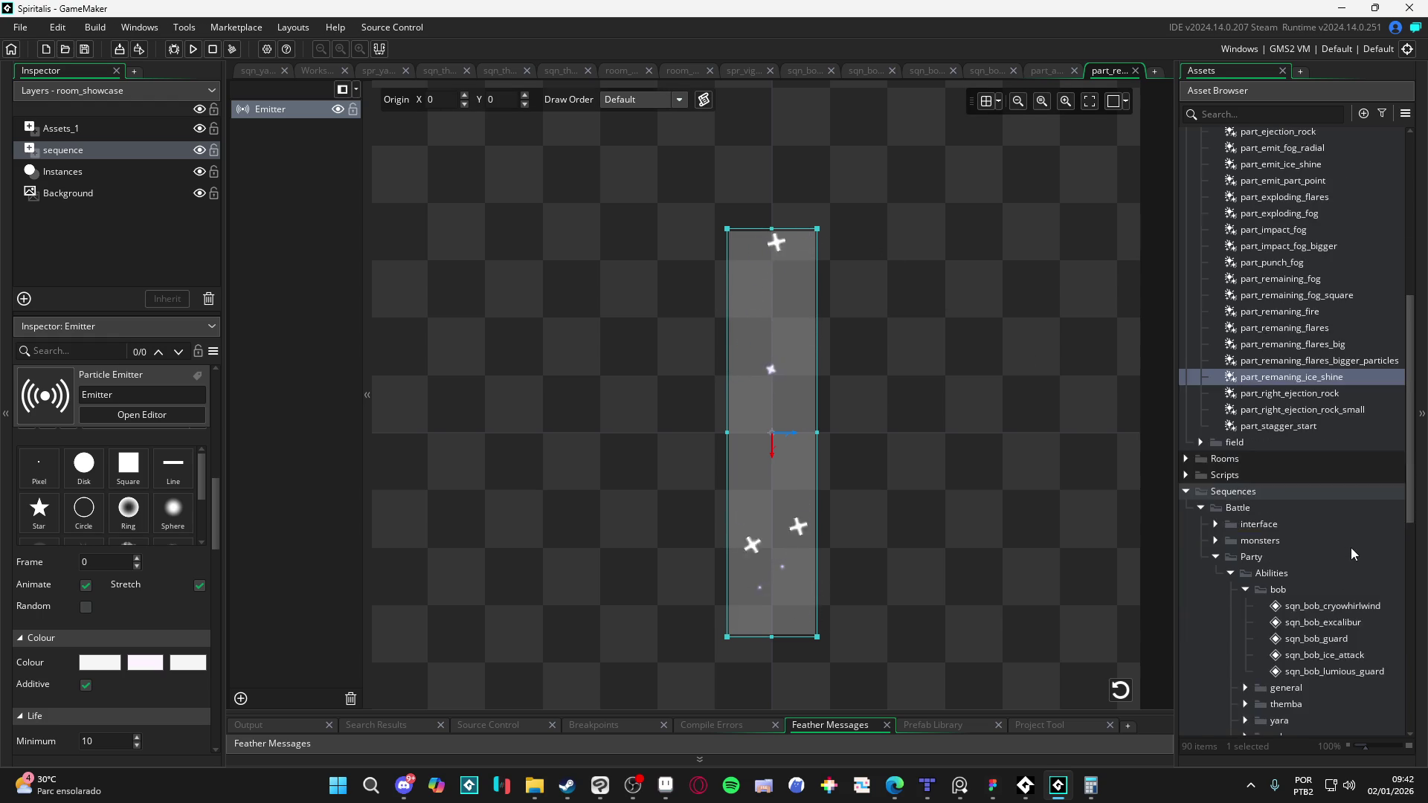
{"action": "left_click", "coordinate": [1208, 110]}
{"action": "type", "text": "ice s"}
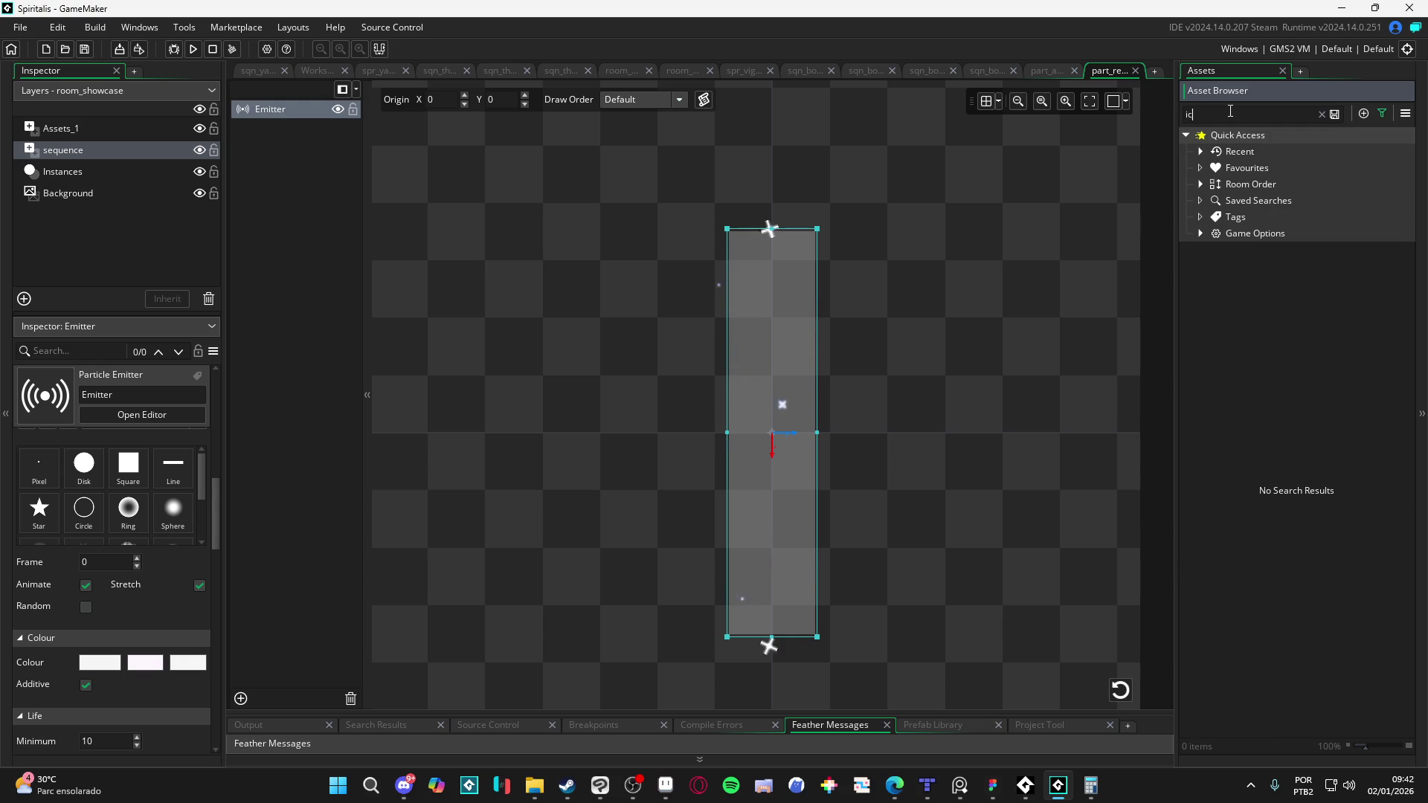
Step: Toggle Edge Filtering in the Texture Settings of the spr_part_ice_shine sprite
{"action": "key", "text": "BackSpace"}
{"action": "key", "text": "BackSpace"}
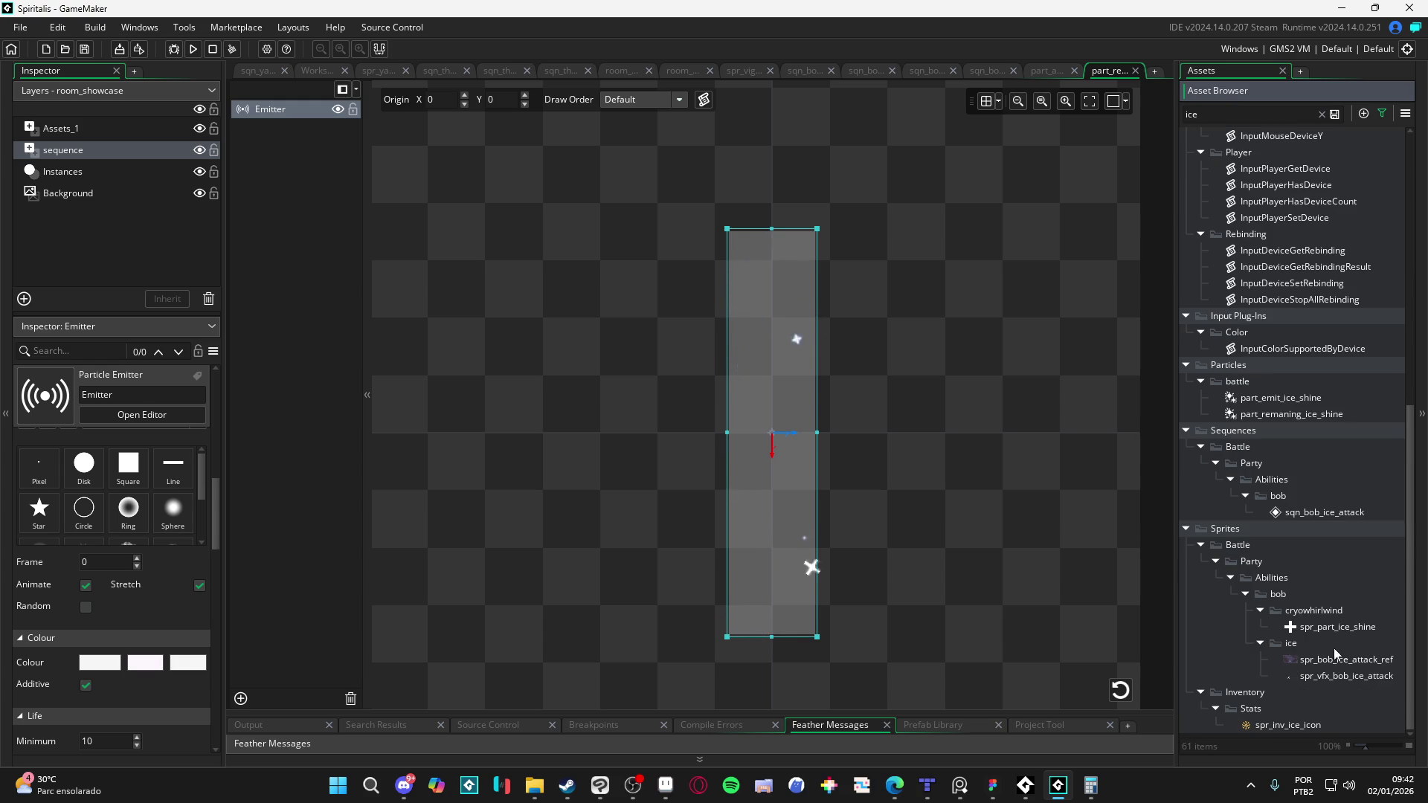
{"action": "left_click", "coordinate": [1331, 628]}
{"action": "double_click", "coordinate": [1336, 631]}
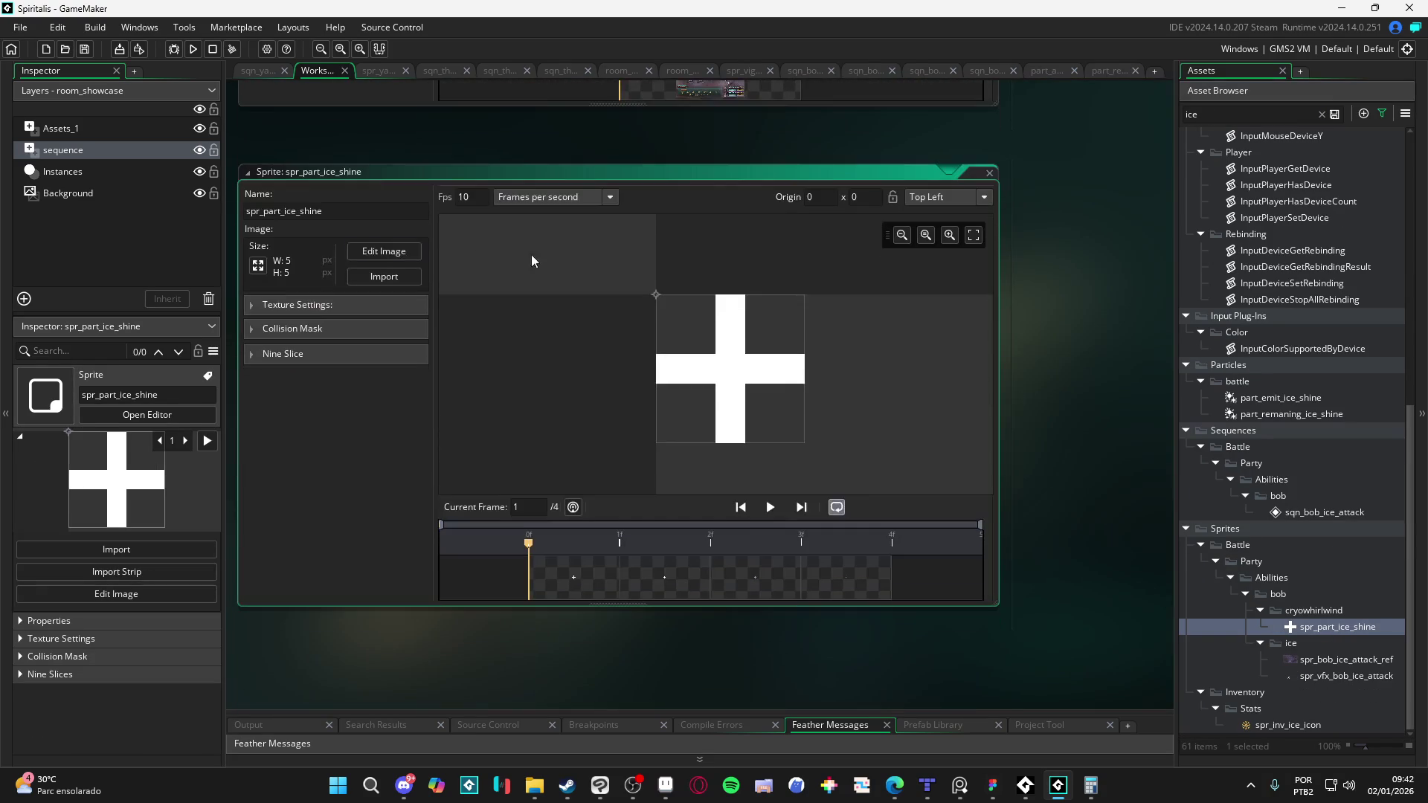
{"action": "left_click", "coordinate": [309, 304]}
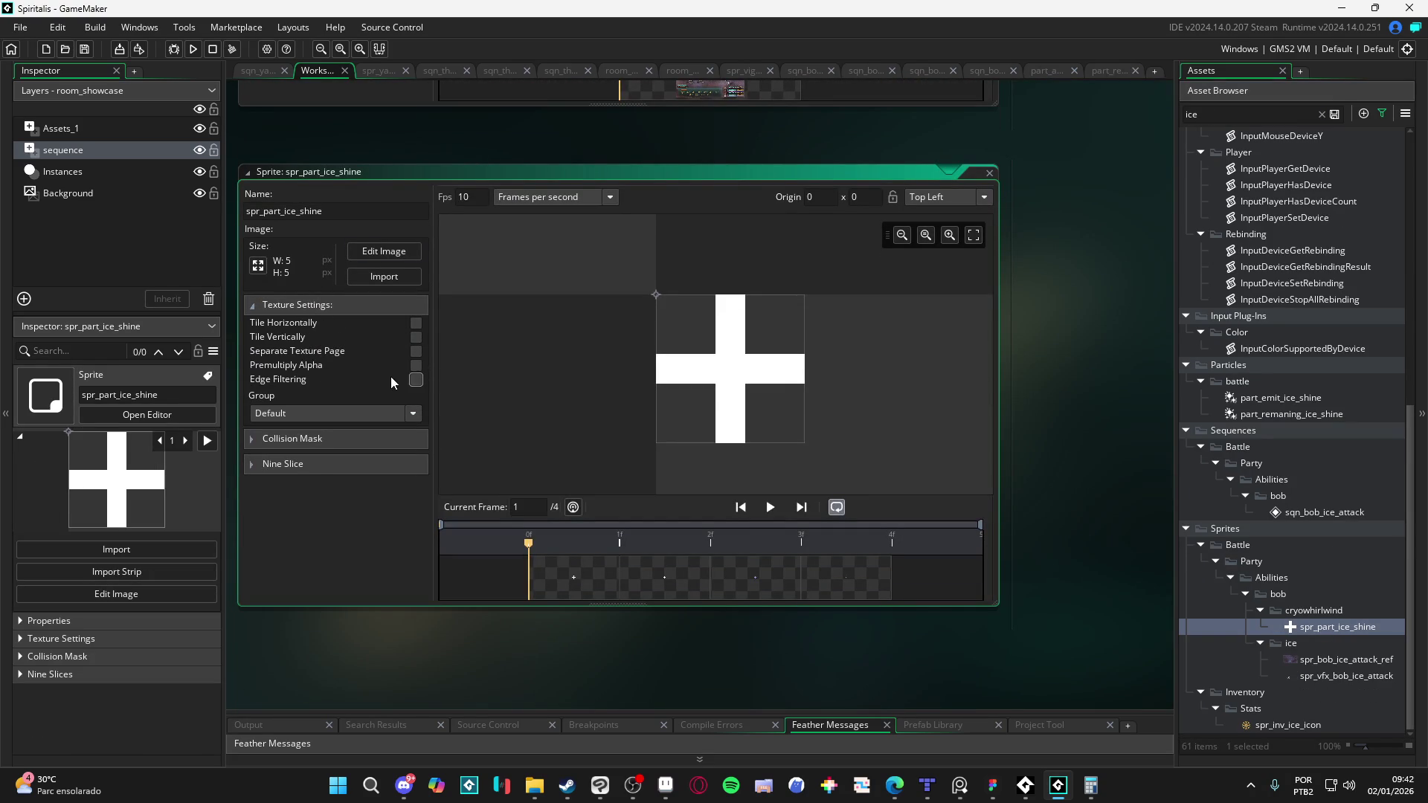
{"action": "left_click", "coordinate": [416, 380]}
Step: Go back through the ice-shine and part_aurora tabs to the battle sequence timeline
{"action": "left_click", "coordinate": [1111, 74]}
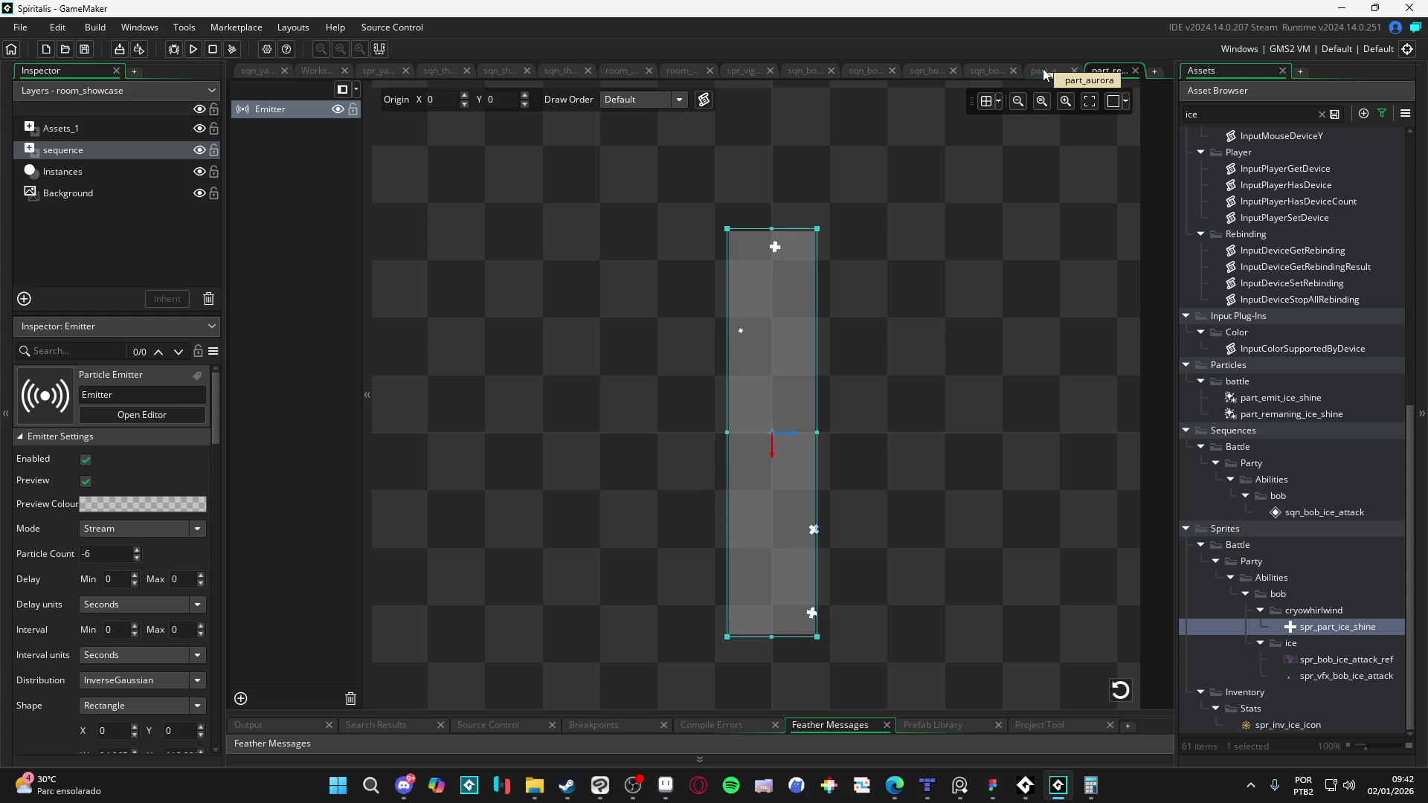
{"action": "left_click", "coordinate": [1042, 68]}
{"action": "left_click", "coordinate": [971, 72]}
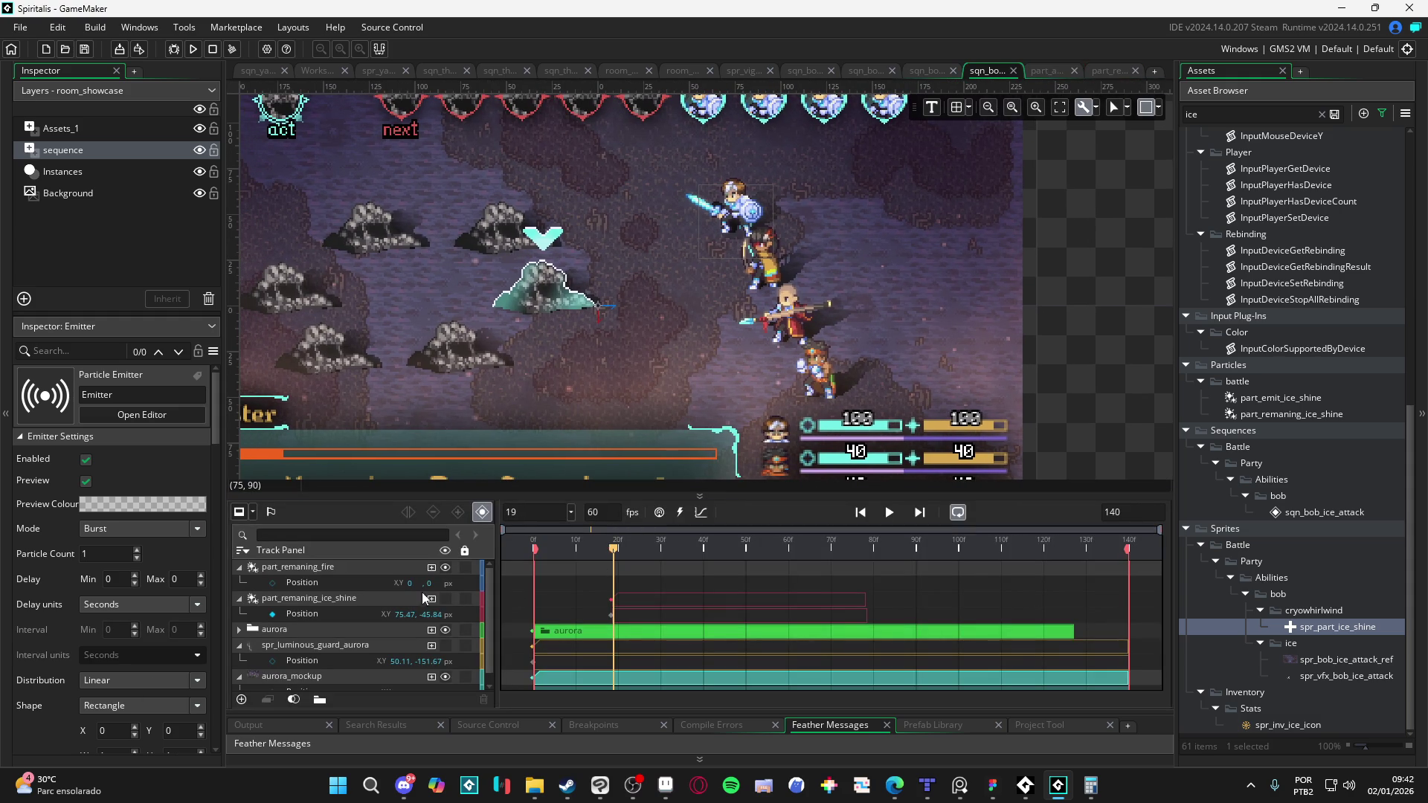
Step: Delete the part_remaning_fire and part_remaning_ice_shine tracks from the sequence
{"action": "left_click", "coordinate": [302, 569]}
{"action": "left_click", "coordinate": [241, 568]}
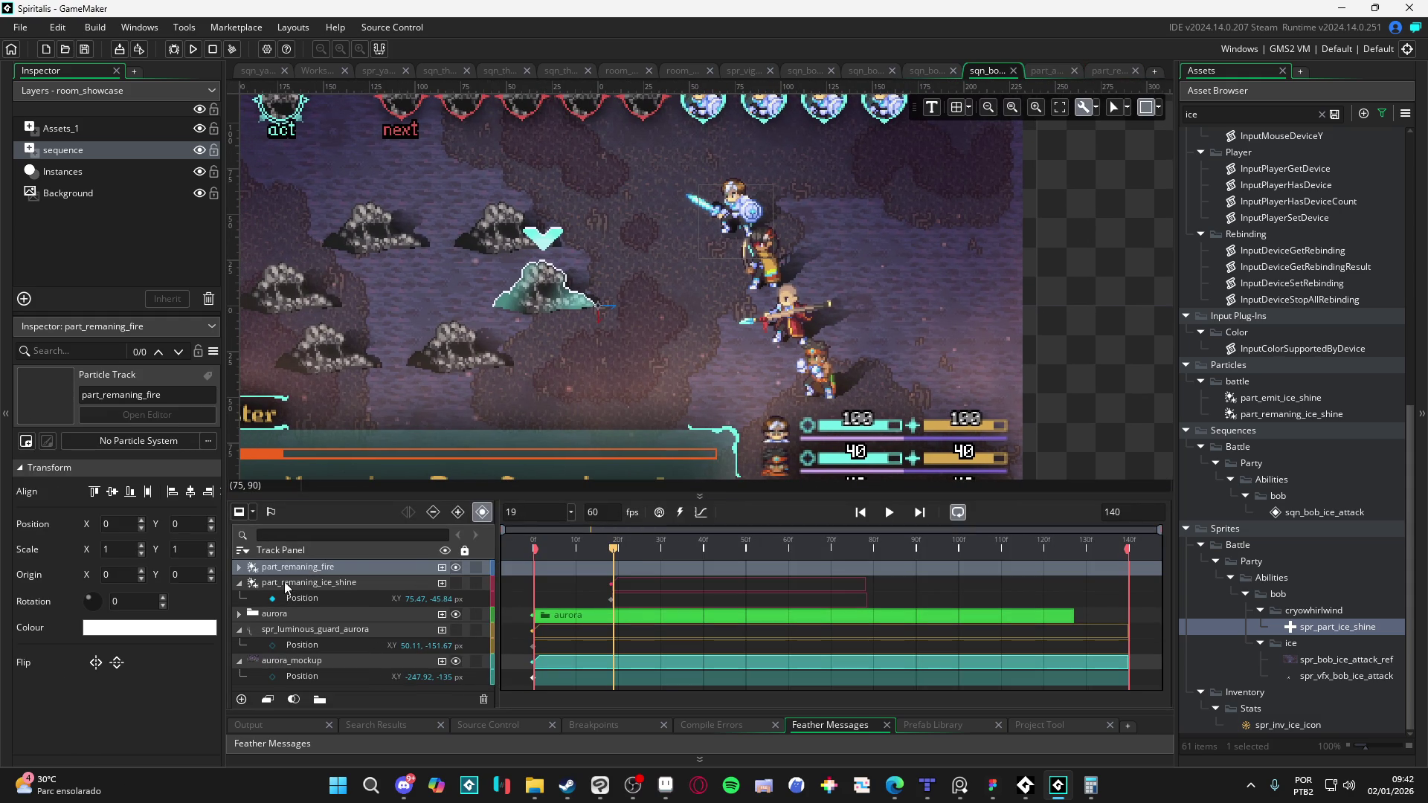
{"action": "left_click", "coordinate": [239, 583]}
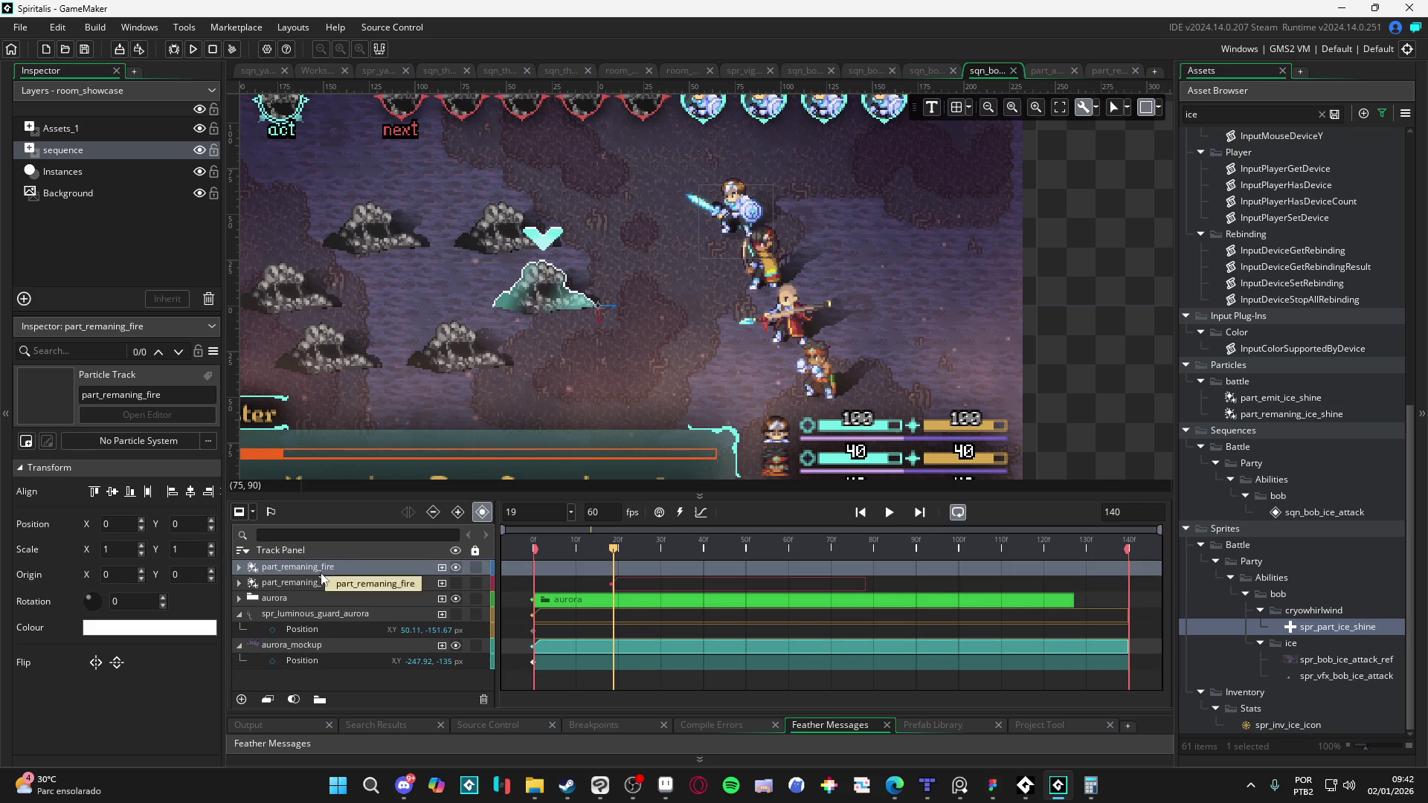
{"action": "key", "text": "Delete"}
{"action": "left_click", "coordinate": [386, 567]}
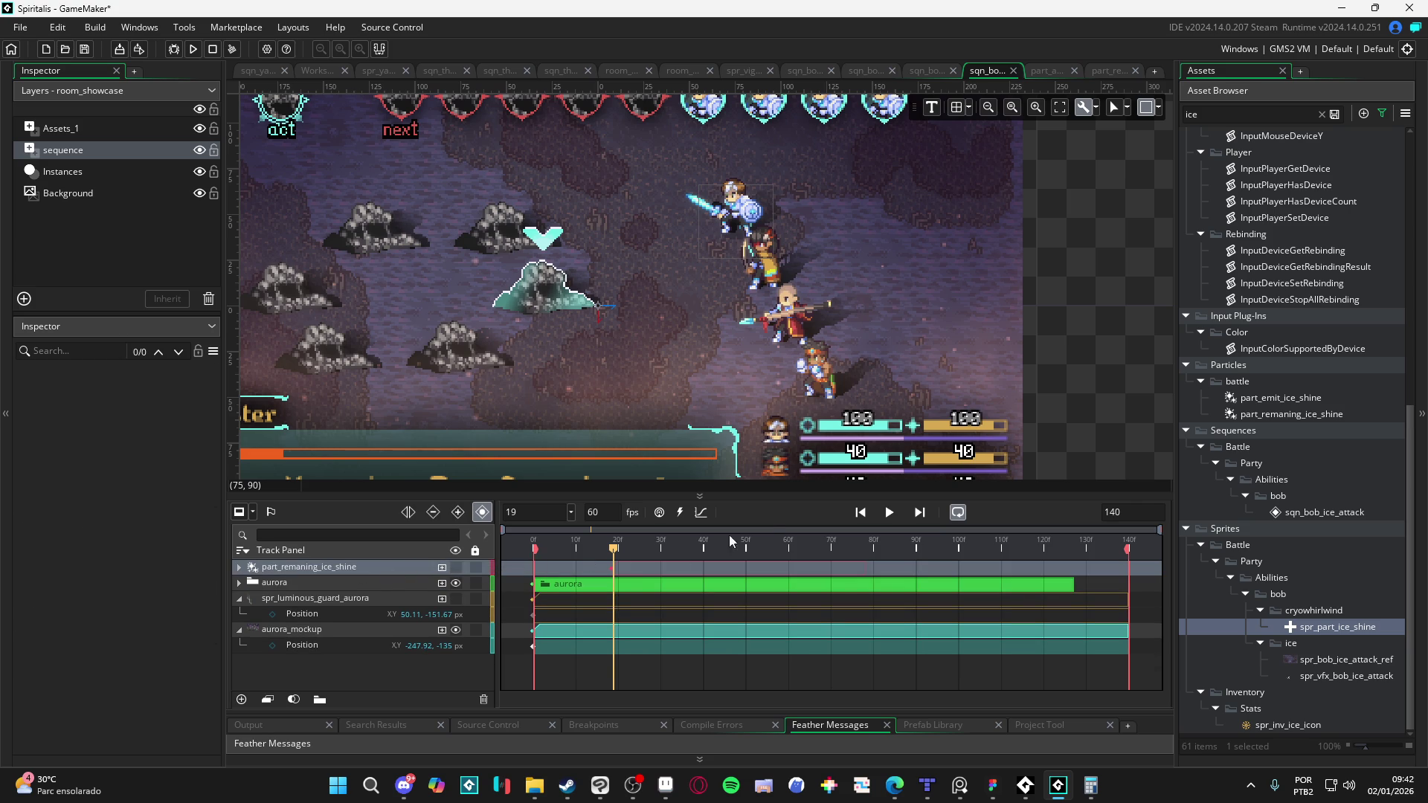
{"action": "key", "text": "Delete"}
Step: Place part_emit_ice_shine into the sequence and position it above the hero
{"action": "scroll", "coordinate": [1366, 407], "scroll_direction": "up", "scroll_amount": 3}
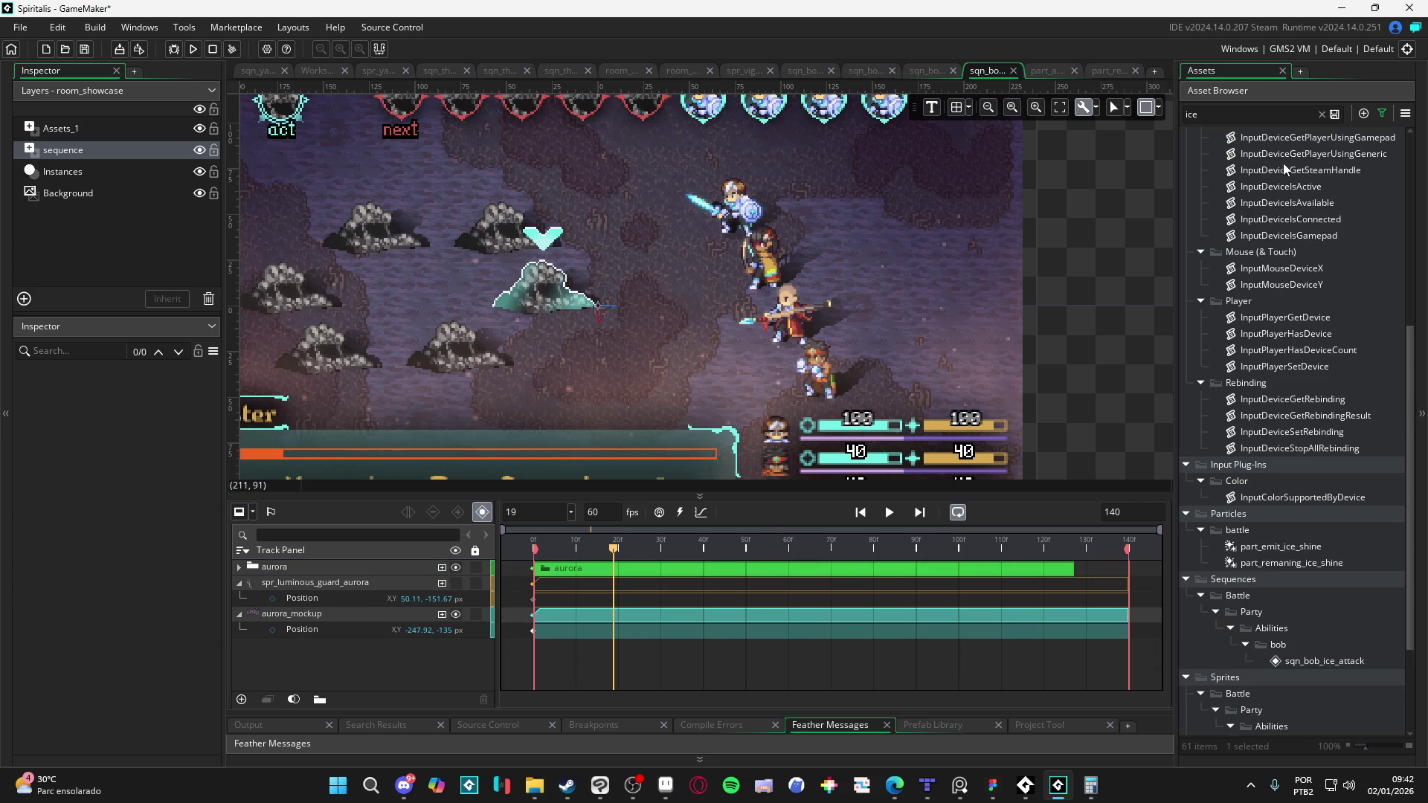
{"action": "left_click", "coordinate": [1321, 115]}
{"action": "scroll", "coordinate": [1347, 414], "scroll_direction": "up", "scroll_amount": 8}
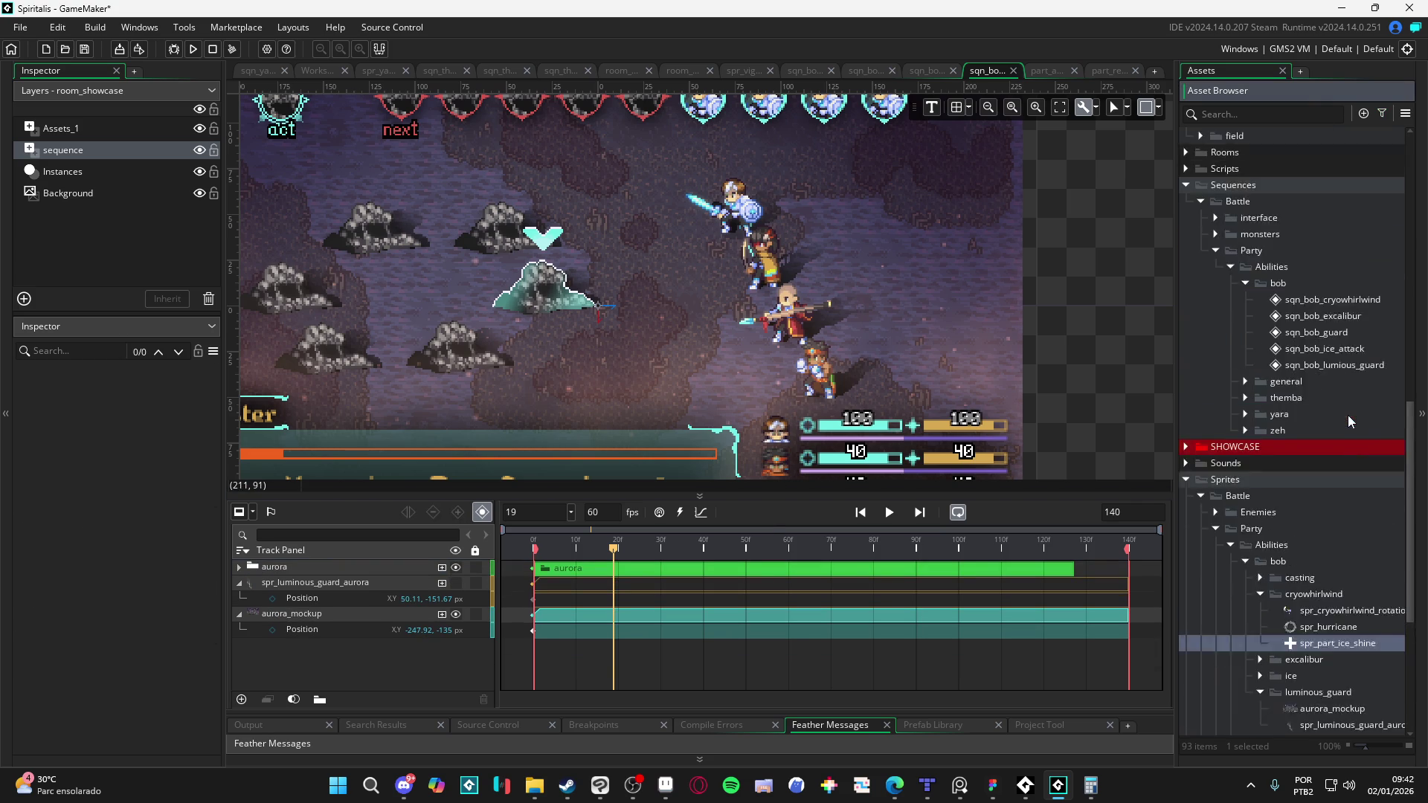
{"action": "scroll", "coordinate": [1373, 433], "scroll_direction": "up", "scroll_amount": 9}
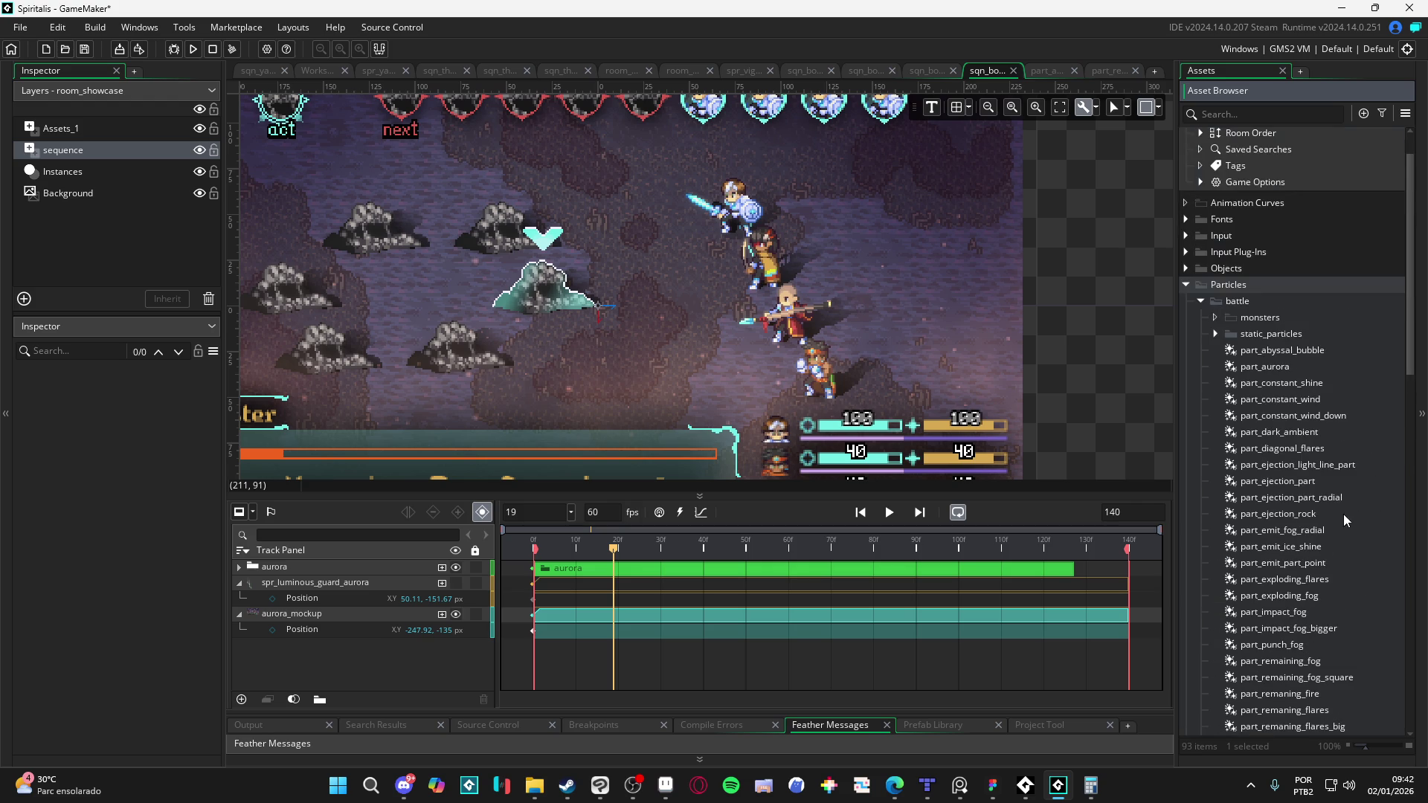
{"action": "mouse_move", "coordinate": [1309, 550]}
{"action": "left_mouse_down"}
{"action": "mouse_move", "coordinate": [1322, 546]}
{"action": "mouse_move", "coordinate": [766, 268]}
{"action": "mouse_move", "coordinate": [743, 233]}
{"action": "left_mouse_up"}
{"action": "left_click", "coordinate": [743, 235]}
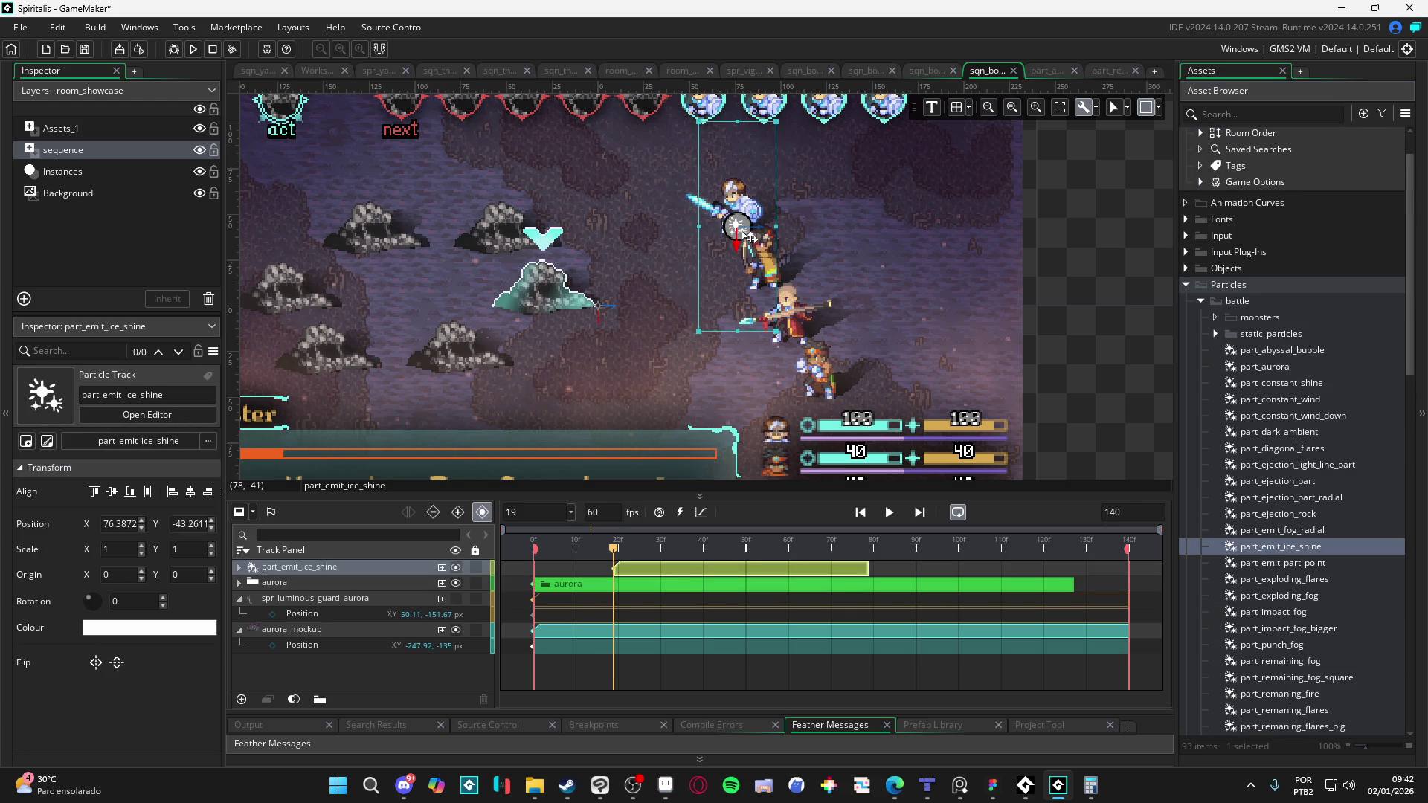
{"action": "scroll", "coordinate": [755, 312], "scroll_direction": "up", "scroll_amount": 3}
{"action": "left_click_drag", "start_coordinate": [763, 336], "coordinate": [758, 312]}
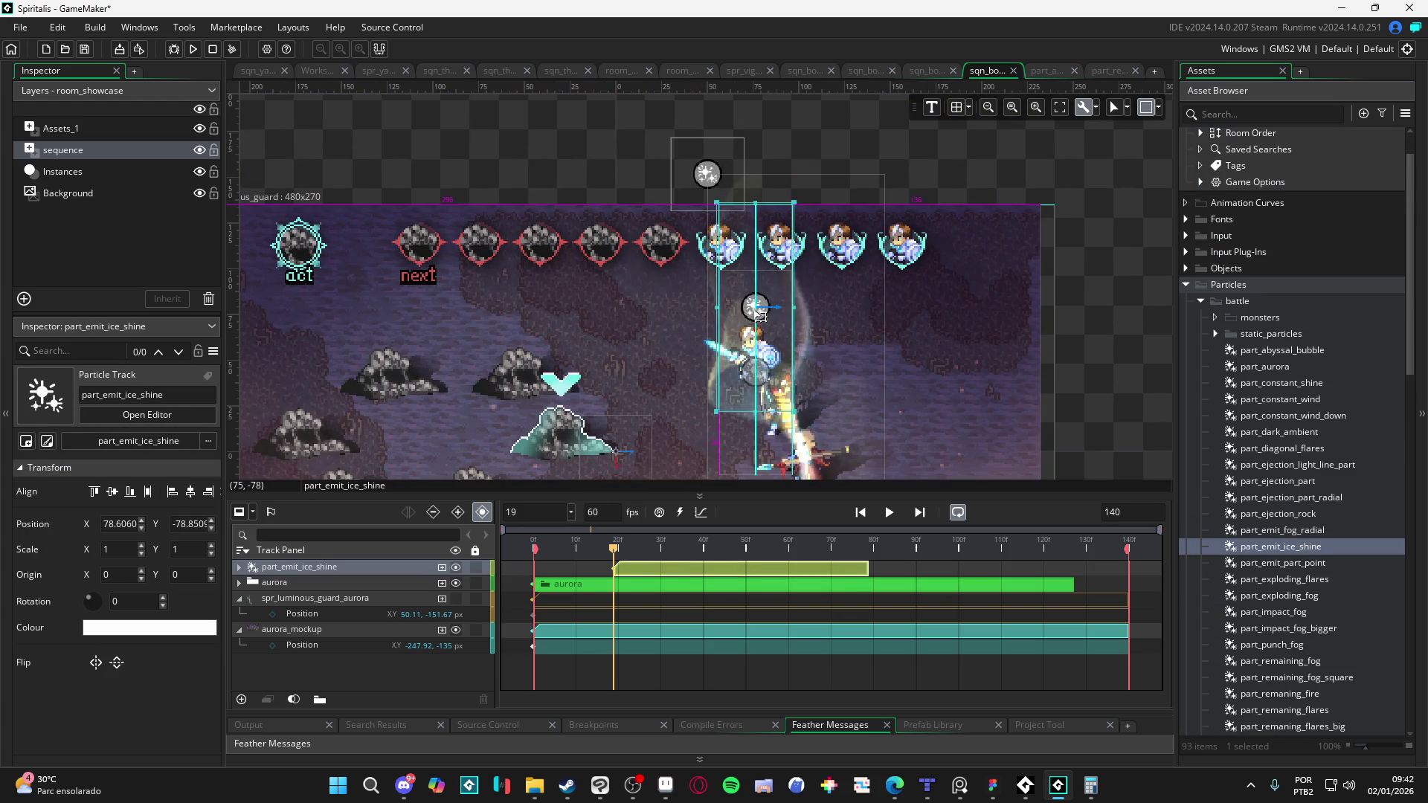
{"action": "scroll", "coordinate": [773, 246], "scroll_direction": "down", "scroll_amount": 3}
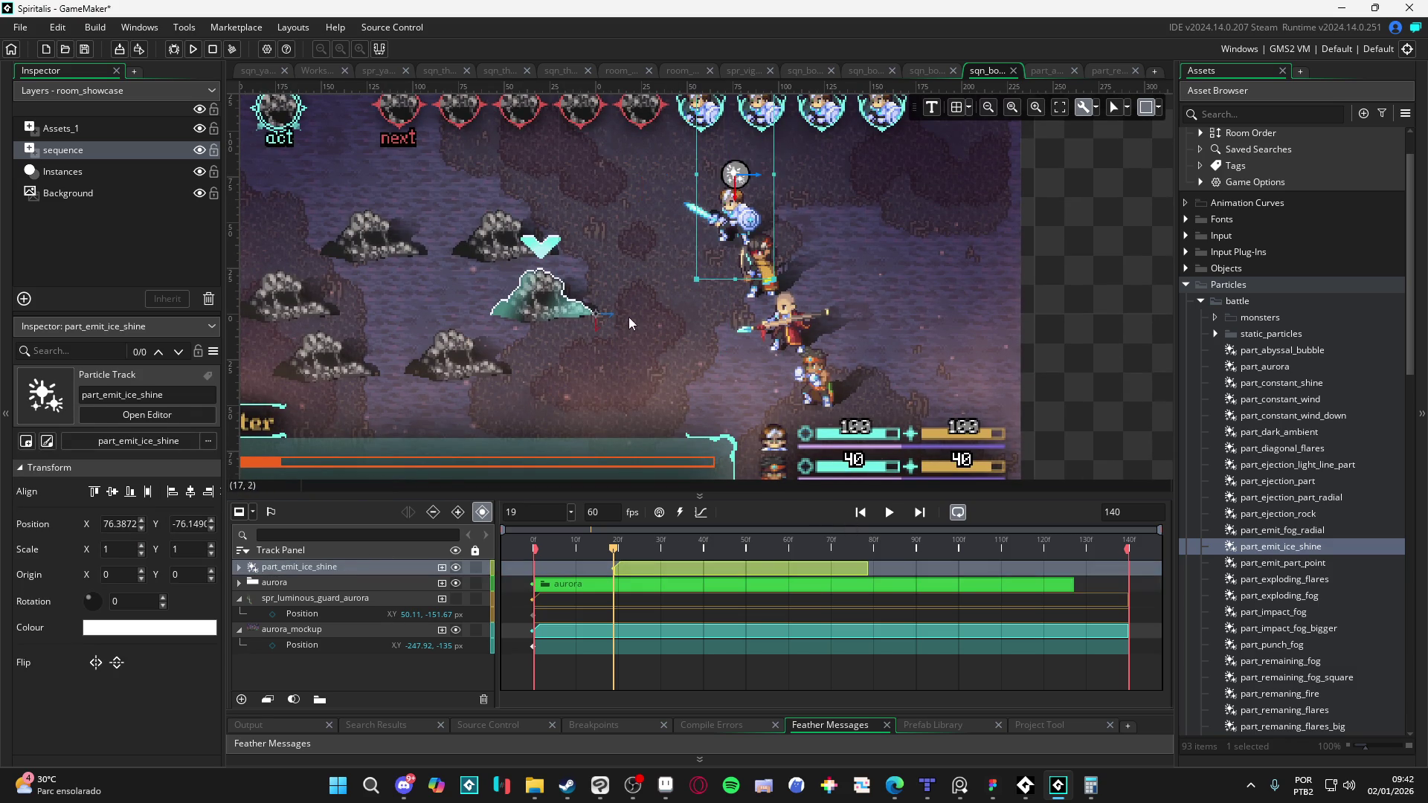
Step: Duplicate the ice-shine emitter track and move the copy down-right onto the party
{"action": "key", "text": "ctrl+d"}
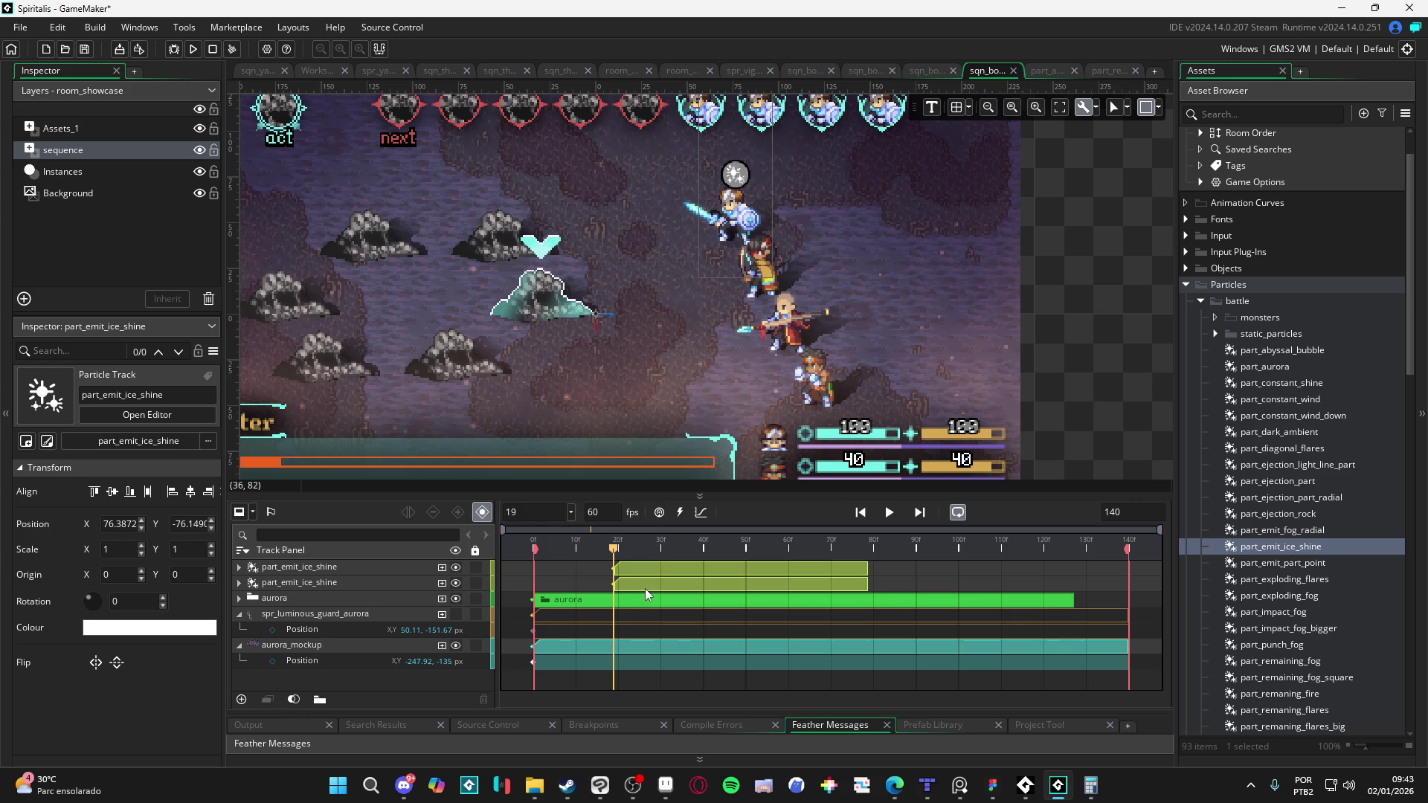
{"action": "left_click", "coordinate": [644, 583]}
{"action": "left_click_drag", "start_coordinate": [708, 224], "coordinate": [760, 289]}
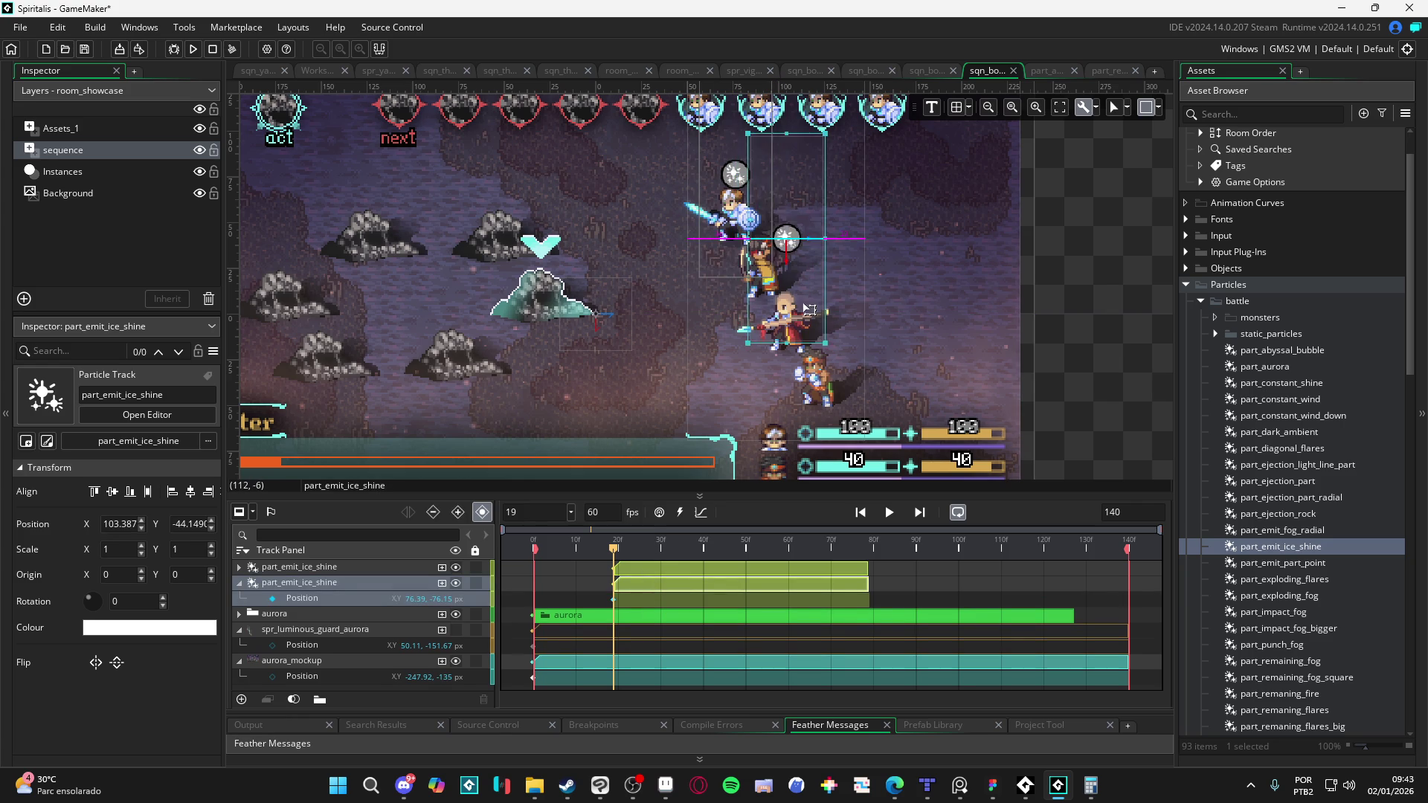
Step: Preview the sequence from the start, stopping around frames 67 and 54
{"action": "left_click", "coordinate": [706, 536]}
{"action": "left_click", "coordinate": [529, 533]}
{"action": "key", "text": "space"}
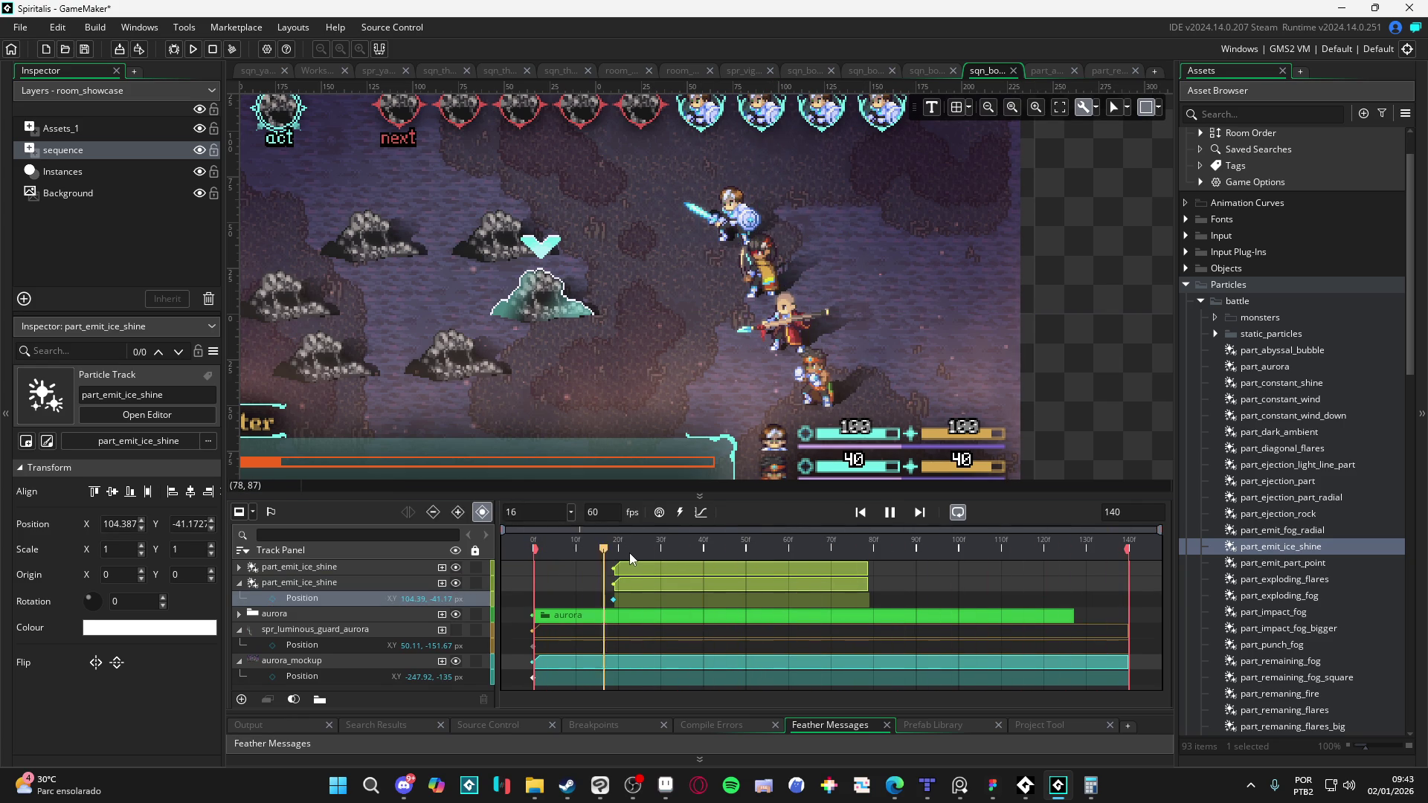
{"action": "key", "text": "space"}
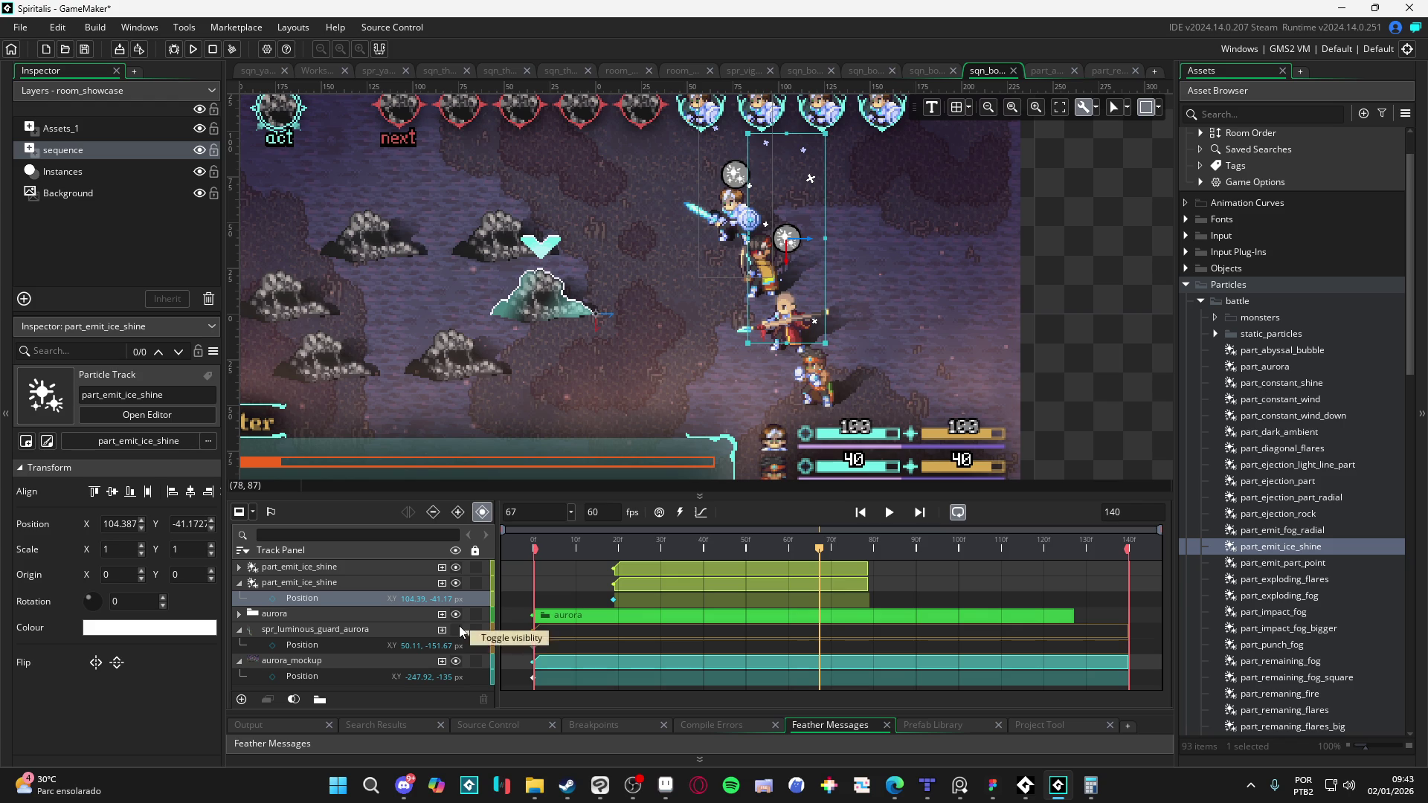
{"action": "key", "text": "space"}
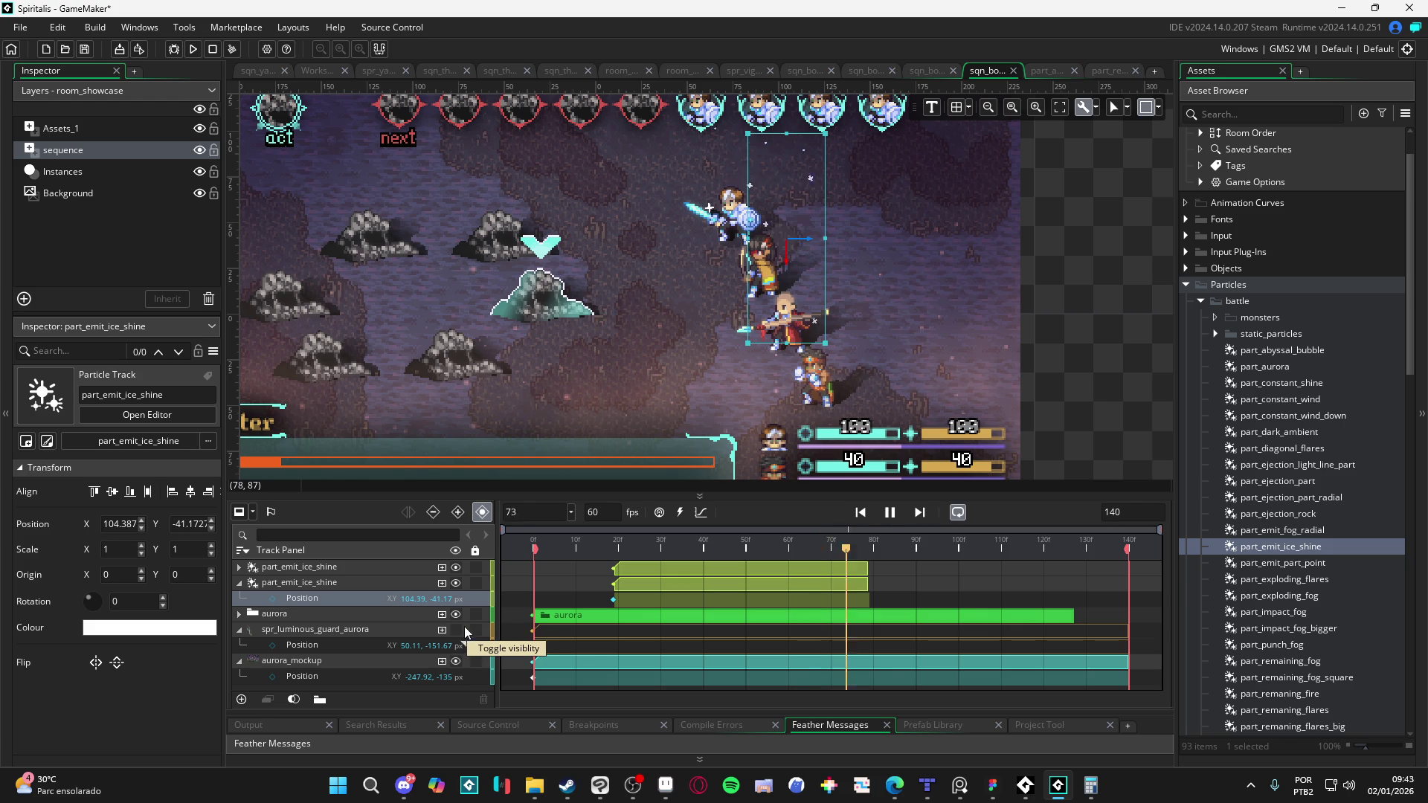
{"action": "scroll", "coordinate": [841, 392], "scroll_direction": "down", "scroll_amount": 2}
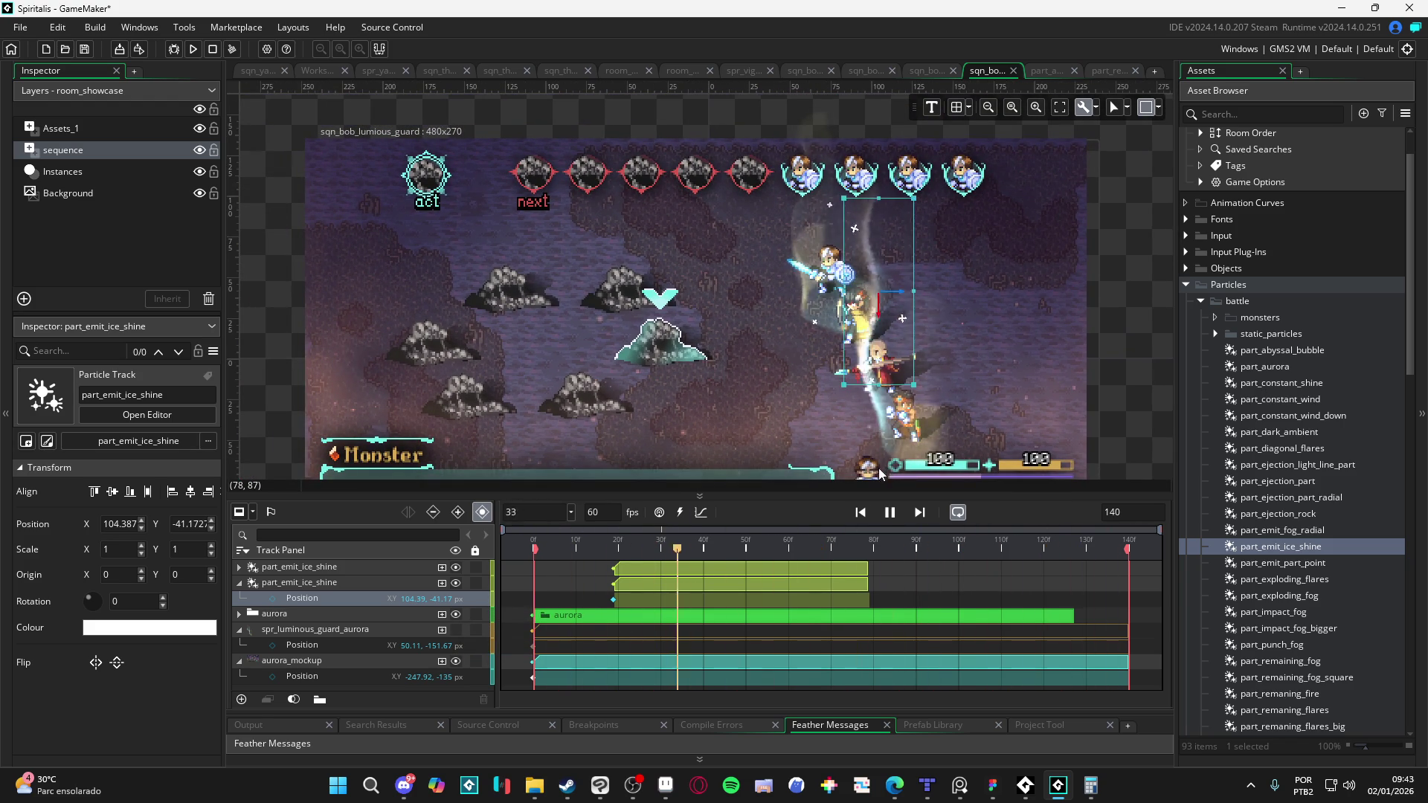
{"action": "key", "text": "space"}
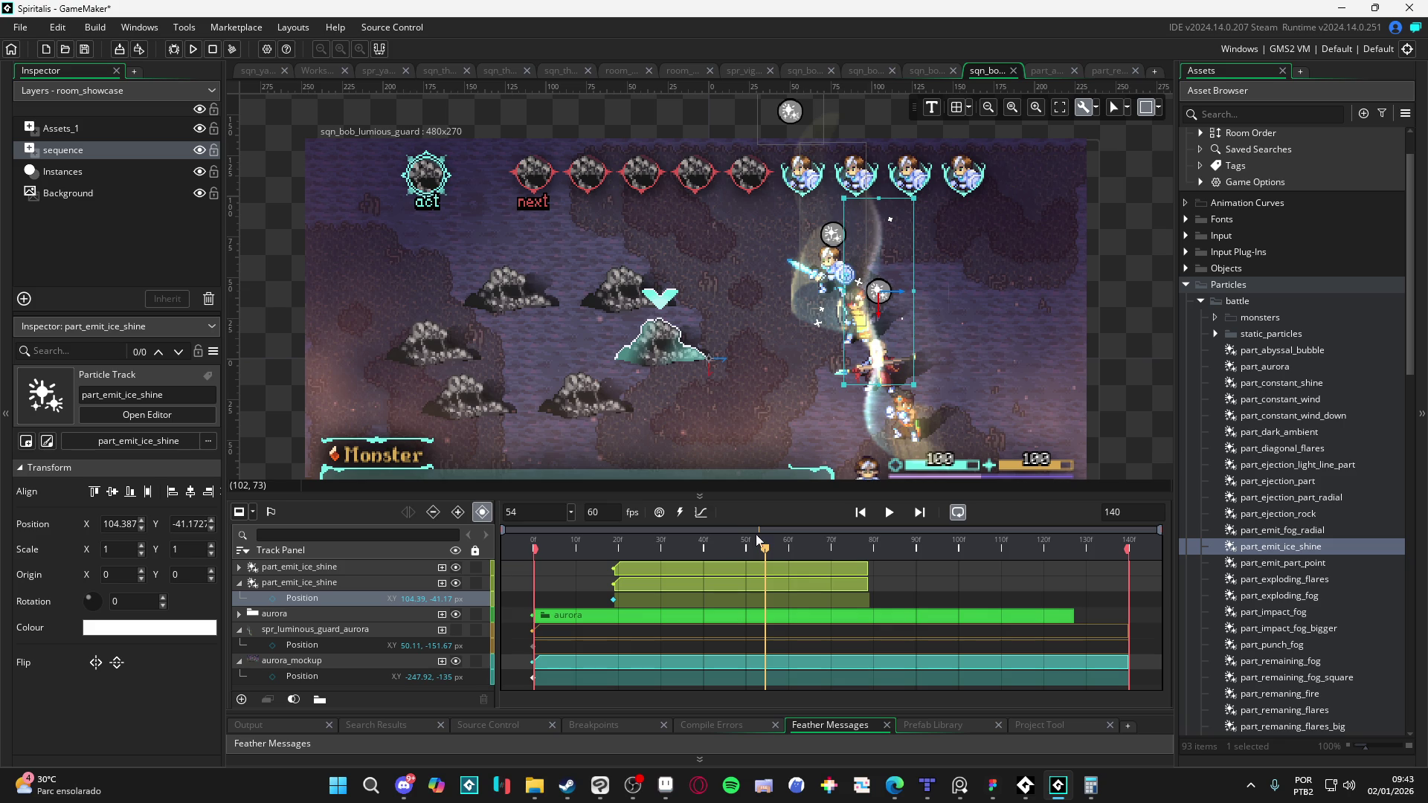
{"action": "mouse_move", "coordinate": [903, 421]}
{"action": "left_mouse_down"}
{"action": "mouse_move", "coordinate": [881, 296]}
{"action": "mouse_move", "coordinate": [739, 61]}
{"action": "mouse_move", "coordinate": [805, 240]}
{"action": "mouse_move", "coordinate": [779, 200]}
{"action": "mouse_move", "coordinate": [780, 179]}
{"action": "mouse_move", "coordinate": [837, 296]}
{"action": "mouse_move", "coordinate": [754, 154]}
{"action": "mouse_move", "coordinate": [829, 211]}
{"action": "mouse_move", "coordinate": [831, 245]}
{"action": "left_mouse_up"}
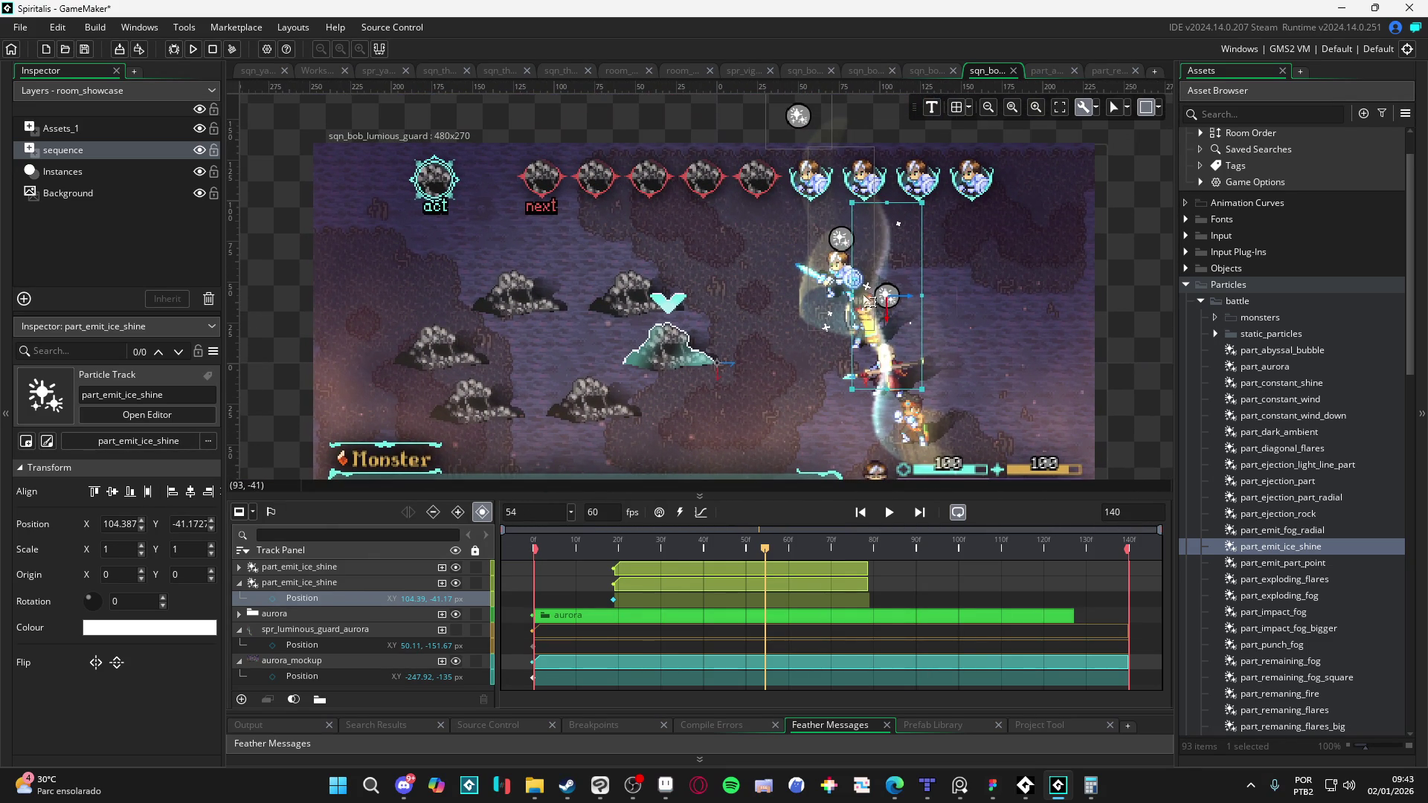
{"action": "left_click", "coordinate": [277, 618]}
{"action": "left_click", "coordinate": [238, 613]}
{"action": "left_click", "coordinate": [315, 633]}
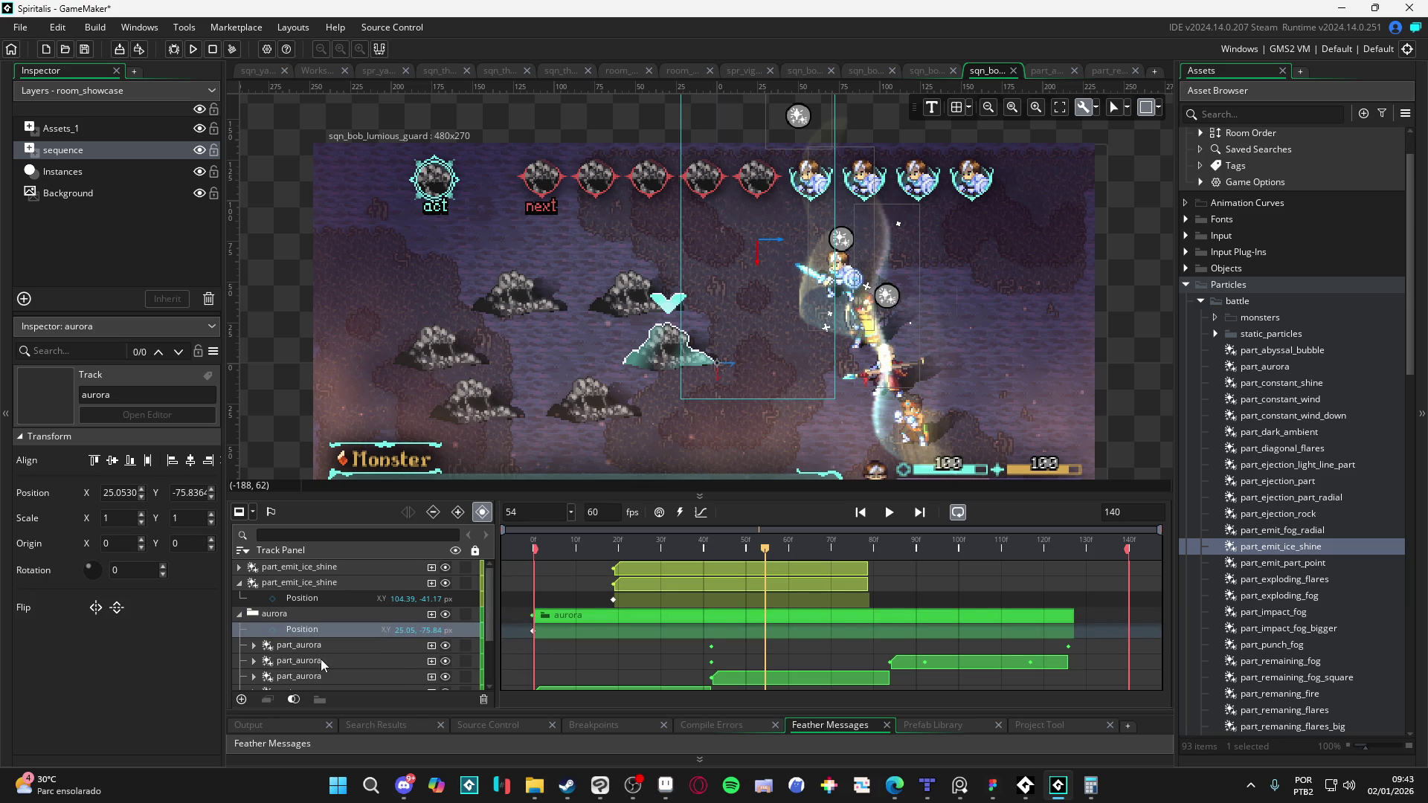
{"action": "left_click", "coordinate": [312, 646]}
{"action": "scroll", "coordinate": [320, 661], "scroll_direction": "down", "scroll_amount": 2}
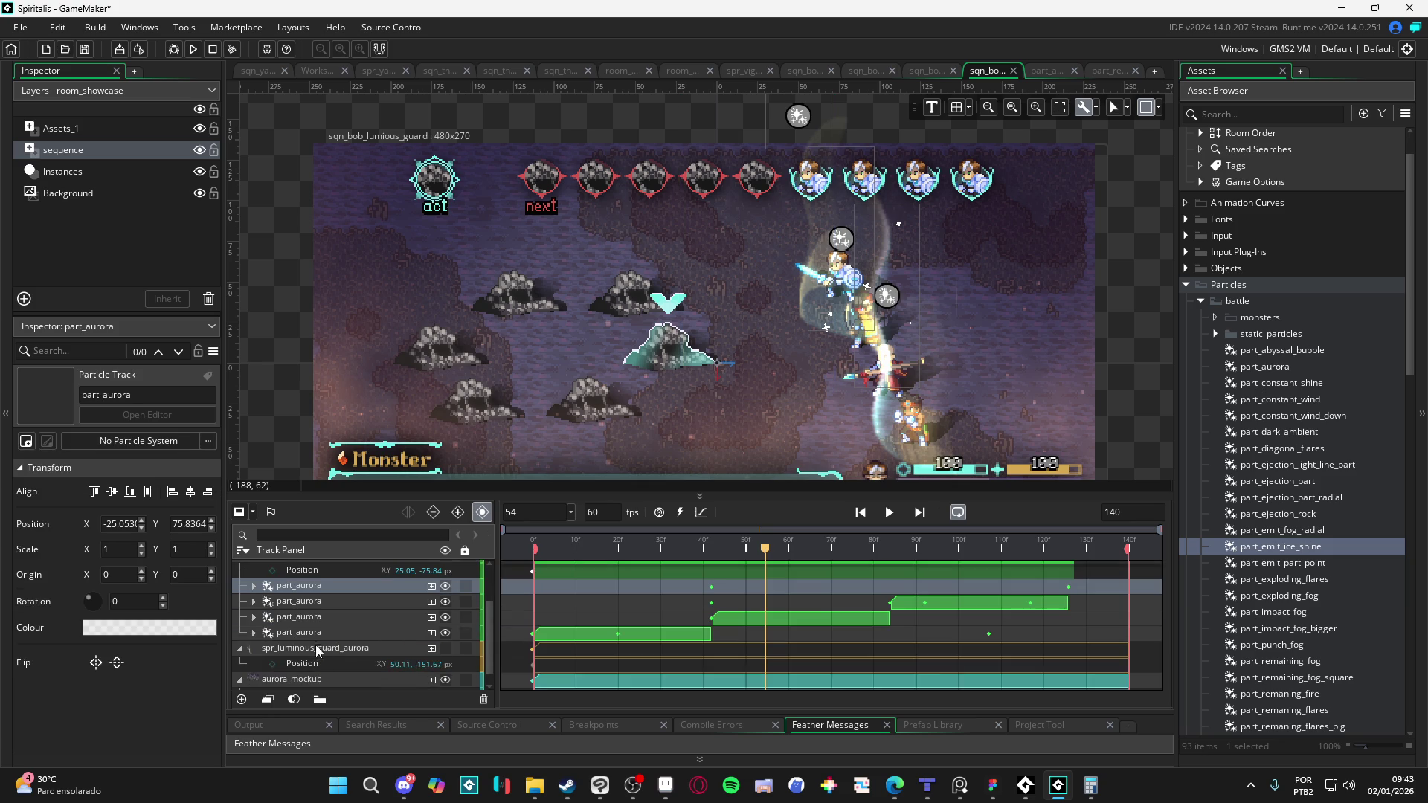
{"action": "left_click", "coordinate": [320, 633], "text": "shift"}
{"action": "scroll", "coordinate": [1026, 293], "scroll_direction": "down", "scroll_amount": 2}
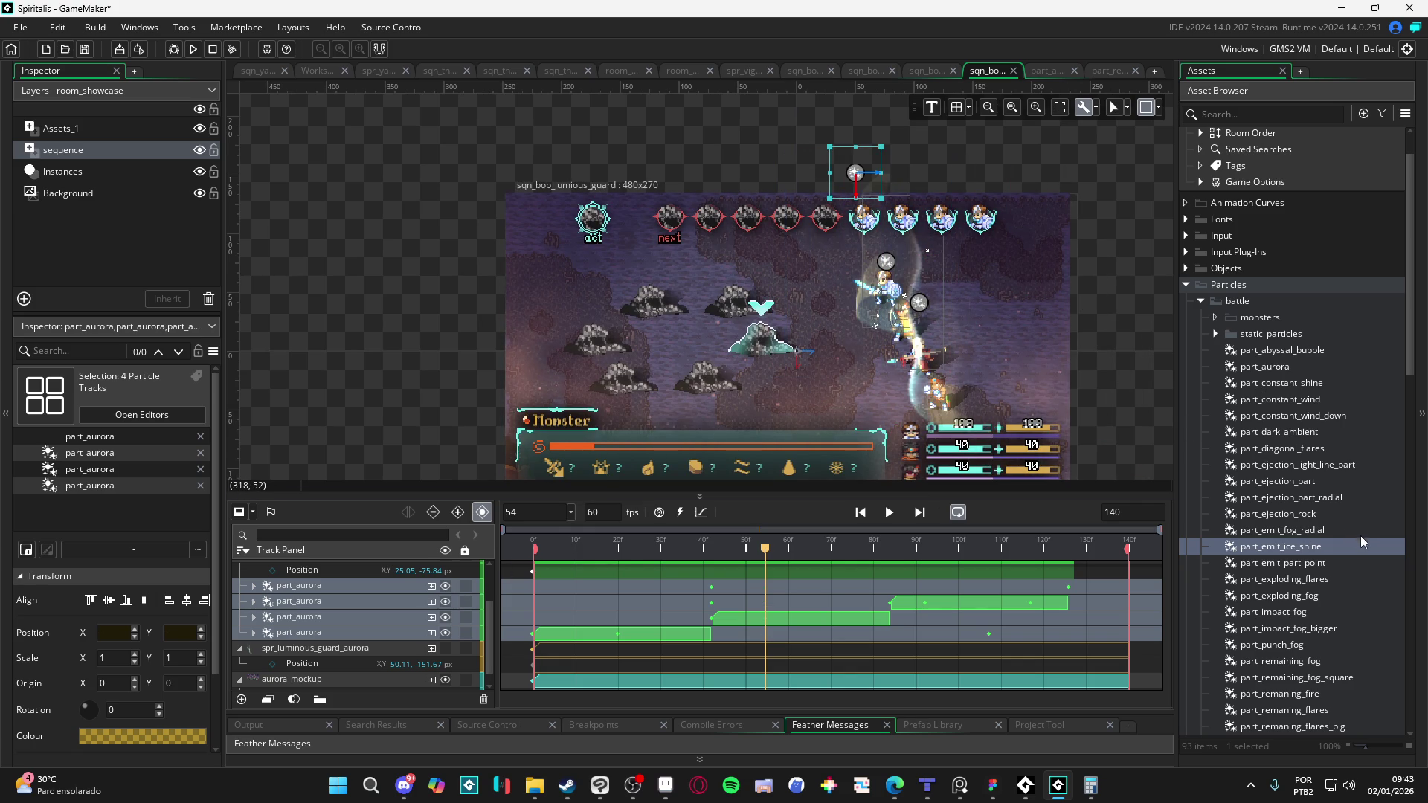
{"action": "scroll", "coordinate": [1354, 512], "scroll_direction": "down", "scroll_amount": 5}
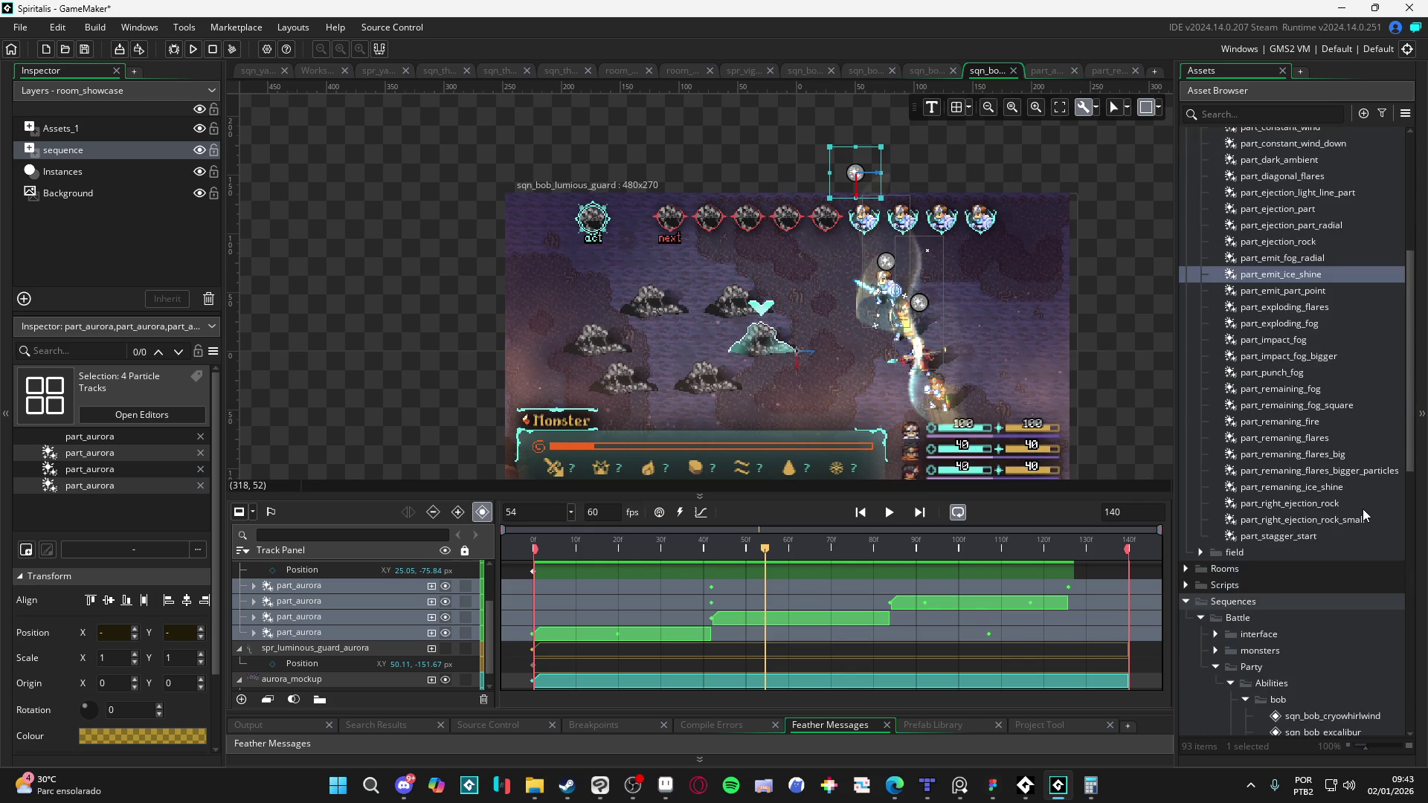
{"action": "scroll", "coordinate": [1362, 507], "scroll_direction": "down", "scroll_amount": 3}
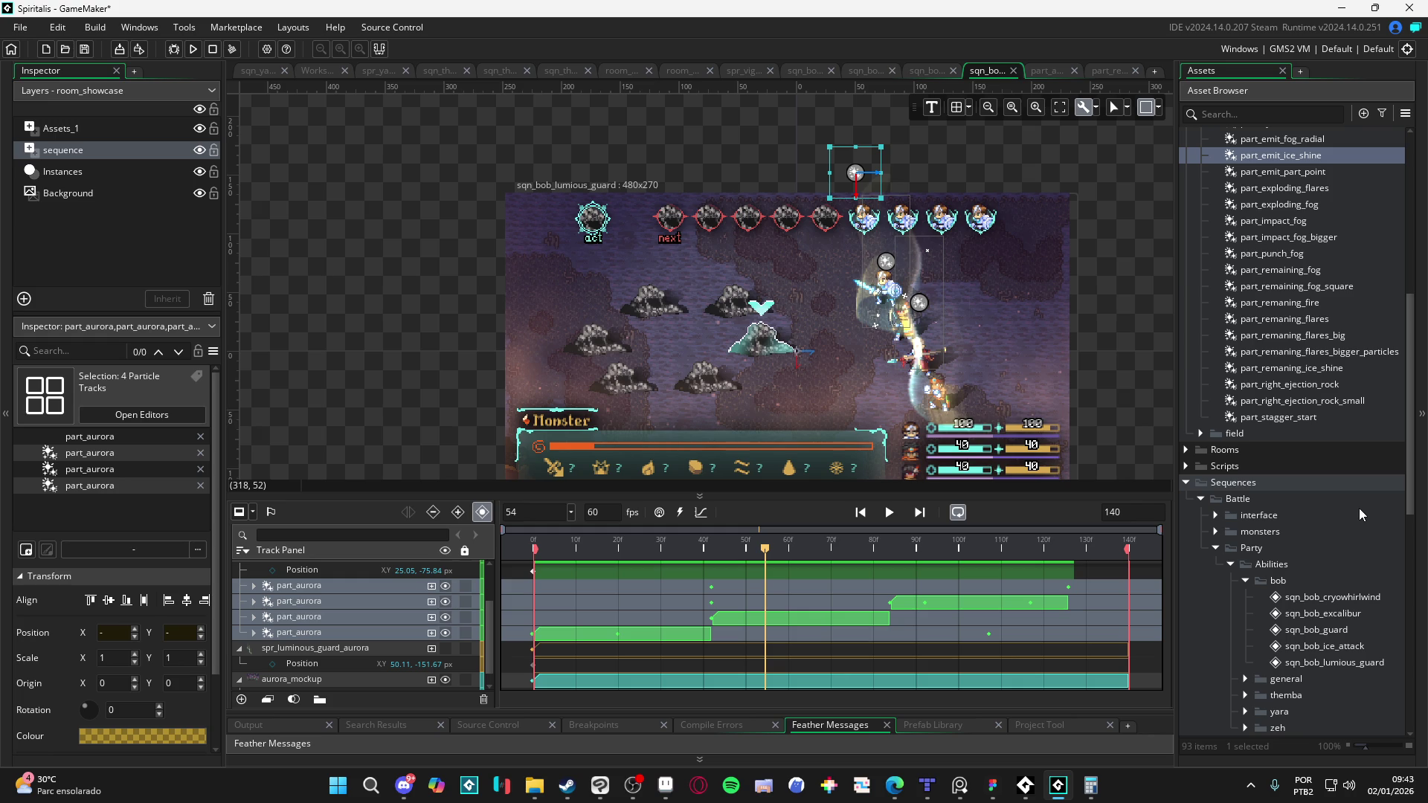
{"action": "scroll", "coordinate": [947, 330], "scroll_direction": "up", "scroll_amount": 1}
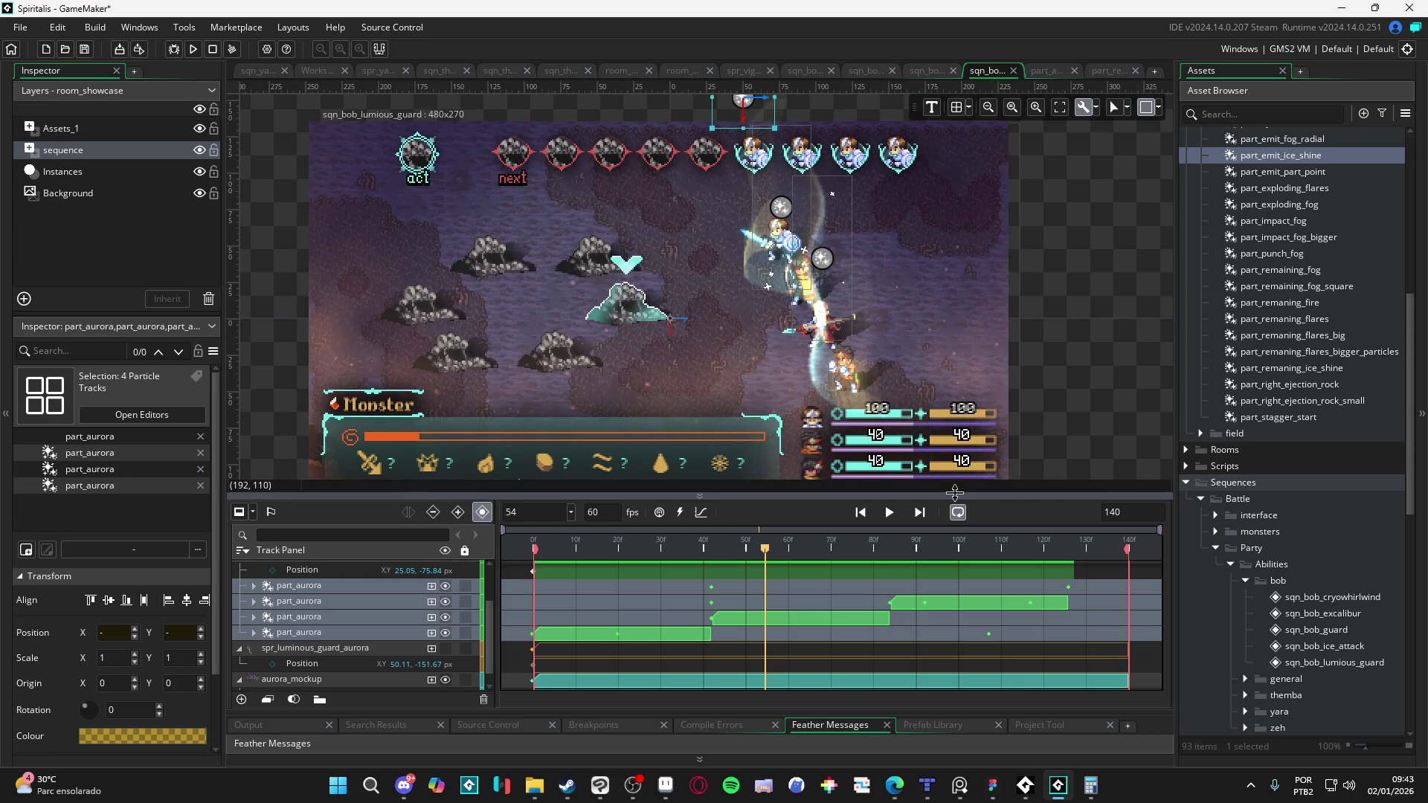
{"action": "left_click_drag", "start_coordinate": [958, 493], "coordinate": [958, 567]}
{"action": "scroll", "coordinate": [916, 423], "scroll_direction": "up", "scroll_amount": 2}
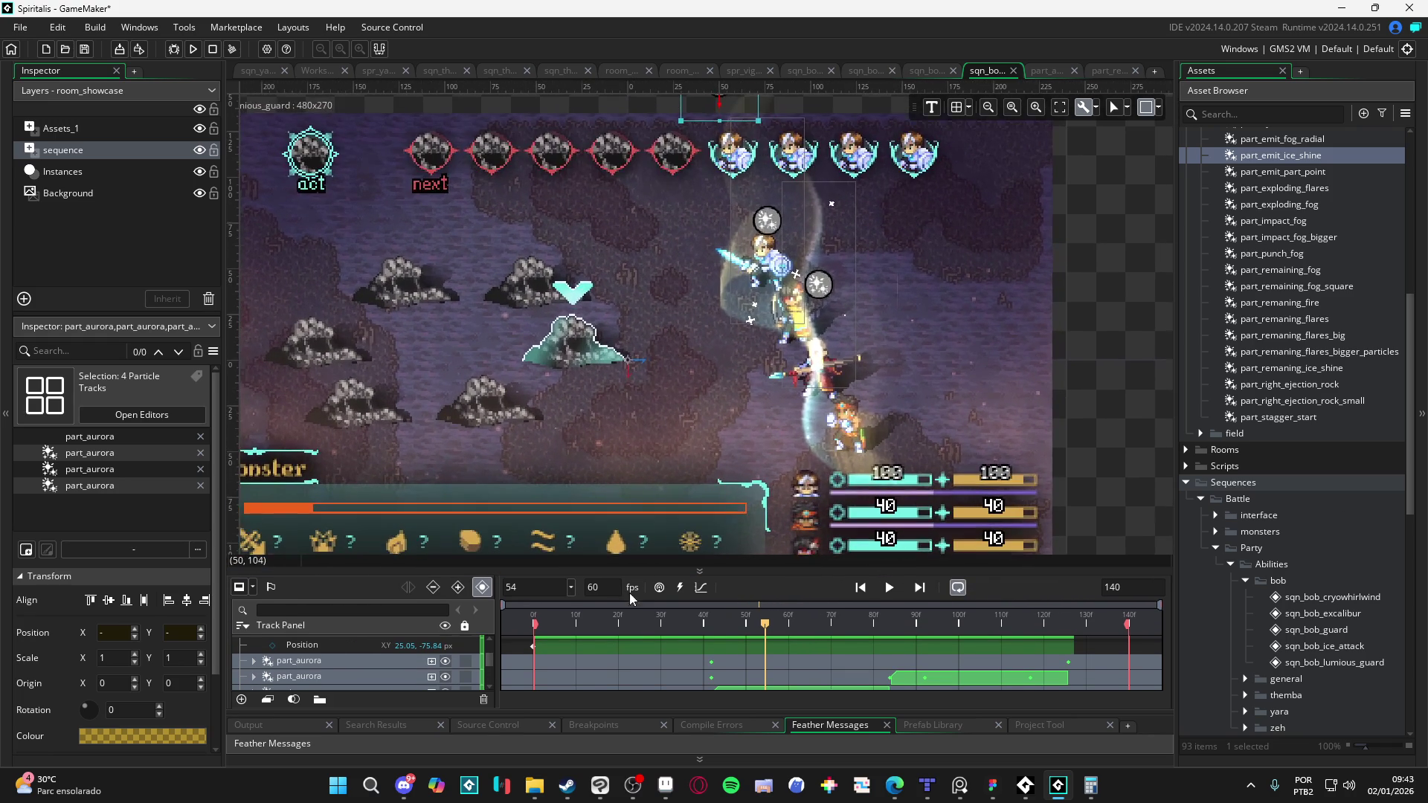
{"action": "left_click_drag", "start_coordinate": [726, 569], "coordinate": [726, 476]}
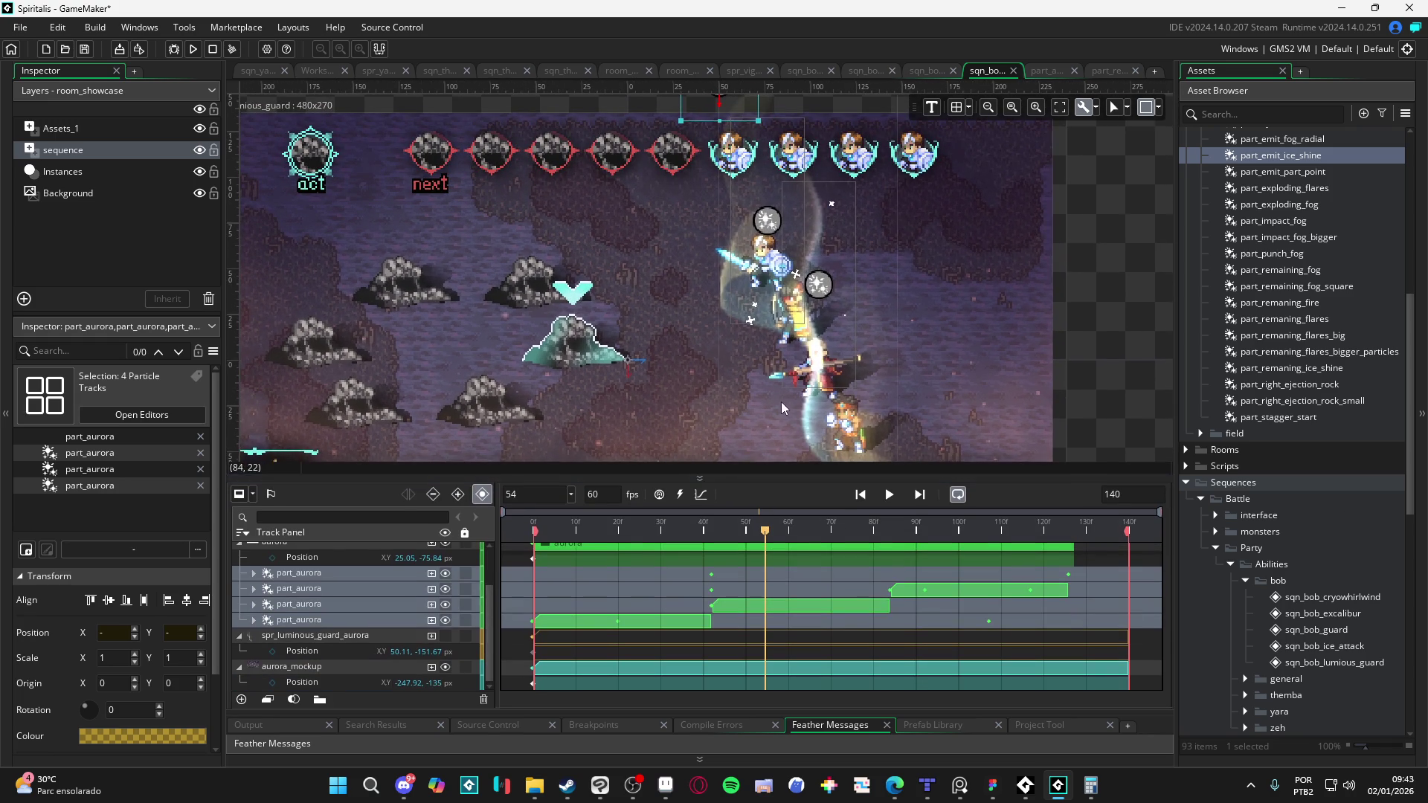
{"action": "left_click_drag", "start_coordinate": [782, 403], "coordinate": [778, 336]}
{"action": "scroll", "coordinate": [803, 387], "scroll_direction": "down", "scroll_amount": 2}
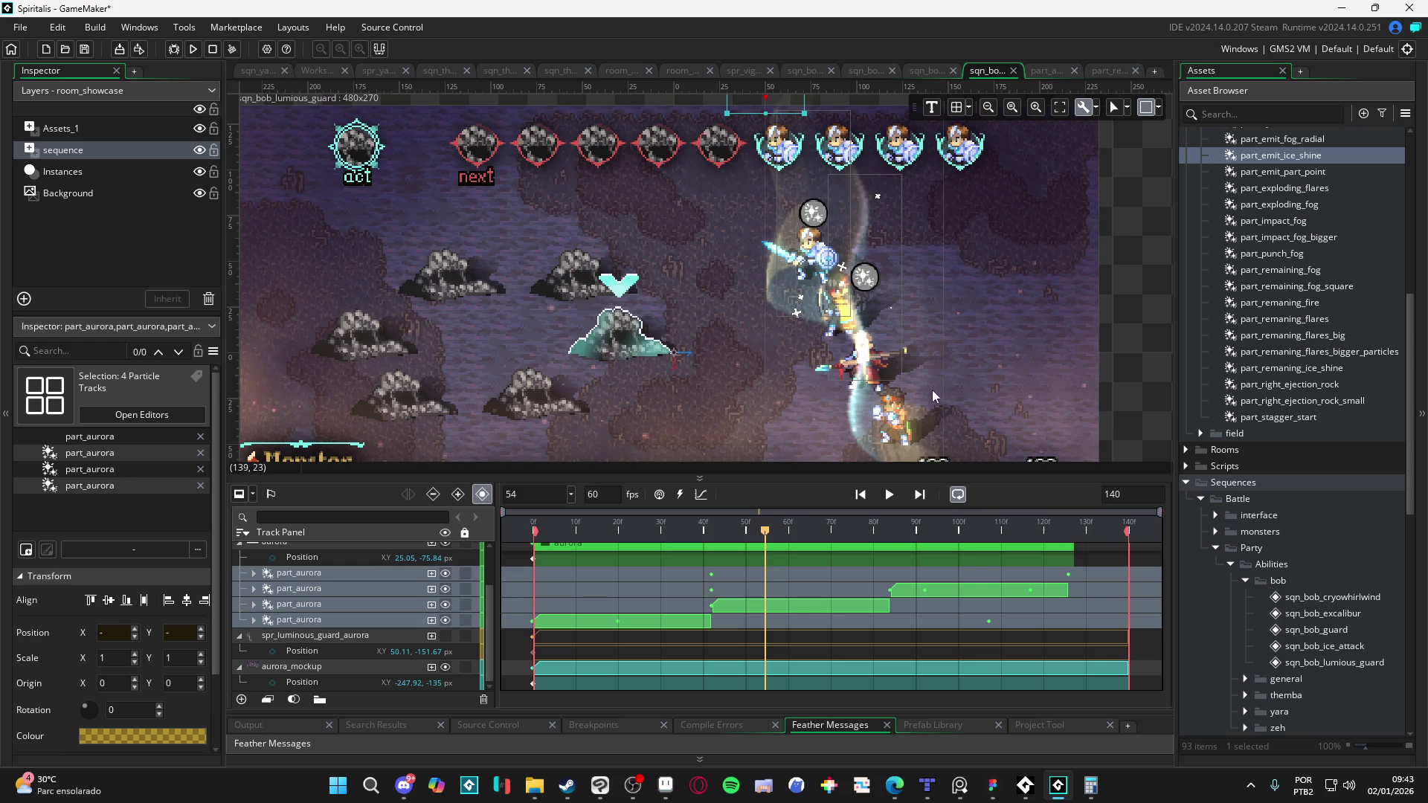
{"action": "scroll", "coordinate": [949, 390], "scroll_direction": "down", "scroll_amount": 1}
{"action": "scroll", "coordinate": [803, 583], "scroll_direction": "up", "scroll_amount": 3}
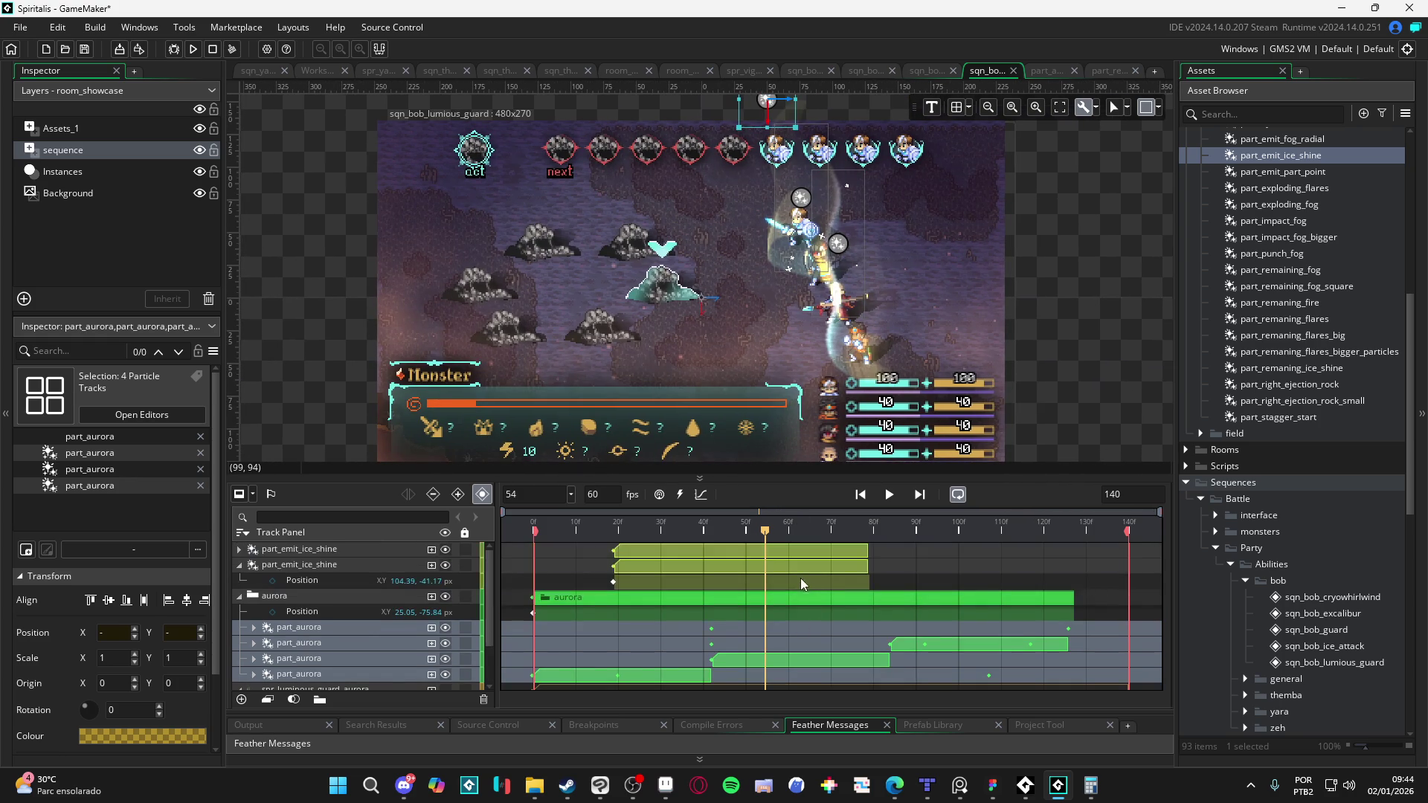
{"action": "left_click", "coordinate": [242, 597]}
{"action": "left_click", "coordinate": [290, 565]}
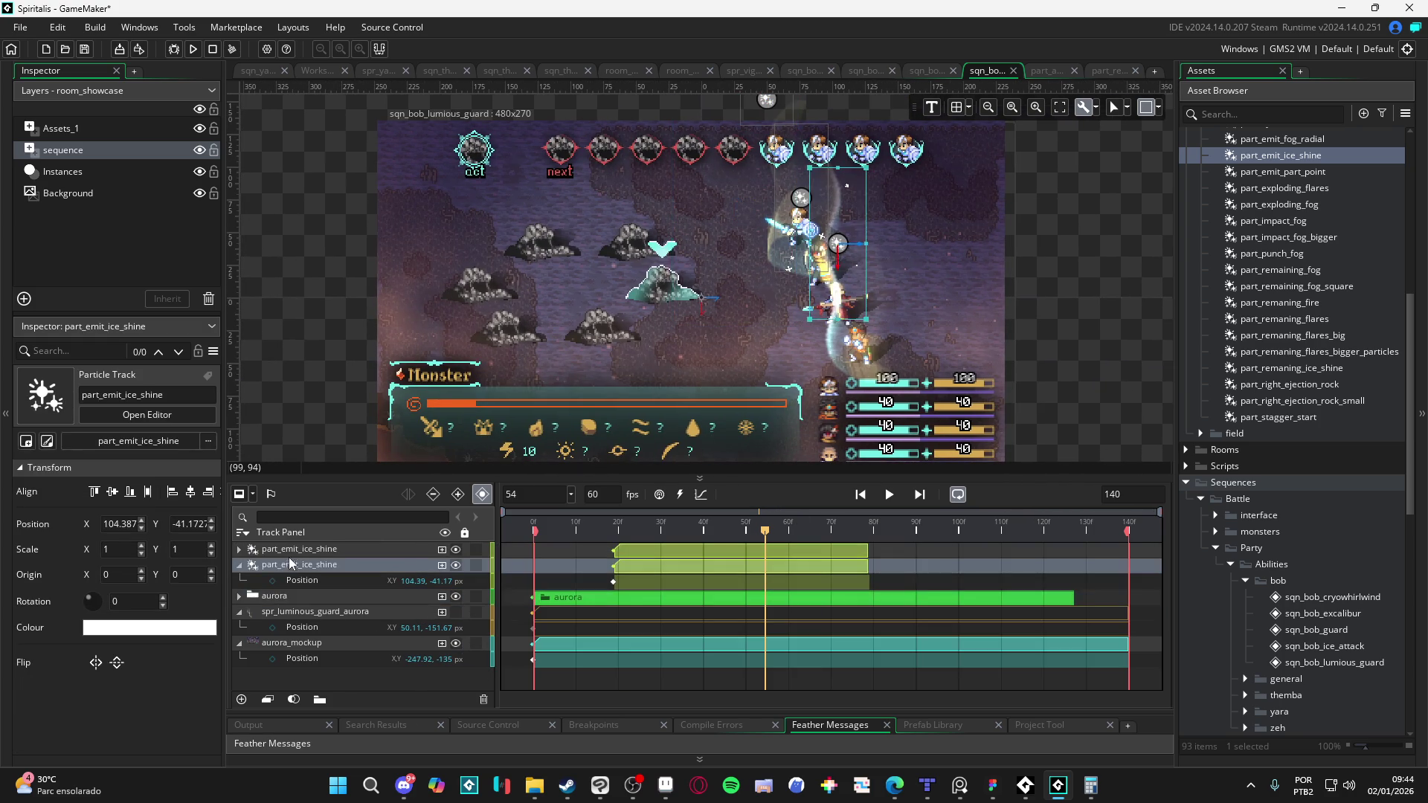
{"action": "left_click", "coordinate": [310, 579]}
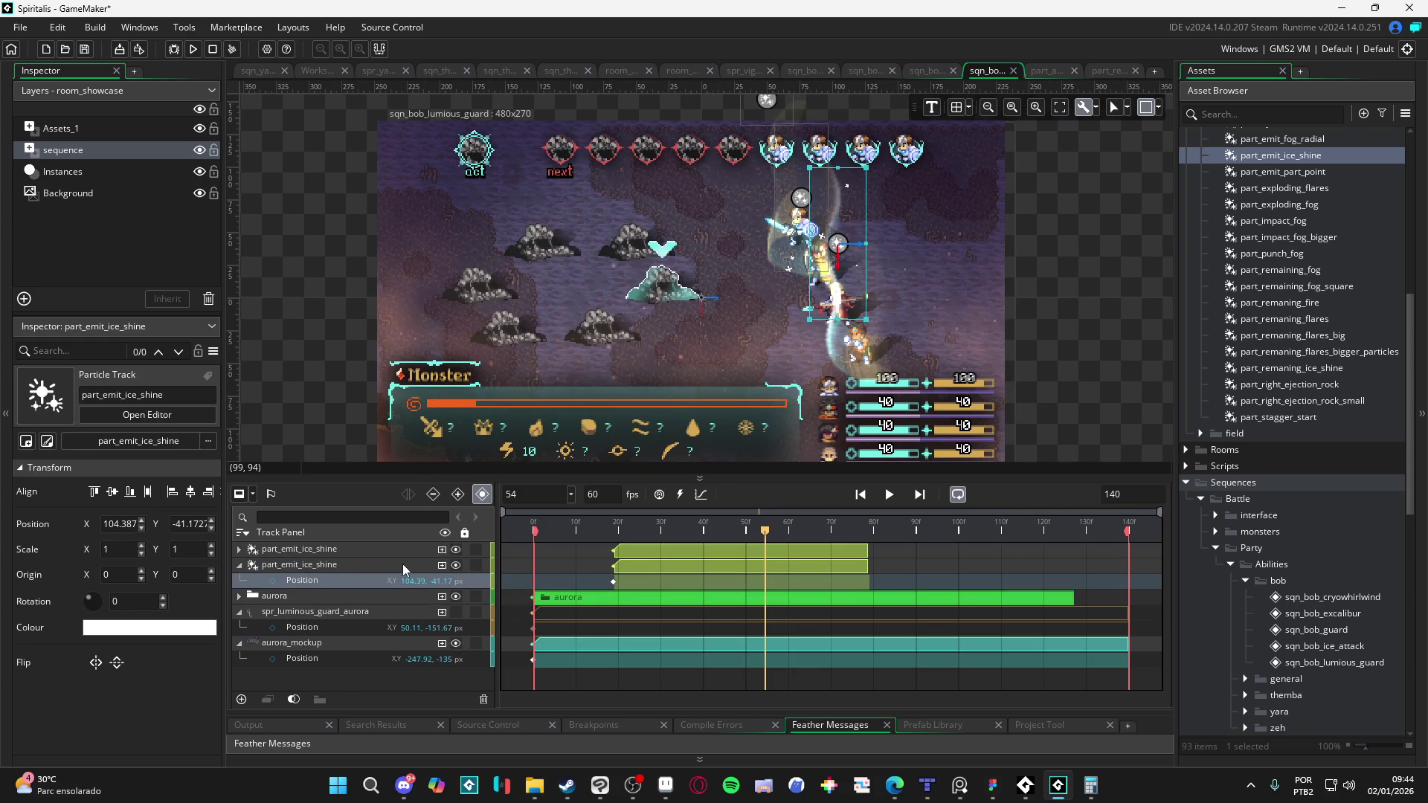
{"action": "left_click", "coordinate": [239, 565]}
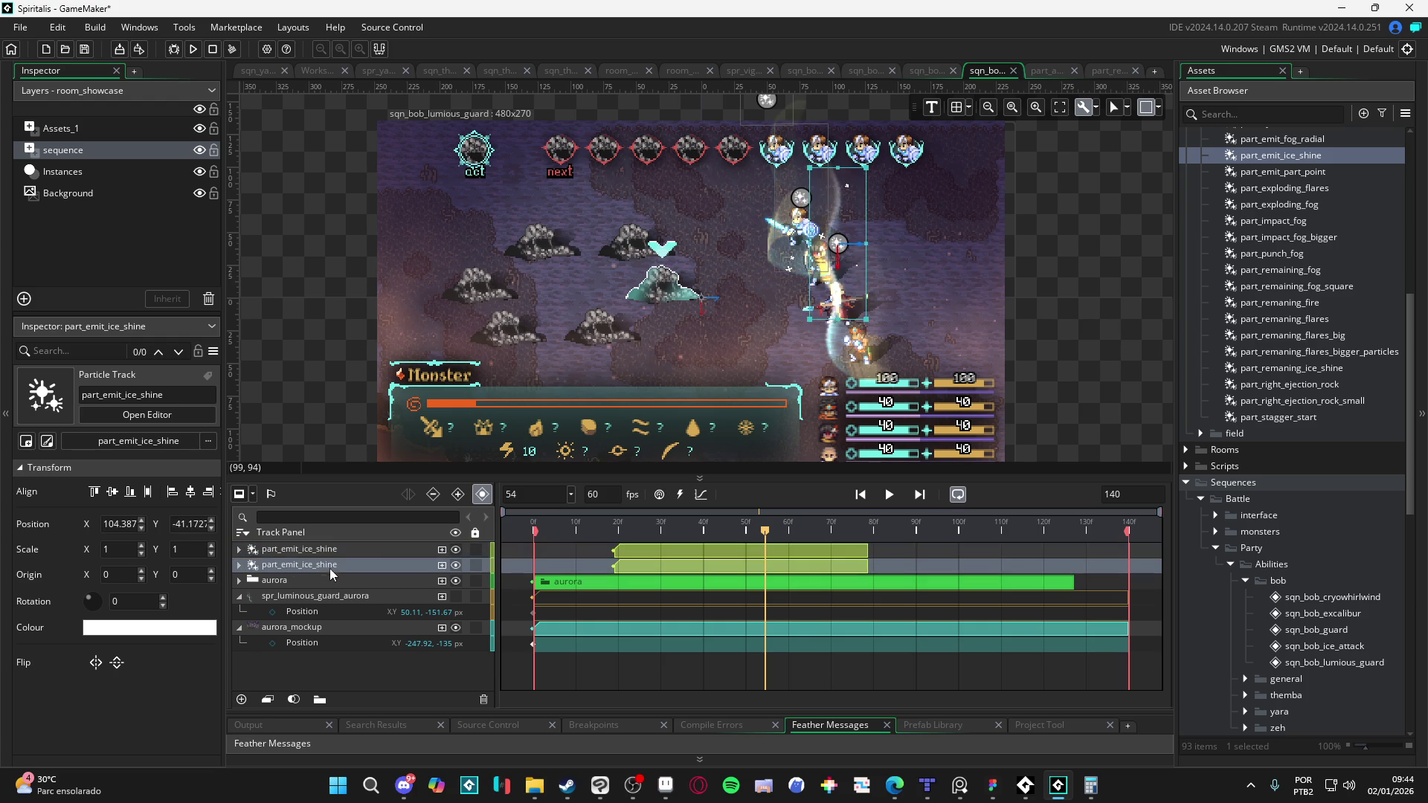
{"action": "key", "text": "ctrl+d"}
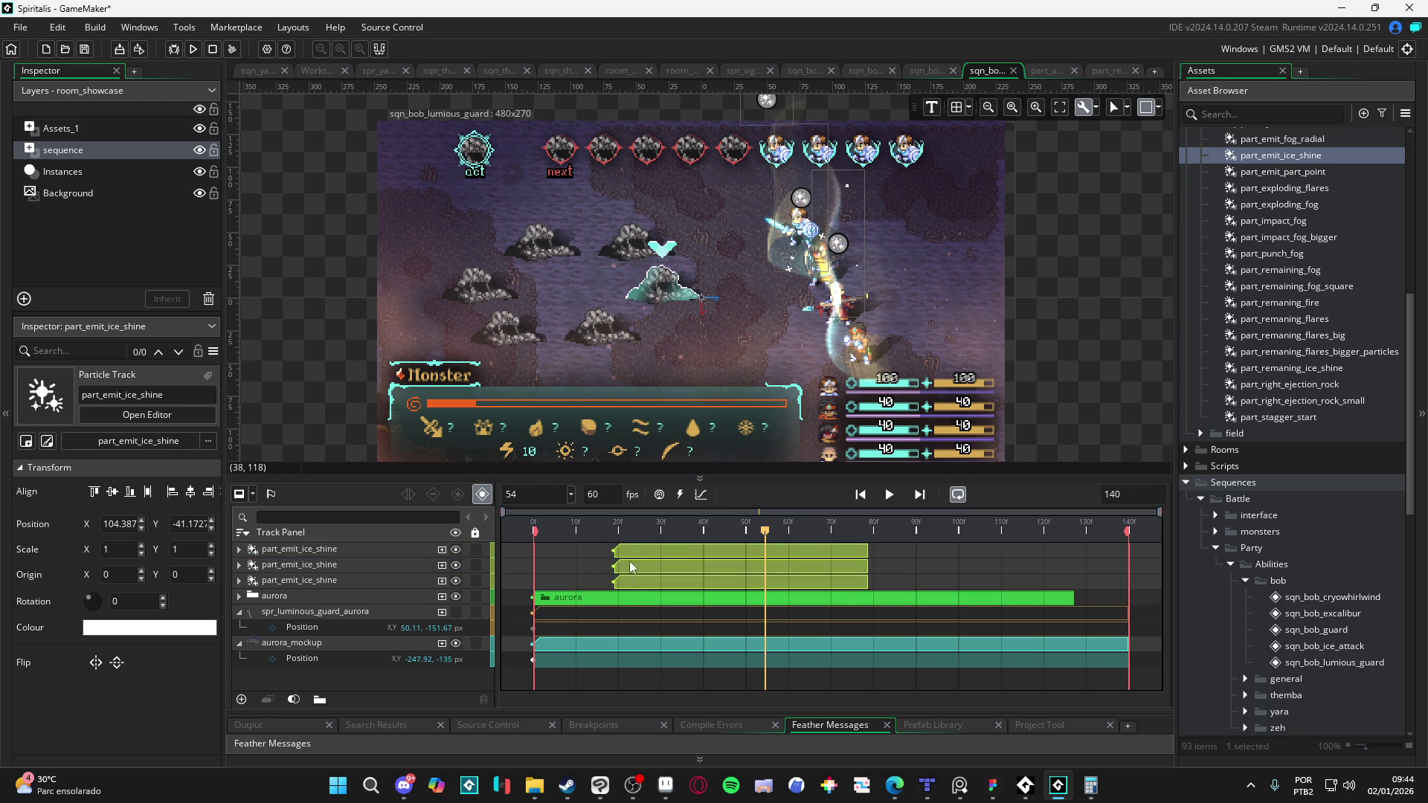
Step: Move the third part_emit_ice_shine emitter down and right to about 124.39, 7.83
{"action": "left_click", "coordinate": [640, 551]}
{"action": "left_click", "coordinate": [653, 587]}
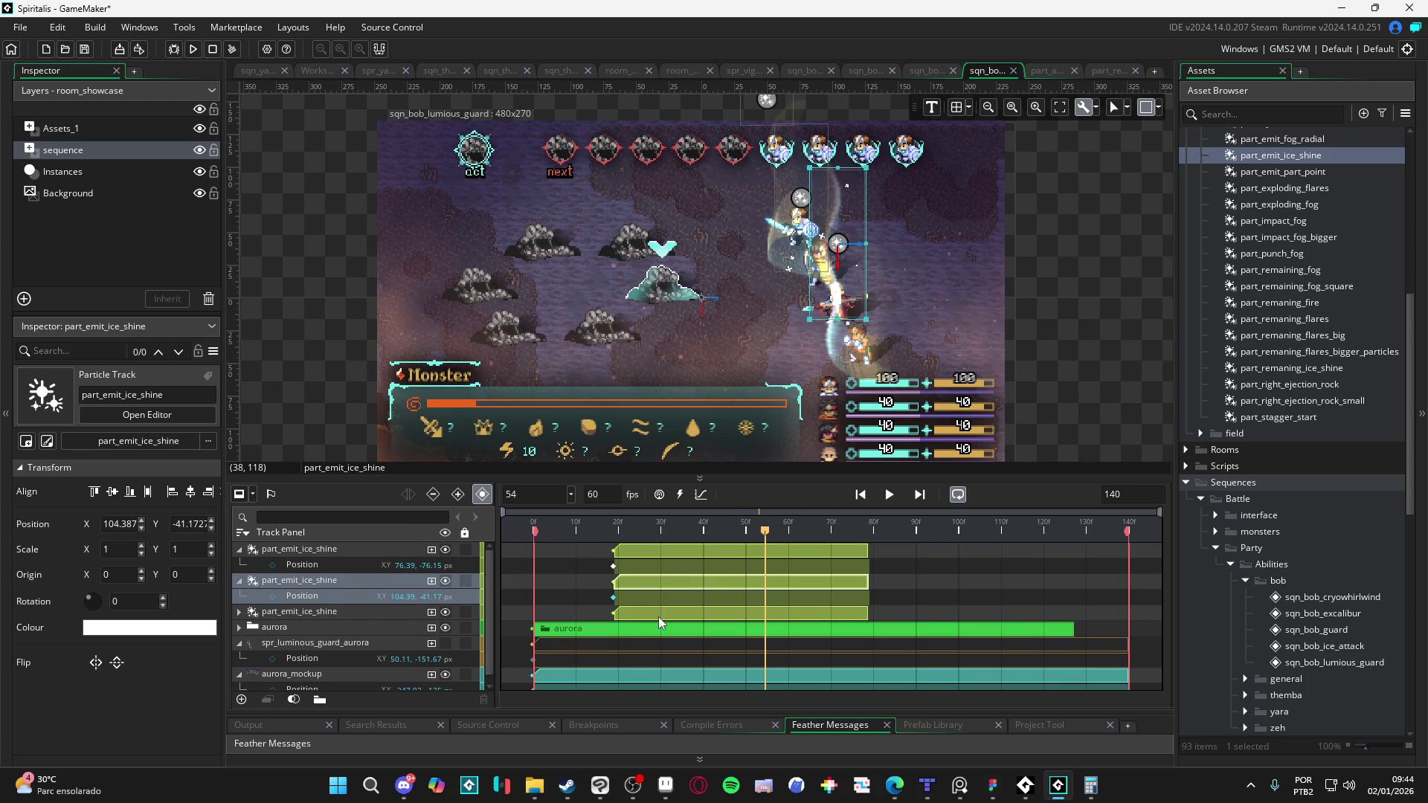
{"action": "left_click", "coordinate": [658, 618]}
{"action": "left_click_drag", "start_coordinate": [861, 313], "coordinate": [882, 376]}
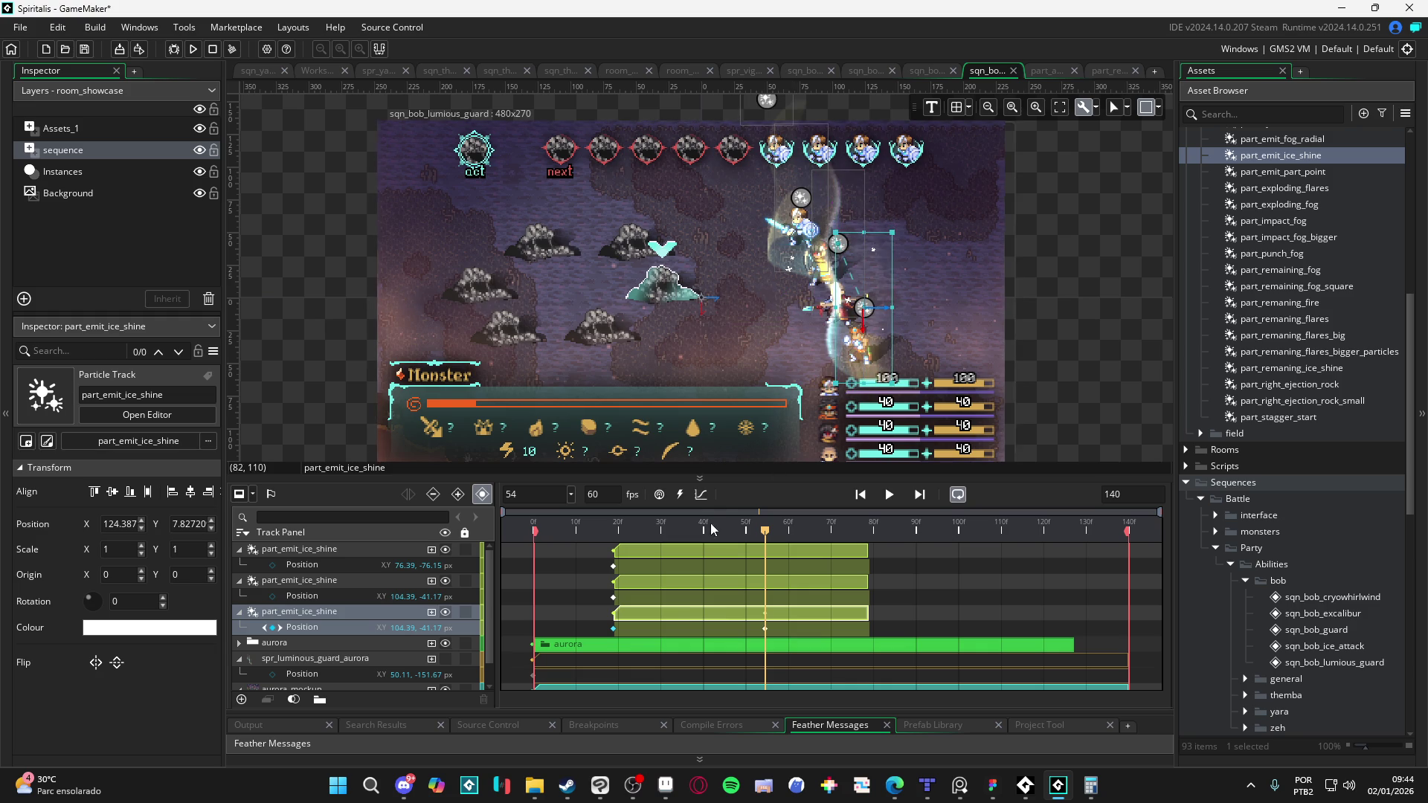
Step: Extend all three ice-shine clips so they end at frame 140
{"action": "left_click", "coordinate": [871, 553]}
{"action": "left_click_drag", "start_coordinate": [867, 552], "coordinate": [1128, 546]}
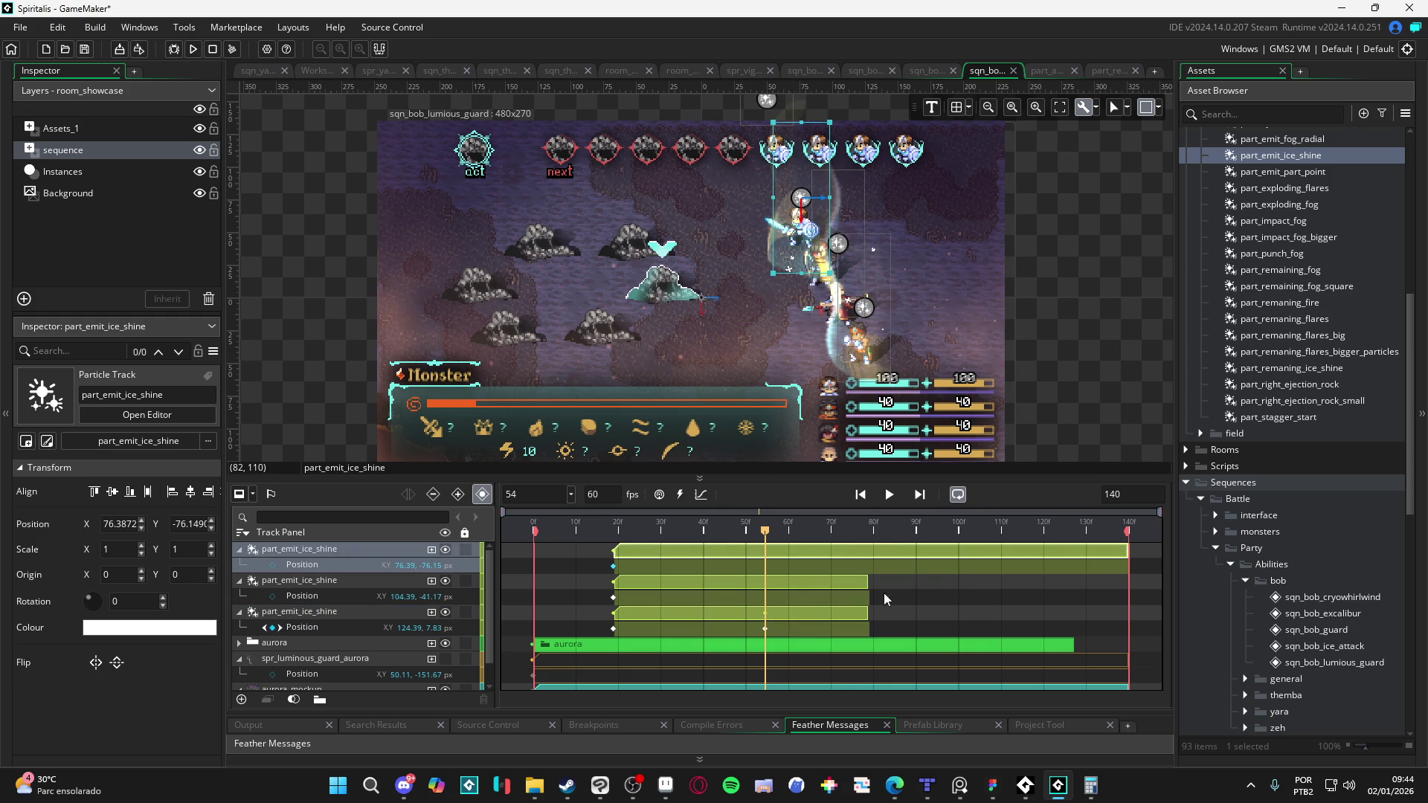
{"action": "left_click_drag", "start_coordinate": [866, 578], "coordinate": [1133, 584]}
{"action": "left_click", "coordinate": [862, 614]}
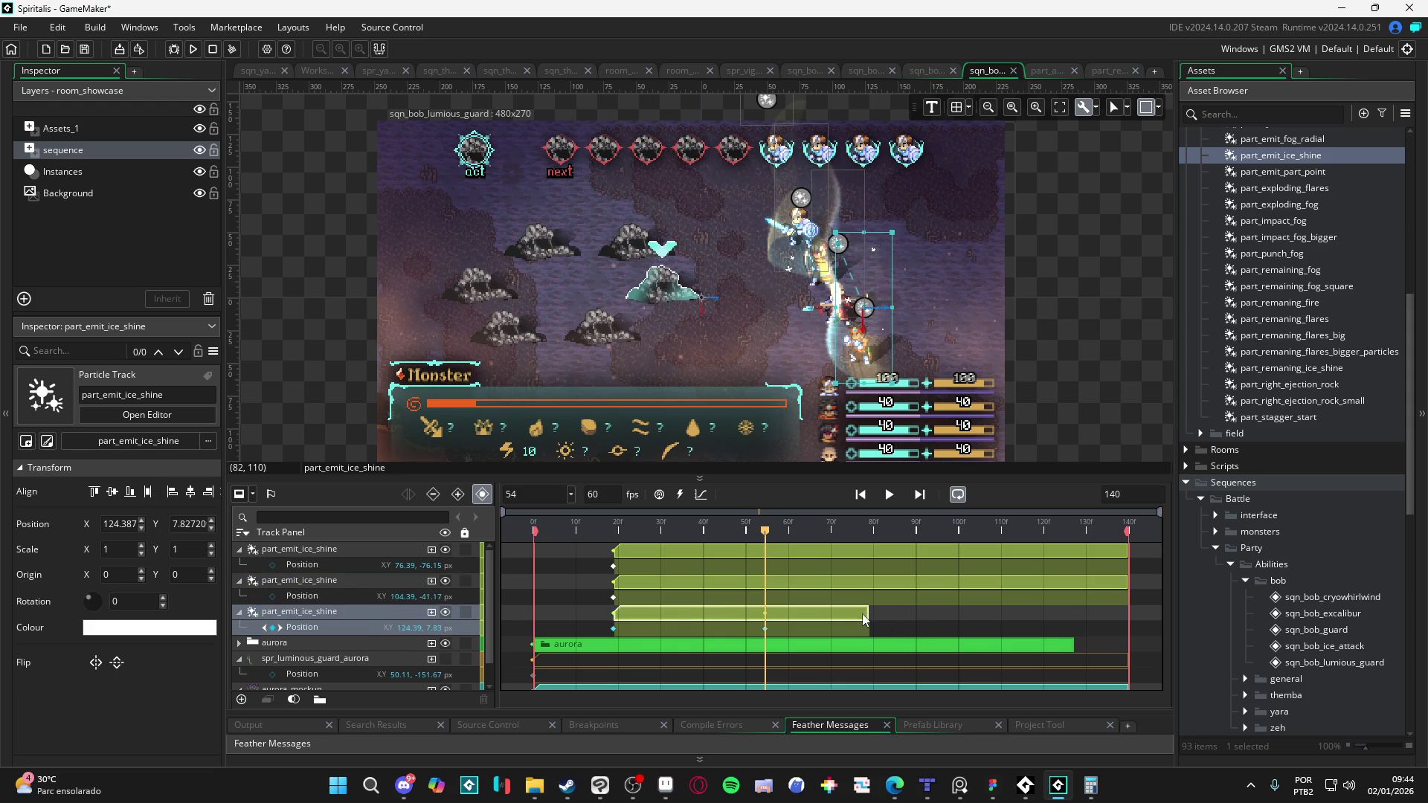
{"action": "left_click_drag", "start_coordinate": [867, 614], "coordinate": [1130, 623]}
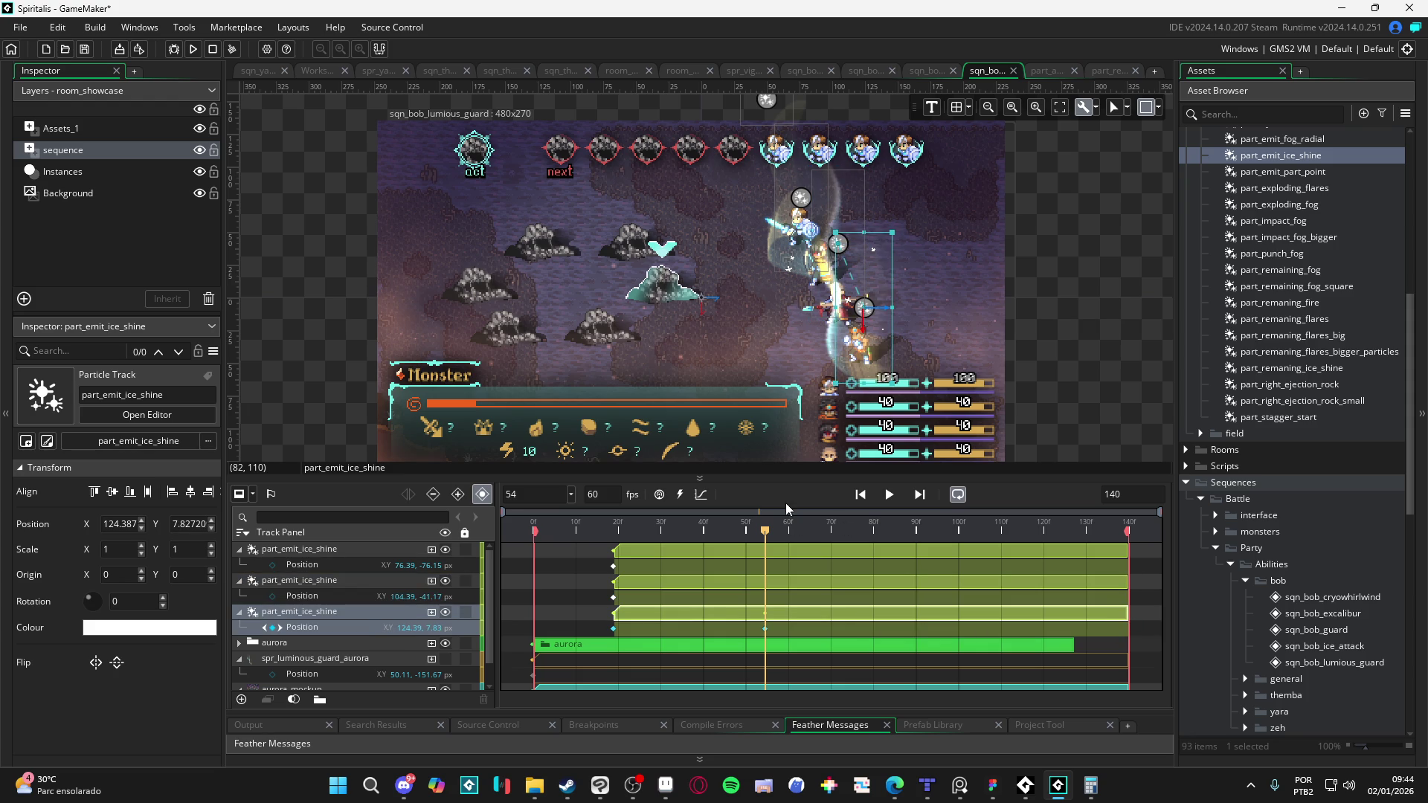
Step: Preview the three emitters, pausing and scrubbing back to around frame 101
{"action": "key", "text": "space"}
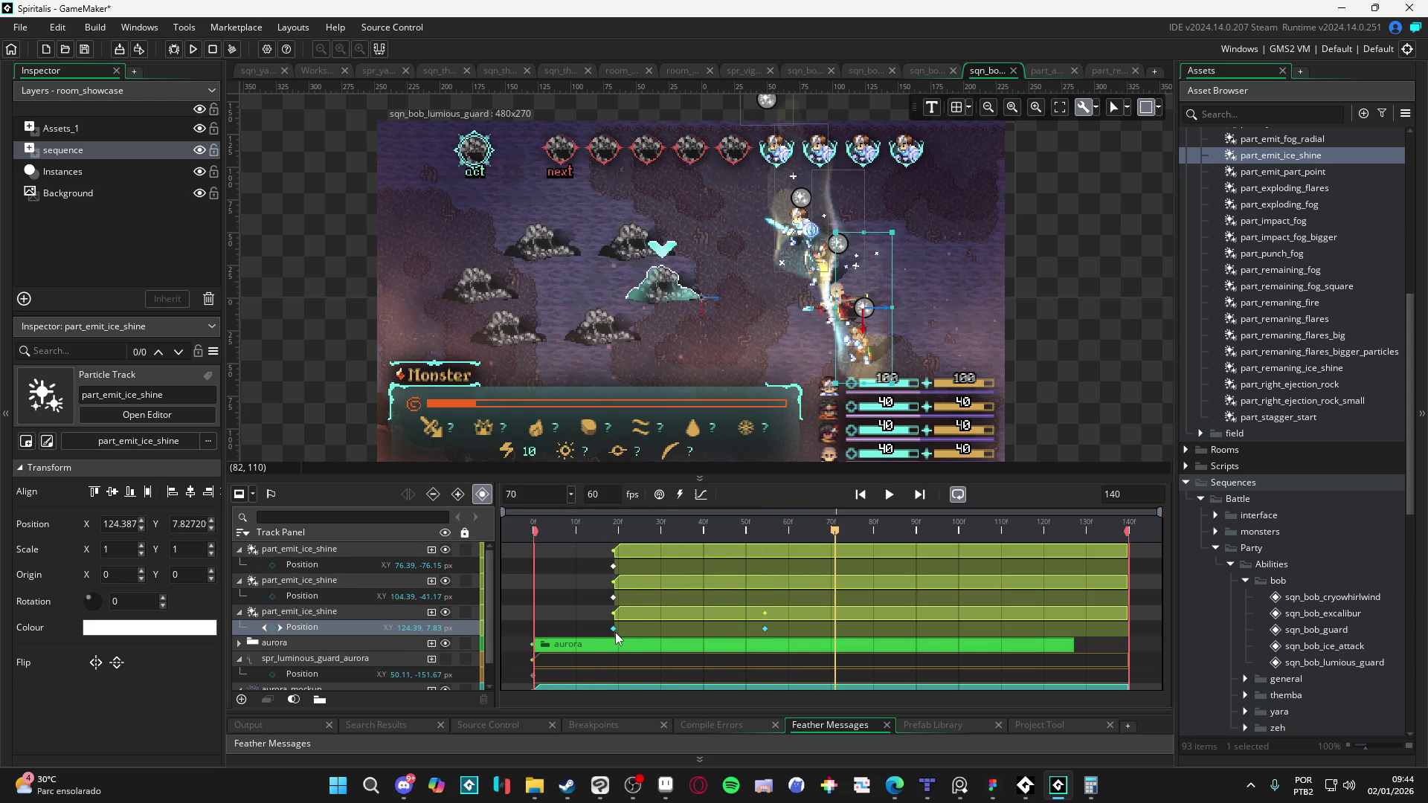
{"action": "left_click", "coordinate": [764, 629]}
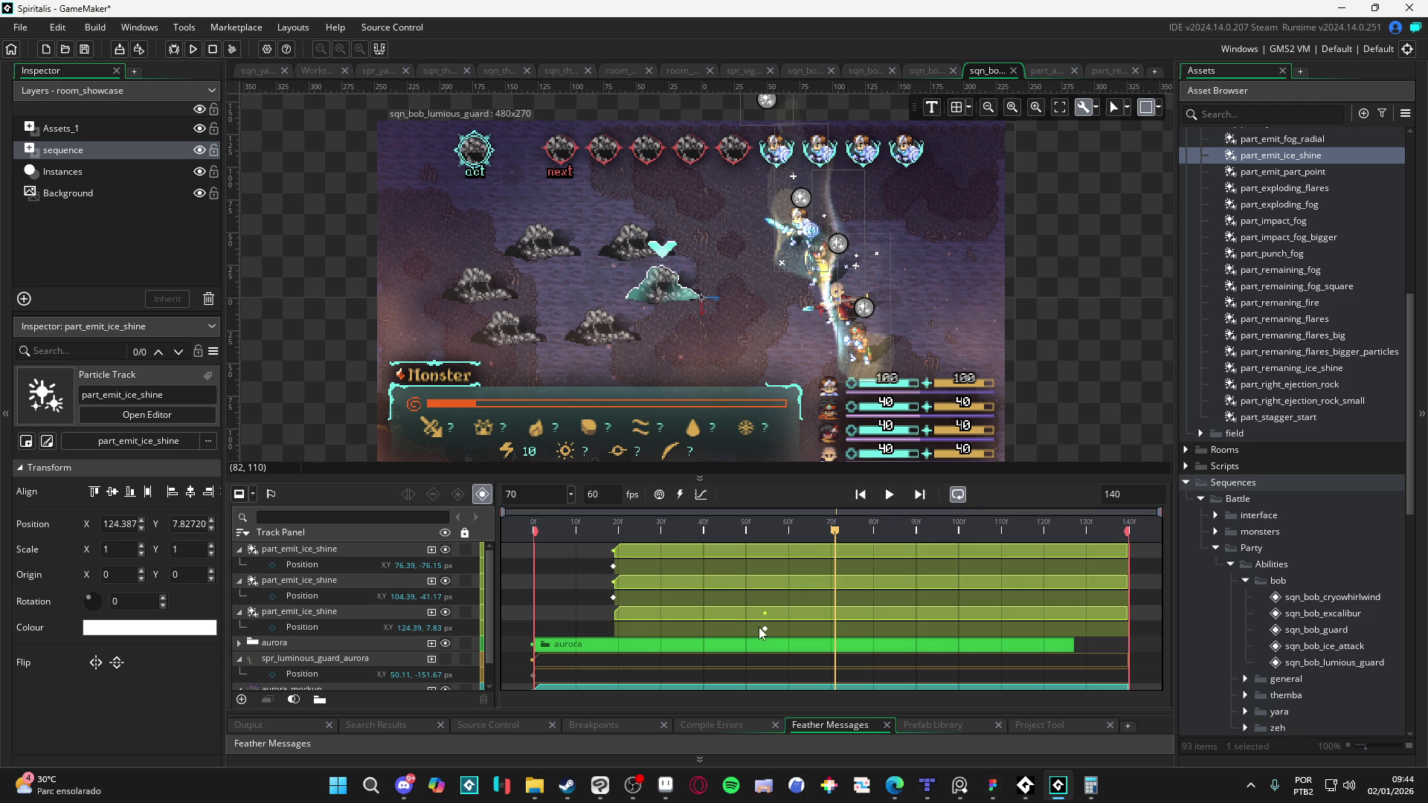
{"action": "left_click", "coordinate": [764, 629]}
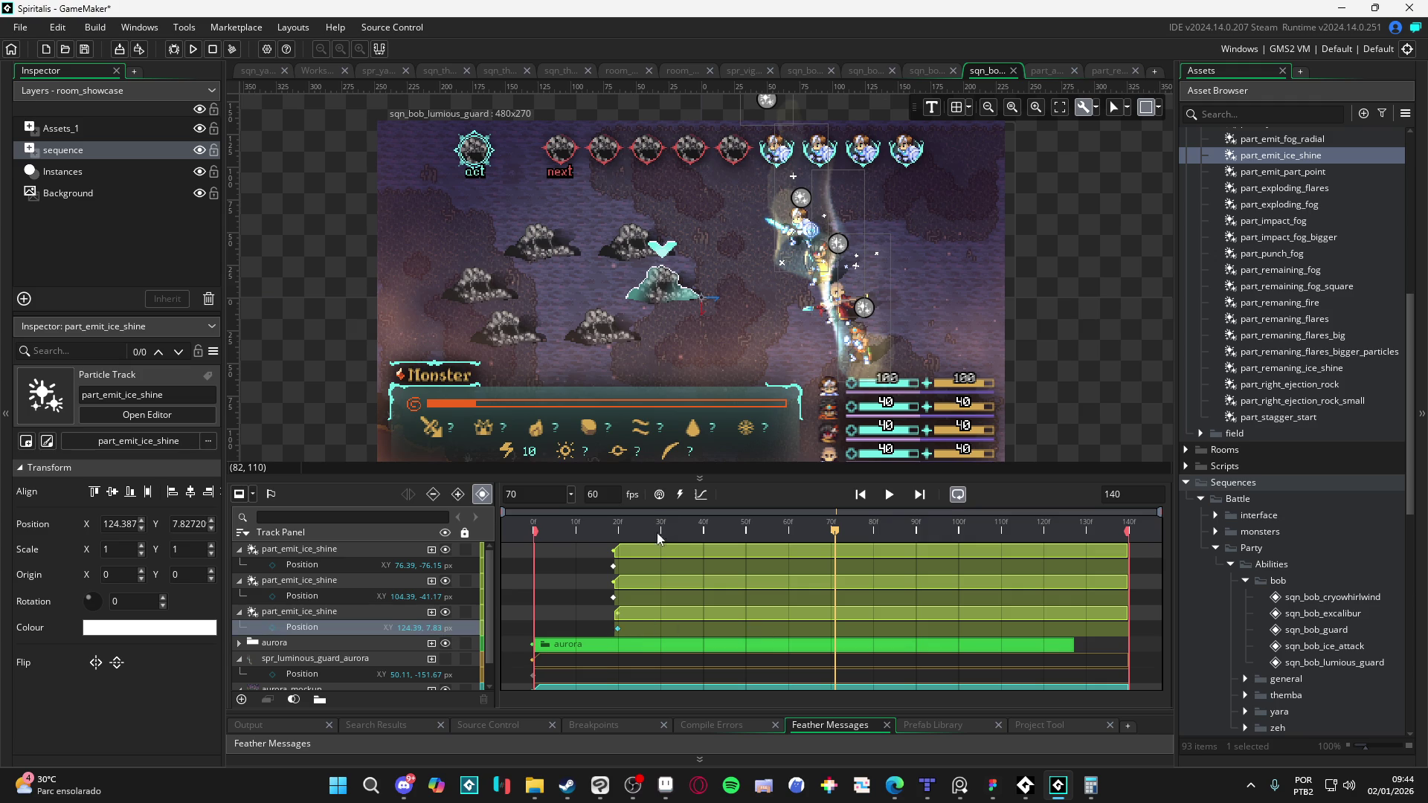
{"action": "key", "text": "space"}
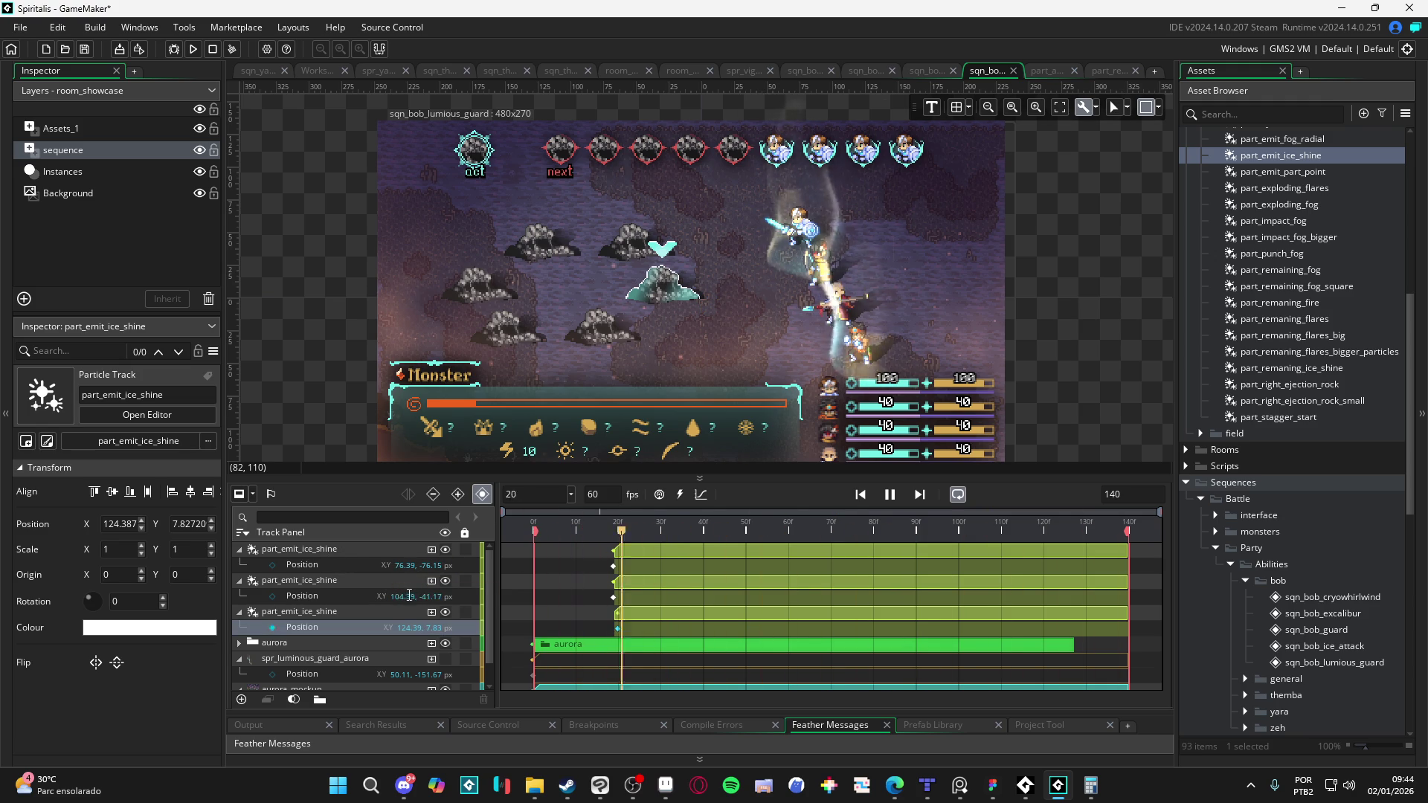
{"action": "key", "text": "space"}
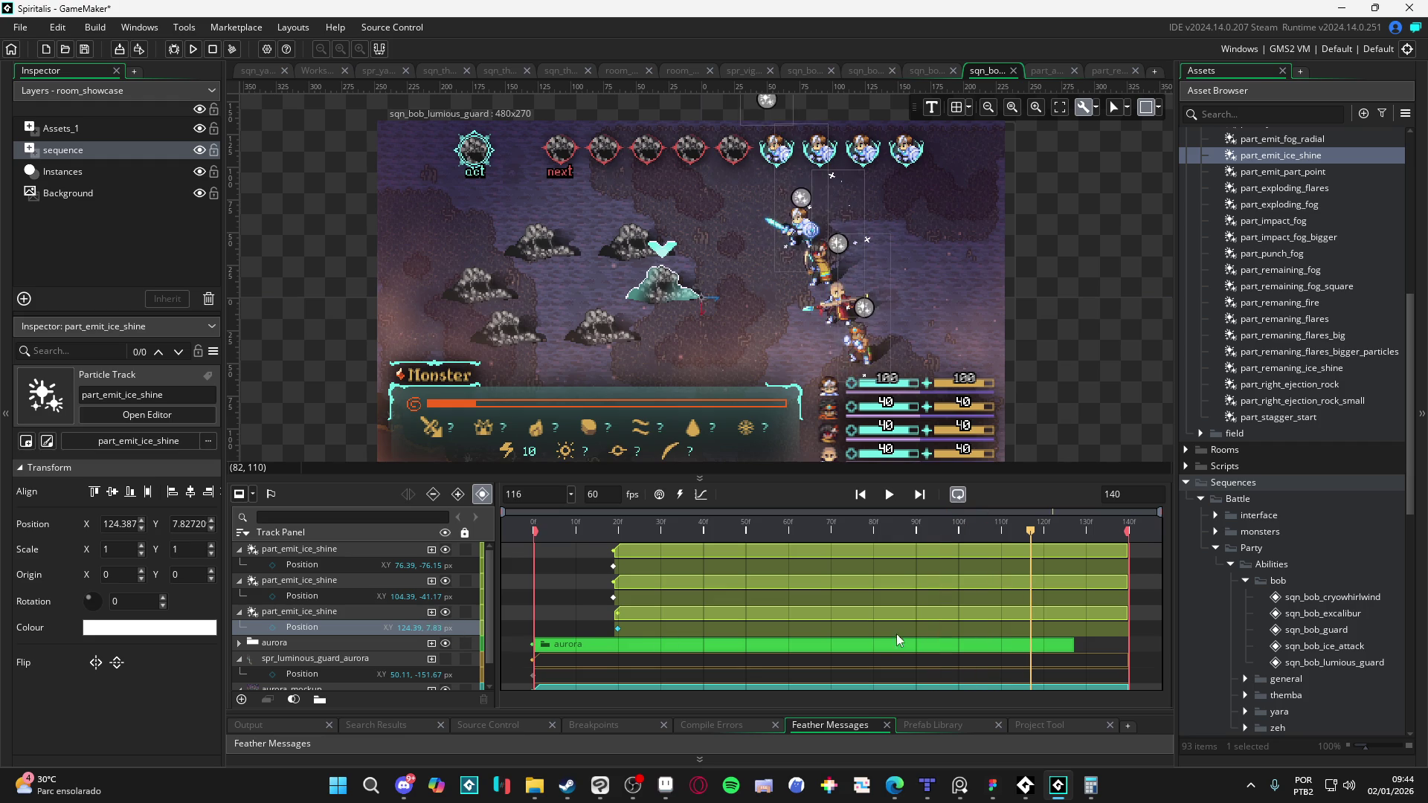
{"action": "mouse_move", "coordinate": [935, 549]}
{"action": "left_mouse_down"}
{"action": "mouse_move", "coordinate": [870, 546]}
{"action": "mouse_move", "coordinate": [959, 546]}
{"action": "mouse_move", "coordinate": [941, 541]}
{"action": "left_mouse_up"}
{"action": "scroll", "coordinate": [877, 620], "scroll_direction": "down", "scroll_amount": 1}
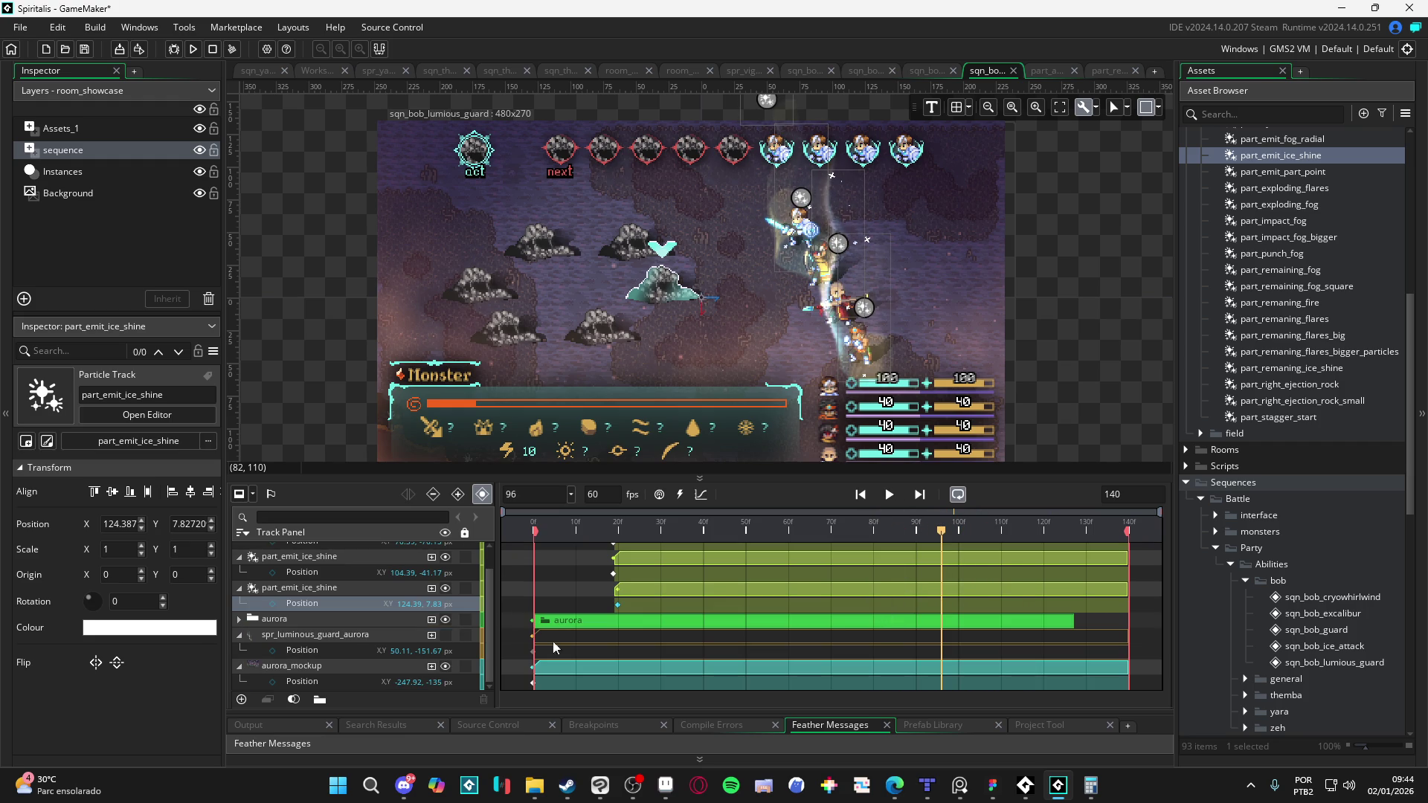
Step: Expand the aurora group and first part_aurora track, and set the playhead to frame 92
{"action": "left_click", "coordinate": [245, 618]}
{"action": "left_click", "coordinate": [241, 620]}
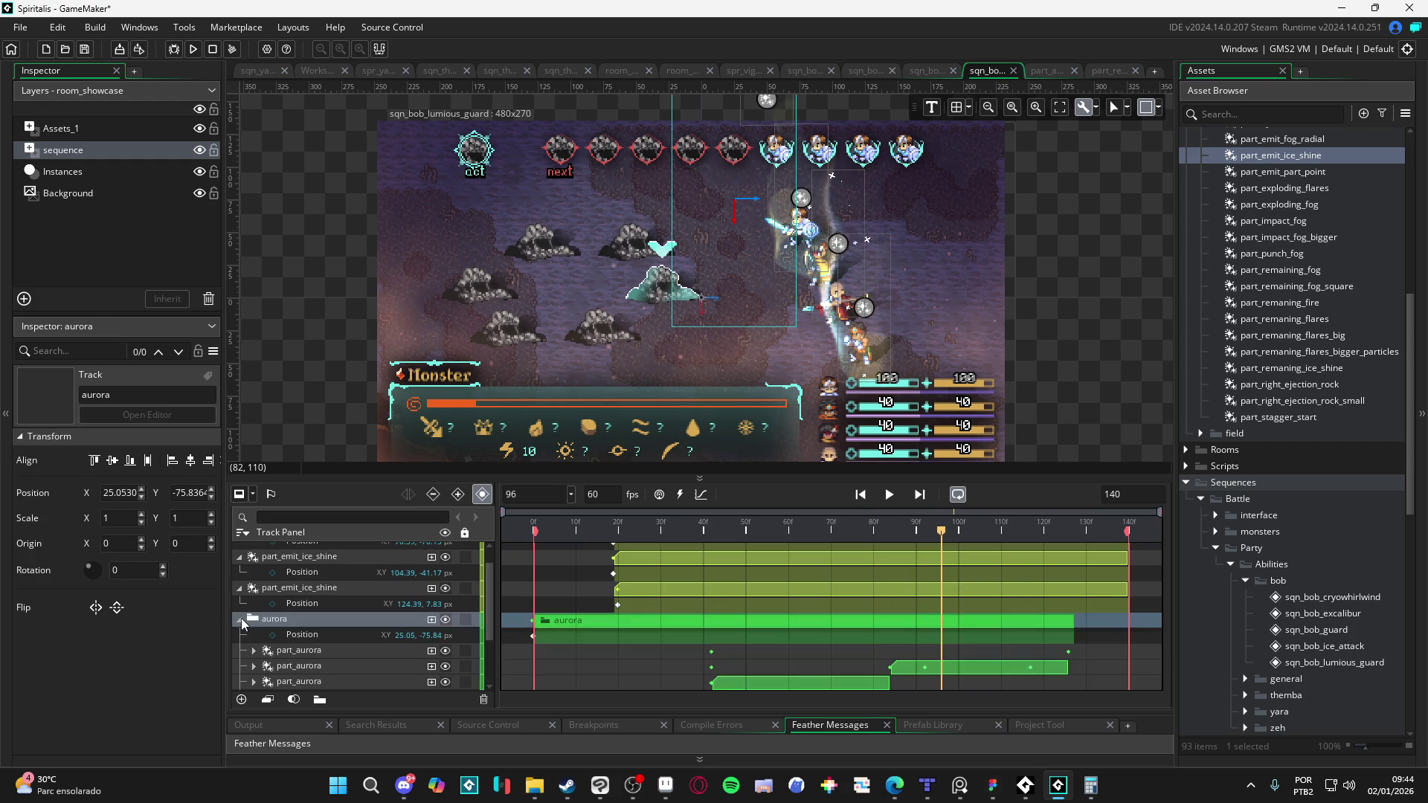
{"action": "scroll", "coordinate": [320, 654], "scroll_direction": "down", "scroll_amount": 1}
{"action": "left_click", "coordinate": [252, 622]}
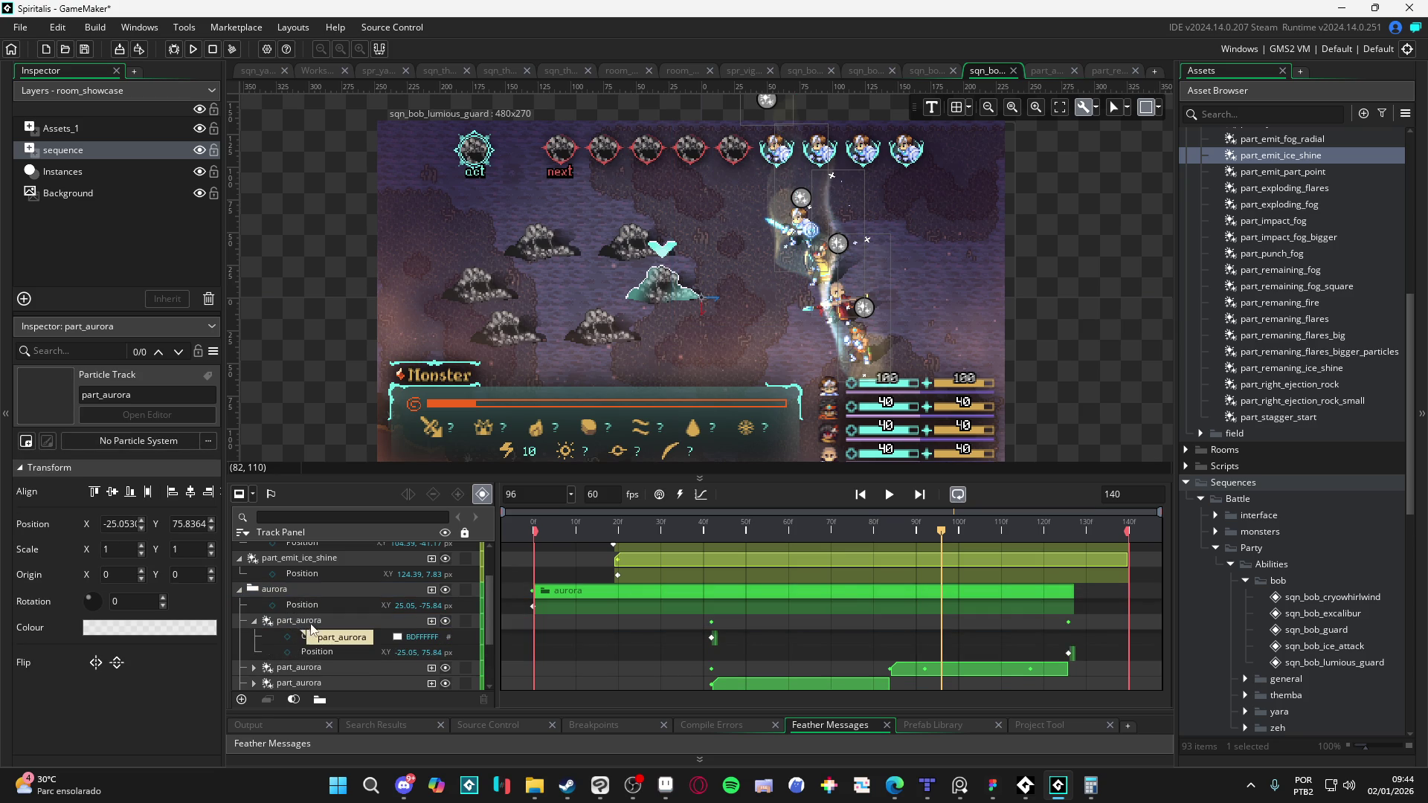
{"action": "left_click", "coordinate": [296, 626]}
{"action": "scroll", "coordinate": [809, 633], "scroll_direction": "up", "scroll_amount": 2}
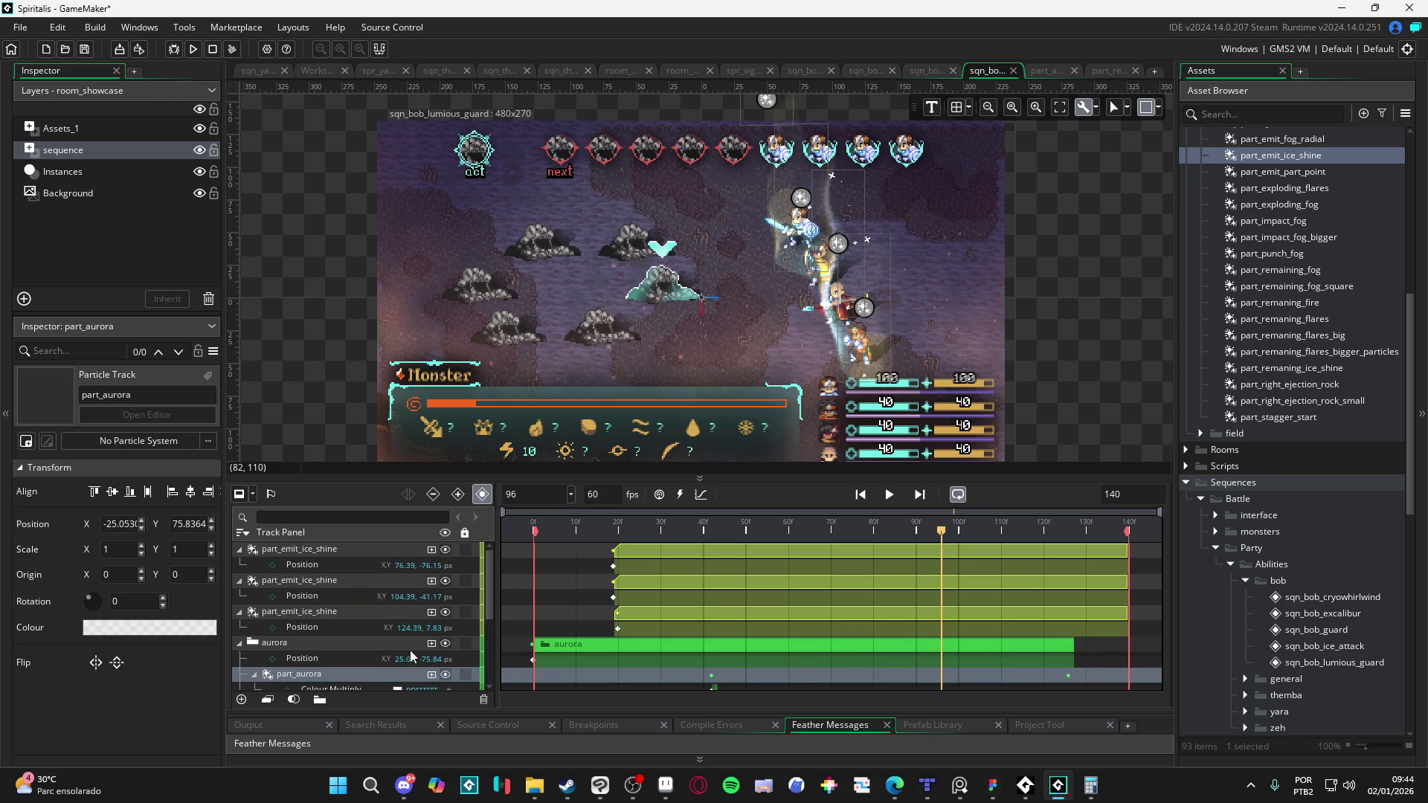
{"action": "scroll", "coordinate": [377, 647], "scroll_direction": "down", "scroll_amount": 2}
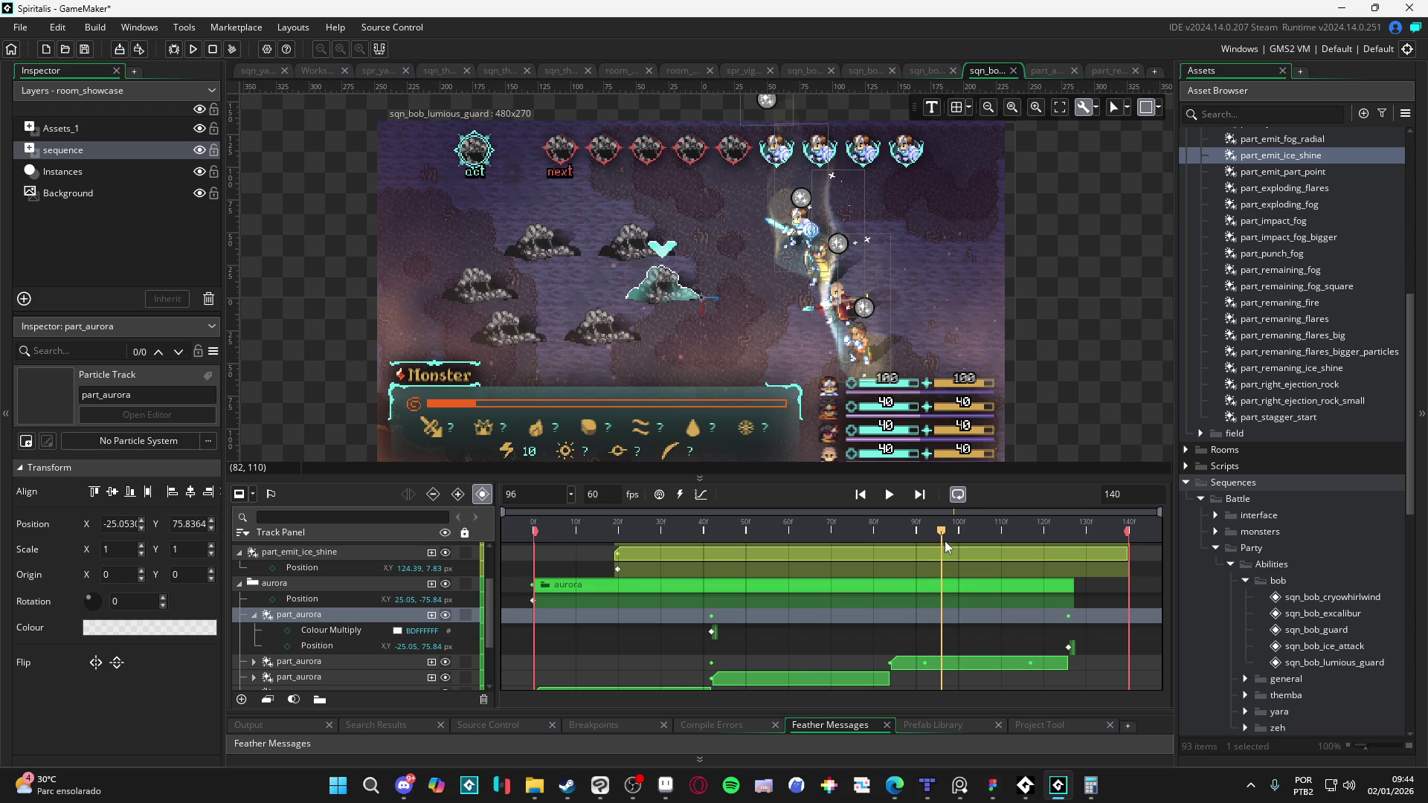
{"action": "left_click_drag", "start_coordinate": [938, 538], "coordinate": [923, 543]}
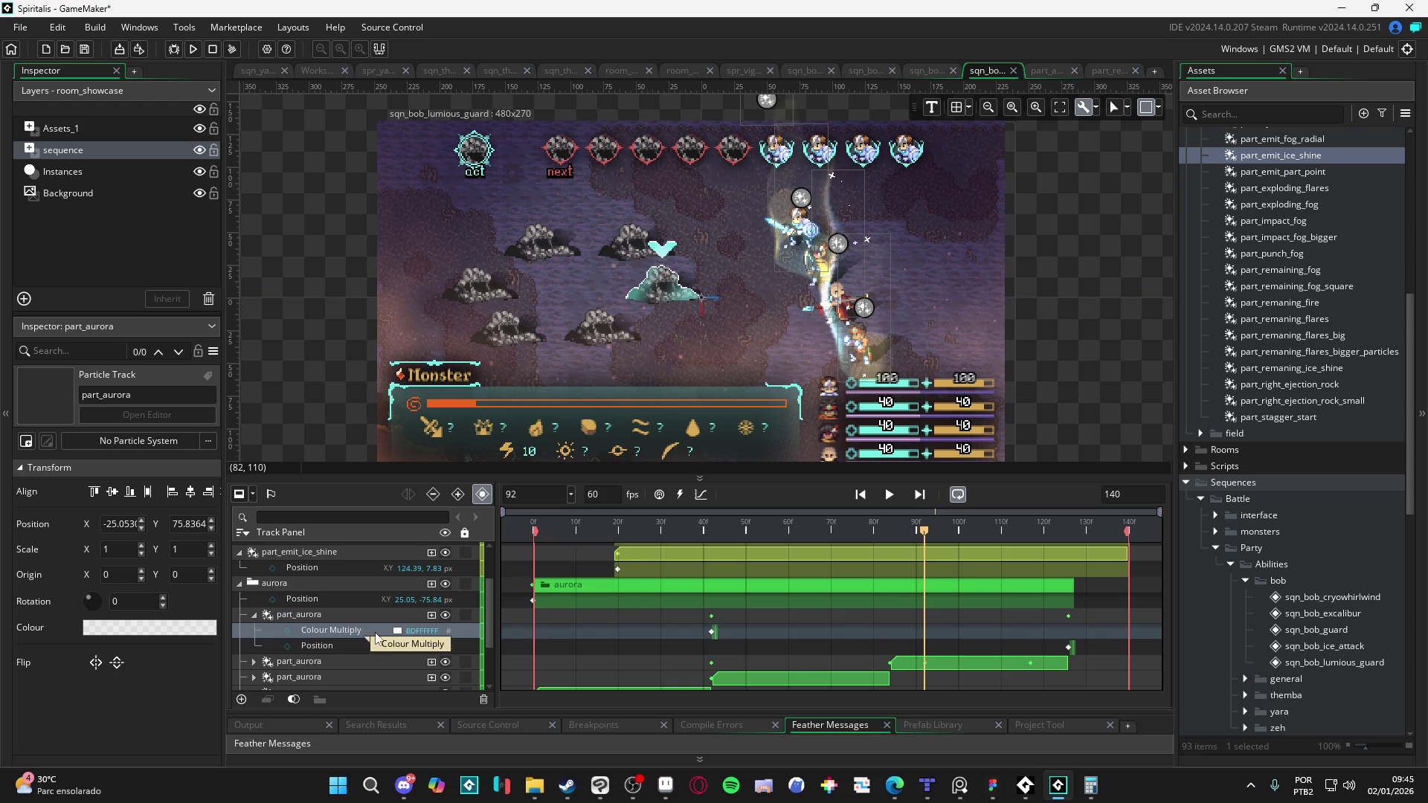
{"action": "scroll", "coordinate": [383, 636], "scroll_direction": "up", "scroll_amount": 2}
Step: Select the third ice-shine emitter track and preview the sparkles playing back
{"action": "left_click", "coordinate": [240, 548]}
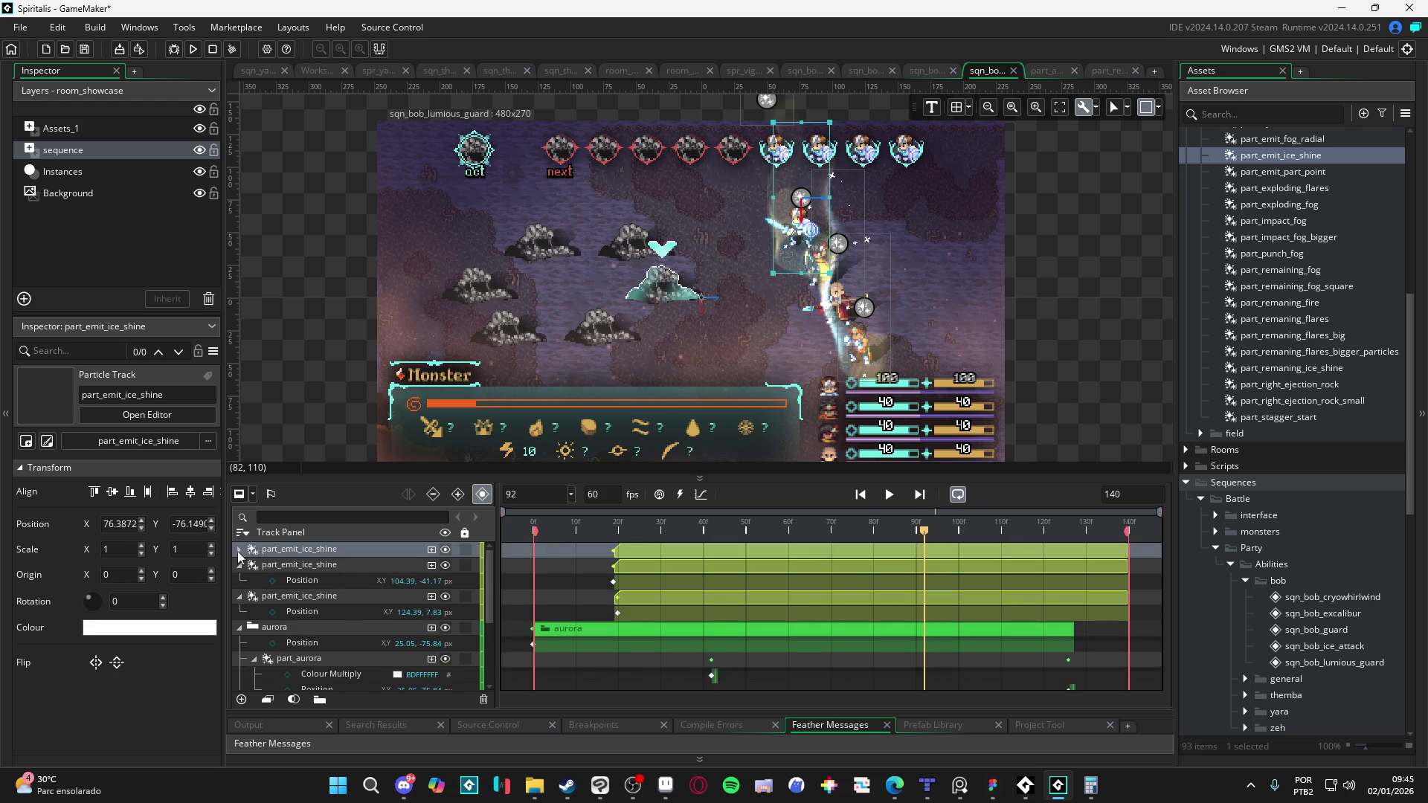
{"action": "left_click", "coordinate": [239, 565]}
{"action": "left_click", "coordinate": [315, 556]}
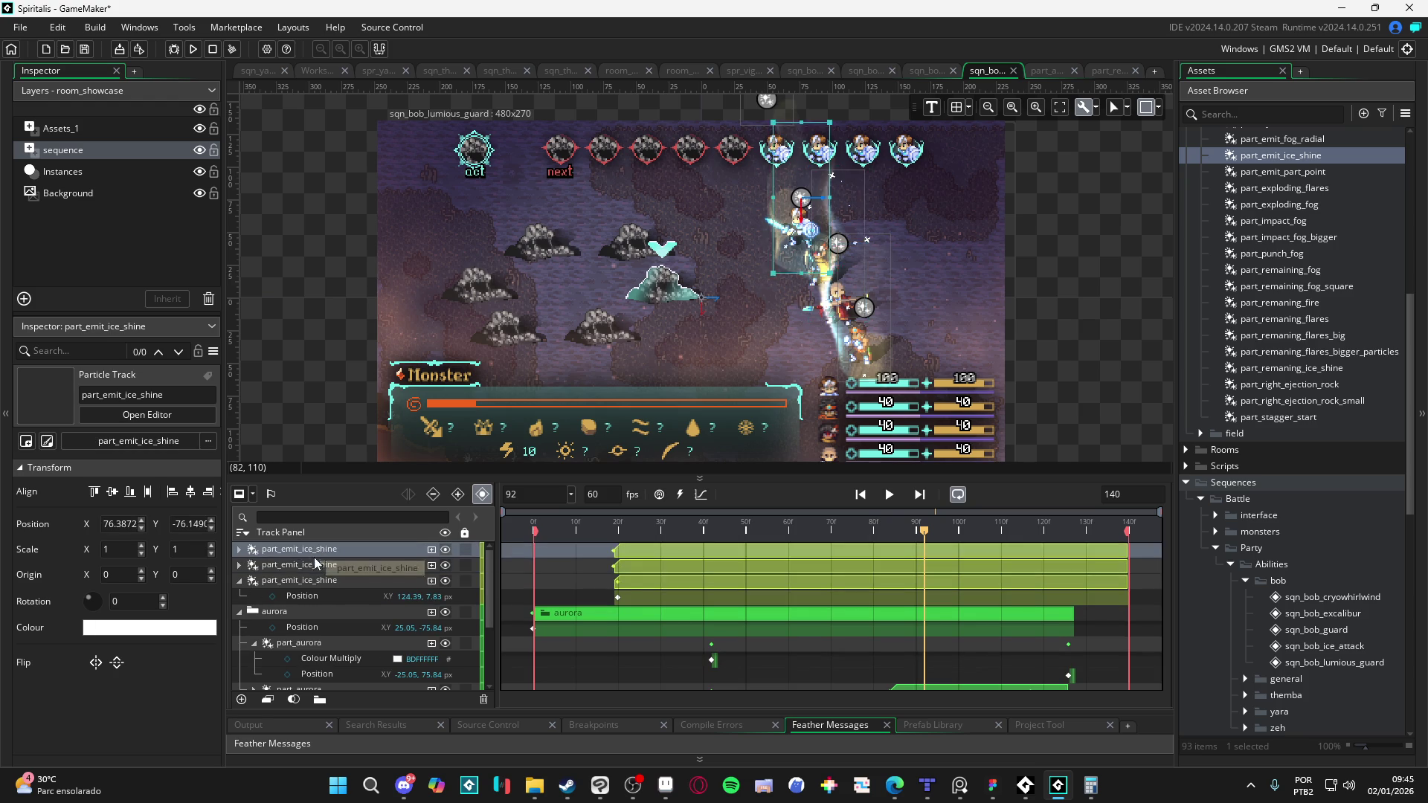
{"action": "left_click", "coordinate": [308, 582]}
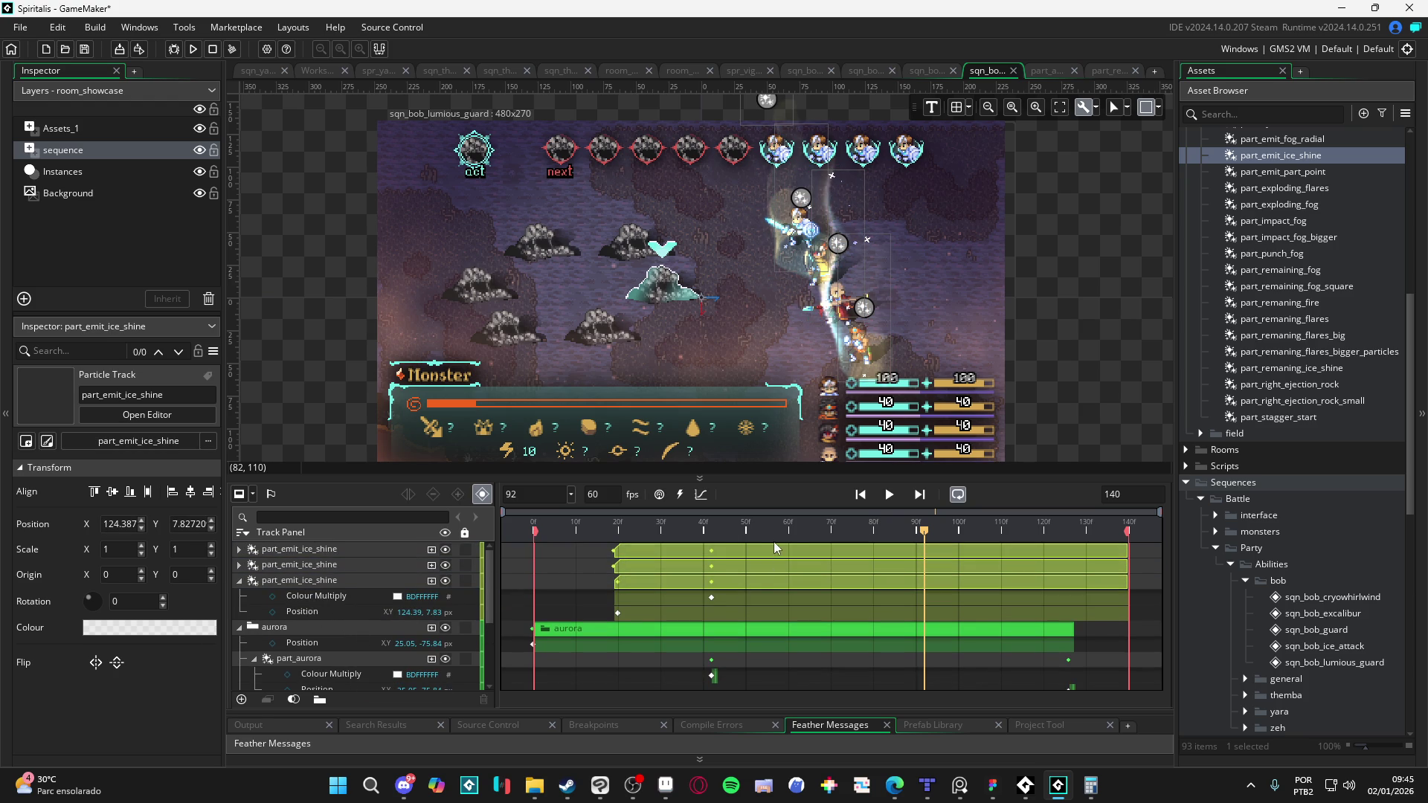
{"action": "key", "text": "space"}
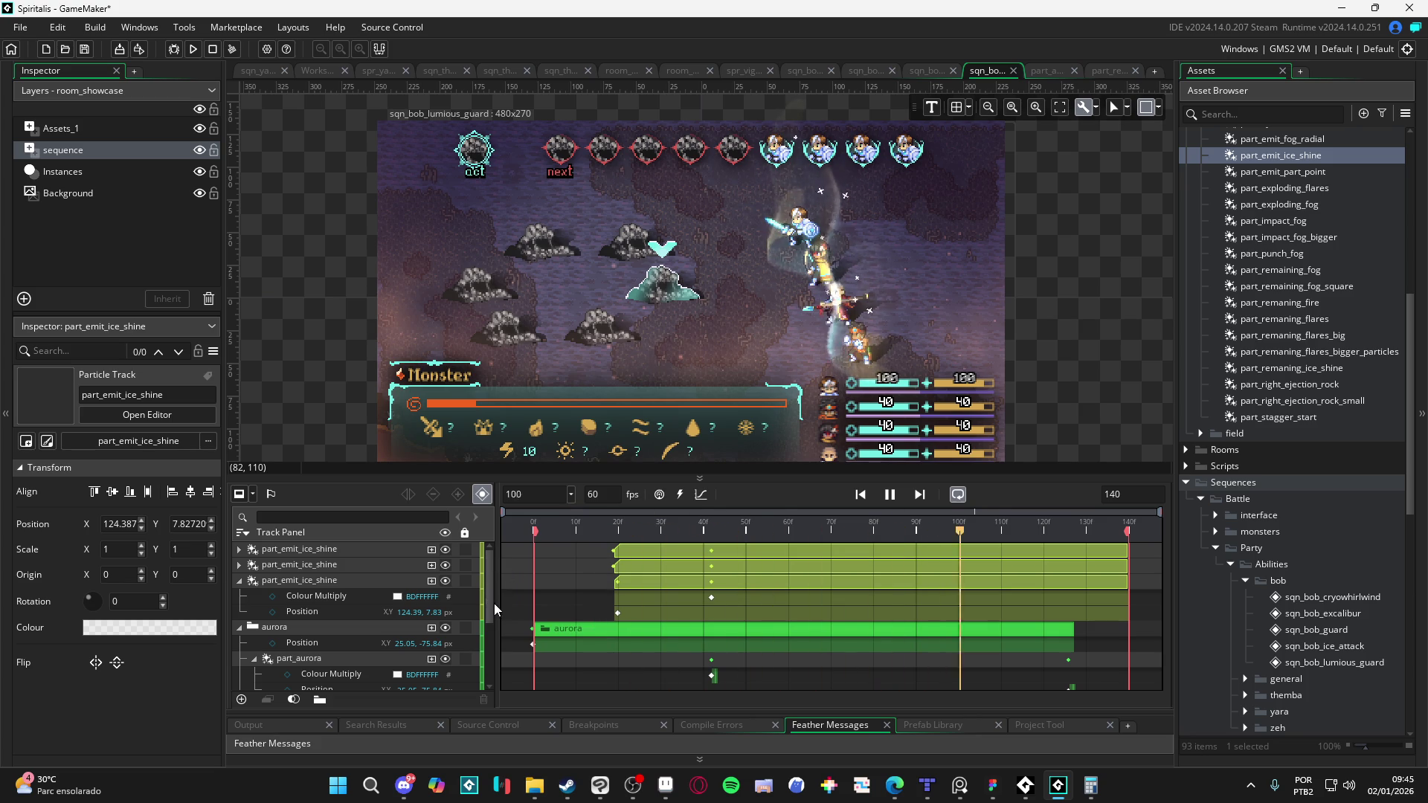
{"action": "key", "text": "space"}
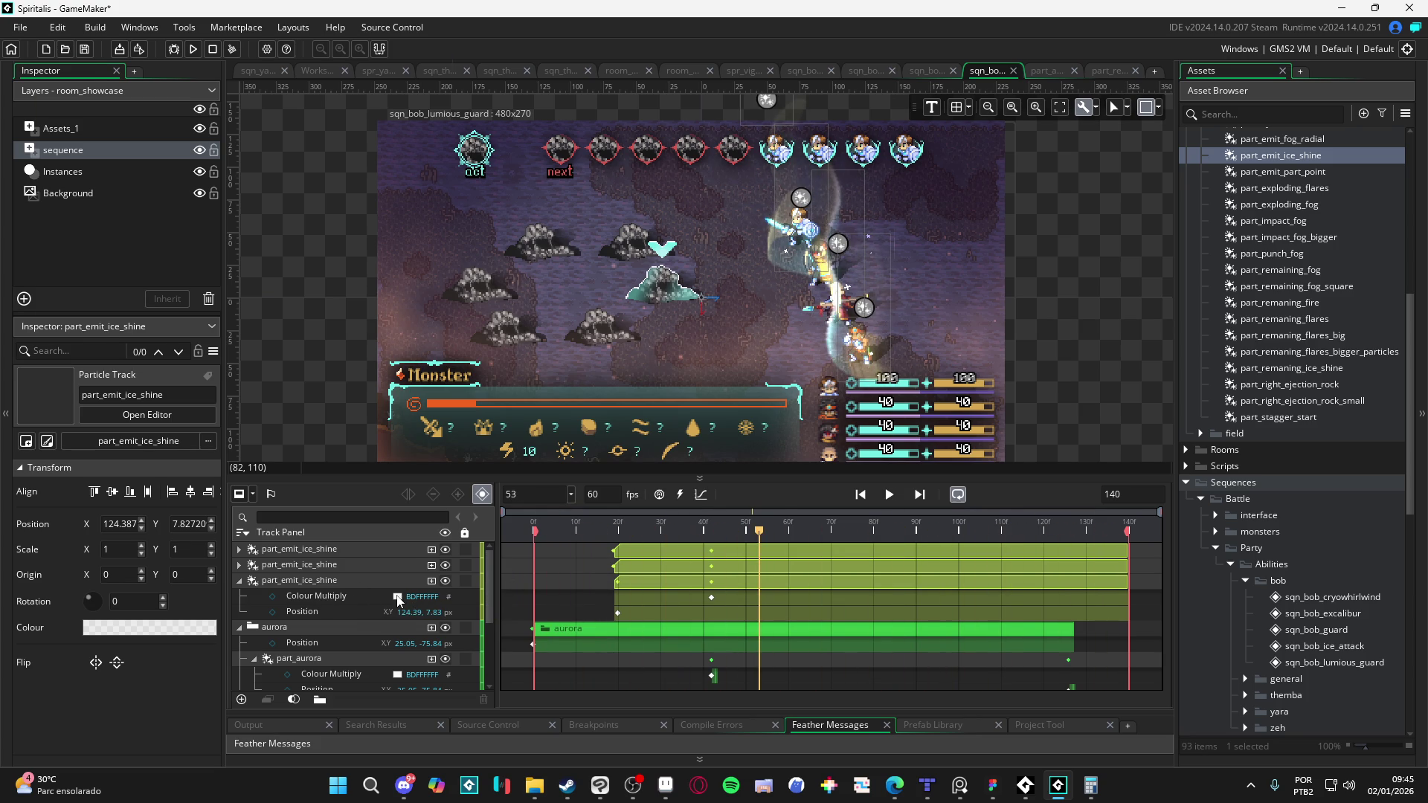
Step: Confirm the ice-shine track's tint colour and move the playhead to frame 92
{"action": "left_click", "coordinate": [399, 598]}
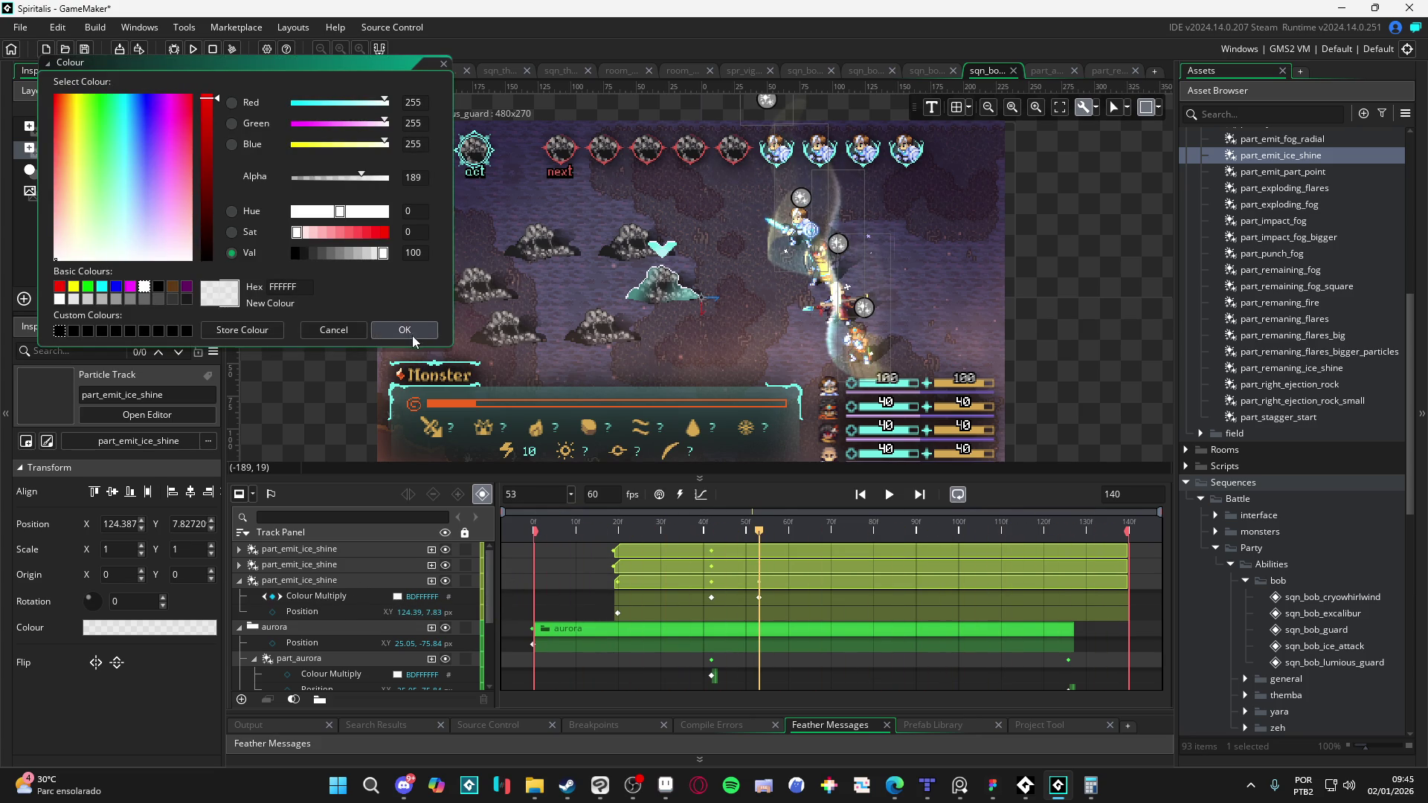
{"action": "left_click", "coordinate": [414, 337]}
{"action": "mouse_move", "coordinate": [774, 529]}
{"action": "left_mouse_down"}
{"action": "mouse_move", "coordinate": [957, 541]}
{"action": "mouse_move", "coordinate": [769, 528]}
{"action": "mouse_move", "coordinate": [824, 546]}
{"action": "mouse_move", "coordinate": [1023, 530]}
{"action": "mouse_move", "coordinate": [880, 504]}
{"action": "mouse_move", "coordinate": [927, 510]}
{"action": "left_mouse_up"}
{"action": "scroll", "coordinate": [958, 612], "scroll_direction": "down", "scroll_amount": 3}
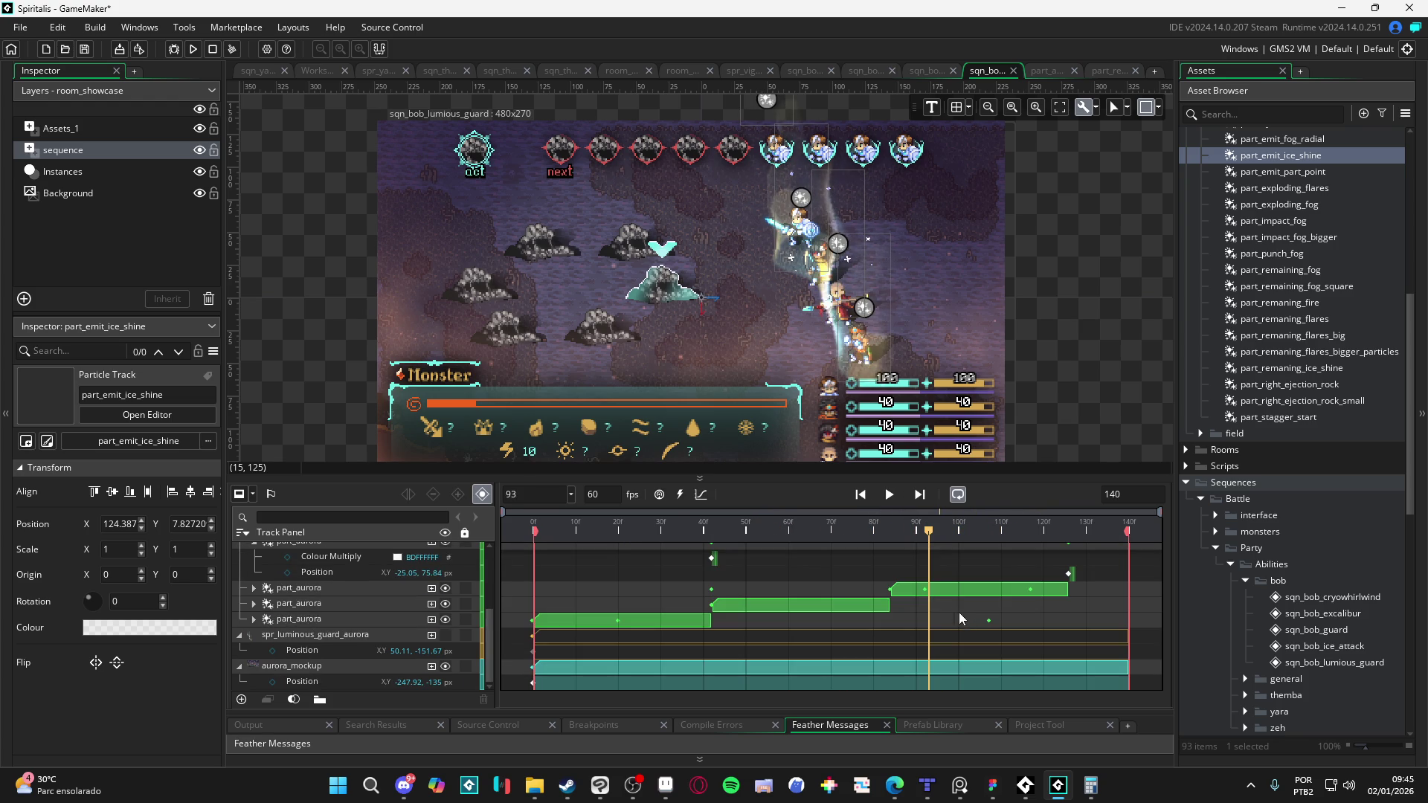
{"action": "left_click", "coordinate": [928, 528]}
{"action": "scroll", "coordinate": [879, 631], "scroll_direction": "up", "scroll_amount": 3}
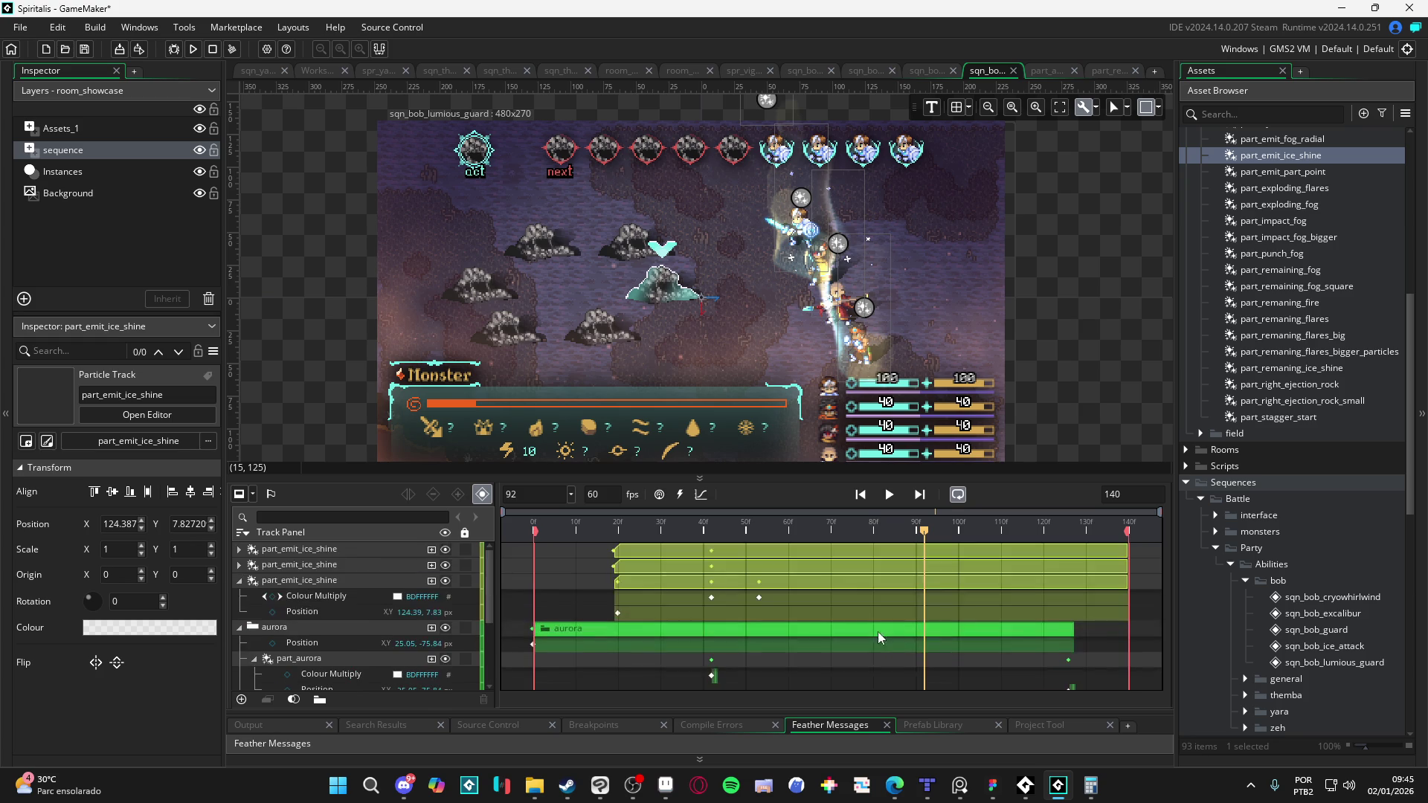
Step: Key the first ice-shine track's Colour Multiply to fully opaque white
{"action": "left_click", "coordinate": [242, 551]}
{"action": "left_click", "coordinate": [239, 551]}
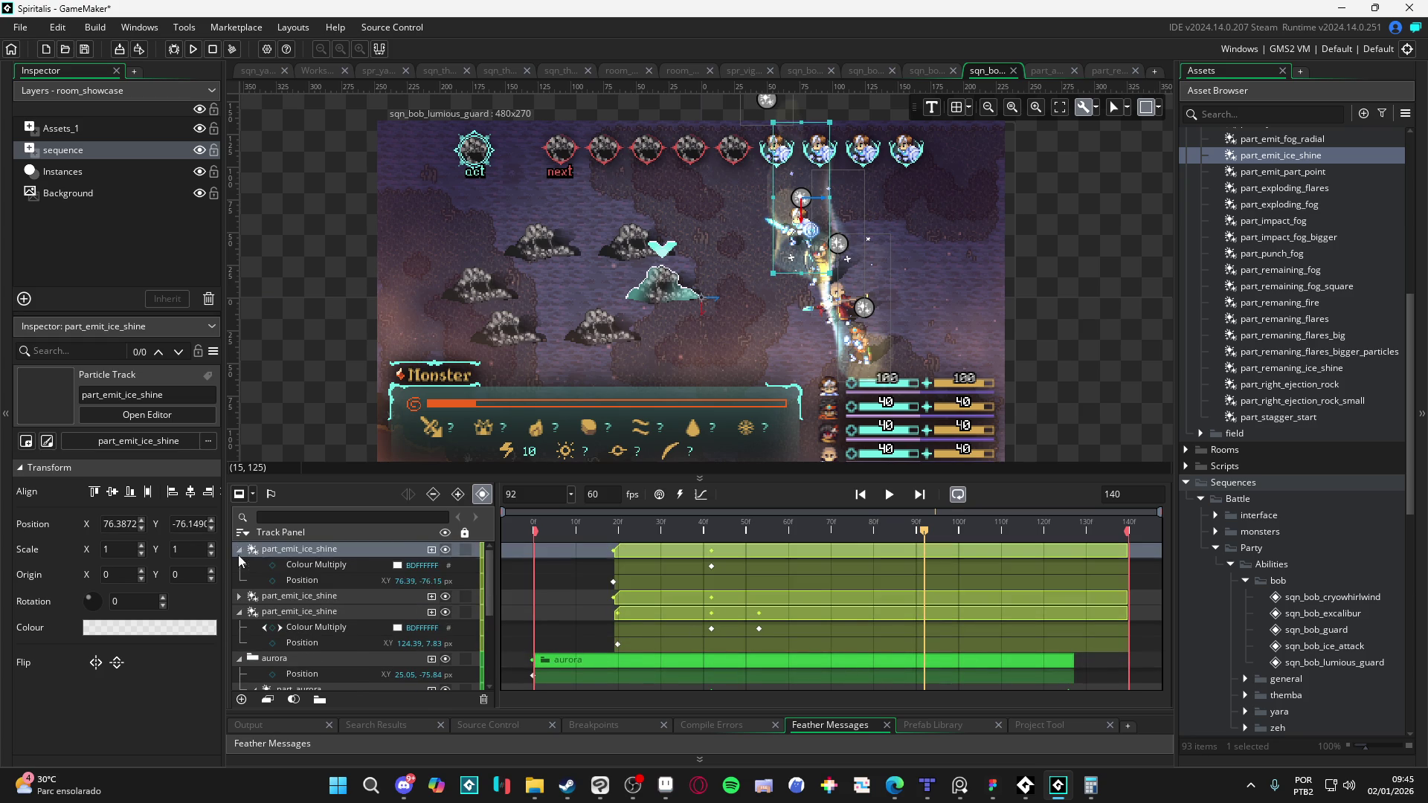
{"action": "left_click", "coordinate": [398, 567]}
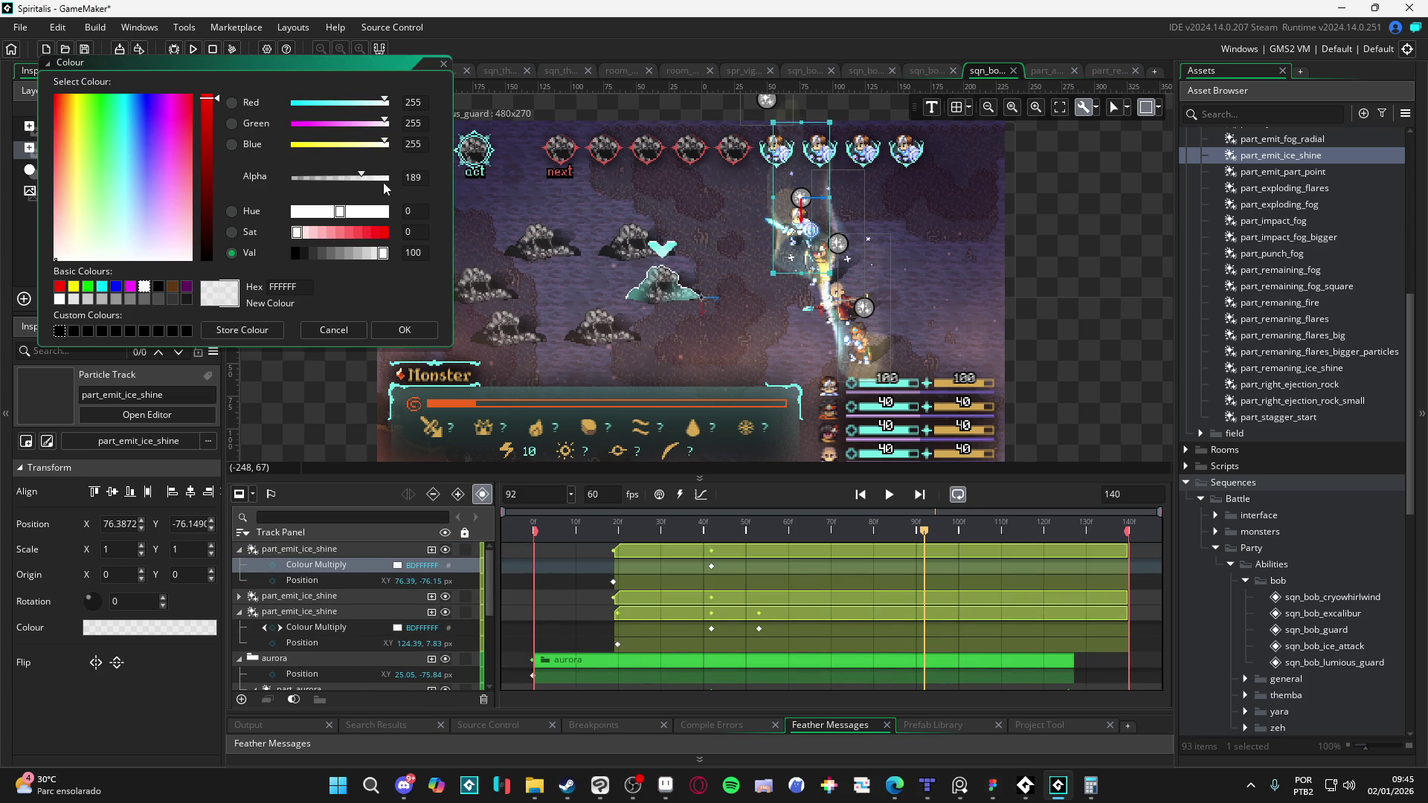
{"action": "left_click_drag", "start_coordinate": [384, 178], "coordinate": [407, 191]}
{"action": "left_click", "coordinate": [405, 328]}
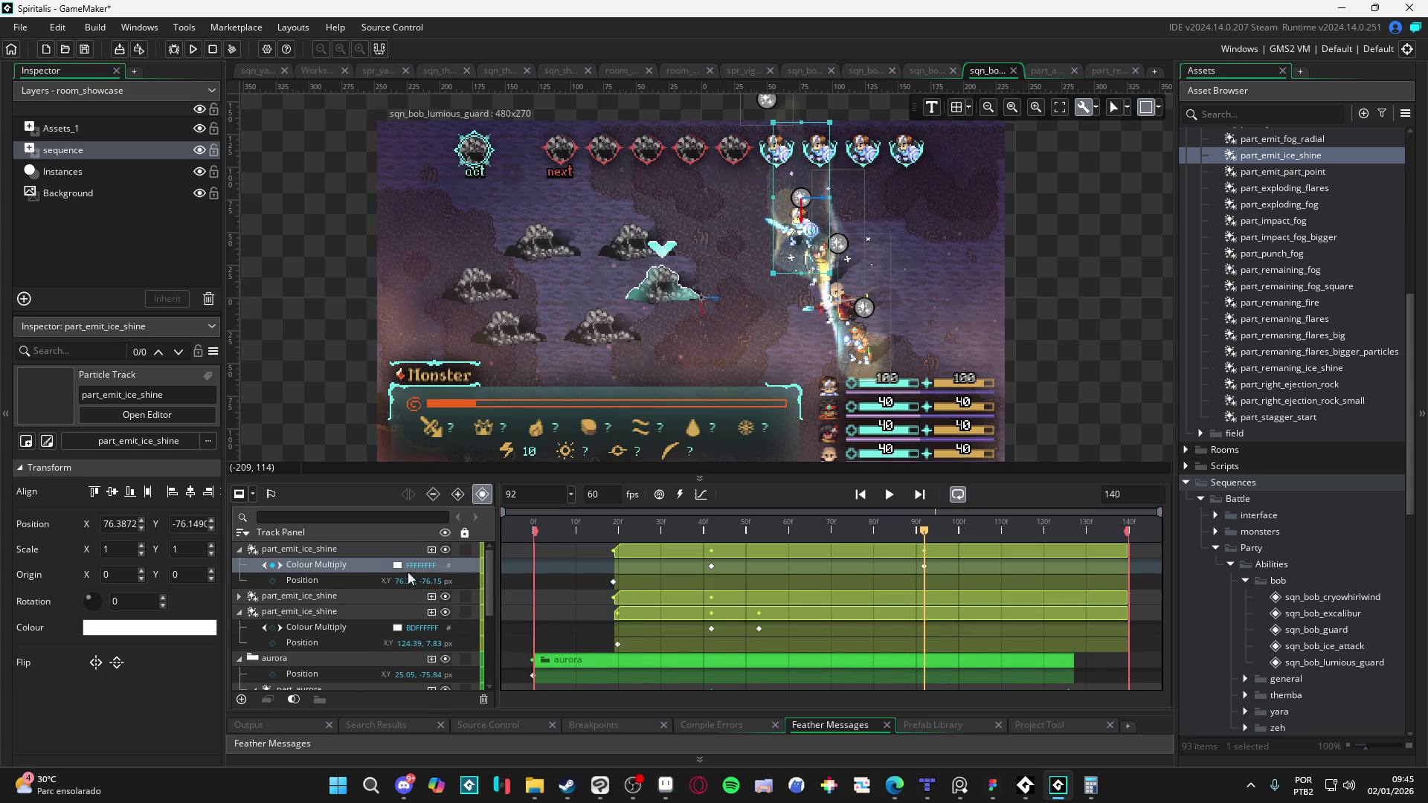
Step: Set the Colour Multiply keyframe at frame 42 to fully transparent 00FFFFFF
{"action": "scroll", "coordinate": [984, 596], "scroll_direction": "down", "scroll_amount": 3}
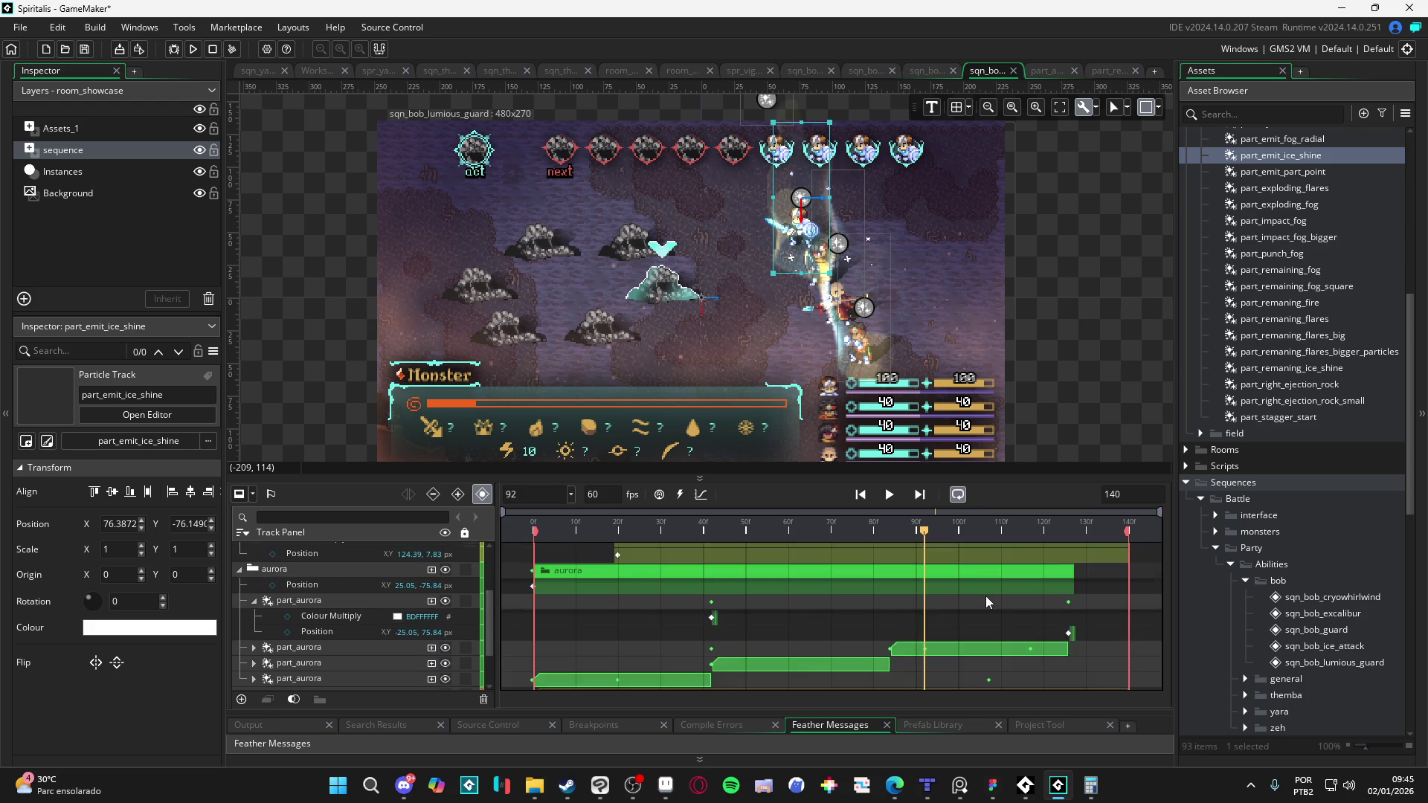
{"action": "left_click_drag", "start_coordinate": [931, 530], "coordinate": [1032, 538]}
{"action": "scroll", "coordinate": [404, 567], "scroll_direction": "up", "scroll_amount": 3}
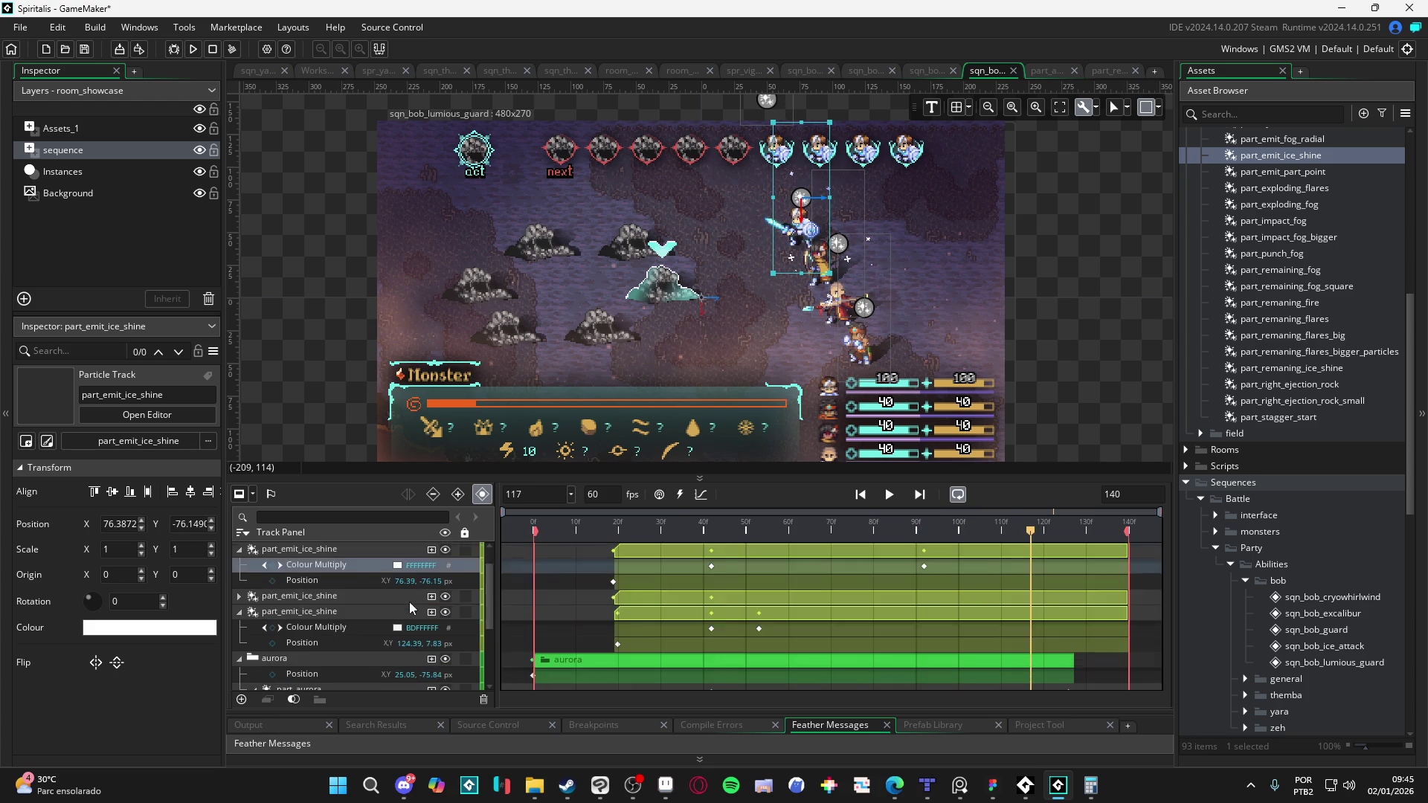
{"action": "left_click", "coordinate": [265, 566]}
{"action": "left_click", "coordinate": [397, 564]}
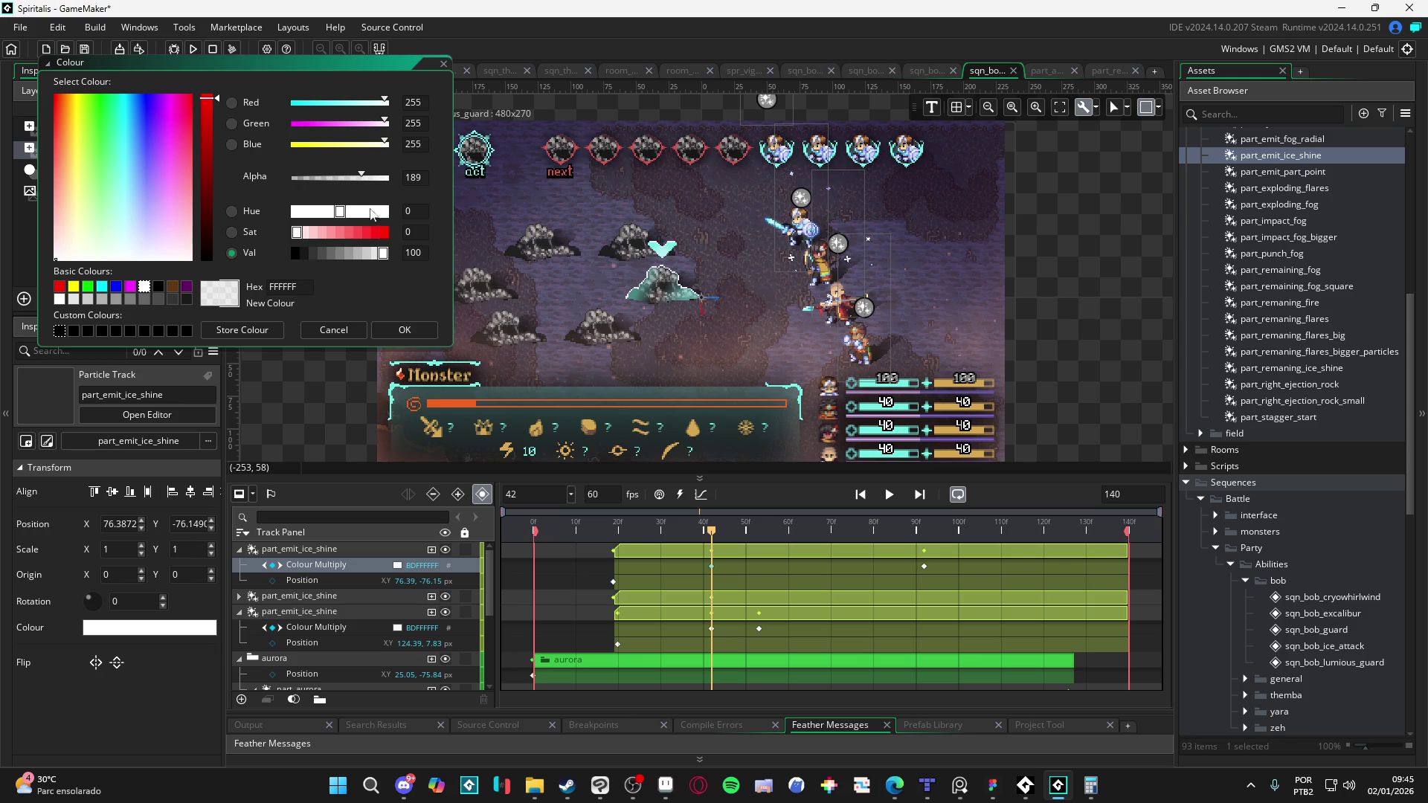
{"action": "left_click_drag", "start_coordinate": [364, 182], "coordinate": [291, 182]}
{"action": "left_click", "coordinate": [405, 330]}
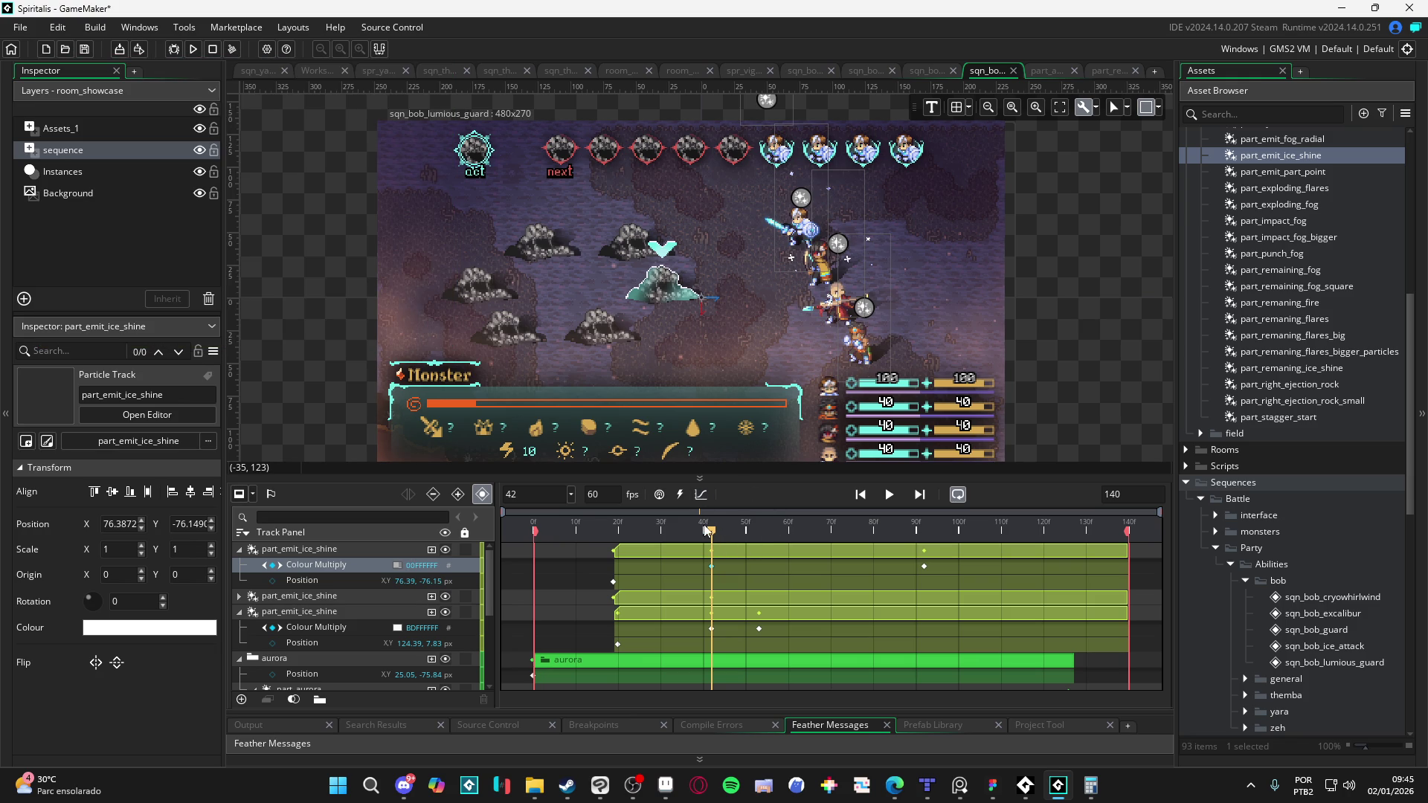
Step: Shift the tint keyframe slightly later and preview the fade-in
{"action": "mouse_move", "coordinate": [714, 533]}
{"action": "left_mouse_down"}
{"action": "mouse_move", "coordinate": [941, 535]}
{"action": "mouse_move", "coordinate": [681, 536]}
{"action": "mouse_move", "coordinate": [859, 545]}
{"action": "mouse_move", "coordinate": [715, 532]}
{"action": "left_mouse_up"}
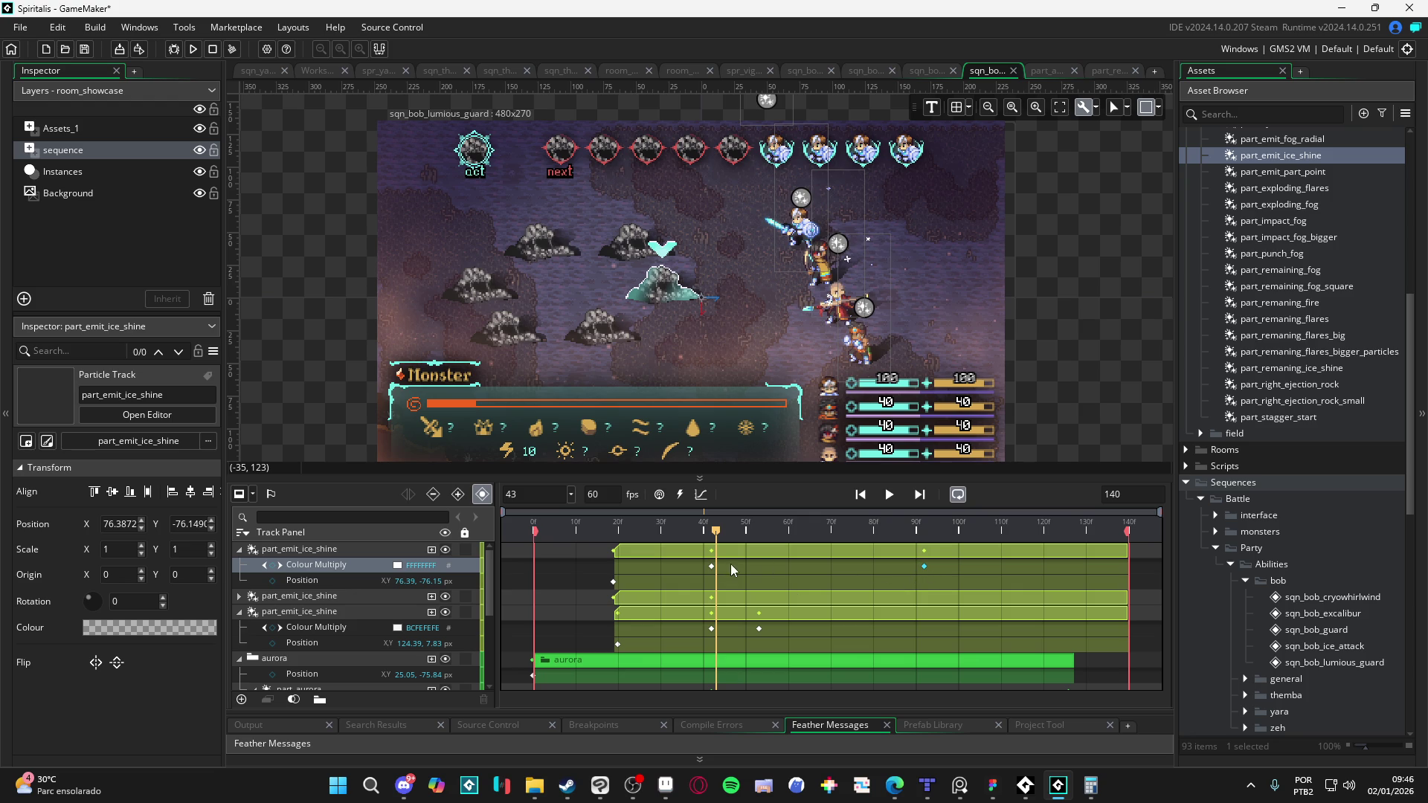
{"action": "scroll", "coordinate": [834, 573], "scroll_direction": "down", "scroll_amount": 3}
{"action": "scroll", "coordinate": [837, 571], "scroll_direction": "up", "scroll_amount": 2}
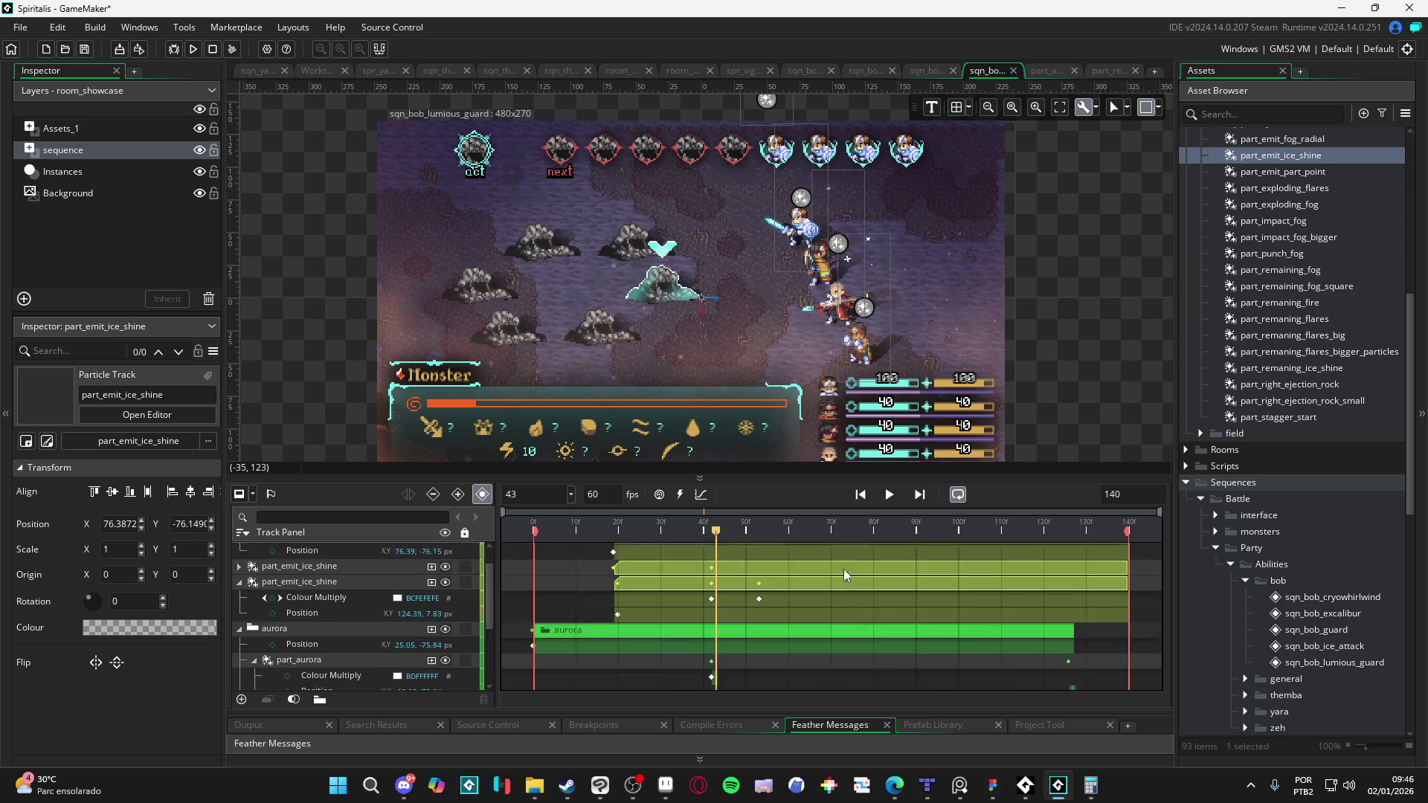
{"action": "scroll", "coordinate": [915, 664], "scroll_direction": "up", "scroll_amount": 2}
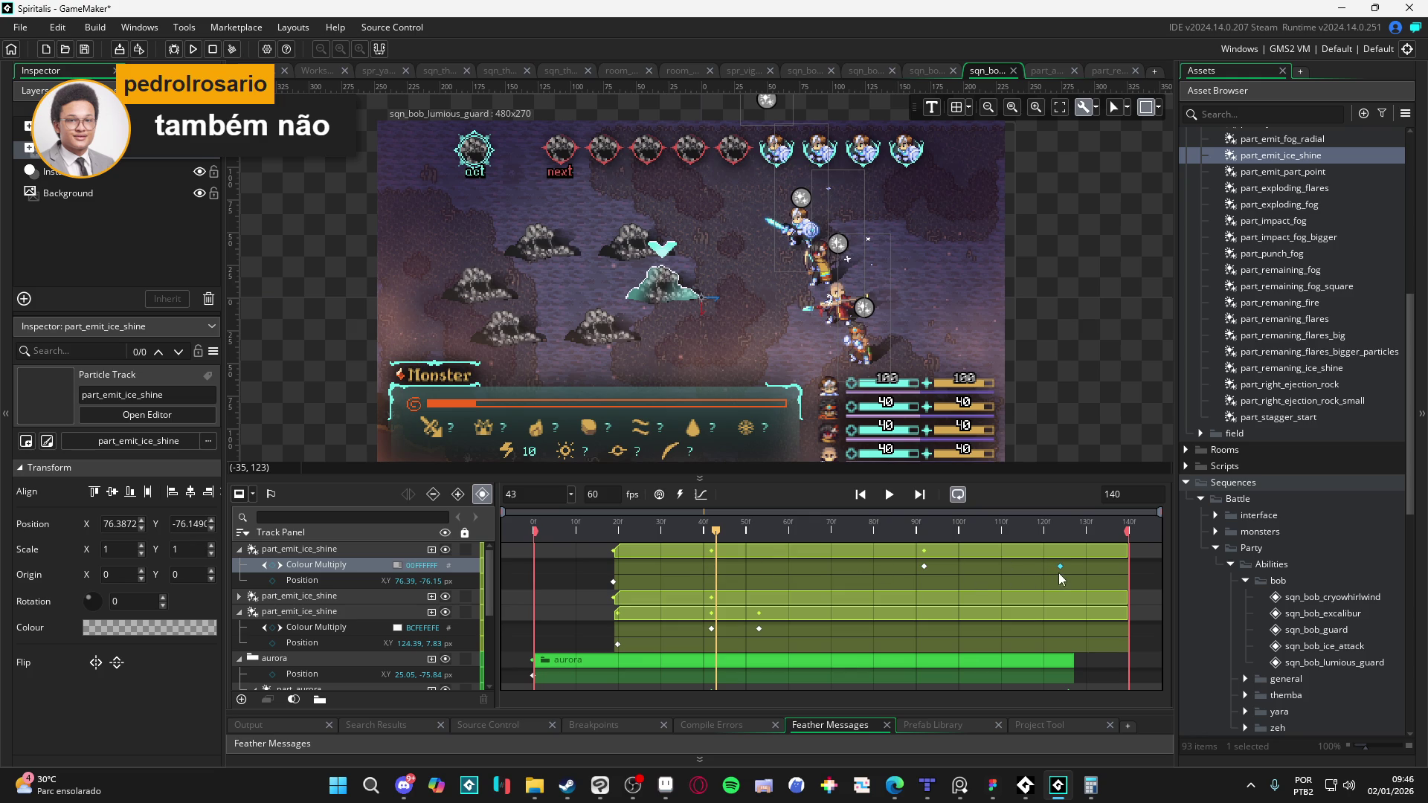
{"action": "left_click_drag", "start_coordinate": [1058, 573], "coordinate": [1063, 573]}
{"action": "key", "text": "space"}
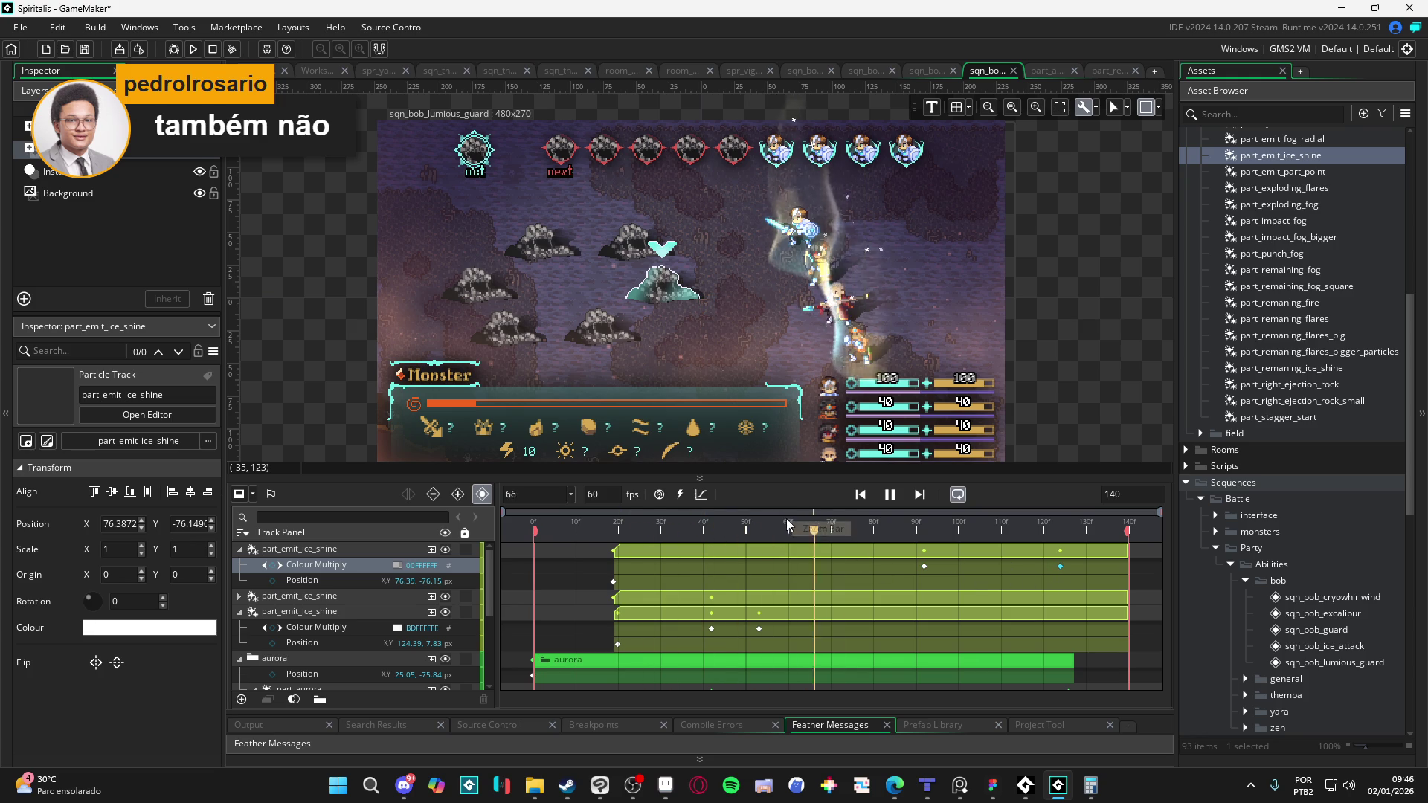
{"action": "key", "text": "space"}
Step: Select the Colour Multiply rows across the three ice-shine tracks and rewind to the start
{"action": "scroll", "coordinate": [927, 558], "scroll_direction": "down", "scroll_amount": 2}
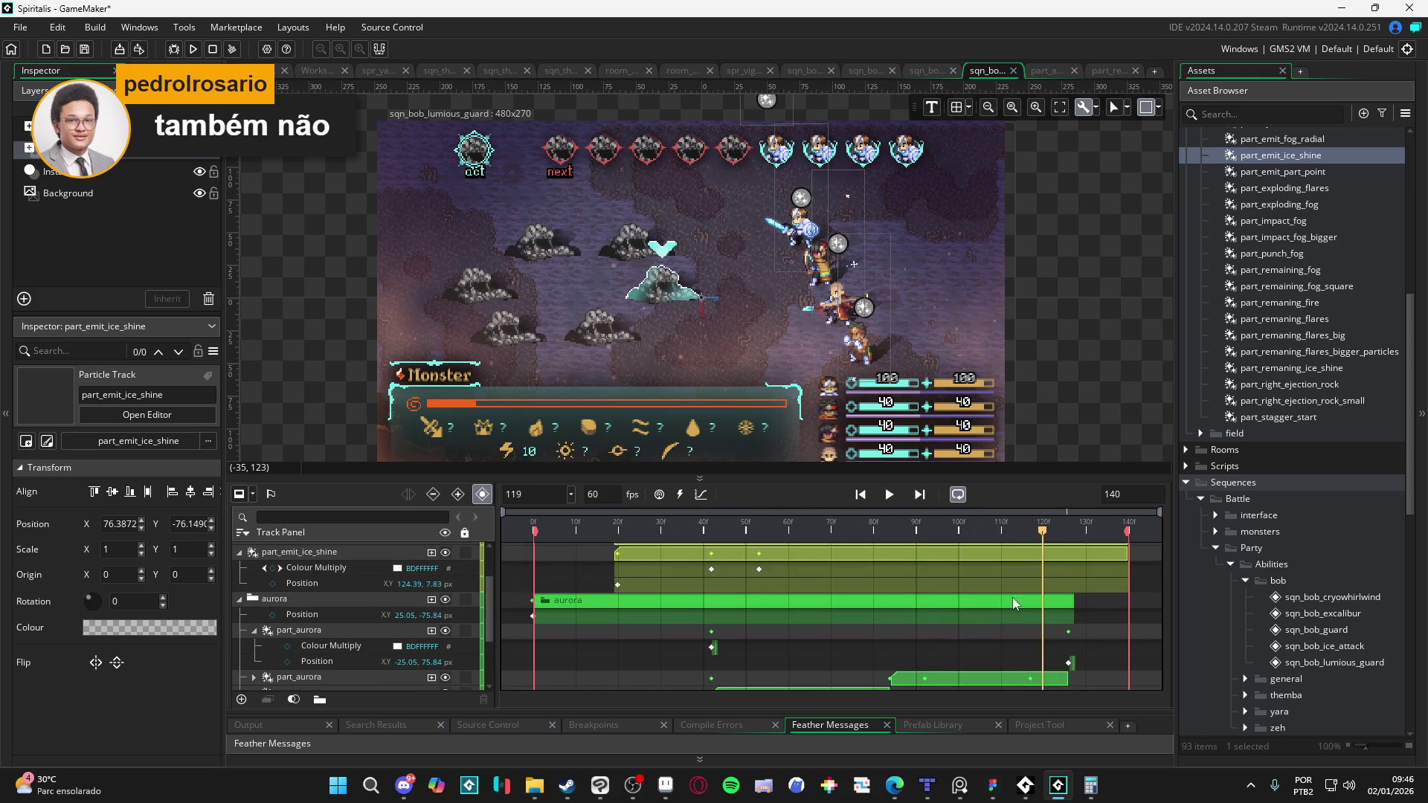
{"action": "left_click_drag", "start_coordinate": [1042, 533], "coordinate": [1029, 571]}
{"action": "scroll", "coordinate": [1032, 616], "scroll_direction": "up", "scroll_amount": 2}
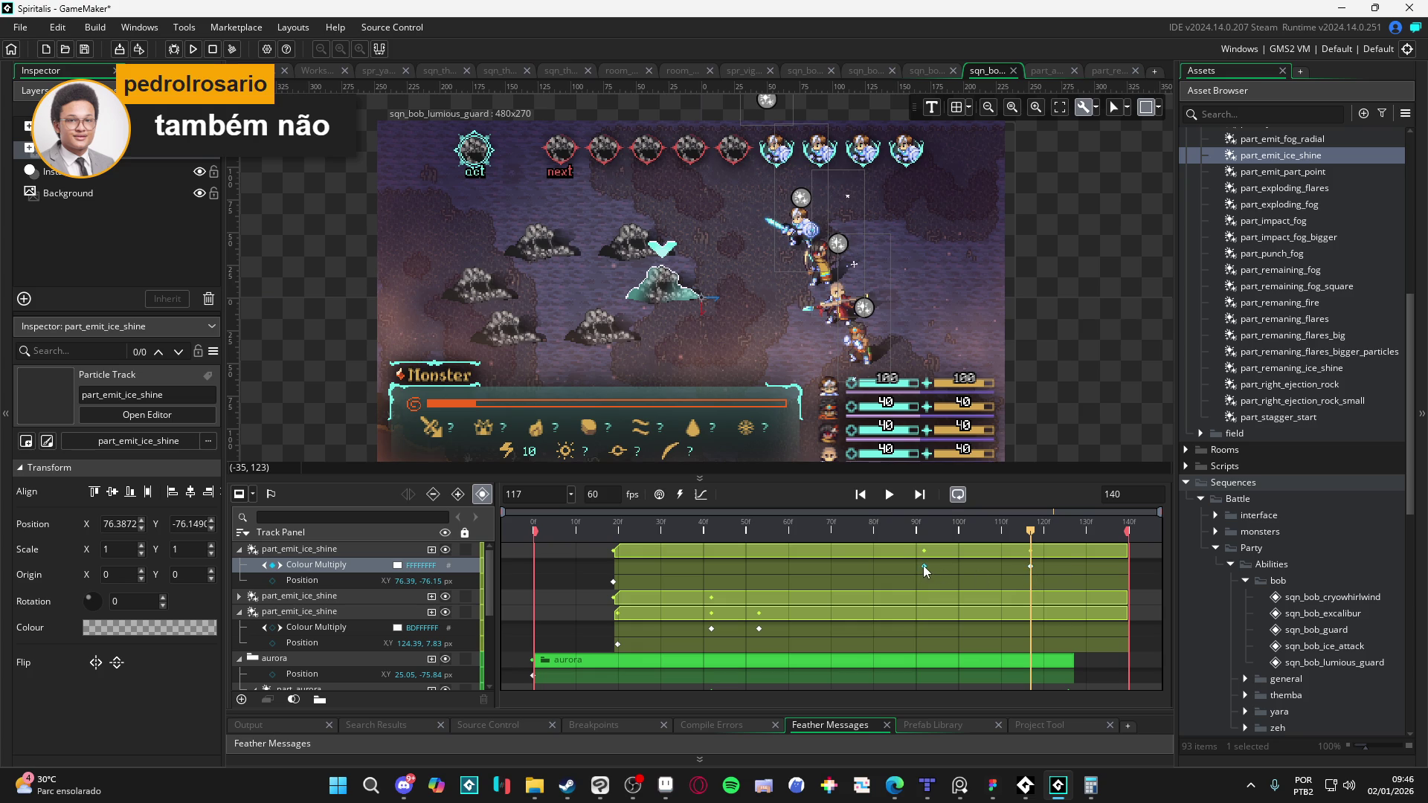
{"action": "left_click", "coordinate": [350, 565]}
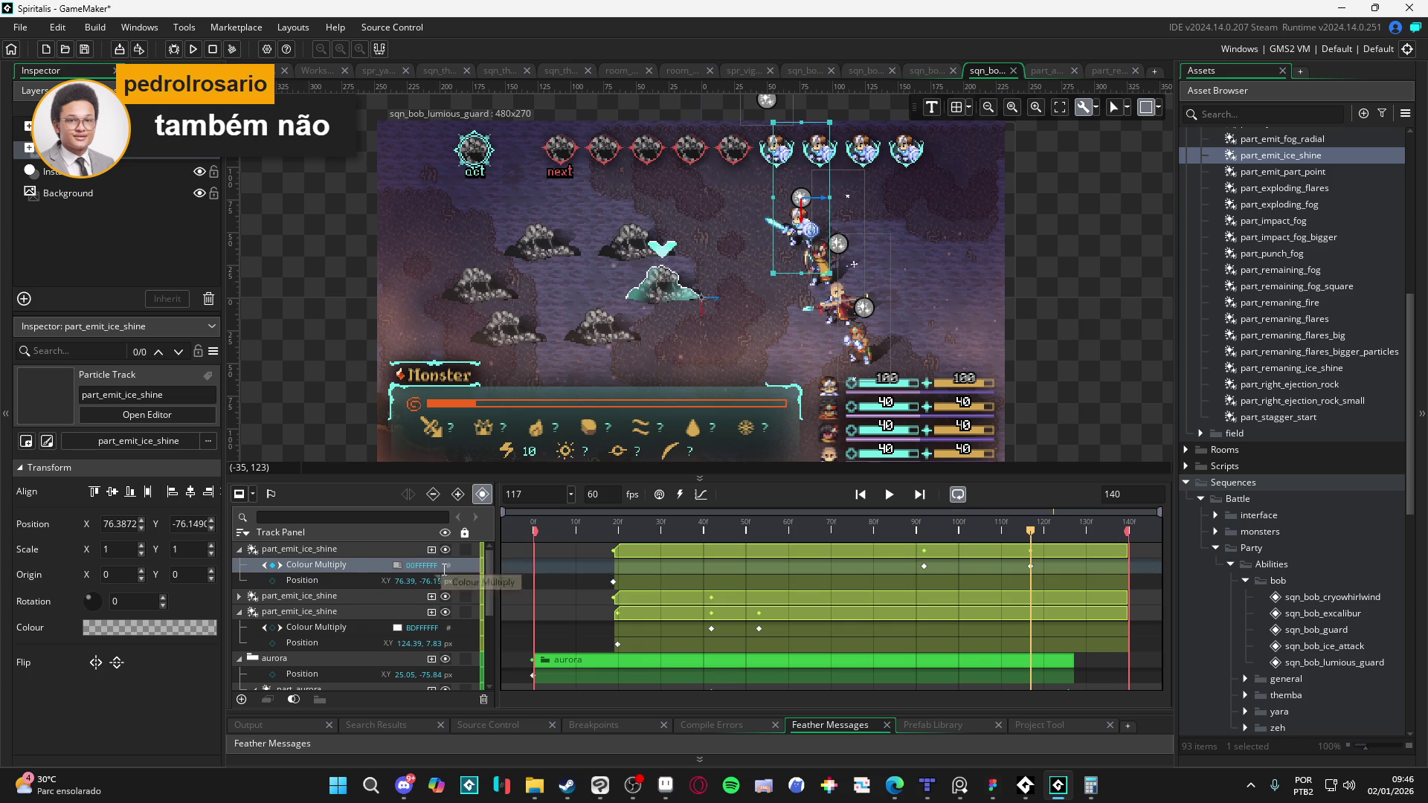
{"action": "double_click", "coordinate": [334, 596]}
{"action": "scroll", "coordinate": [339, 599], "scroll_direction": "down", "scroll_amount": 1}
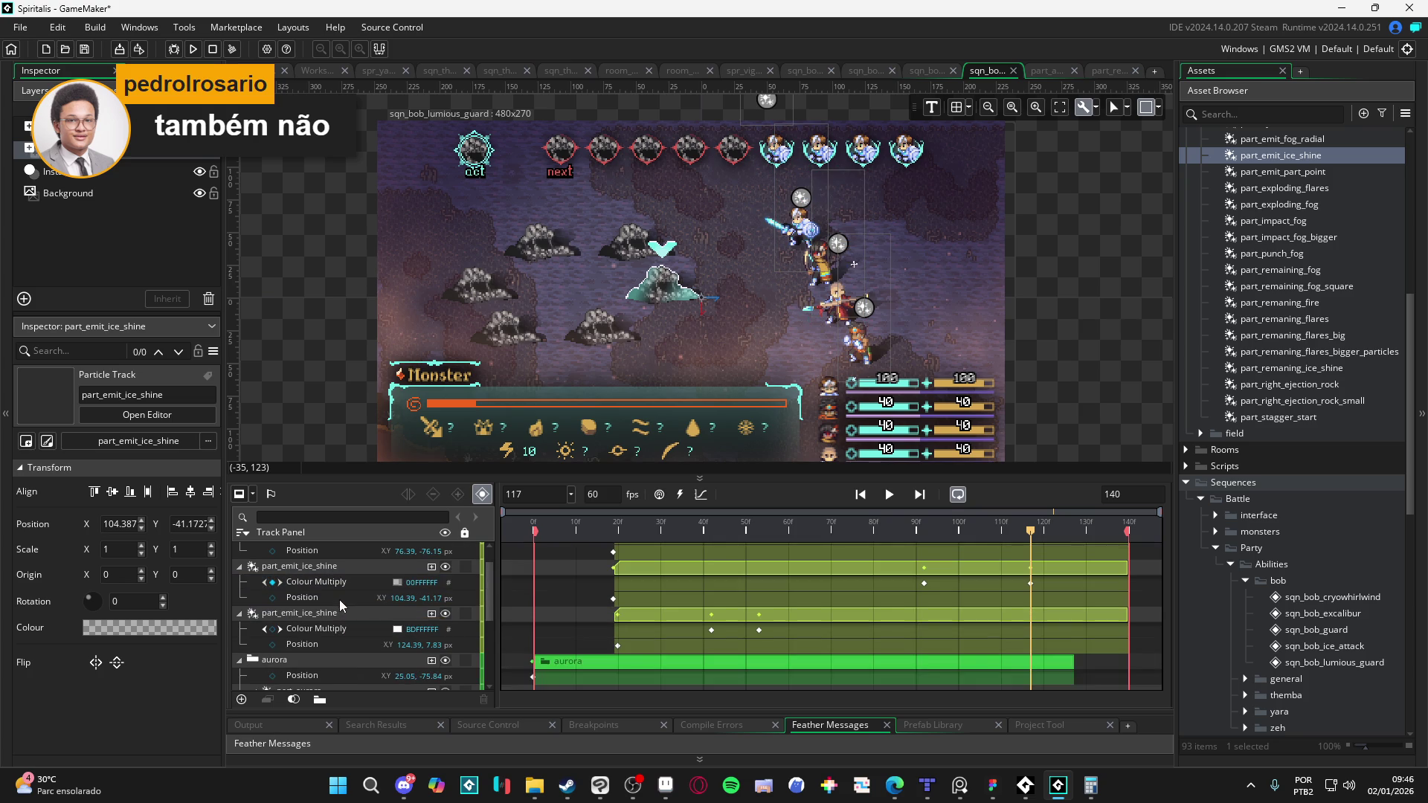
{"action": "scroll", "coordinate": [319, 636], "scroll_direction": "up", "scroll_amount": 1}
{"action": "left_click", "coordinate": [324, 644]}
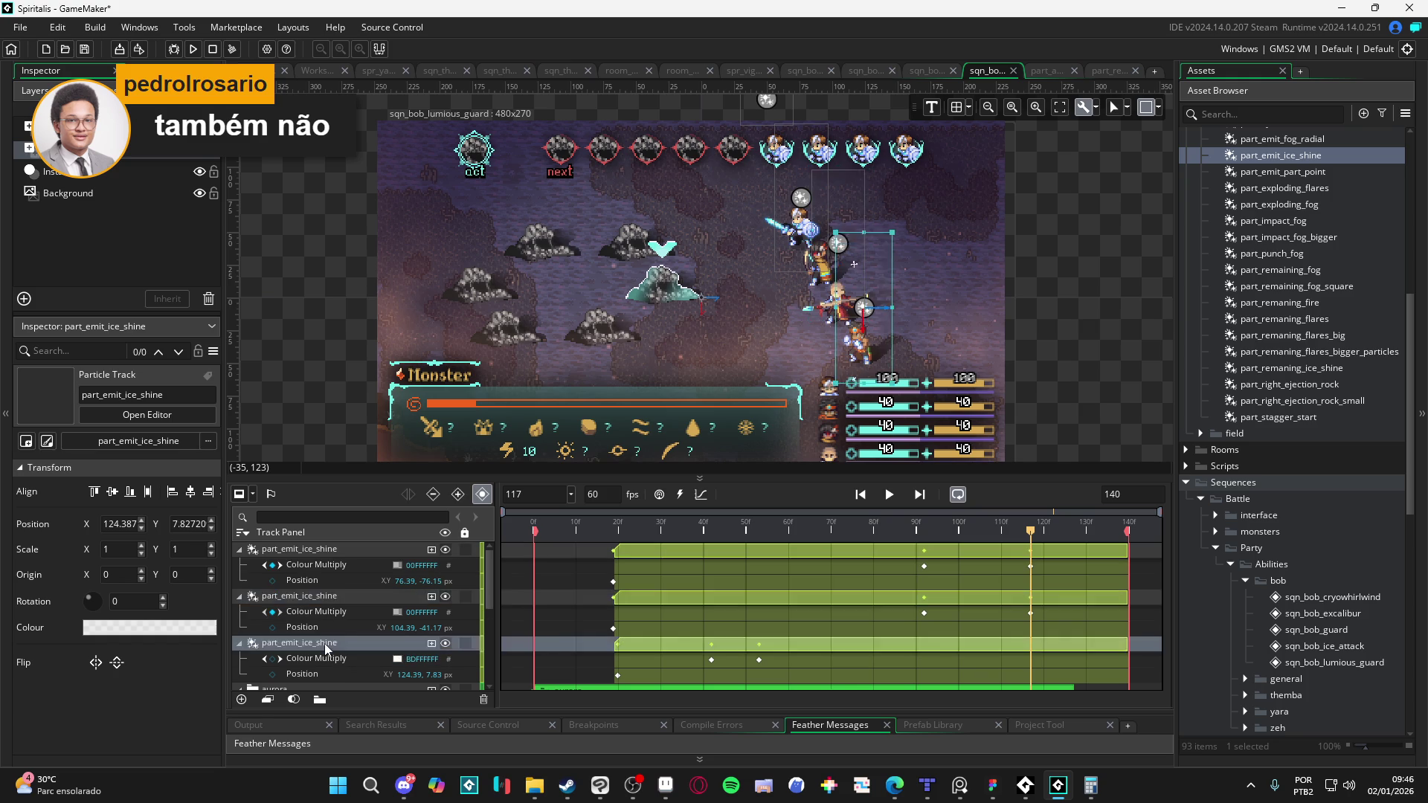
{"action": "key", "text": "Home"}
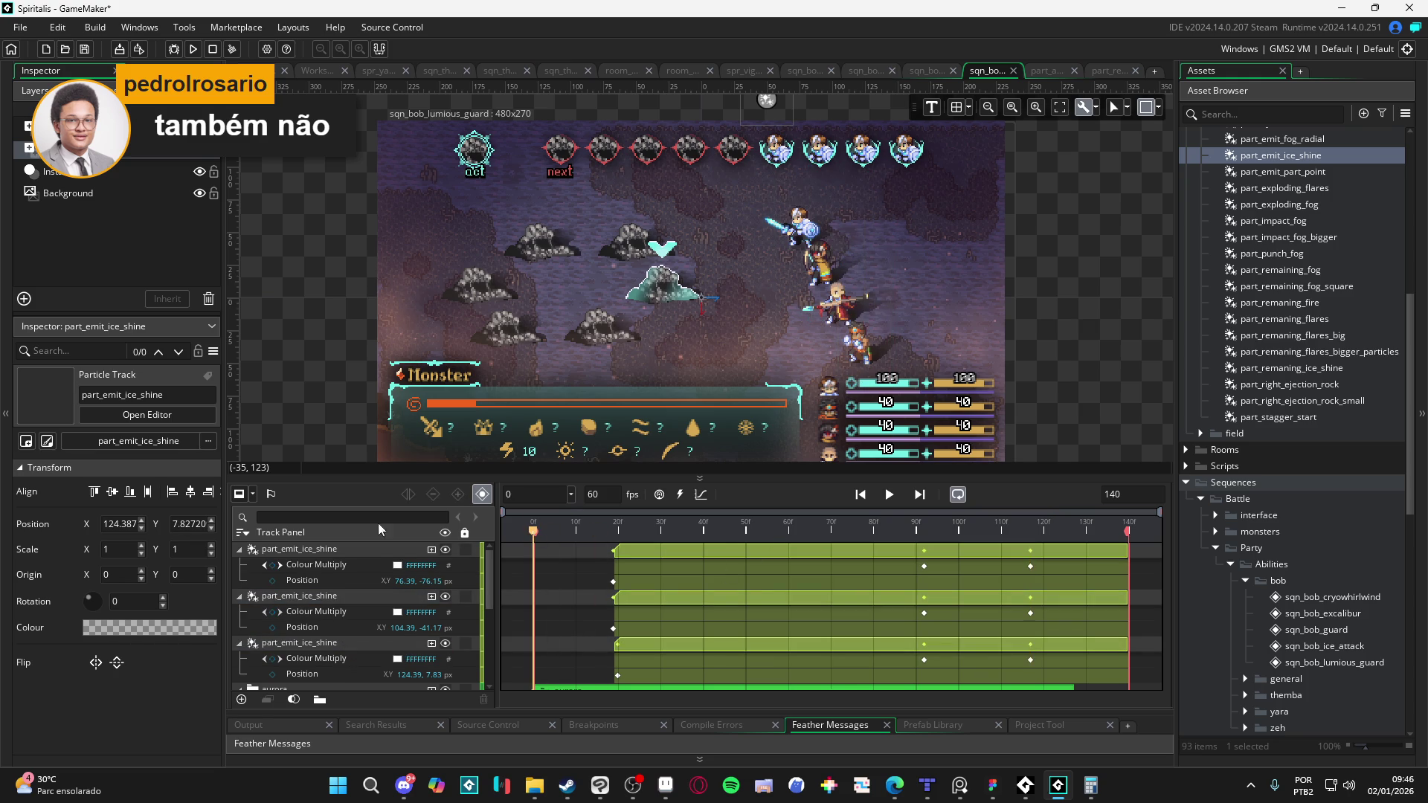
{"action": "left_click", "coordinate": [242, 550]}
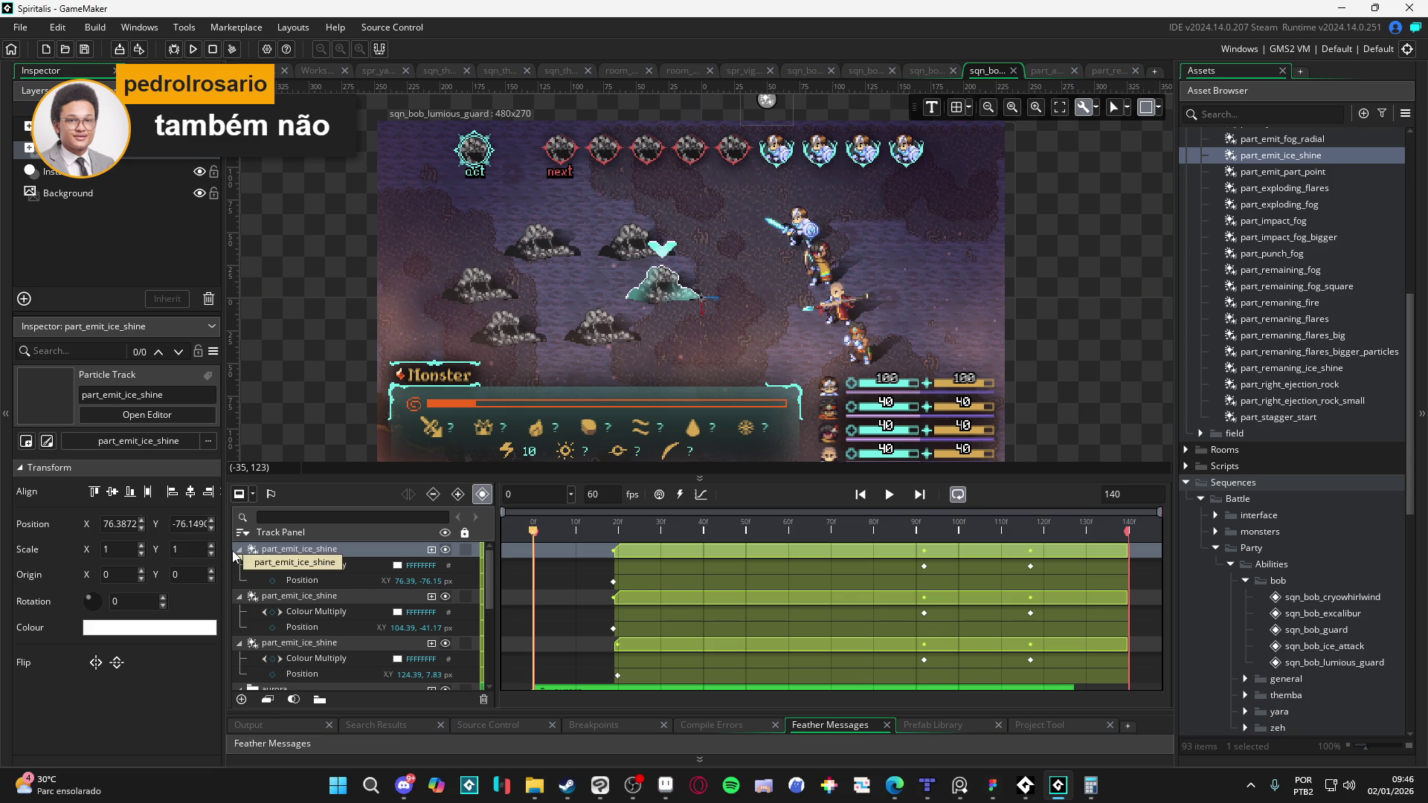
Step: Collapse the ice-shine and aurora tracks and enlarge the canvas by shrinking the timeline
{"action": "left_click", "coordinate": [239, 550]}
{"action": "left_click", "coordinate": [239, 564]}
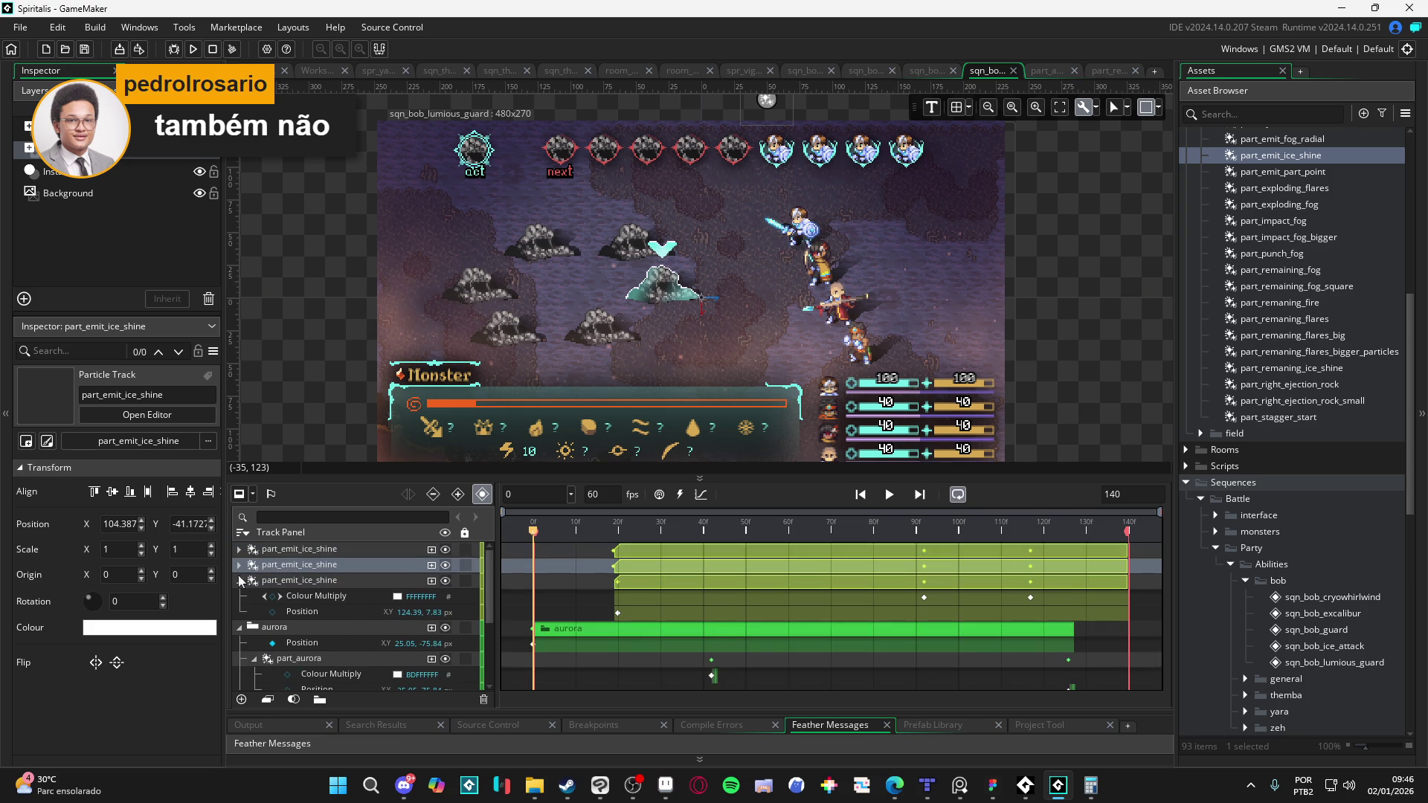
{"action": "left_click", "coordinate": [239, 580]}
{"action": "left_click", "coordinate": [239, 595]}
{"action": "left_click", "coordinate": [236, 608]}
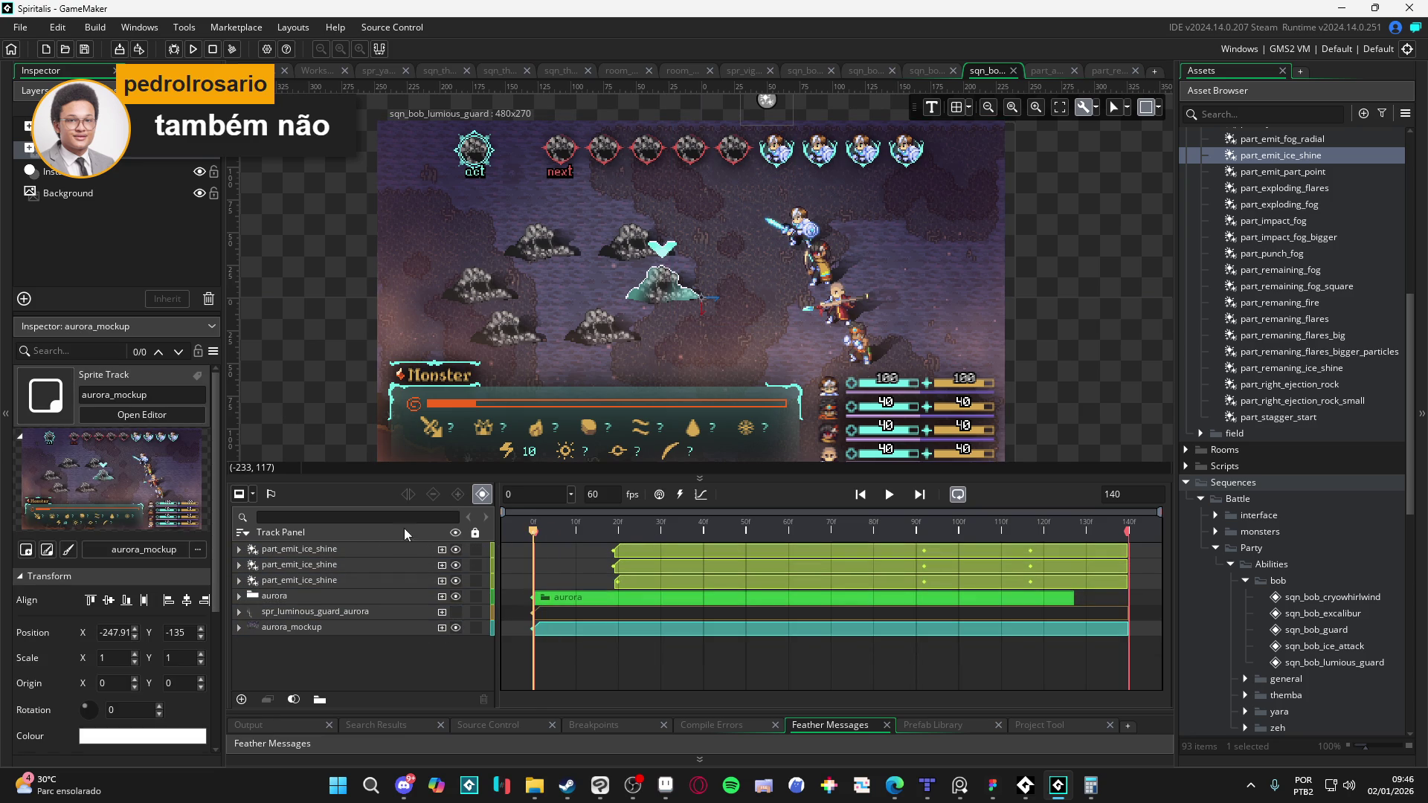
{"action": "scroll", "coordinate": [961, 383], "scroll_direction": "up", "scroll_amount": 3}
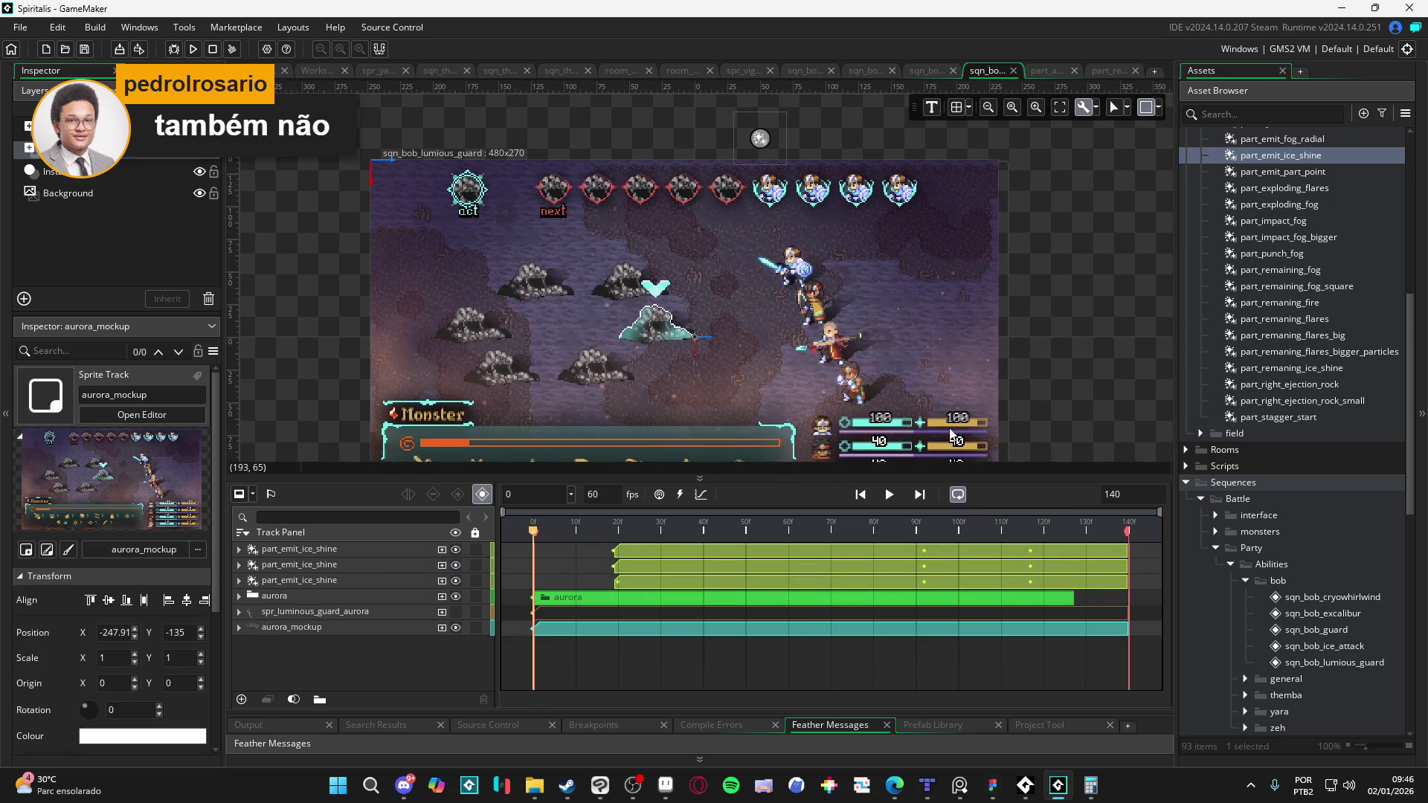
{"action": "left_click_drag", "start_coordinate": [944, 481], "coordinate": [944, 651]}
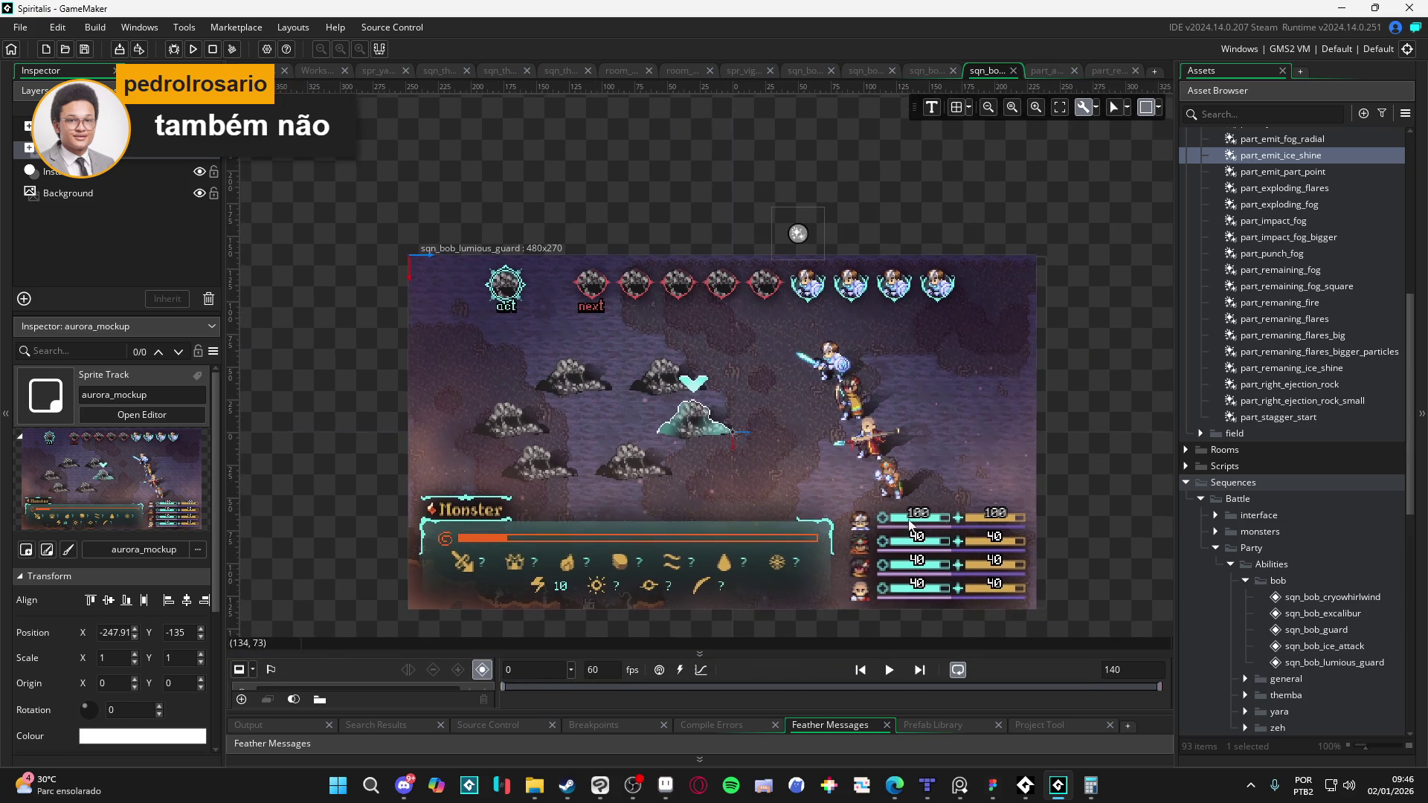
{"action": "scroll", "coordinate": [913, 537], "scroll_direction": "up", "scroll_amount": 5}
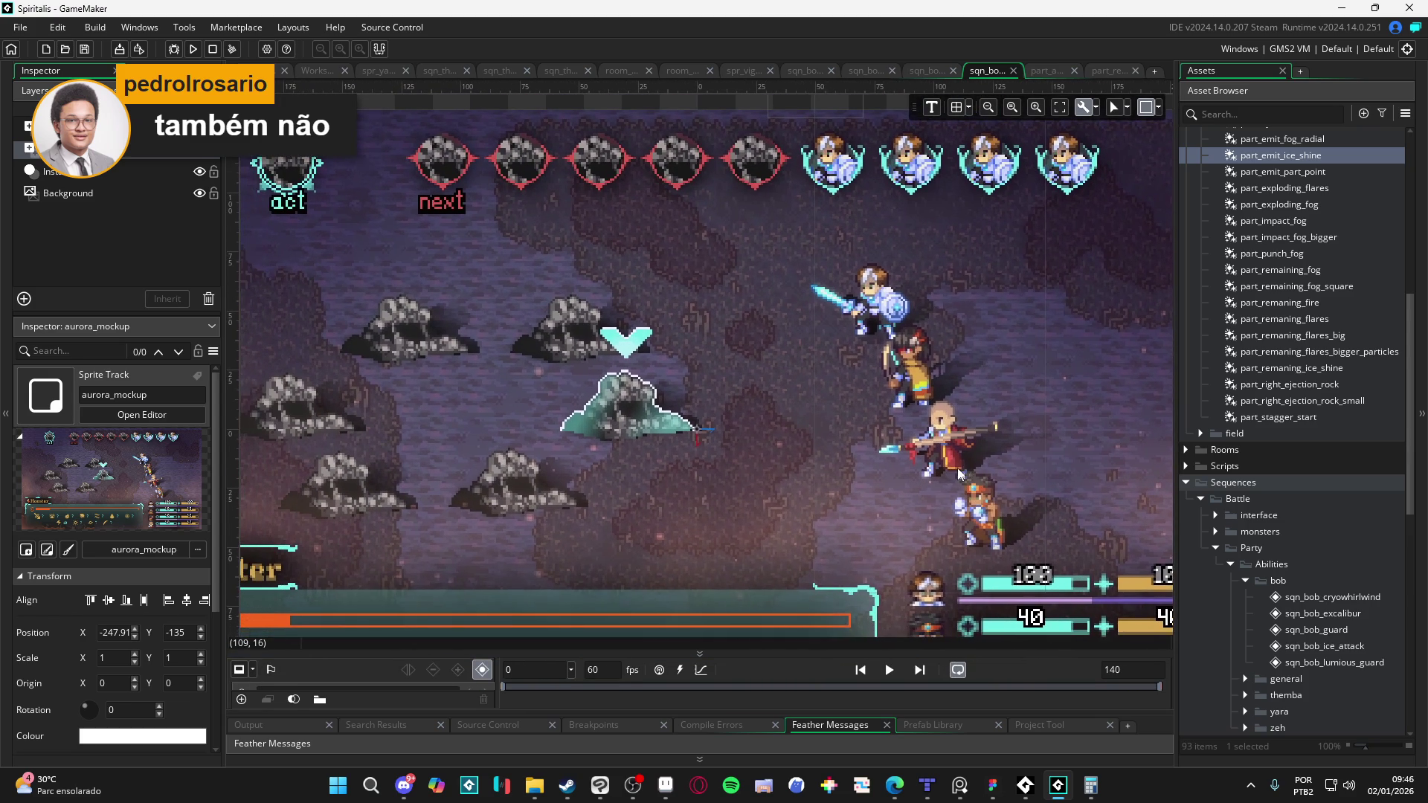
Step: Watch the full sequence play back, then reopen part_emit_ice_shine in the particle editor
{"action": "left_click", "coordinate": [895, 672]}
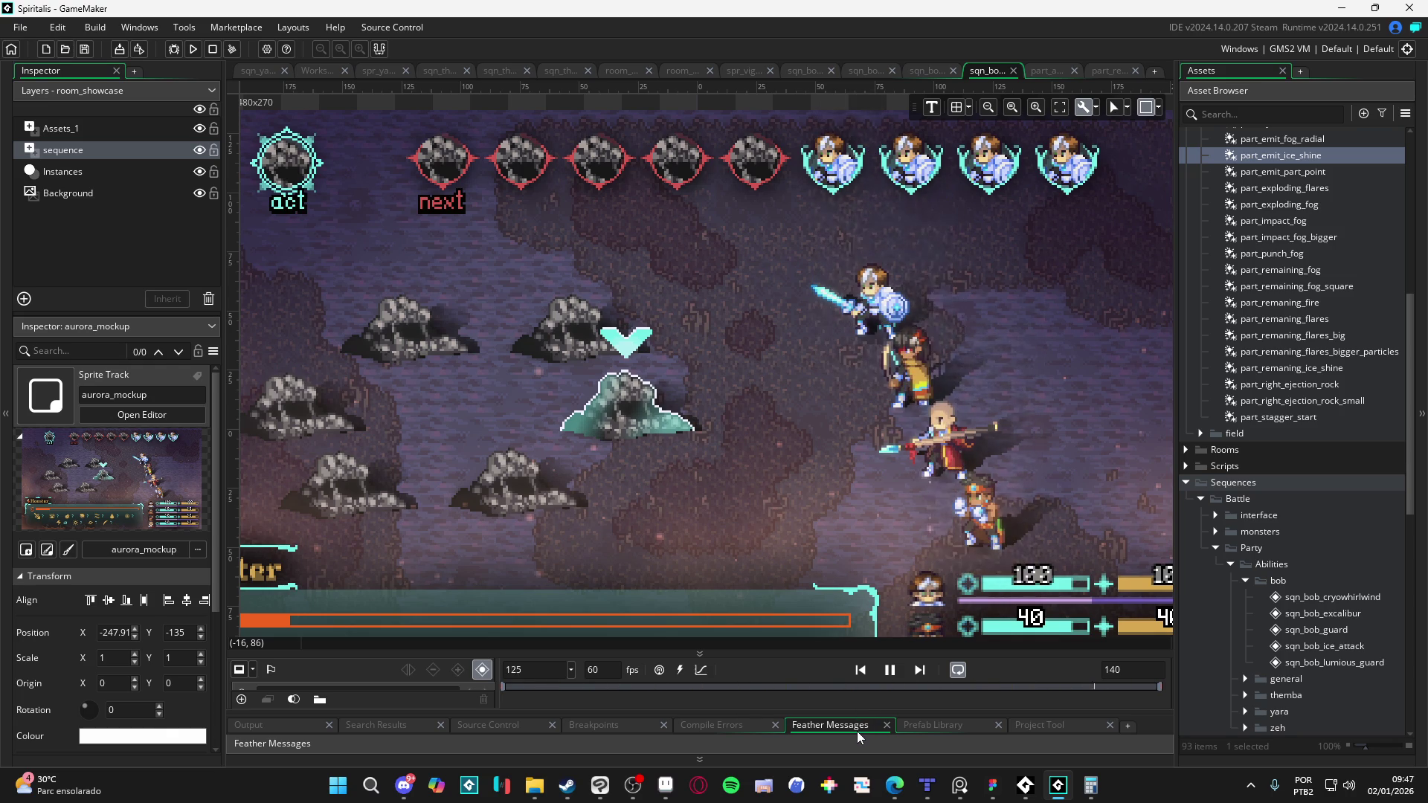
{"action": "right_click", "coordinate": [856, 730]}
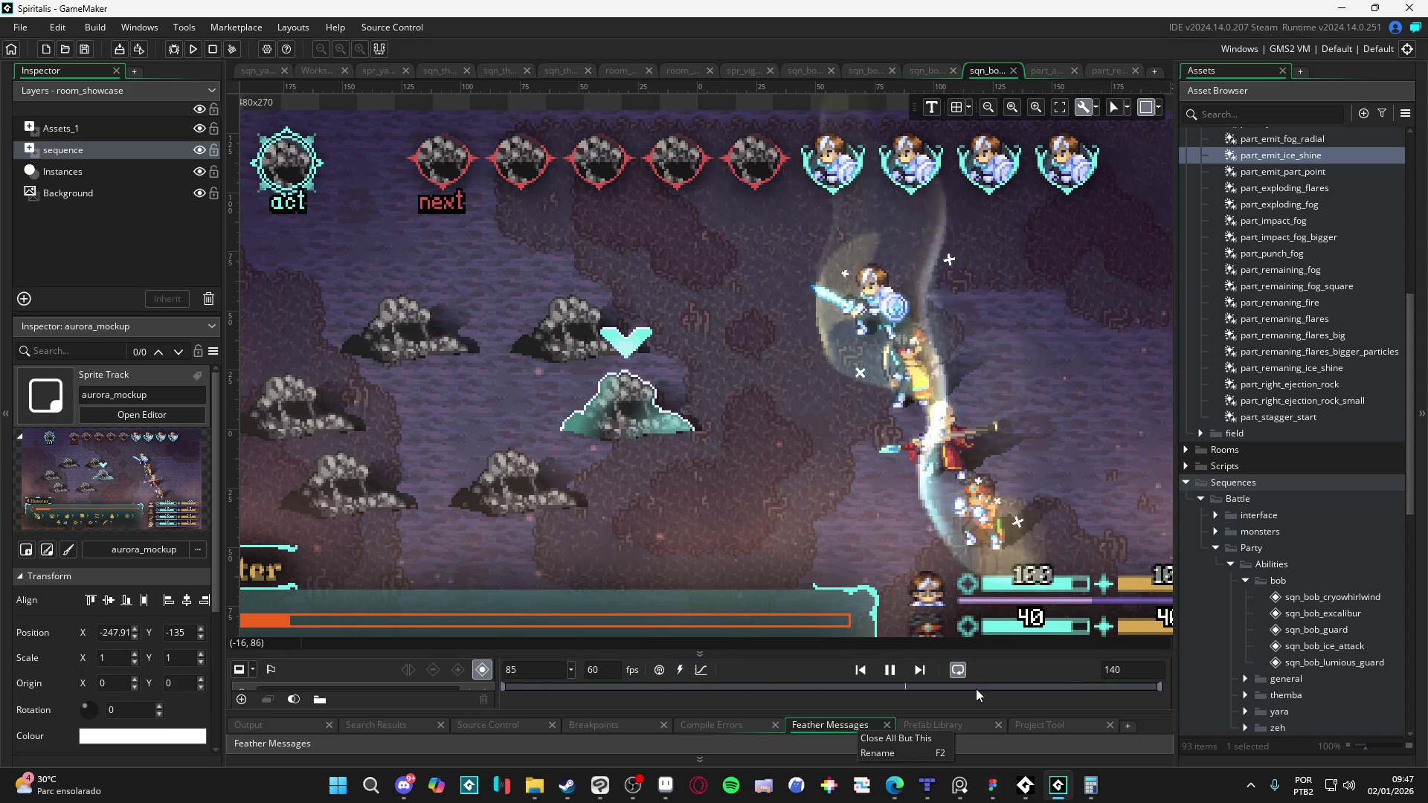
{"action": "left_click", "coordinate": [890, 675]}
{"action": "left_click", "coordinate": [890, 672]}
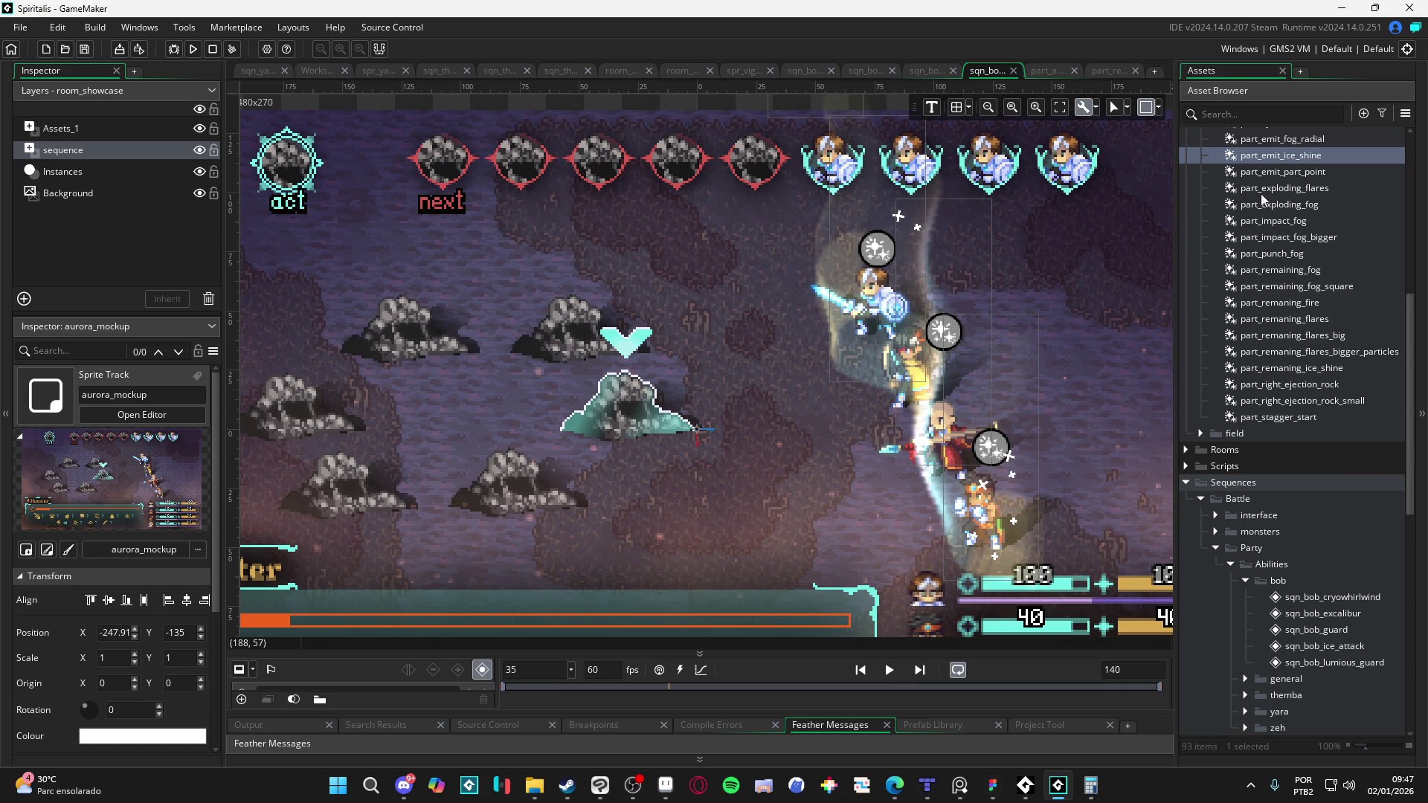
{"action": "double_click", "coordinate": [1328, 159]}
{"action": "scroll", "coordinate": [214, 493], "scroll_direction": "down", "scroll_amount": 10}
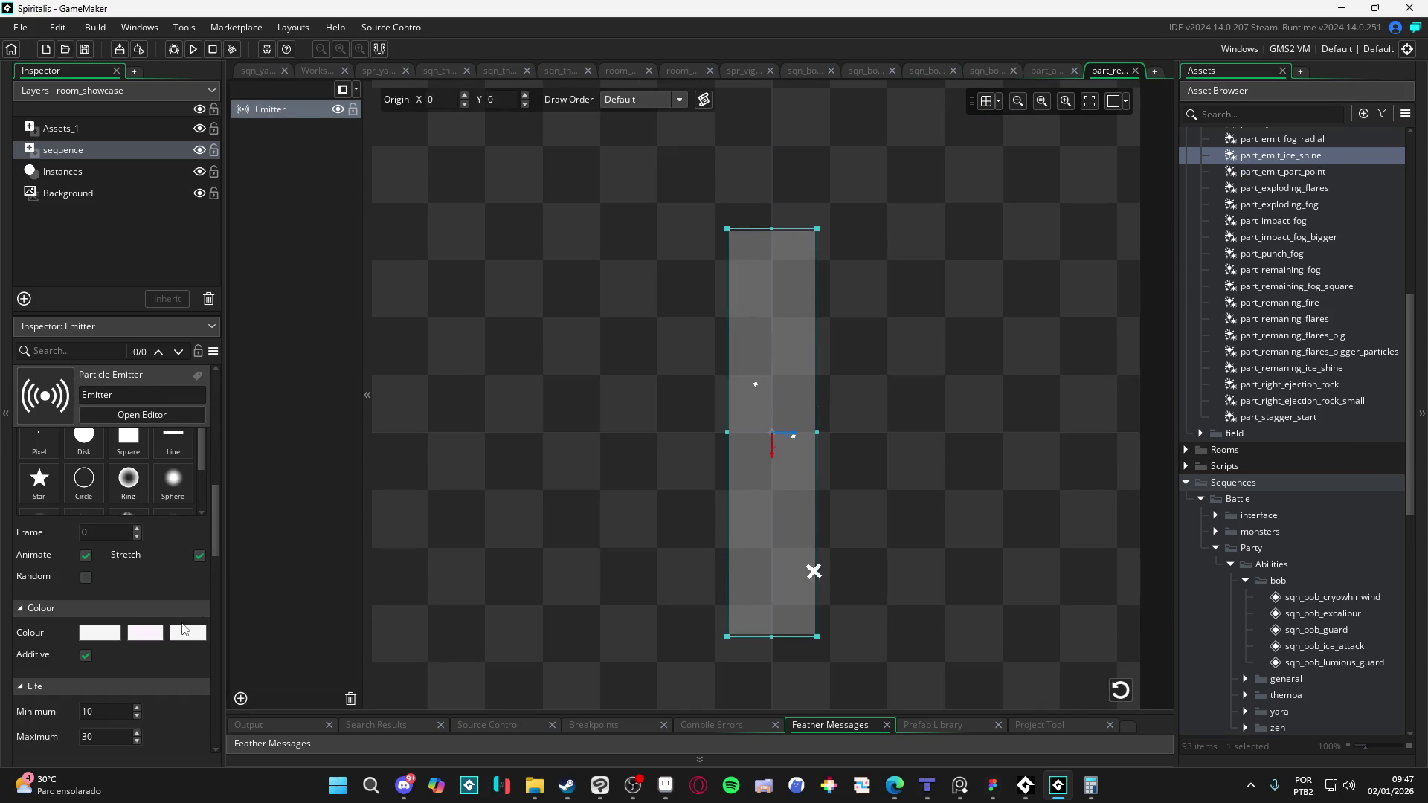
Step: Set the alpha of the emitter's final and middle colour swatches to 0
{"action": "left_click", "coordinate": [195, 634]}
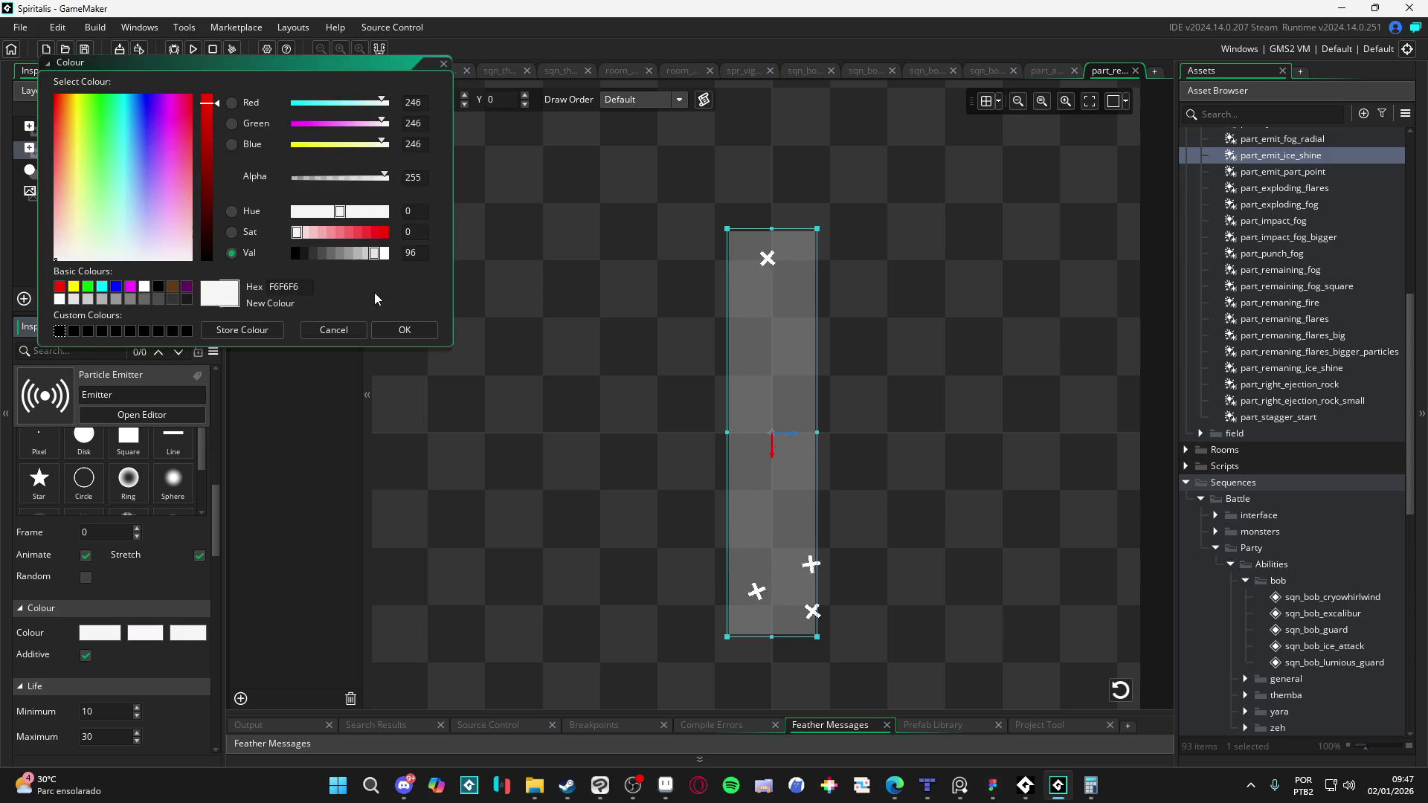
{"action": "left_click_drag", "start_coordinate": [308, 178], "coordinate": [248, 177]}
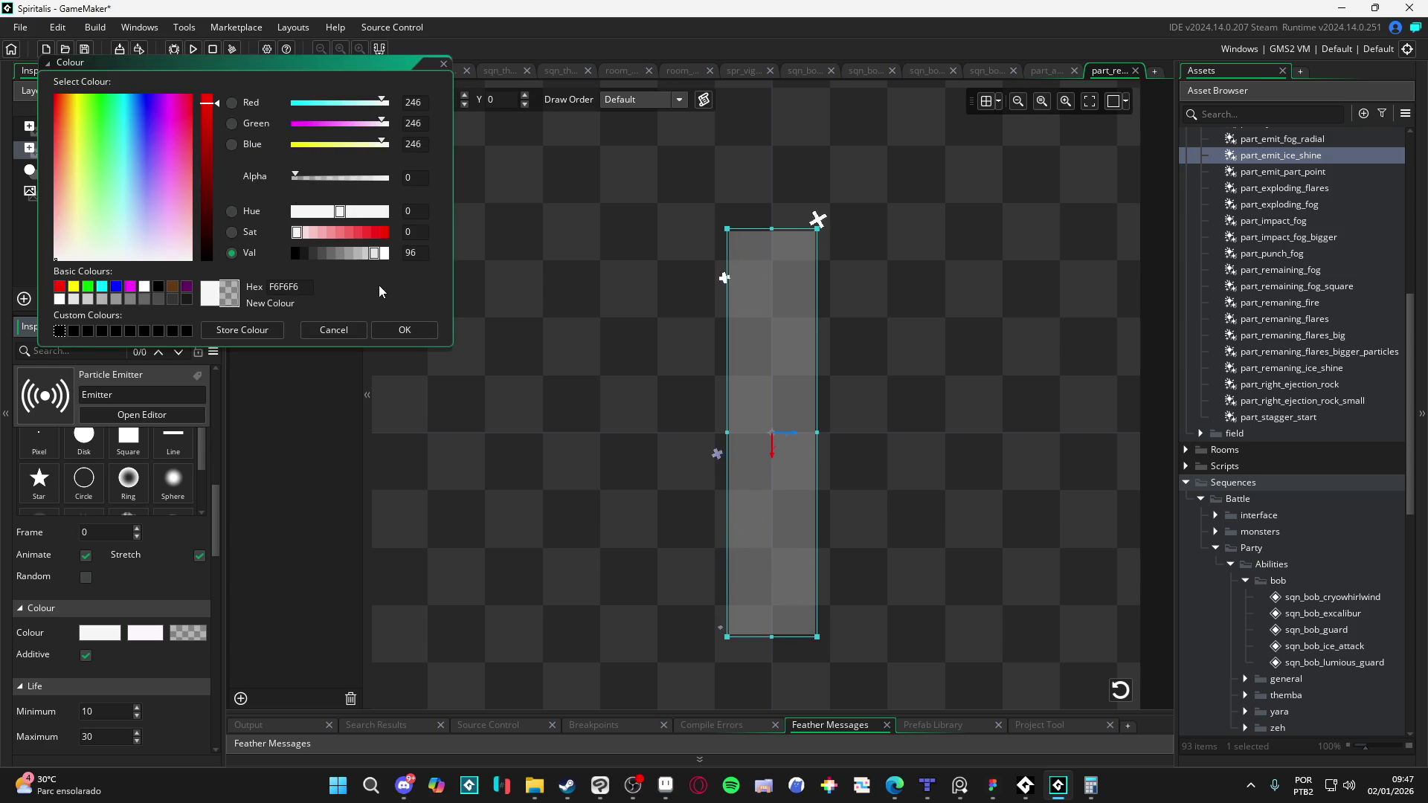
{"action": "left_click", "coordinate": [395, 329]}
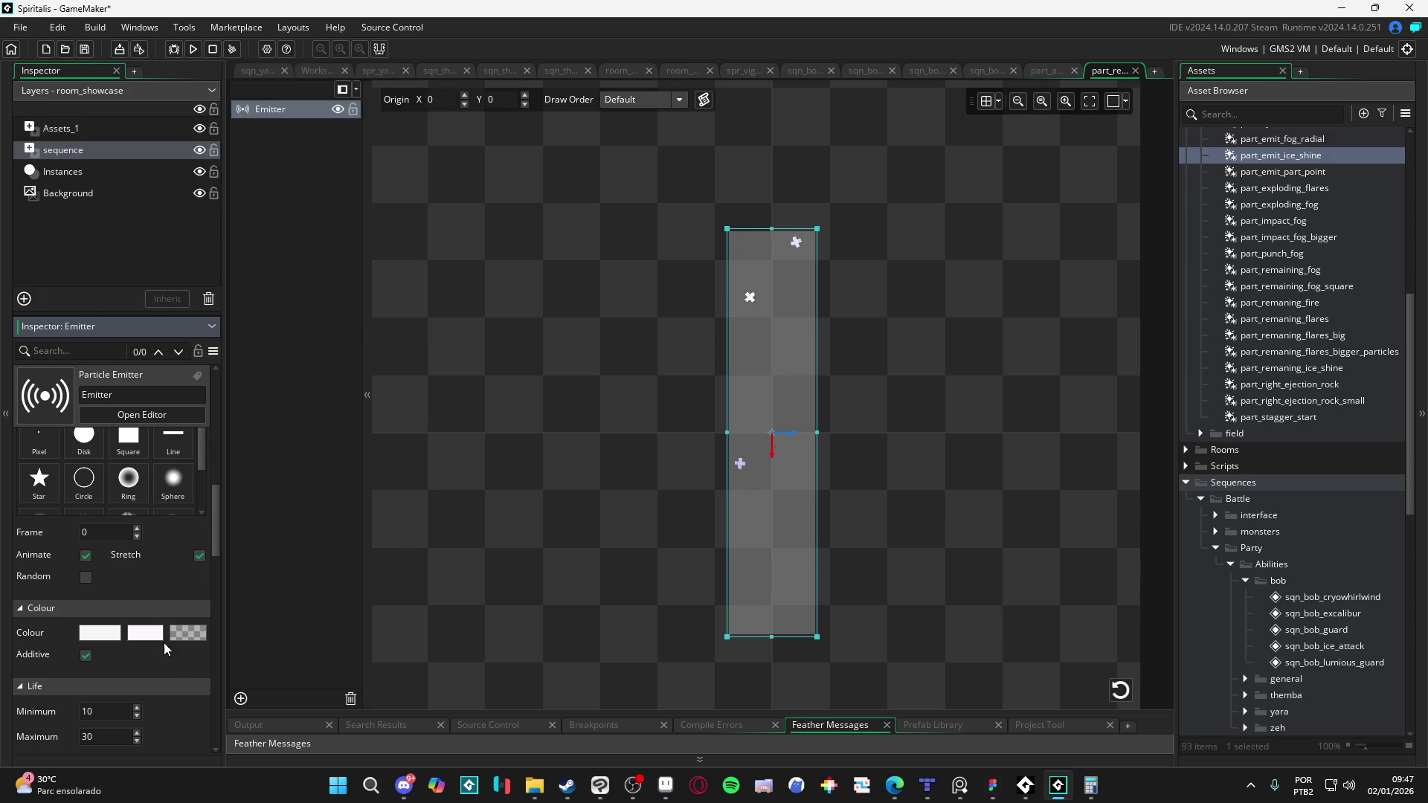
{"action": "left_click", "coordinate": [144, 632]}
{"action": "left_click_drag", "start_coordinate": [326, 179], "coordinate": [211, 177]}
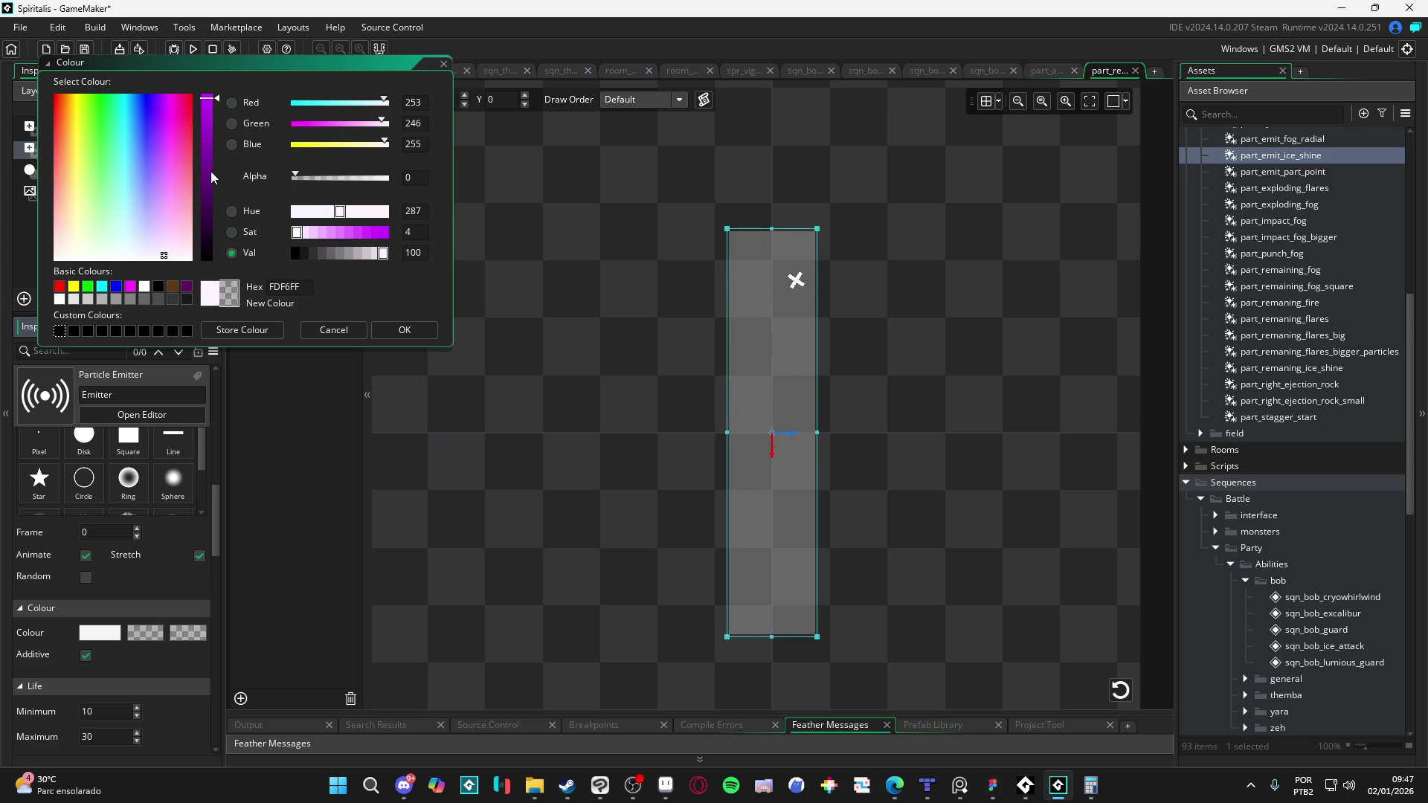
{"action": "left_click", "coordinate": [414, 332]}
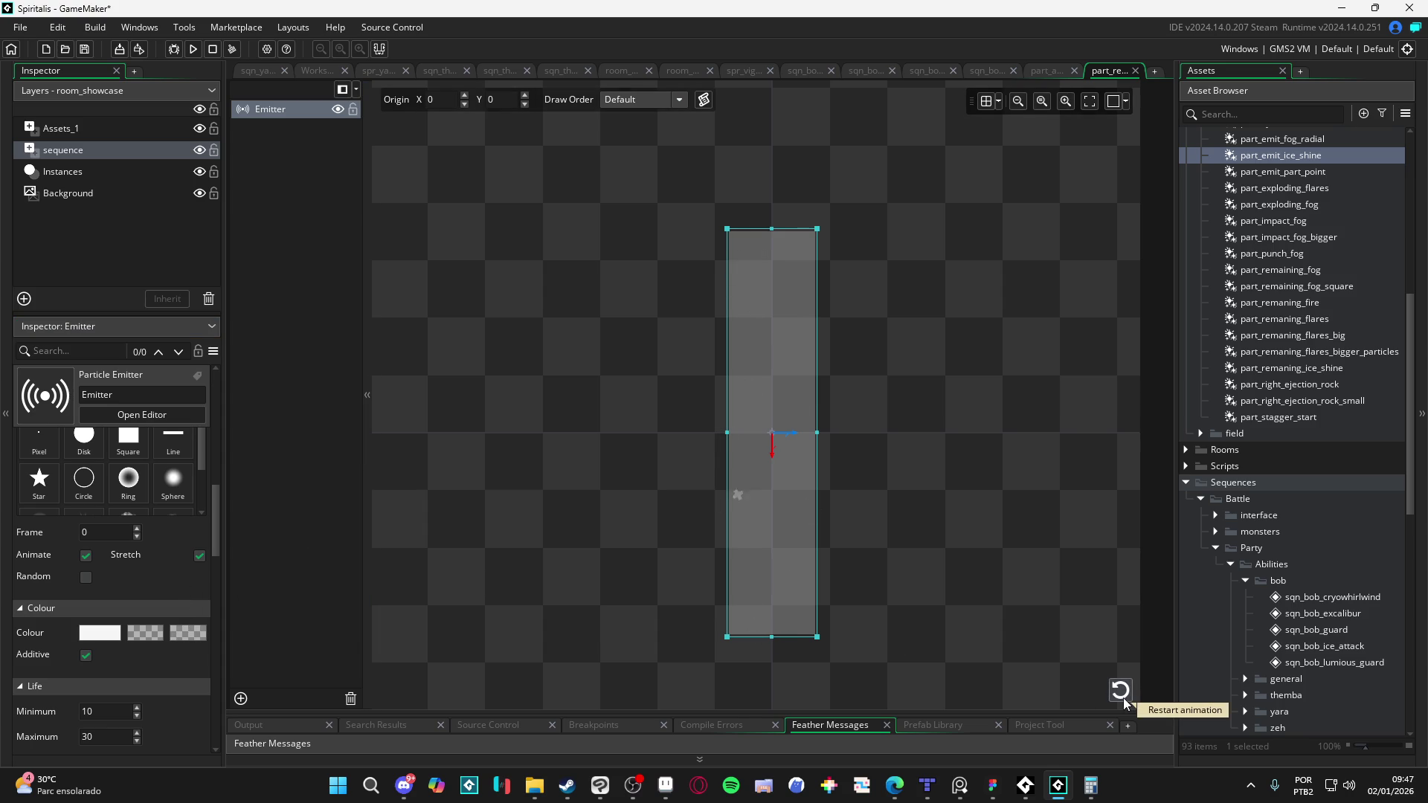
Step: Make the starting colour cyan 00F6F6, retint the end colour, then play the battle sequence
{"action": "left_click", "coordinate": [100, 632]}
{"action": "left_click_drag", "start_coordinate": [308, 103], "coordinate": [251, 100]}
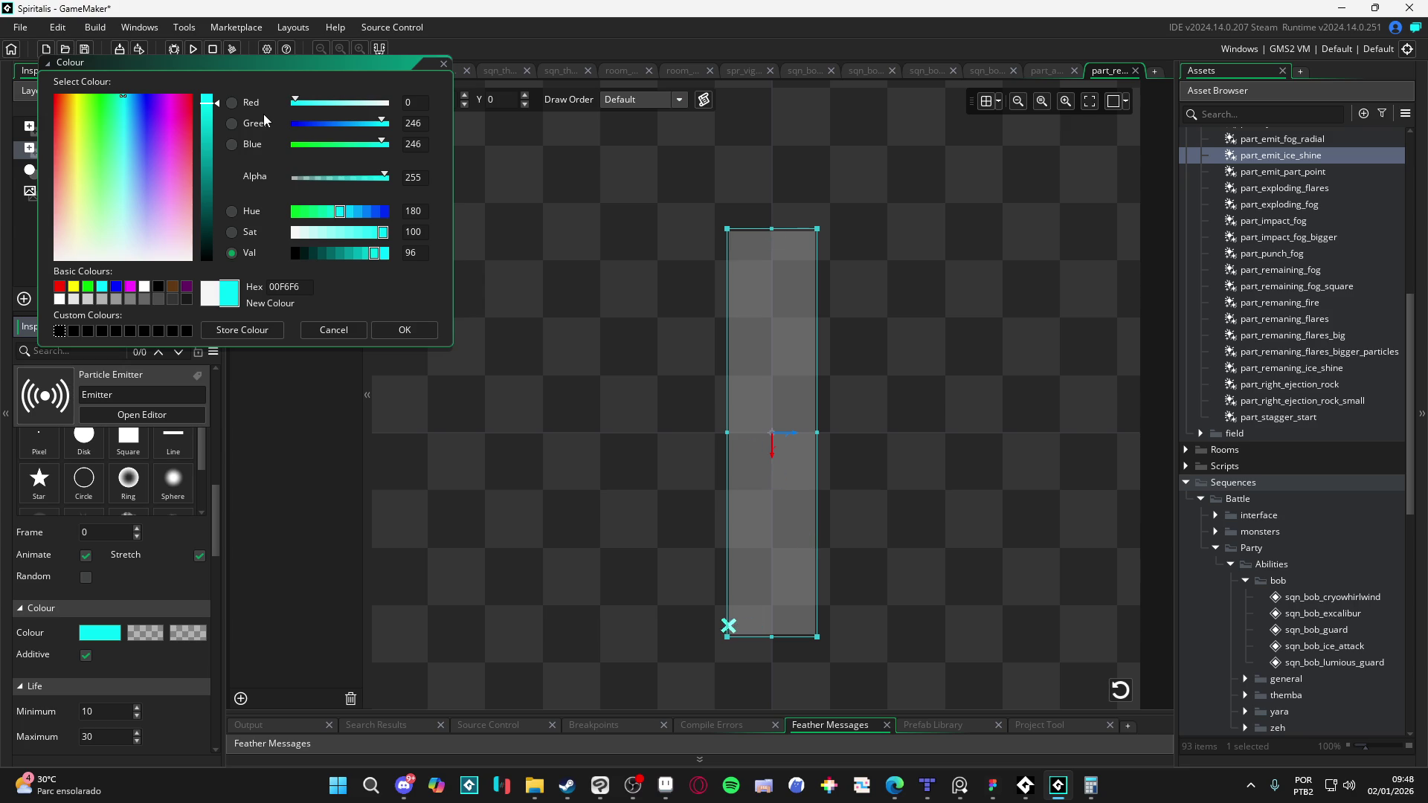
{"action": "left_click", "coordinate": [404, 330]}
{"action": "left_click", "coordinate": [171, 632]}
{"action": "left_click_drag", "start_coordinate": [308, 146], "coordinate": [260, 151]}
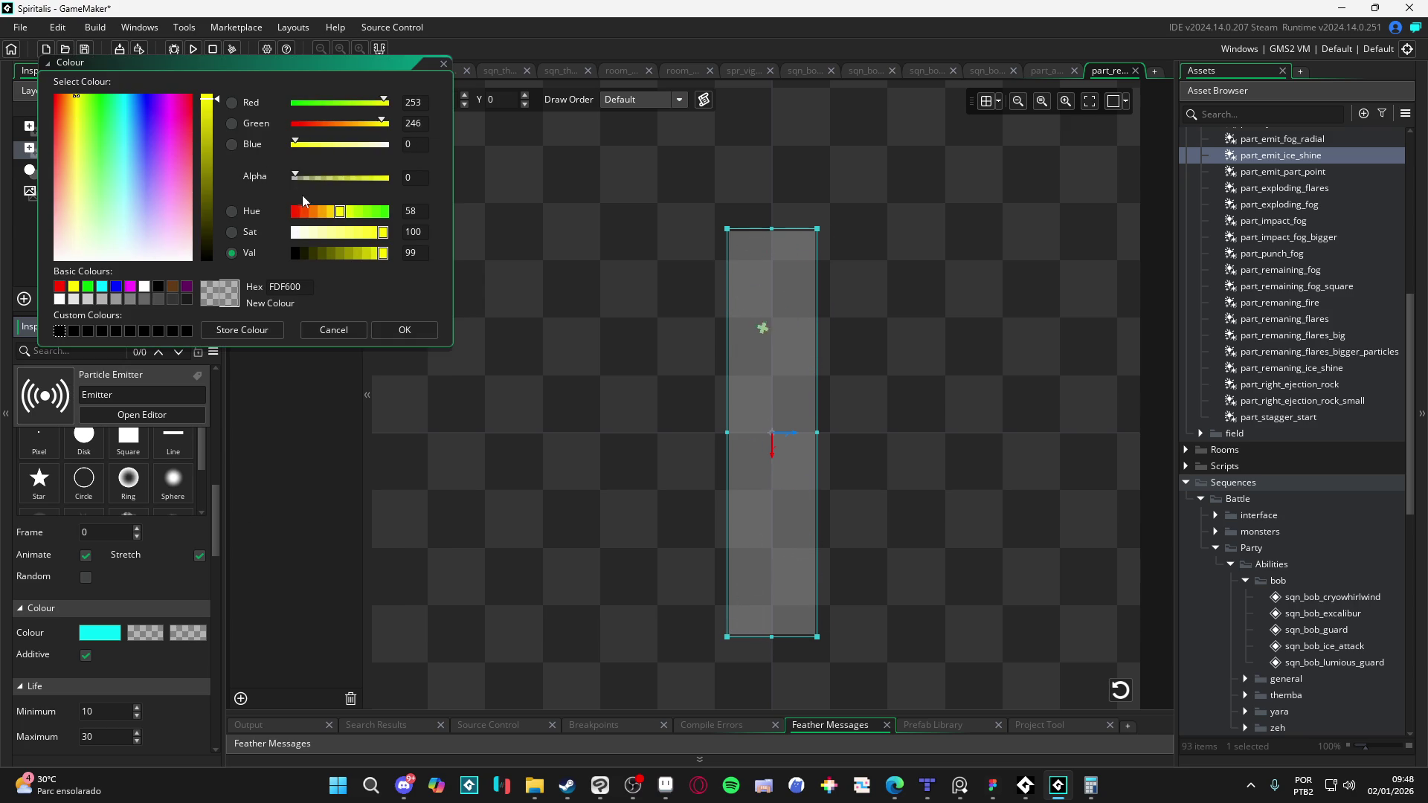
{"action": "left_click", "coordinate": [404, 329]}
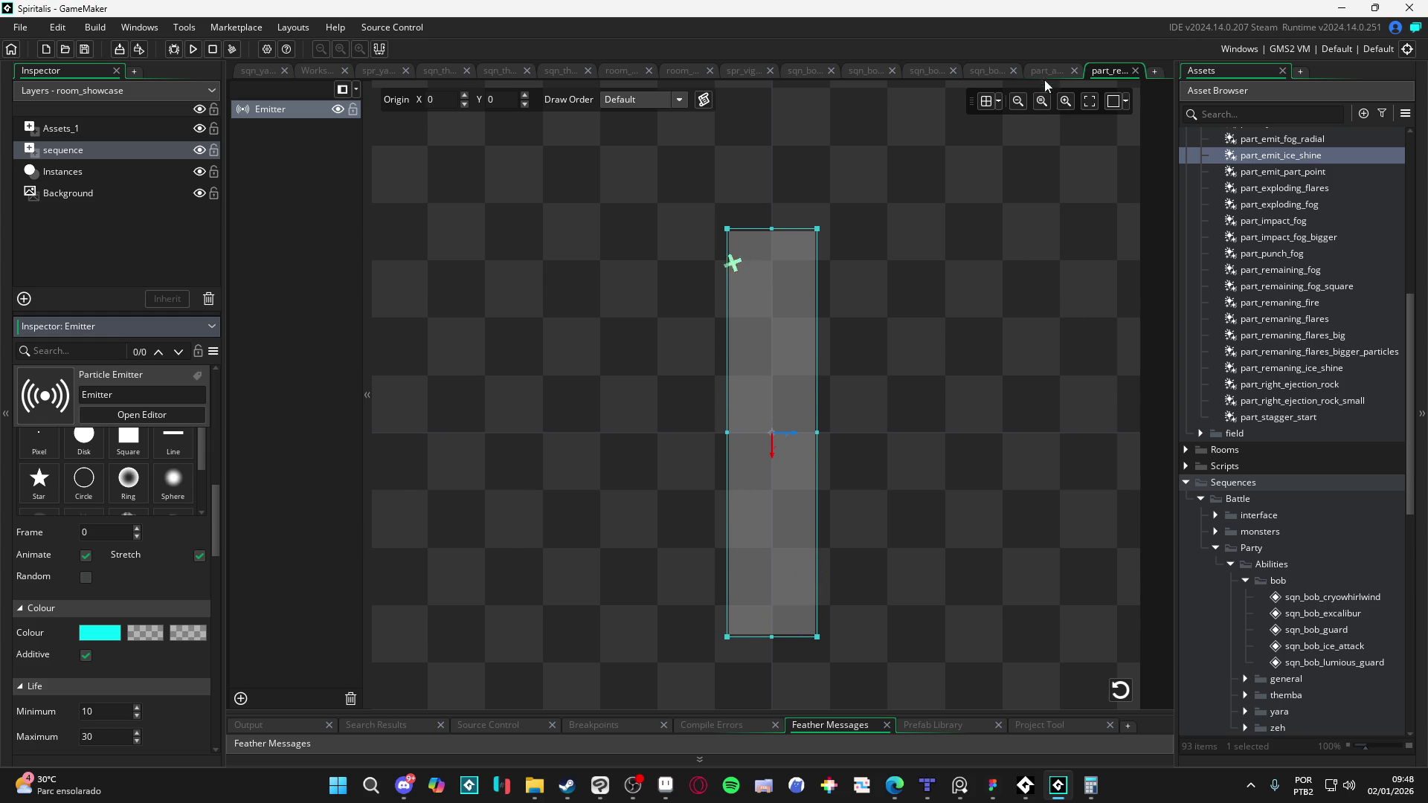
{"action": "left_click", "coordinate": [994, 71]}
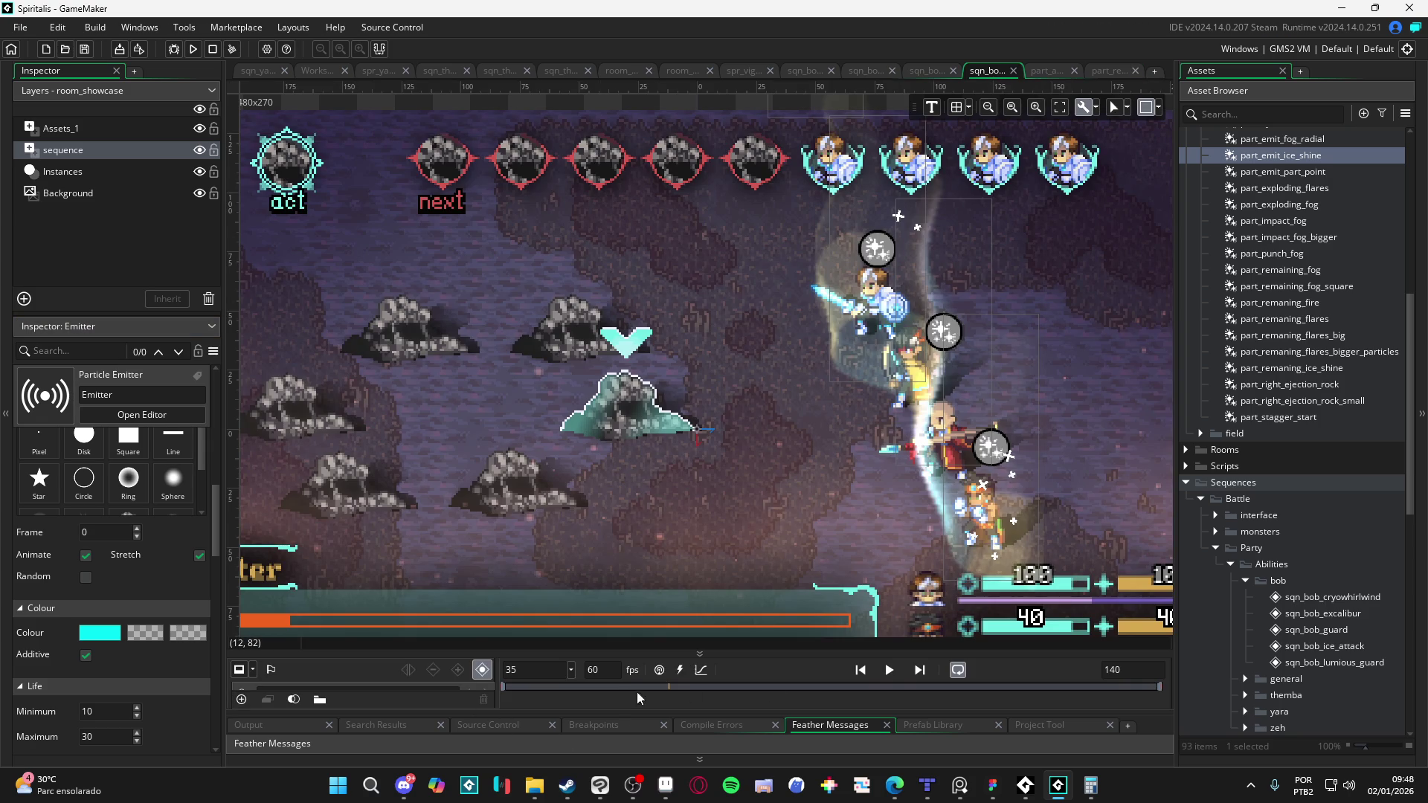
{"action": "left_click", "coordinate": [890, 670]}
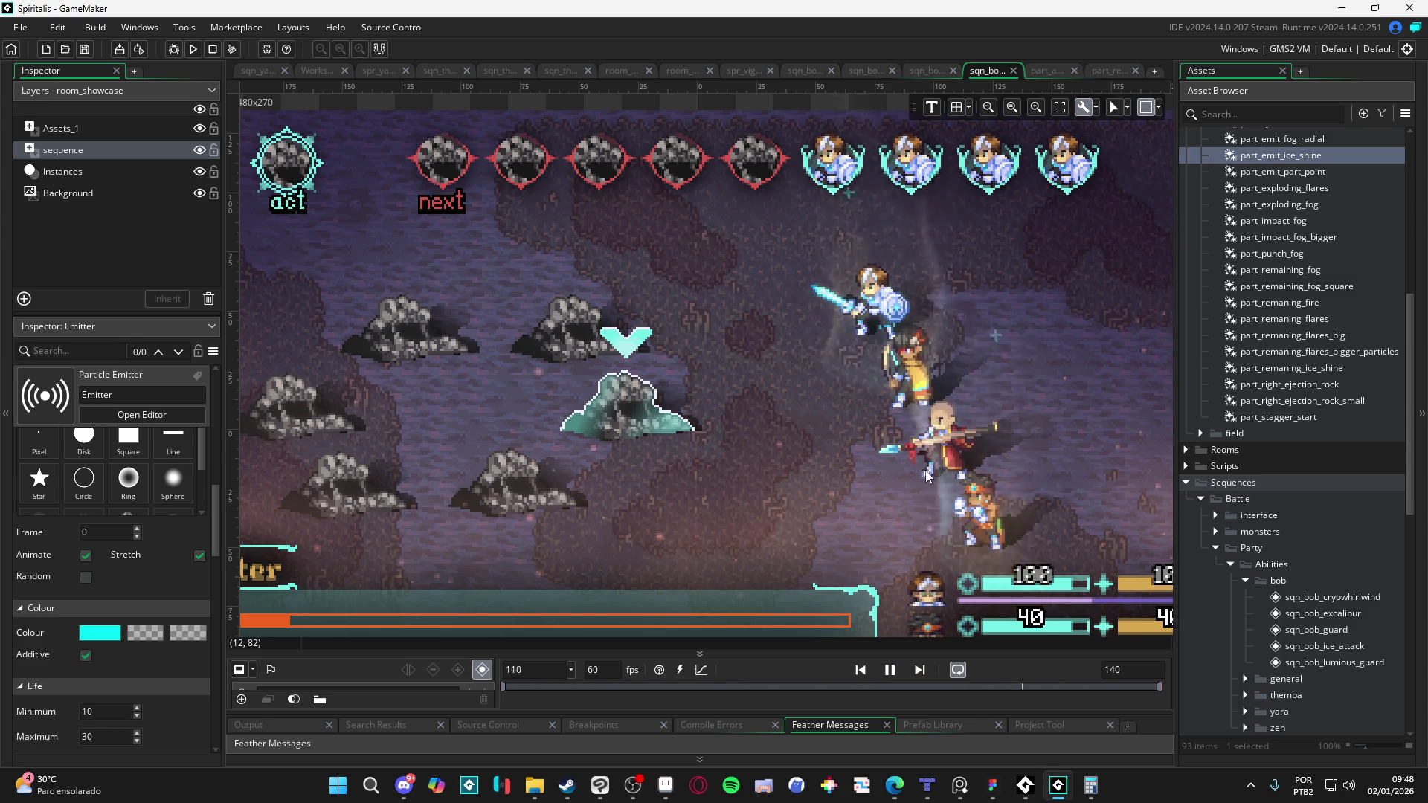
Step: Zoom the sequence canvas to watch the cyan particles, then go back to the emitter editor
{"action": "scroll", "coordinate": [887, 439], "scroll_direction": "down", "scroll_amount": 3}
{"action": "scroll", "coordinate": [930, 392], "scroll_direction": "up", "scroll_amount": 3}
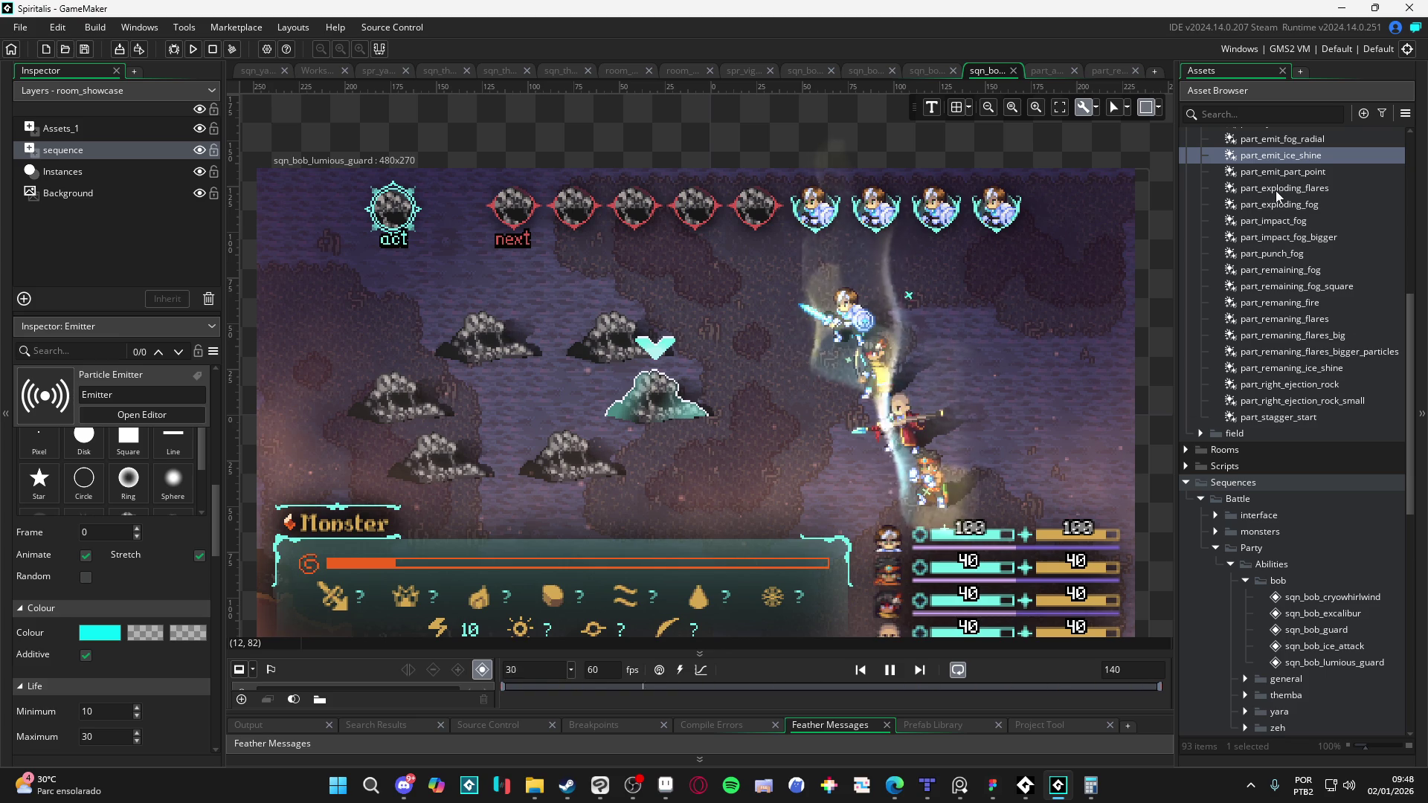
{"action": "key", "text": "ctrl+Tab"}
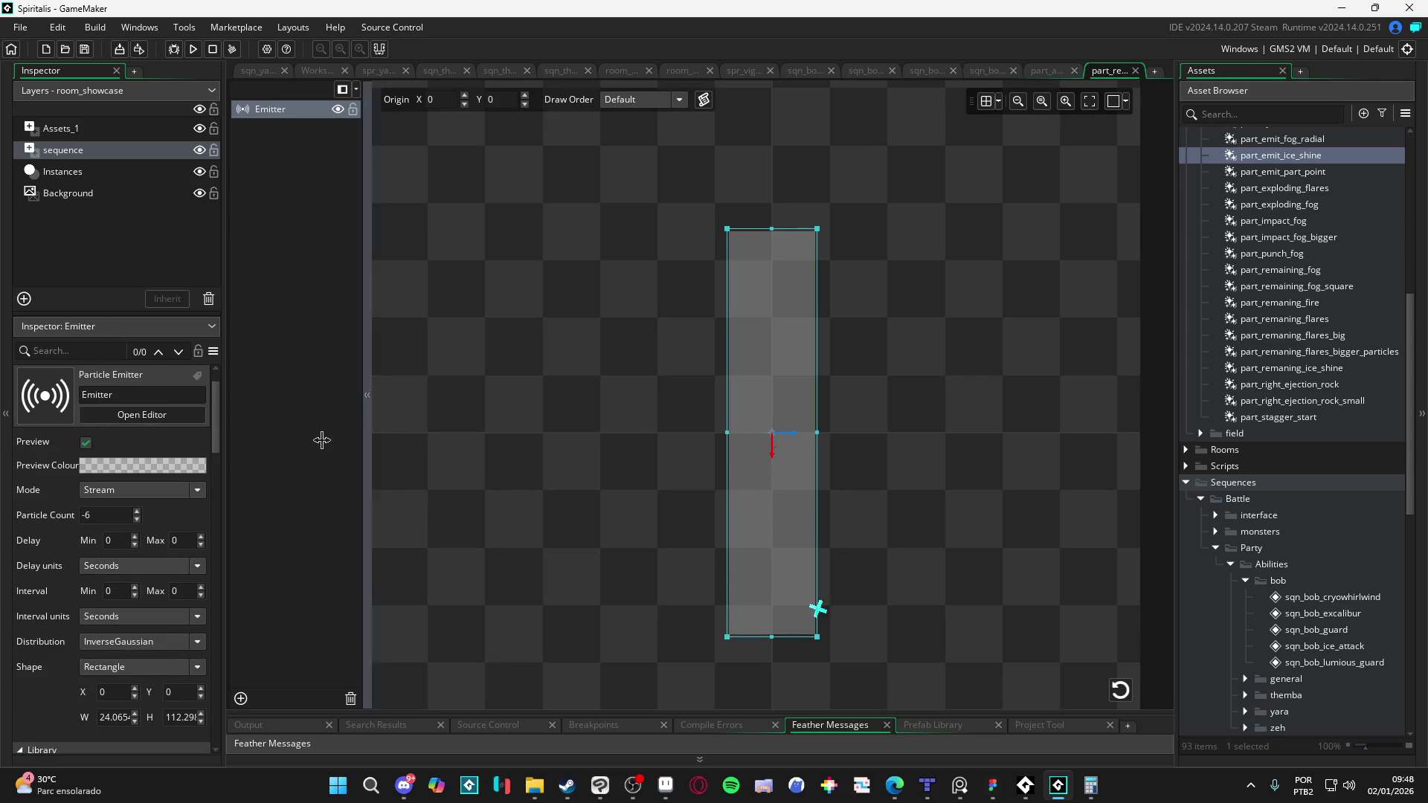
Step: Set the particle life to a minimum of 60 and a maximum of 120
{"action": "scroll", "coordinate": [37, 546], "scroll_direction": "down", "scroll_amount": 10}
{"action": "scroll", "coordinate": [38, 532], "scroll_direction": "down", "scroll_amount": 5}
{"action": "left_click", "coordinate": [120, 584]}
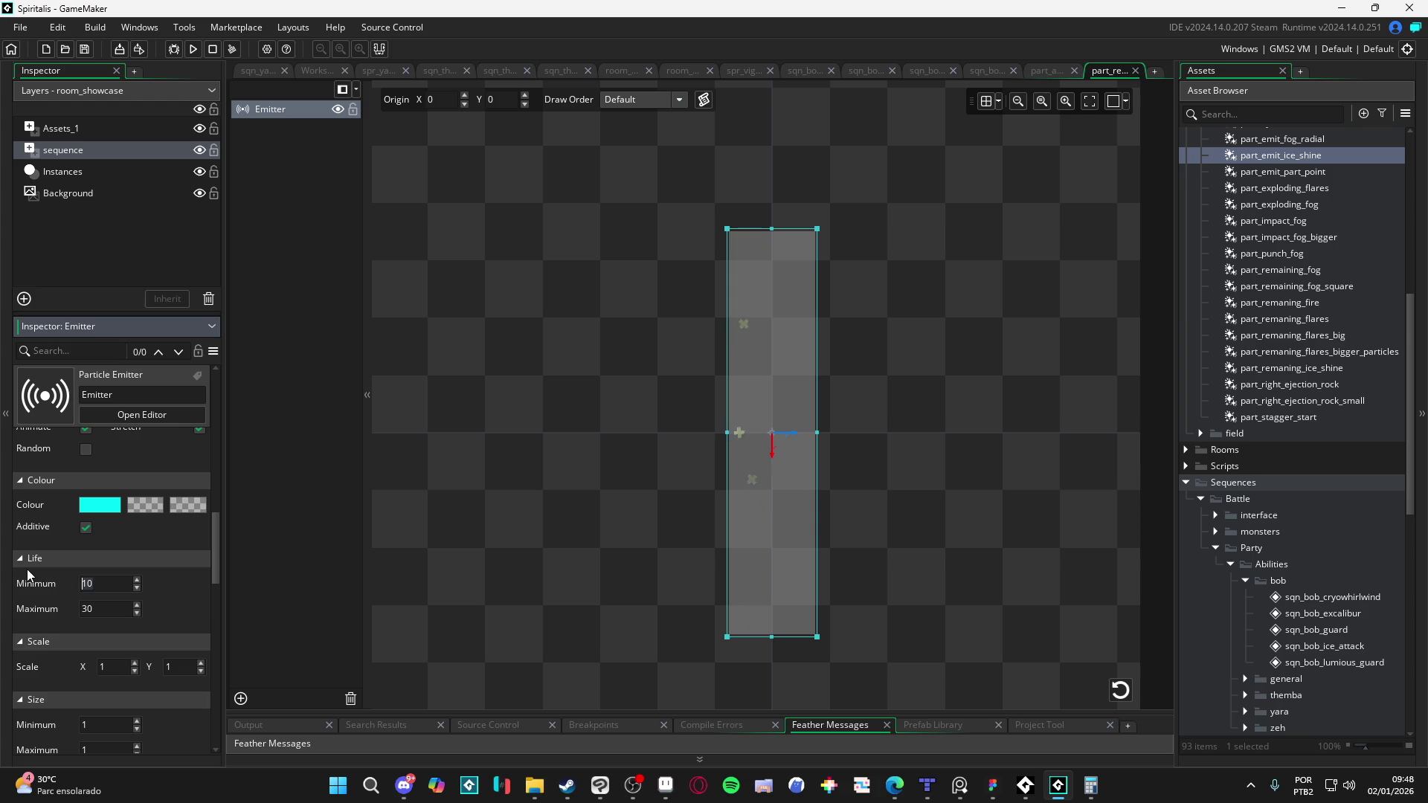
{"action": "key", "text": "BackSpace"}
{"action": "key", "text": "BackSpace"}
{"action": "type", "text": "60"}
{"action": "key", "text": "Tab"}
{"action": "type", "text": "120"}
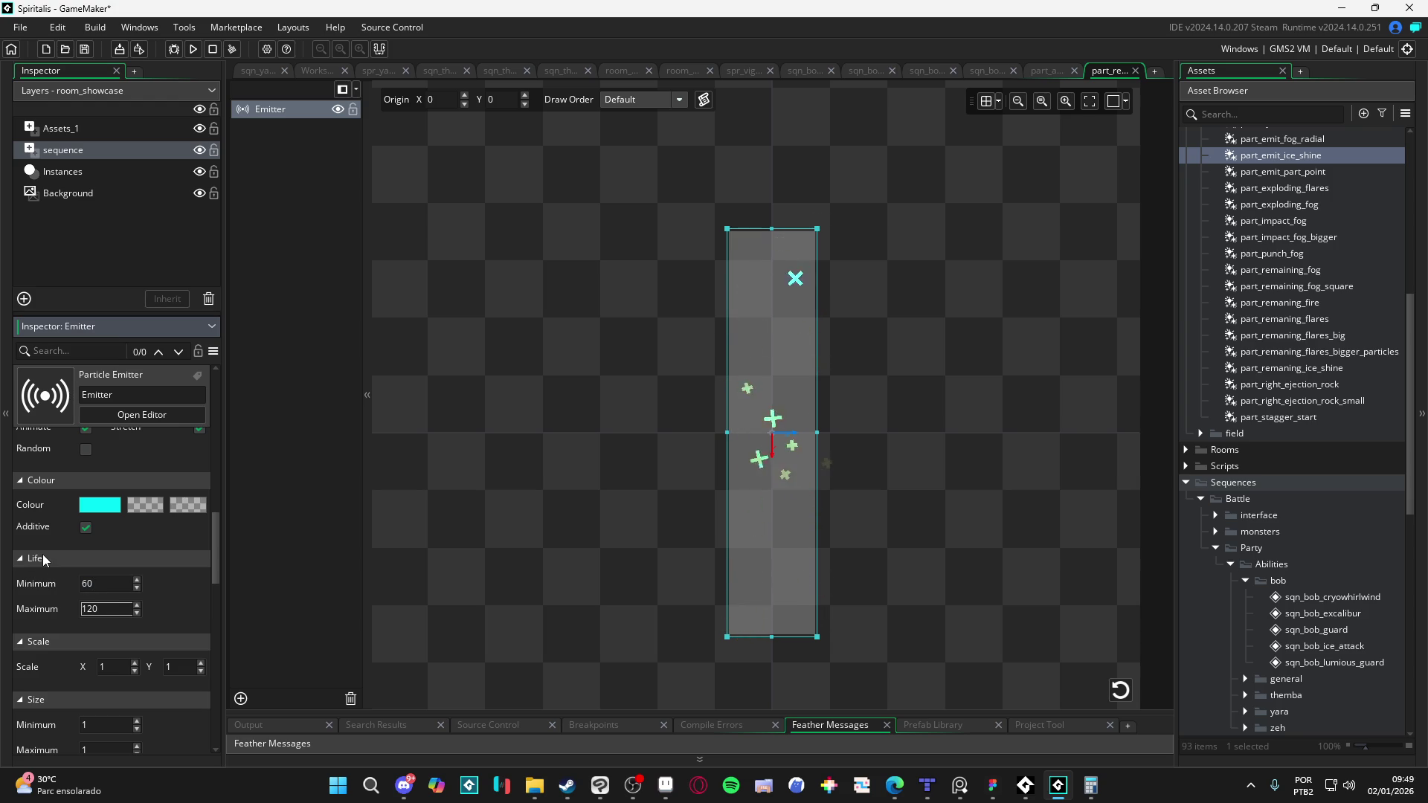
Step: Make the first and last colours transparent and the middle an opaque cyan 1EFCFC
{"action": "left_click", "coordinate": [97, 505]}
{"action": "left_click", "coordinate": [415, 331]}
{"action": "left_click", "coordinate": [145, 504]}
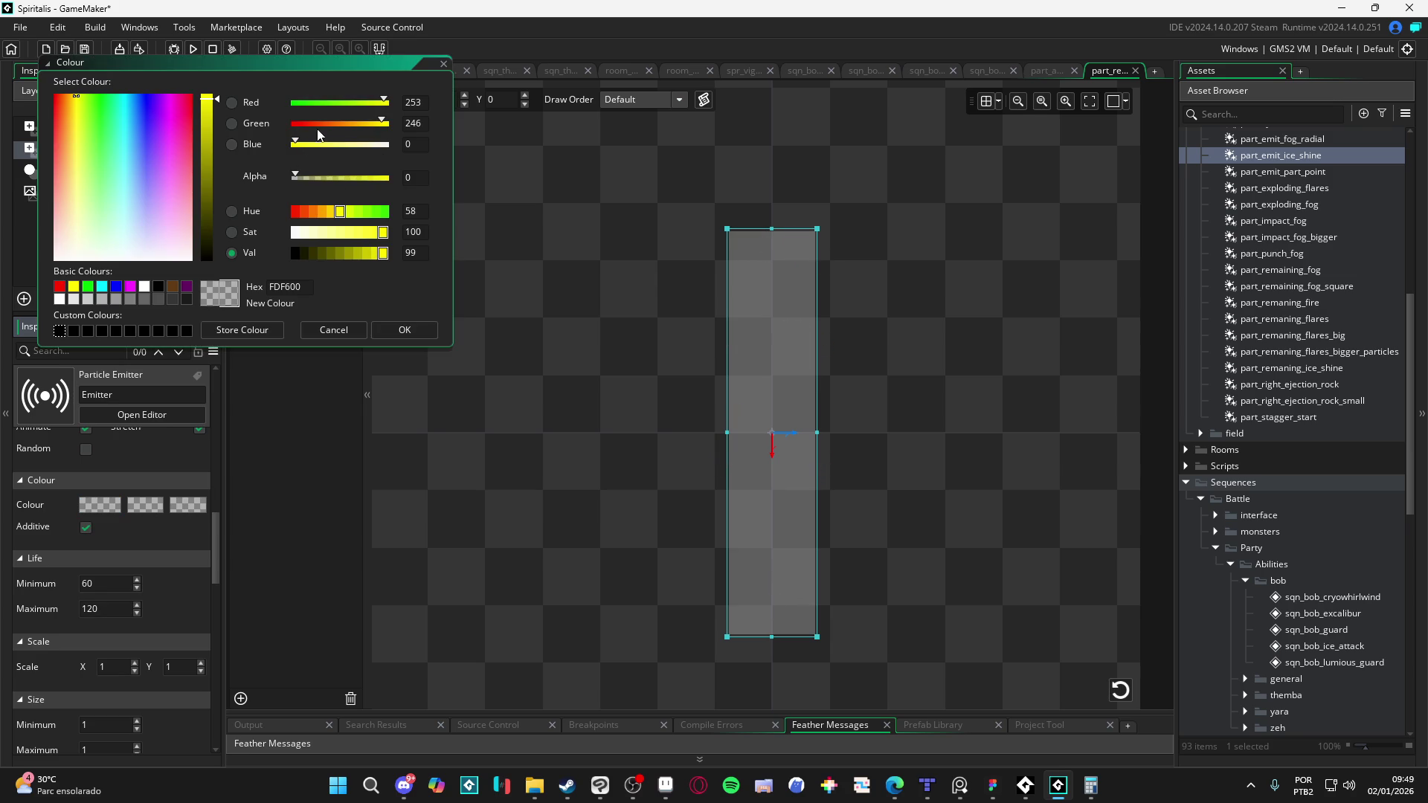
{"action": "left_click", "coordinate": [123, 113]}
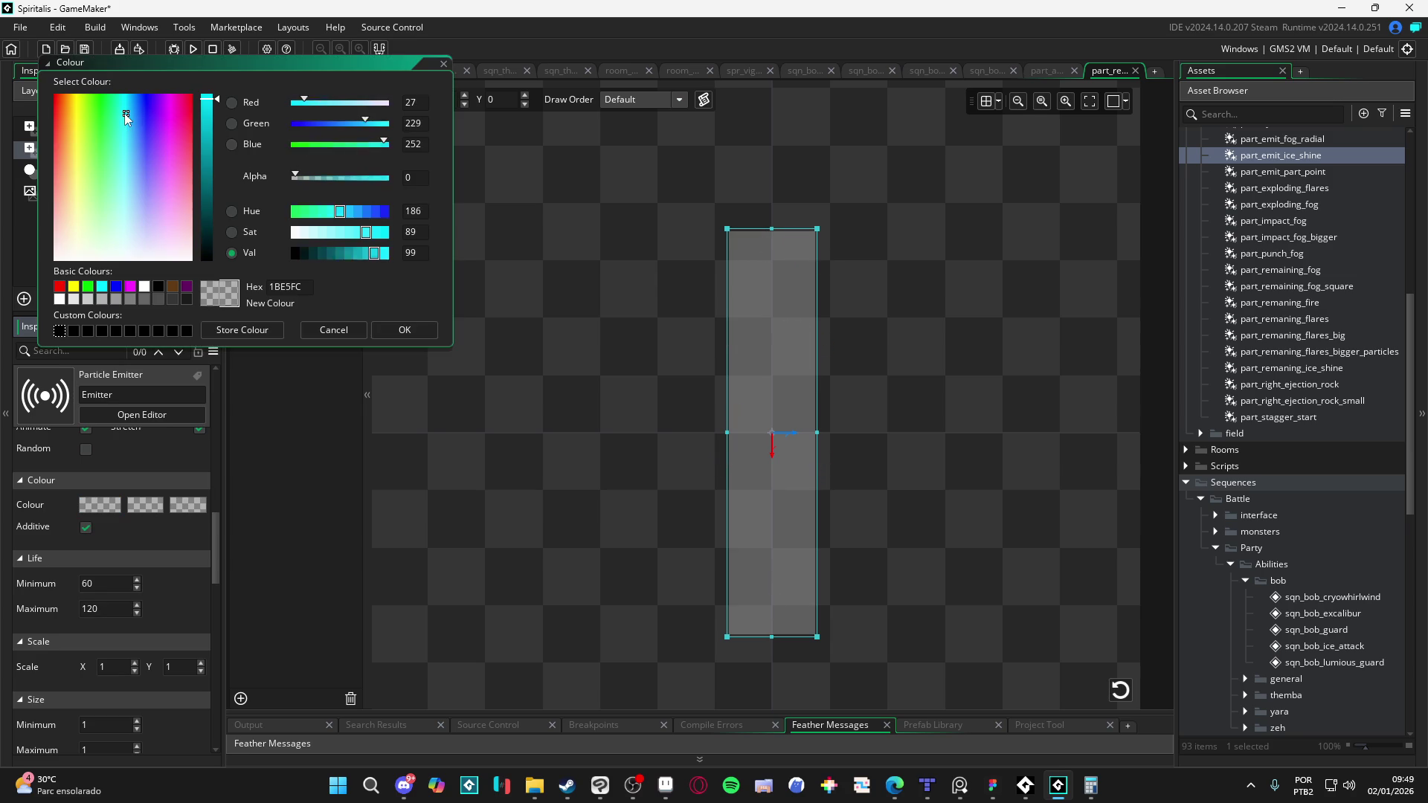
{"action": "left_click", "coordinate": [405, 330]}
{"action": "left_click", "coordinate": [158, 508]}
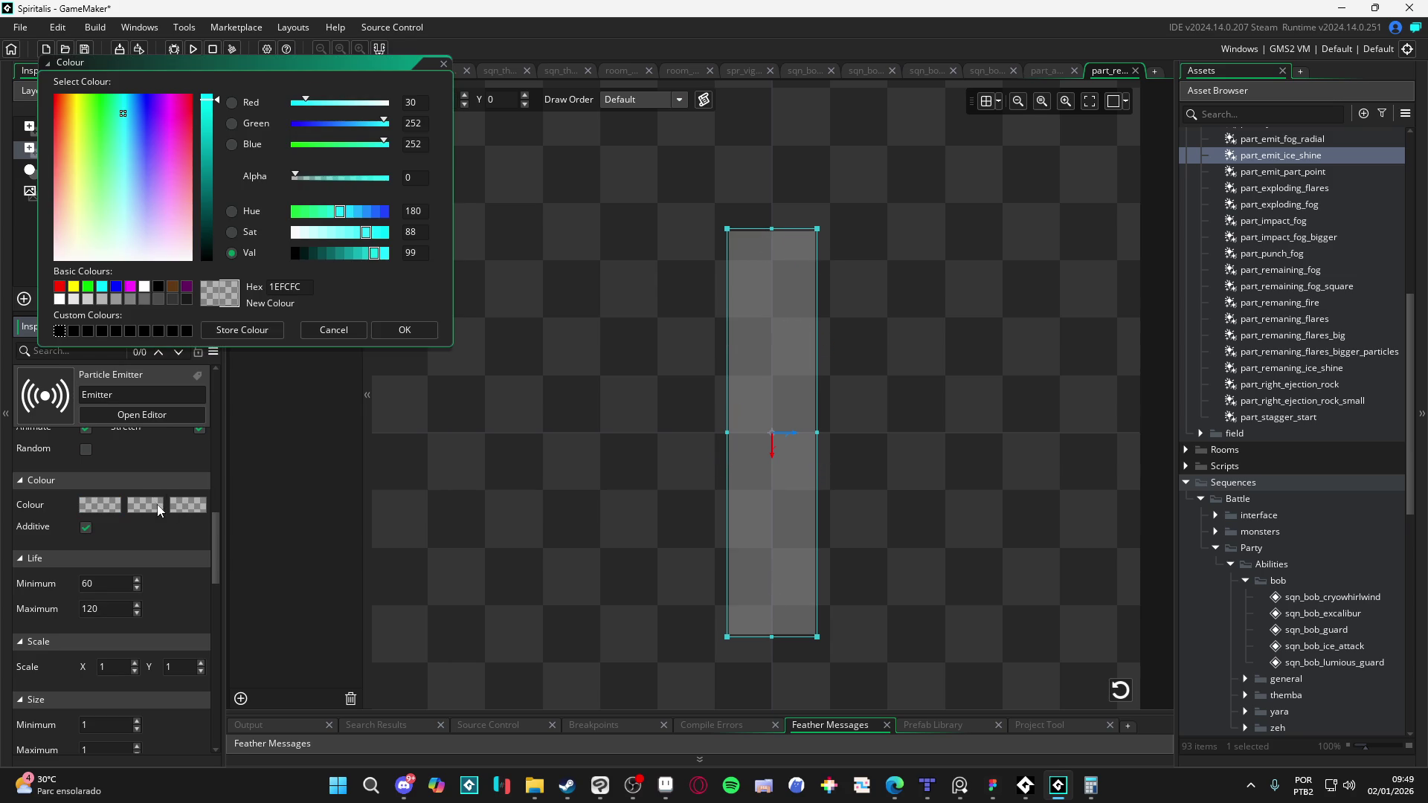
{"action": "left_click", "coordinate": [380, 179]}
{"action": "left_click", "coordinate": [404, 329]}
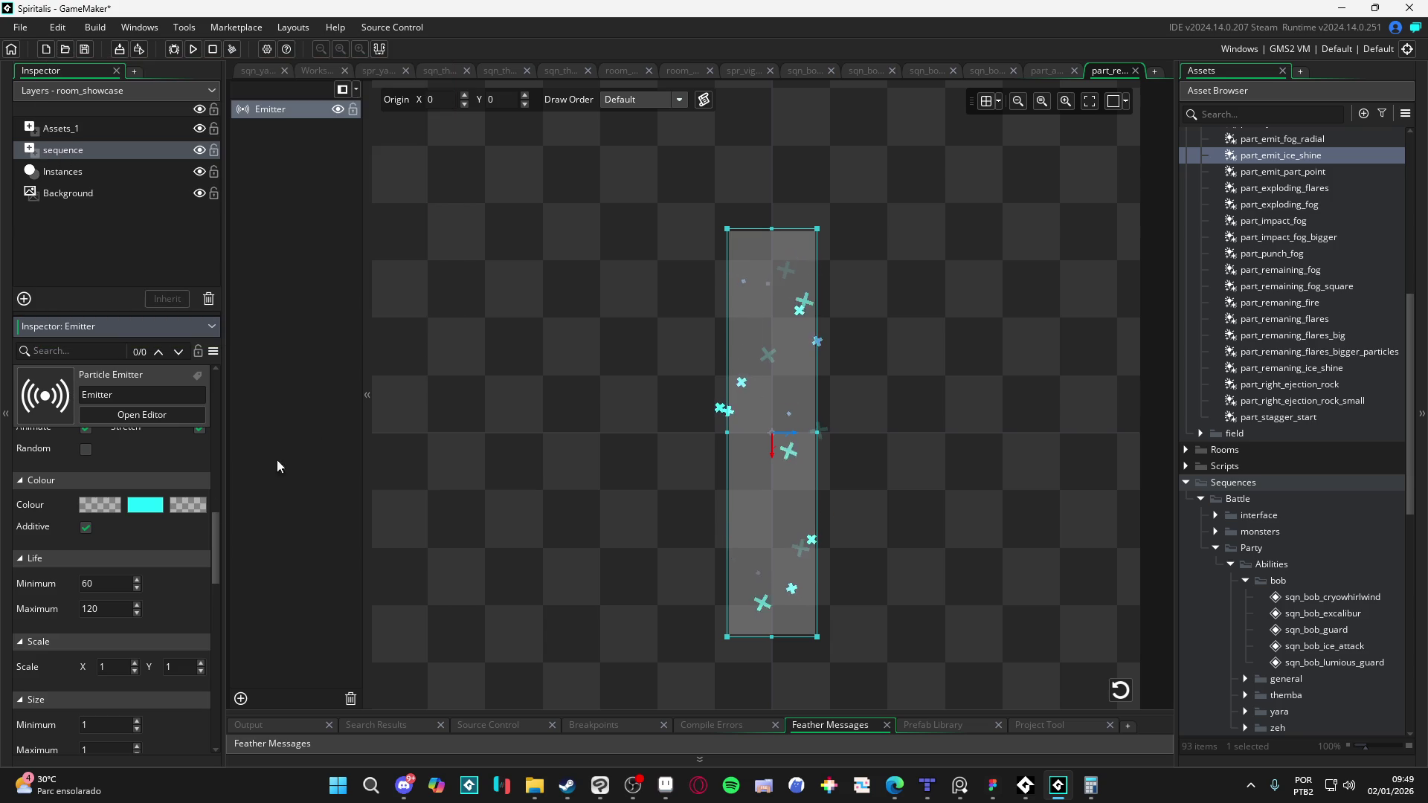
{"action": "left_click", "coordinate": [197, 506]}
{"action": "left_click", "coordinate": [299, 150]}
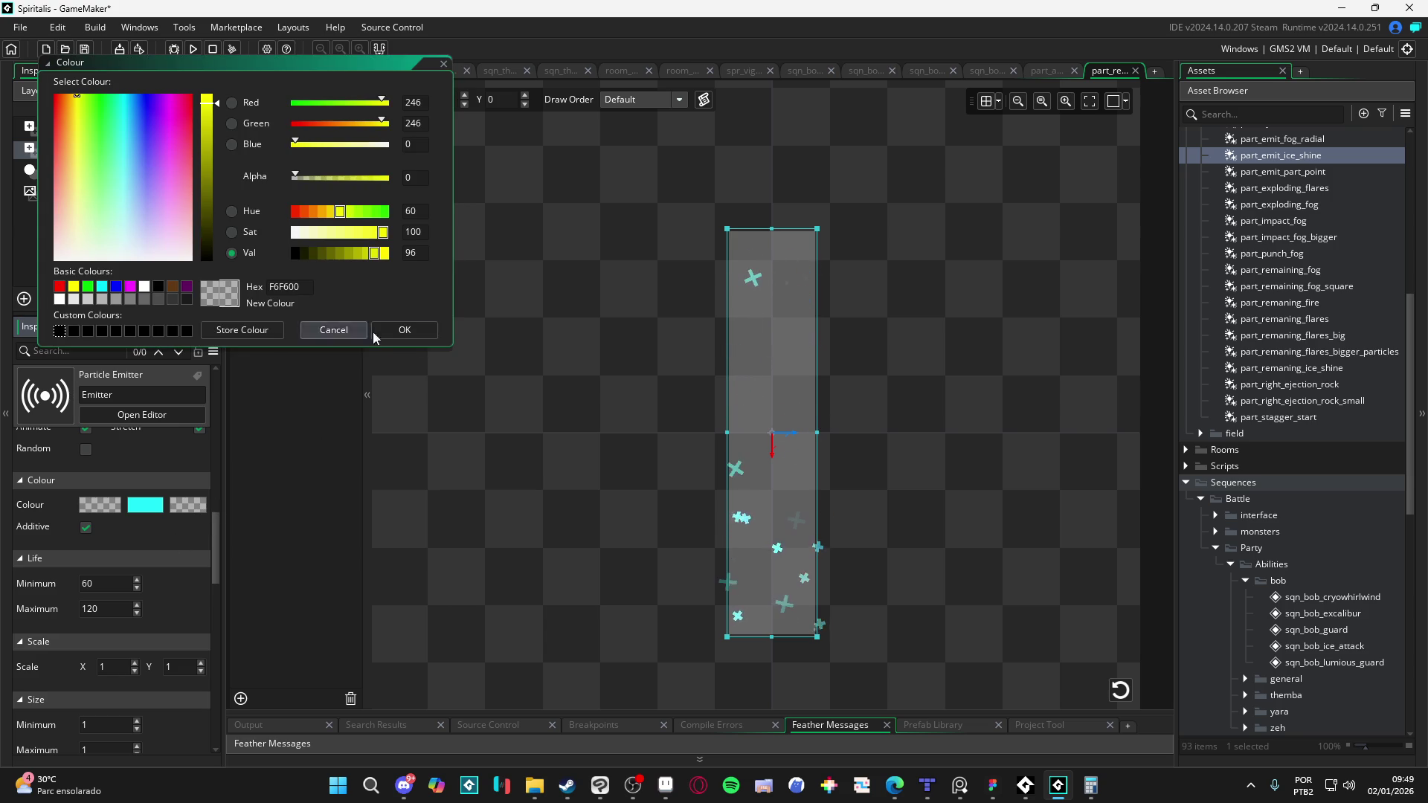
{"action": "left_click", "coordinate": [410, 332]}
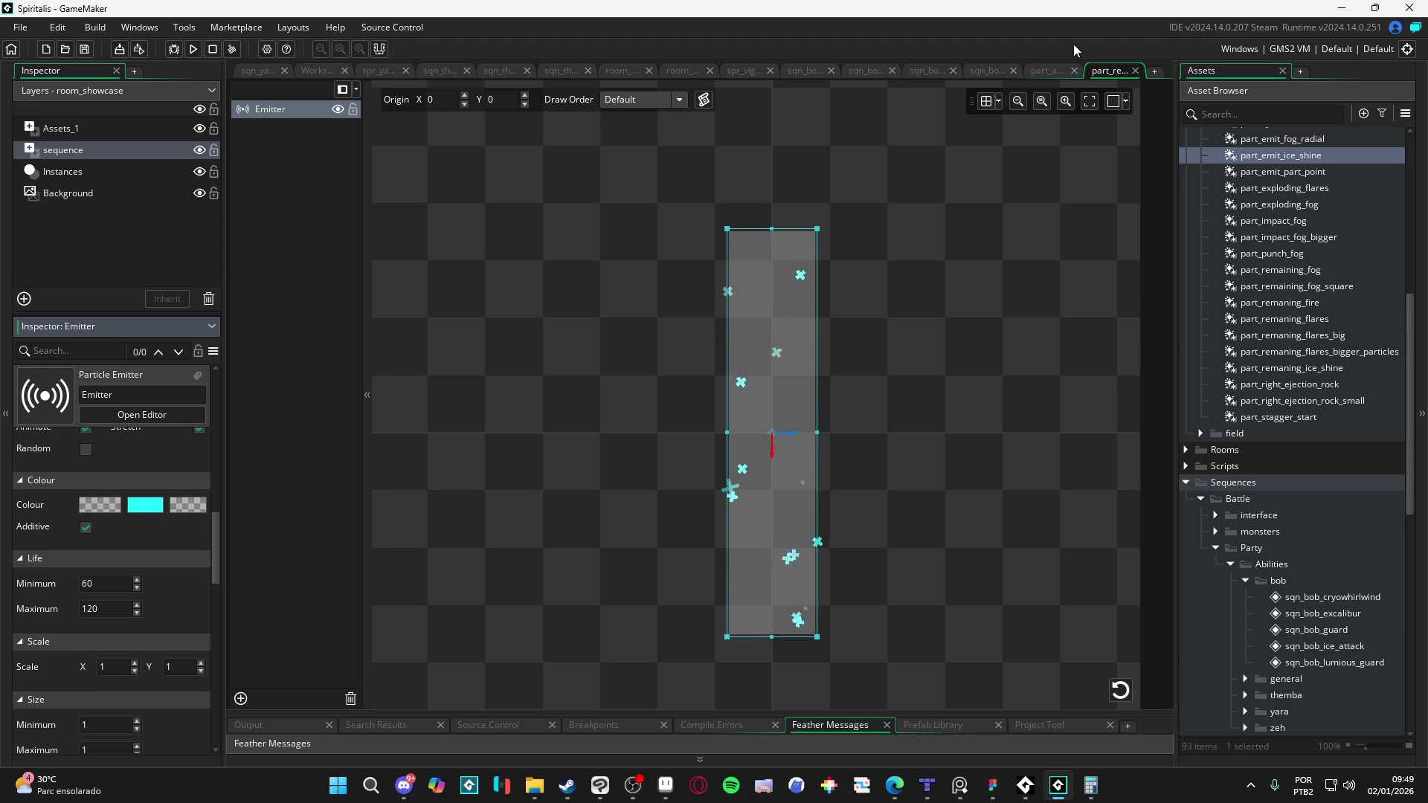
{"action": "left_click", "coordinate": [985, 73]}
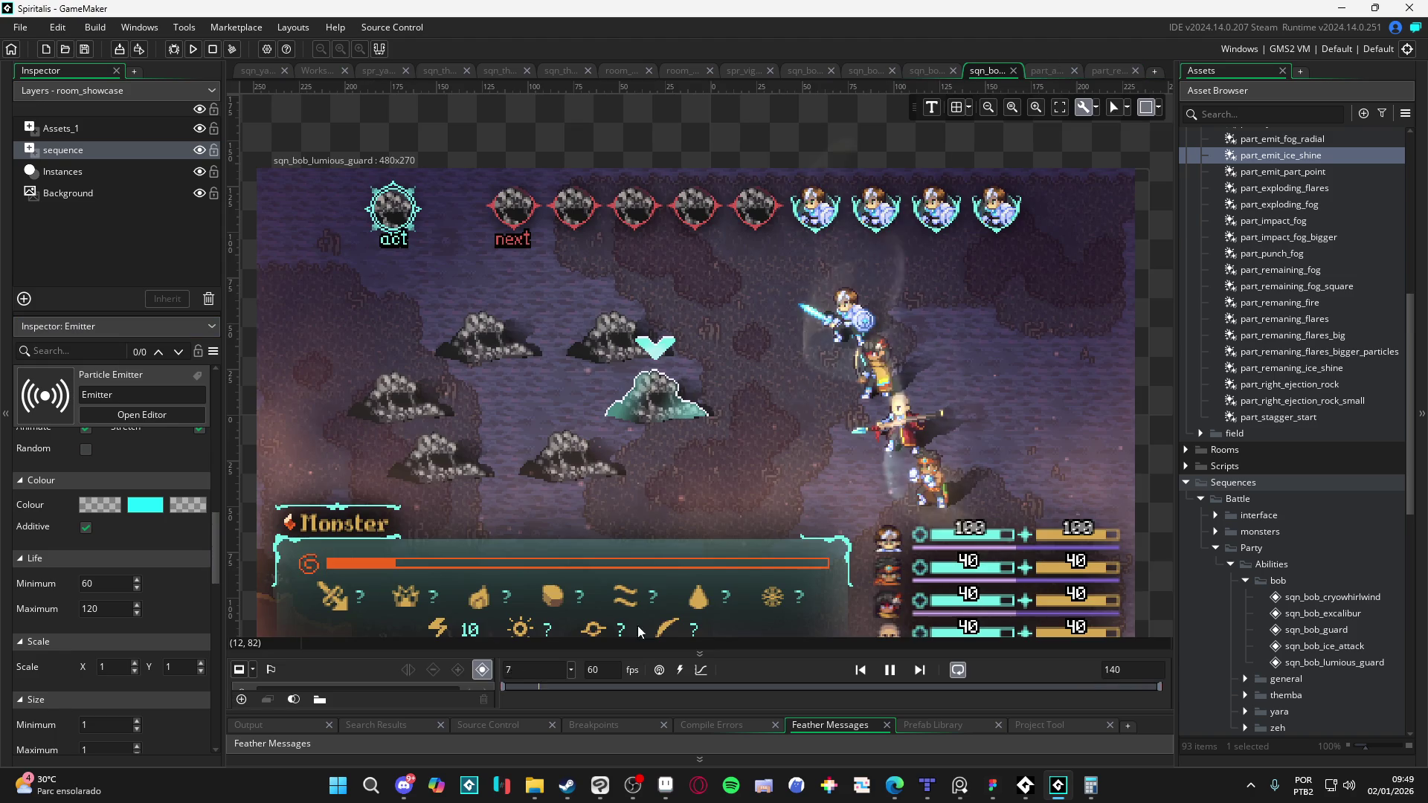
Step: Turn off Animate and turn on Random so each sparkle shows a random sprite frame
{"action": "left_click", "coordinate": [889, 671]}
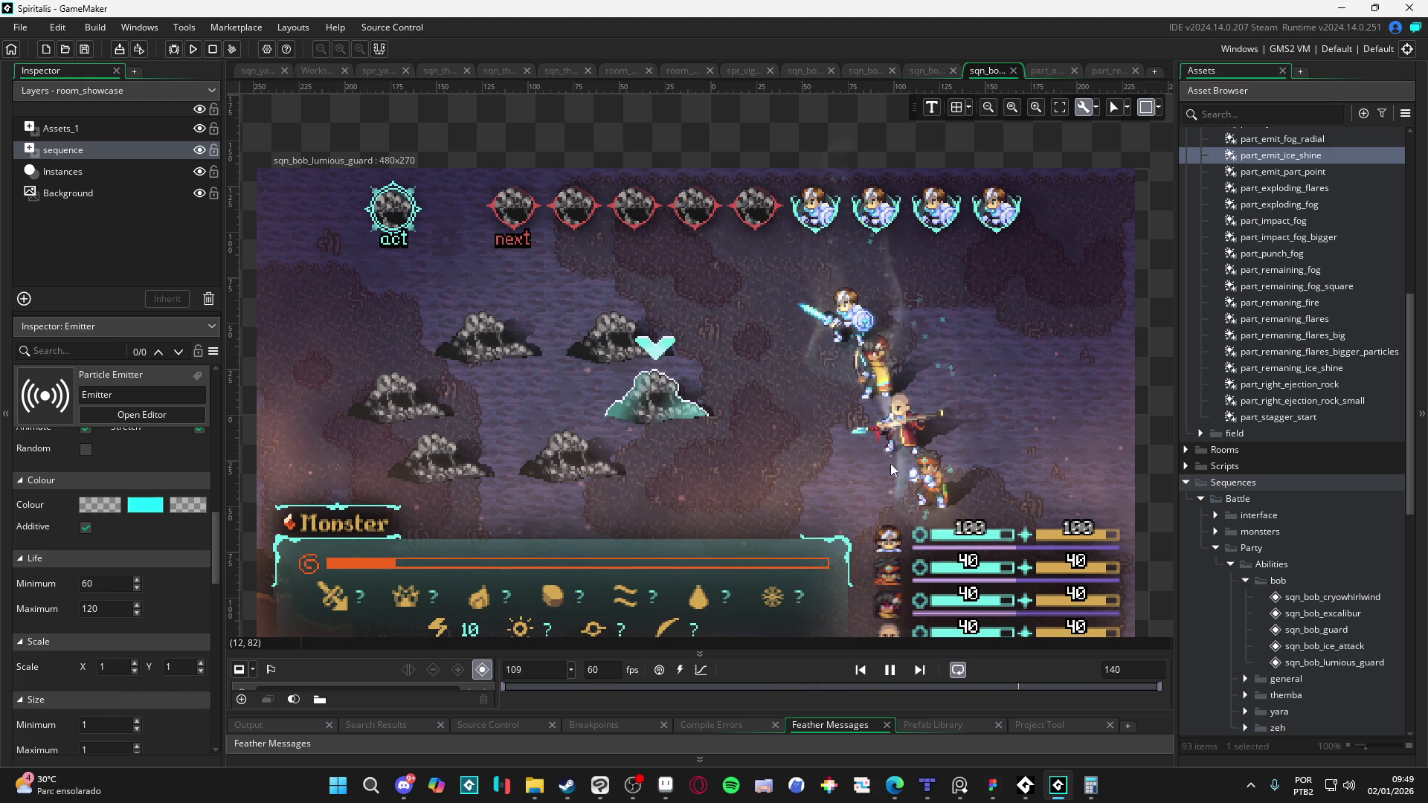
{"action": "left_click", "coordinate": [1098, 71]}
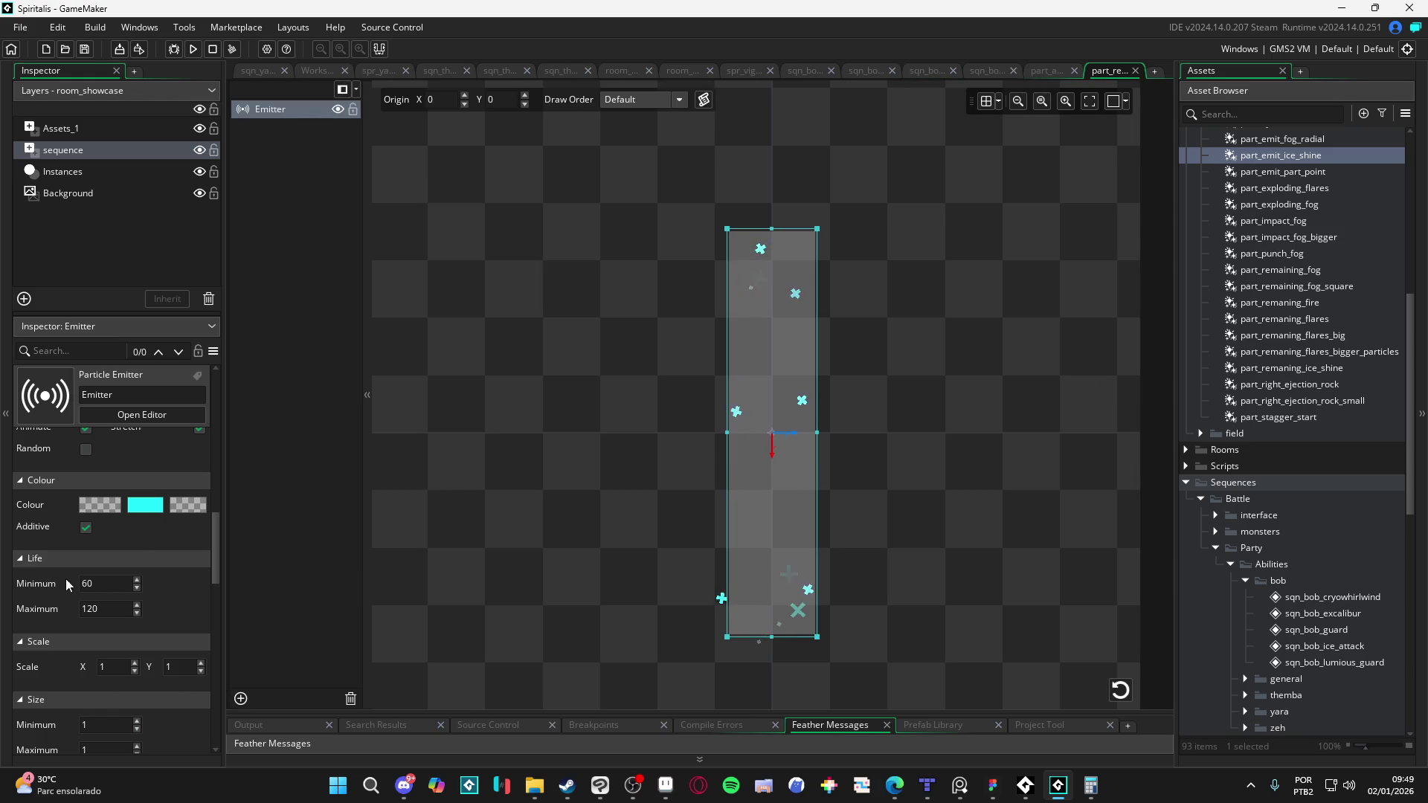
{"action": "scroll", "coordinate": [144, 519], "scroll_direction": "up", "scroll_amount": 4}
{"action": "scroll", "coordinate": [73, 538], "scroll_direction": "down", "scroll_amount": 3}
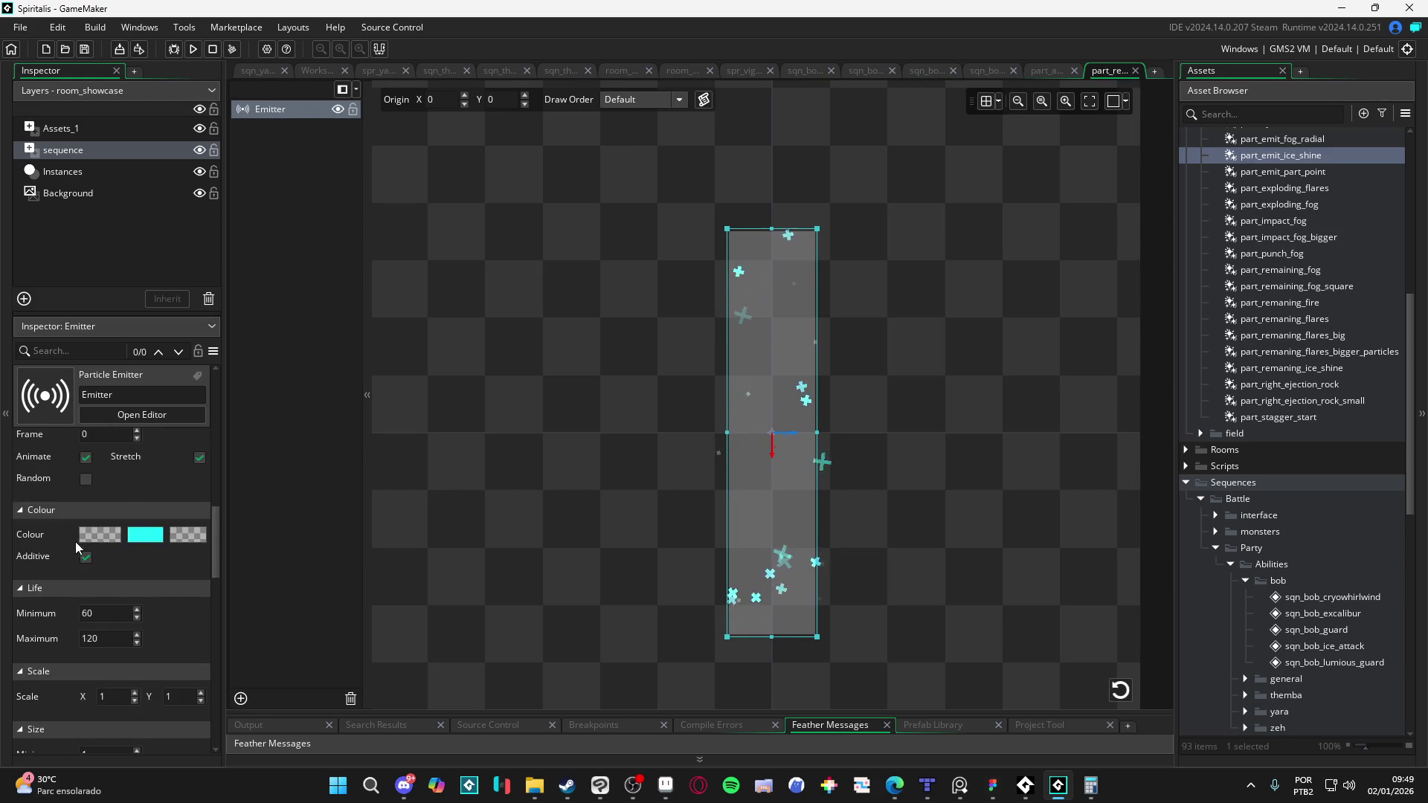
{"action": "scroll", "coordinate": [100, 576], "scroll_direction": "up", "scroll_amount": 3}
{"action": "left_click", "coordinate": [86, 546]}
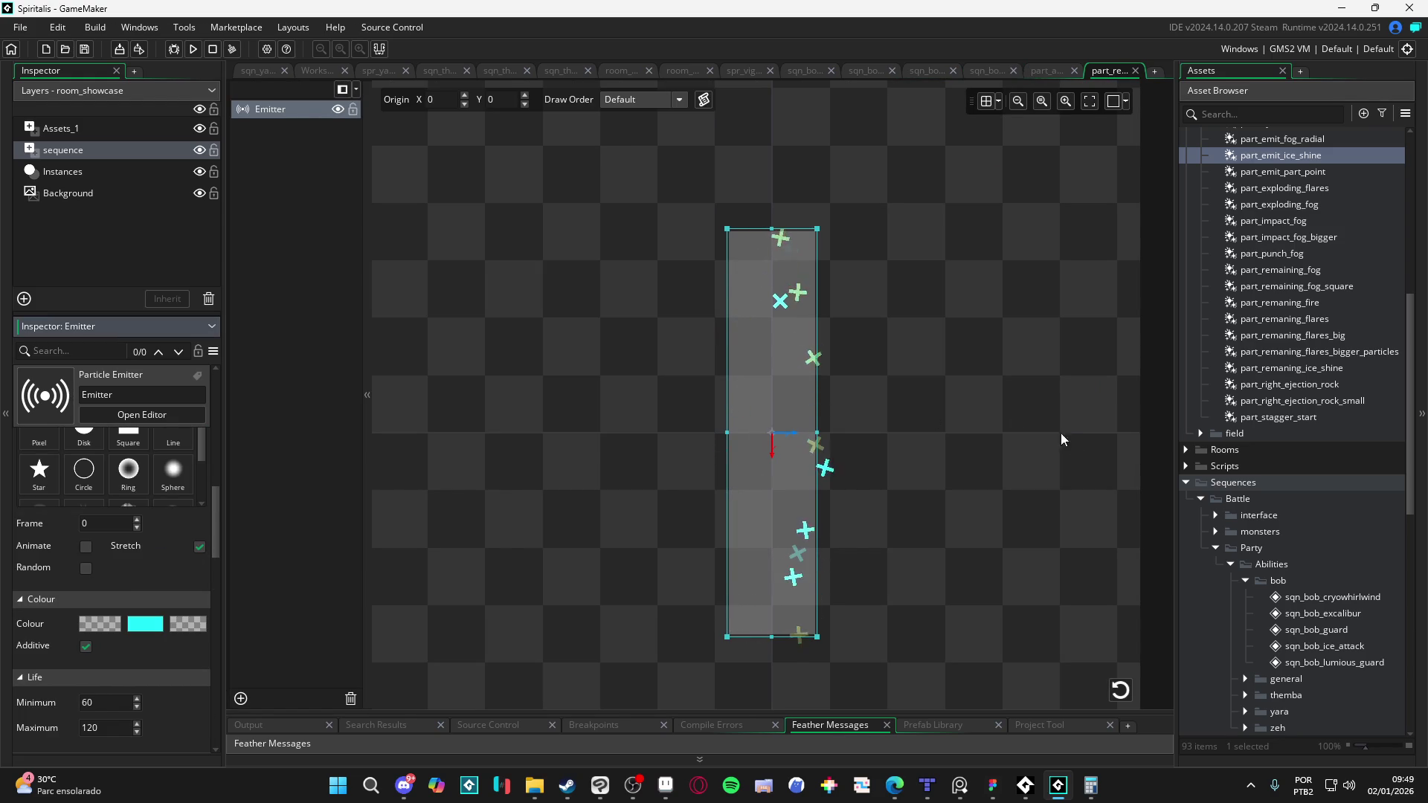
{"action": "left_click", "coordinate": [86, 568]}
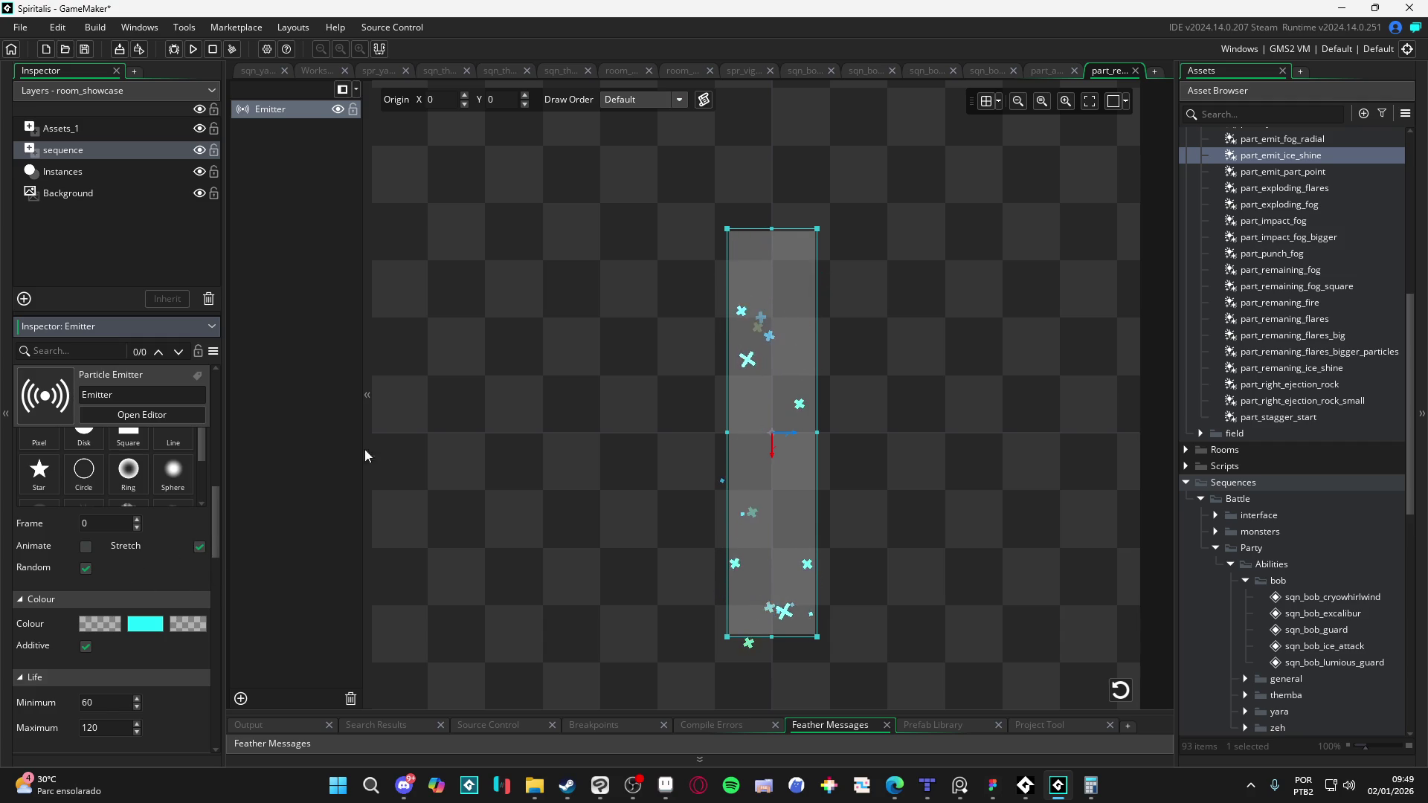
{"action": "left_click", "coordinate": [1004, 68]}
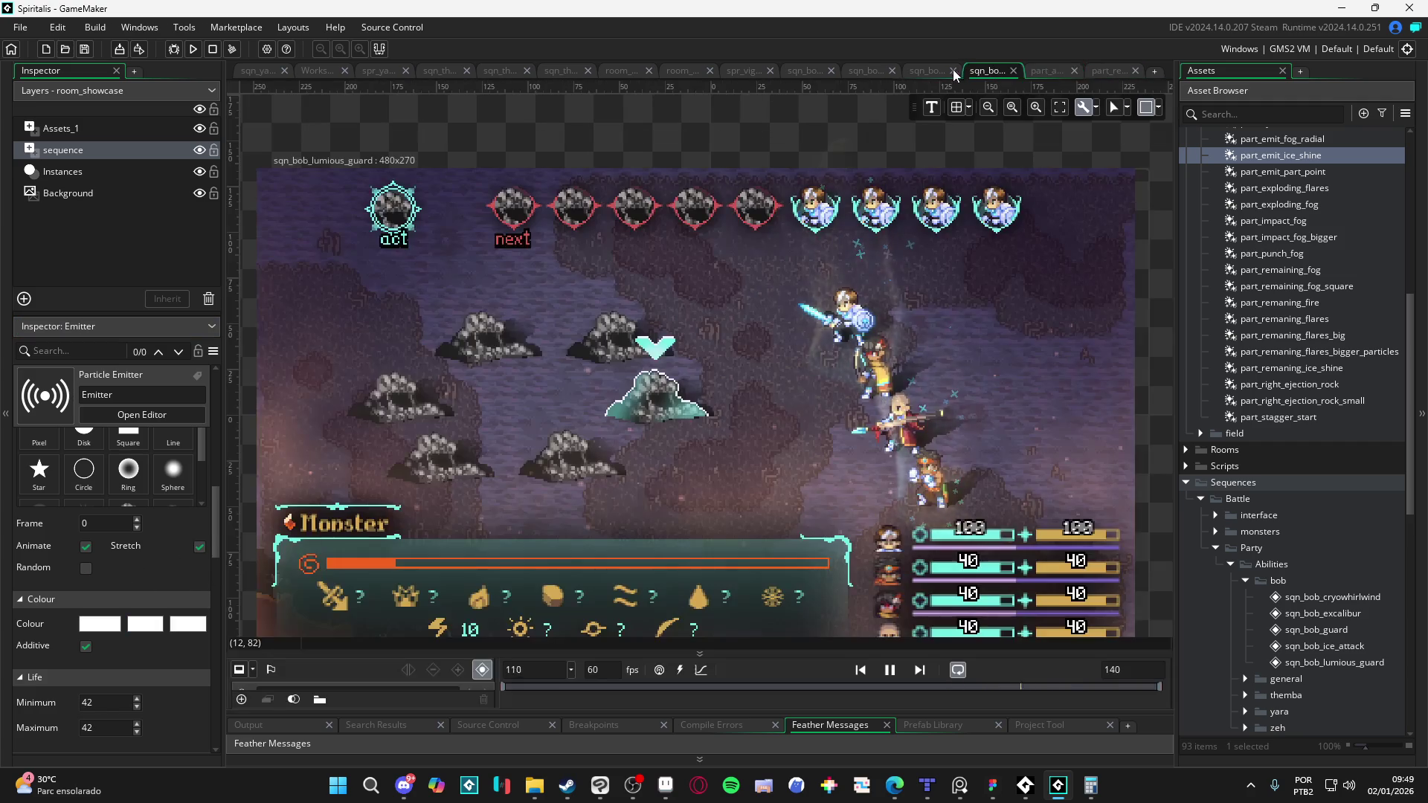
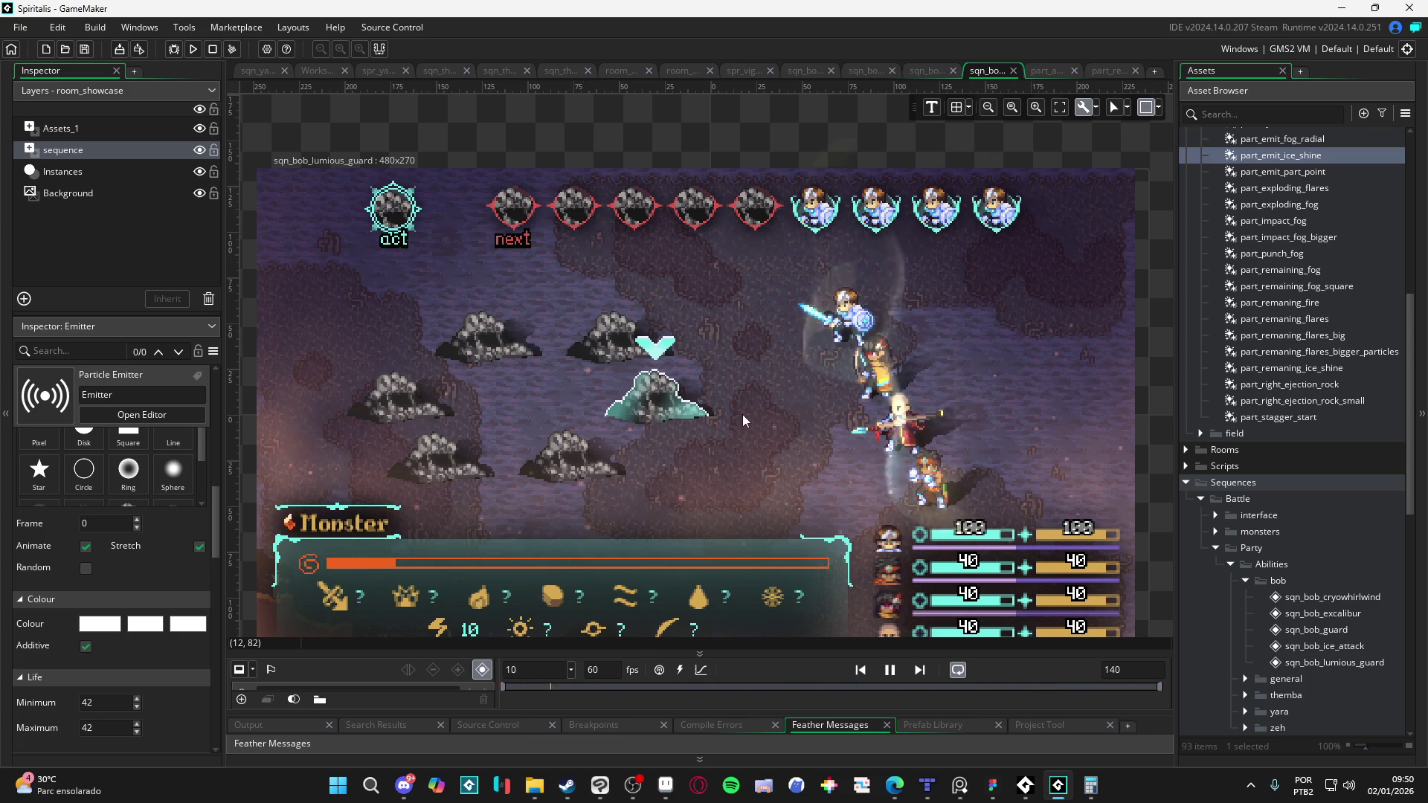
Step: Enlarge the timeline and move the second and third ice-shine emitters beside the party
{"action": "scroll", "coordinate": [747, 418], "scroll_direction": "down", "scroll_amount": 1}
{"action": "left_click_drag", "start_coordinate": [747, 651], "coordinate": [747, 565]}
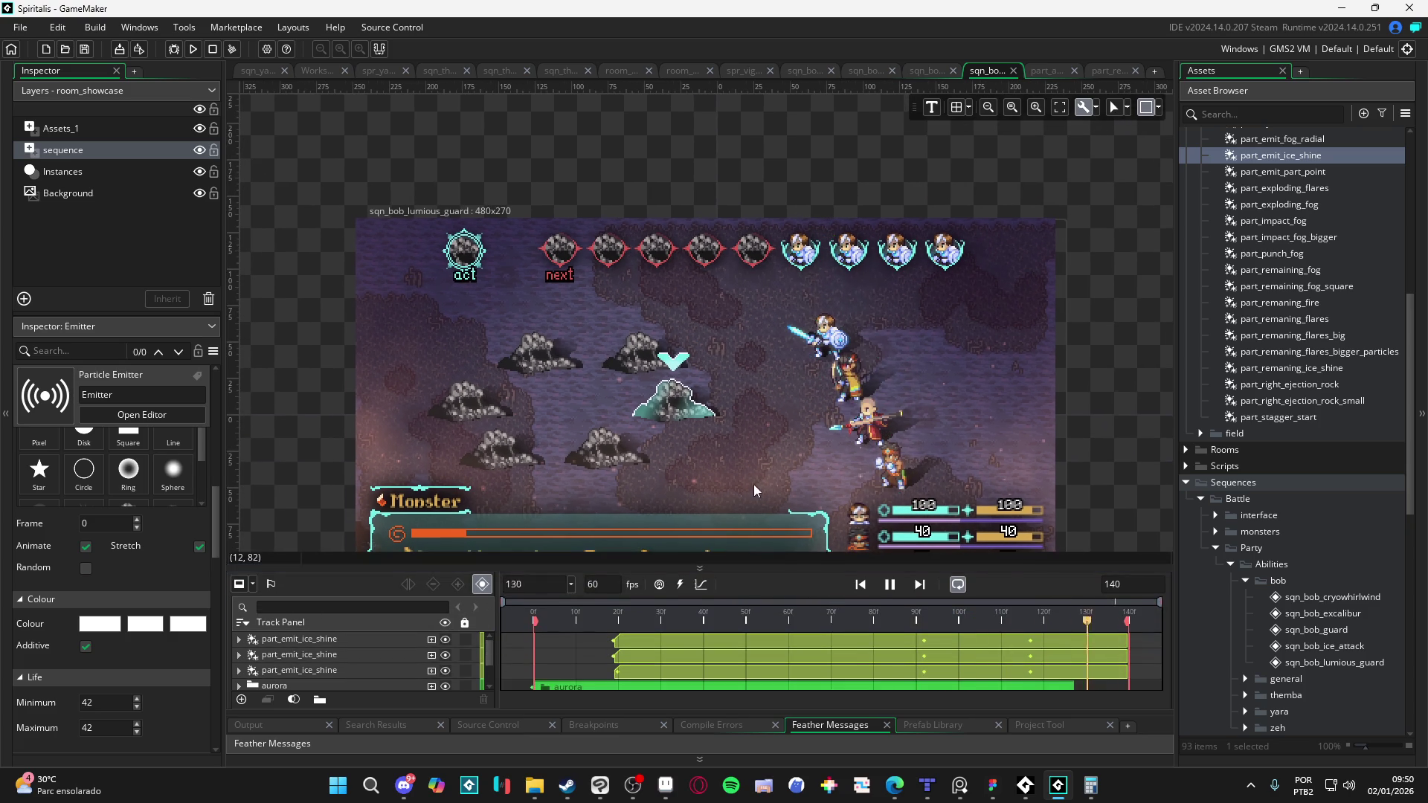
{"action": "left_click_drag", "start_coordinate": [810, 309], "coordinate": [793, 361]}
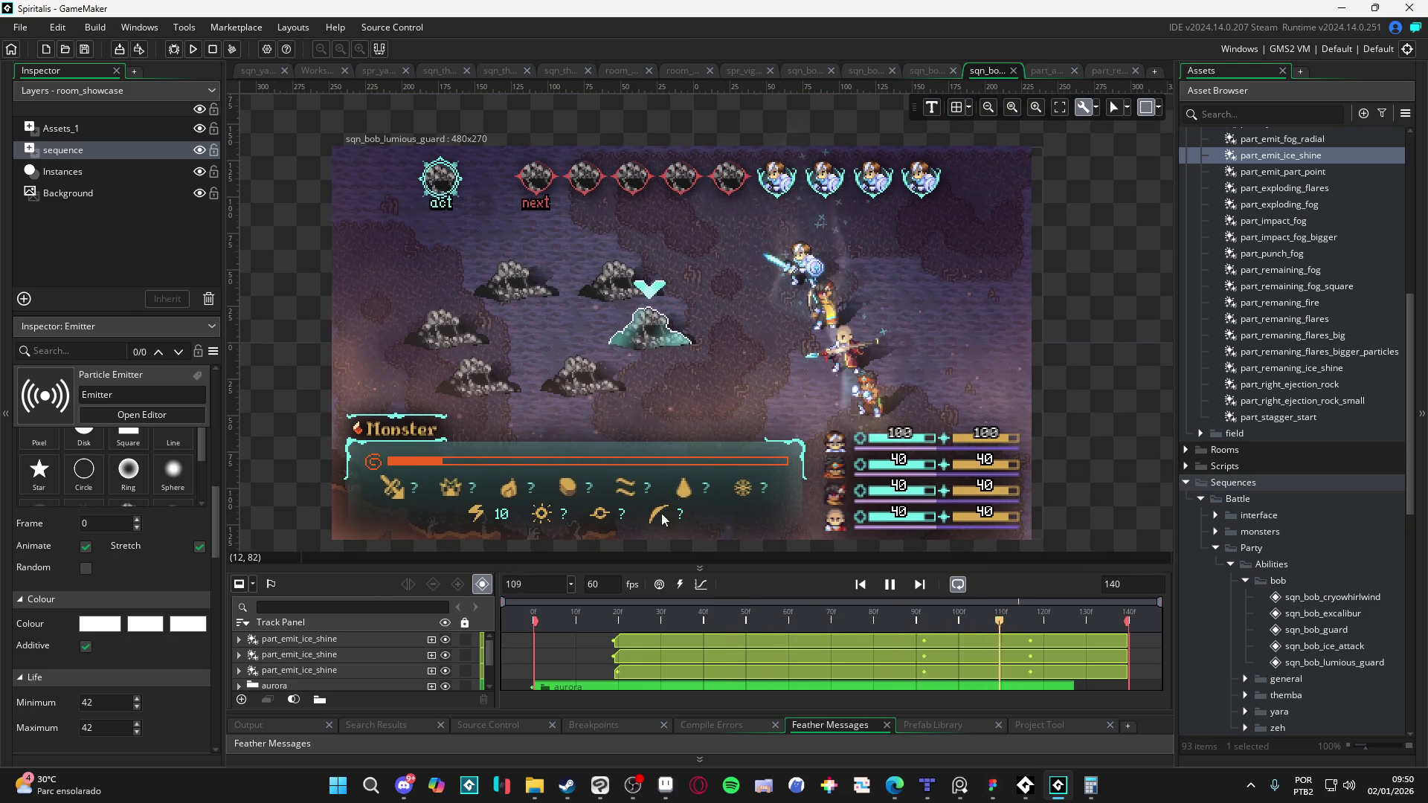
{"action": "left_click_drag", "start_coordinate": [716, 567], "coordinate": [716, 525]}
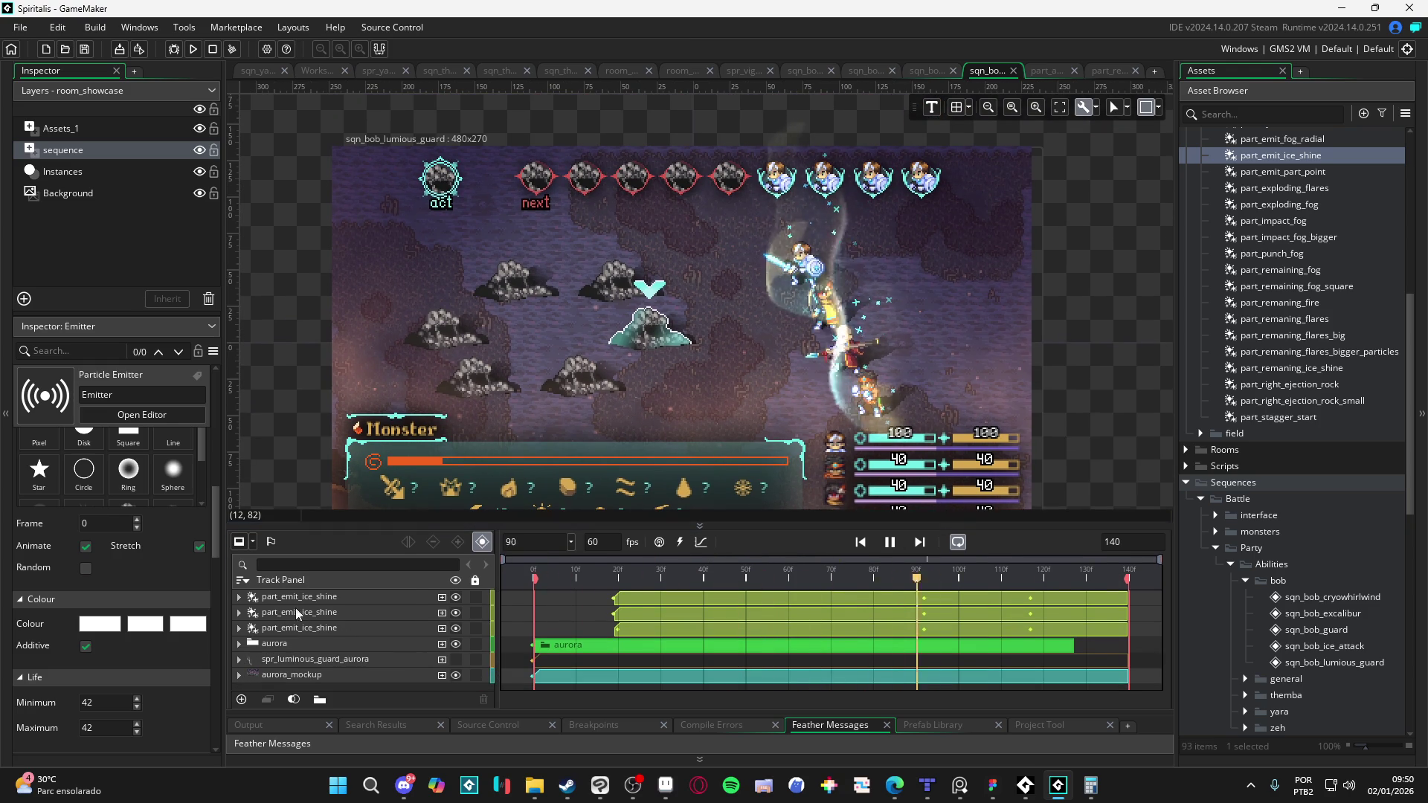
{"action": "left_click", "coordinate": [313, 598]}
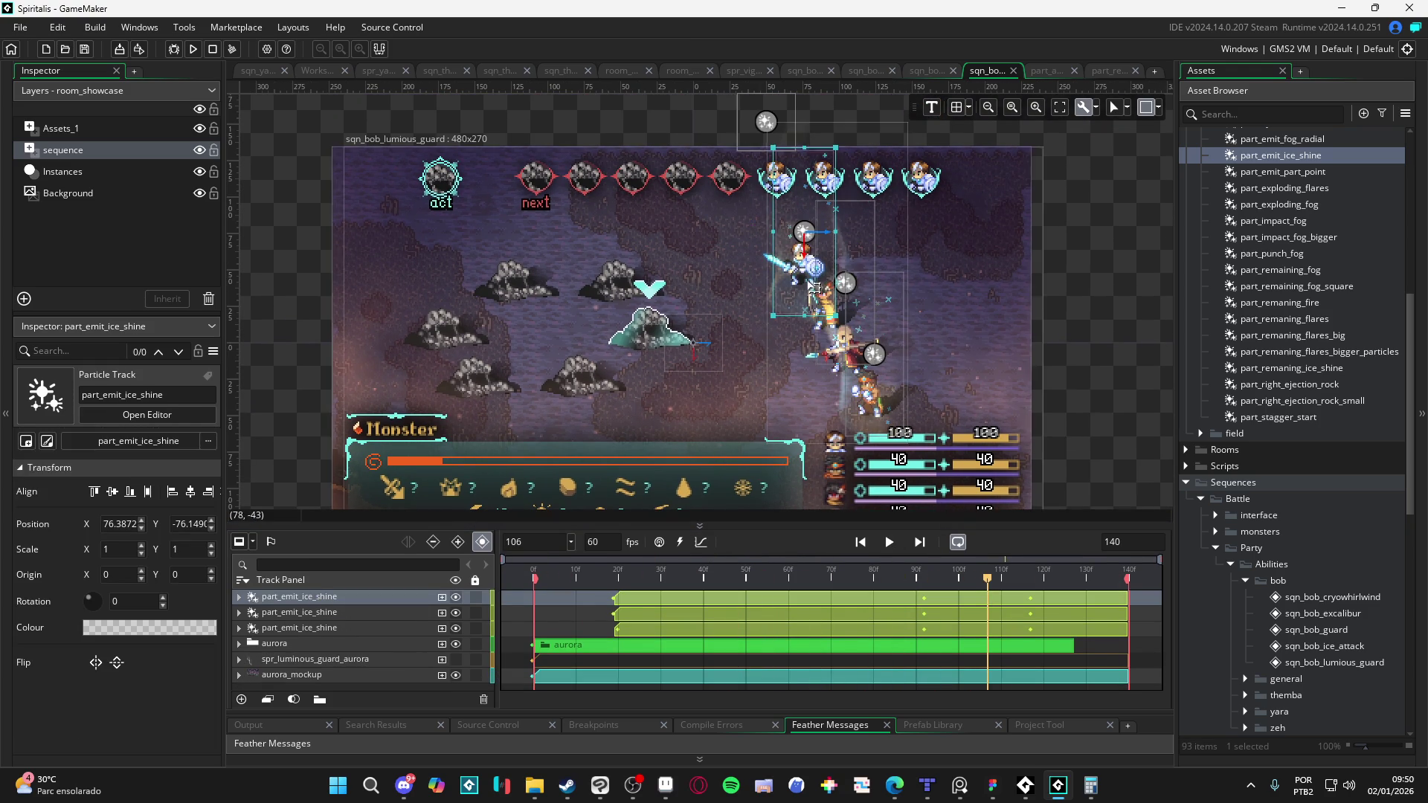
{"action": "left_click_drag", "start_coordinate": [848, 273], "coordinate": [834, 266]}
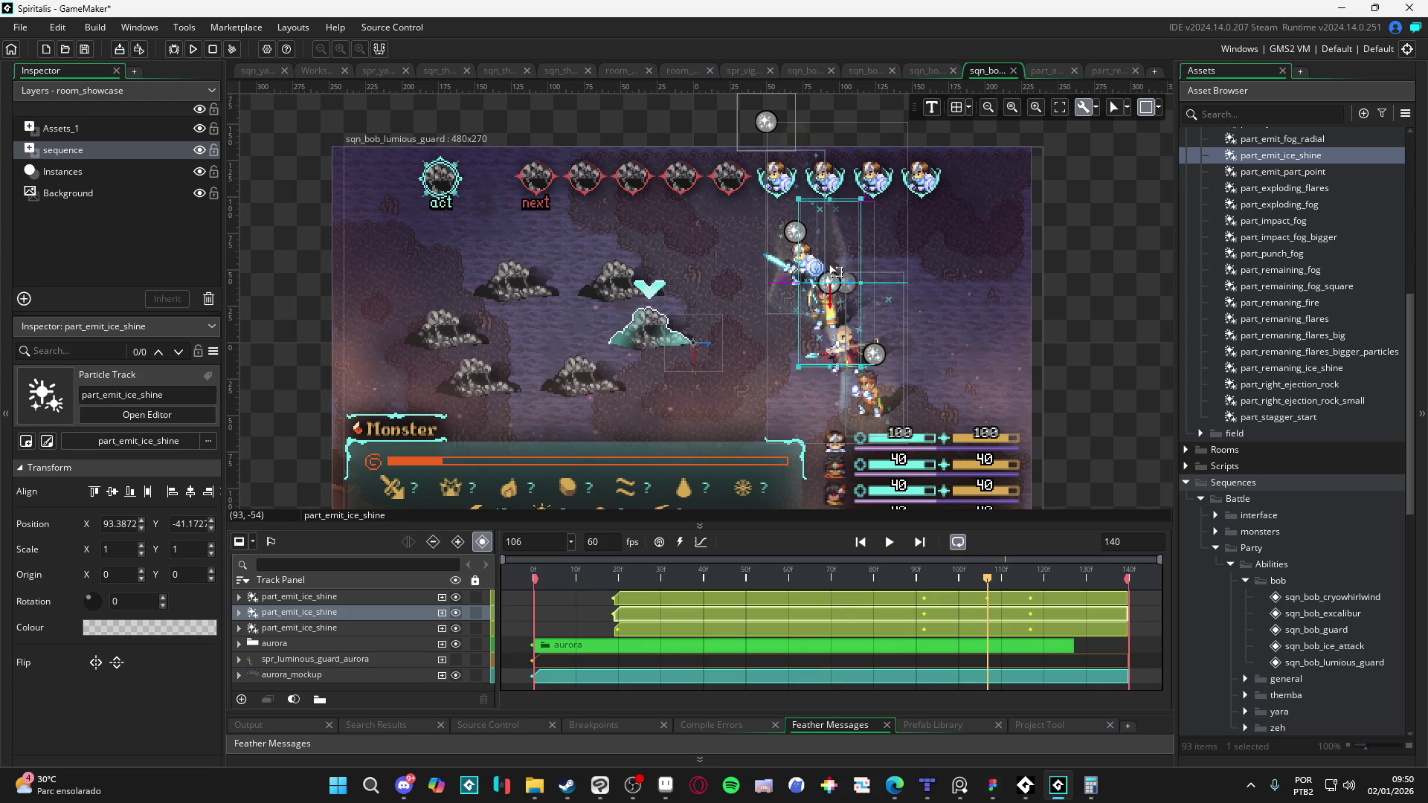
{"action": "left_click_drag", "start_coordinate": [878, 370], "coordinate": [878, 370]}
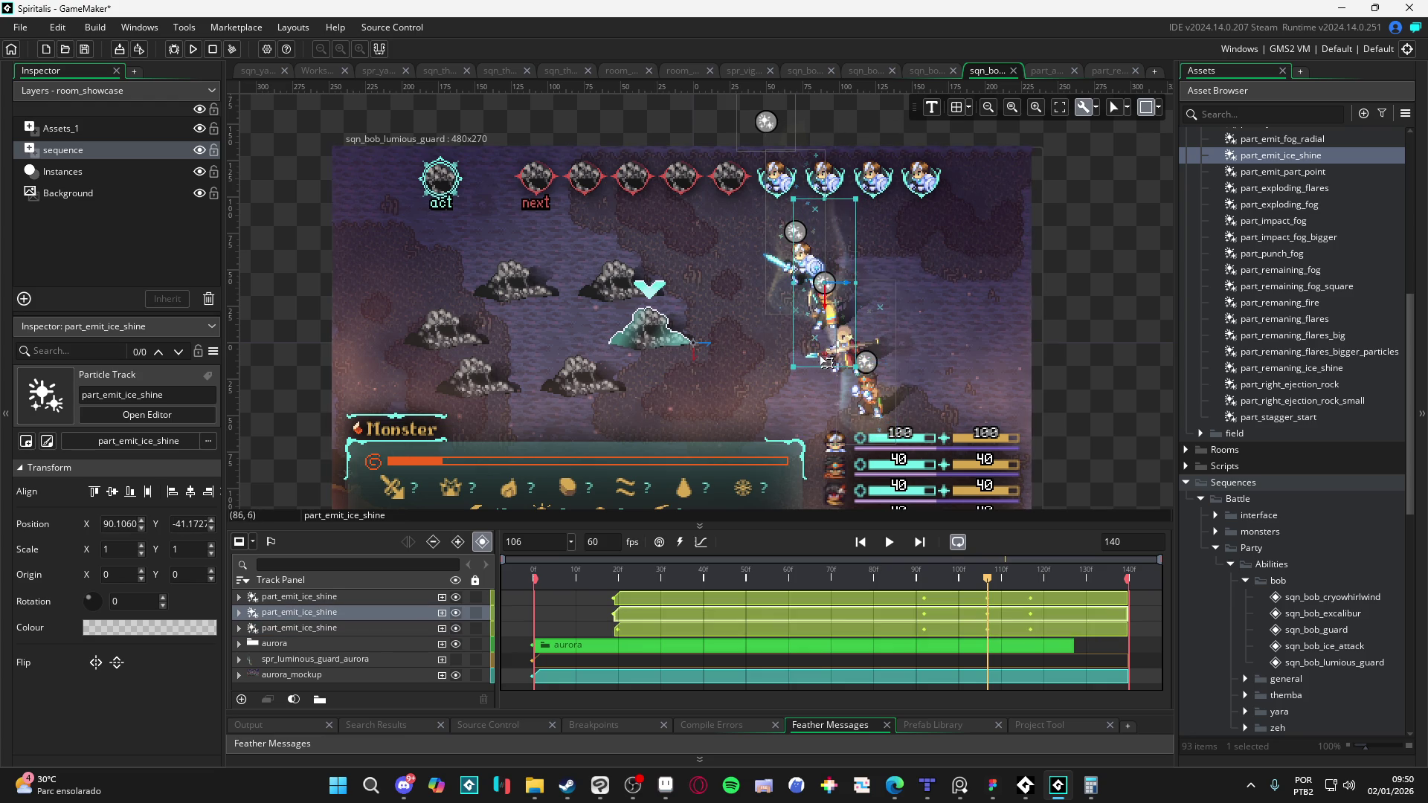
{"action": "left_click", "coordinate": [1061, 416]}
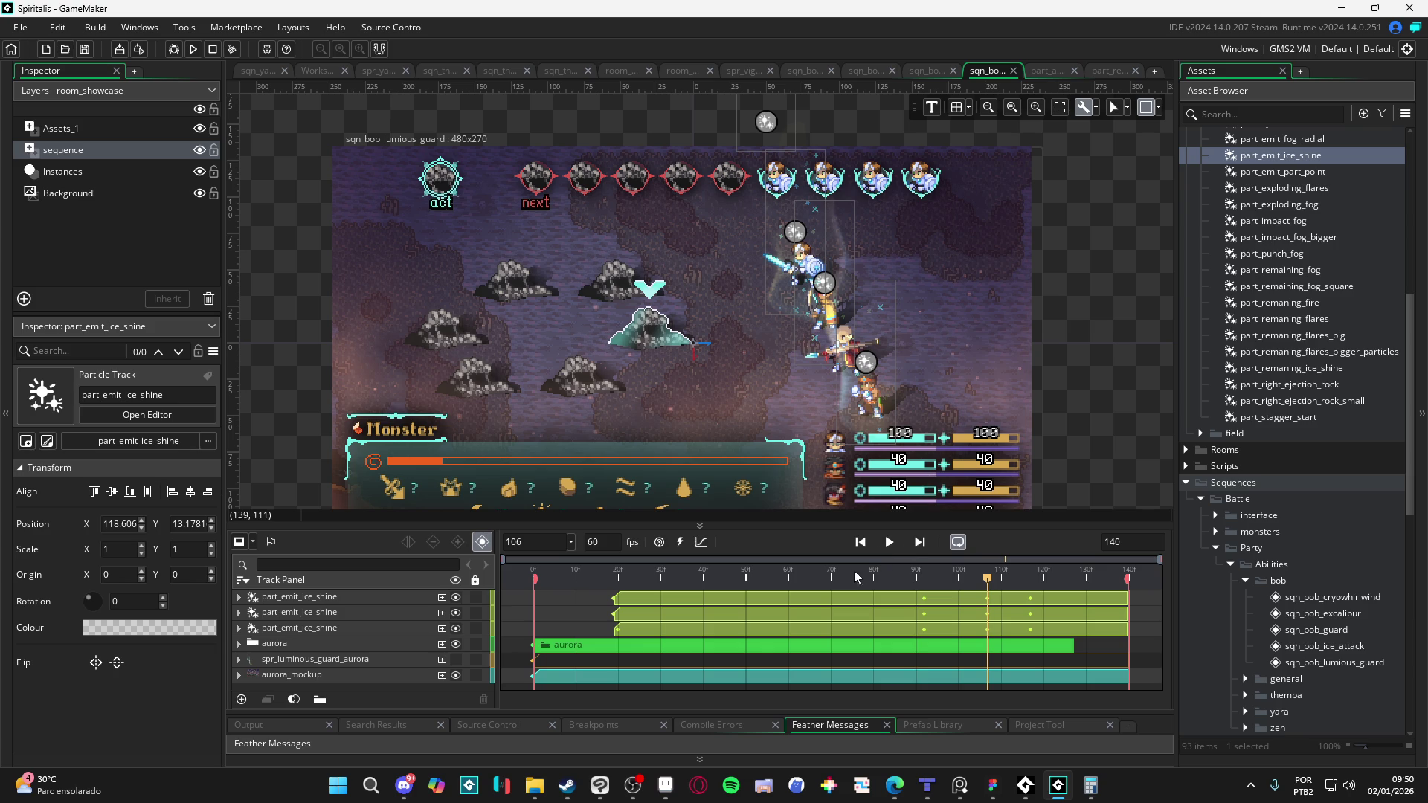
Step: Preview the sequence, scrubbing the first ice-shine track's Position to check emitter motion
{"action": "left_click", "coordinate": [894, 543]}
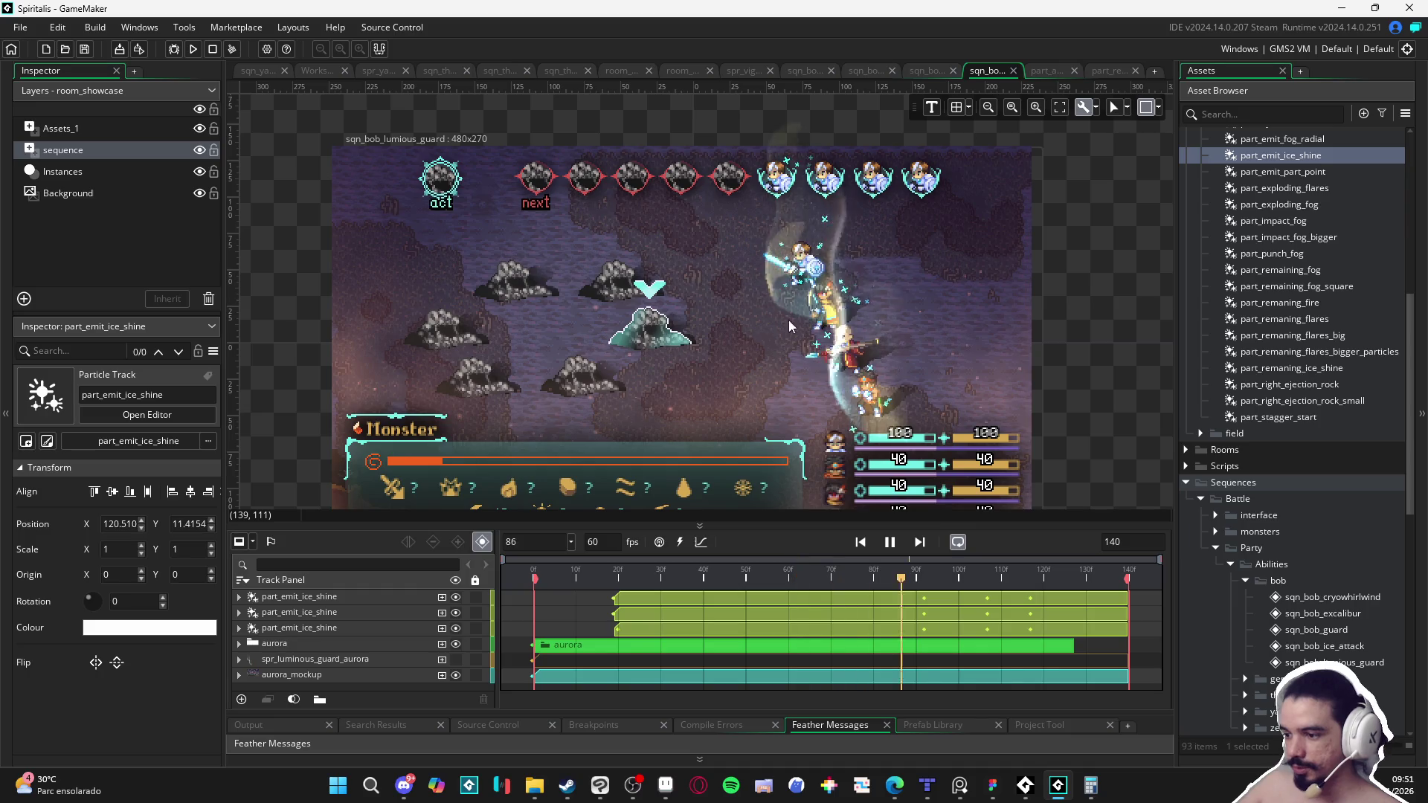
{"action": "key", "text": "space"}
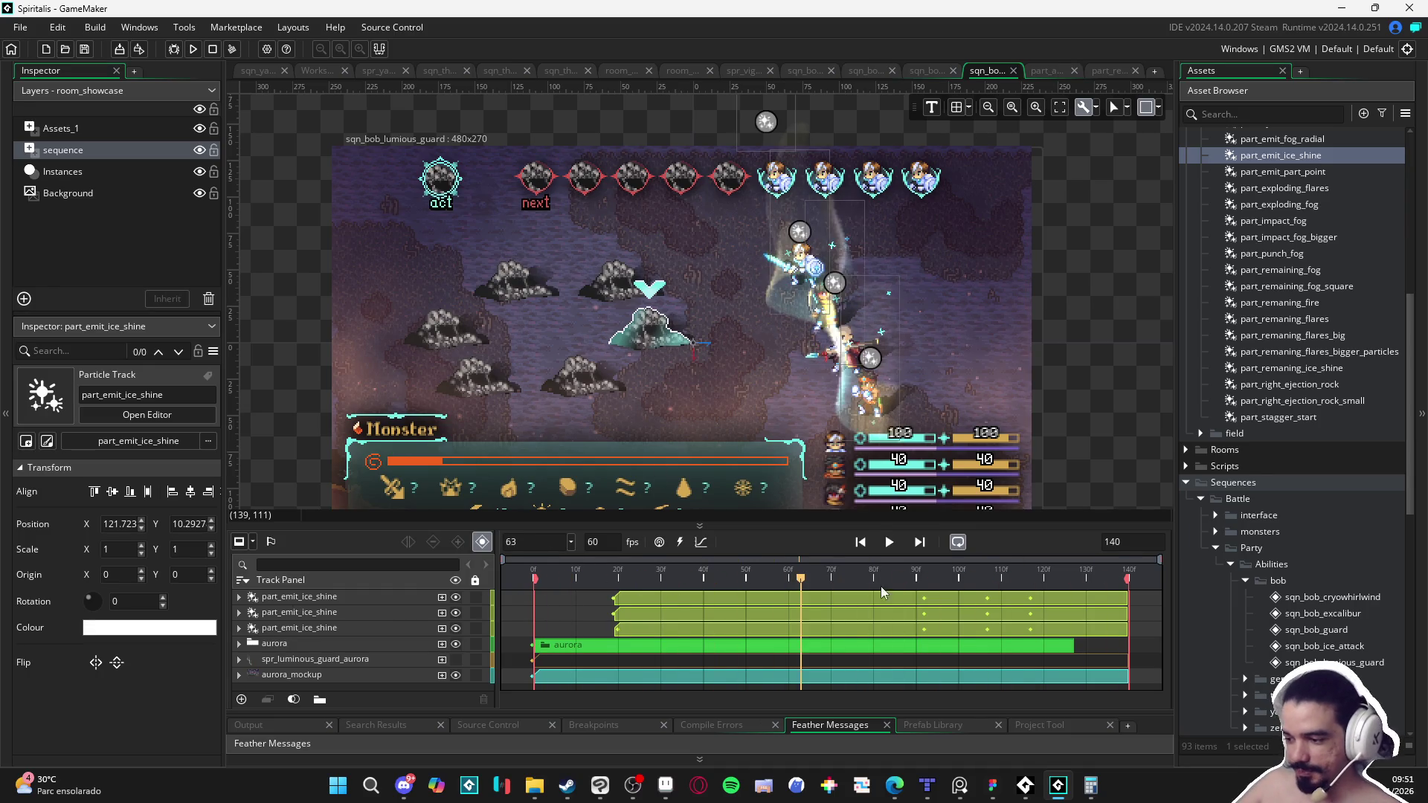
{"action": "left_click", "coordinate": [238, 597]}
{"action": "left_click", "coordinate": [360, 632]}
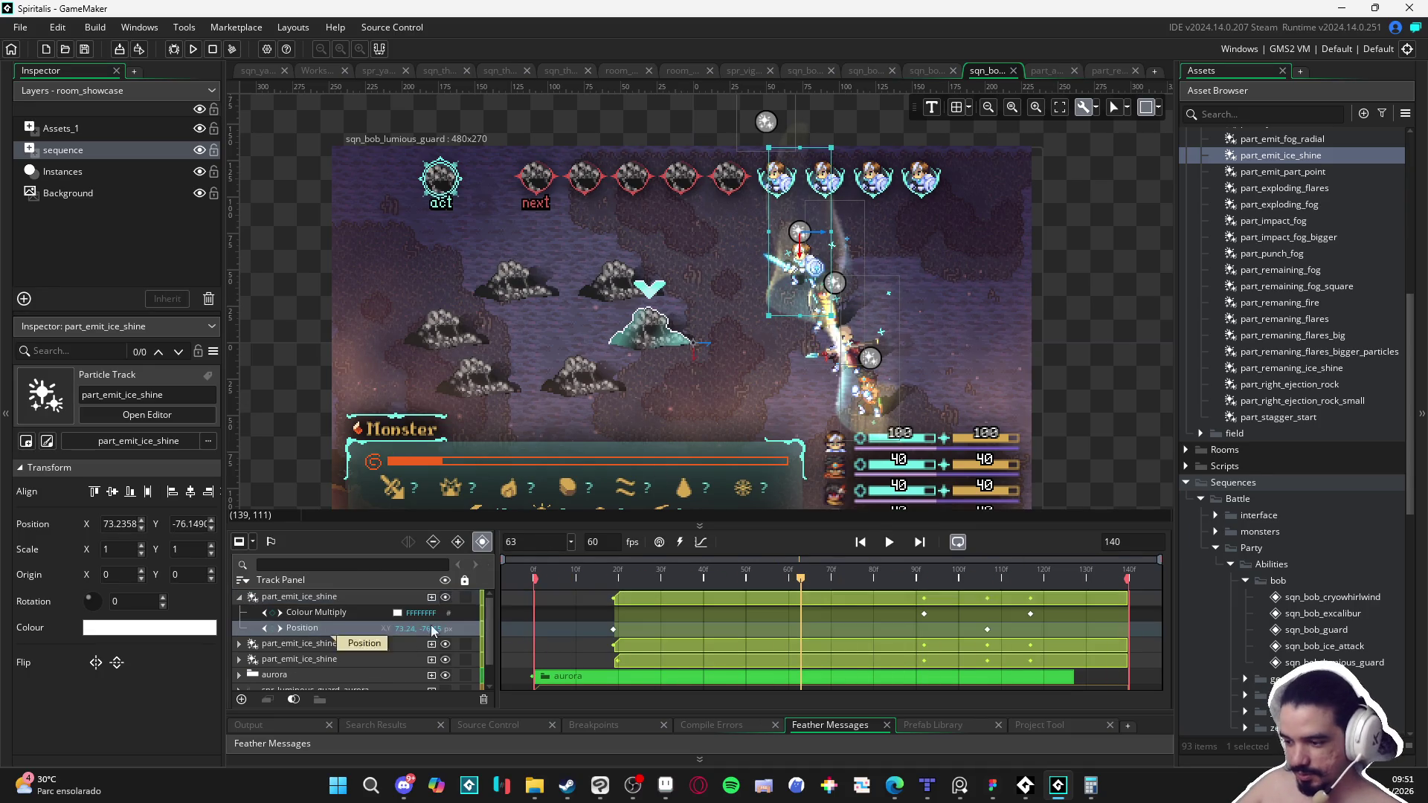
{"action": "left_click_drag", "start_coordinate": [803, 582], "coordinate": [984, 603]}
{"action": "mouse_move", "coordinate": [1085, 600]}
{"action": "left_mouse_down"}
{"action": "mouse_move", "coordinate": [534, 571]}
{"action": "mouse_move", "coordinate": [1019, 569]}
{"action": "mouse_move", "coordinate": [524, 570]}
{"action": "left_mouse_up"}
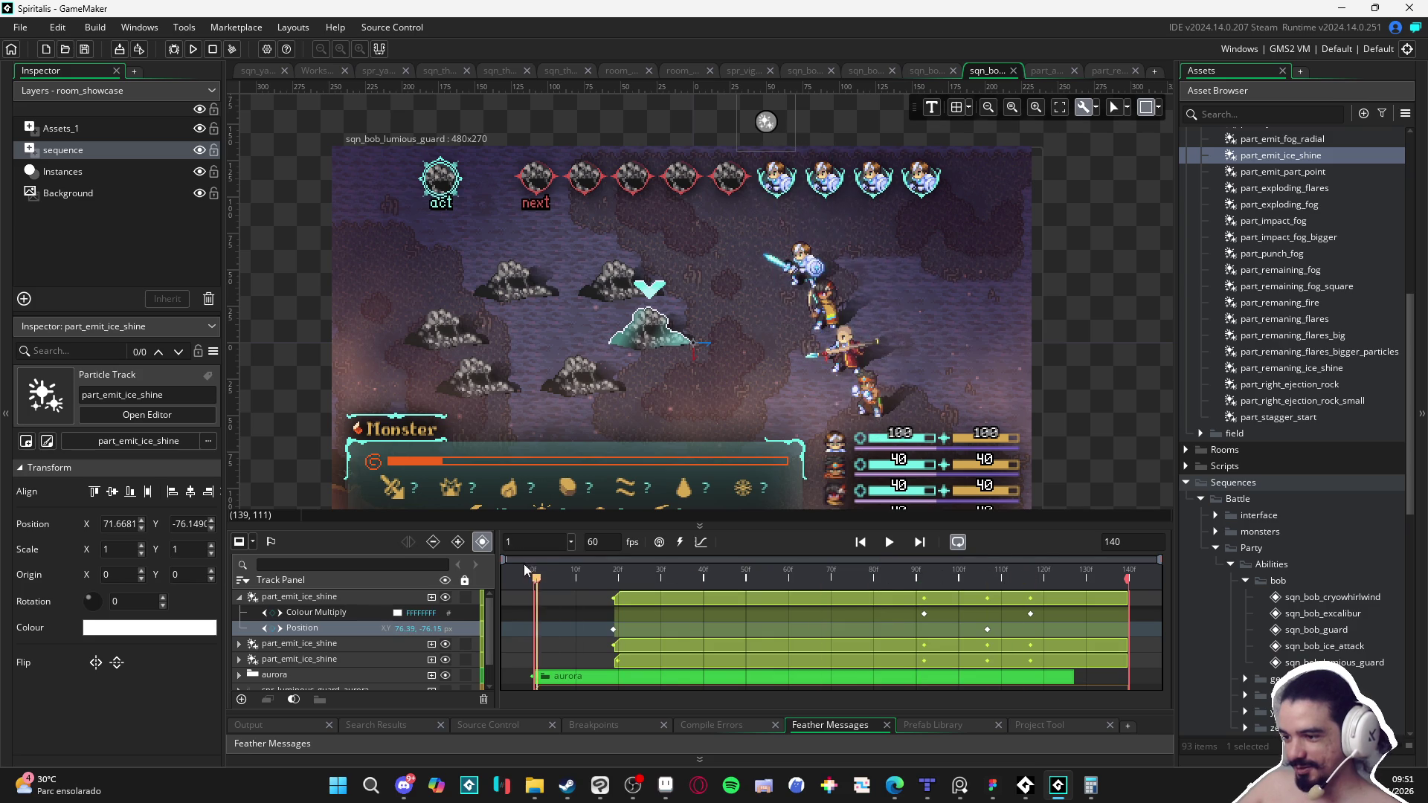
{"action": "left_click", "coordinate": [240, 597]}
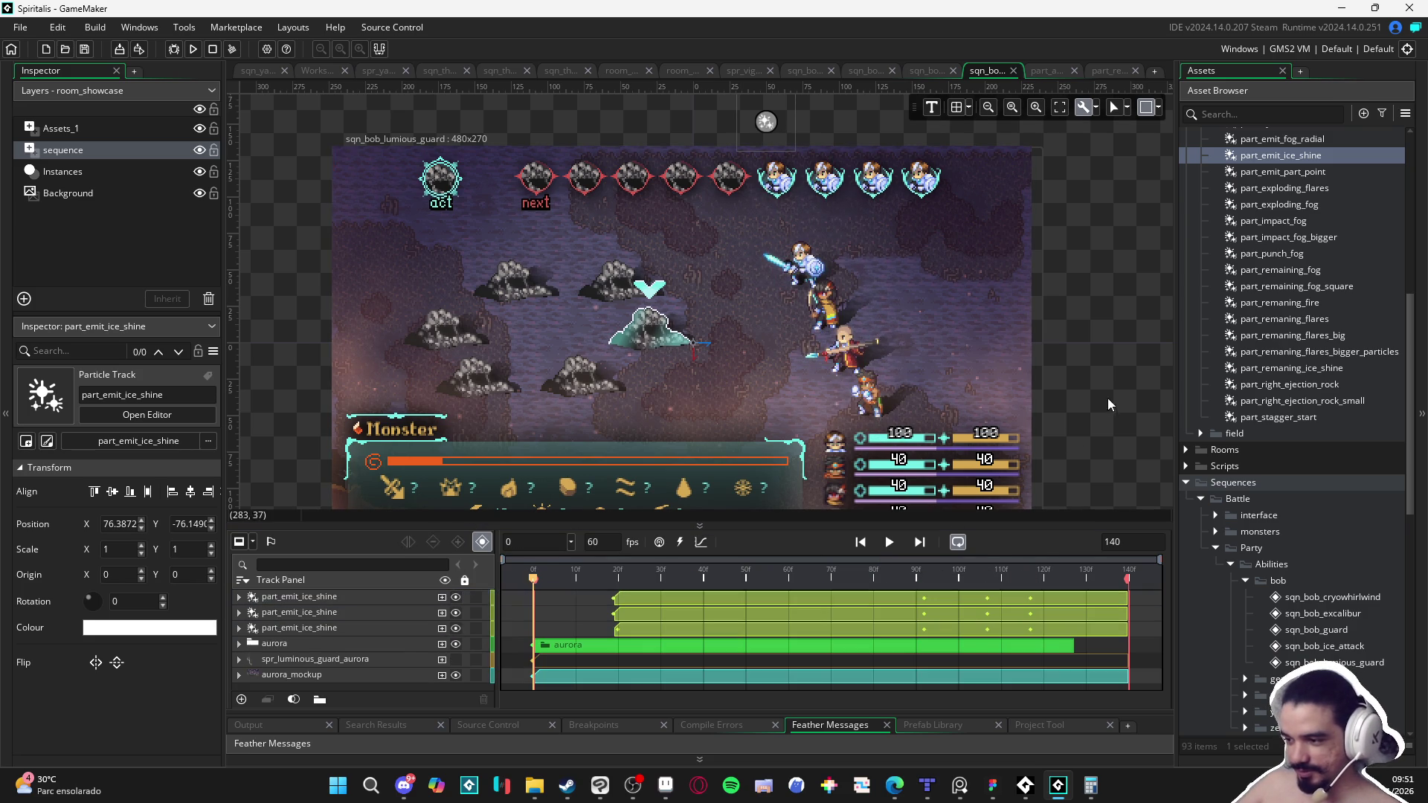
{"action": "left_click", "coordinate": [1104, 333]}
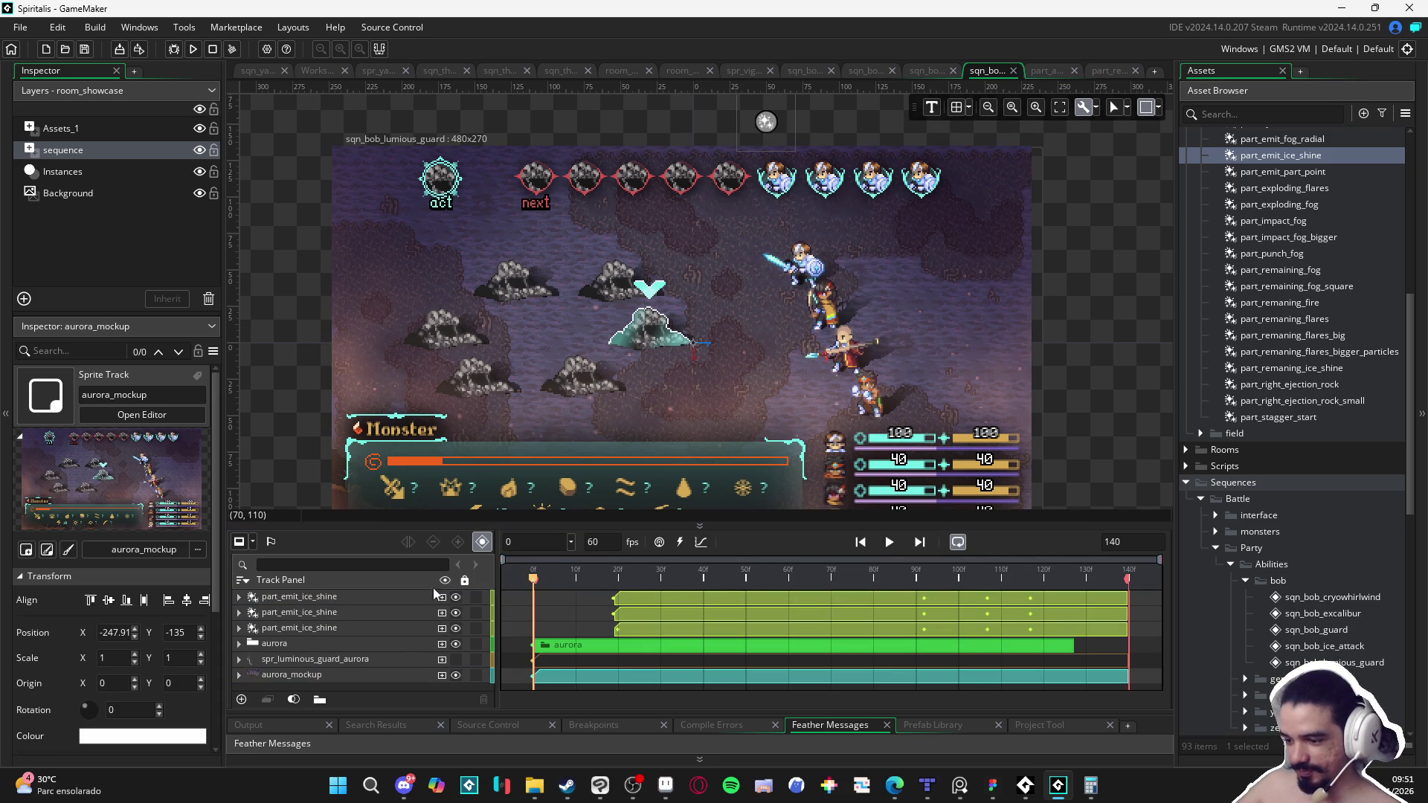
{"action": "left_click", "coordinate": [889, 543]}
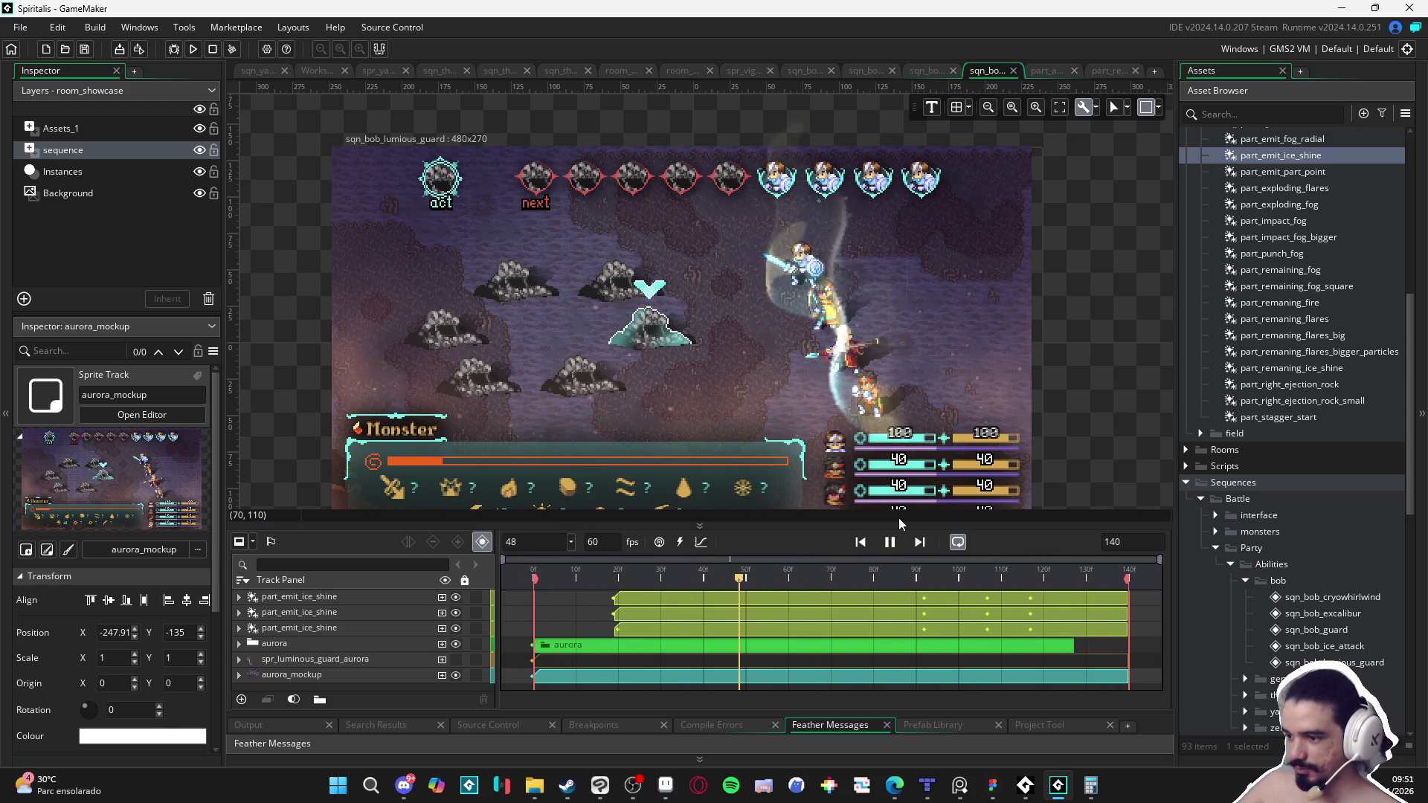
Step: Zoom and pan the canvas with the timeline shrunk, then open the Luminous Guard files folder
{"action": "scroll", "coordinate": [1023, 436], "scroll_direction": "up", "scroll_amount": 3}
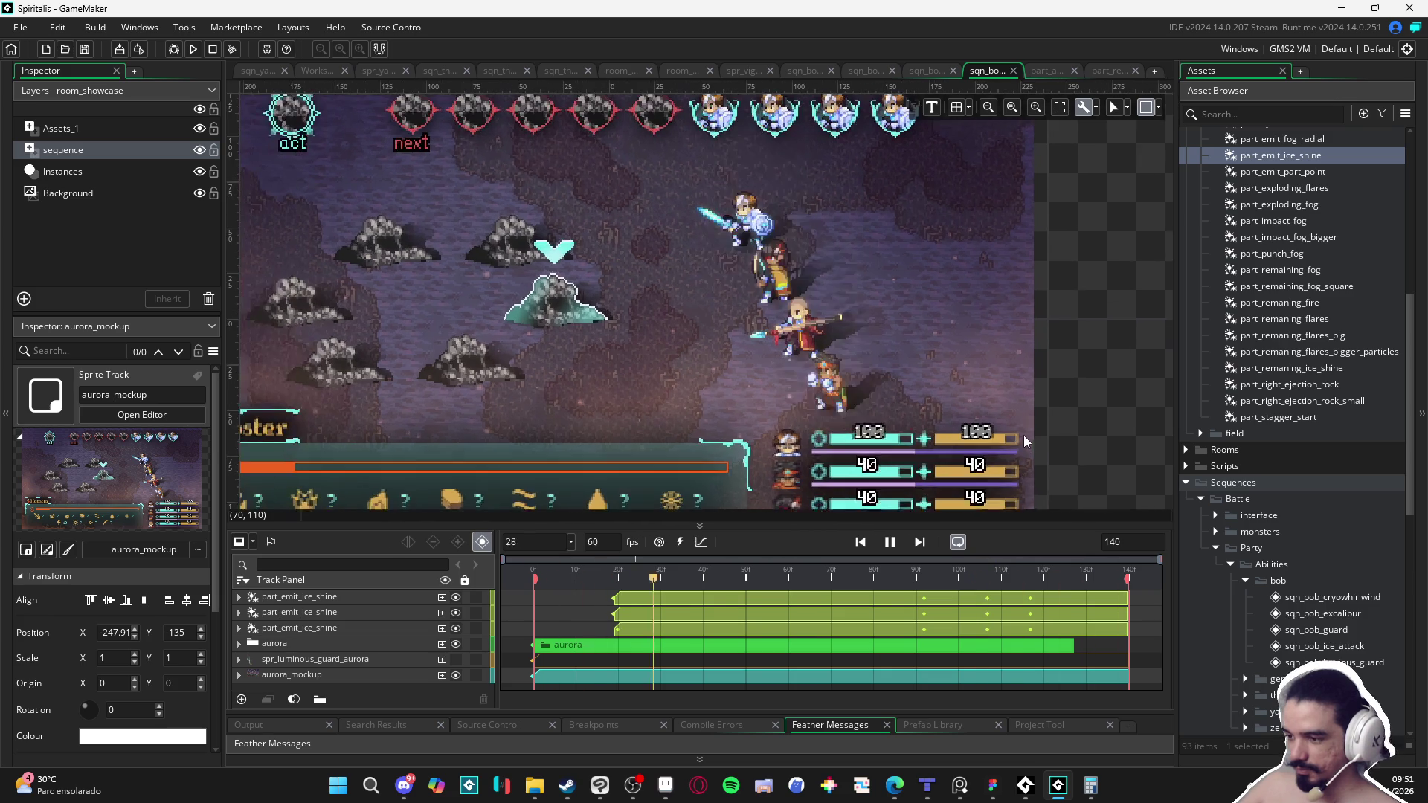
{"action": "left_click_drag", "start_coordinate": [1045, 444], "coordinate": [1107, 483]}
{"action": "left_click_drag", "start_coordinate": [1056, 524], "coordinate": [1056, 634]}
{"action": "scroll", "coordinate": [1043, 551], "scroll_direction": "up", "scroll_amount": 2}
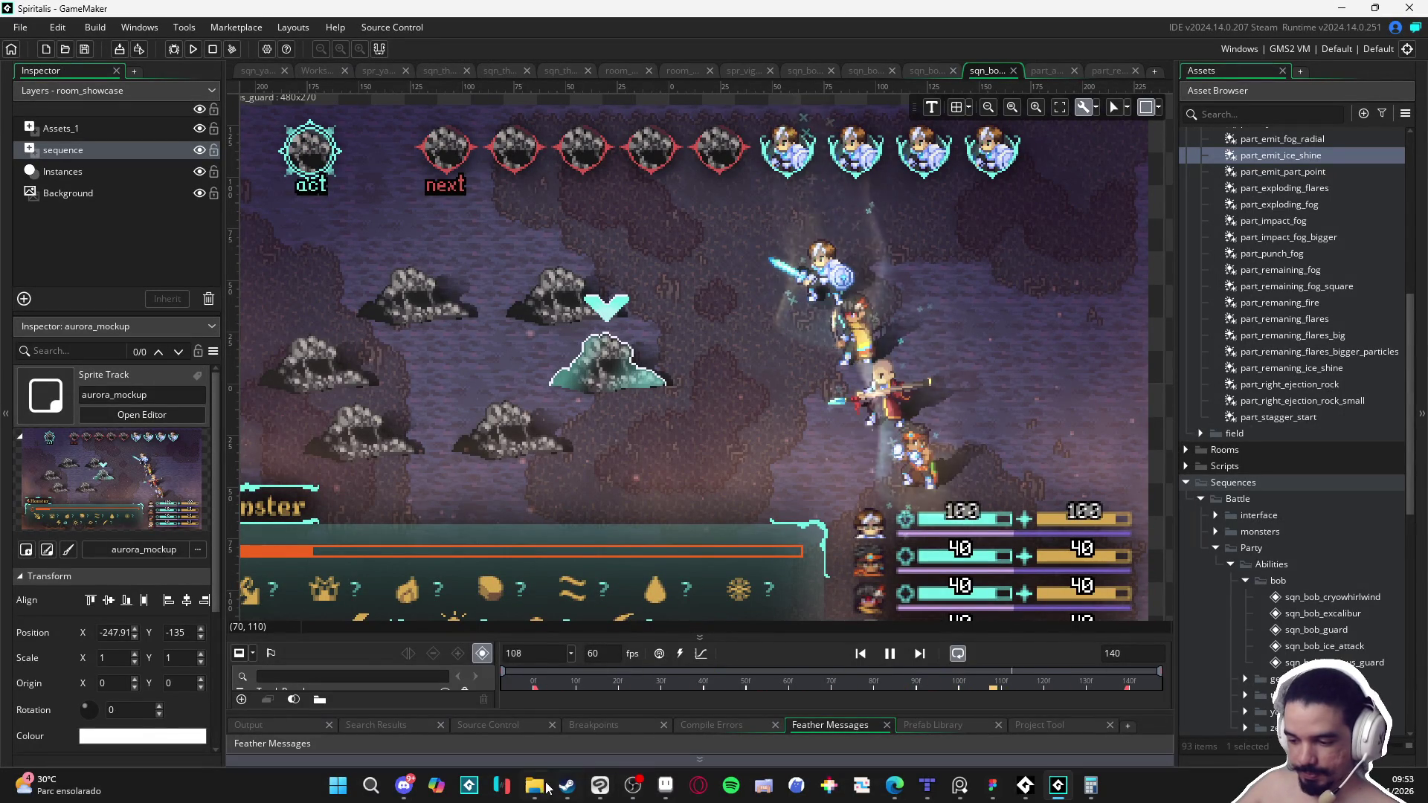
{"action": "mouse_move", "coordinate": [626, 774]}
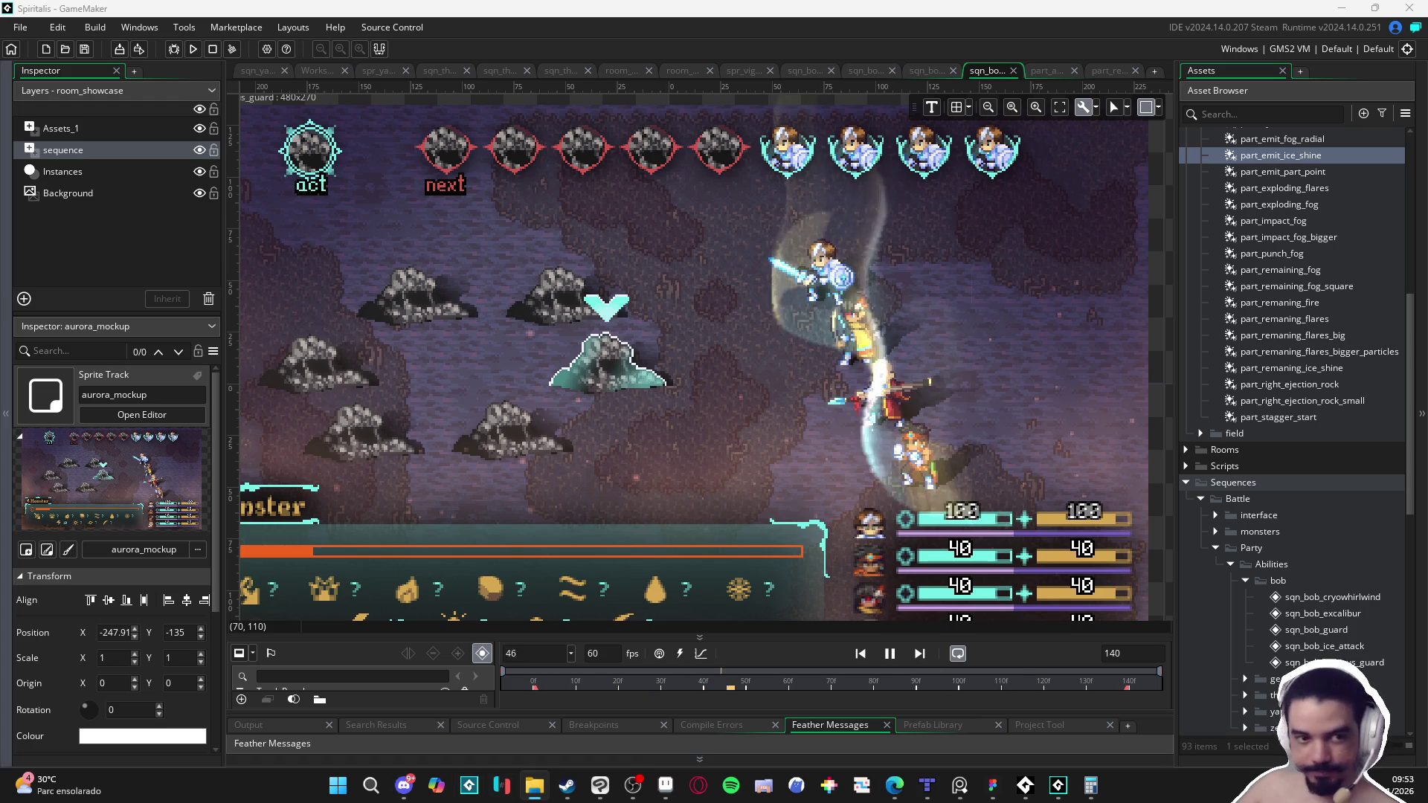
{"action": "left_click", "coordinate": [533, 787]}
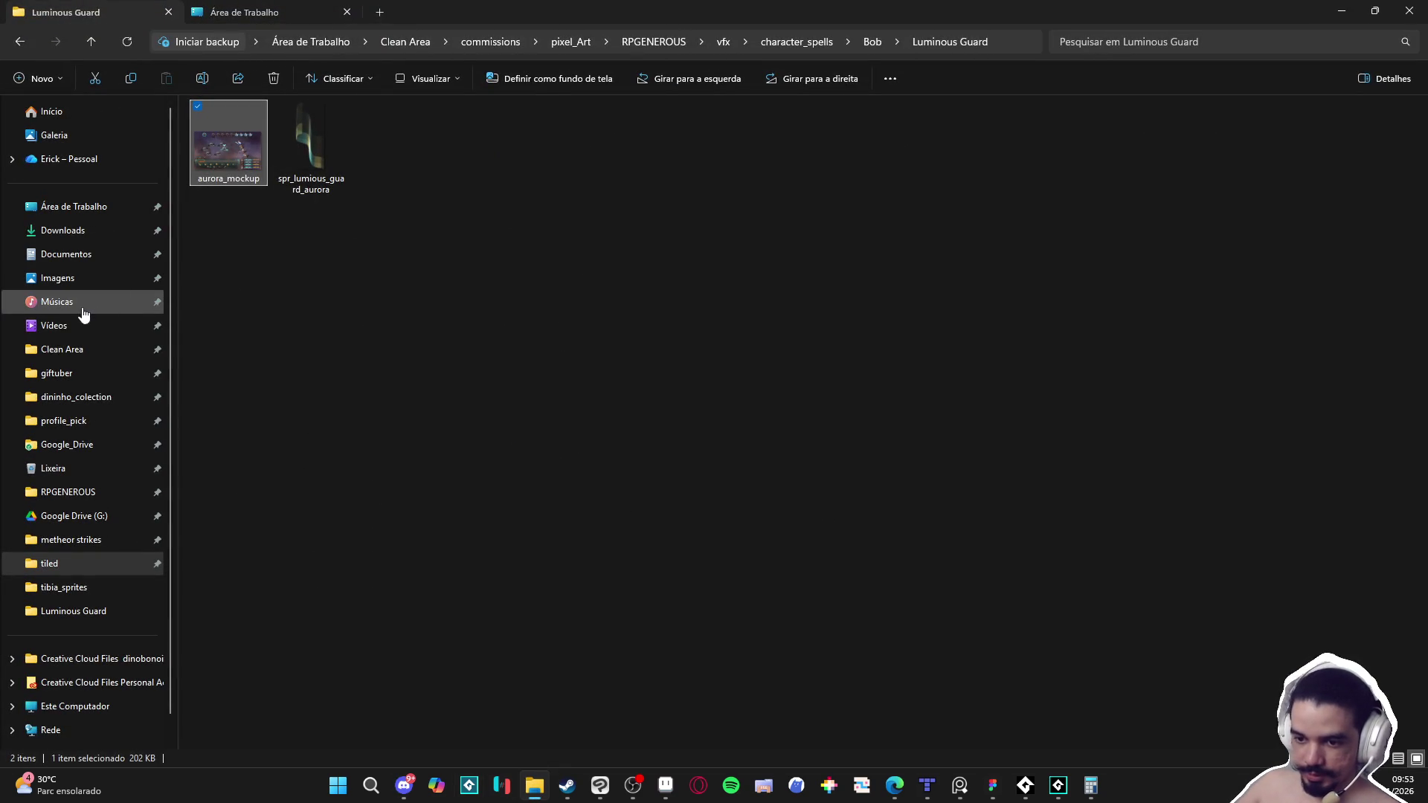
{"action": "left_click", "coordinate": [84, 325]}
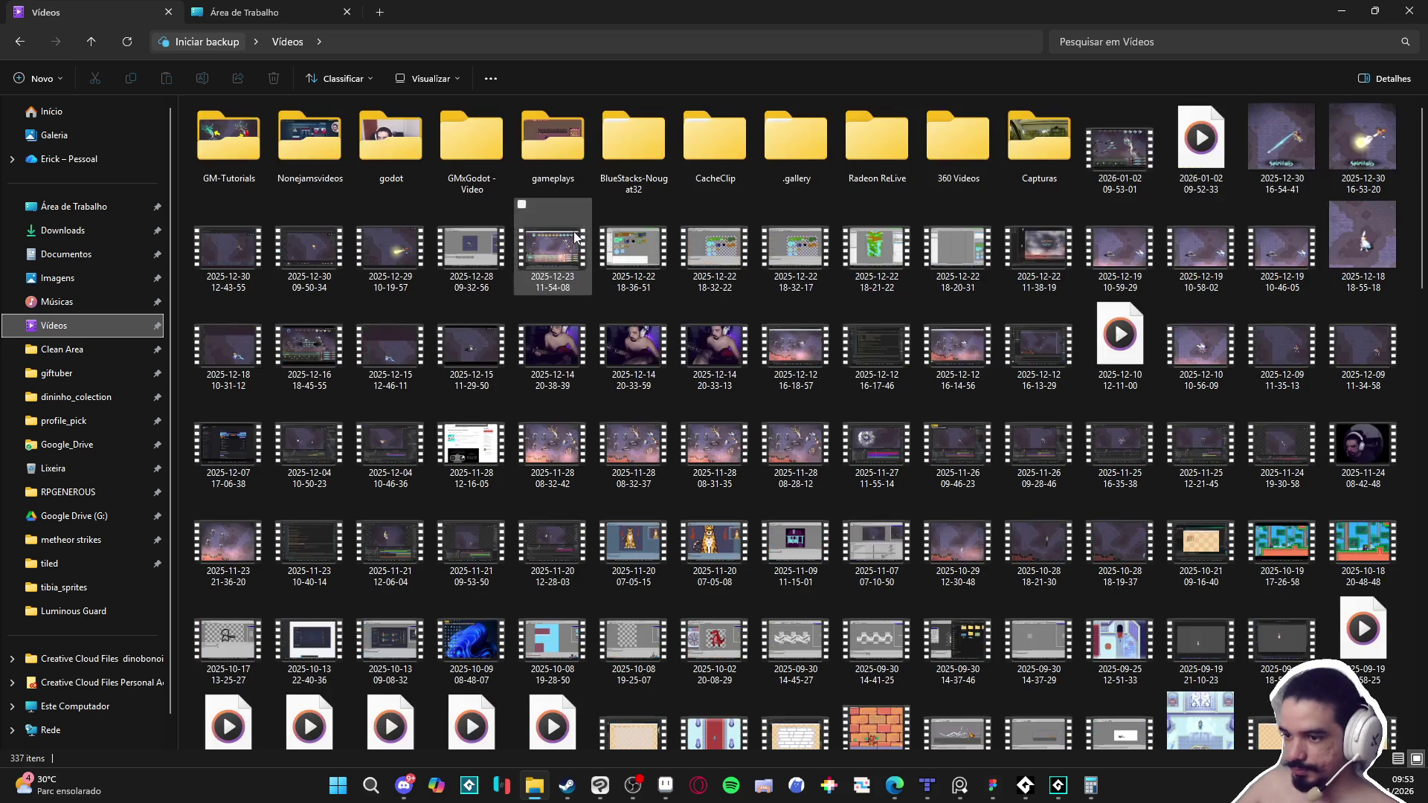
{"action": "left_click", "coordinate": [1131, 165]}
{"action": "left_click", "coordinate": [404, 785]}
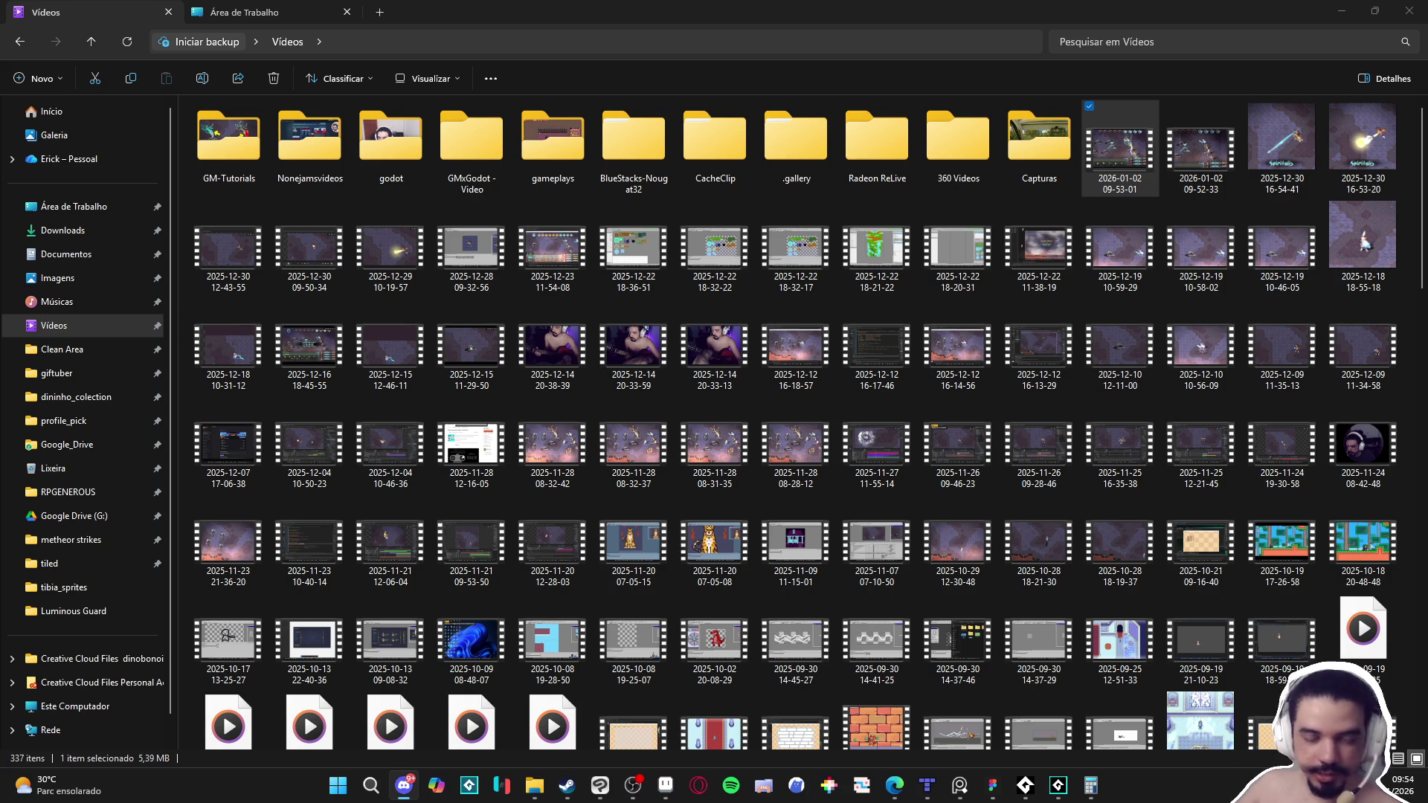
{"action": "key", "text": "alt+Tab"}
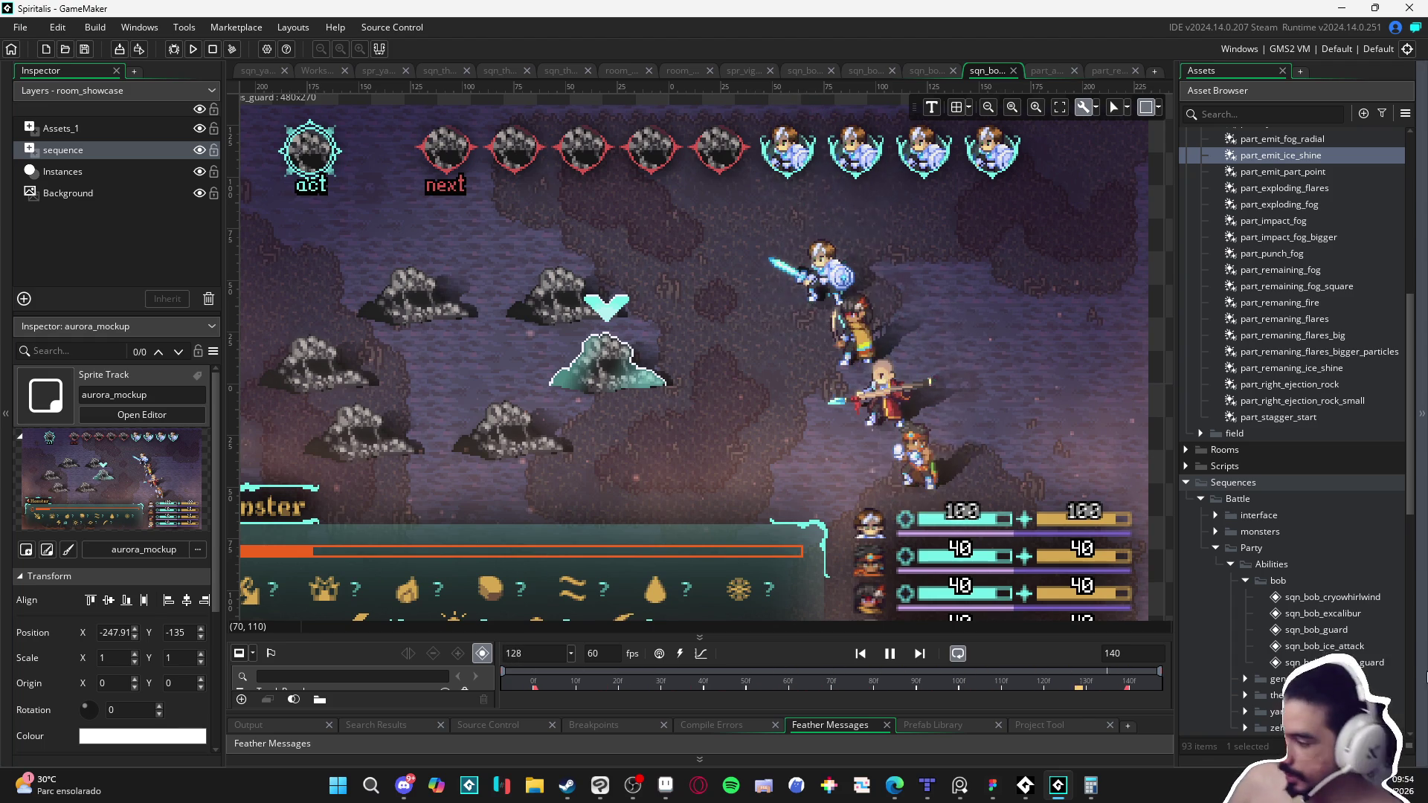
Step: Rename the sqn_bob_lumious_guard sequence to sqn_bob_auroras_grace
{"action": "scroll", "coordinate": [1290, 297], "scroll_direction": "up", "scroll_amount": 3}
{"action": "scroll", "coordinate": [1295, 301], "scroll_direction": "down", "scroll_amount": 8}
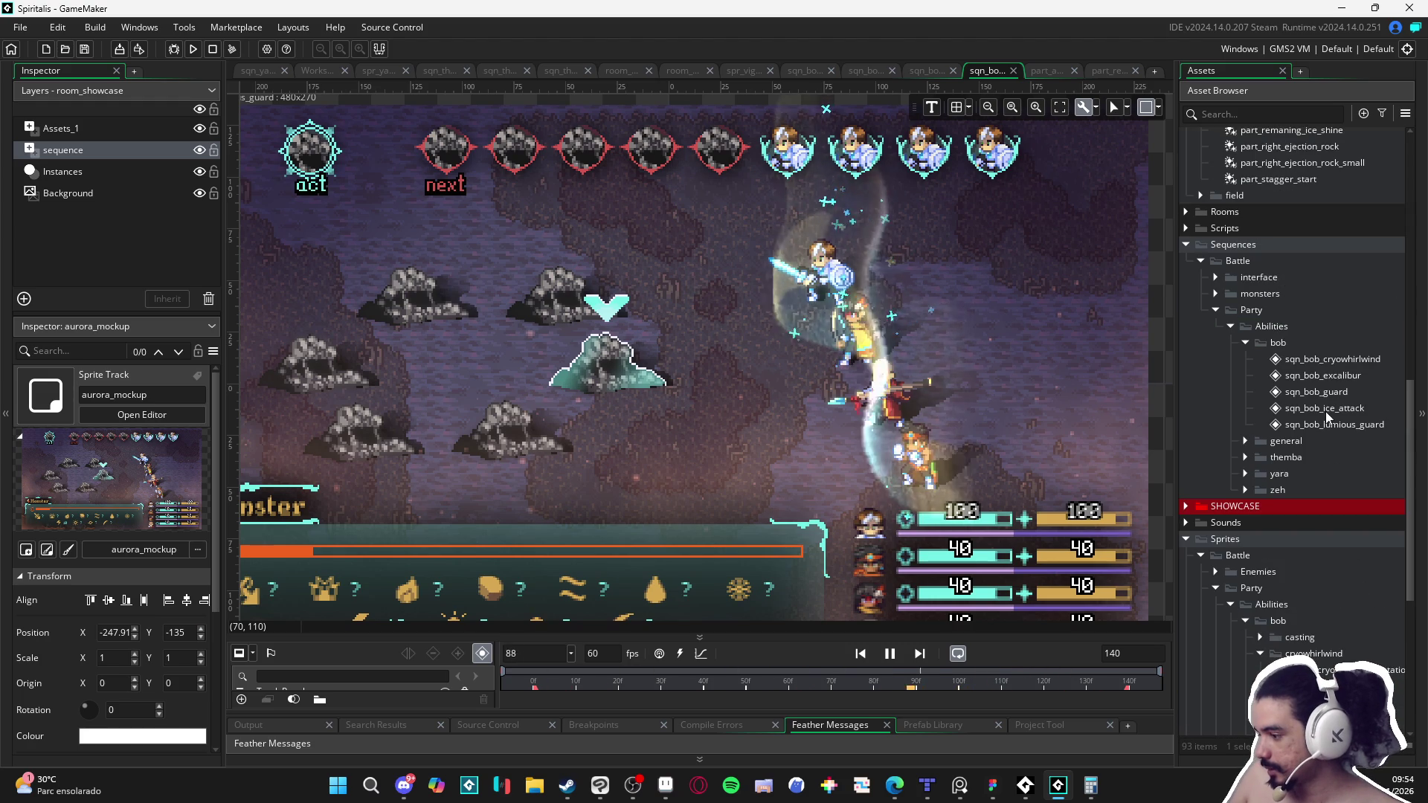
{"action": "left_click", "coordinate": [1313, 361]}
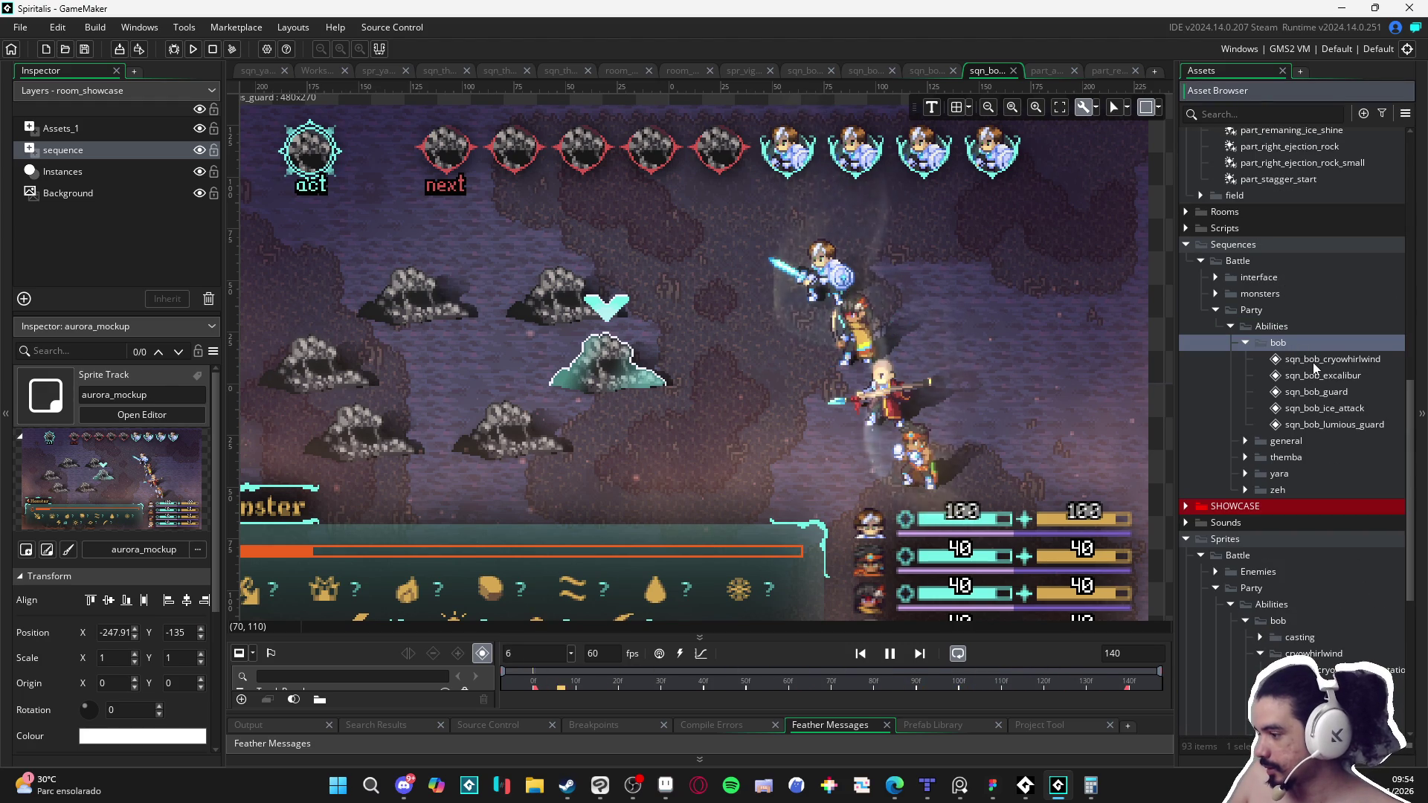
{"action": "left_click", "coordinate": [1350, 425]}
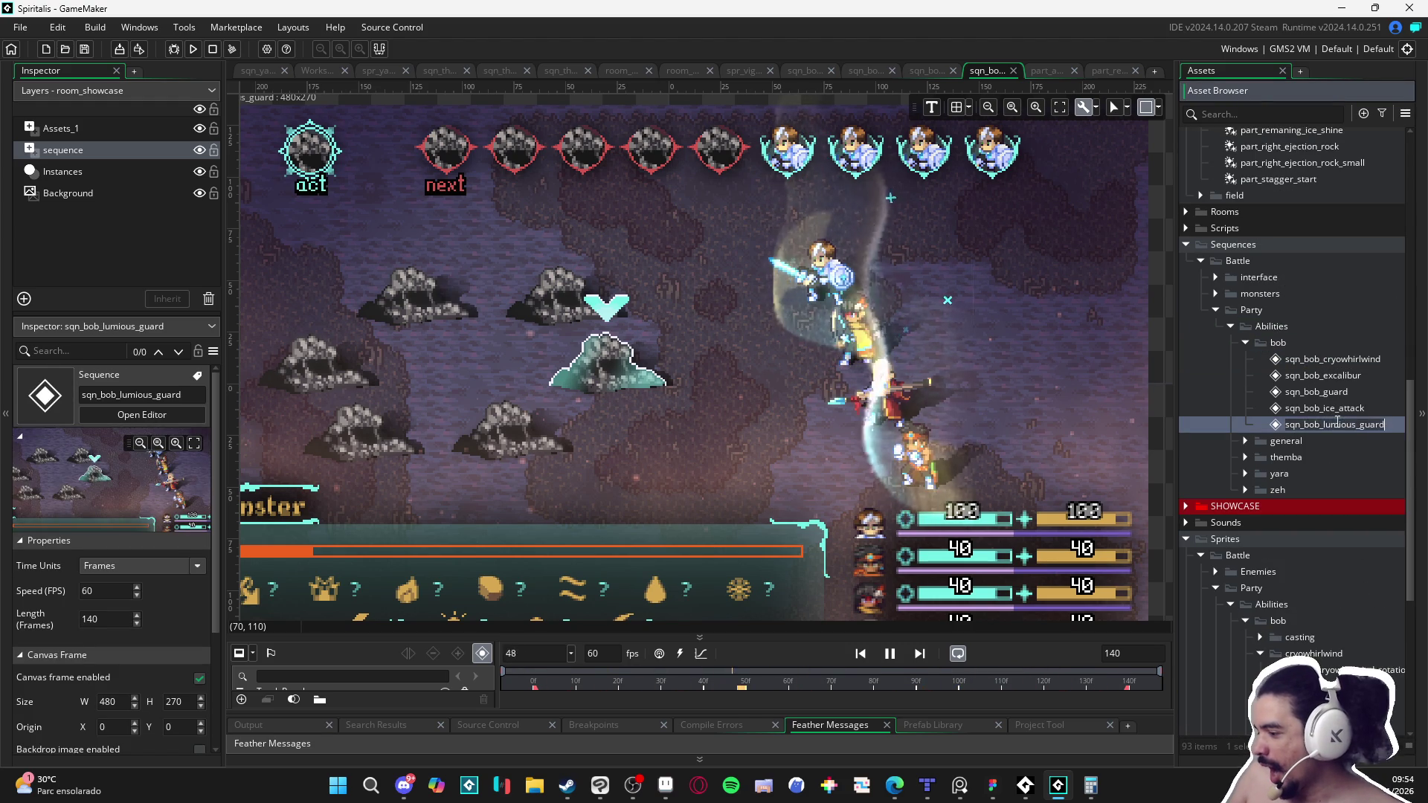
{"action": "left_click", "coordinate": [1324, 425]}
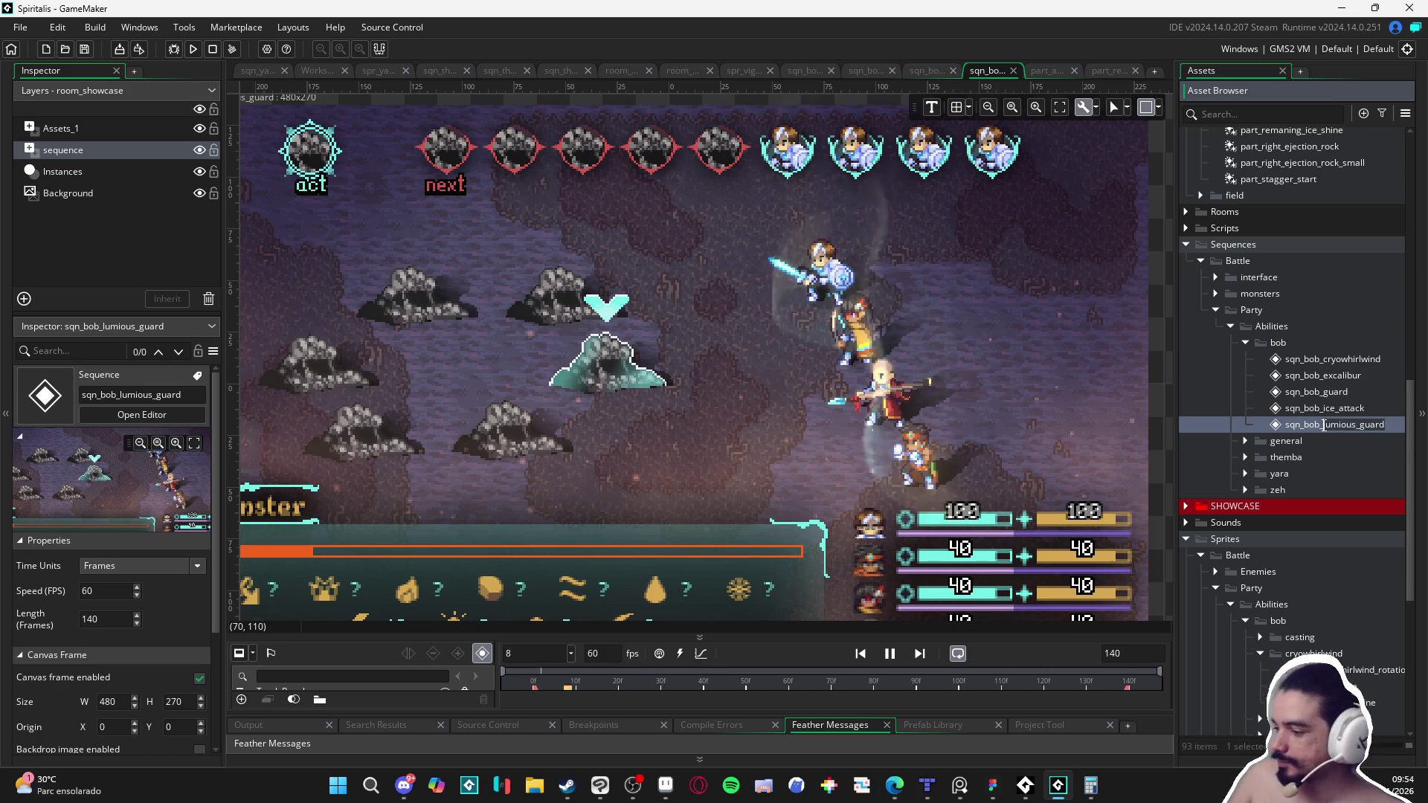
{"action": "key", "text": "BackSpace"}
{"action": "key", "text": "BackSpace"}
{"action": "key", "text": "BackSpace"}
{"action": "type", "text": "aurora"}
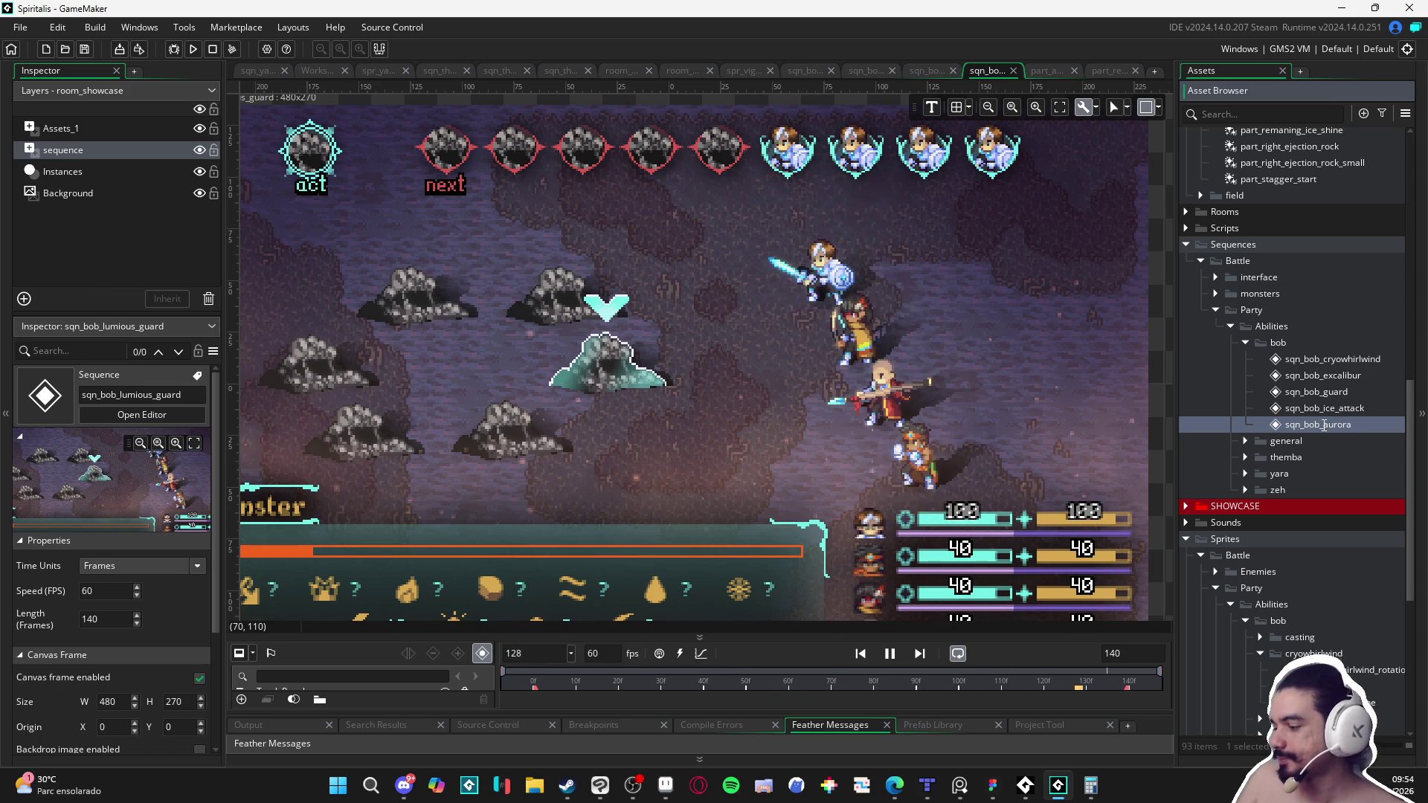
{"action": "type", "text": "s_grace"}
{"action": "key", "text": "Return"}
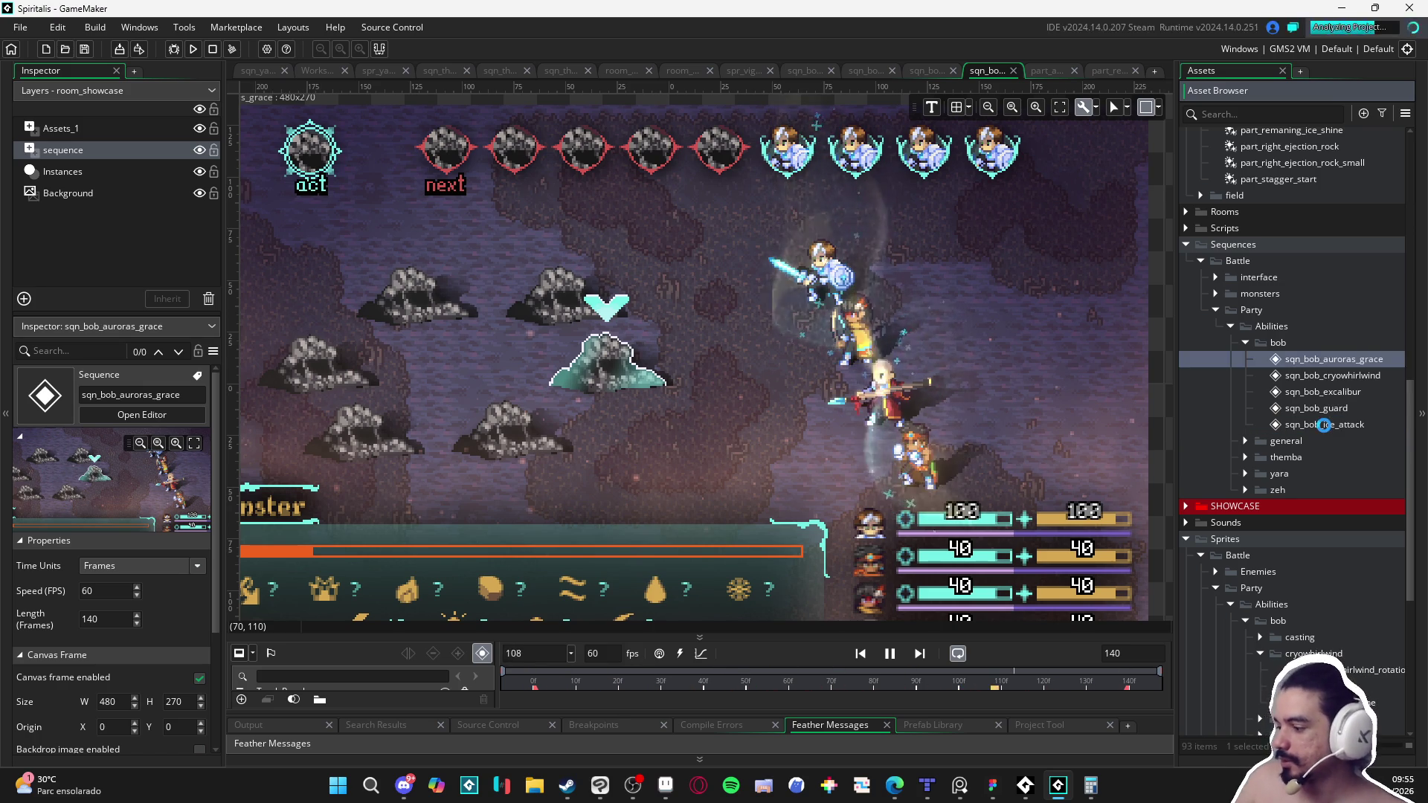
Step: Rename the luminous_guard sprite folder to auroras_grace
{"action": "scroll", "coordinate": [1325, 422], "scroll_direction": "down", "scroll_amount": 5}
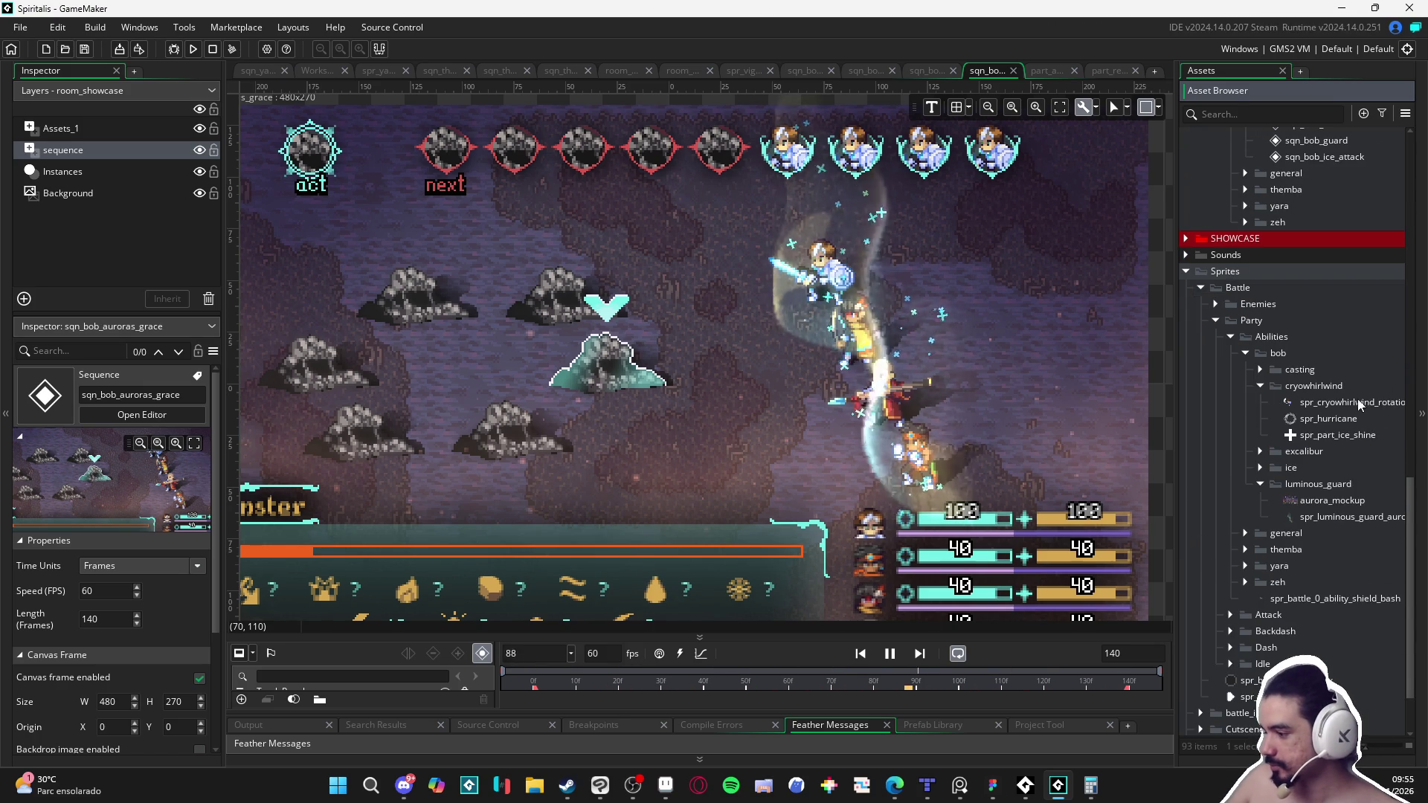
{"action": "left_click", "coordinate": [1349, 500]}
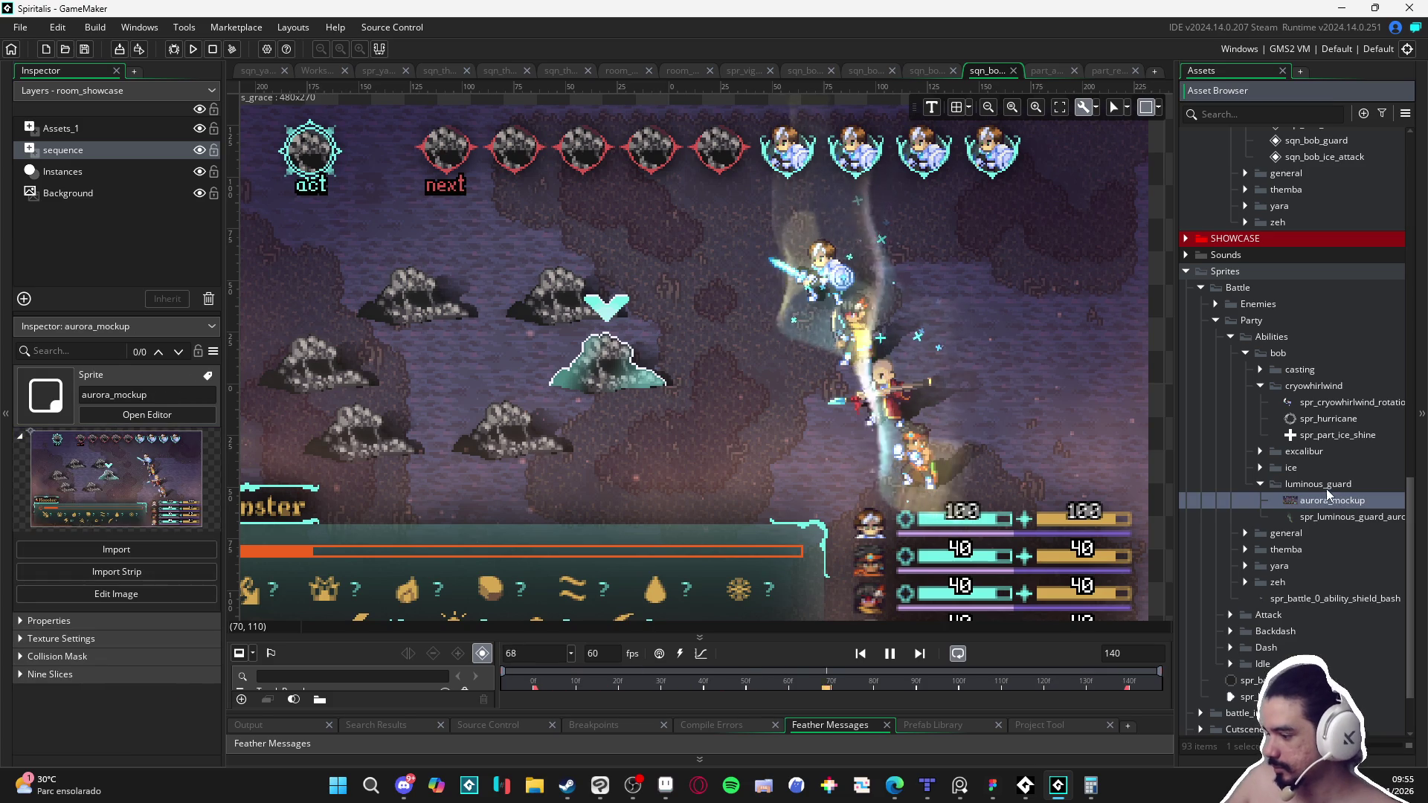
{"action": "left_click", "coordinate": [1324, 485]}
{"action": "key", "text": "F2"}
{"action": "type", "text": "auror"}
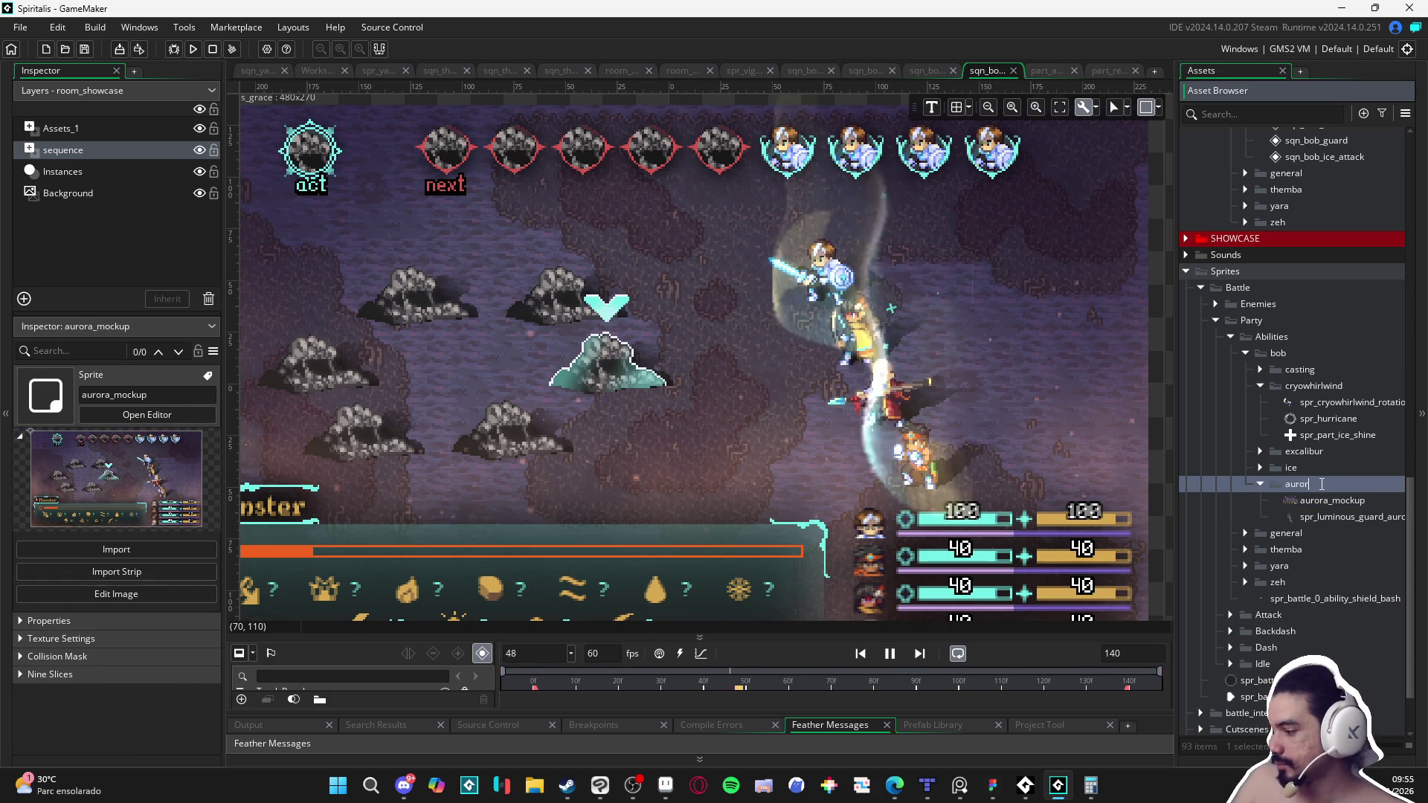
{"action": "type", "text": "as_grace"}
{"action": "key", "text": "Return"}
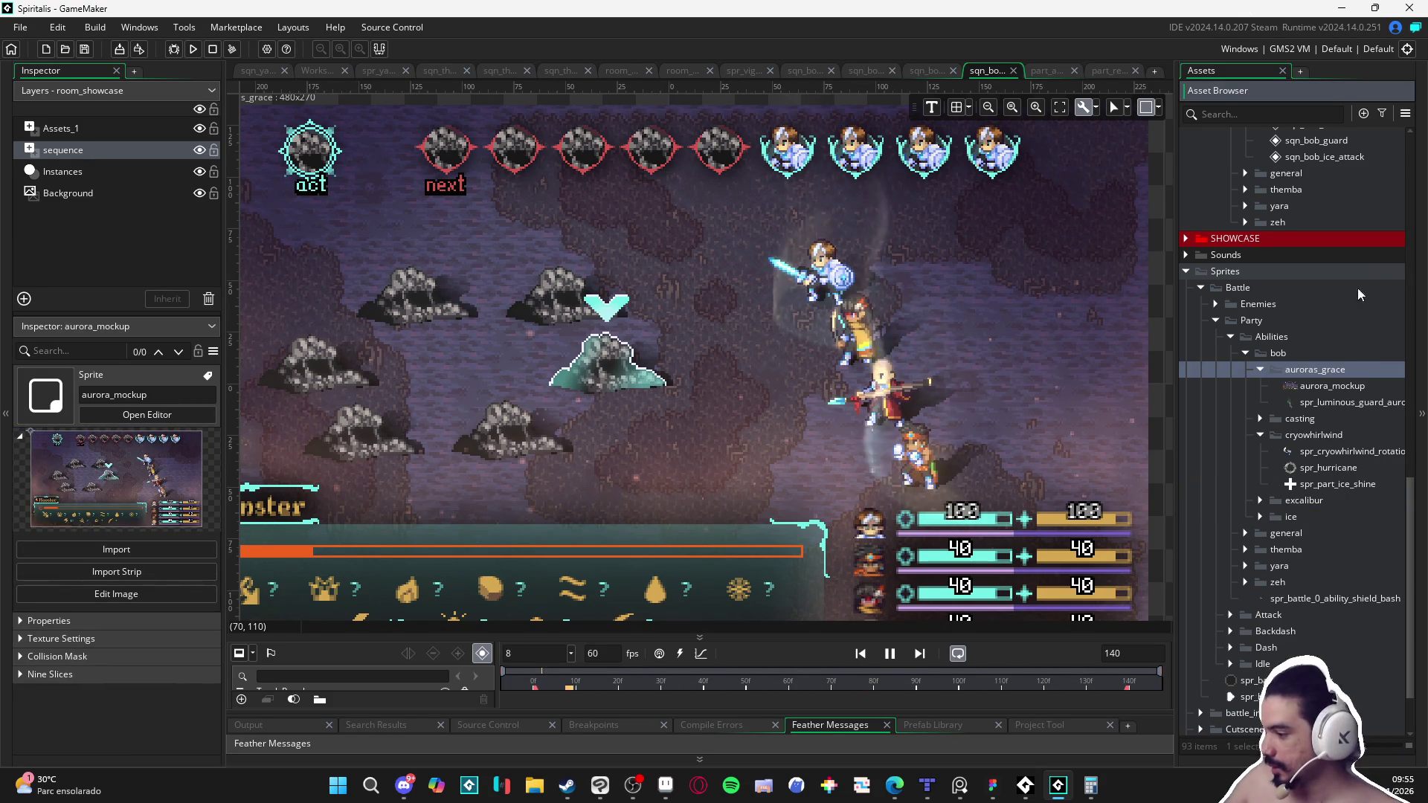
Step: Rename the aurora sprite to spr_auroras_grace_aurora, then open the RPGENEROUS folder in Explorer
{"action": "left_click", "coordinate": [1349, 400]}
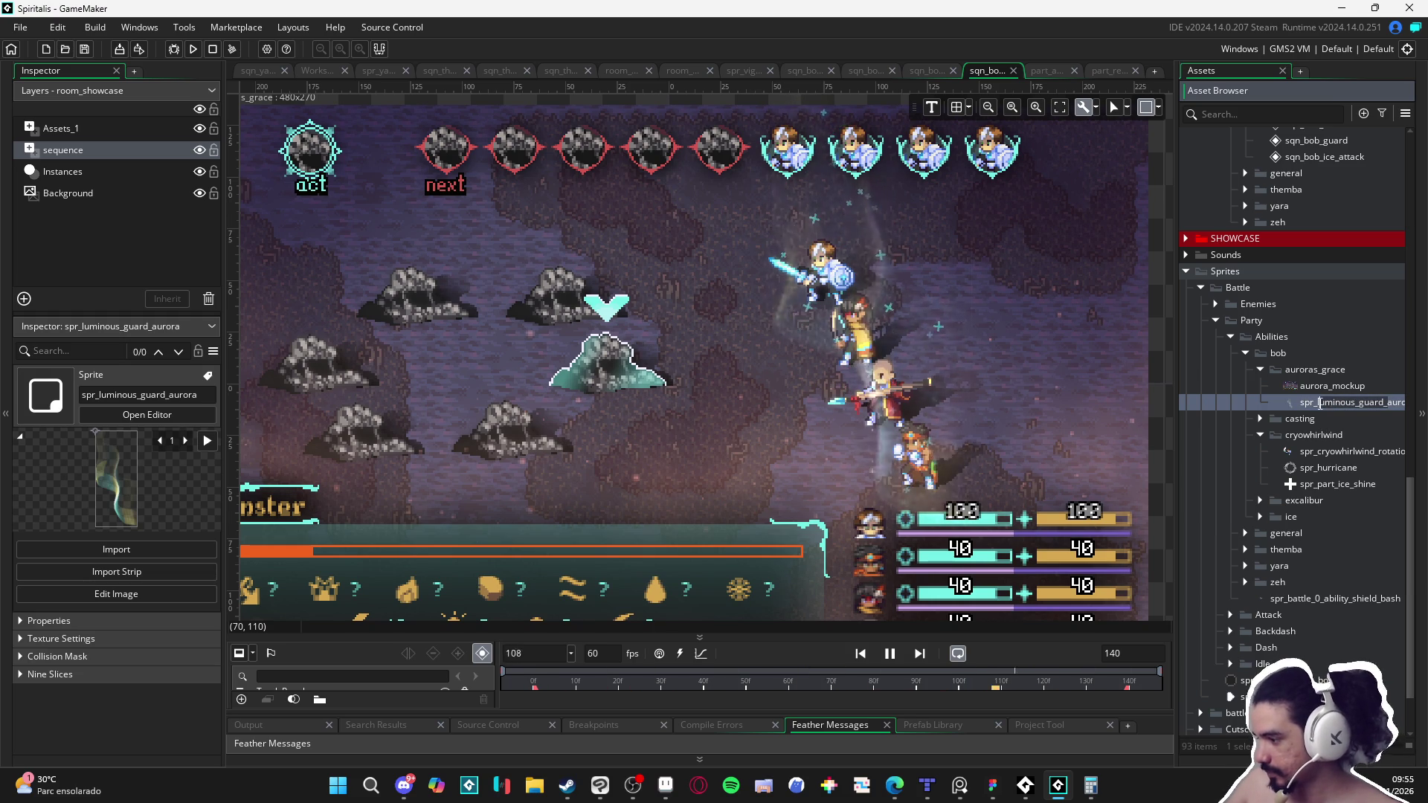
{"action": "key", "text": "Delete"}
{"action": "key", "text": "Delete"}
{"action": "key", "text": "Delete"}
{"action": "type", "text": "auroruro"}
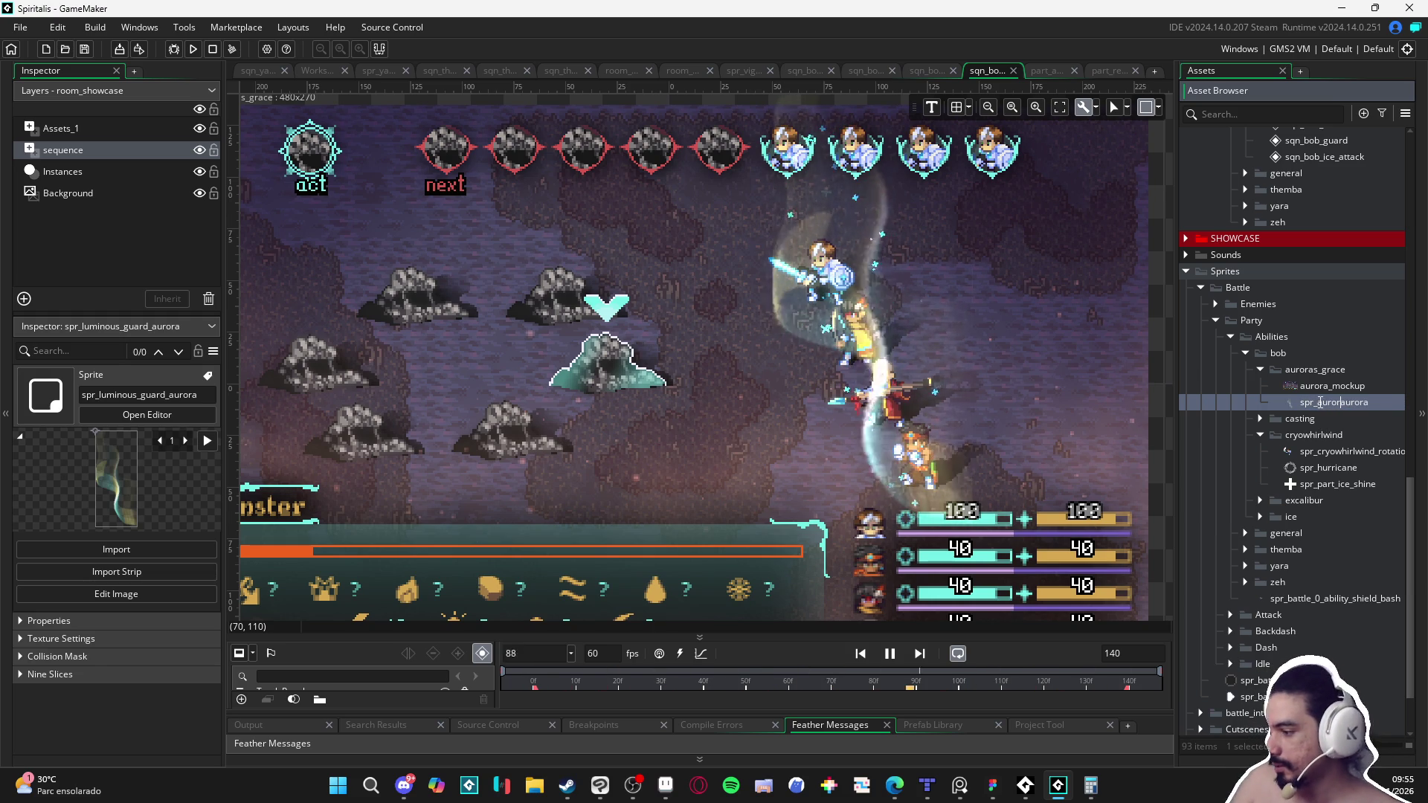
{"action": "type", "text": "ras_grace_"}
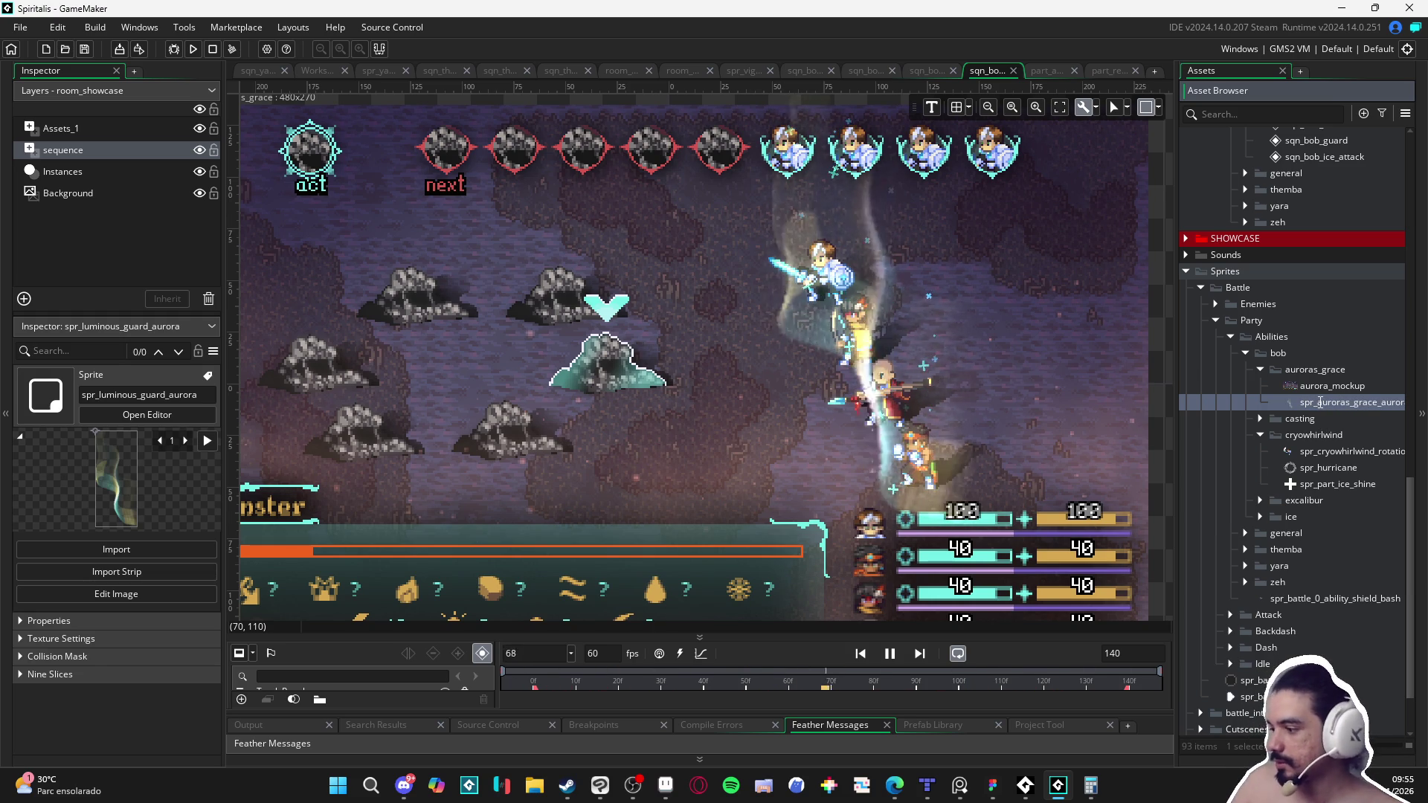
{"action": "key", "text": "Return"}
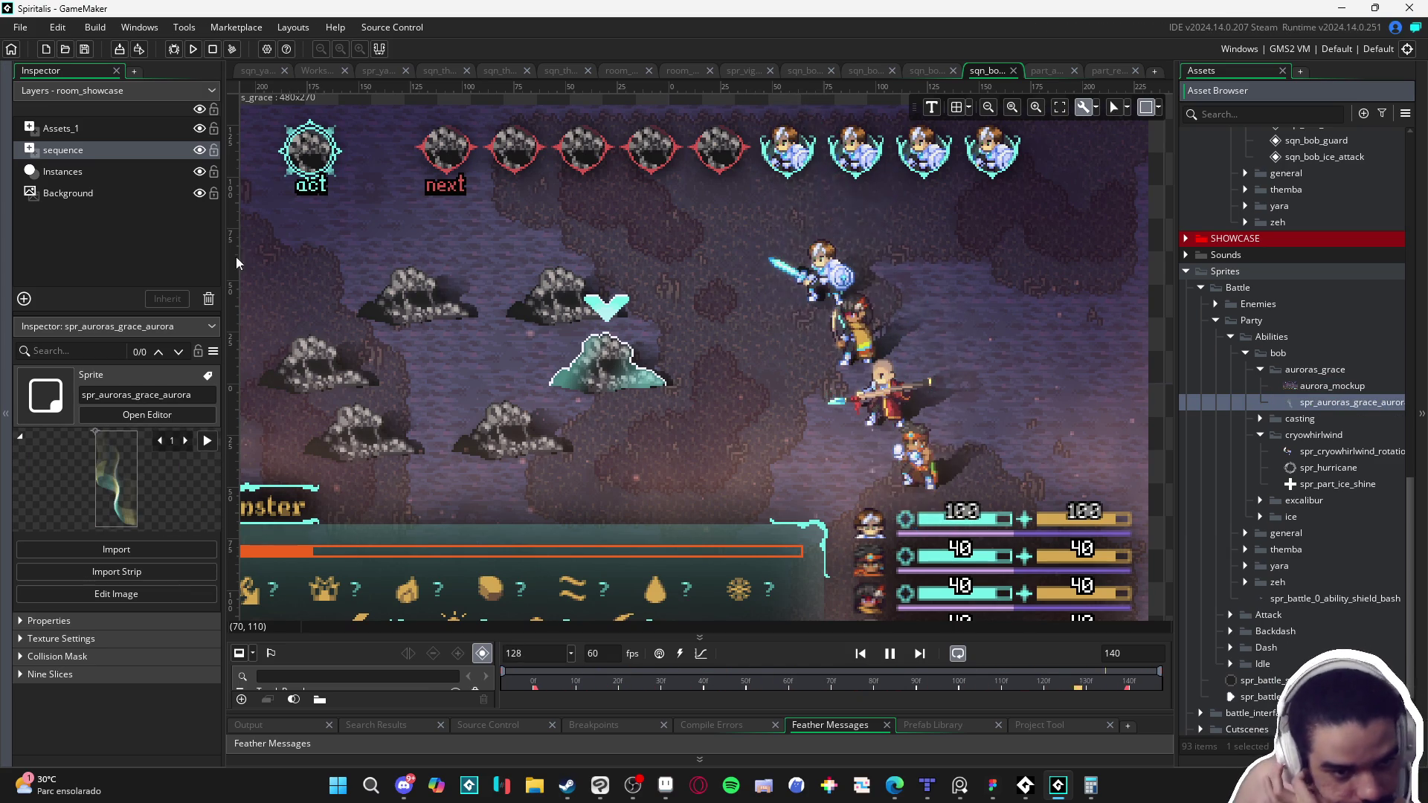
{"action": "left_click", "coordinate": [552, 793]}
{"action": "left_click", "coordinate": [75, 492]}
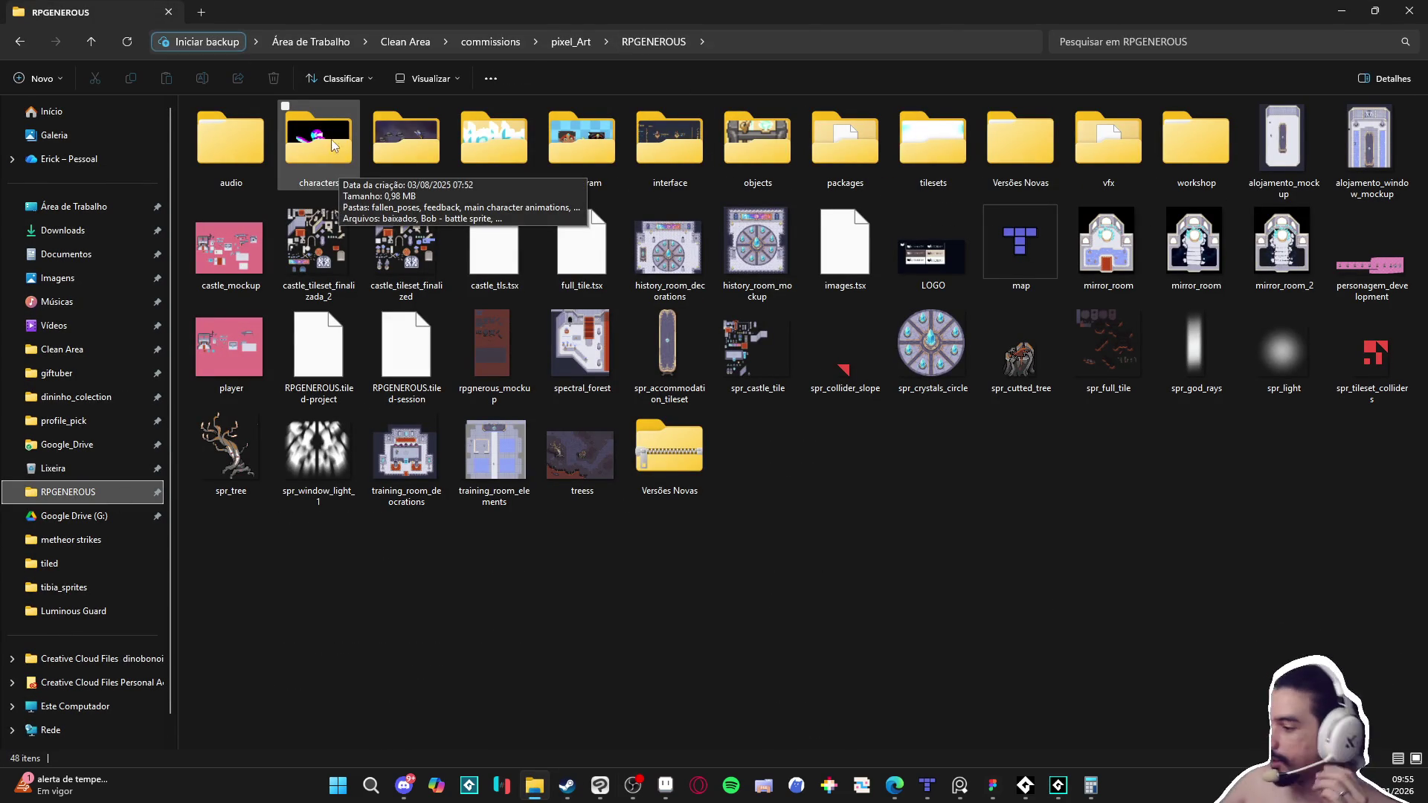
Step: Open vfx > character_spells > Bob and try renaming Luminous Guard to auroras_grace
{"action": "double_click", "coordinate": [1124, 174]}
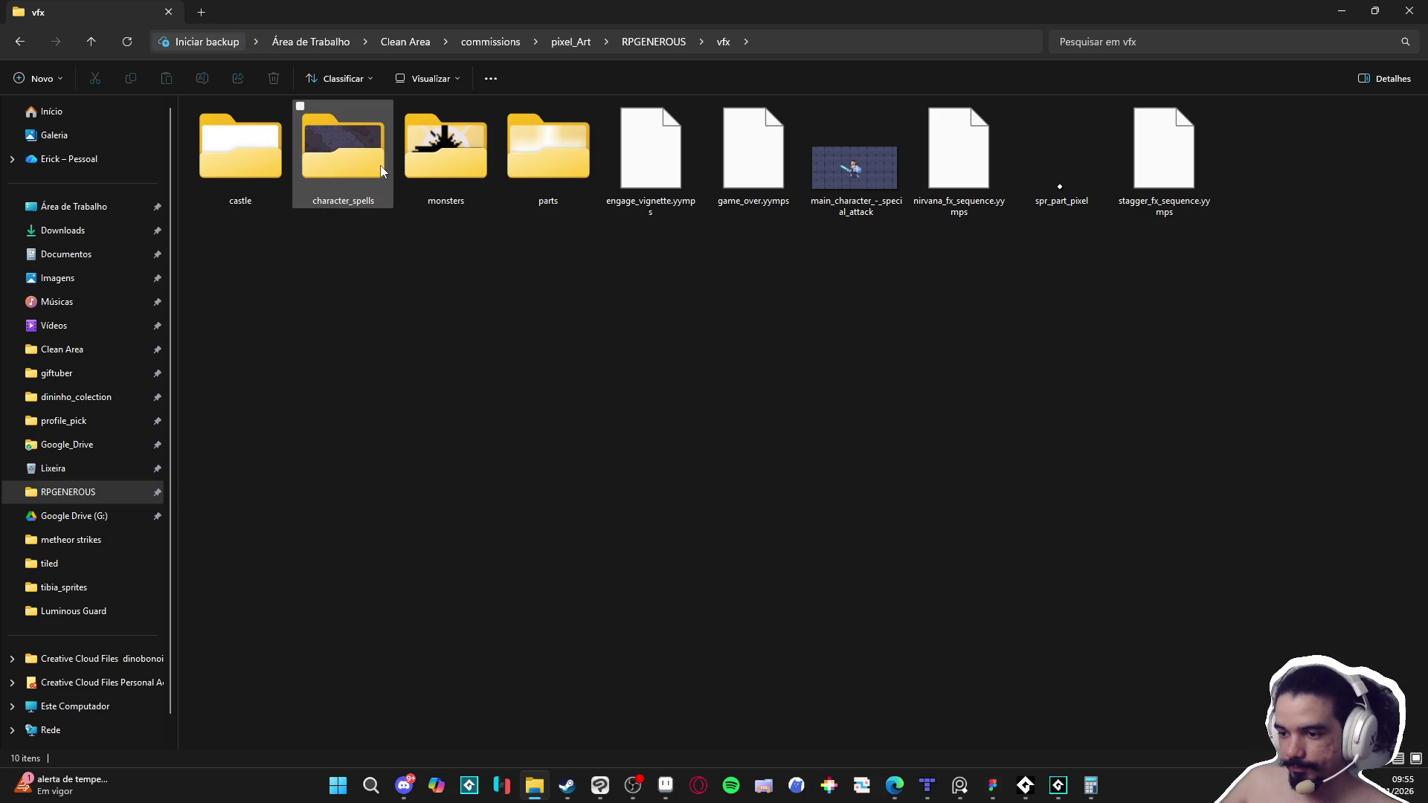
{"action": "double_click", "coordinate": [359, 180]}
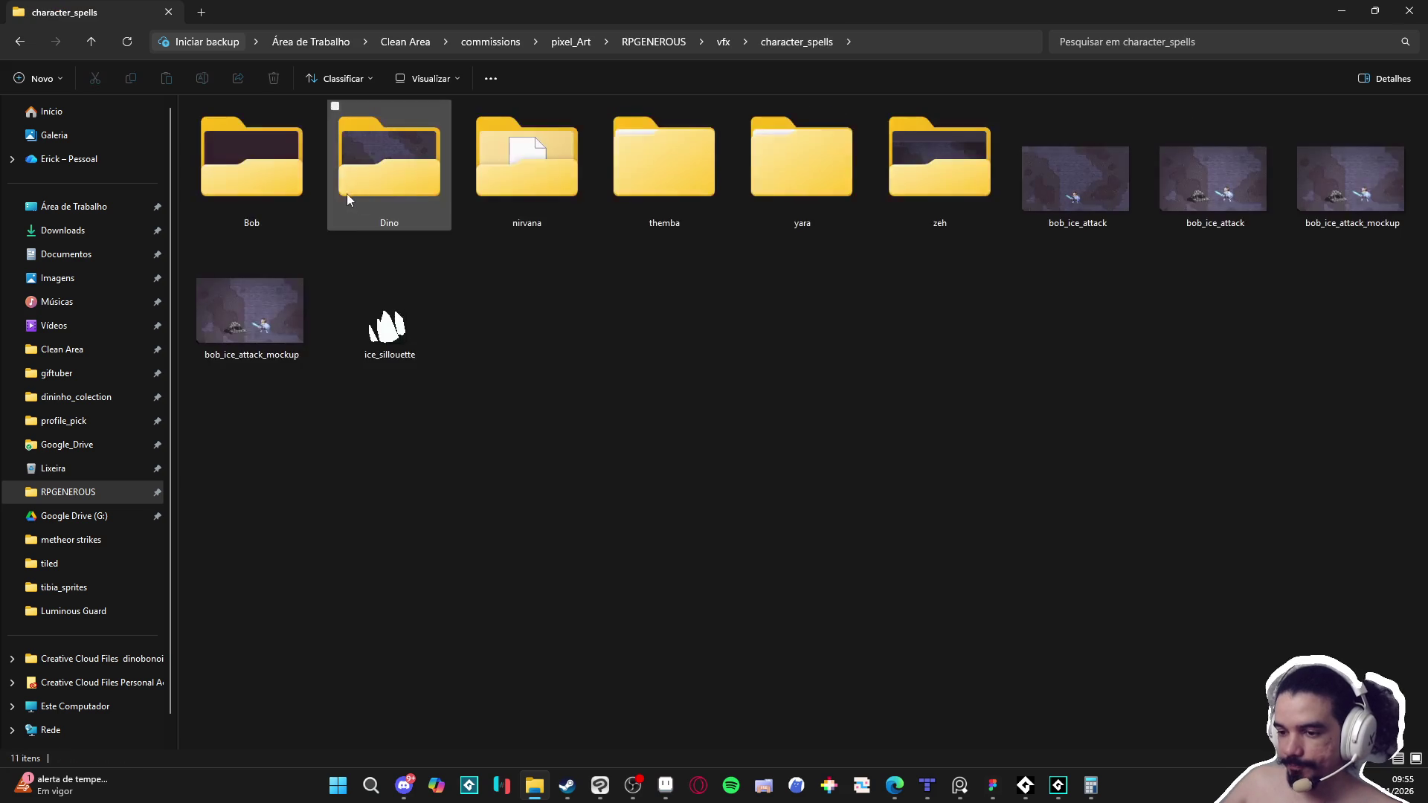
{"action": "double_click", "coordinate": [257, 167]}
{"action": "left_click", "coordinate": [435, 148]}
{"action": "key", "text": "F2"}
{"action": "type", "text": "auroras_grace"}
{"action": "key", "text": "Return"}
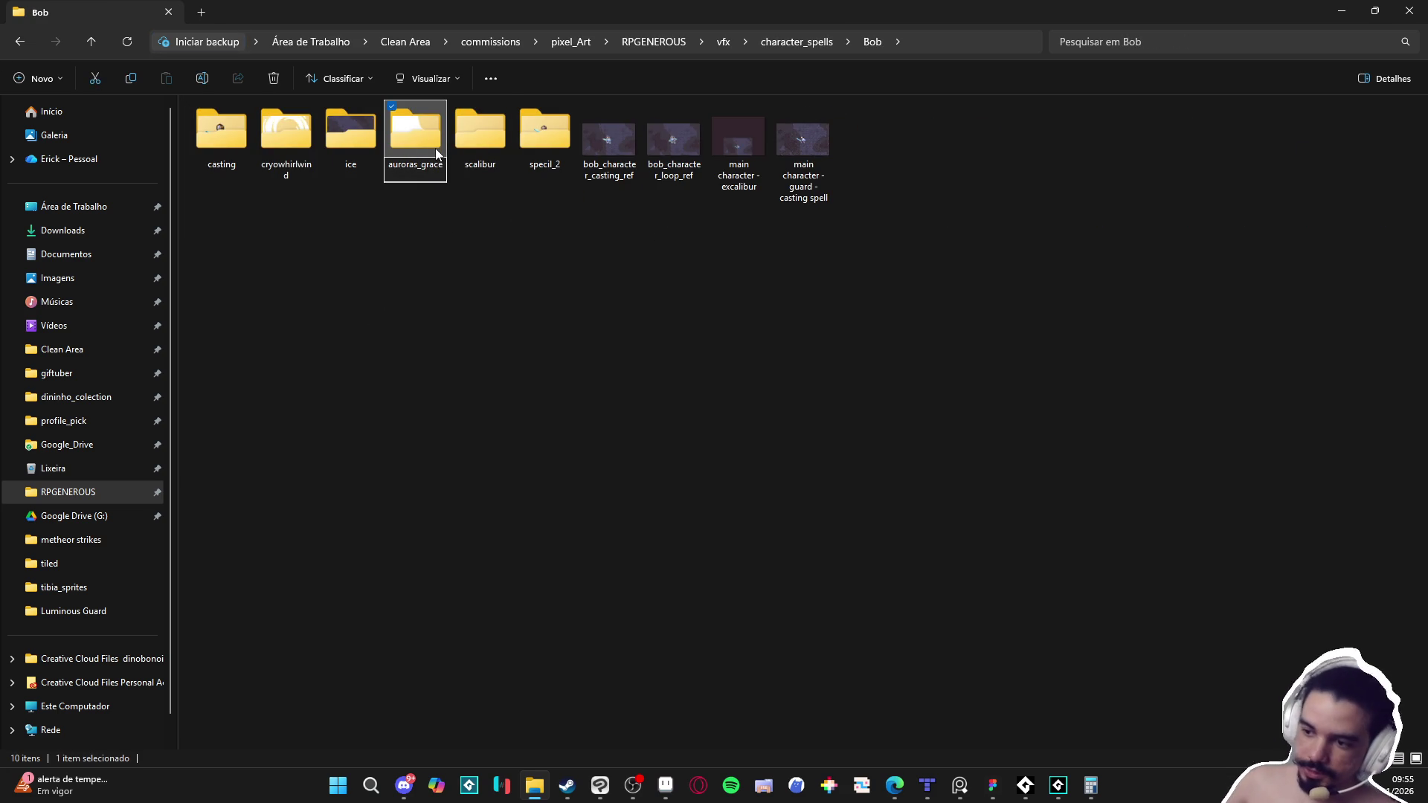
{"action": "left_click", "coordinate": [848, 449]}
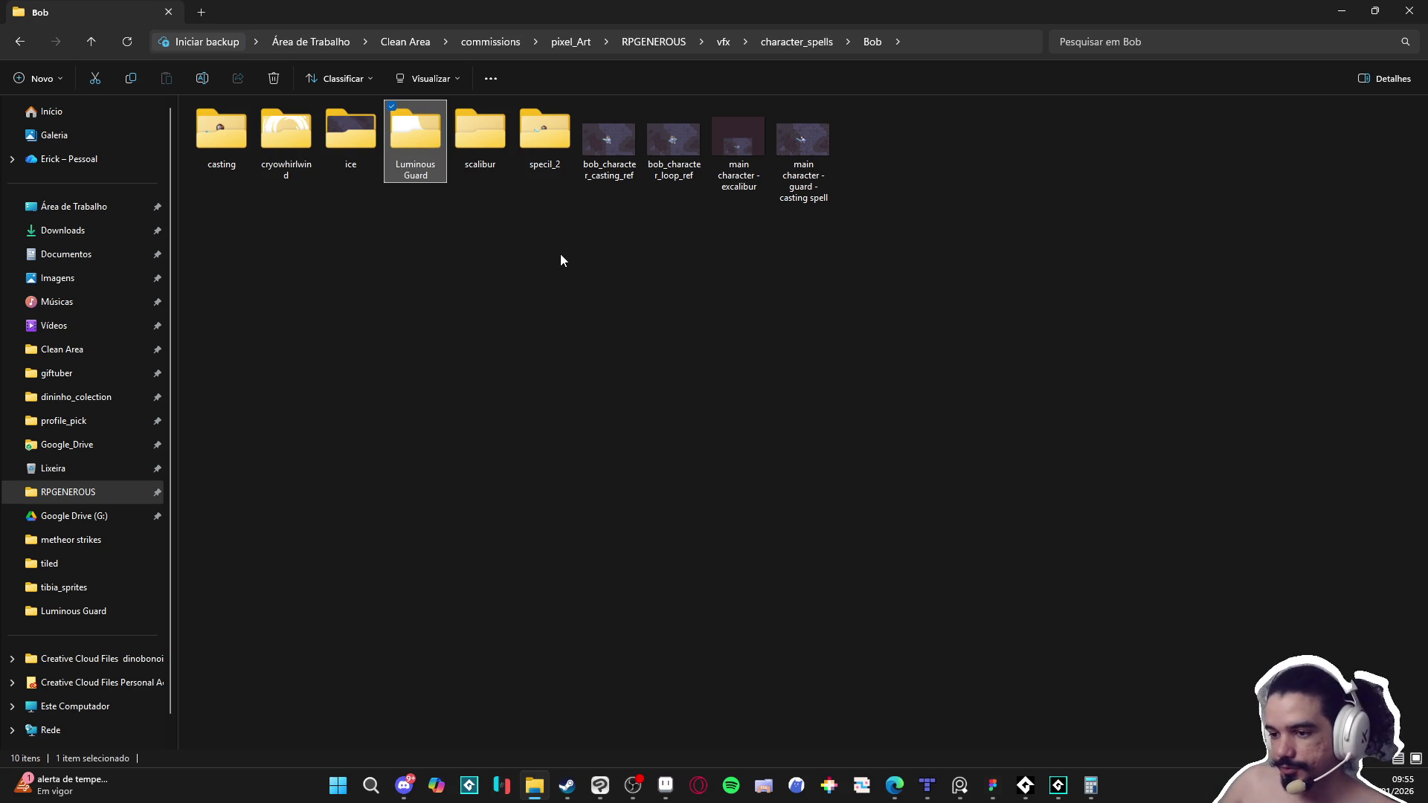
Step: Retry the Luminous Guard rename, cancel the folder-in-use error again, and clear the selection
{"action": "key", "text": "F2"}
{"action": "type", "text": "auy"}
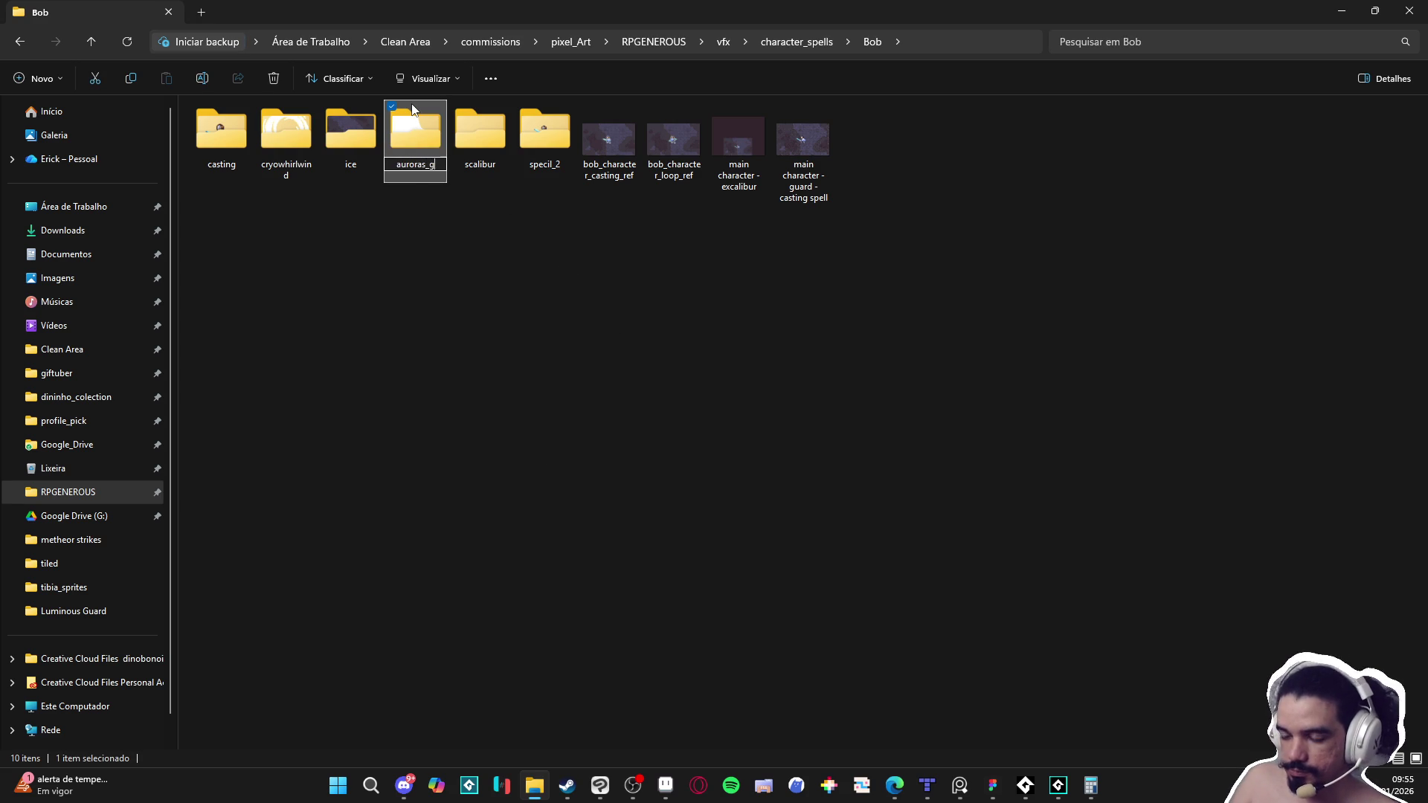
{"action": "key", "text": "Return"}
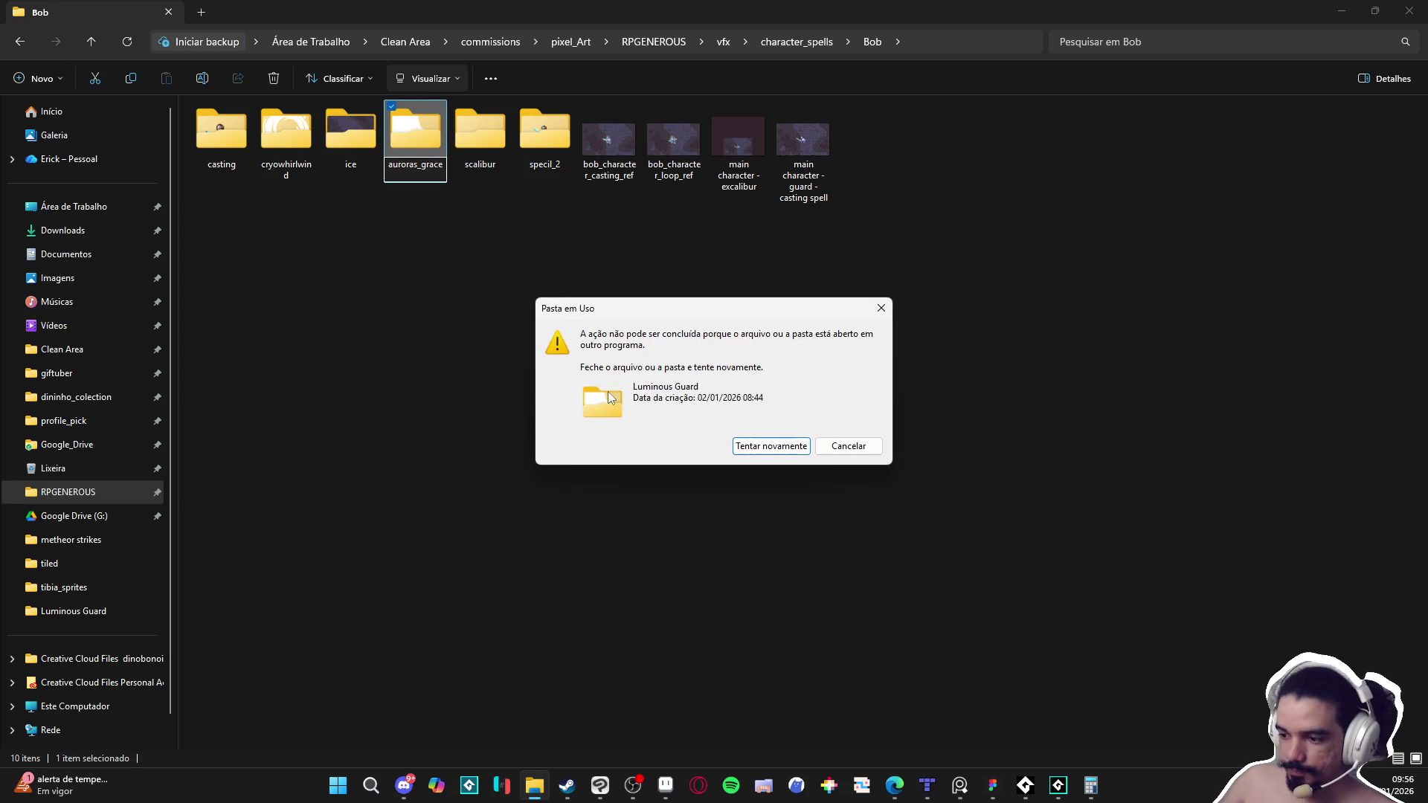
{"action": "left_click", "coordinate": [849, 445]}
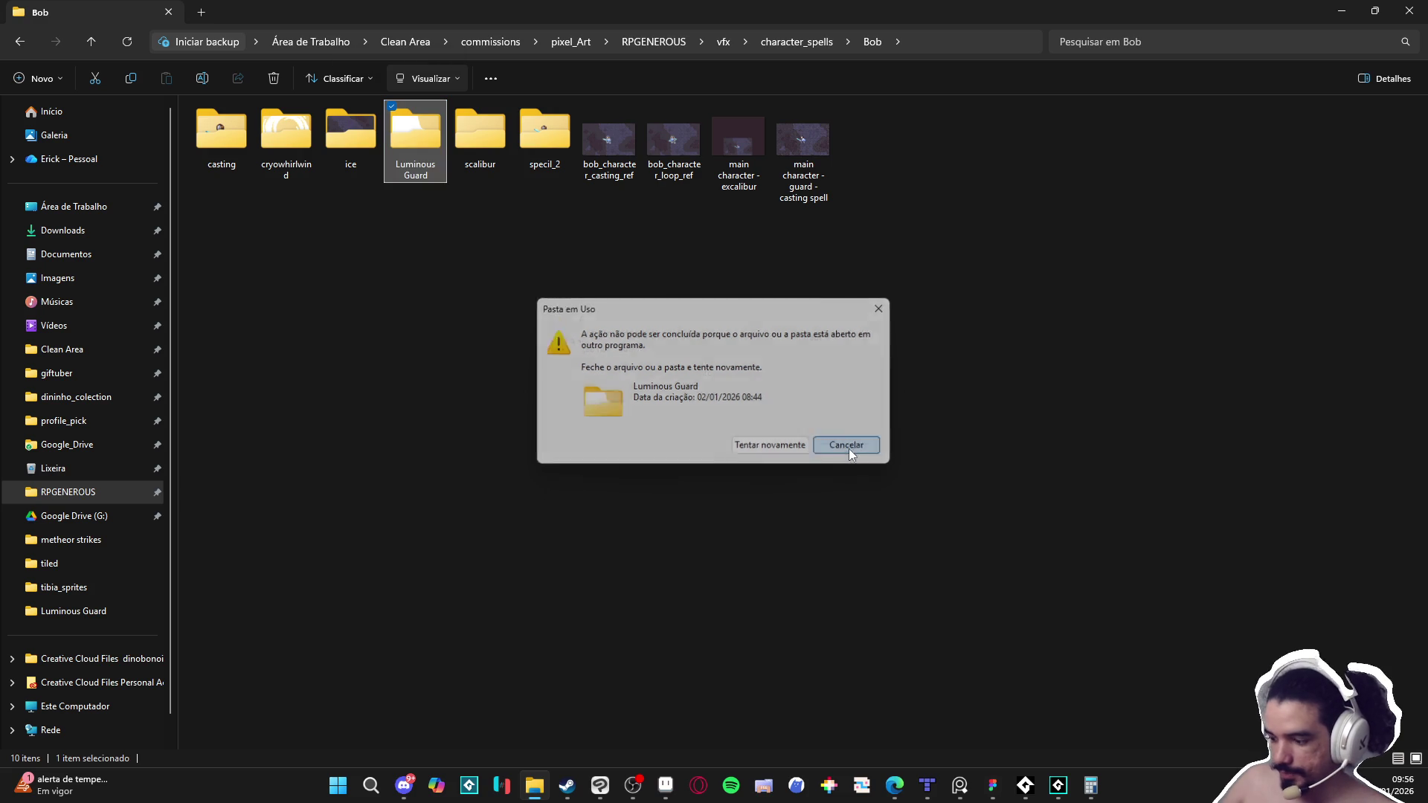
{"action": "left_click", "coordinate": [857, 693]}
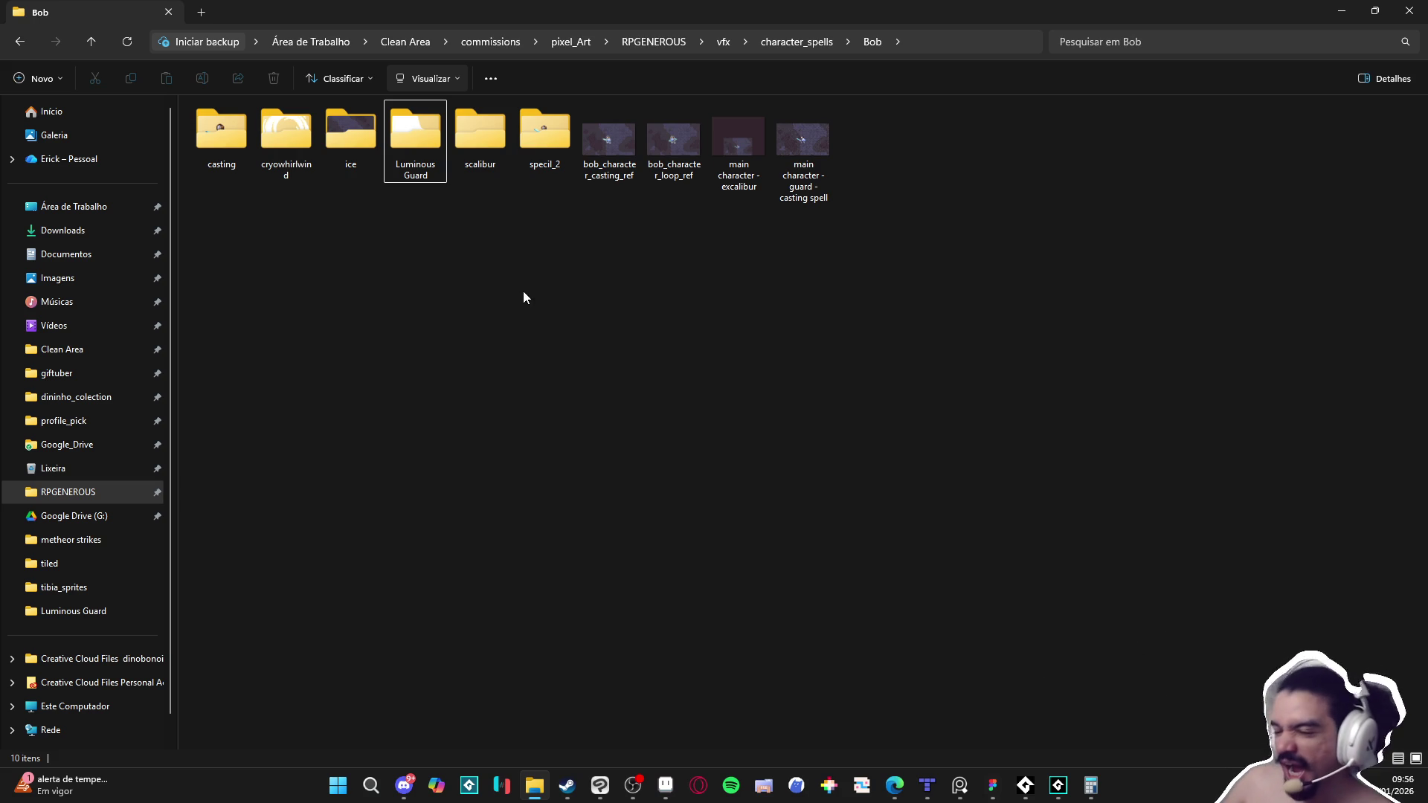
{"action": "right_click", "coordinate": [544, 266]}
{"action": "left_click", "coordinate": [974, 465]}
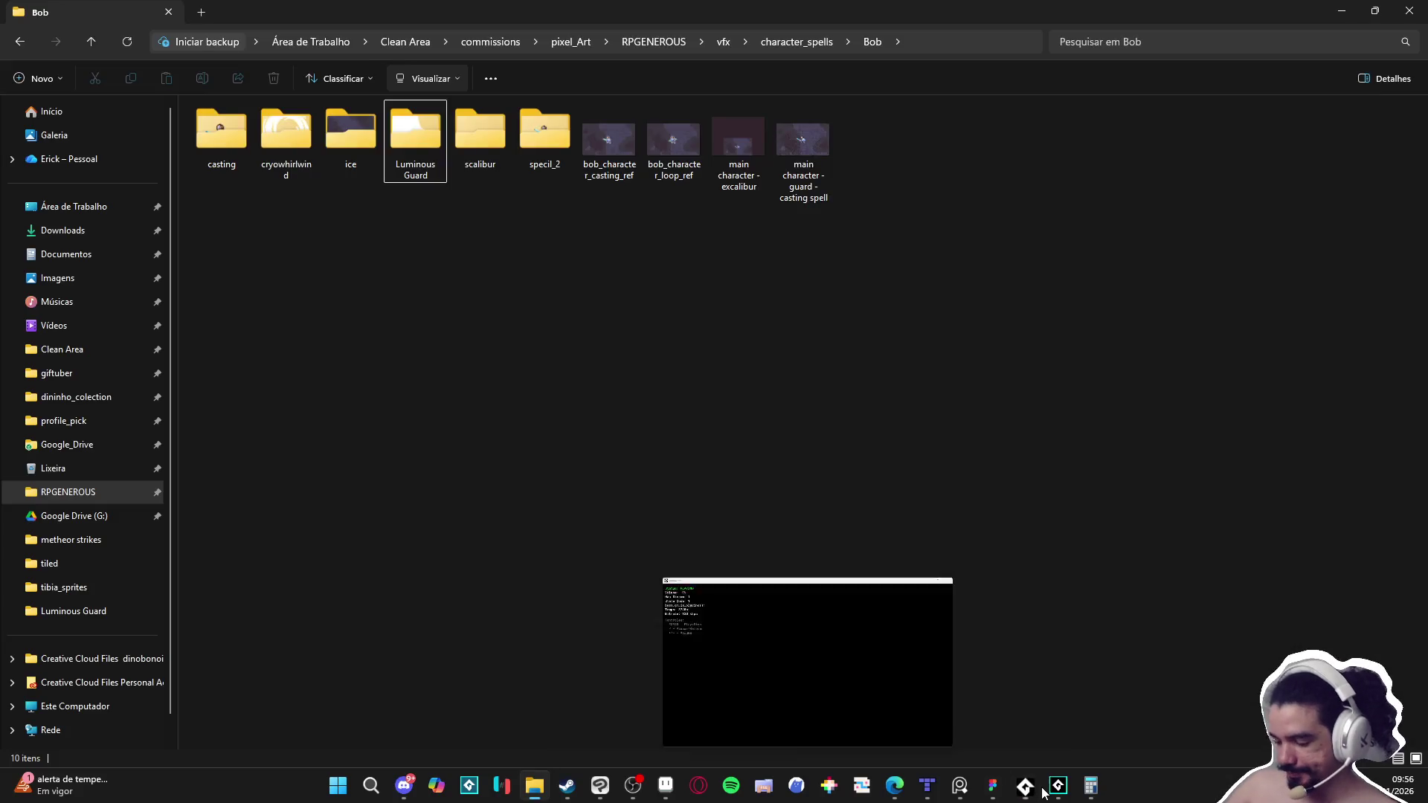
Step: Glance at the Pixel Composer page in Steam, then minimize Steam back to GameMaker
{"action": "left_click", "coordinate": [1054, 786]}
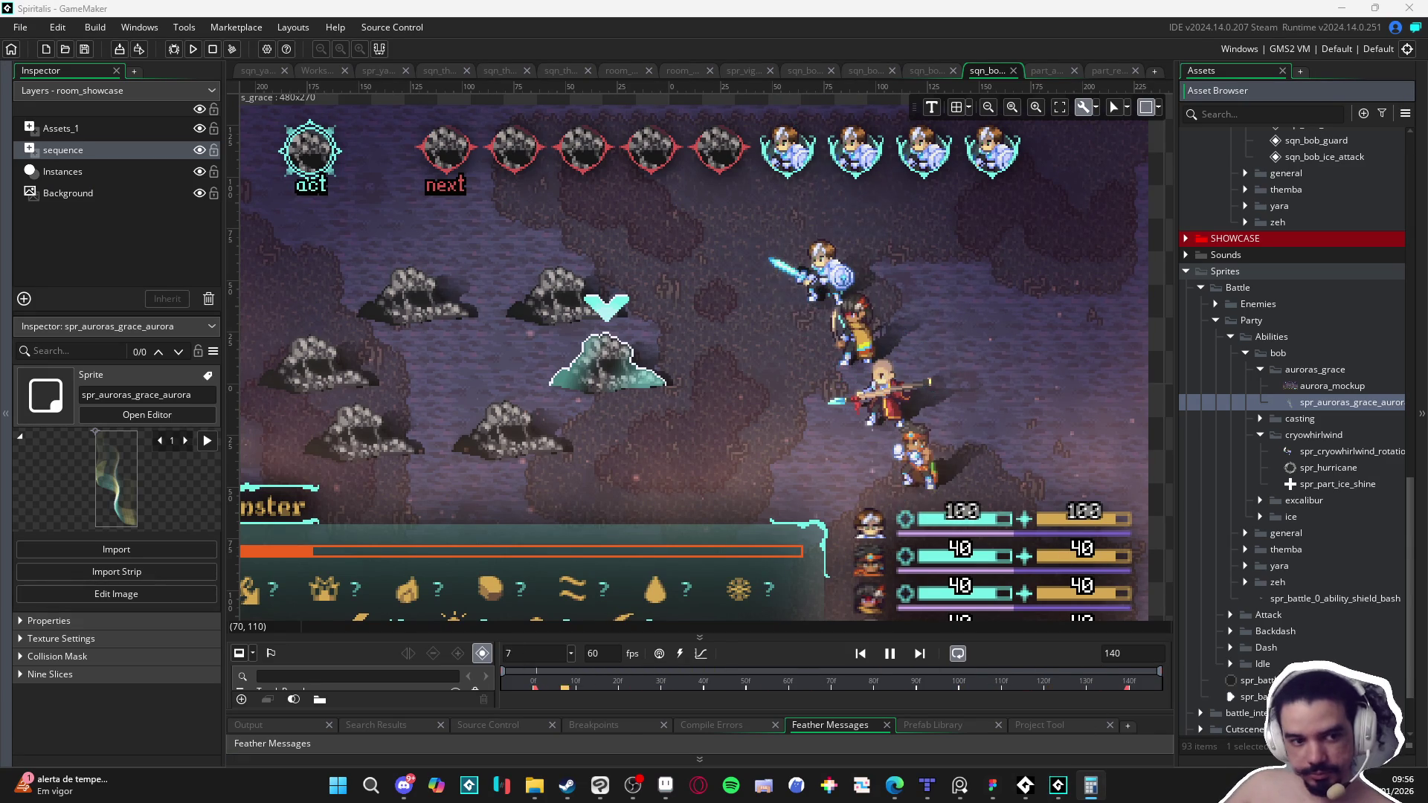
{"action": "left_click", "coordinate": [583, 789]}
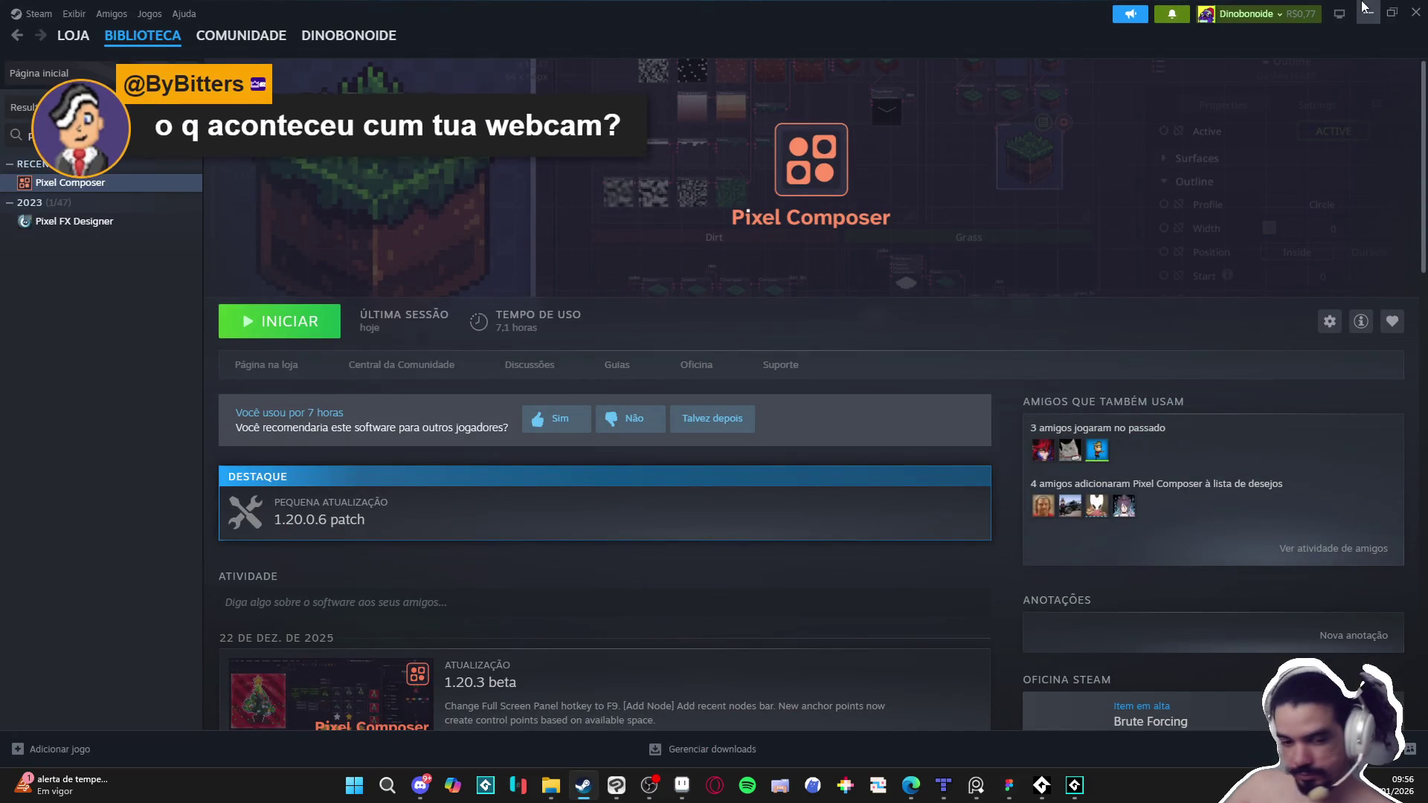
{"action": "left_click", "coordinate": [583, 790]}
{"action": "mouse_move", "coordinate": [1374, 8]}
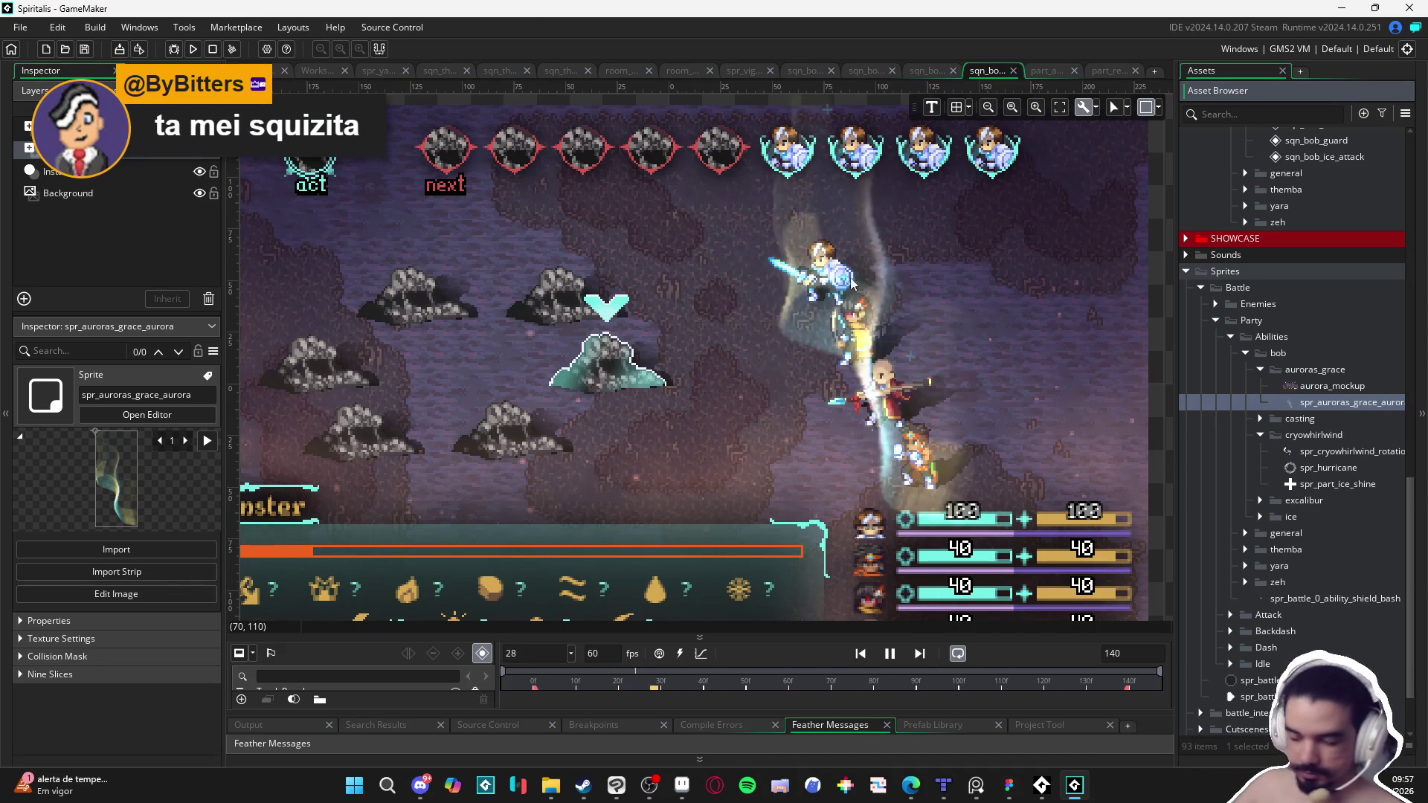
Step: Zoom the sequence canvas, pause and resume playback, then return to the Bob folder
{"action": "scroll", "coordinate": [877, 394], "scroll_direction": "down", "scroll_amount": 3}
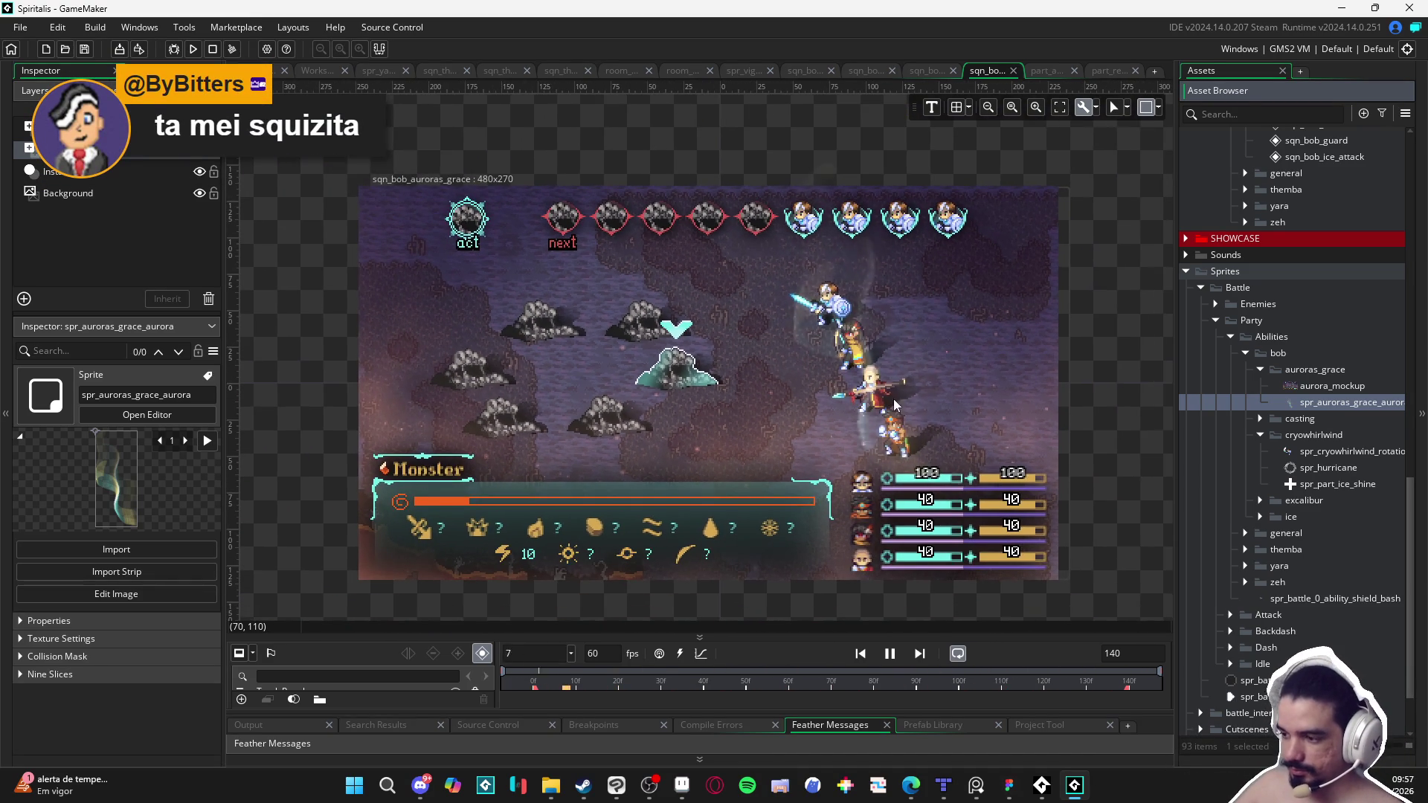
{"action": "scroll", "coordinate": [905, 426], "scroll_direction": "up", "scroll_amount": 1}
{"action": "key", "text": "space"}
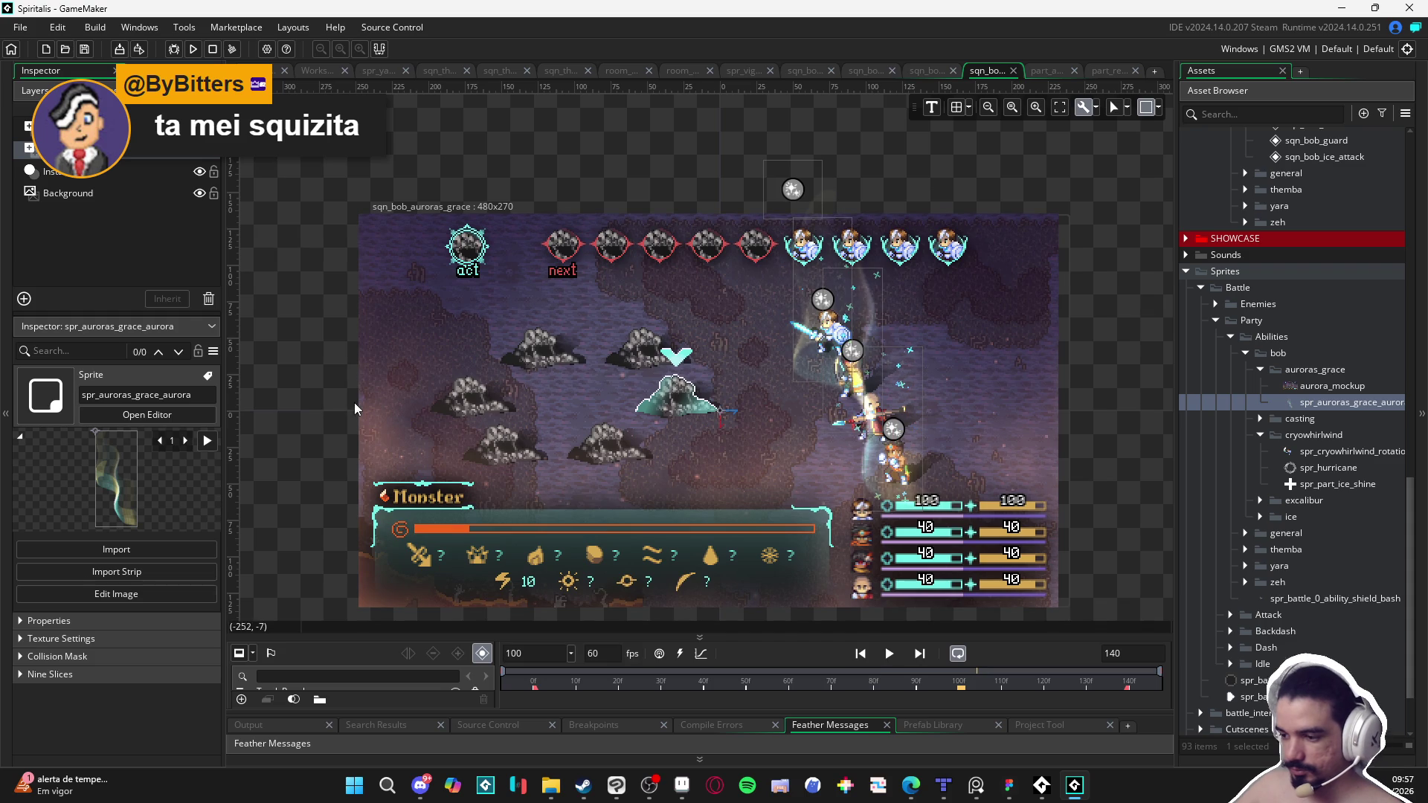
{"action": "key", "text": "space"}
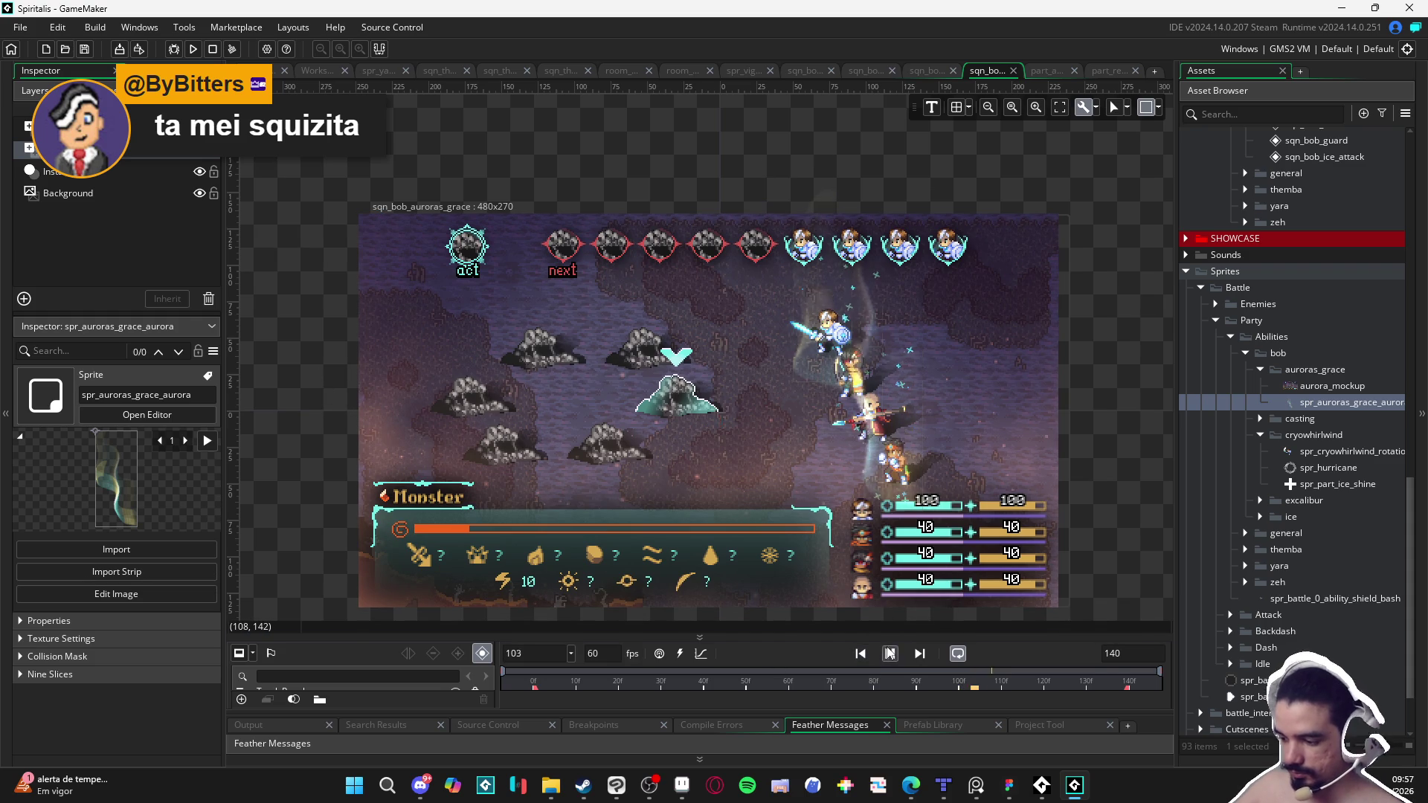
{"action": "left_click", "coordinate": [556, 786]}
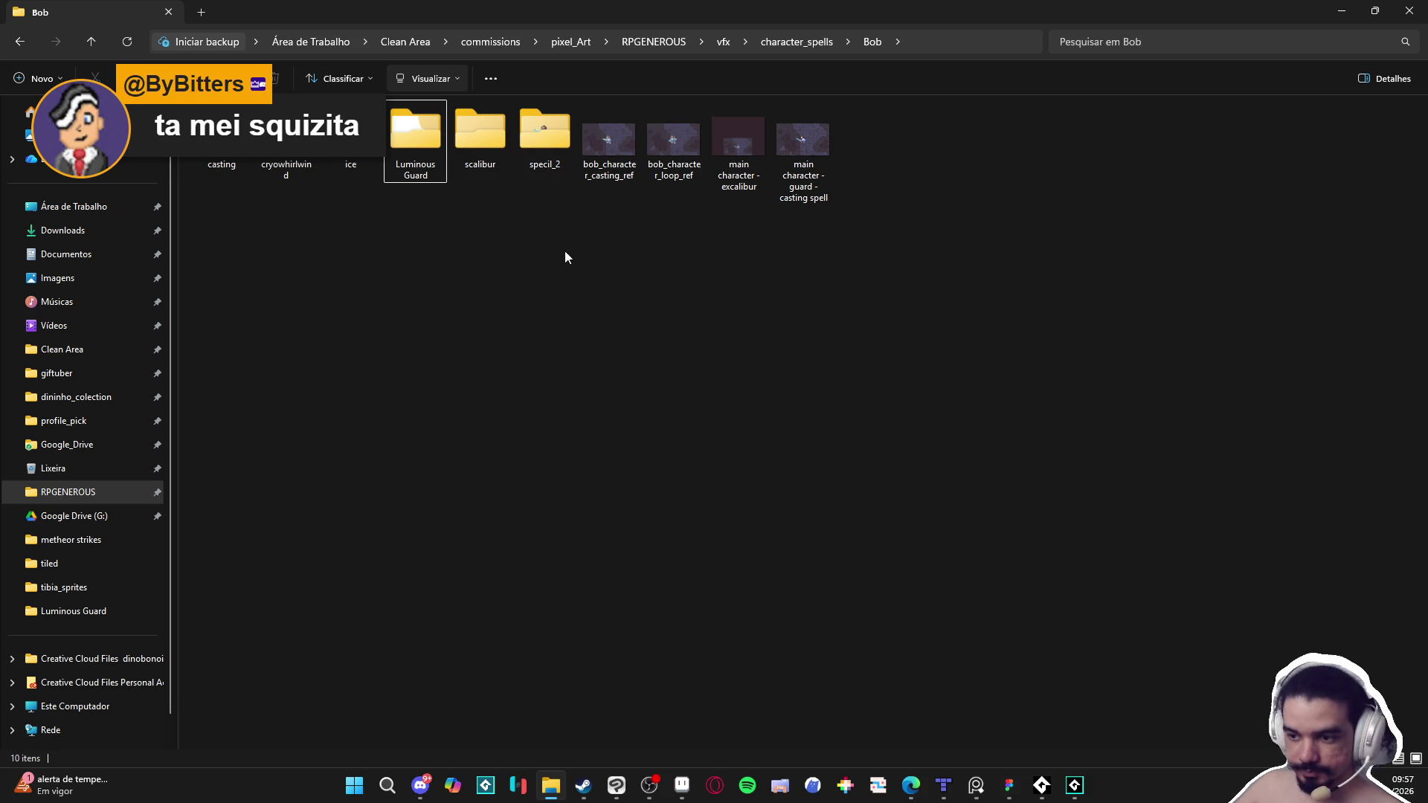
Step: Reposition the Explorer window and quit a background app from the system tray
{"action": "double_click", "coordinate": [461, 12]}
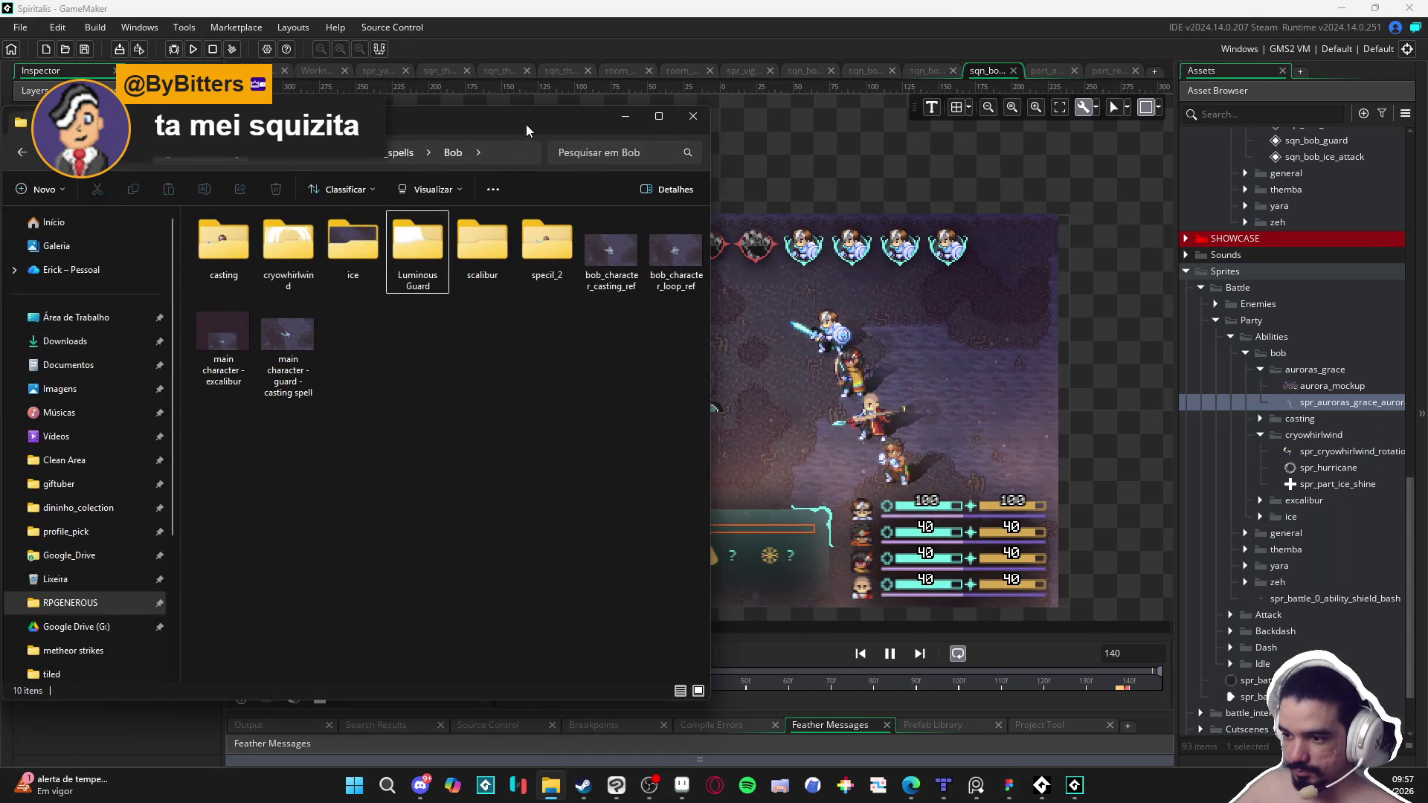
{"action": "left_click_drag", "start_coordinate": [524, 126], "coordinate": [916, 116]}
{"action": "double_click", "coordinate": [913, 113]}
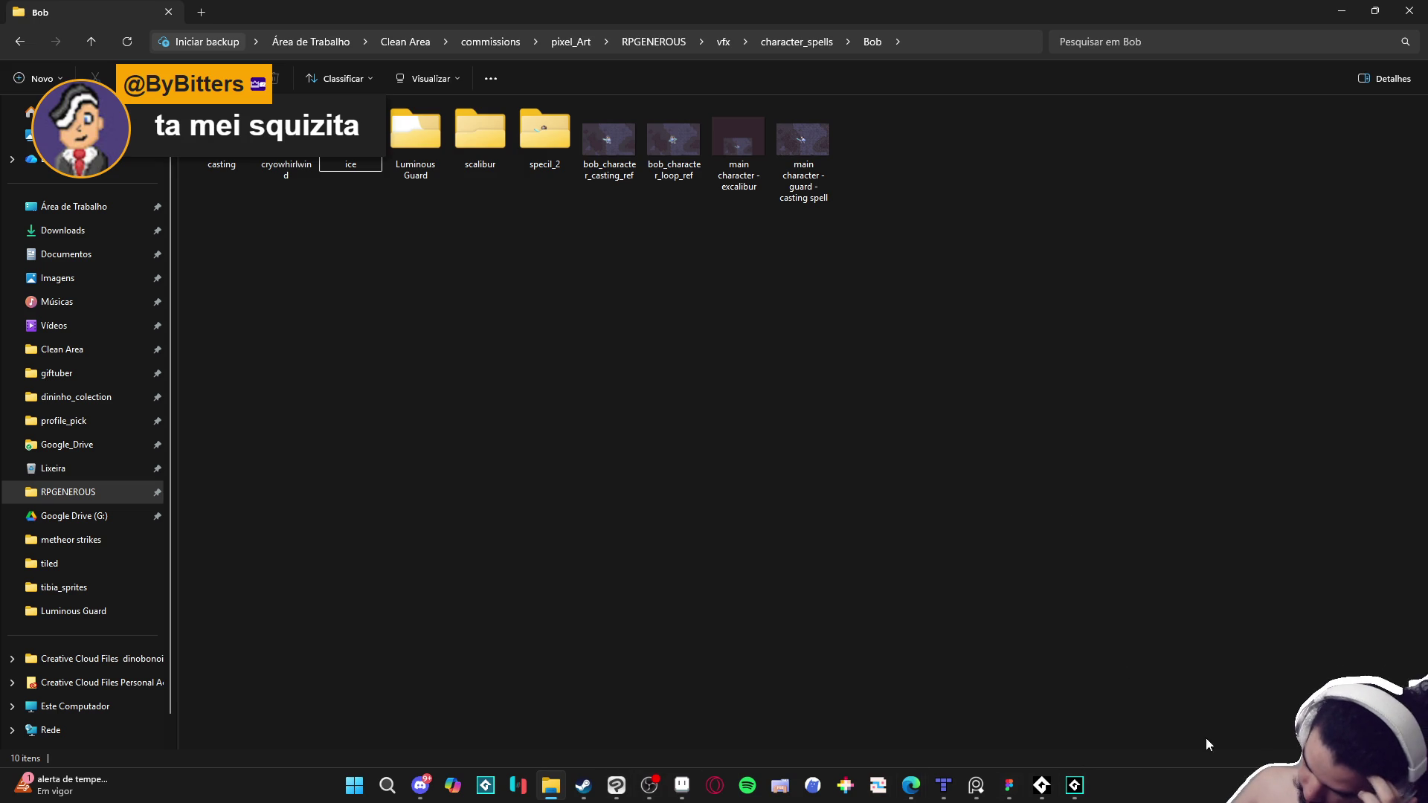
{"action": "left_click", "coordinate": [1249, 785]}
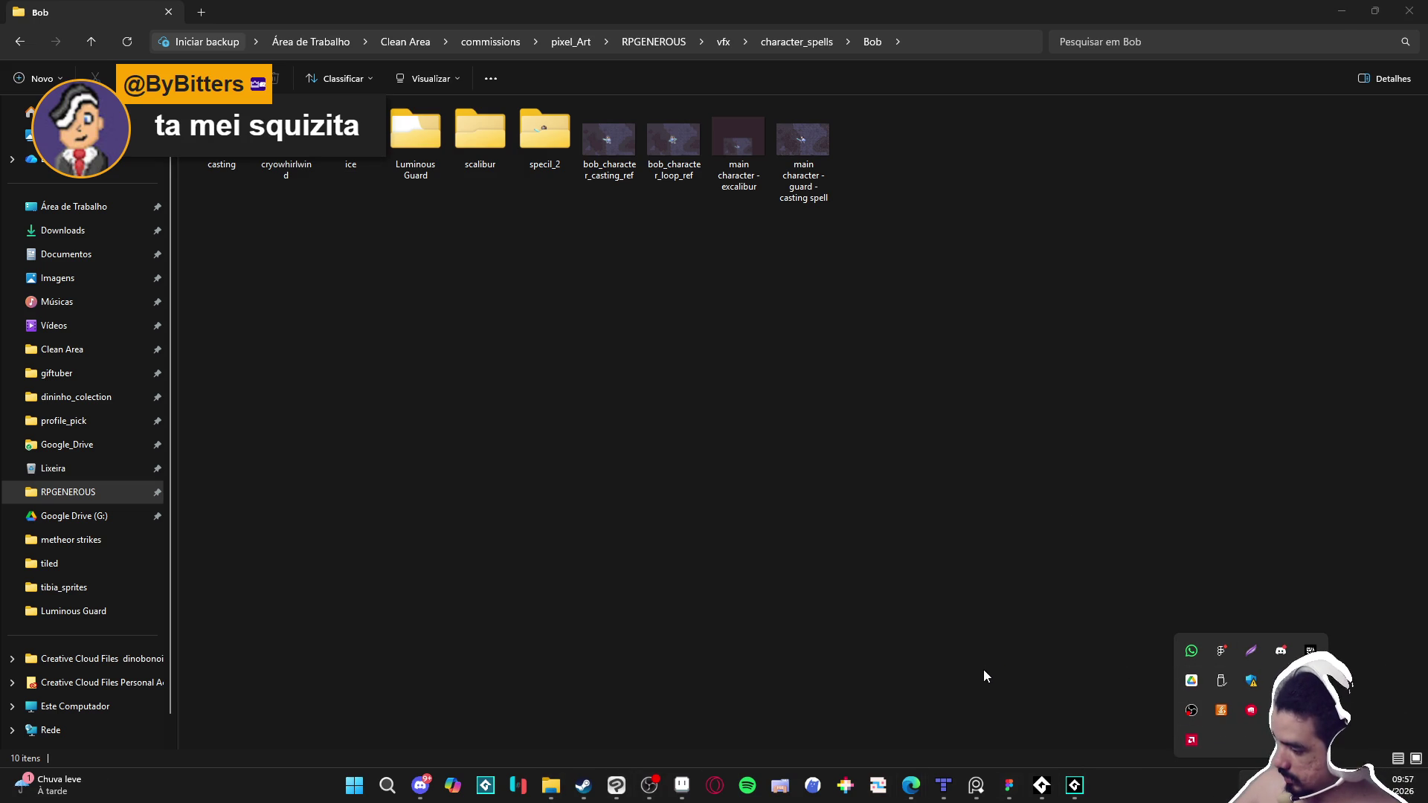
{"action": "right_click", "coordinate": [1250, 710]}
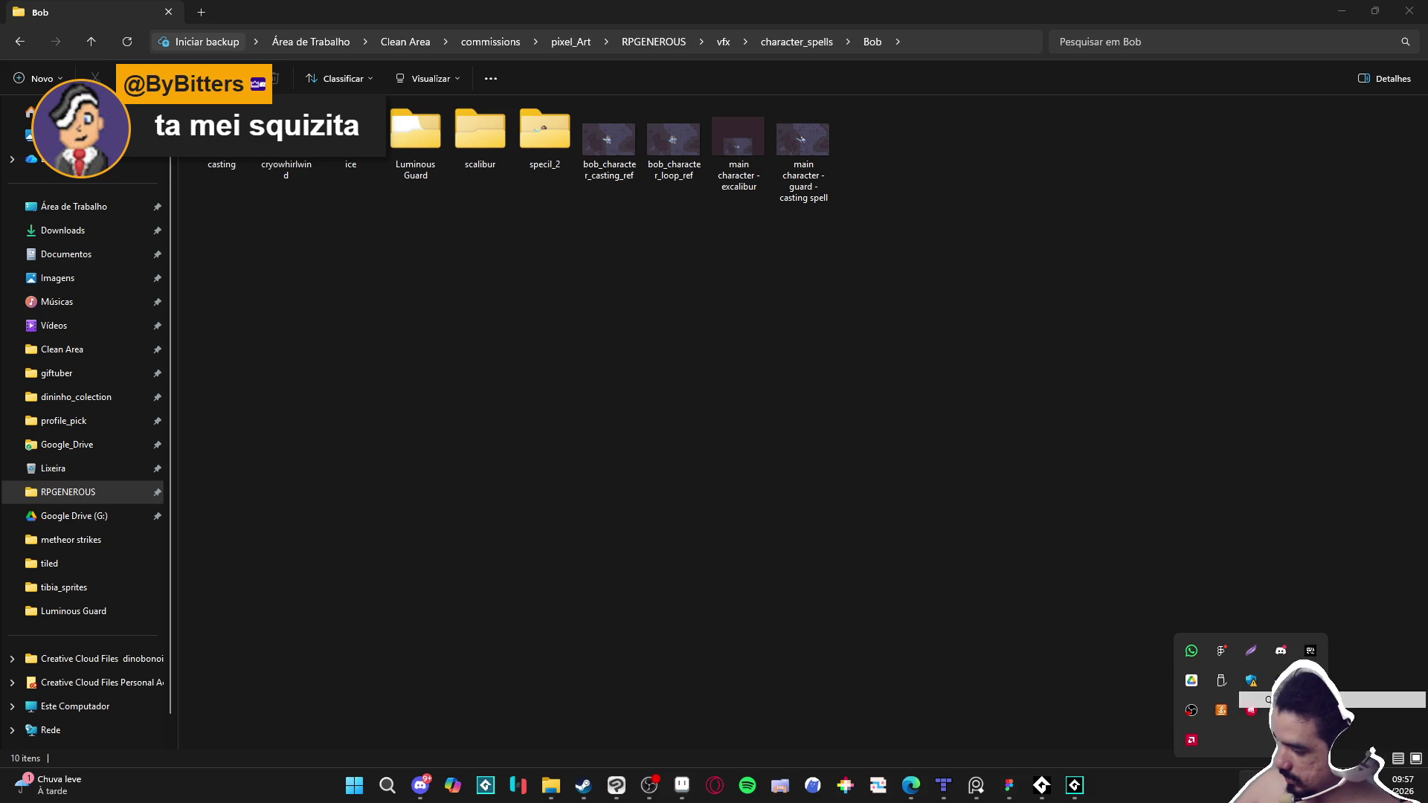
{"action": "left_click", "coordinate": [1271, 699]}
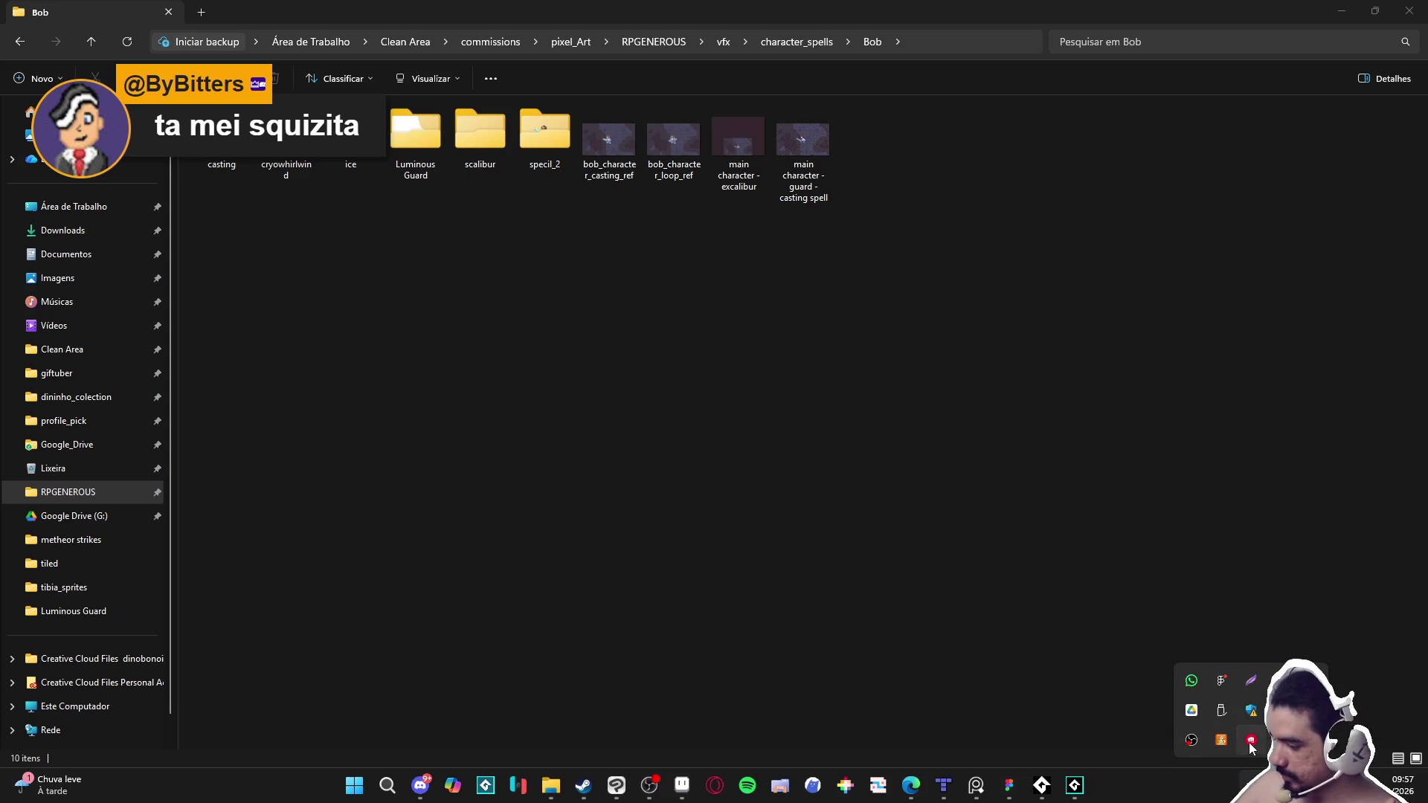
{"action": "left_click", "coordinate": [483, 337]}
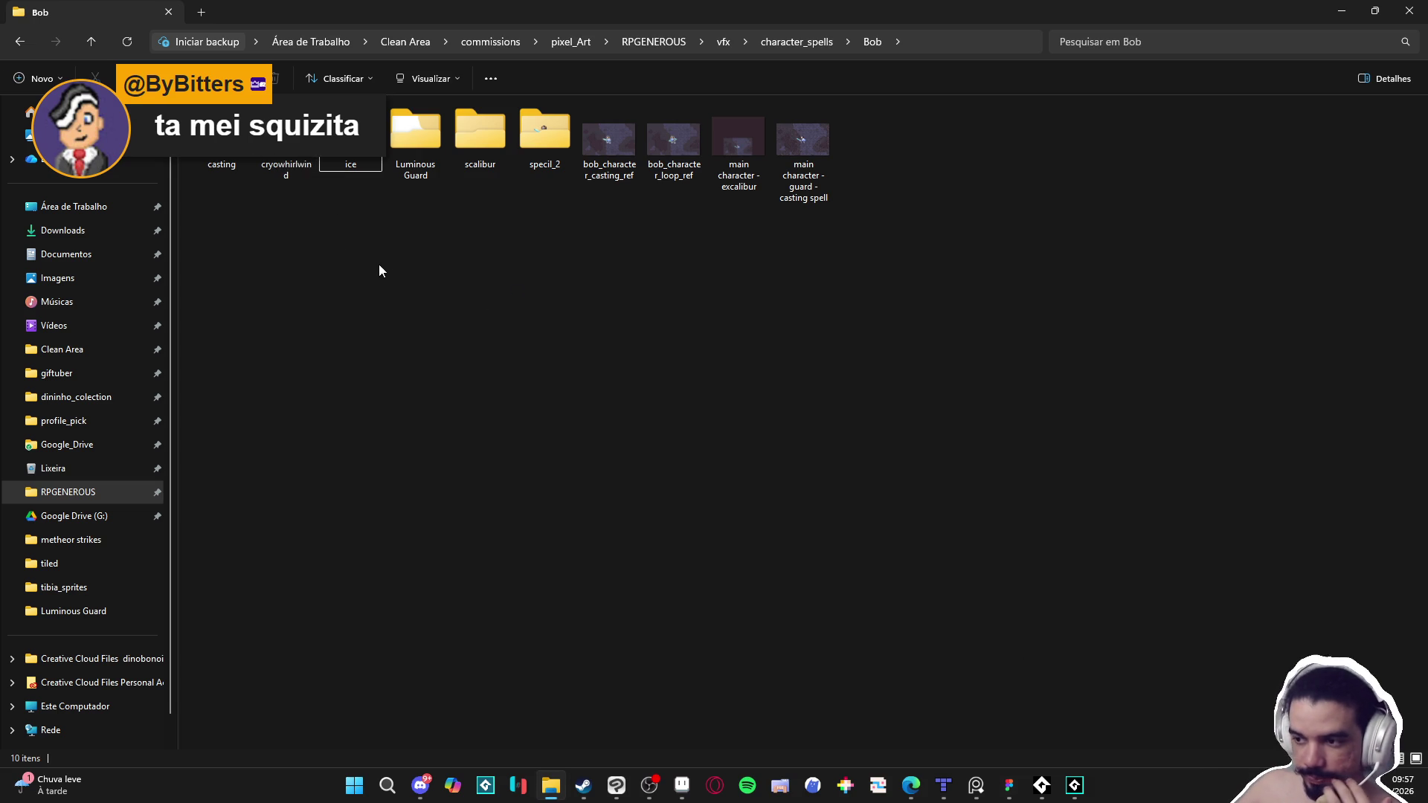
Step: Attempt renaming Luminous Guard, give up when refused, and create a new folder in Bob
{"action": "left_click", "coordinate": [422, 150]}
{"action": "key", "text": "F2"}
{"action": "type", "text": "sasda"}
{"action": "key", "text": "Return"}
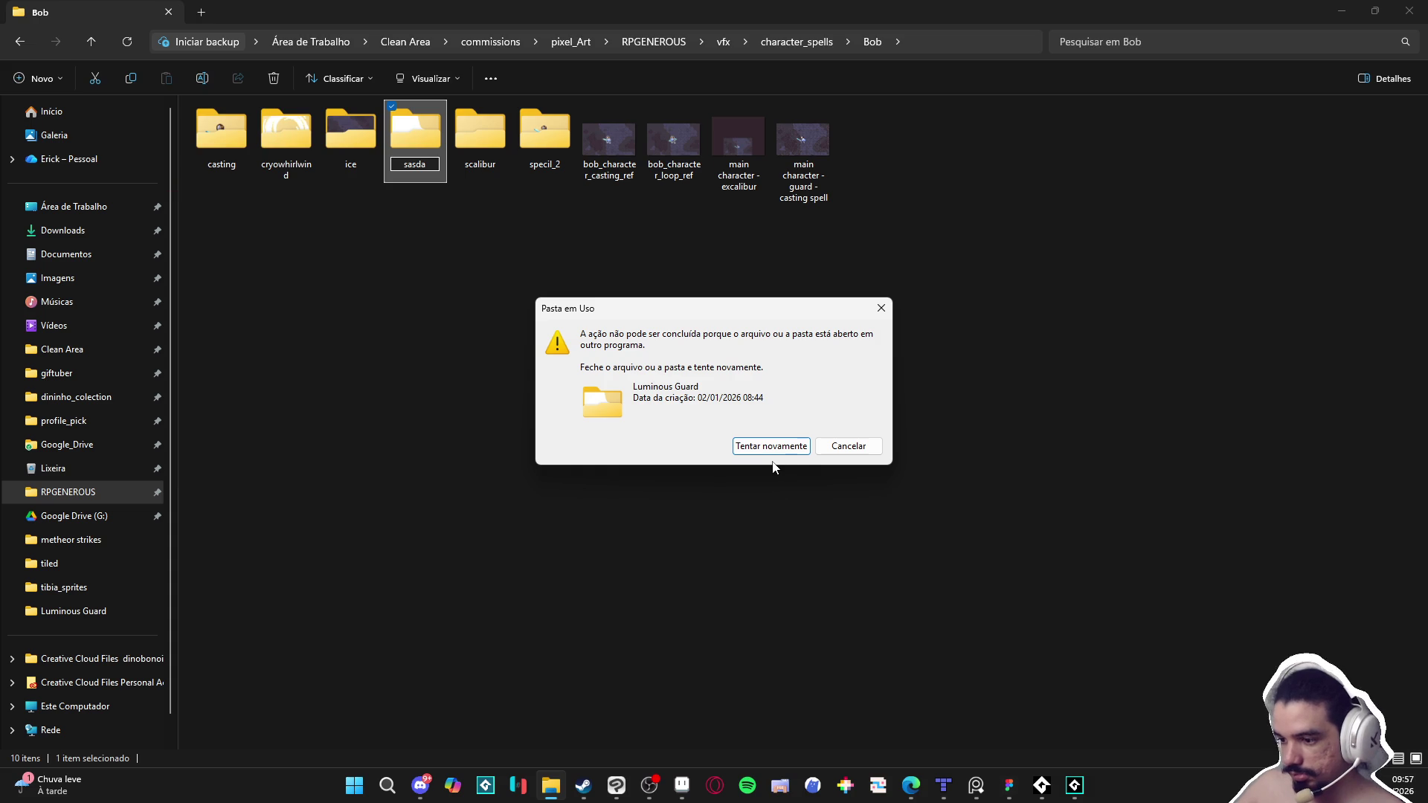
{"action": "left_click", "coordinate": [847, 445]}
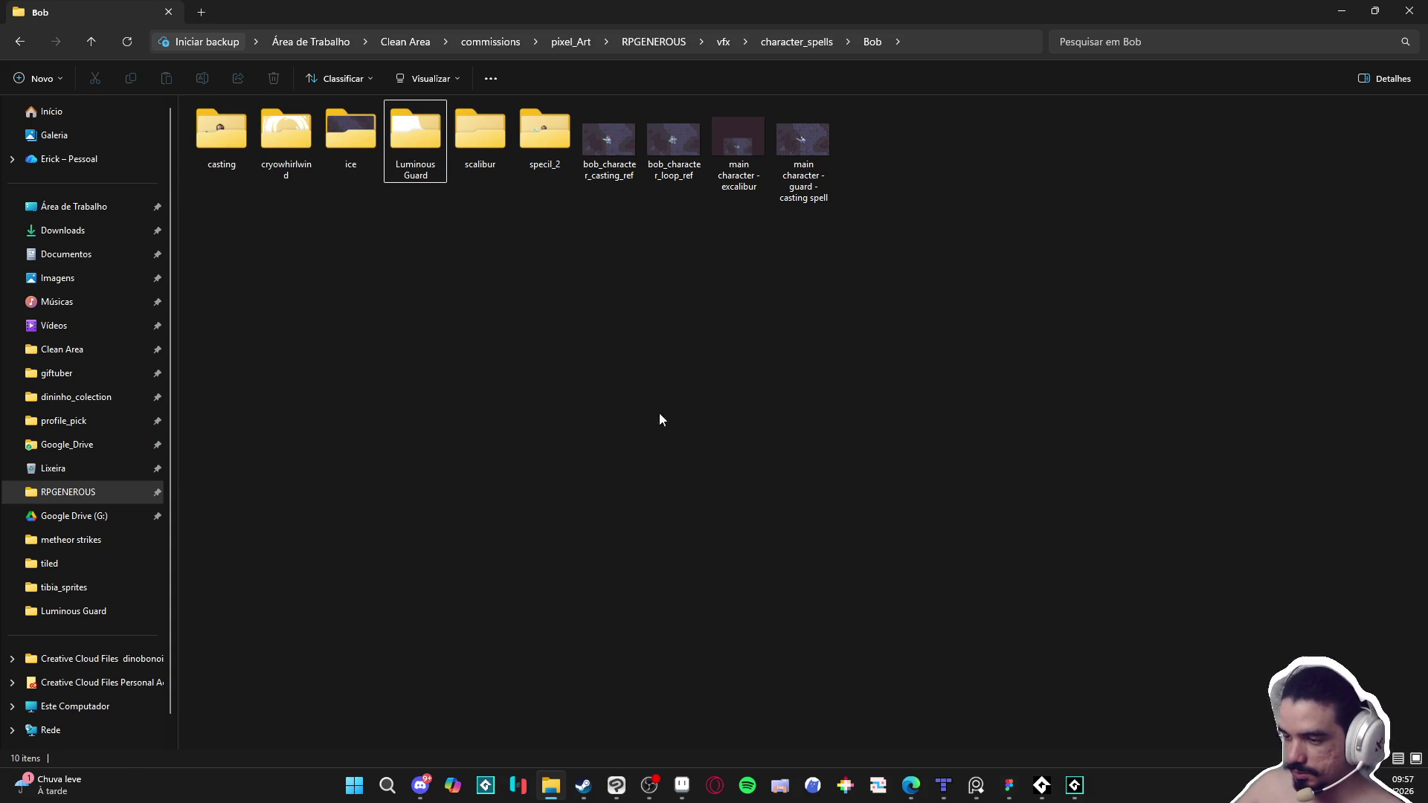
{"action": "right_click", "coordinate": [522, 345]}
{"action": "mouse_move", "coordinate": [661, 592]}
{"action": "left_click", "coordinate": [770, 595]}
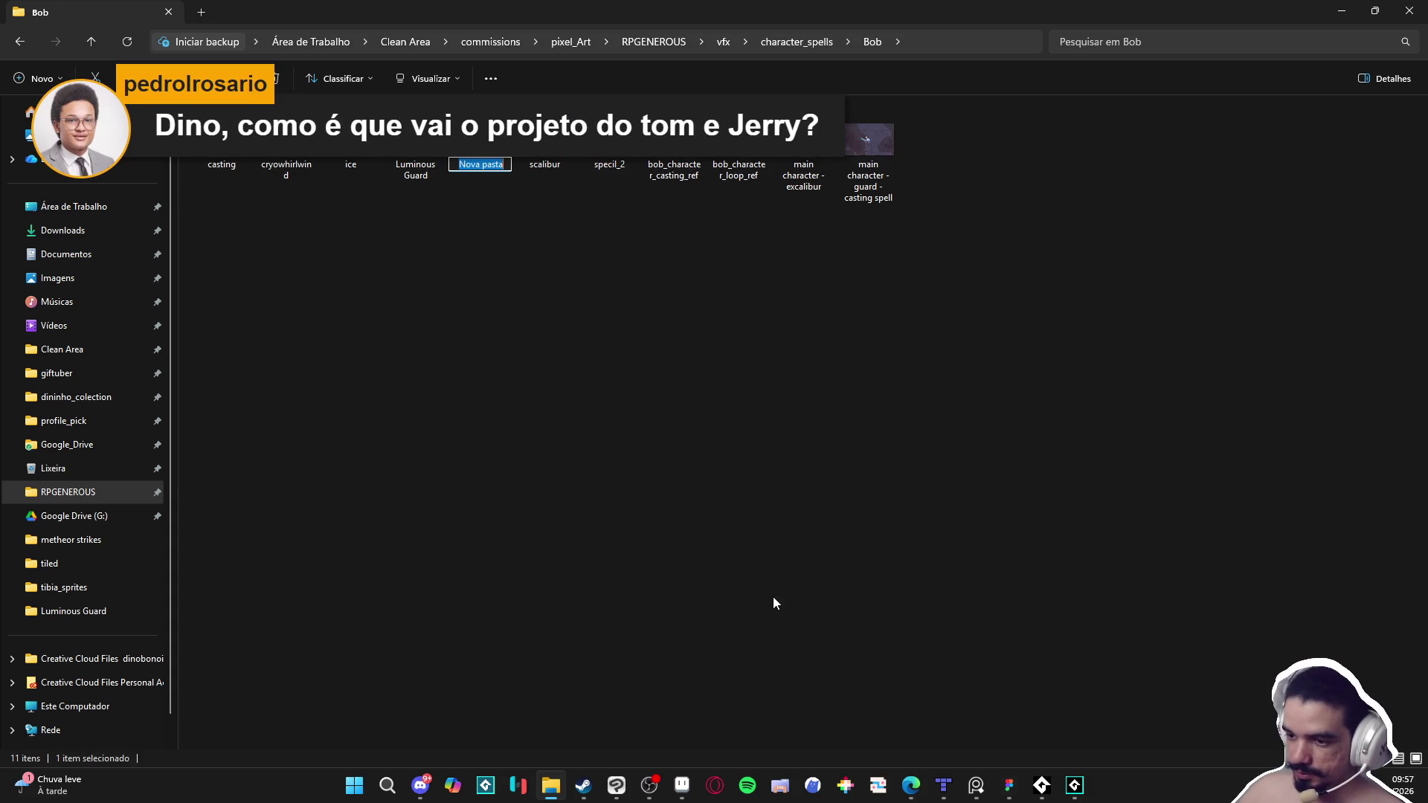
Step: Name the folder luminous_guard_reaaaal, check it is empty, return to Bob, and minimize Explorer
{"action": "key", "text": "BackSpace"}
{"action": "type", "text": "luminous_"}
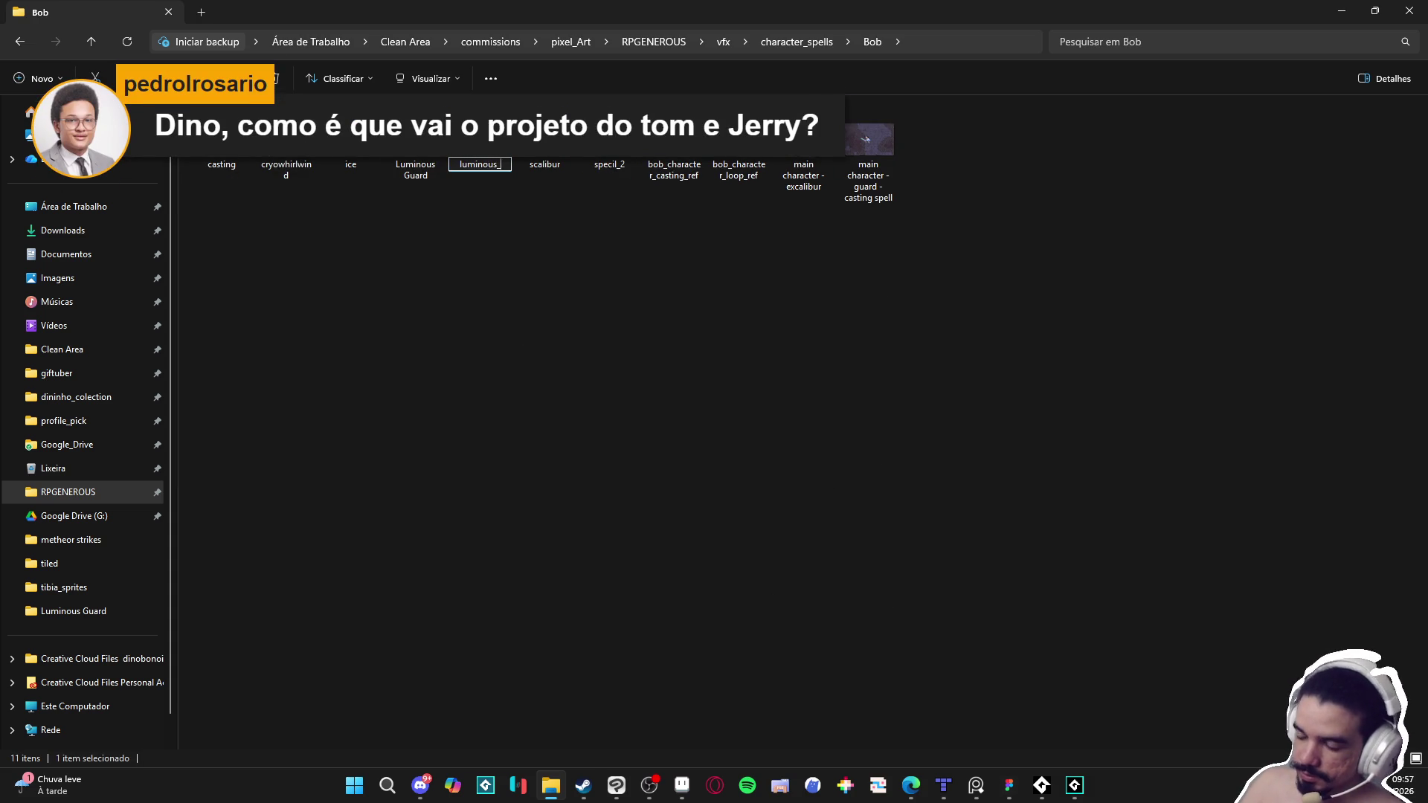
{"action": "type", "text": "ga"}
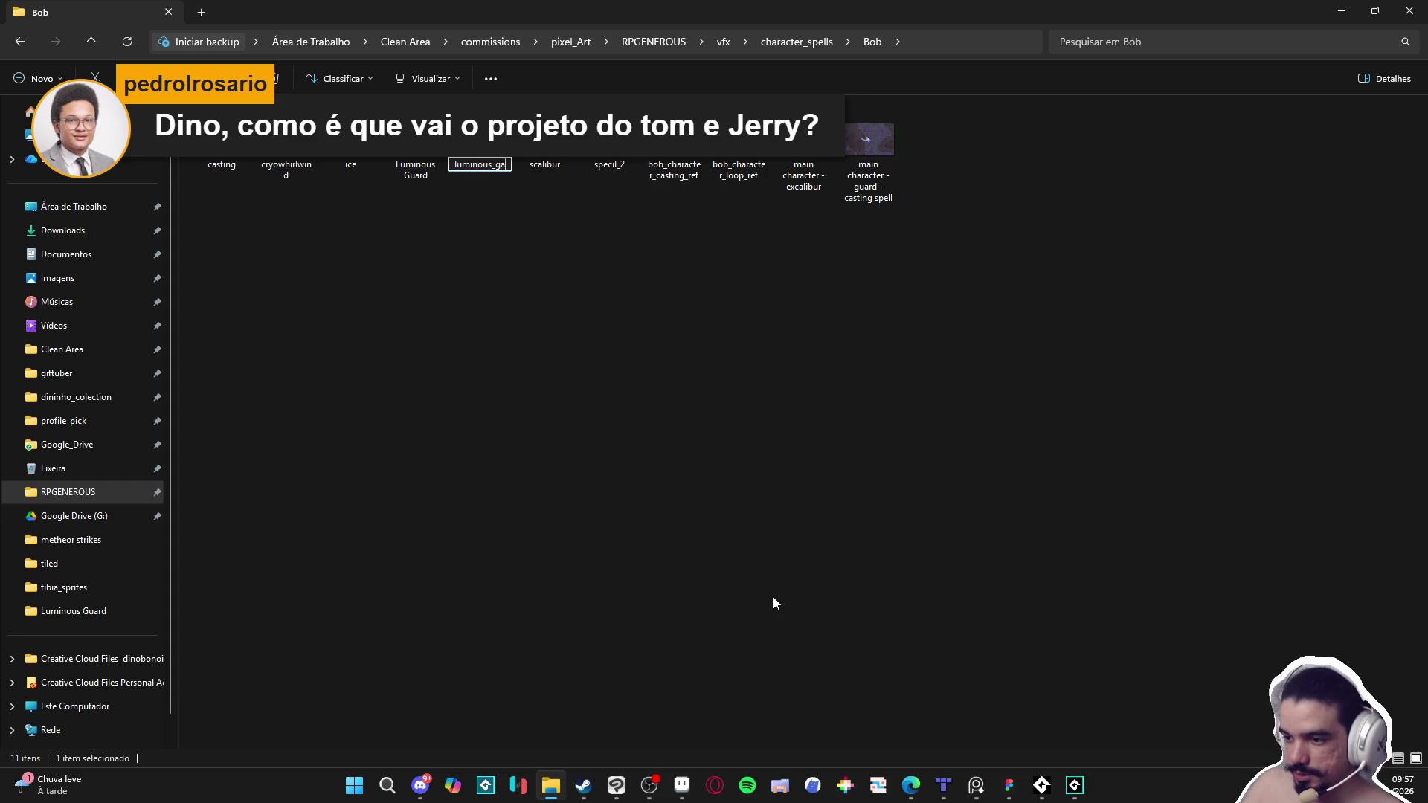
{"action": "key", "text": "BackSpace"}
{"action": "type", "text": "uard_reaaaal"}
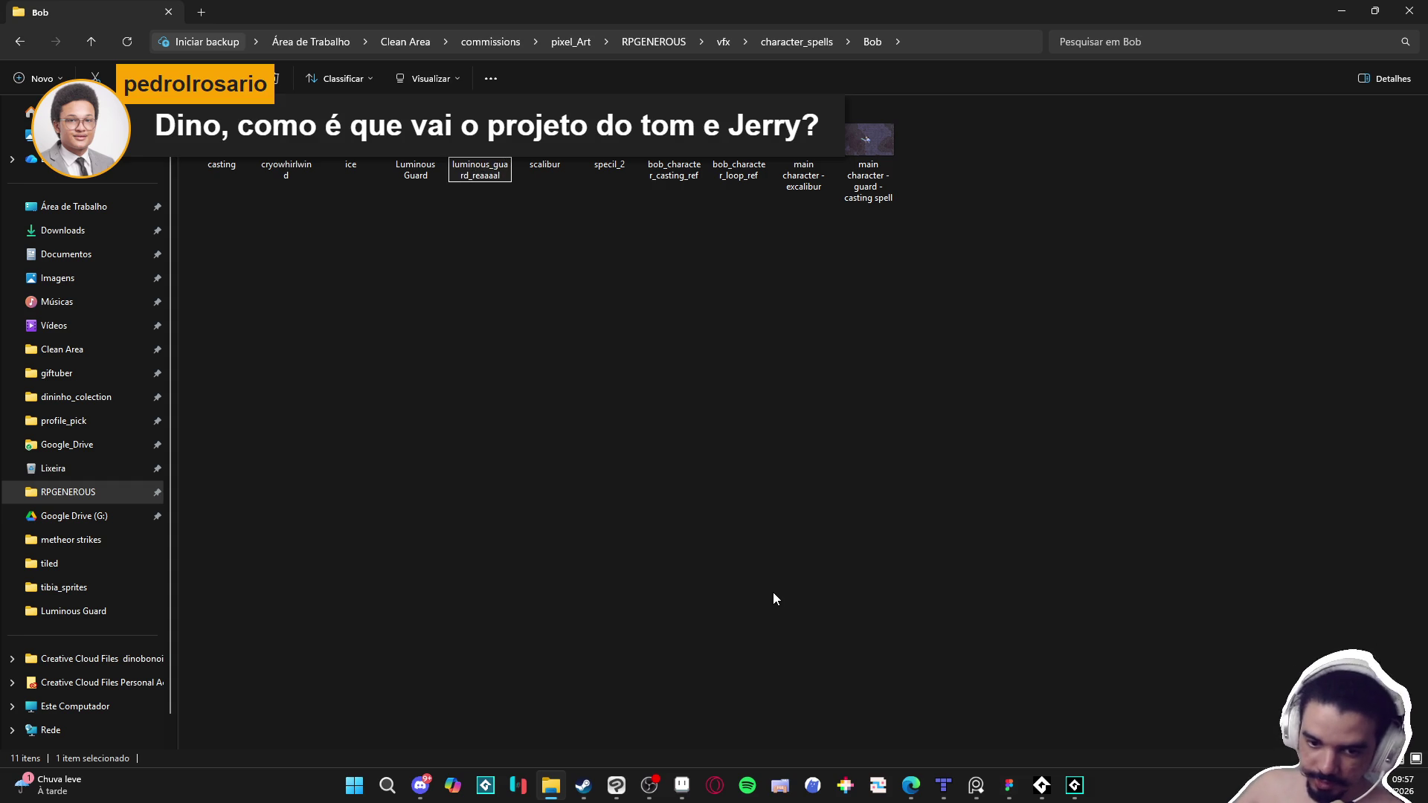
{"action": "double_click", "coordinate": [479, 141]}
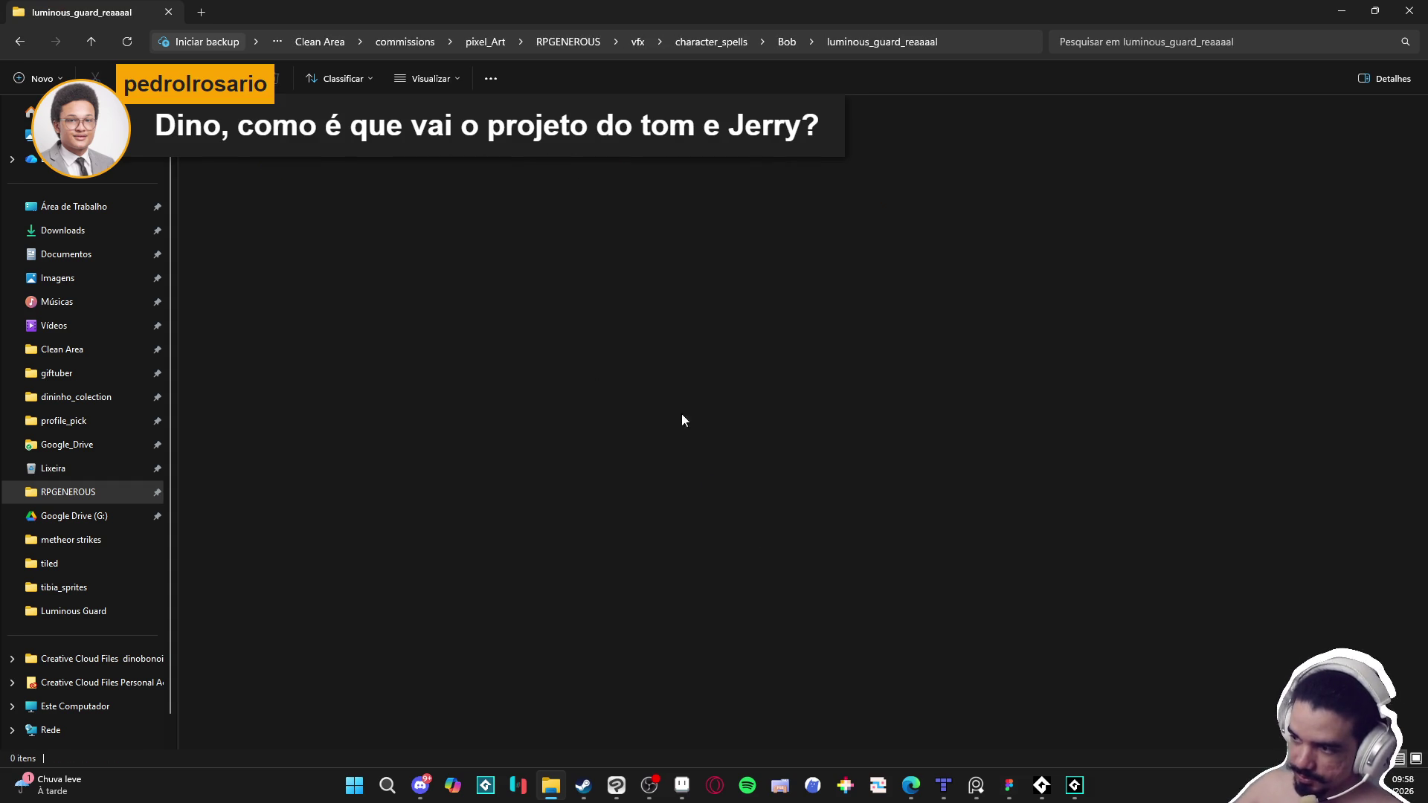
{"action": "left_click", "coordinate": [20, 42]}
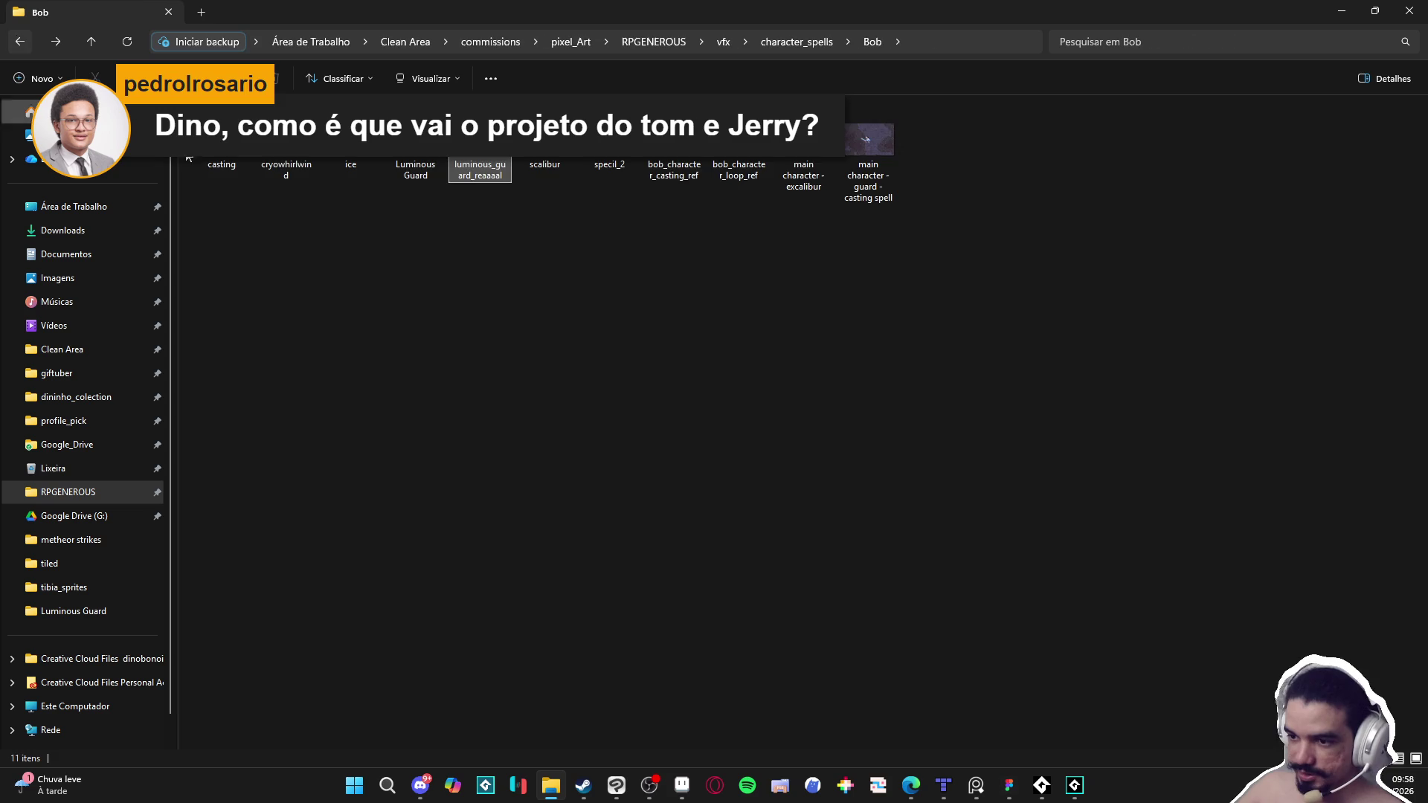
{"action": "left_click", "coordinate": [1033, 290]}
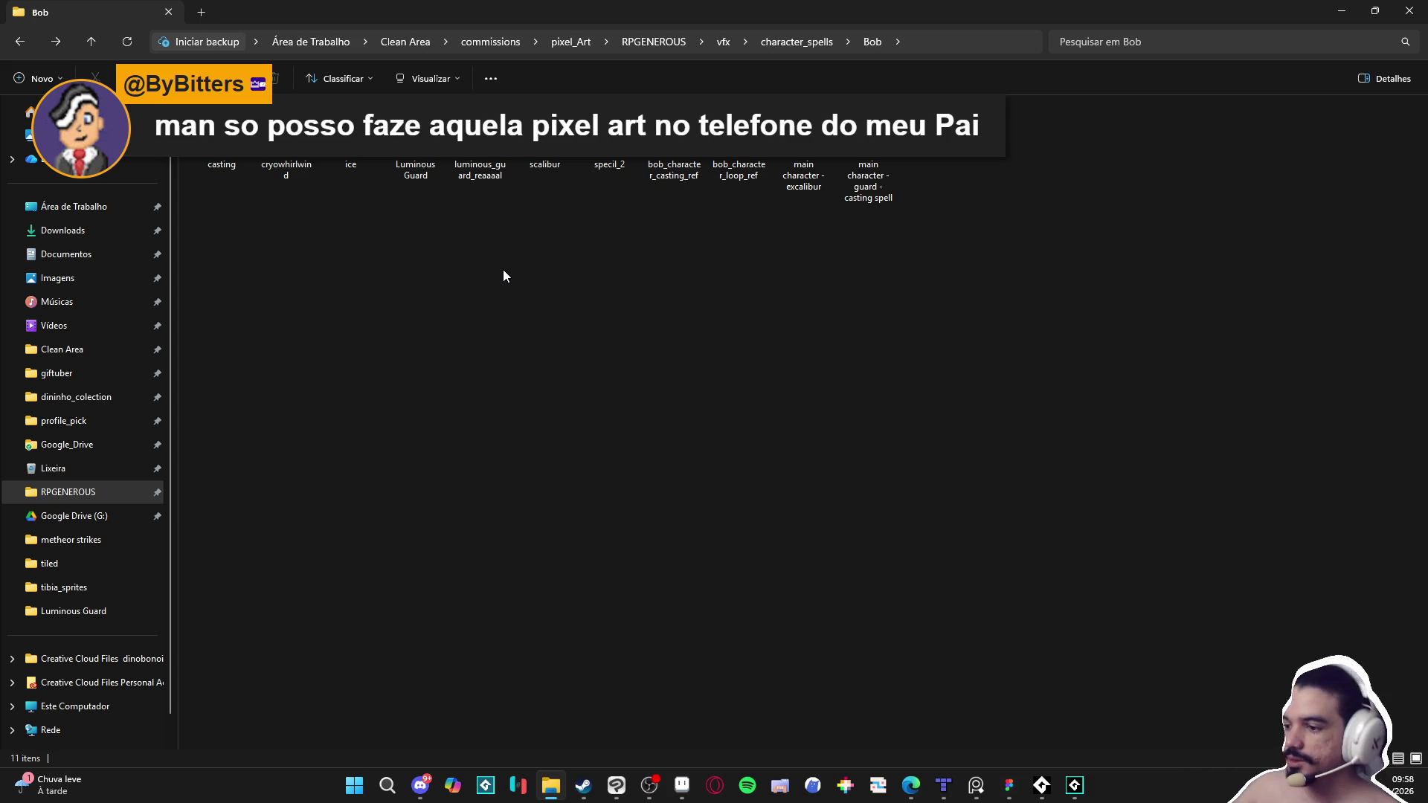
{"action": "left_click", "coordinate": [1341, 12]}
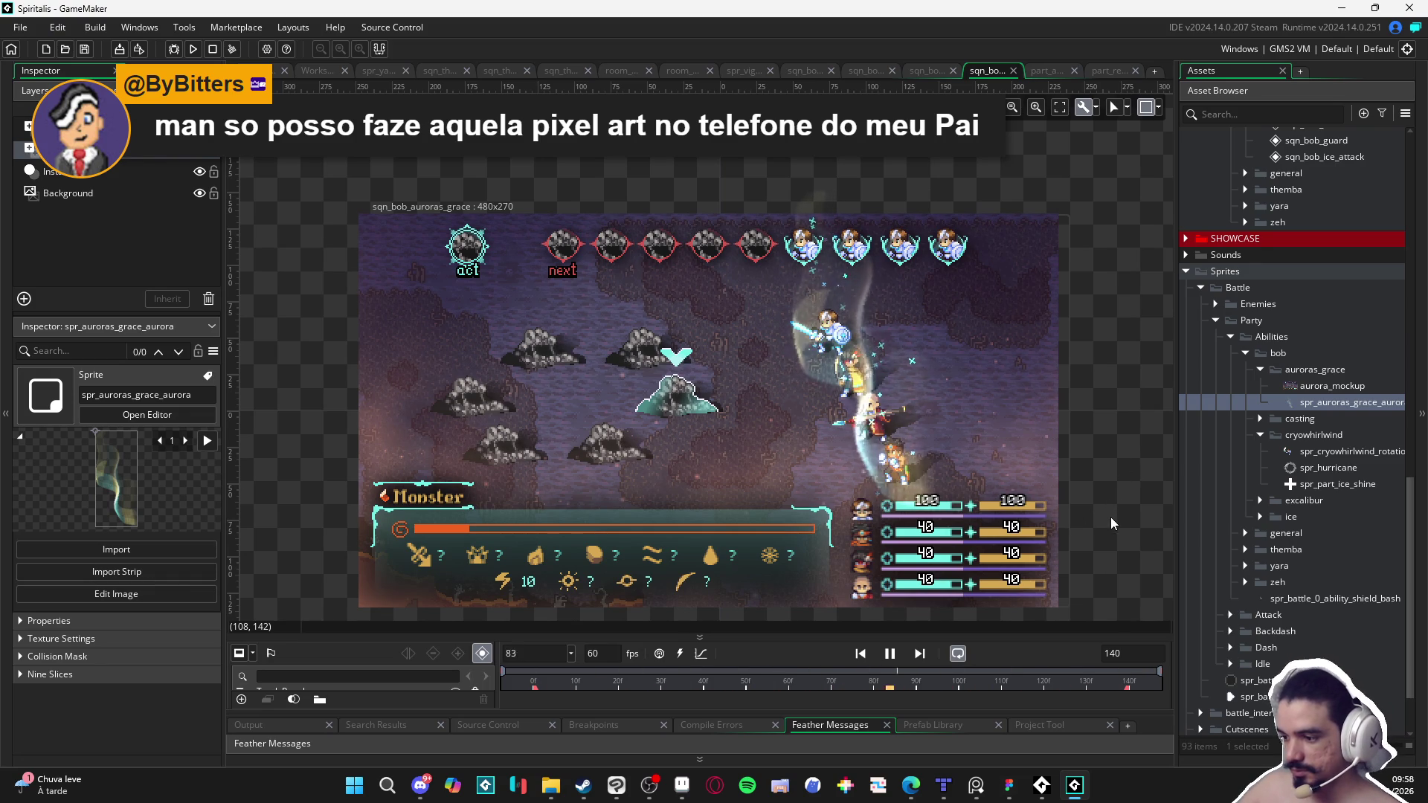
Step: Pause the sequence preview and briefly check the Figma design and Tiled
{"action": "scroll", "coordinate": [1060, 450], "scroll_direction": "down", "scroll_amount": 1}
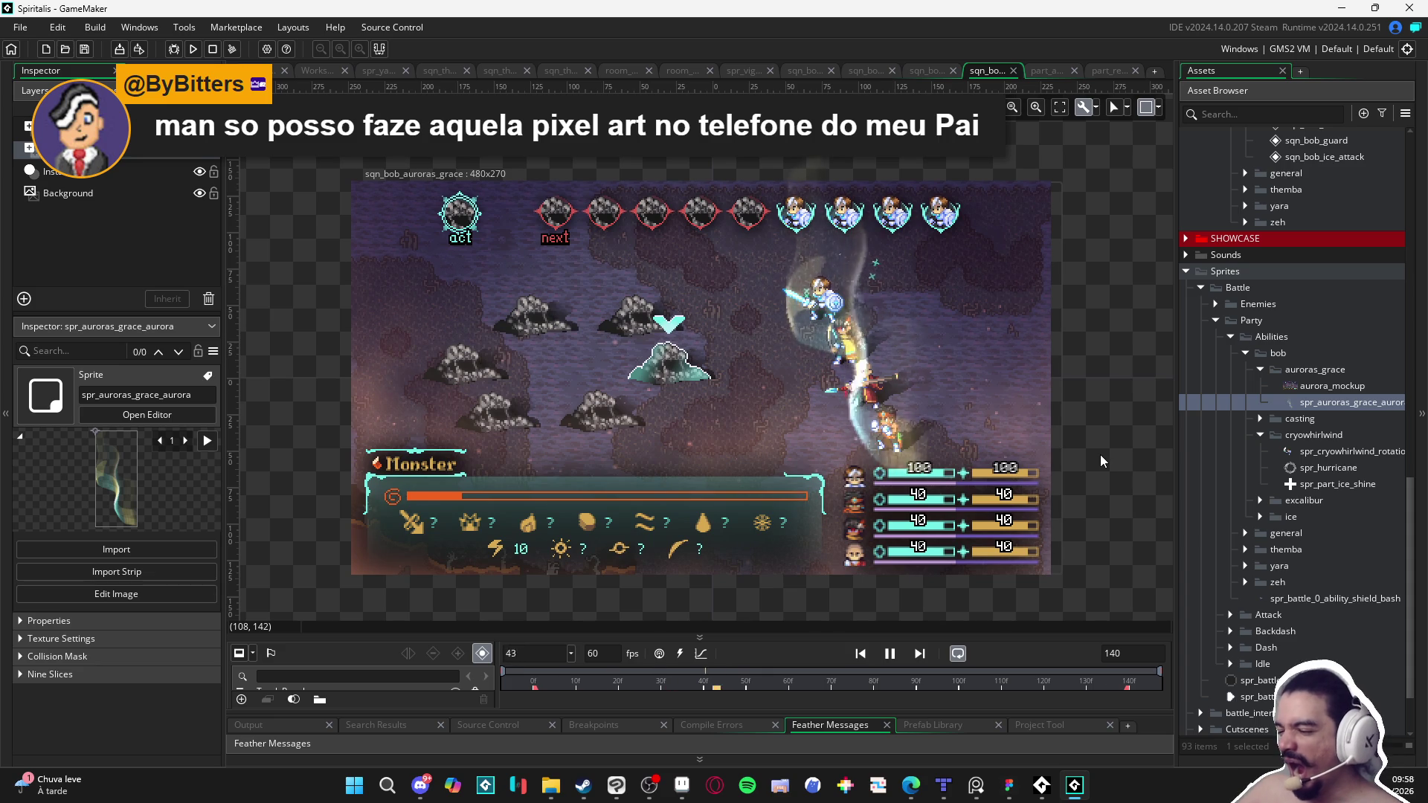
{"action": "scroll", "coordinate": [1100, 459], "scroll_direction": "up", "scroll_amount": 1}
{"action": "scroll", "coordinate": [1100, 453], "scroll_direction": "down", "scroll_amount": 2}
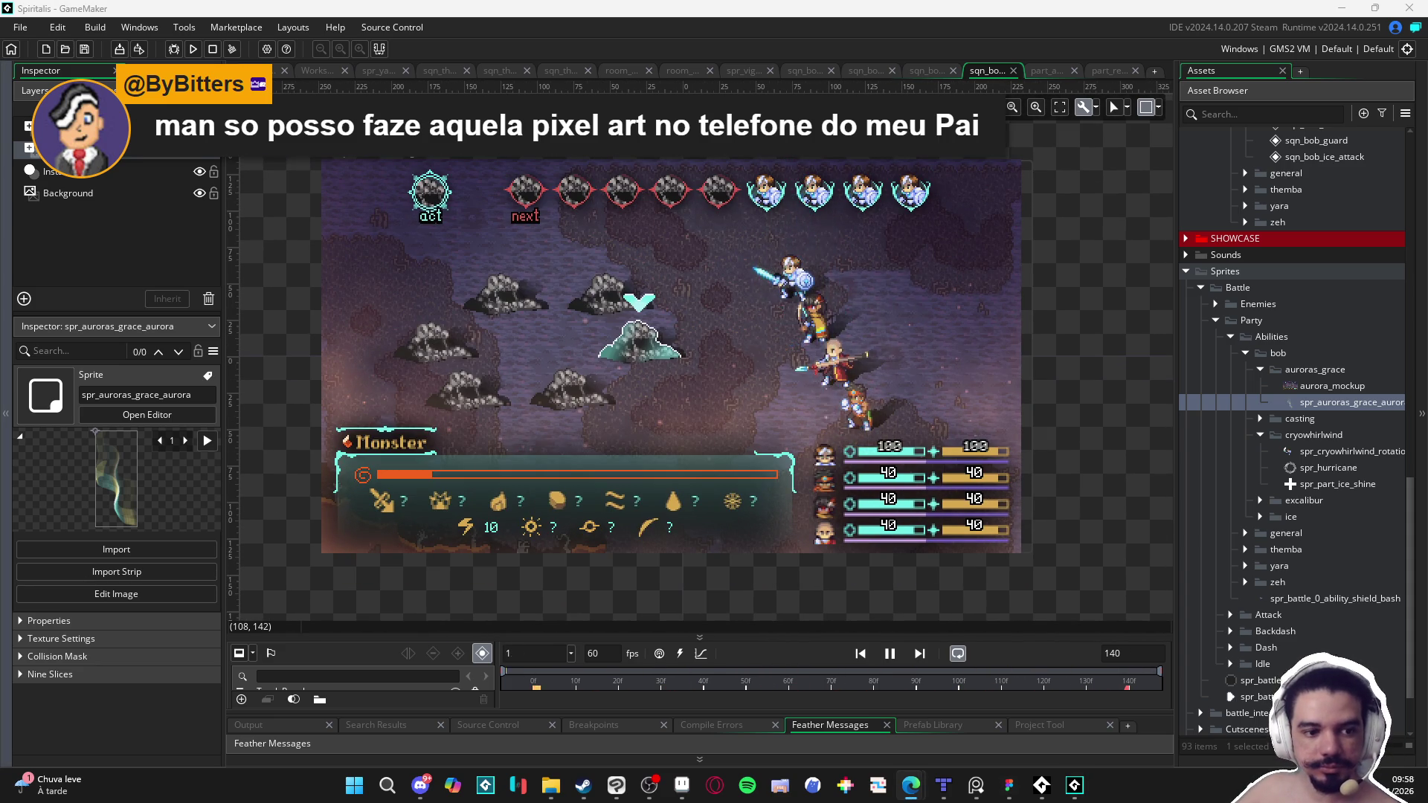
{"action": "key", "text": "space"}
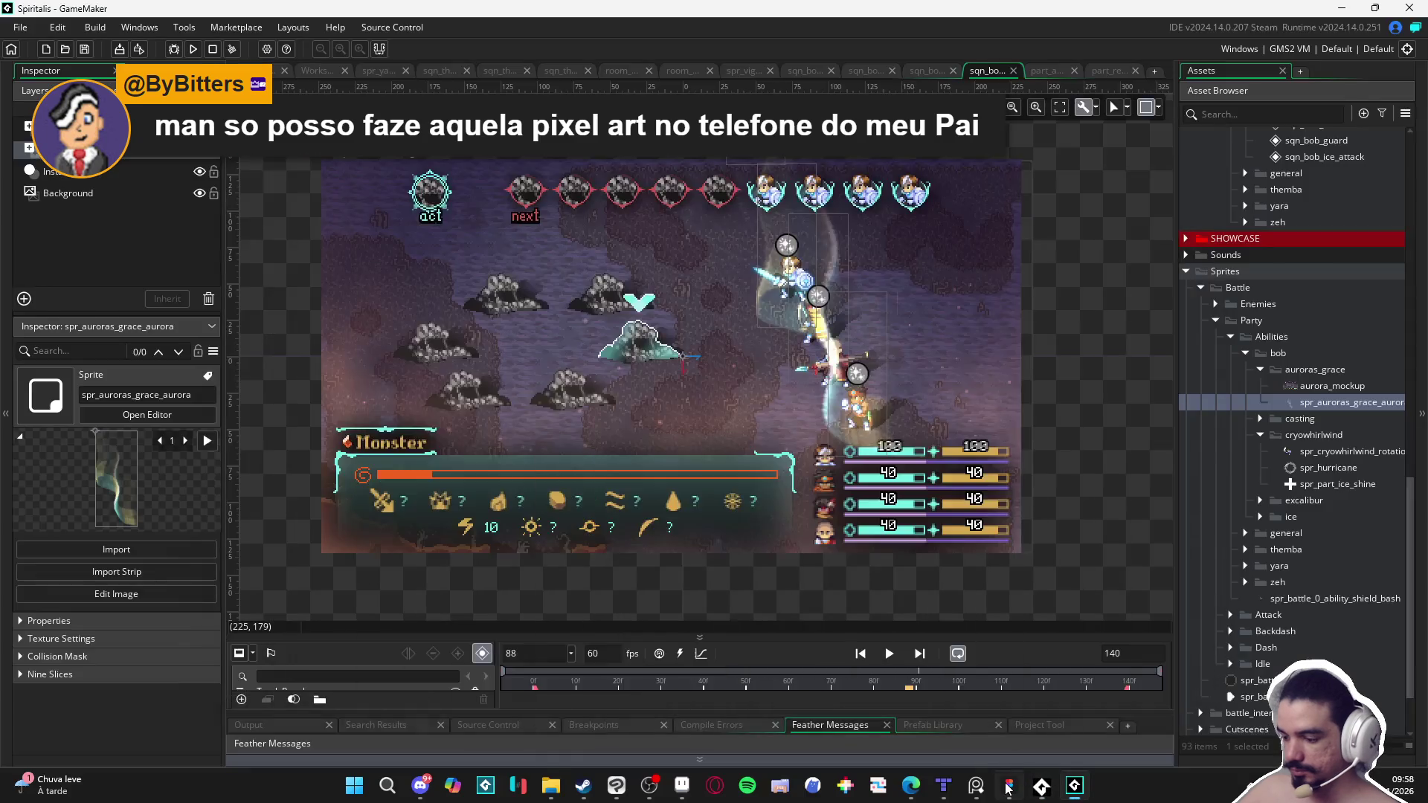
{"action": "left_click", "coordinate": [1008, 786]}
{"action": "left_click", "coordinate": [1009, 788]}
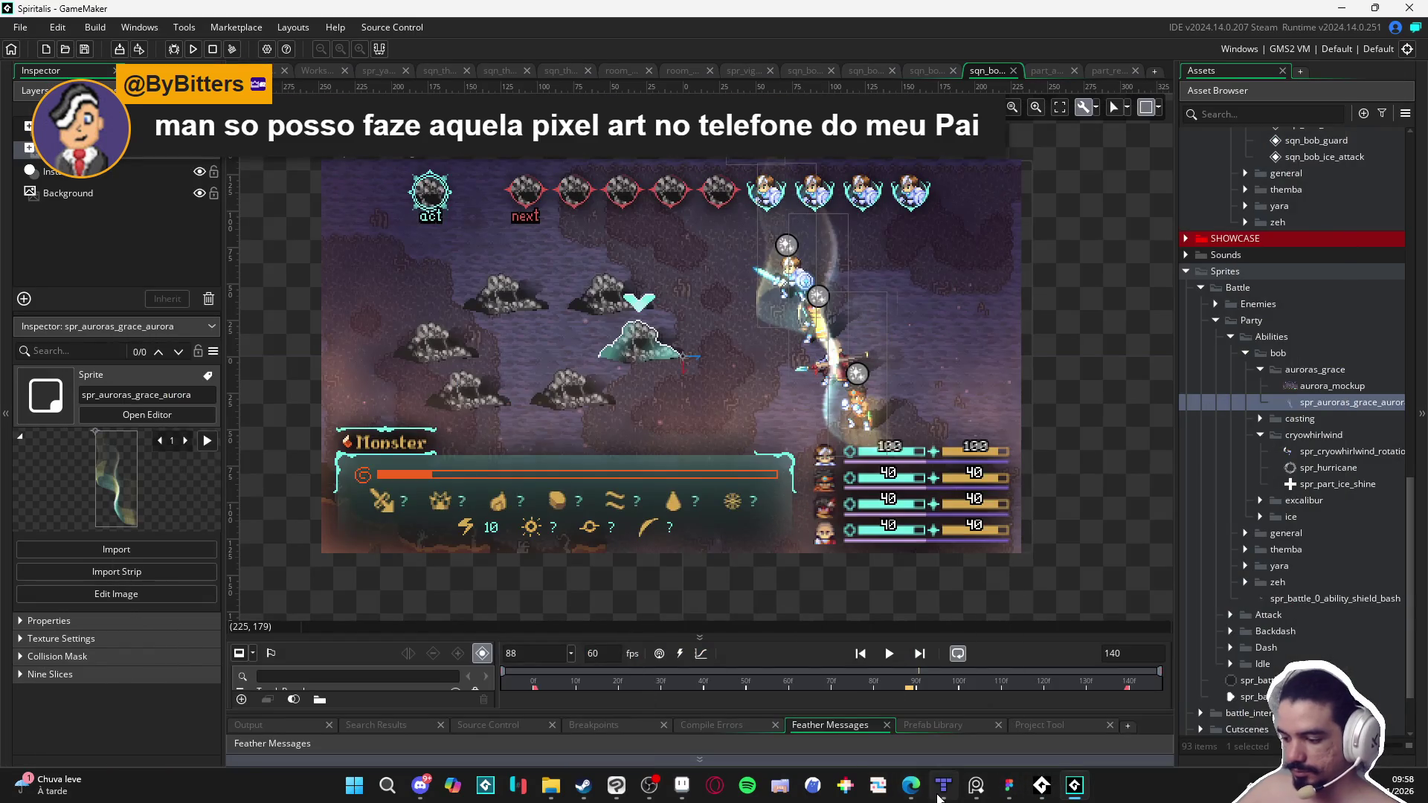
{"action": "left_click", "coordinate": [942, 790]}
{"action": "left_click", "coordinate": [939, 795]}
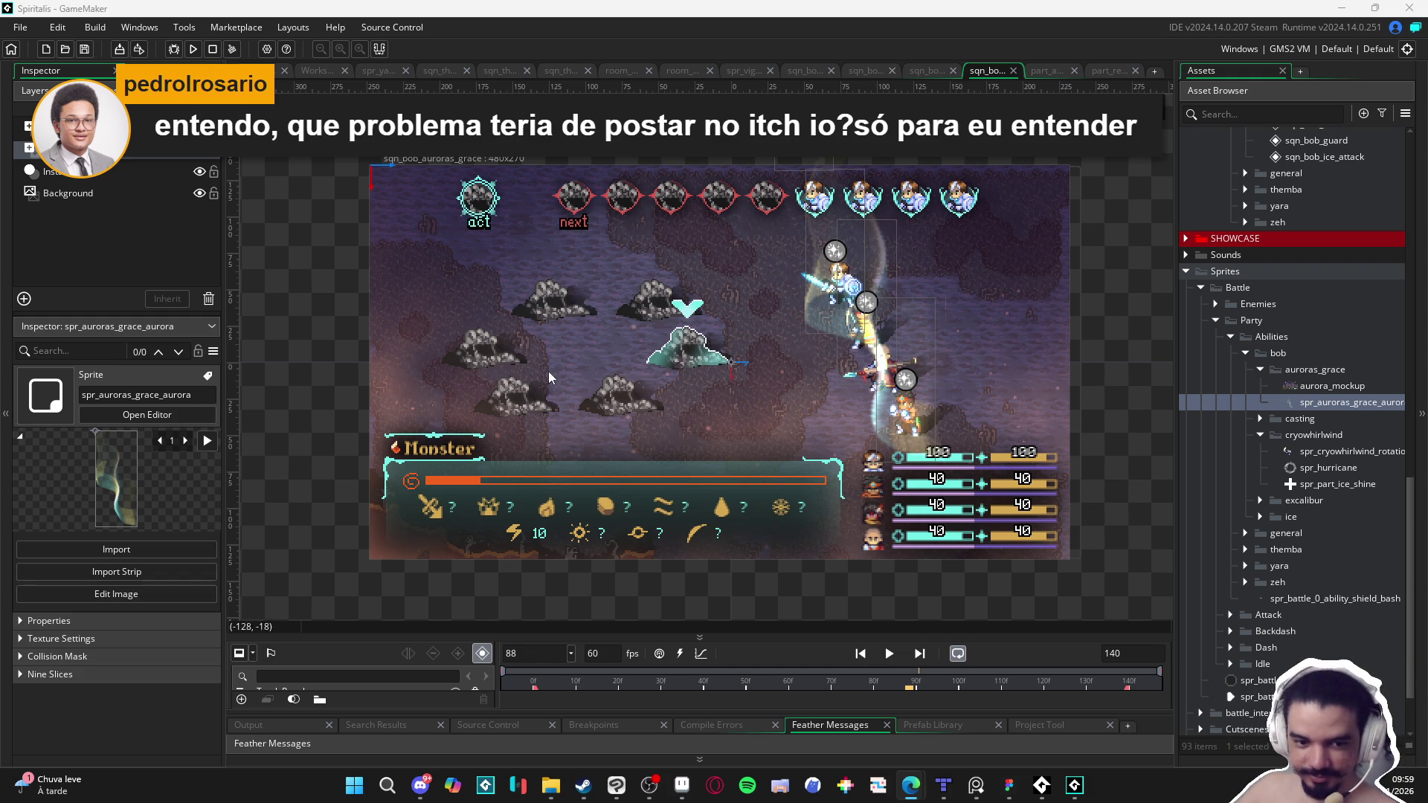
Step: Resume the sqn_bob_auroras_grace preview, recentre the battle scene, and replay it
{"action": "scroll", "coordinate": [974, 382], "scroll_direction": "up", "scroll_amount": 2}
{"action": "left_click", "coordinate": [889, 653]}
{"action": "mouse_move", "coordinate": [1090, 499]}
{"action": "left_mouse_down"}
{"action": "mouse_move", "coordinate": [1082, 448]}
{"action": "mouse_move", "coordinate": [1063, 469]}
{"action": "left_mouse_up"}
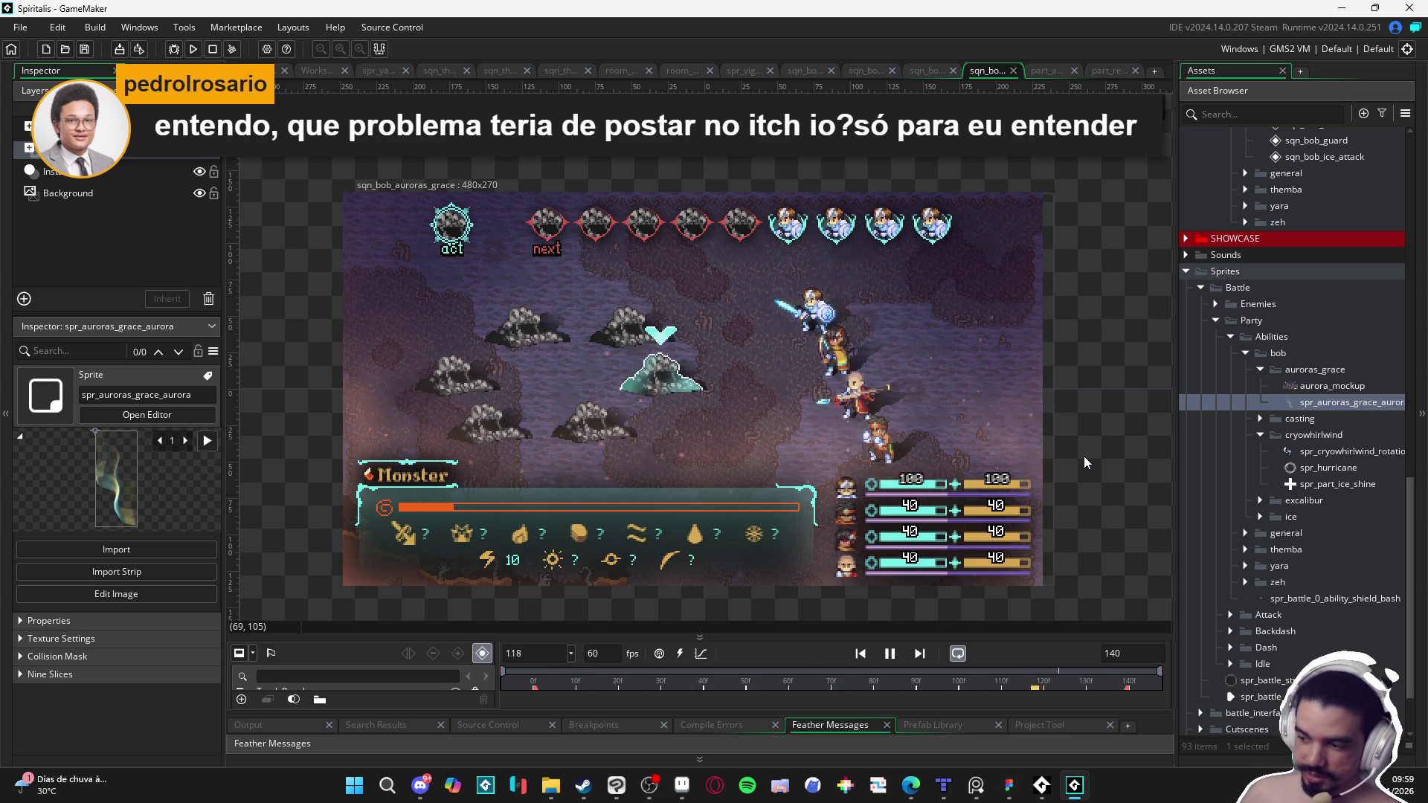
{"action": "key", "text": "Return"}
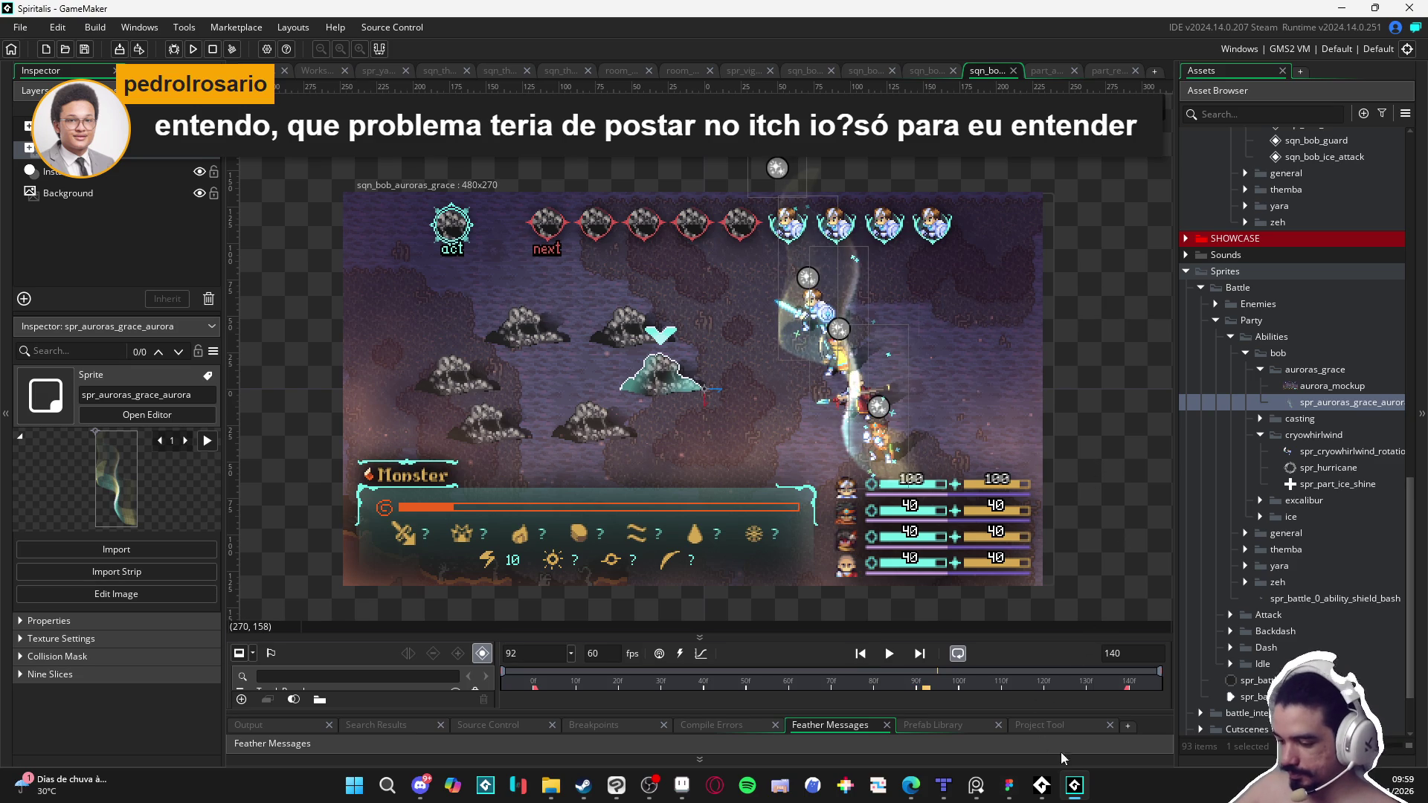
{"action": "left_click", "coordinate": [889, 653]}
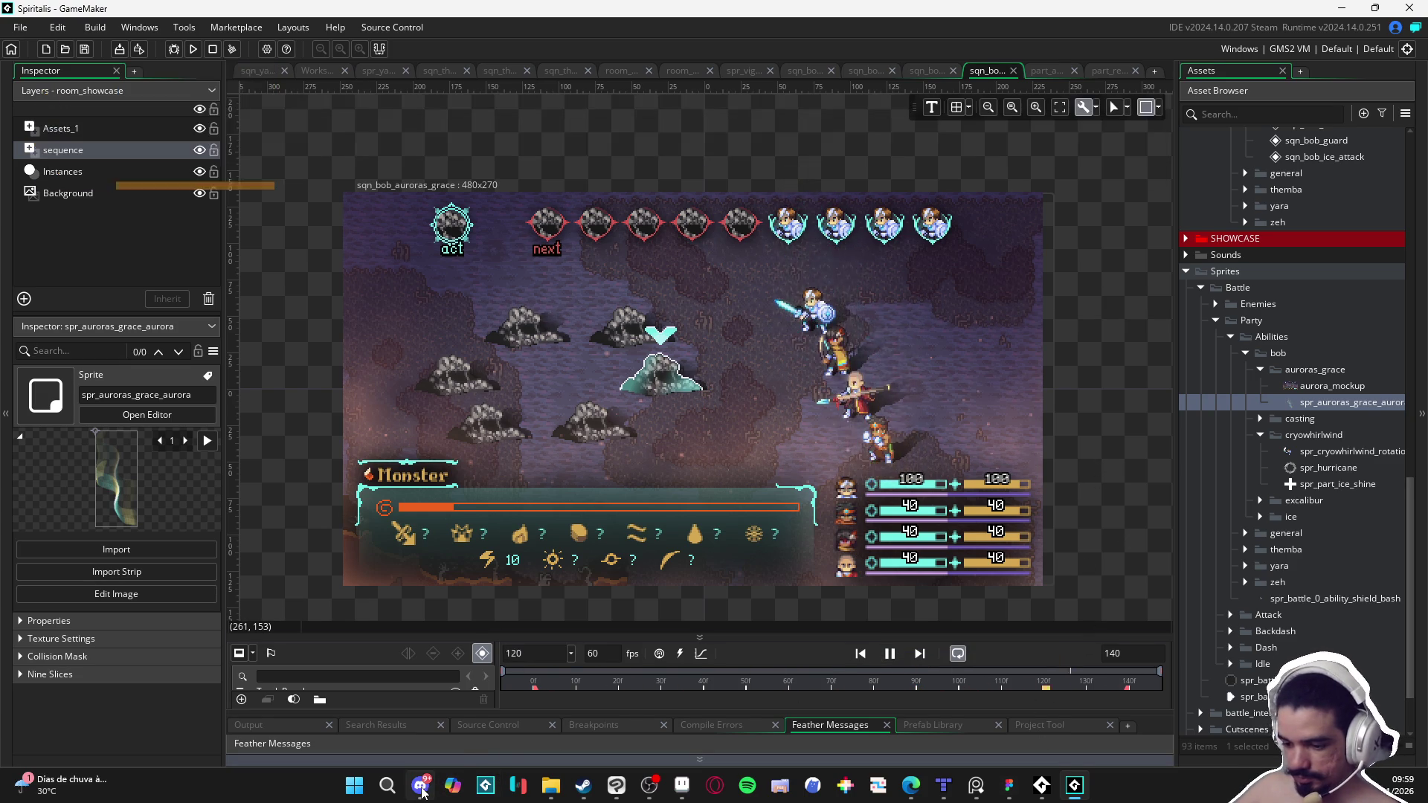
{"action": "mouse_move", "coordinate": [421, 790]}
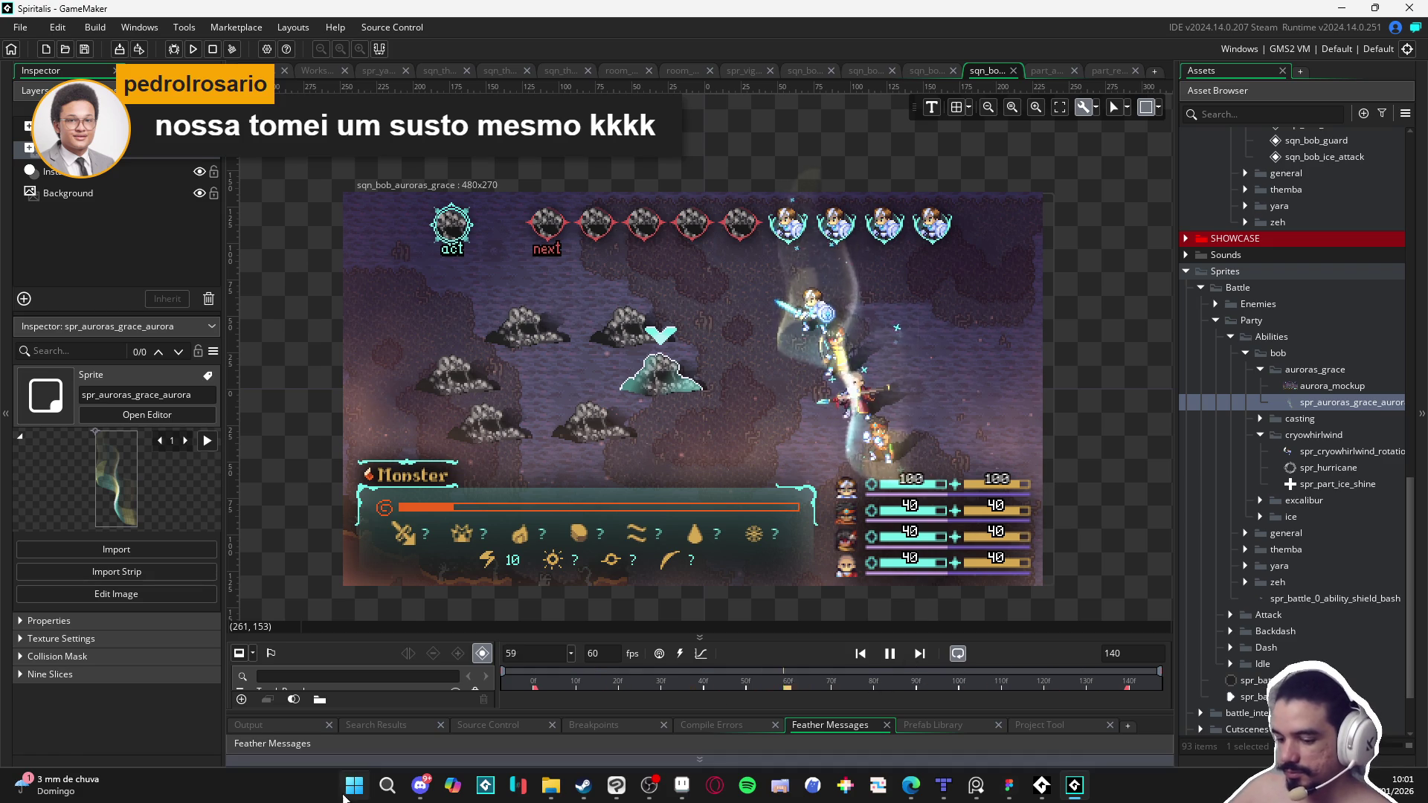
{"action": "left_click", "coordinate": [353, 787]}
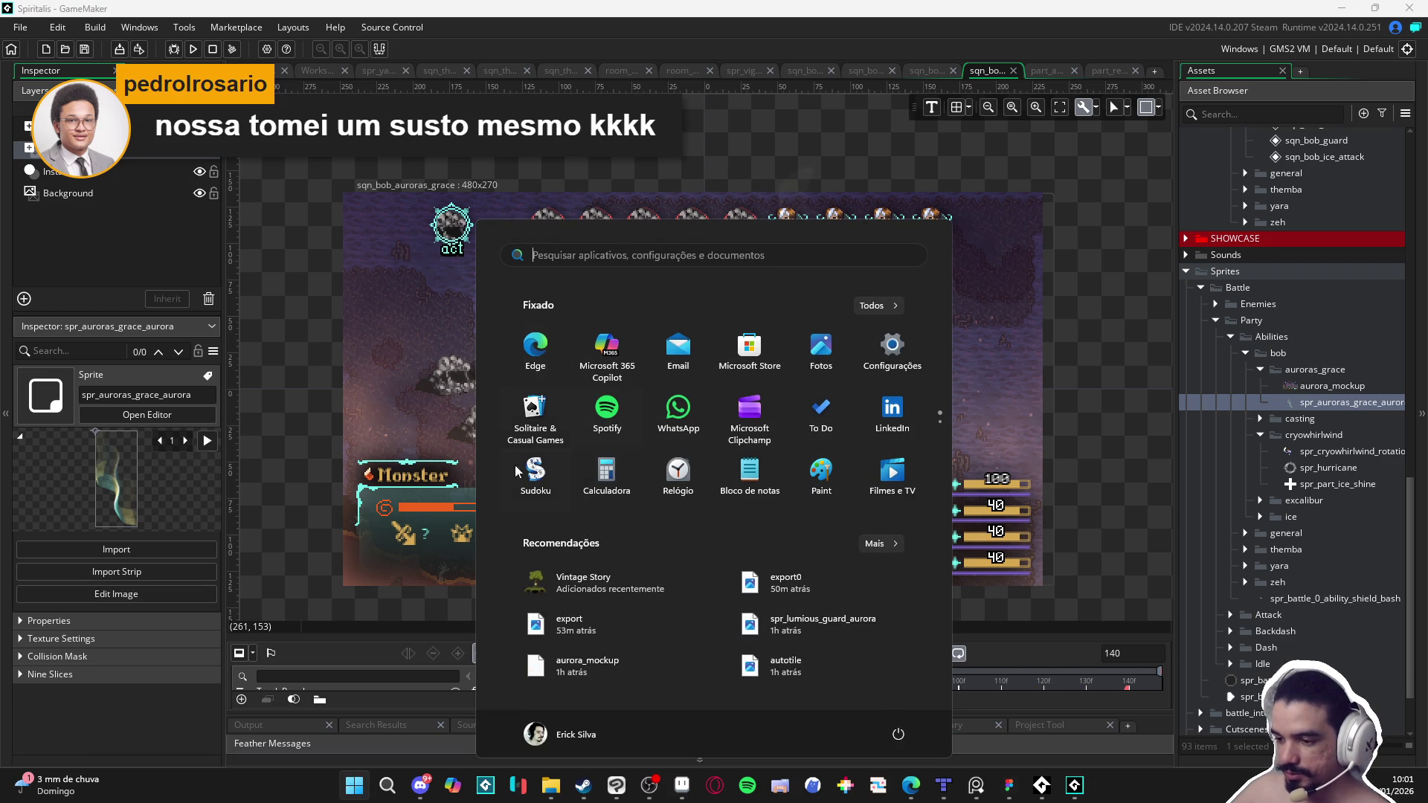
Step: Launch Godot Engine from the Start menu's recently used apps
{"action": "left_click", "coordinate": [682, 255]}
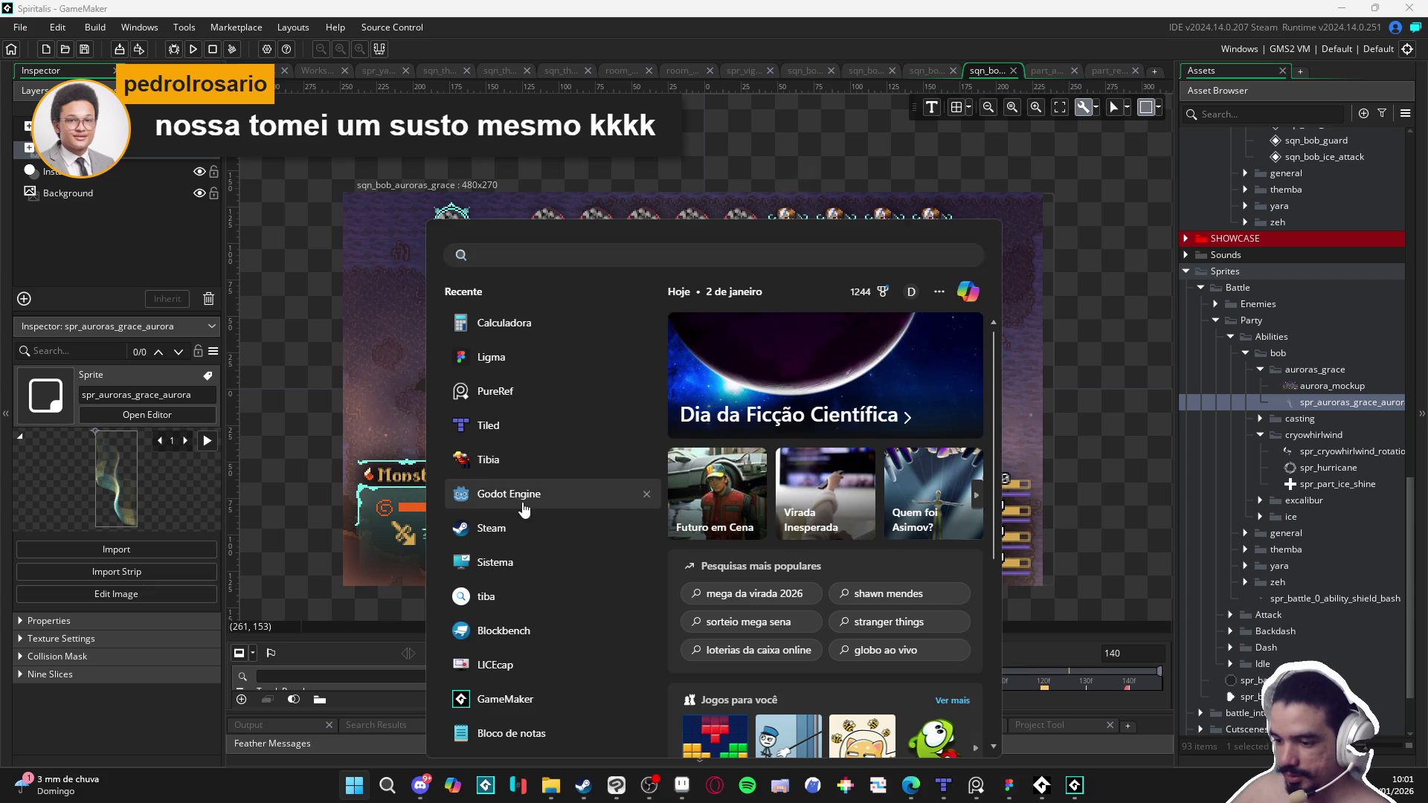
{"action": "left_click", "coordinate": [509, 493]}
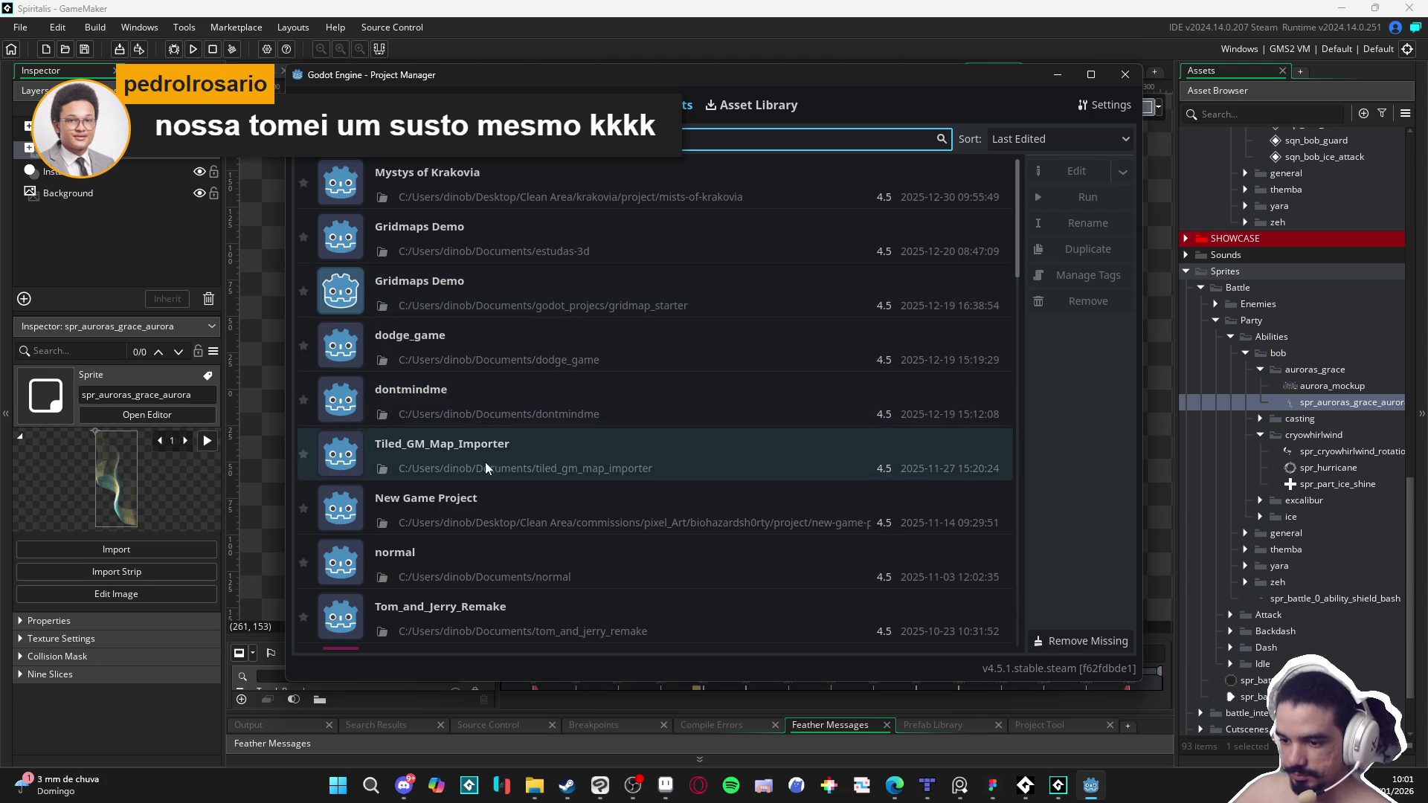
Step: Open the Tom_and_Jerry_Remake project and run it in a debug game window
{"action": "double_click", "coordinate": [446, 614]}
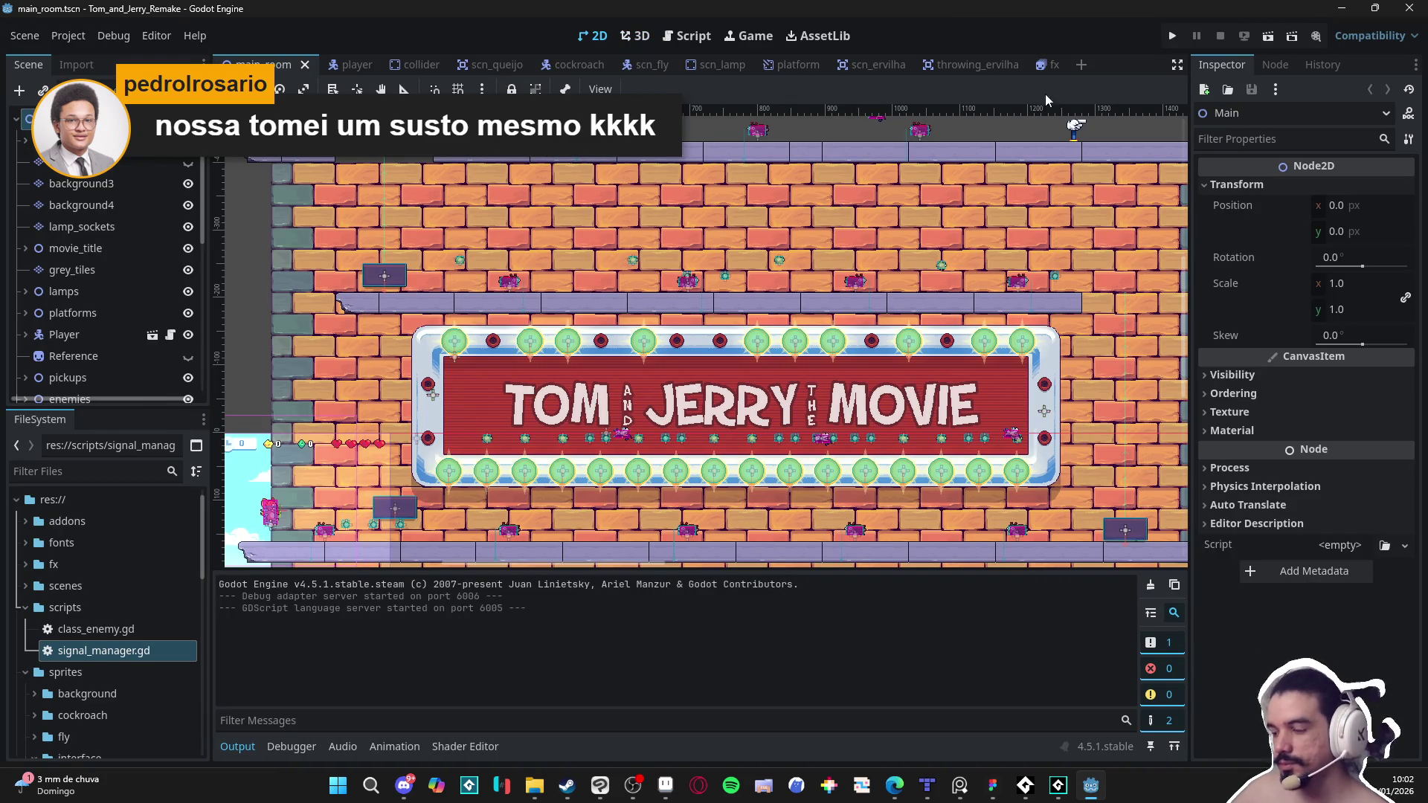
{"action": "left_click", "coordinate": [1176, 41]}
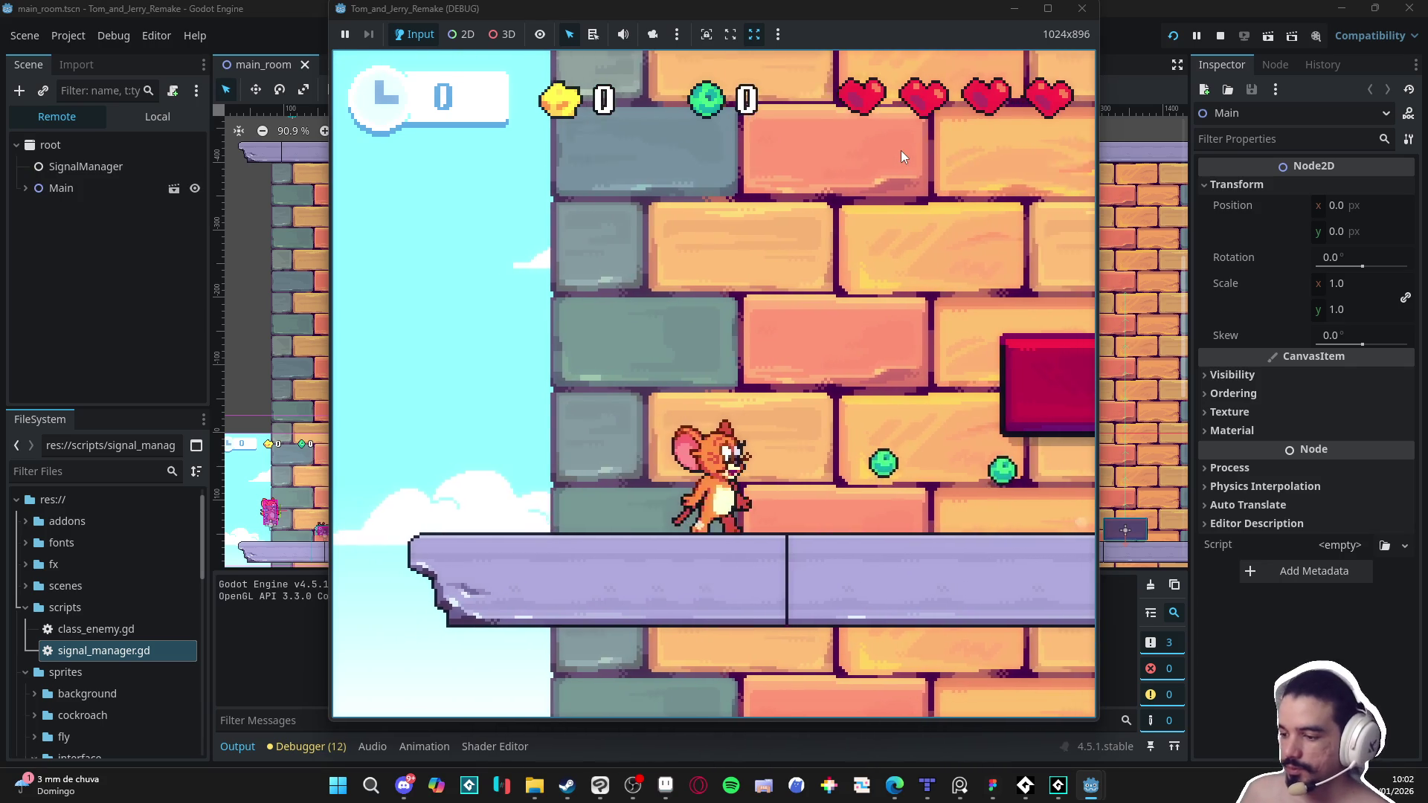
Step: Jump Jerry up the ledges and through the pipe into the TOM area
{"action": "key", "text": "space"}
{"action": "key", "text": "space"}
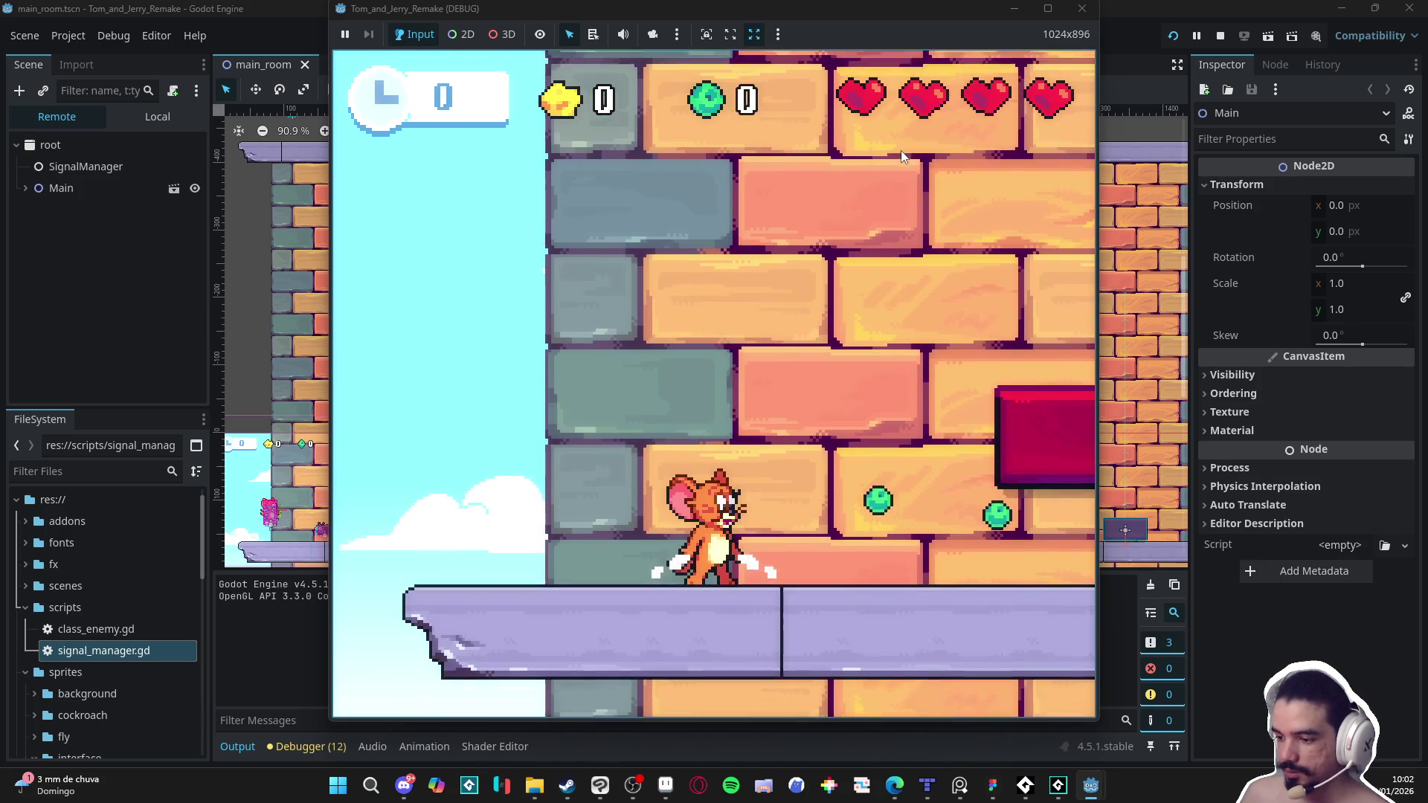
{"action": "key", "text": "space"}
{"action": "key", "text": "space"}
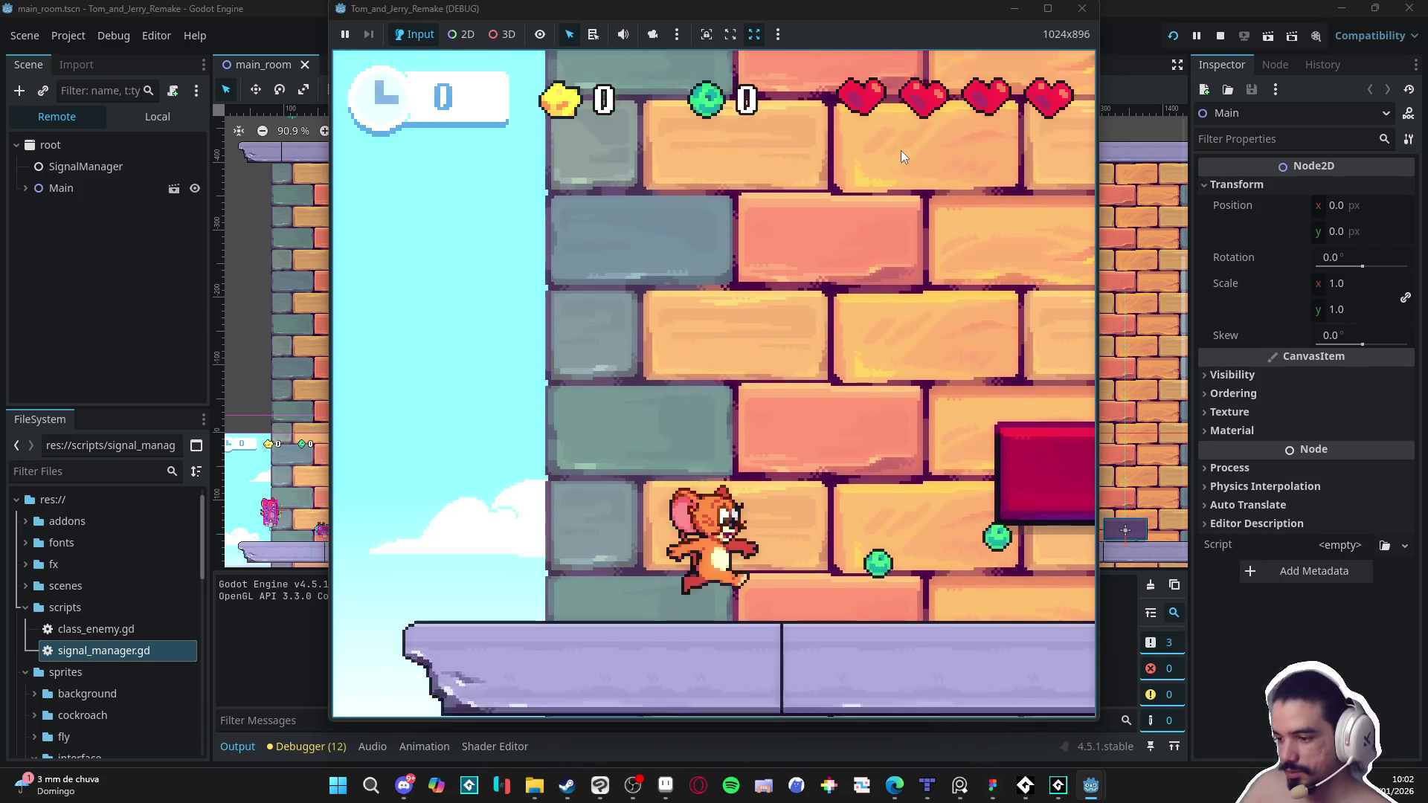
{"action": "key", "text": "space"}
{"action": "key", "text": "space"}
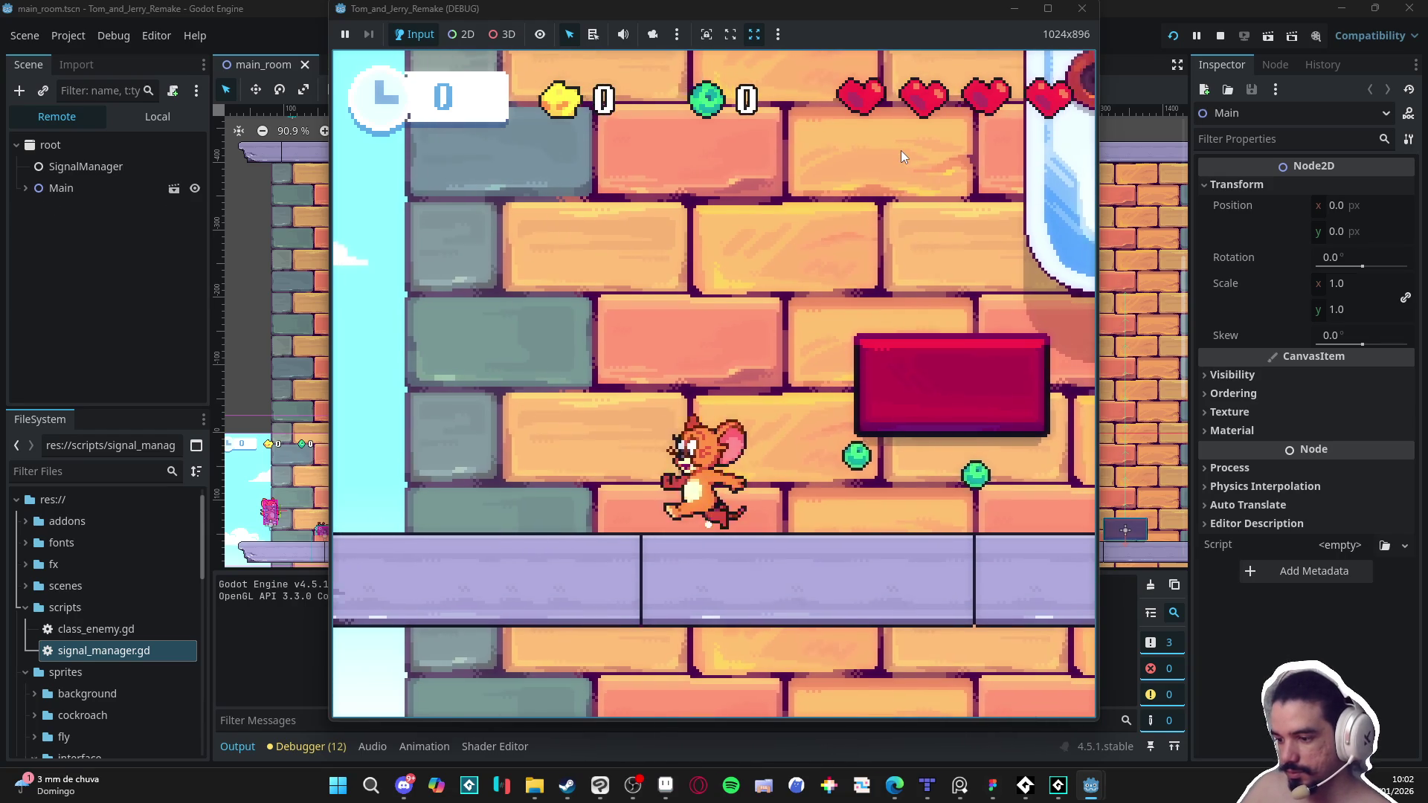
{"action": "key", "text": "space"}
{"action": "key", "text": "space"}
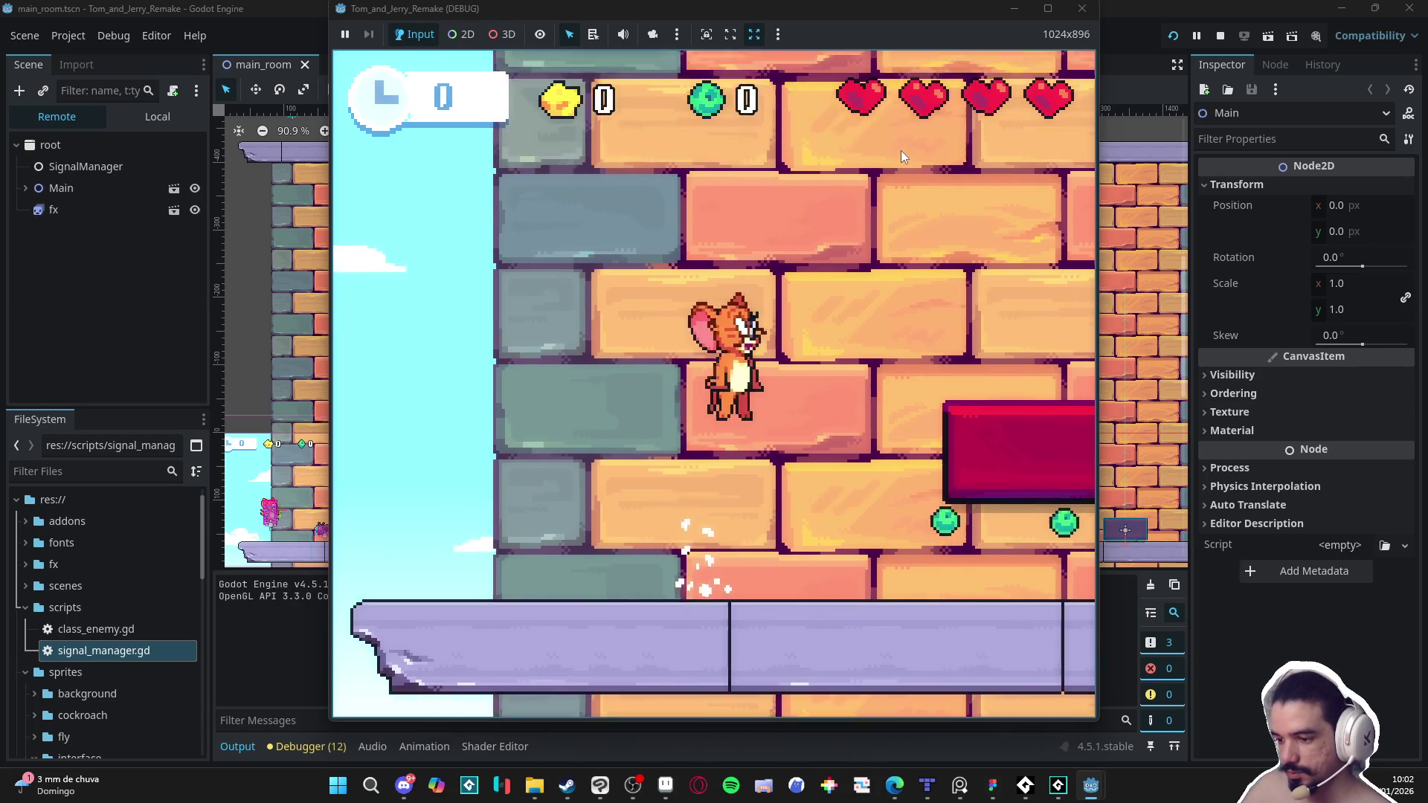
{"action": "key", "text": "space"}
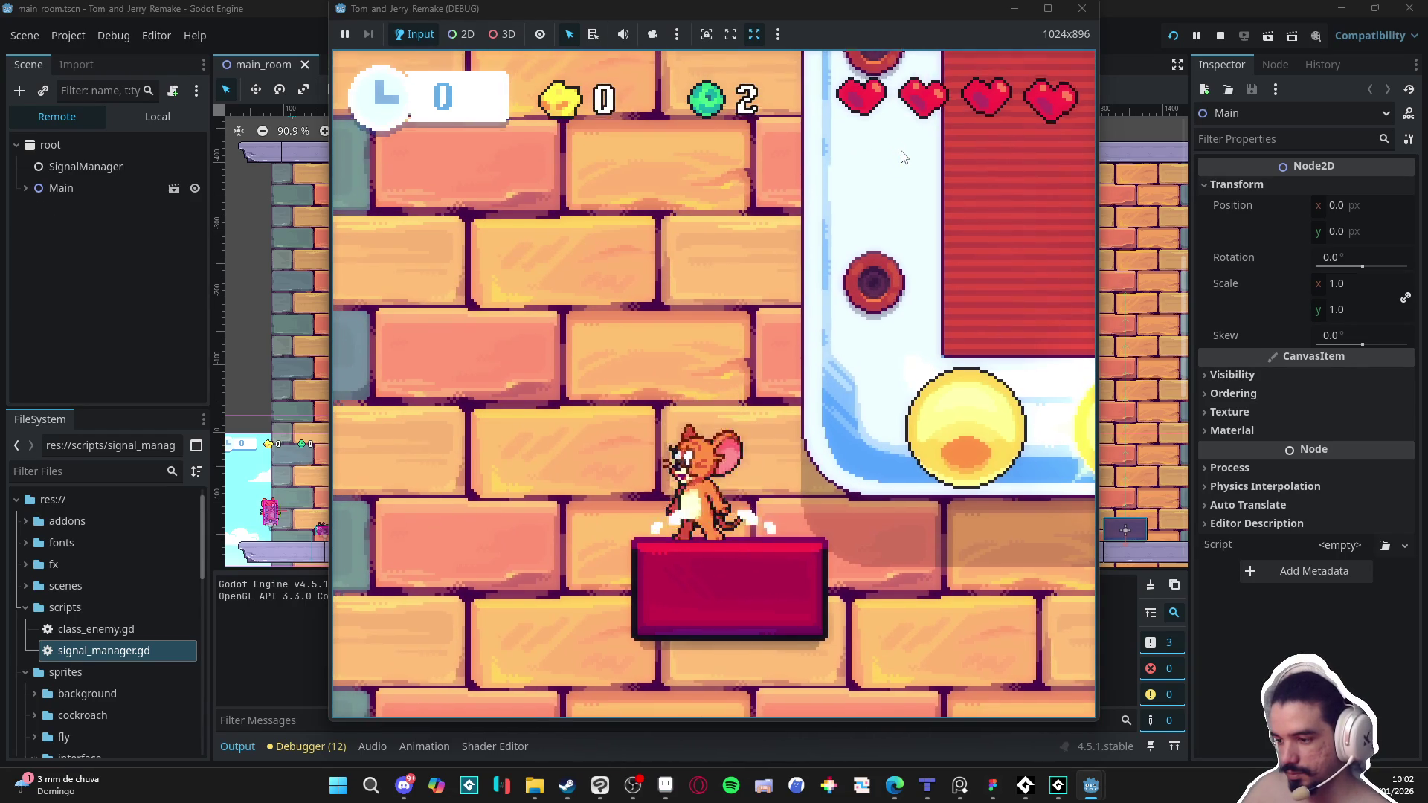
{"action": "key", "text": "Right"}
{"action": "key", "text": "space"}
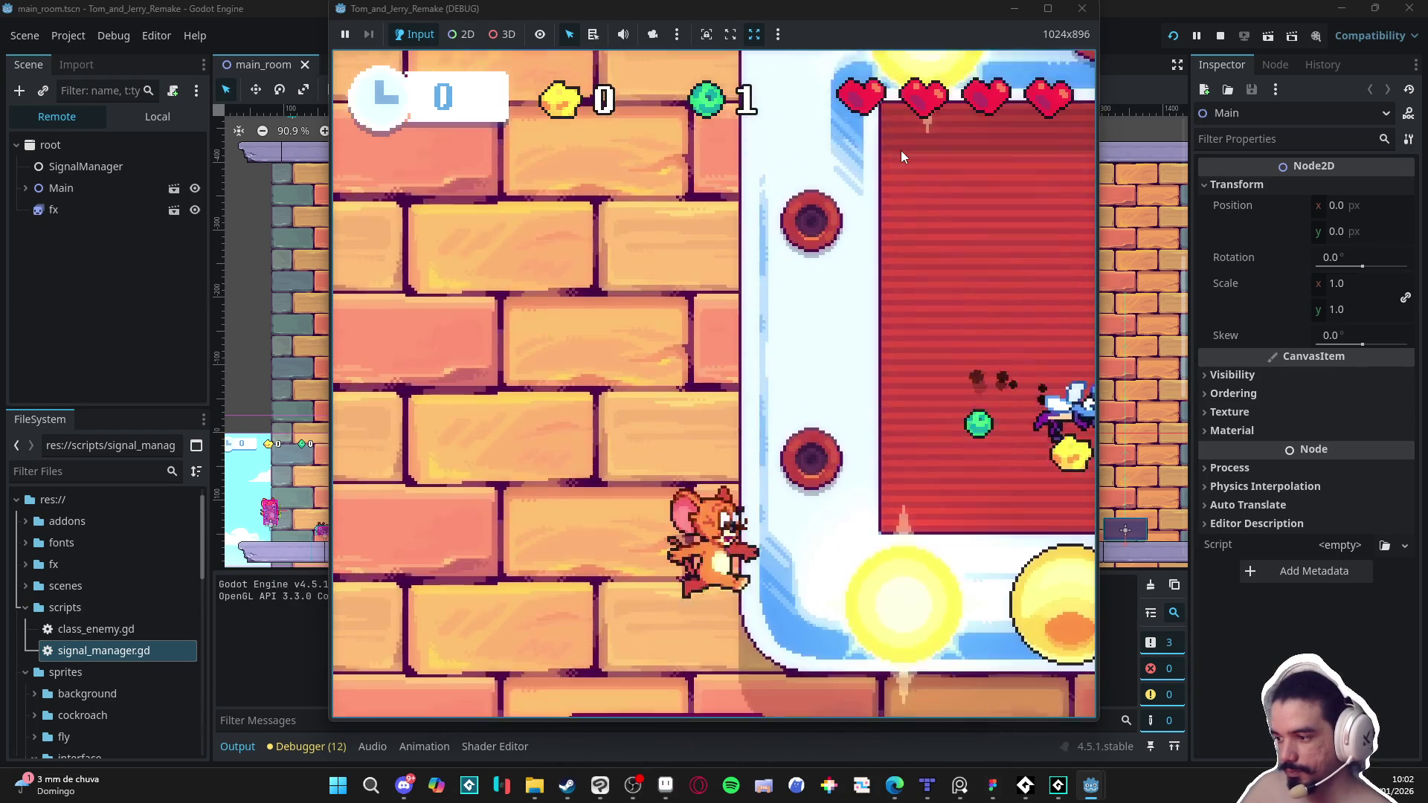
{"action": "key", "text": "Right"}
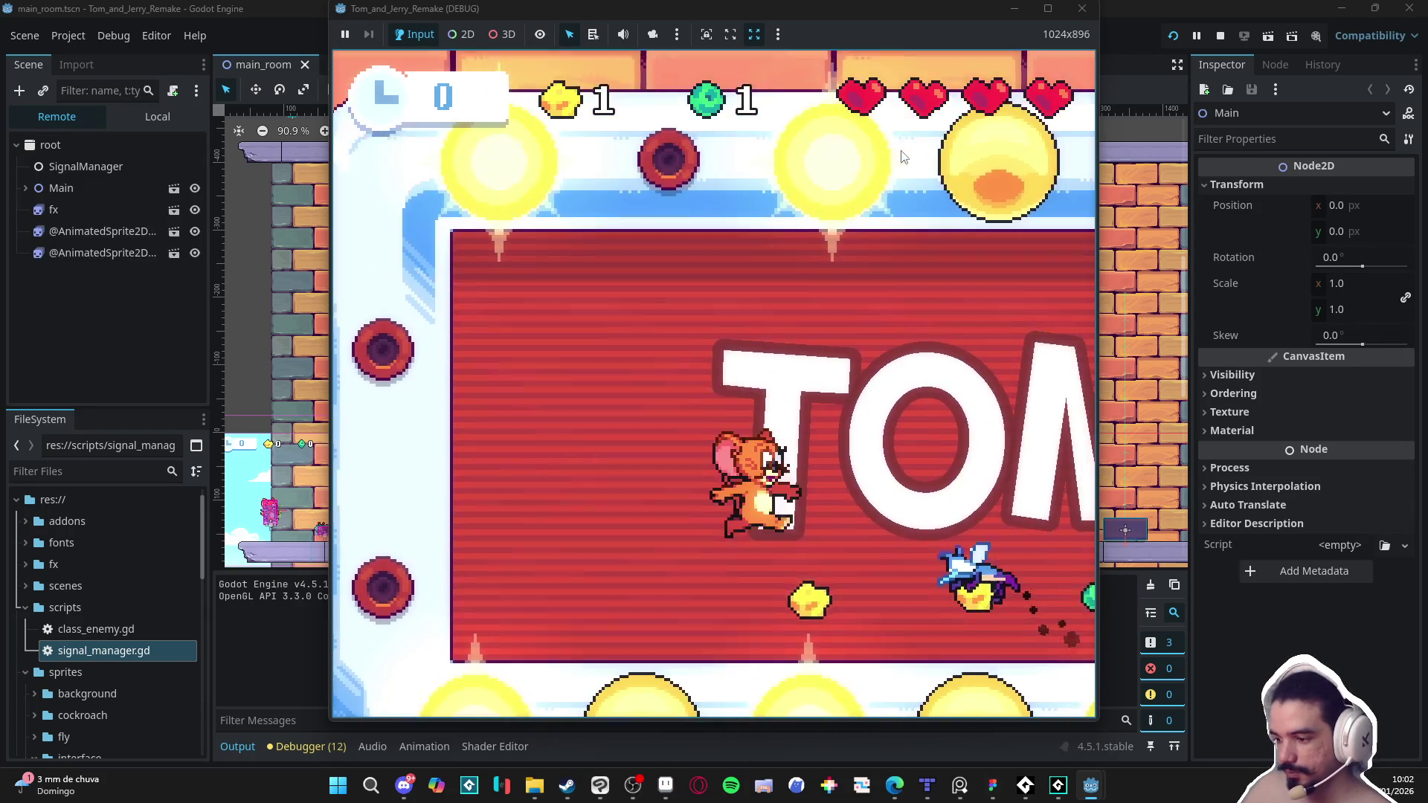
{"action": "key", "text": "Left"}
{"action": "key", "text": "space"}
Step: Run Jerry past the JERRY sign collecting cheese and coins, up onto the red platform
{"action": "key", "text": "Right"}
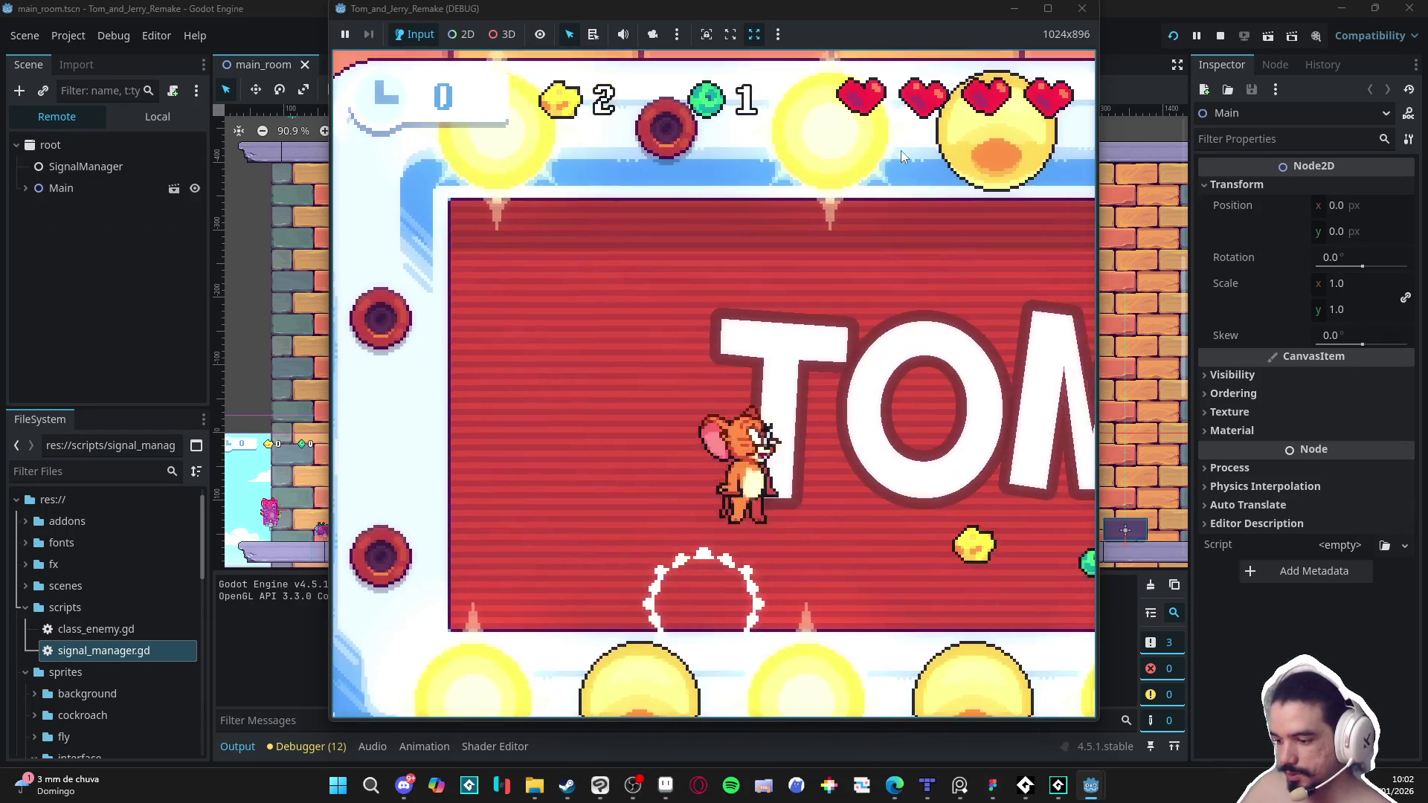
{"action": "key", "text": "Right"}
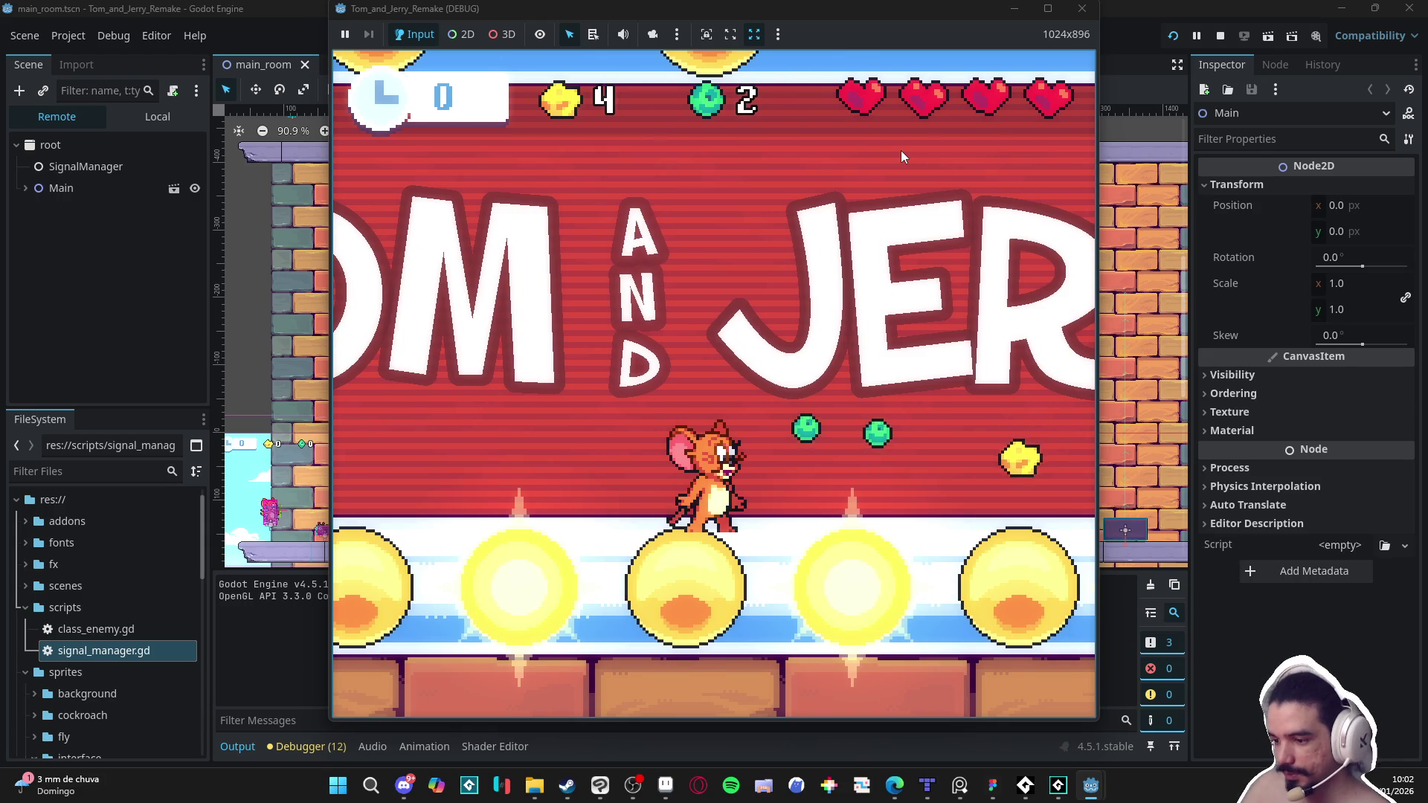
{"action": "key", "text": "space"}
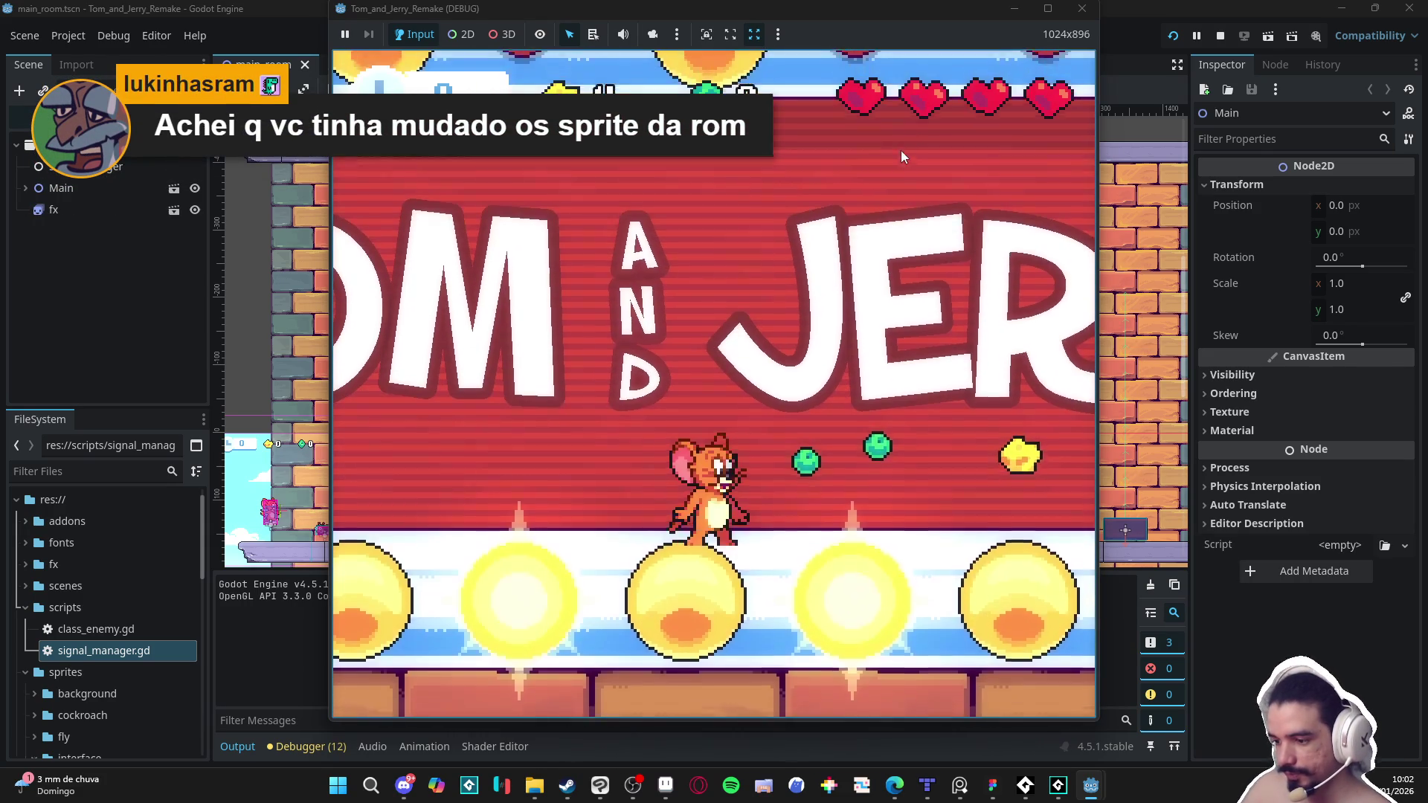
{"action": "key", "text": "space"}
{"action": "key", "text": "Right"}
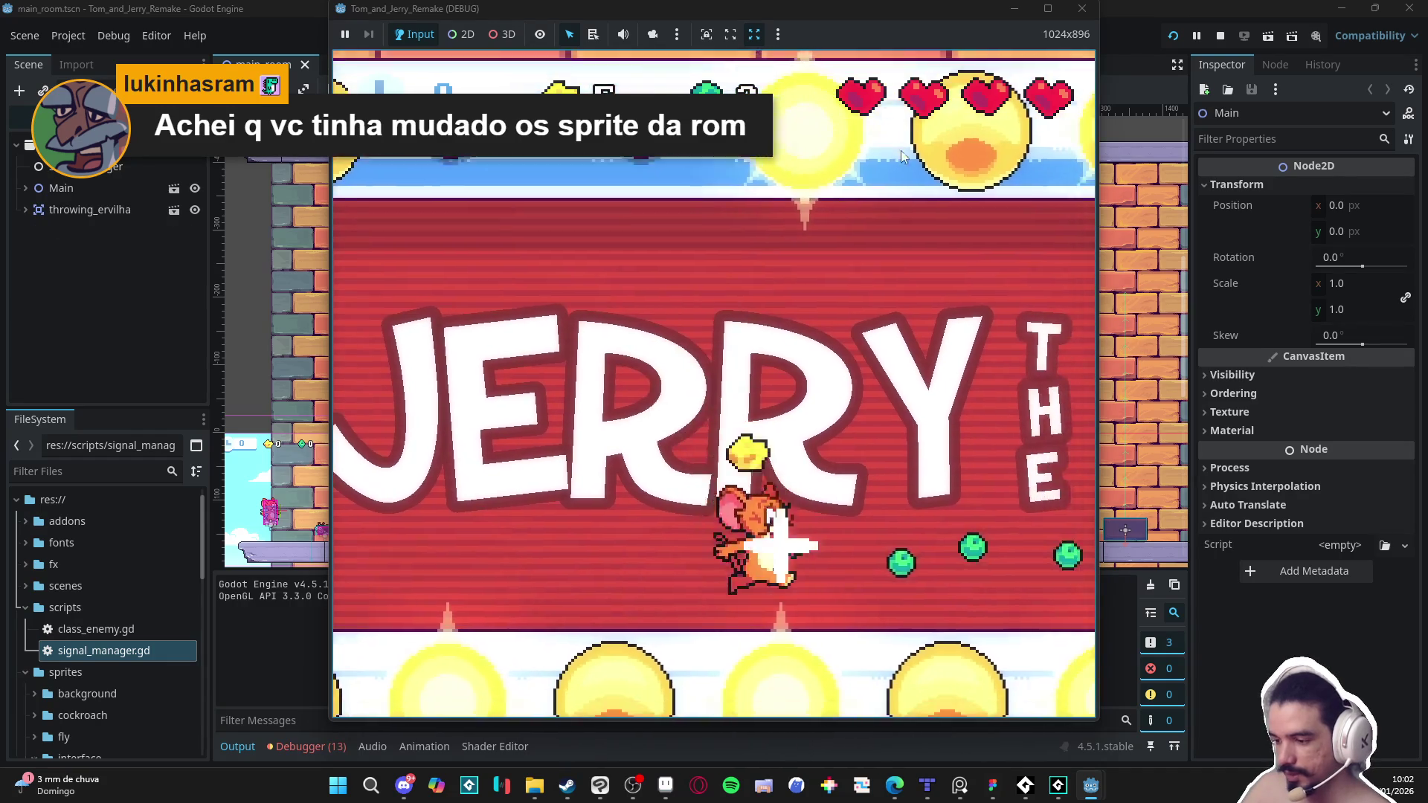
{"action": "key", "text": "space"}
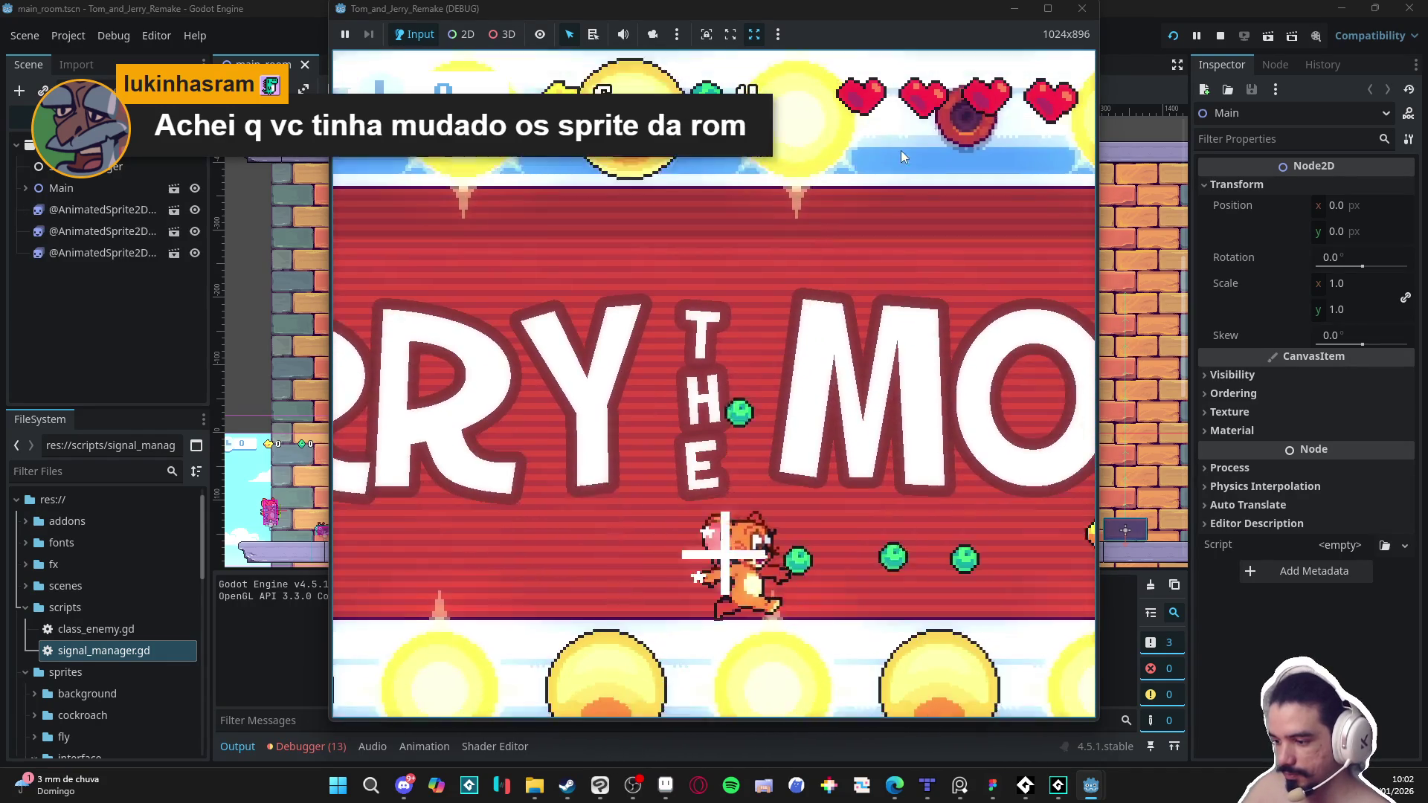
{"action": "key", "text": "Right"}
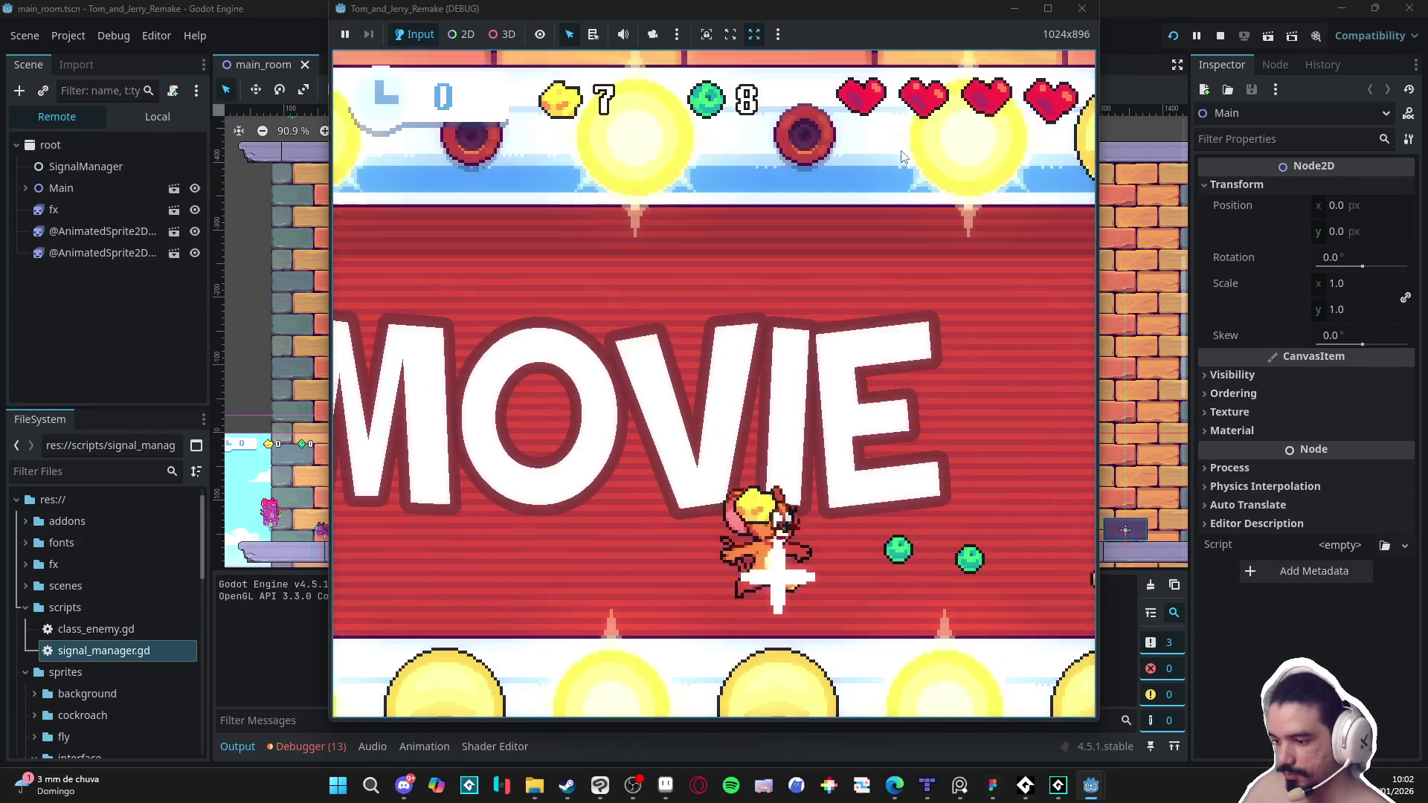
{"action": "key", "text": "Right"}
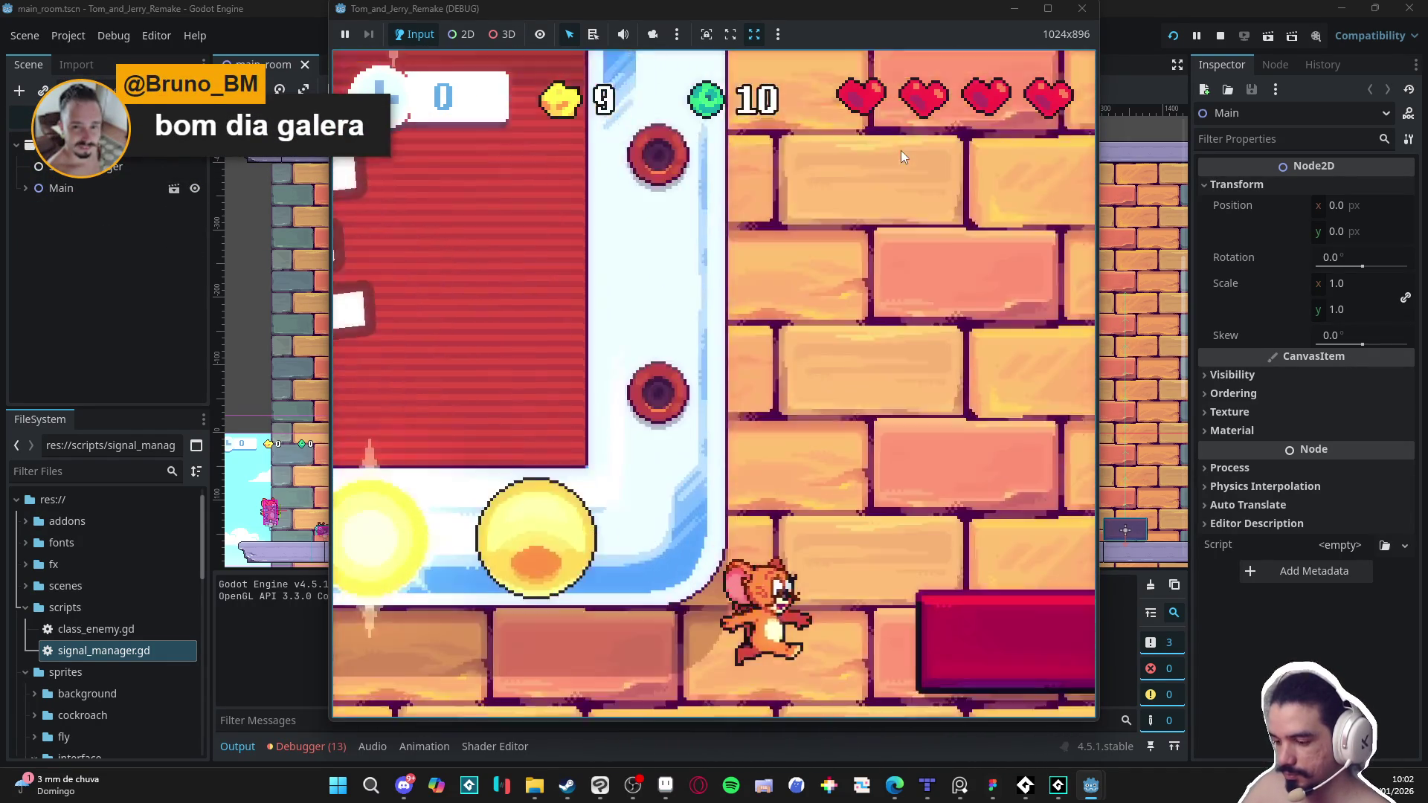
{"action": "key", "text": "Left"}
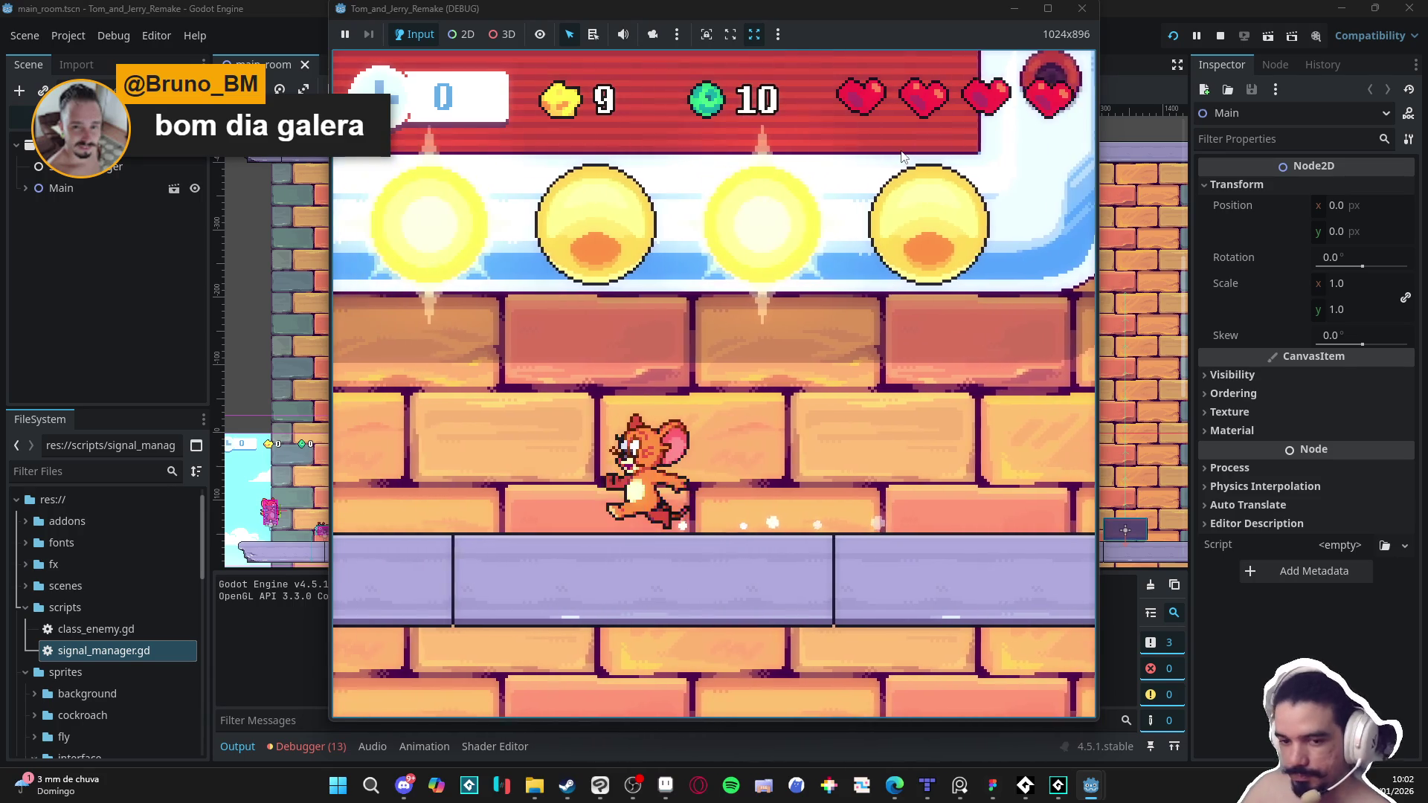
{"action": "key", "text": "space"}
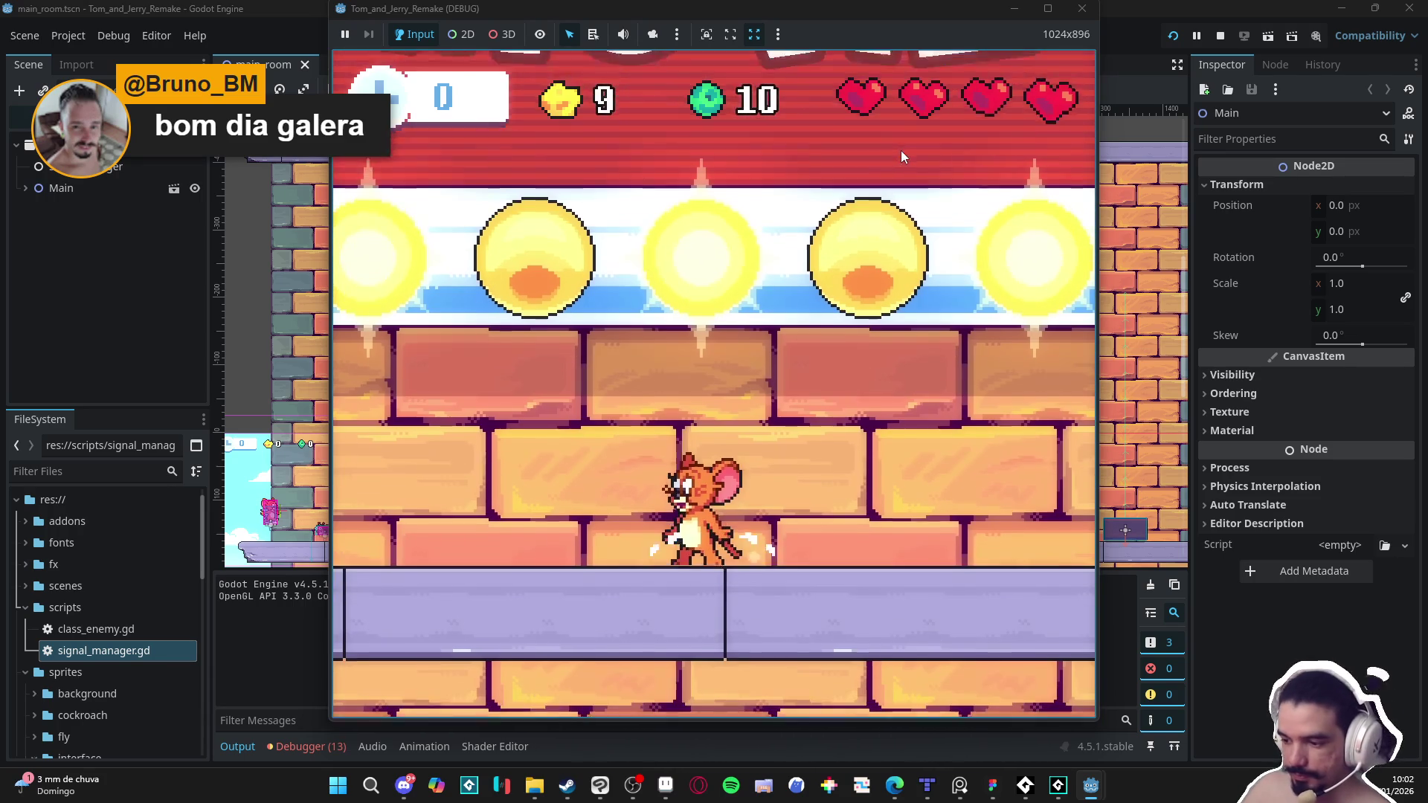
{"action": "key", "text": "Left"}
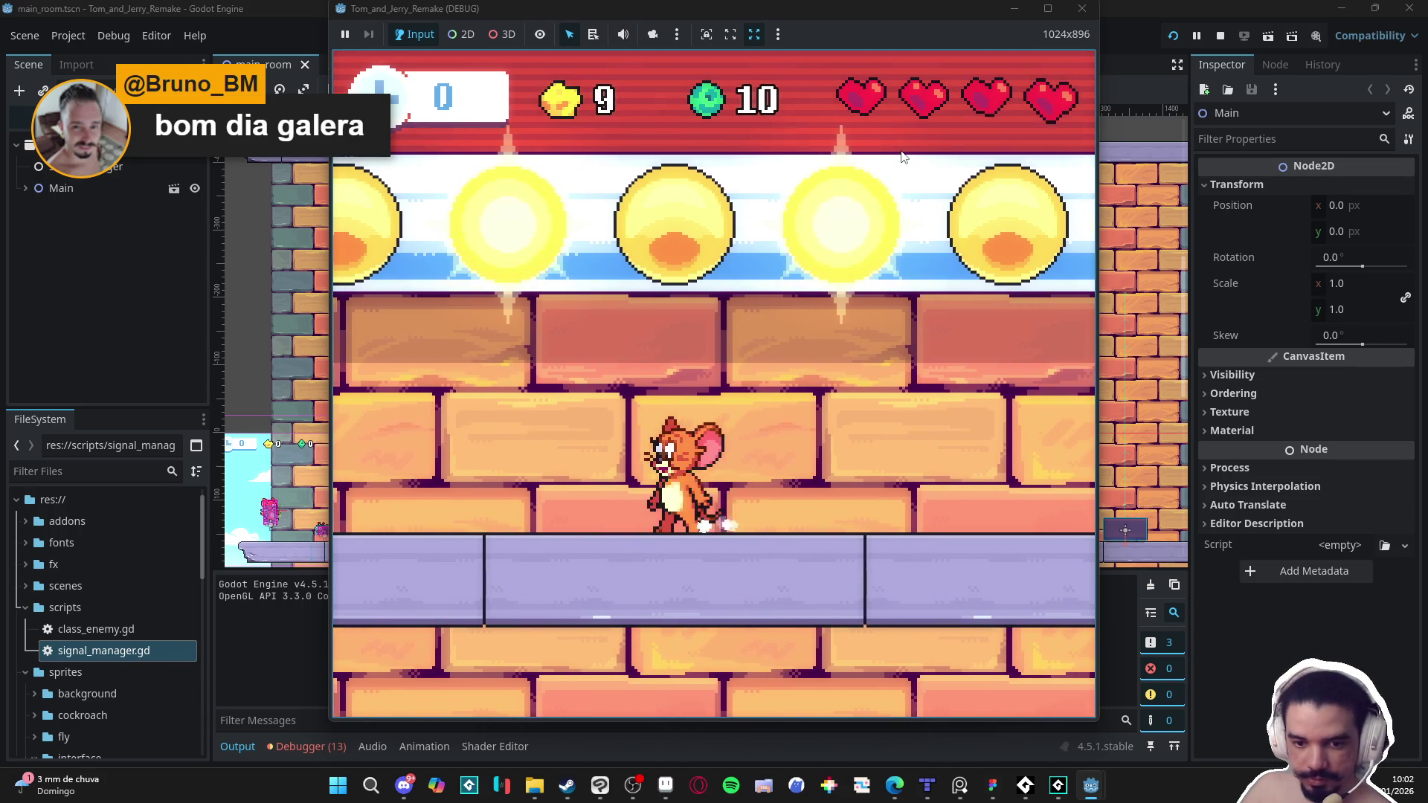
{"action": "key", "text": "Left"}
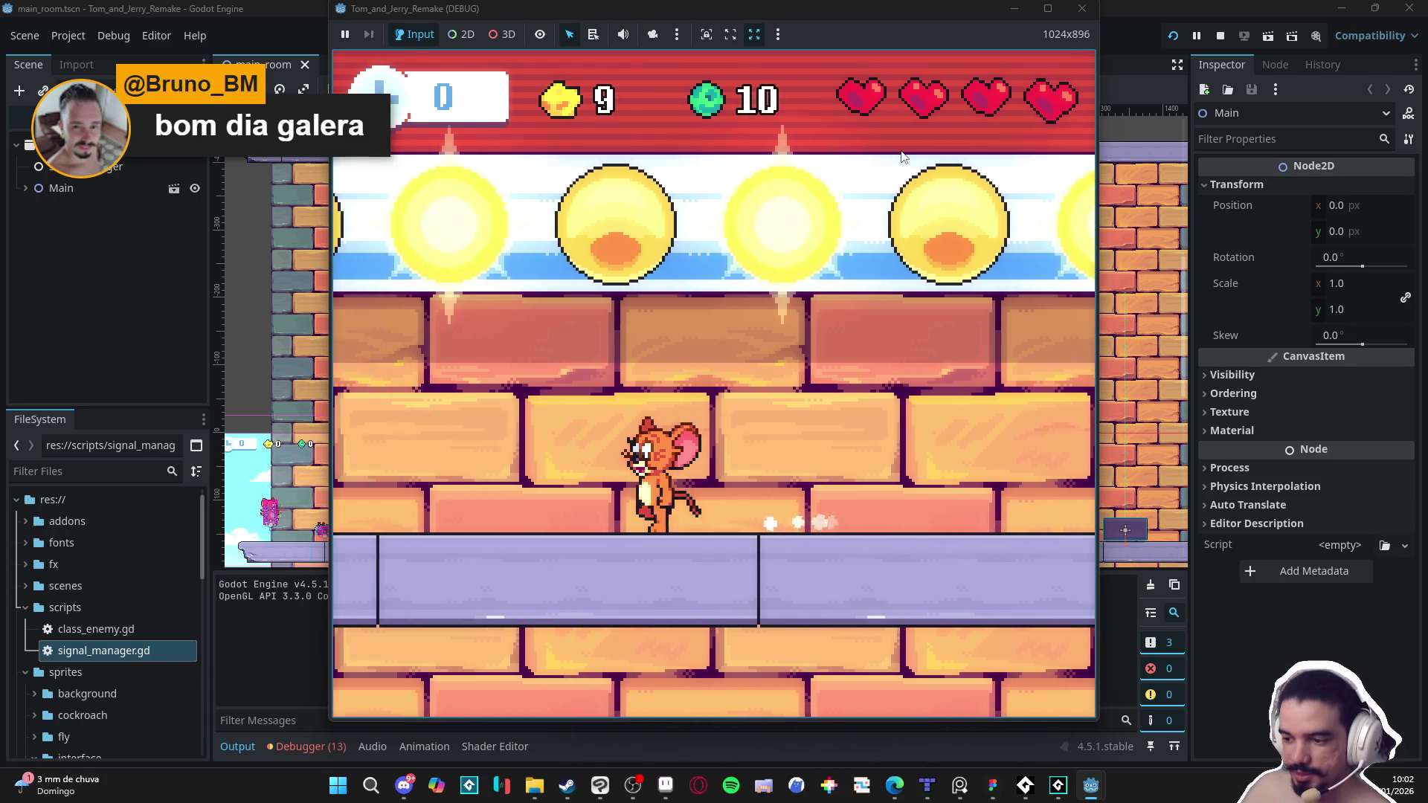
{"action": "key", "text": "Right"}
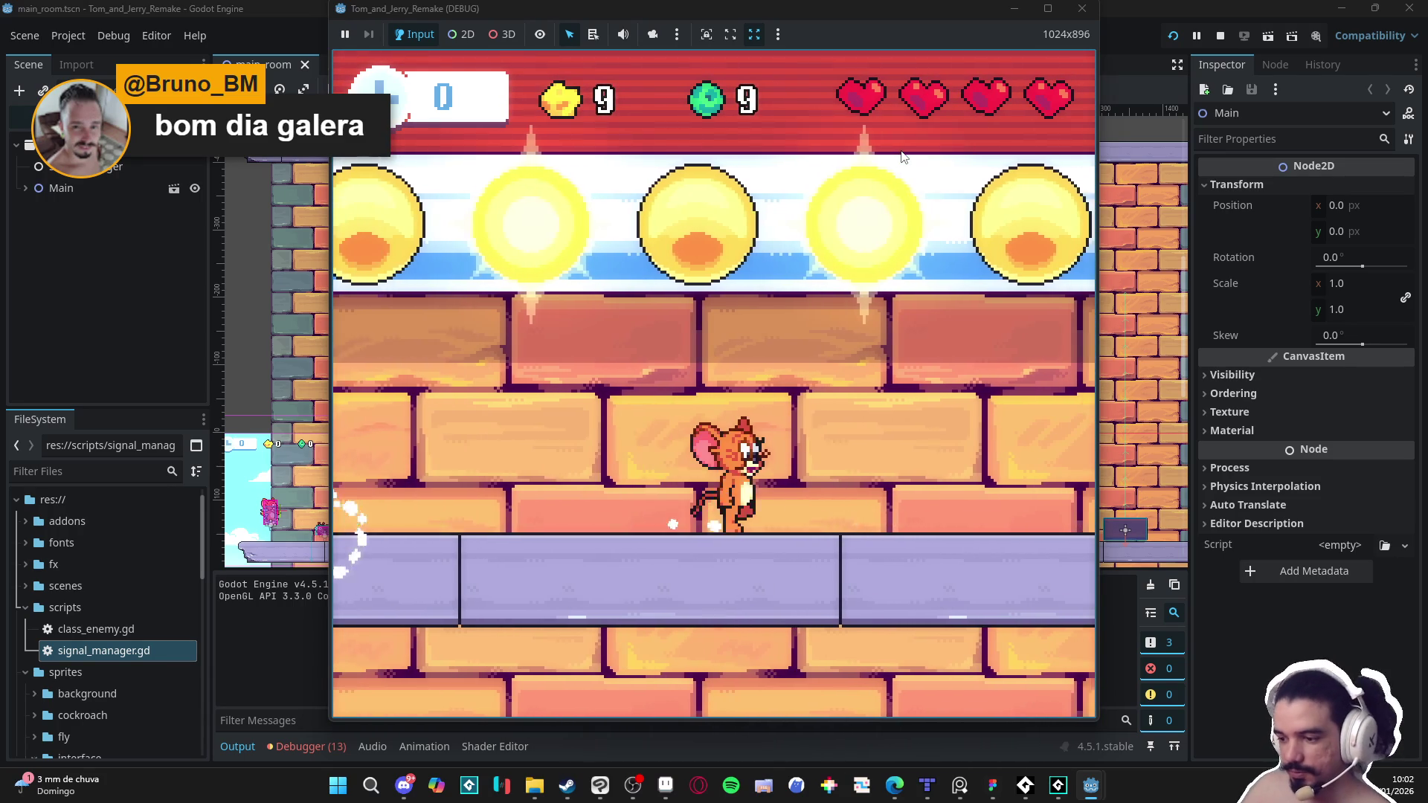
{"action": "key", "text": "space"}
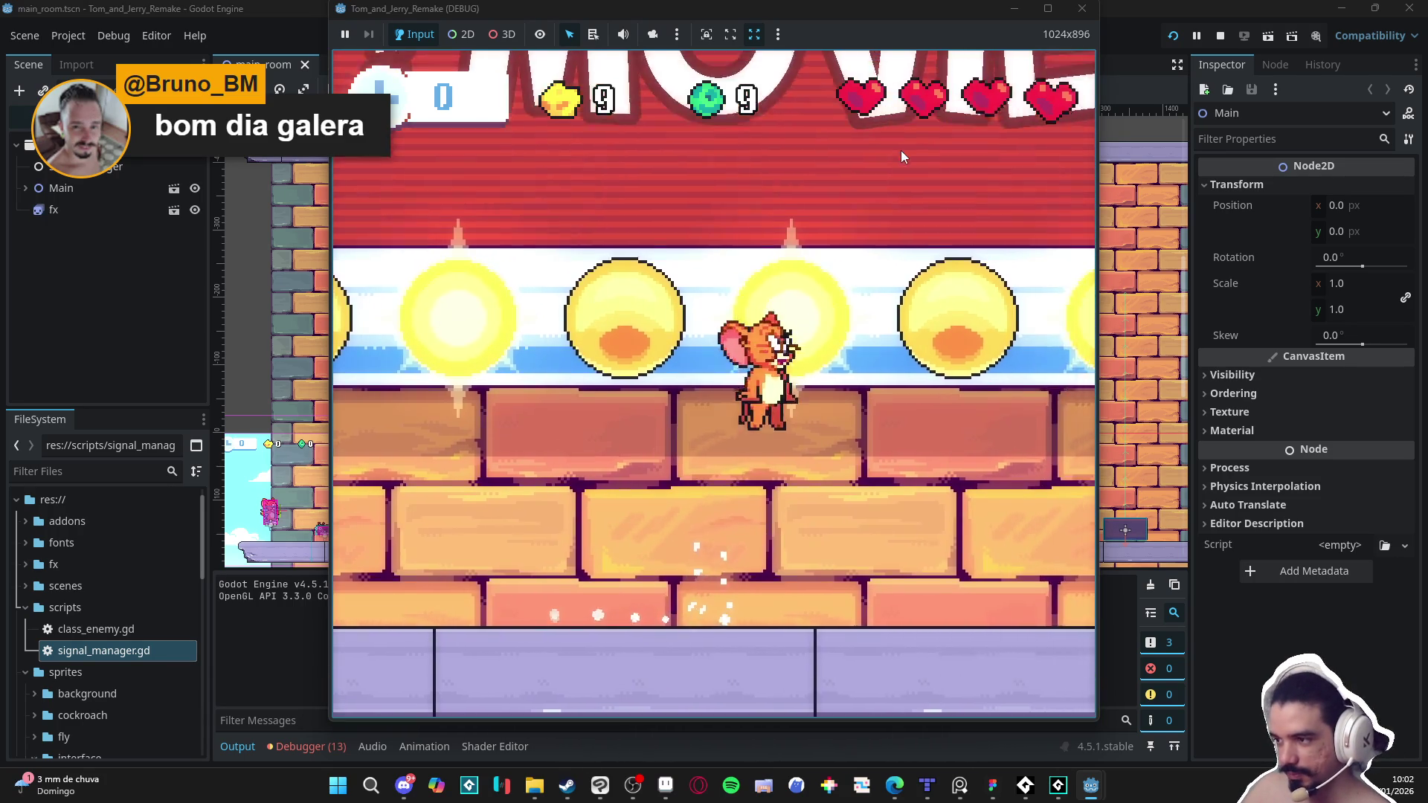
{"action": "key", "text": "Right"}
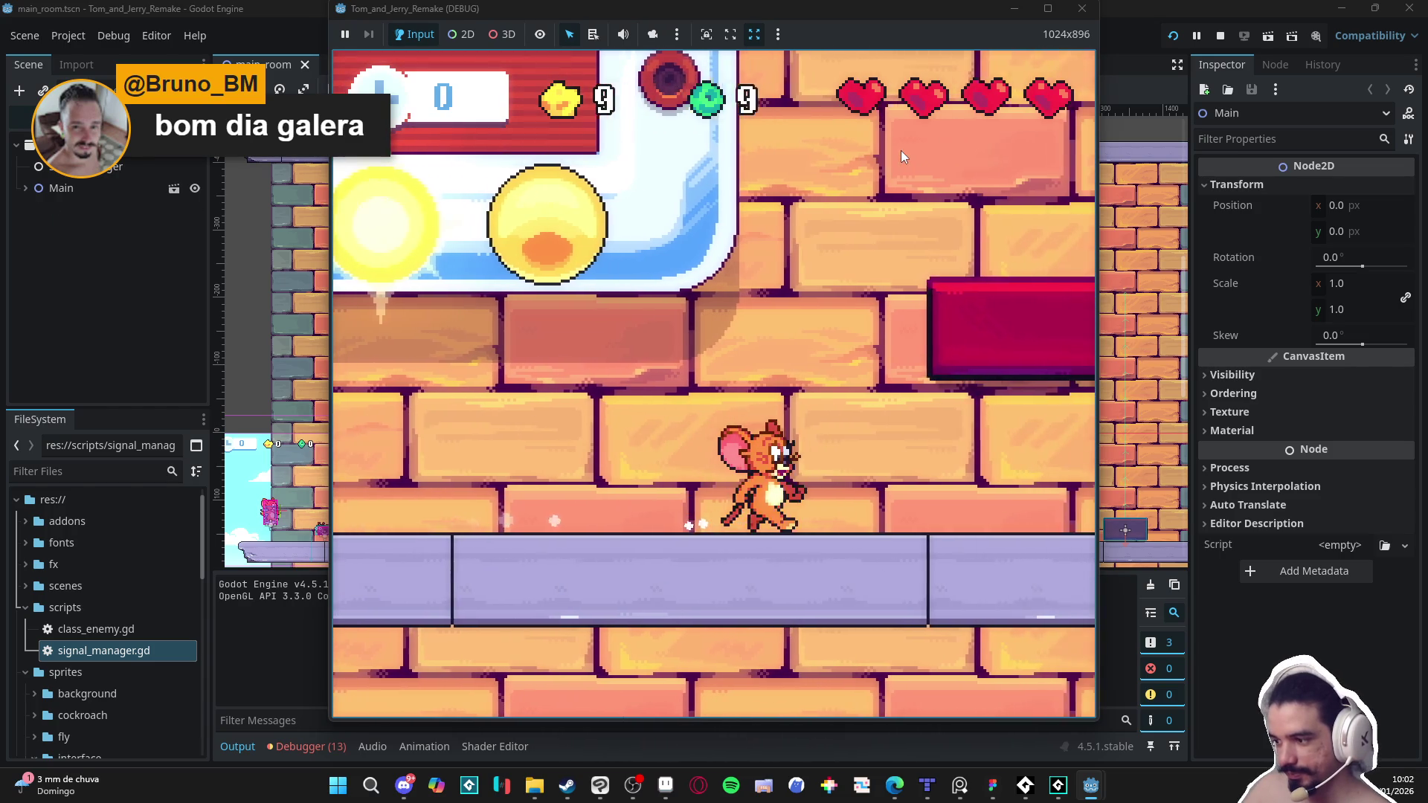
{"action": "key", "text": "space"}
Step: Grab more cheese while attacking cockroaches, raising the cheese count to 14
{"action": "key", "text": "Left"}
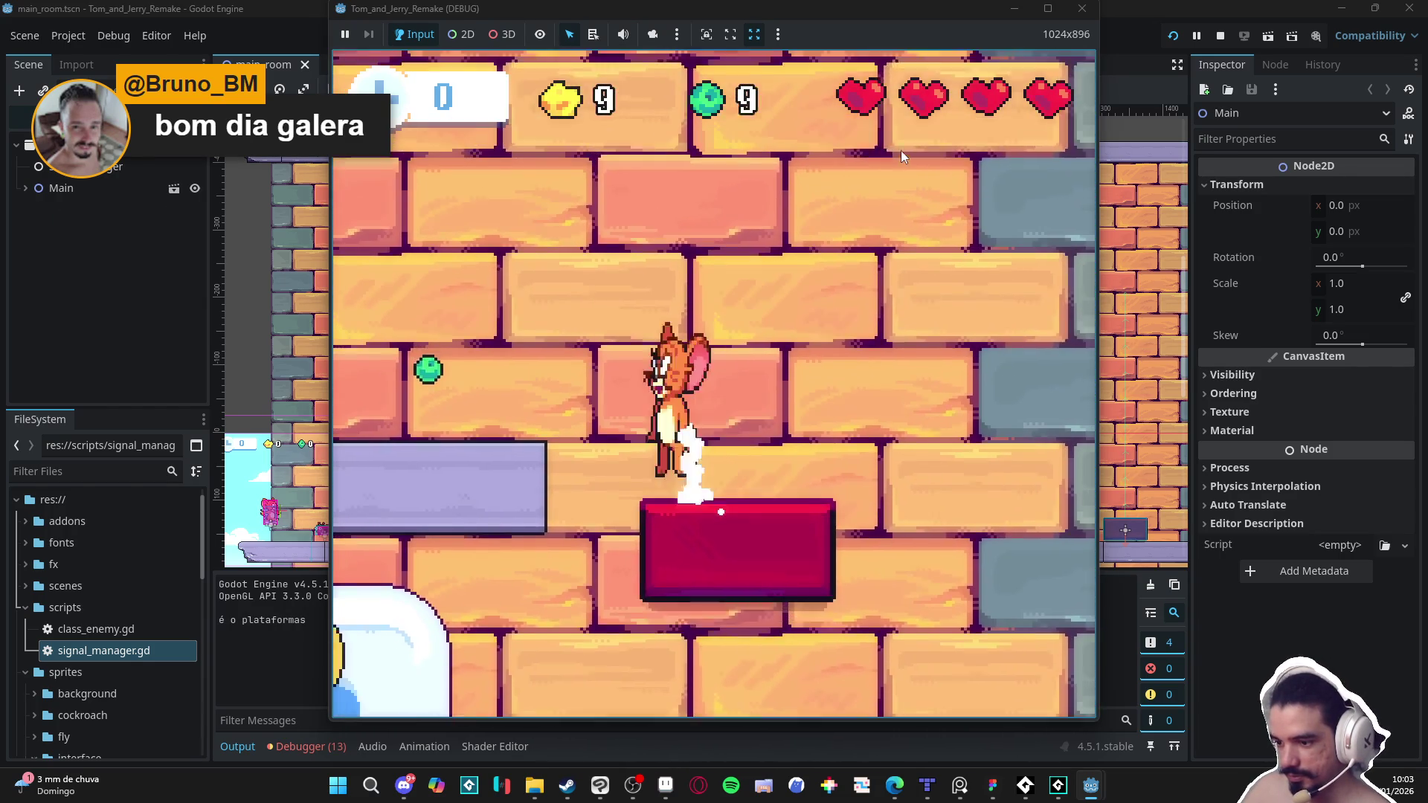
{"action": "key", "text": "space"}
{"action": "key", "text": "Left"}
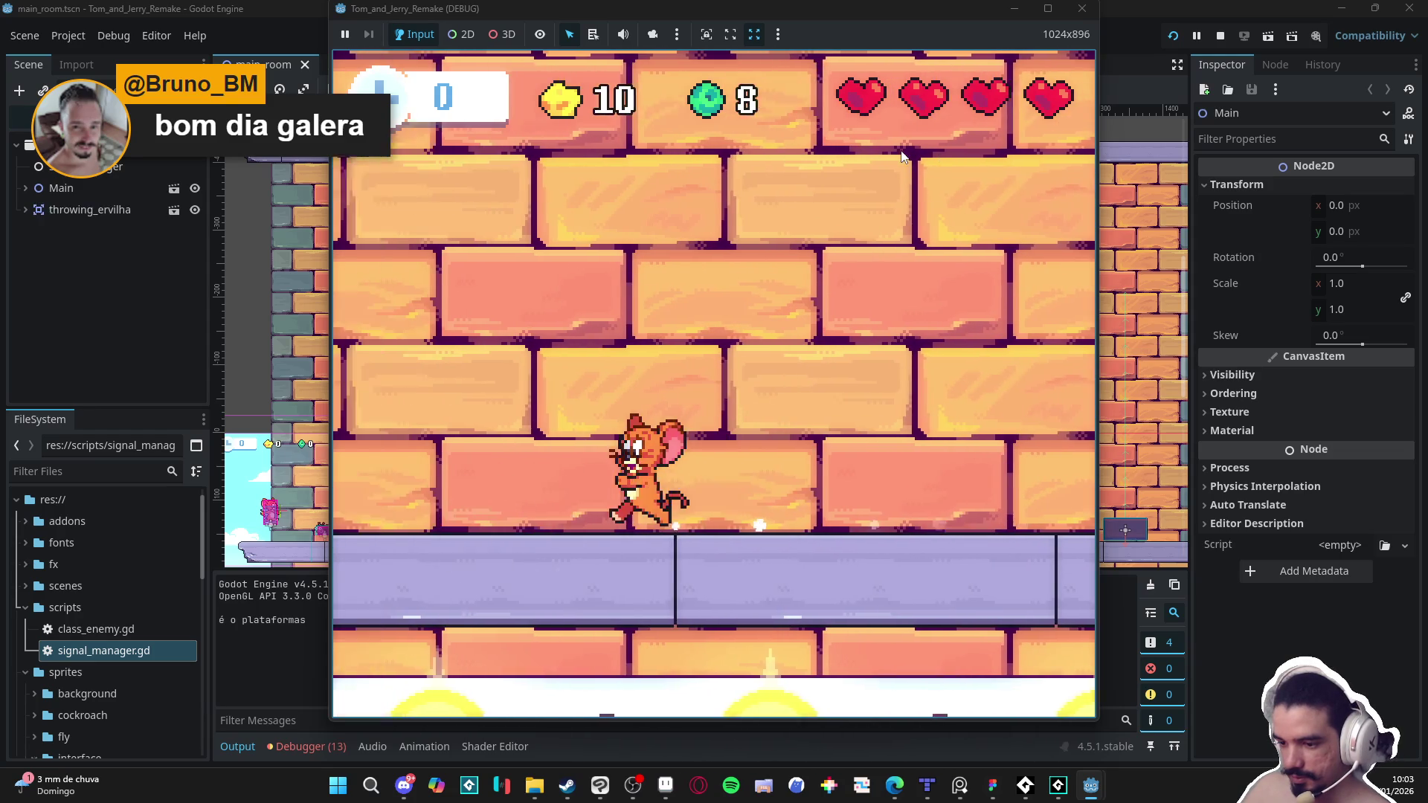
{"action": "key", "text": "space"}
{"action": "key", "text": "Left"}
{"action": "key", "text": "space"}
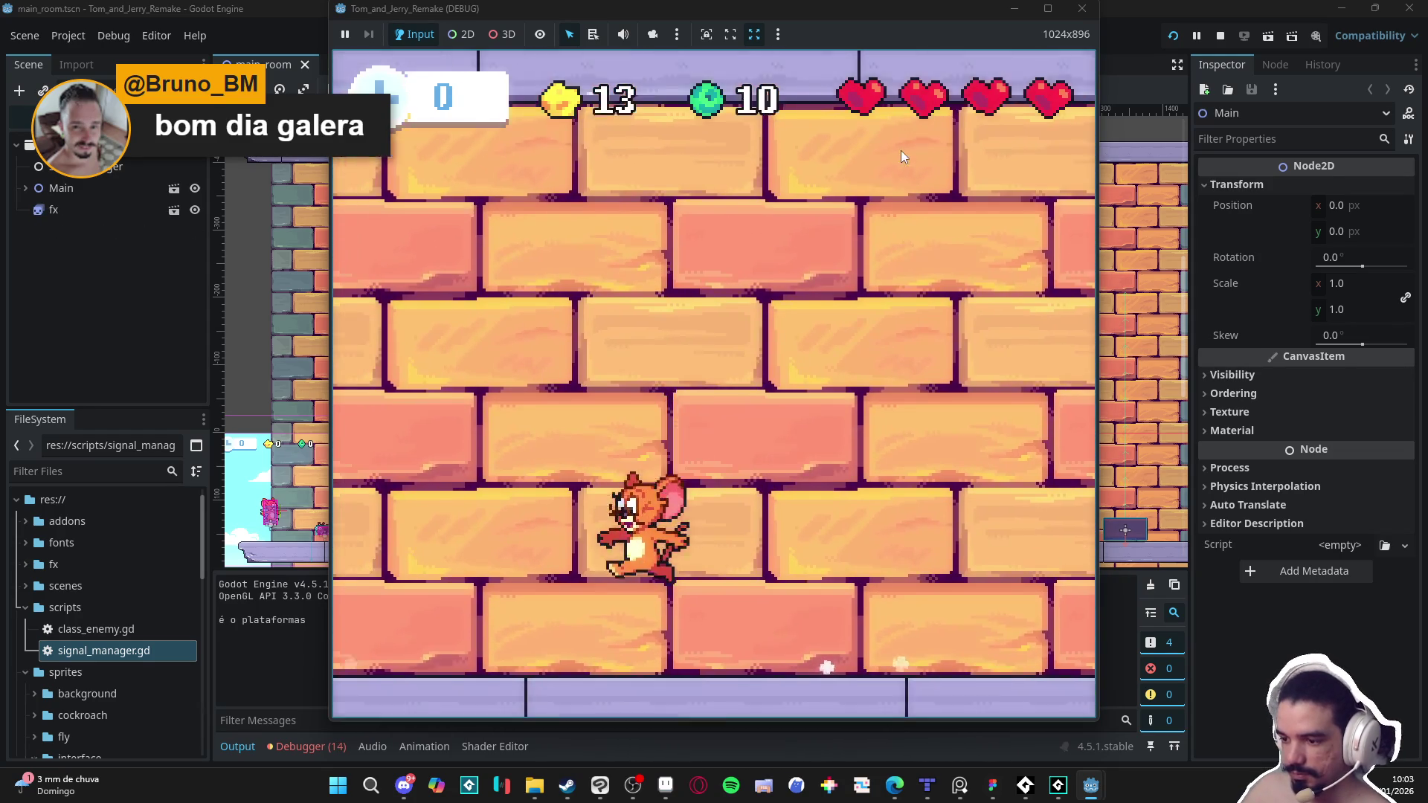
{"action": "key", "text": "x"}
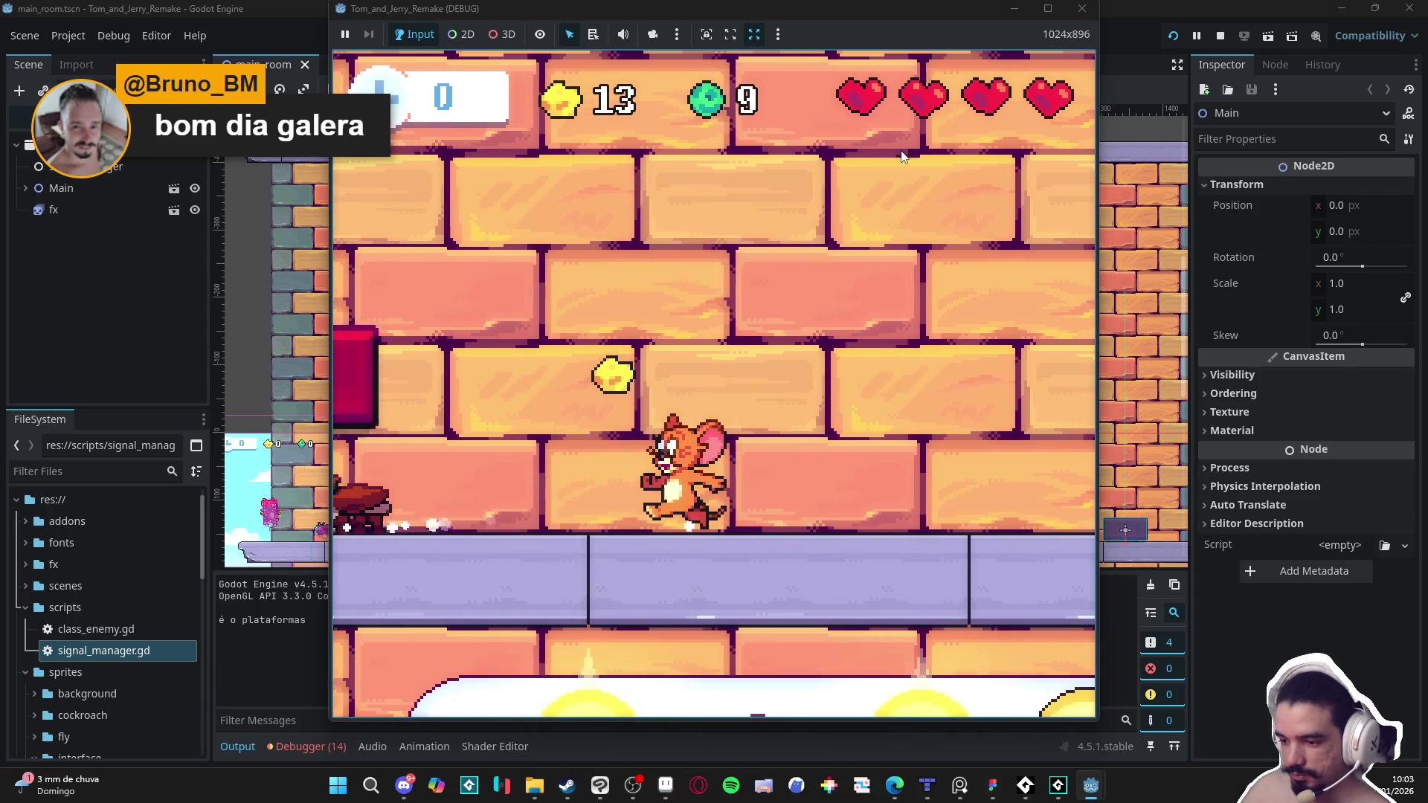
{"action": "key", "text": "space"}
{"action": "key", "text": "x"}
{"action": "key", "text": "space"}
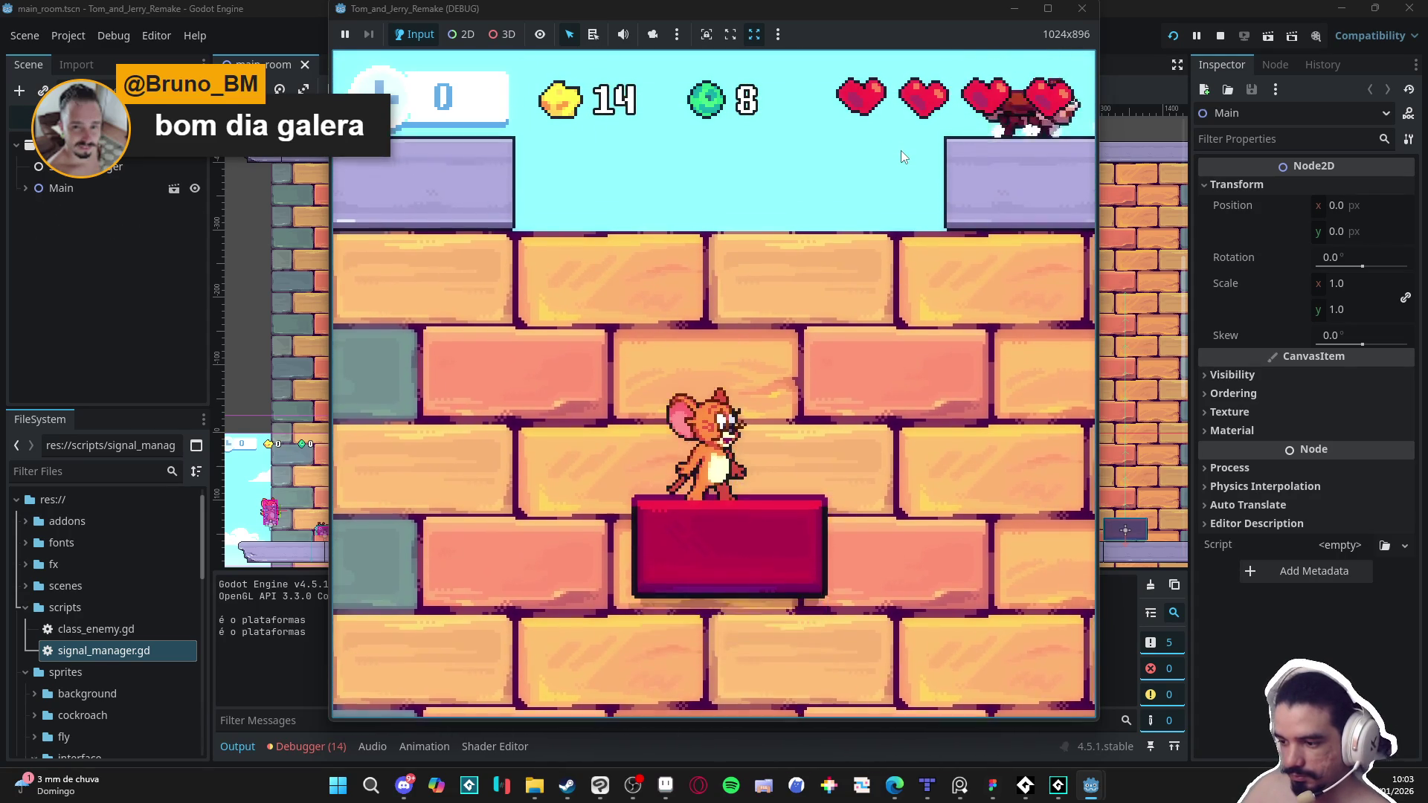
Step: Take Jerry off the red platform, collecting a gem and throwing gems at cockroaches
{"action": "key", "text": "Left"}
{"action": "key", "text": "space"}
{"action": "key", "text": "Left"}
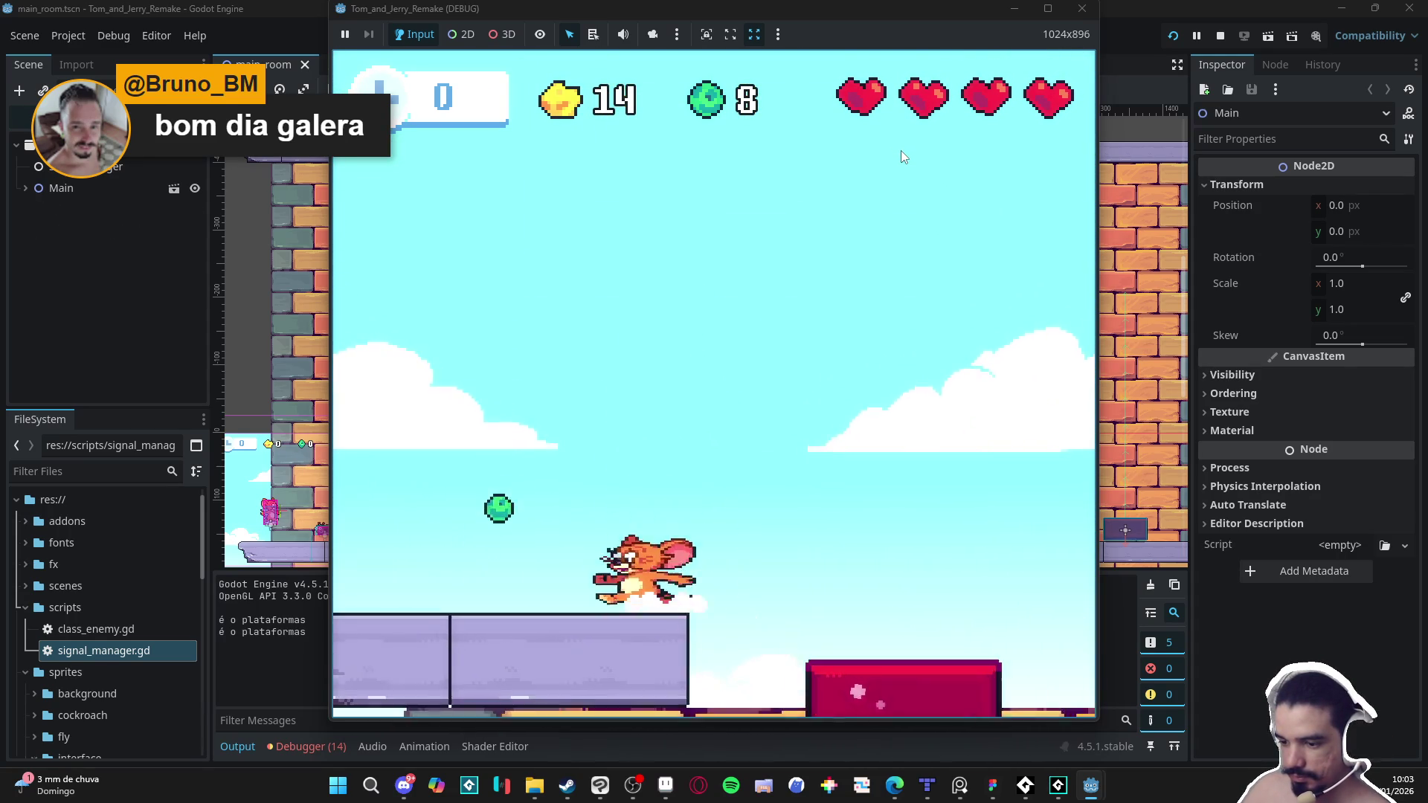
{"action": "key", "text": "Right"}
{"action": "key", "text": "Right"}
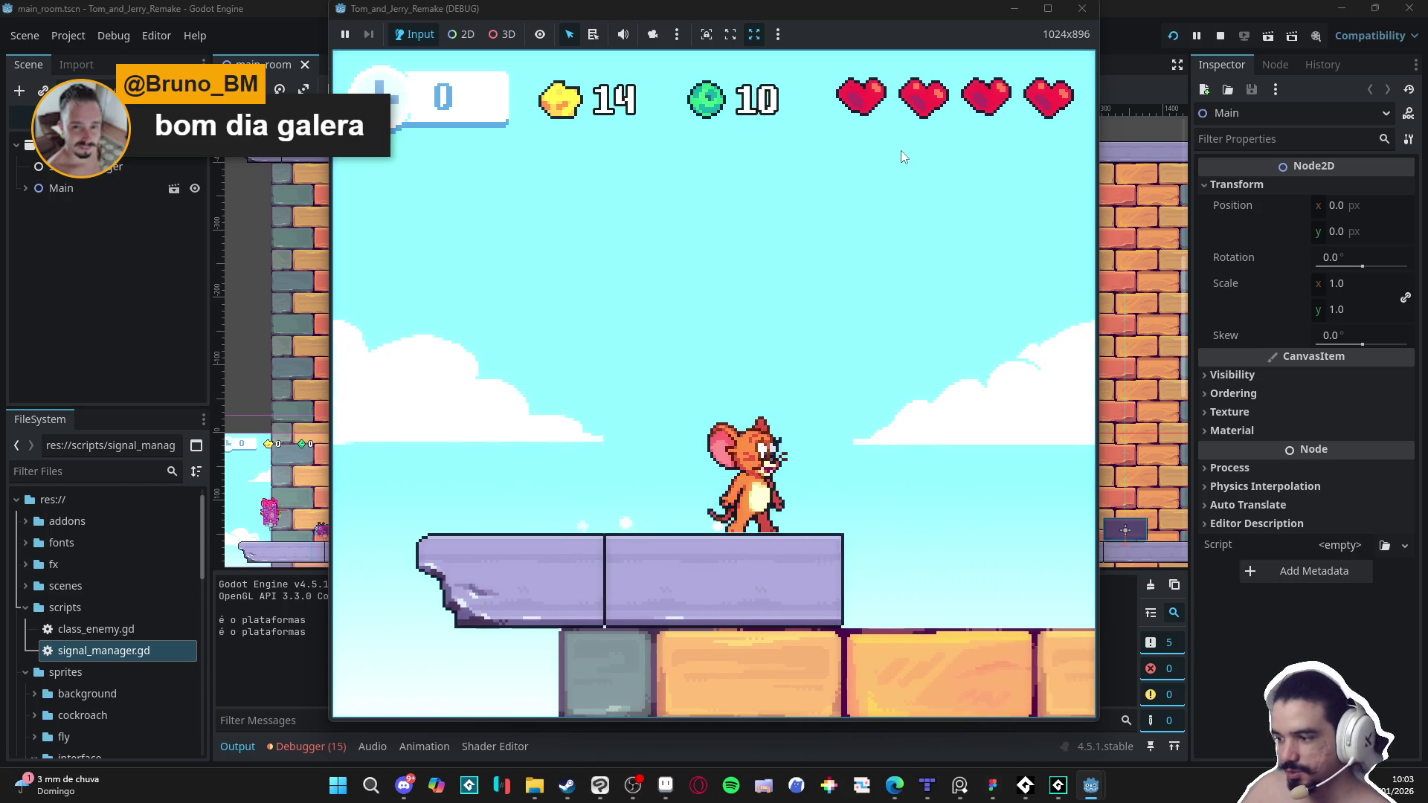
{"action": "key", "text": "Left"}
{"action": "key", "text": "Right"}
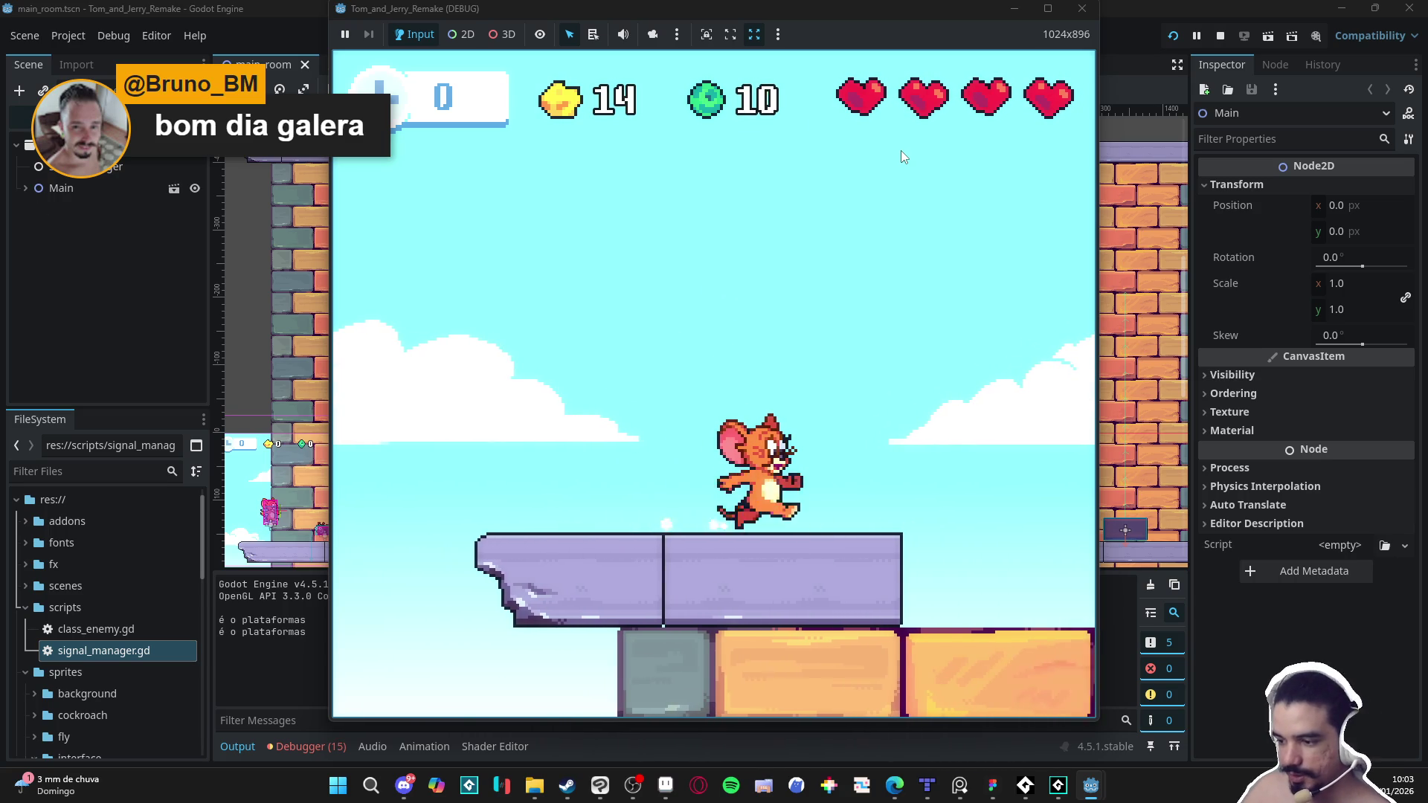
{"action": "key", "text": "space"}
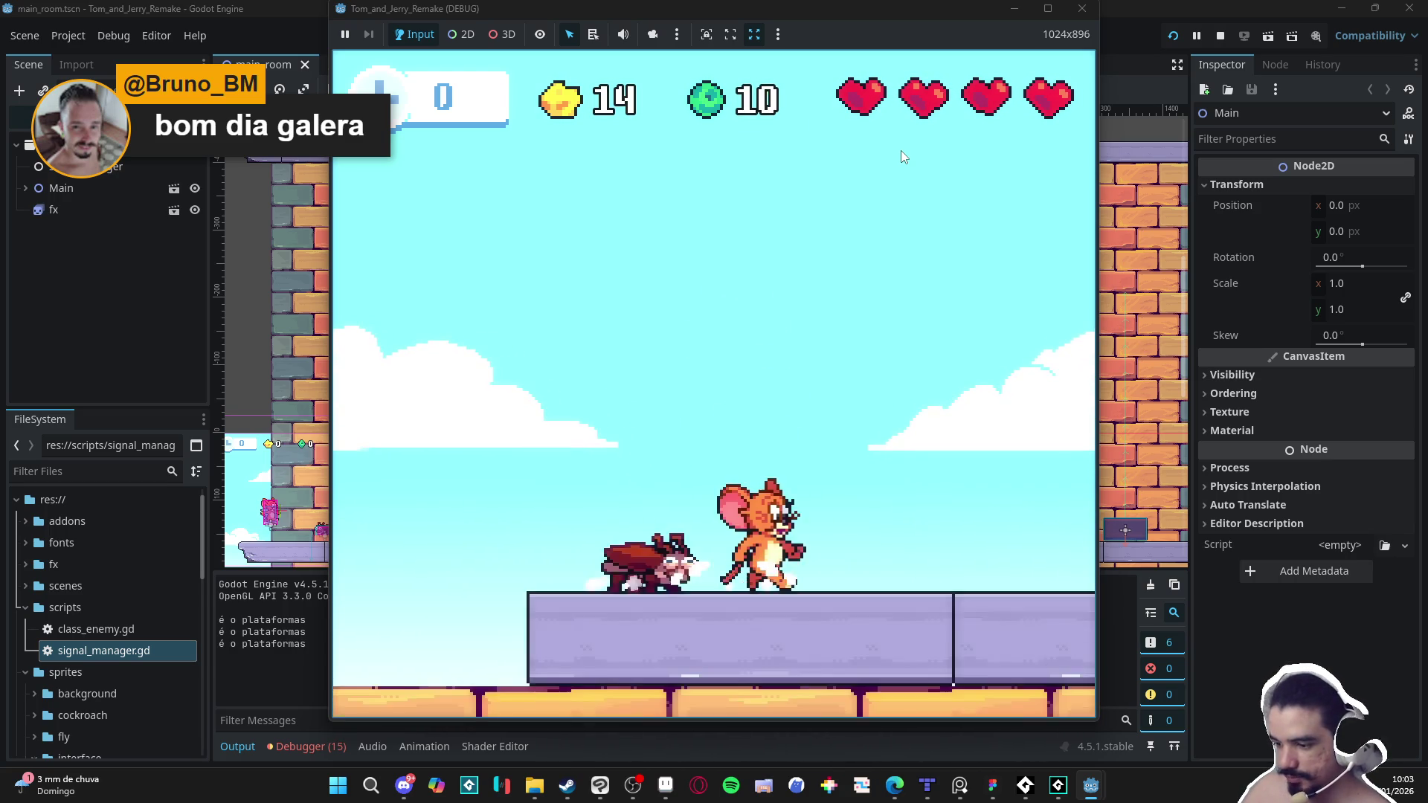
{"action": "key", "text": "Left"}
{"action": "key", "text": "x"}
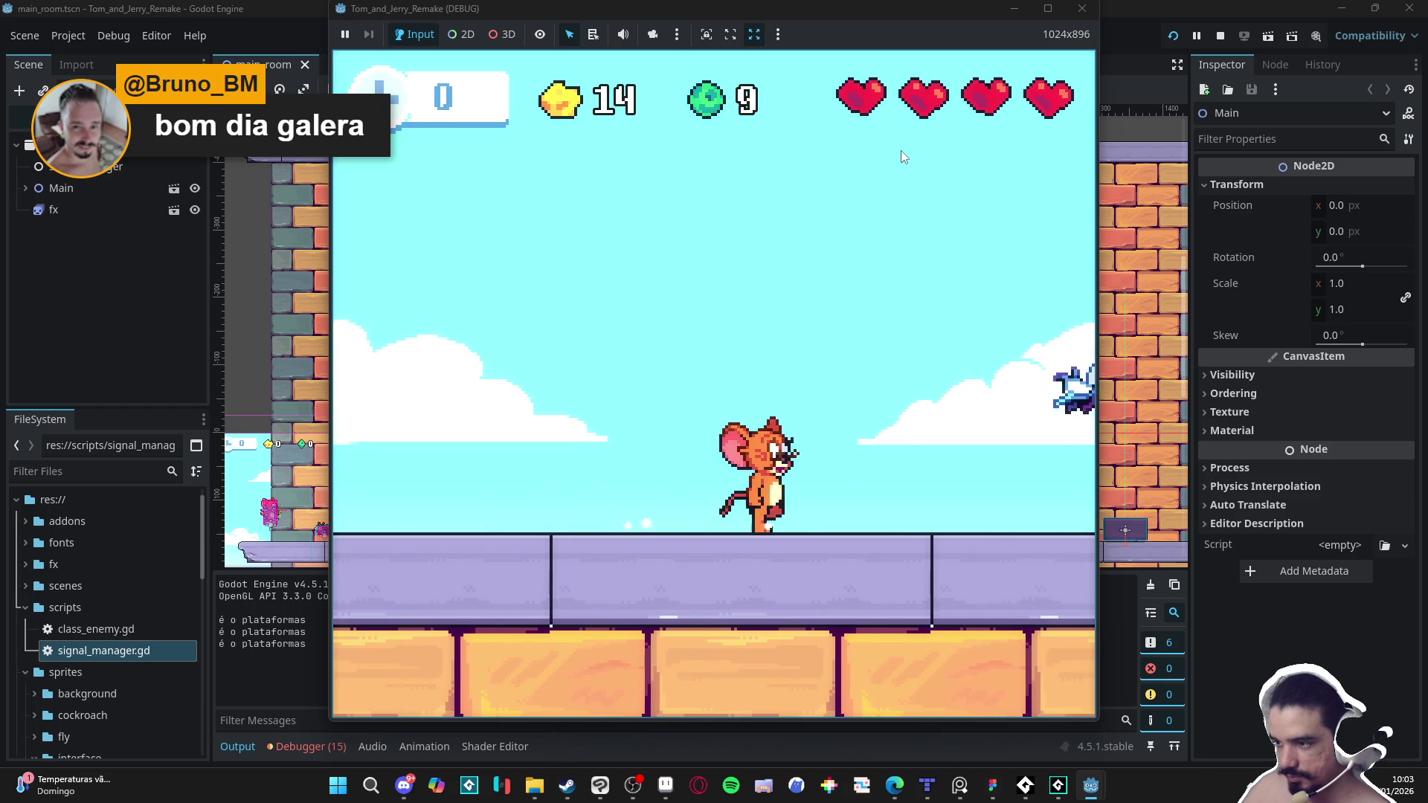
{"action": "key", "text": "space"}
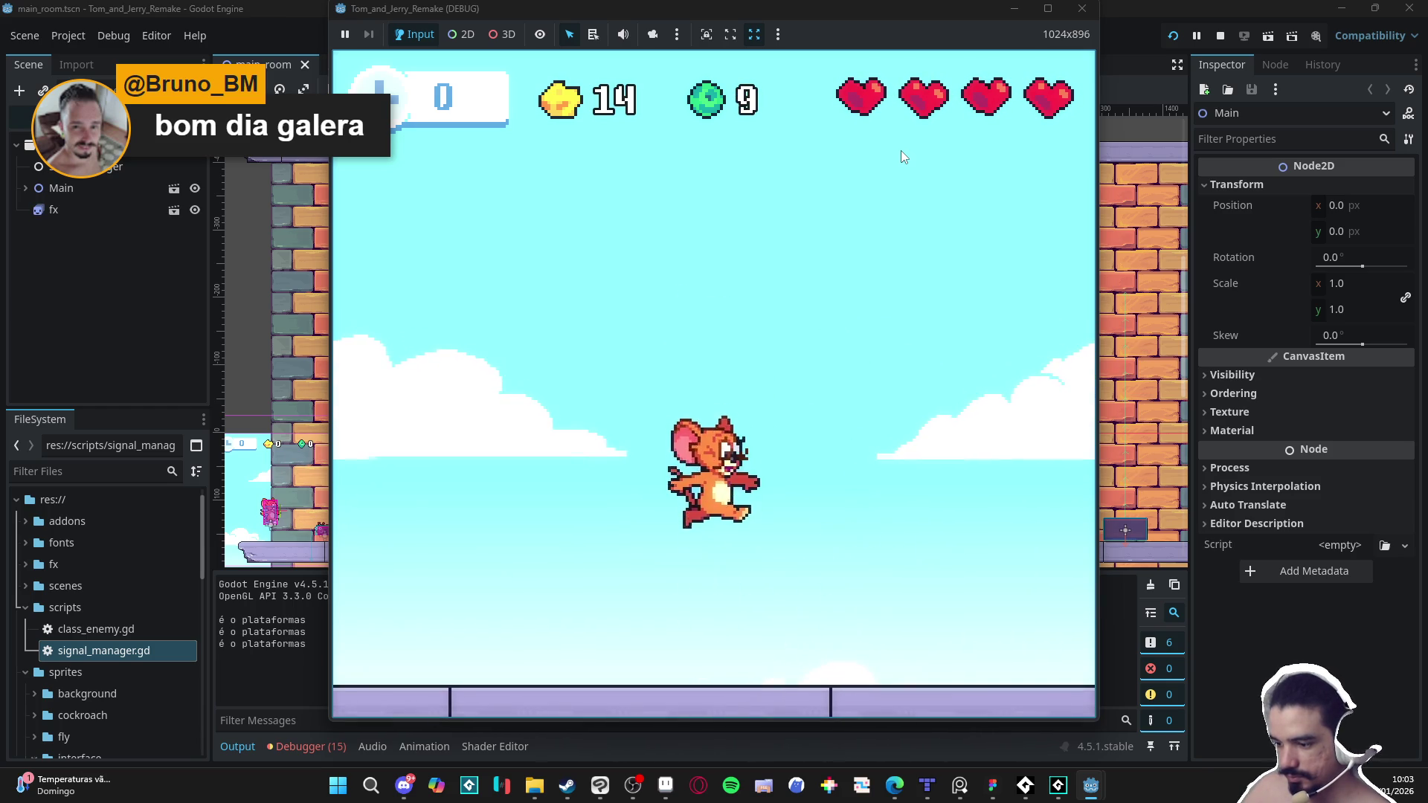
{"action": "key", "text": "Right"}
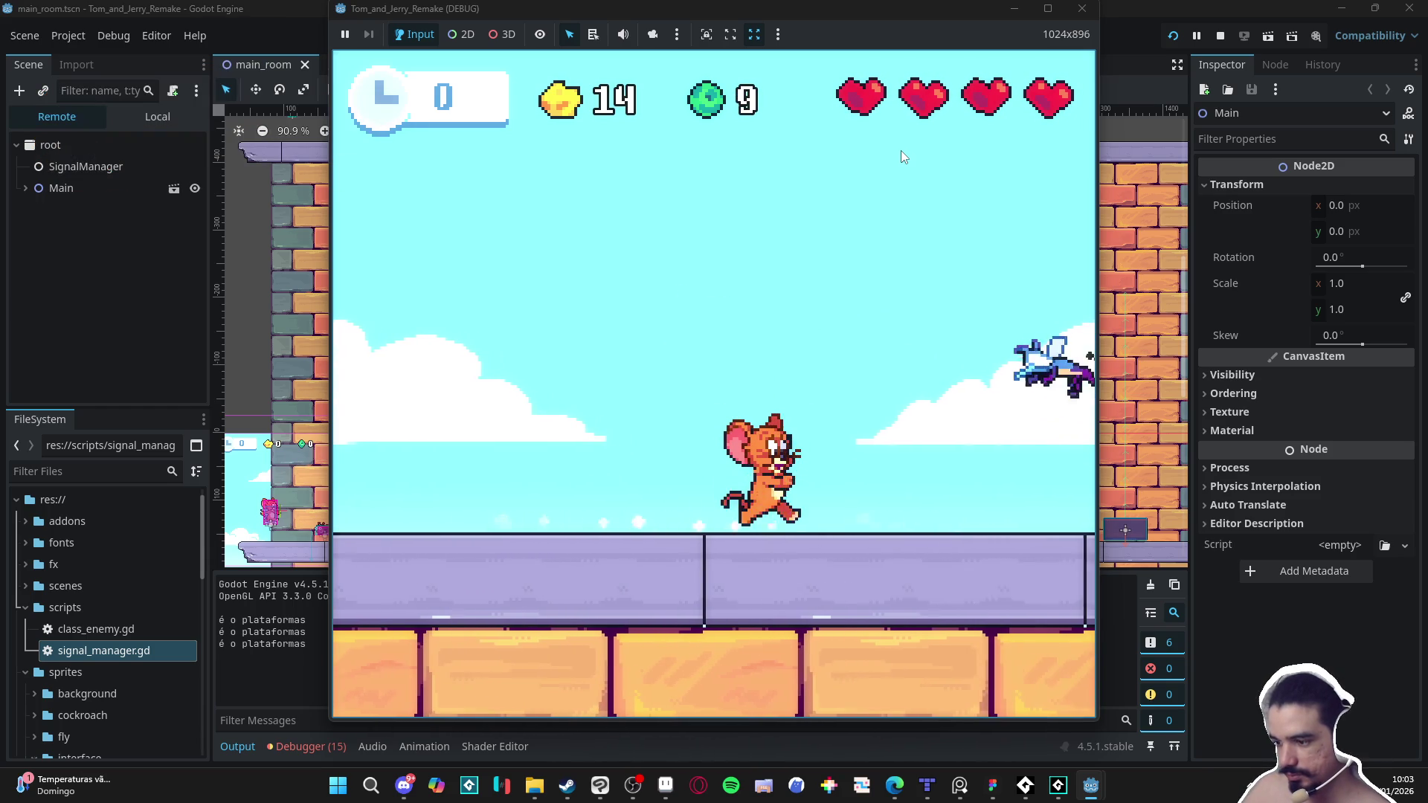
{"action": "key", "text": "space"}
{"action": "key", "text": "Right"}
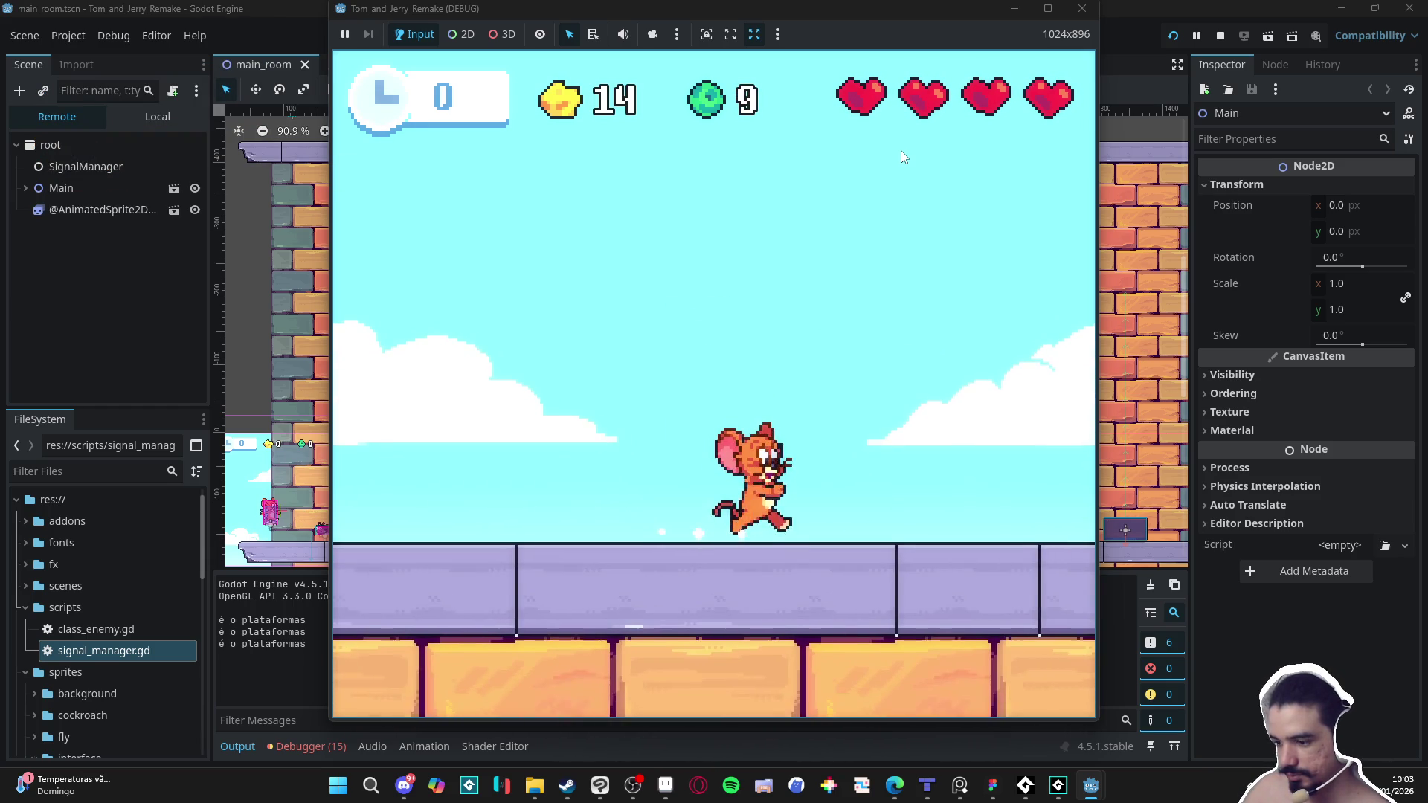
{"action": "key", "text": "Right"}
{"action": "key", "text": "x"}
{"action": "key", "text": "x"}
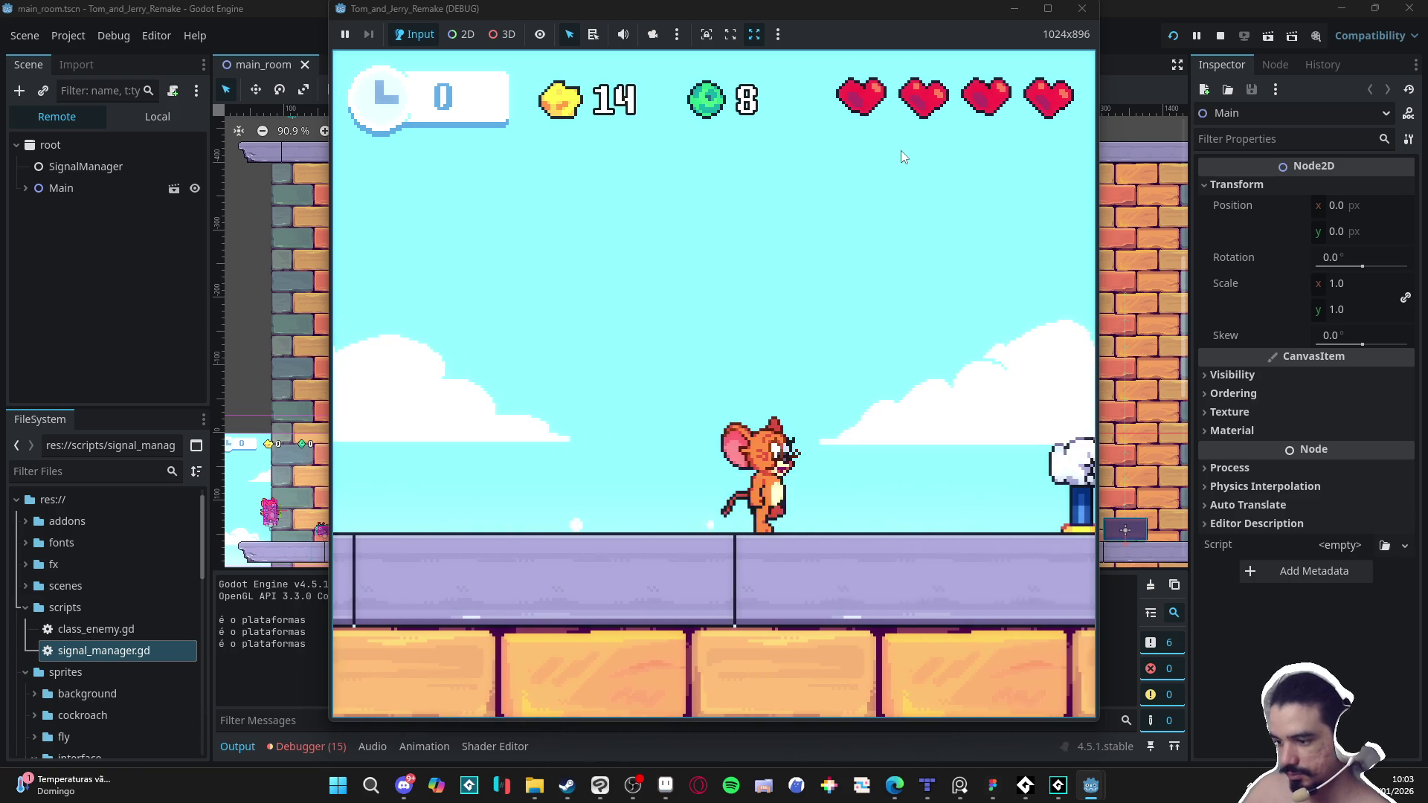
Step: Run Jerry through the level and jump onto the higher platform past a cockroach
{"action": "key", "text": "Right"}
{"action": "key", "text": "Left"}
{"action": "key", "text": "Right"}
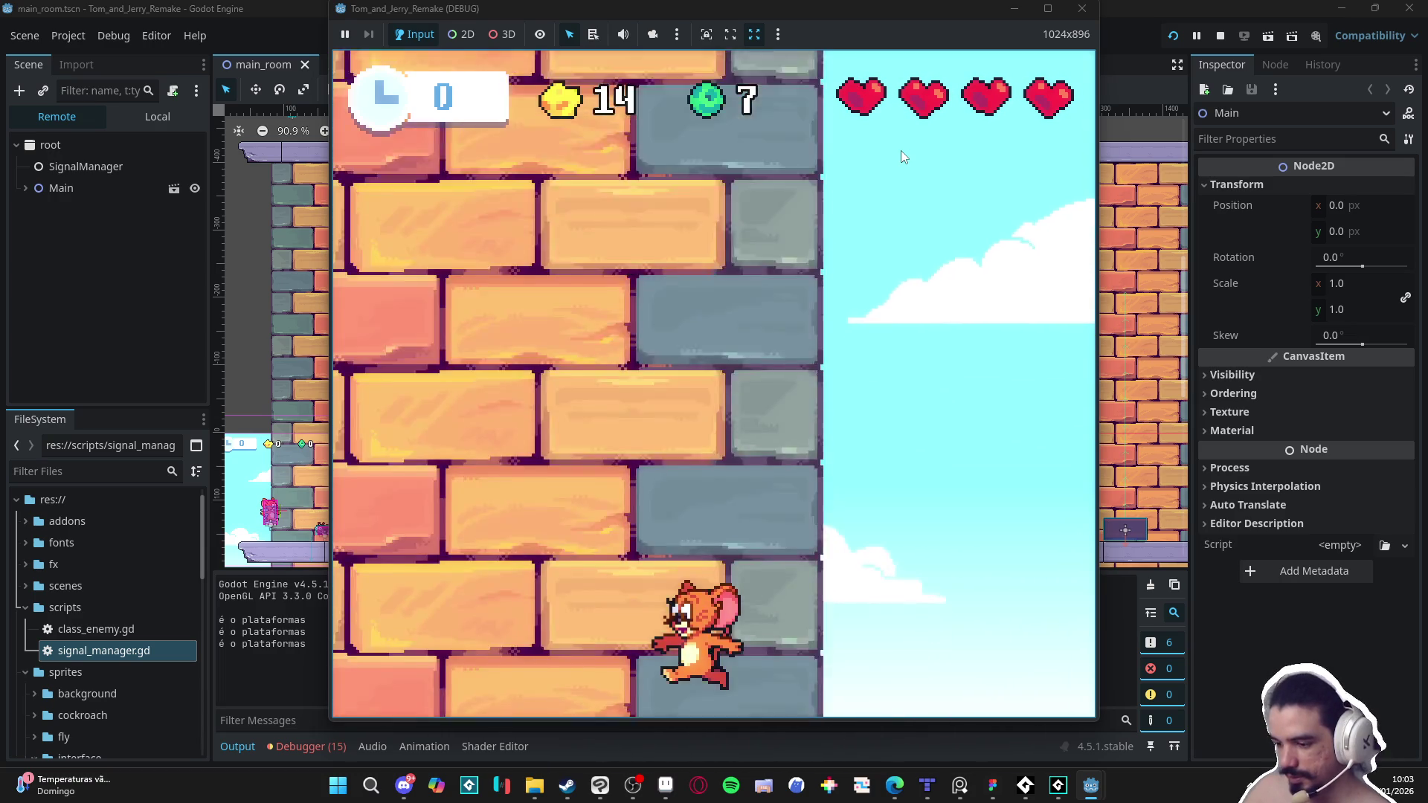
{"action": "key", "text": "space"}
{"action": "key", "text": "space"}
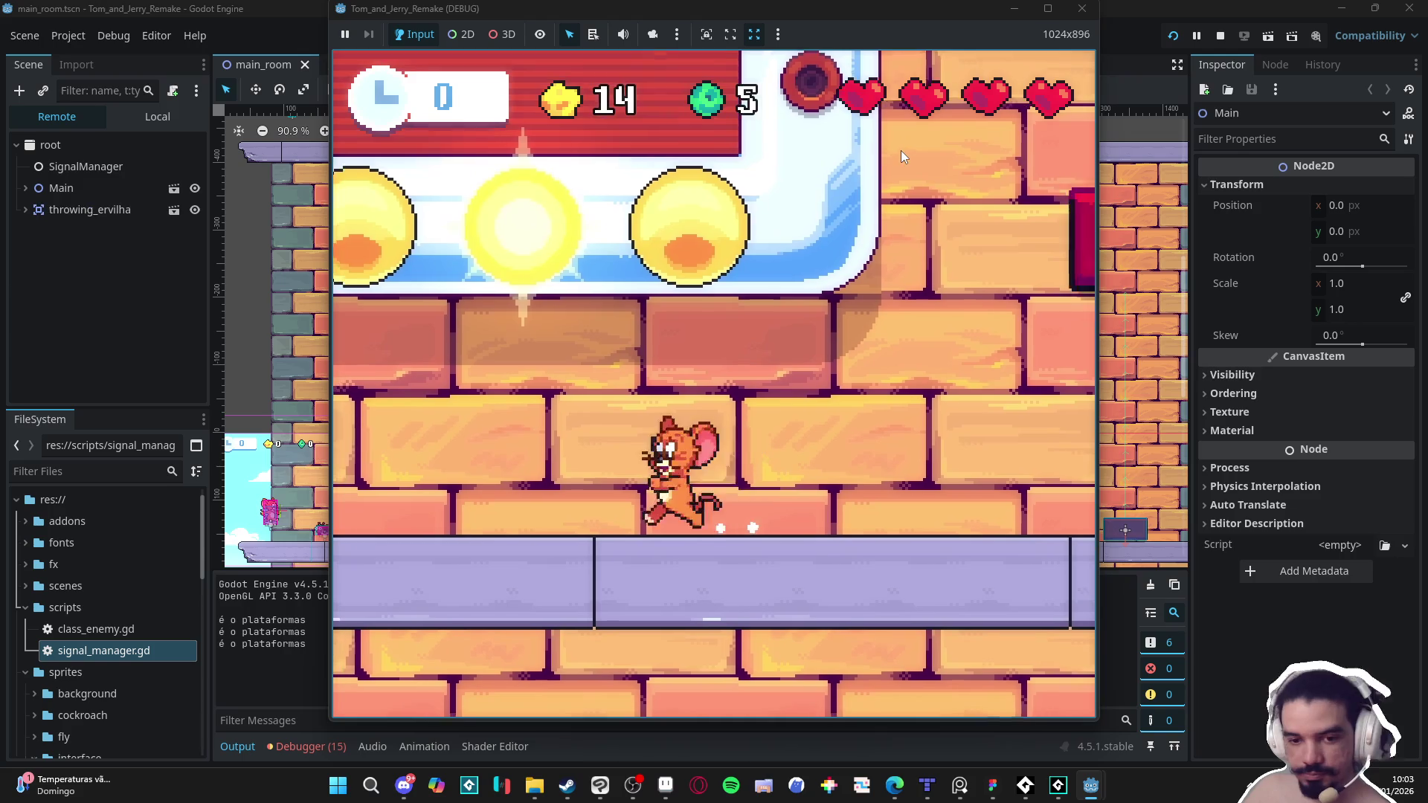
{"action": "key", "text": "space"}
{"action": "key", "text": "Left"}
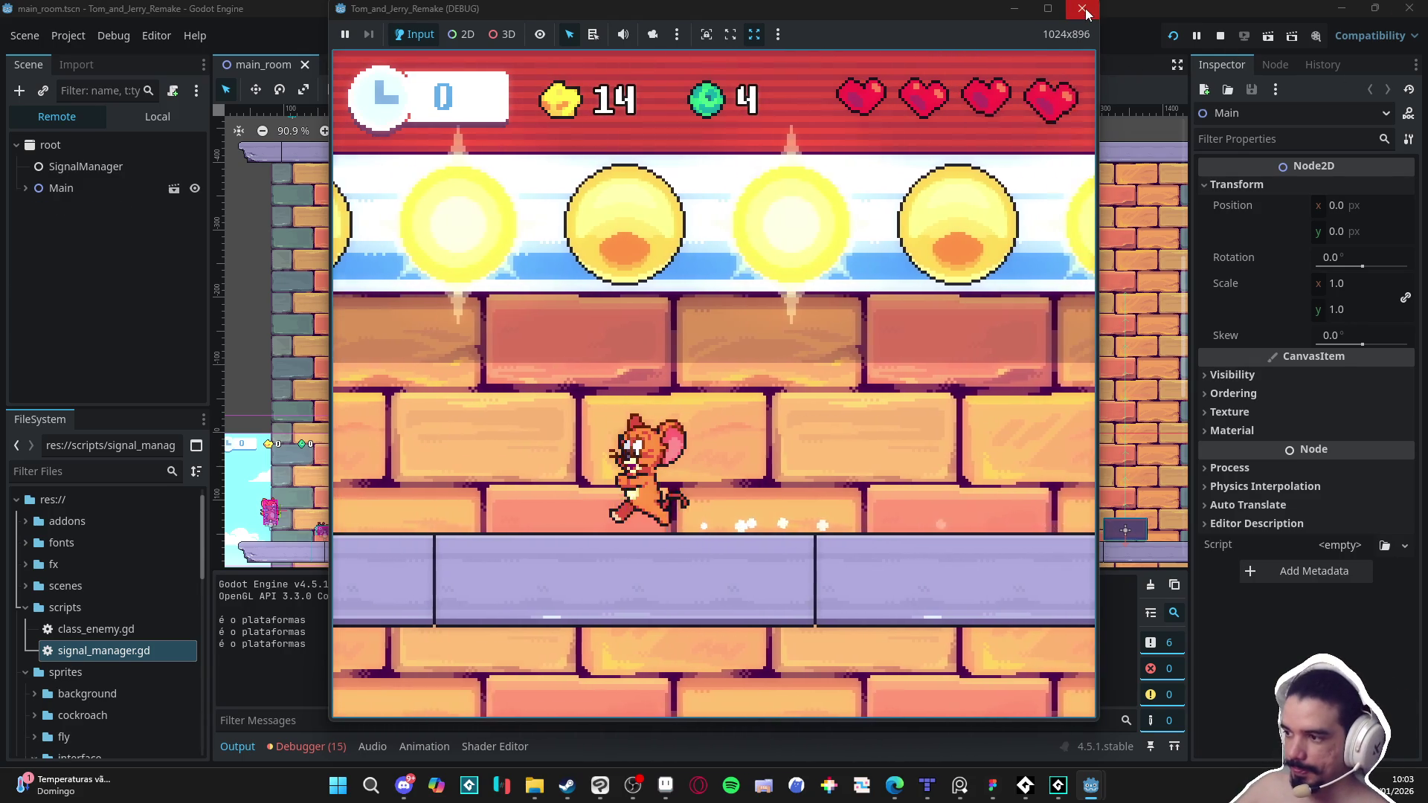
{"action": "key", "text": "Right"}
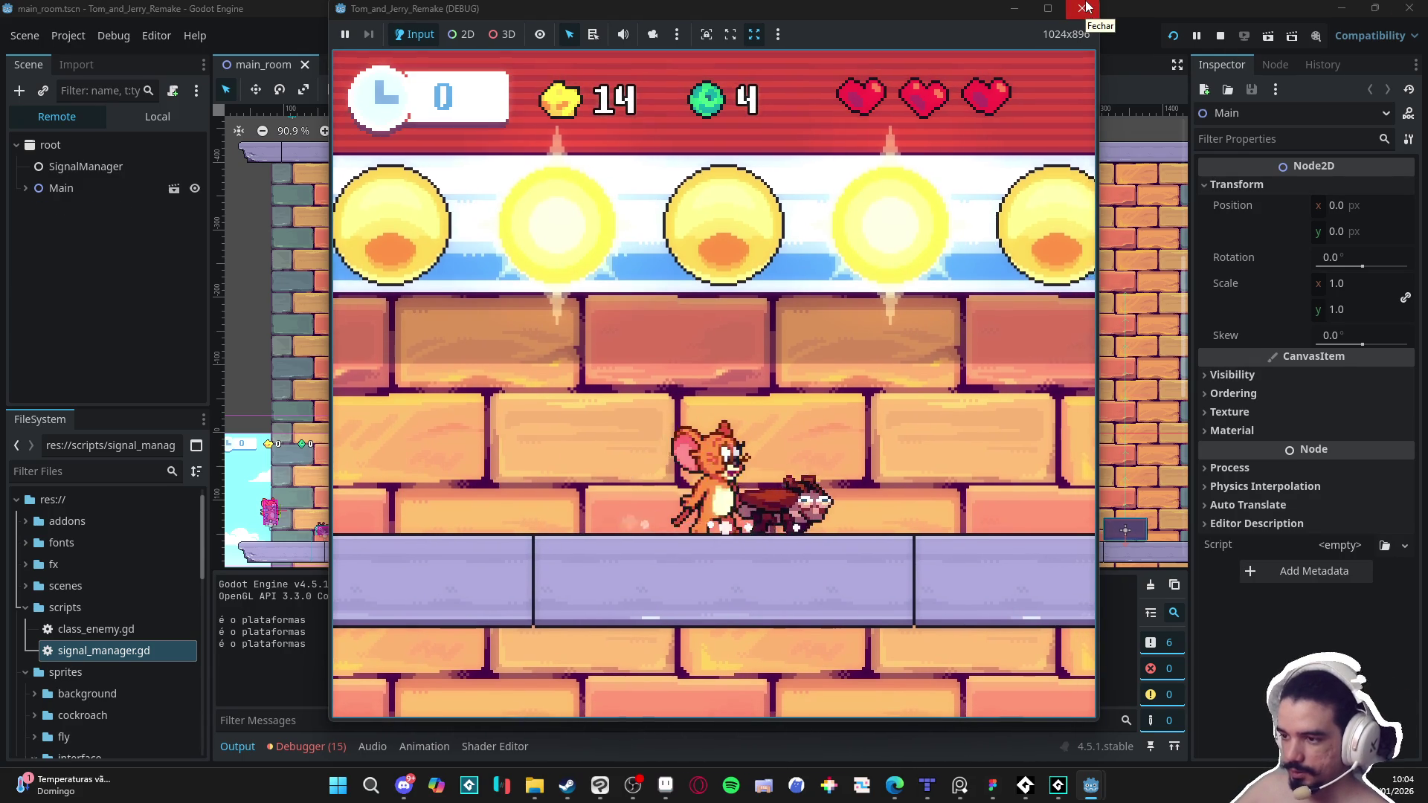
{"action": "key", "text": "Right"}
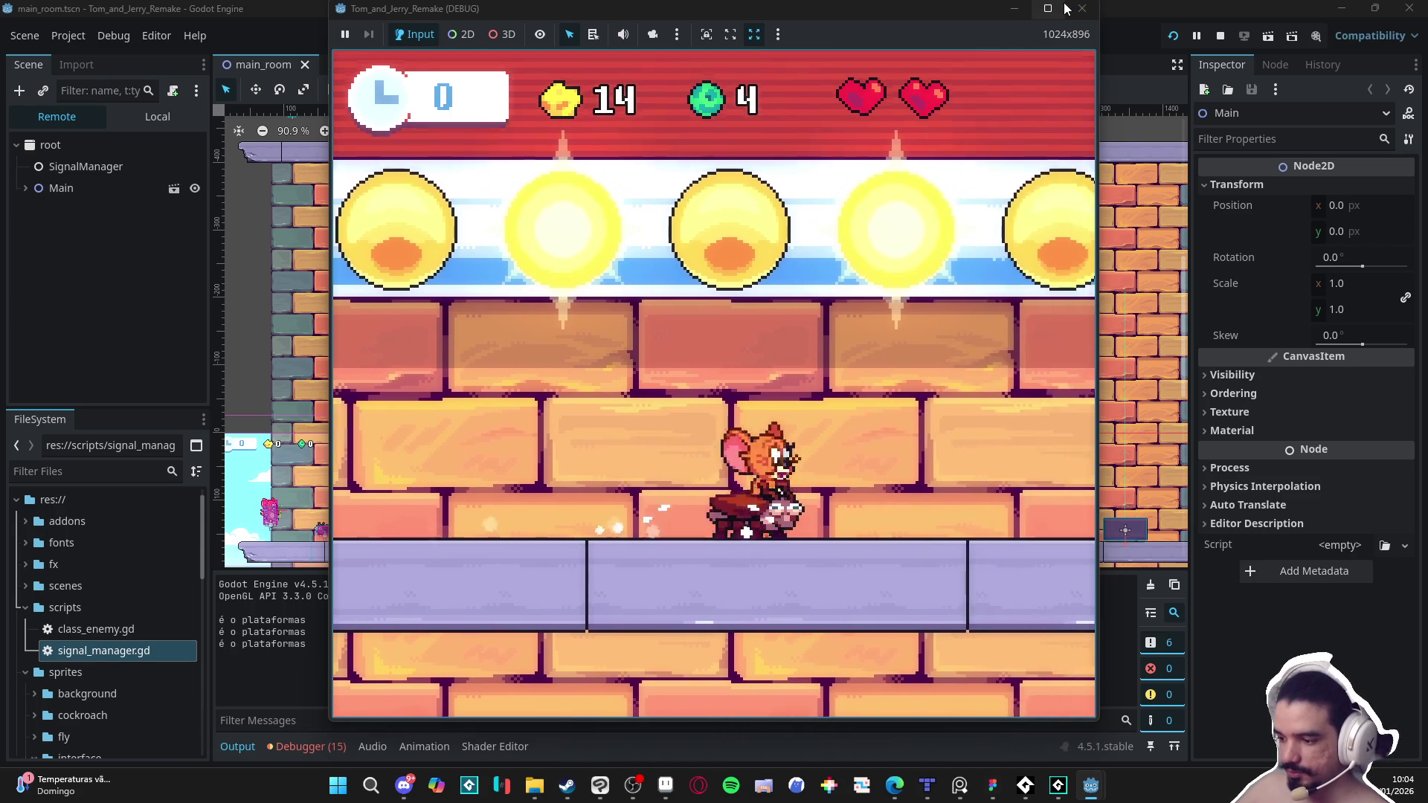
Step: Move Jerry left once more, then close the game and minimize the Godot editor
{"action": "mouse_move", "coordinate": [1048, 9]}
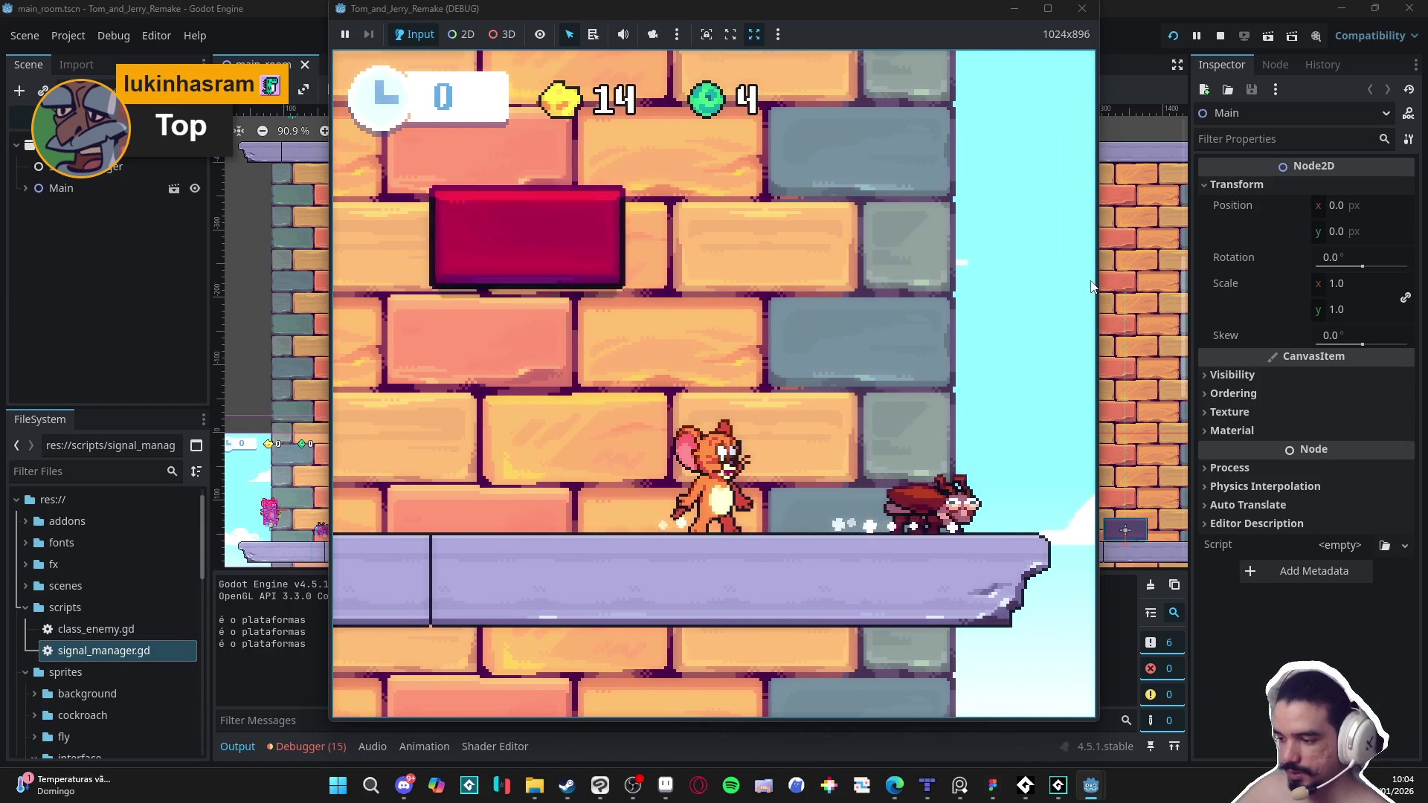
{"action": "key", "text": "Left"}
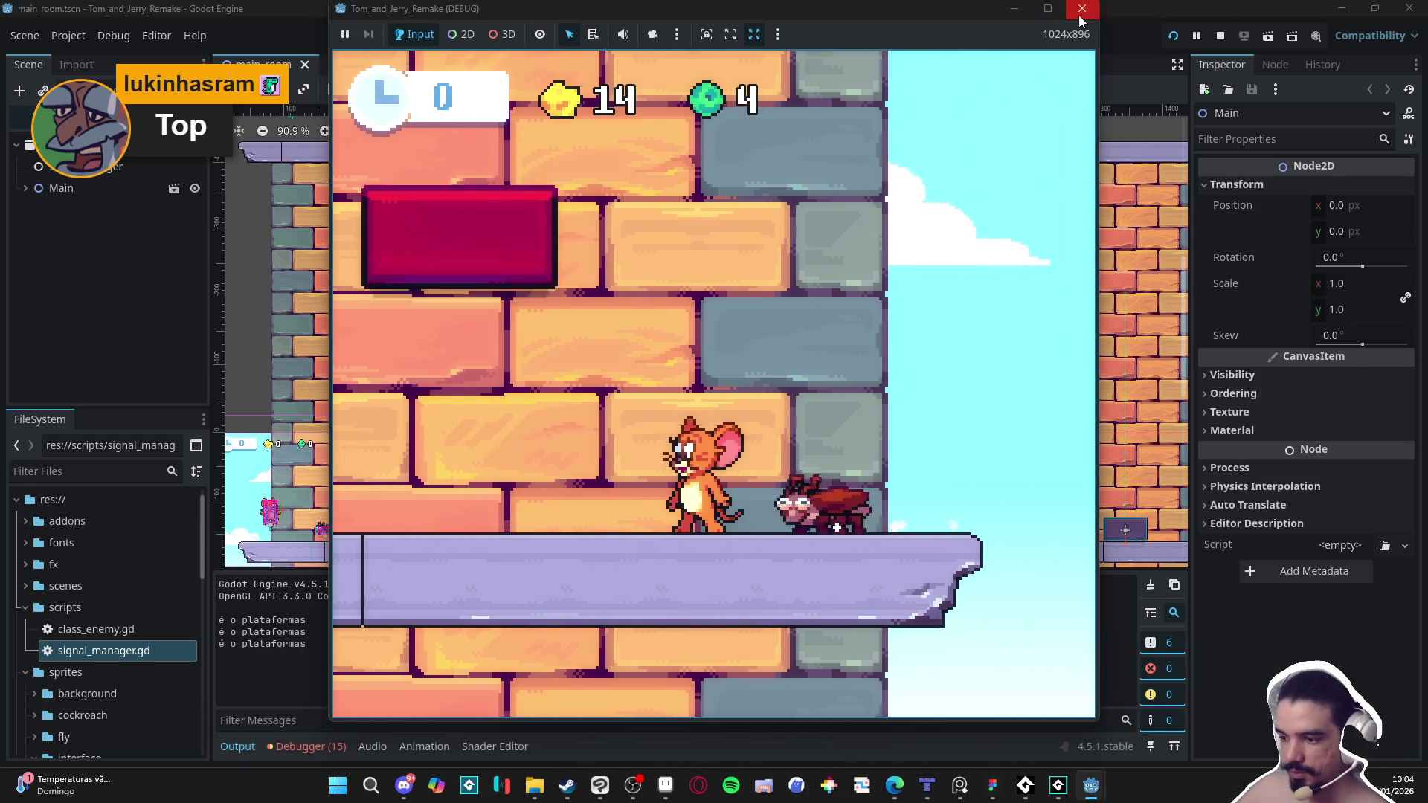
{"action": "left_click", "coordinate": [1081, 9]}
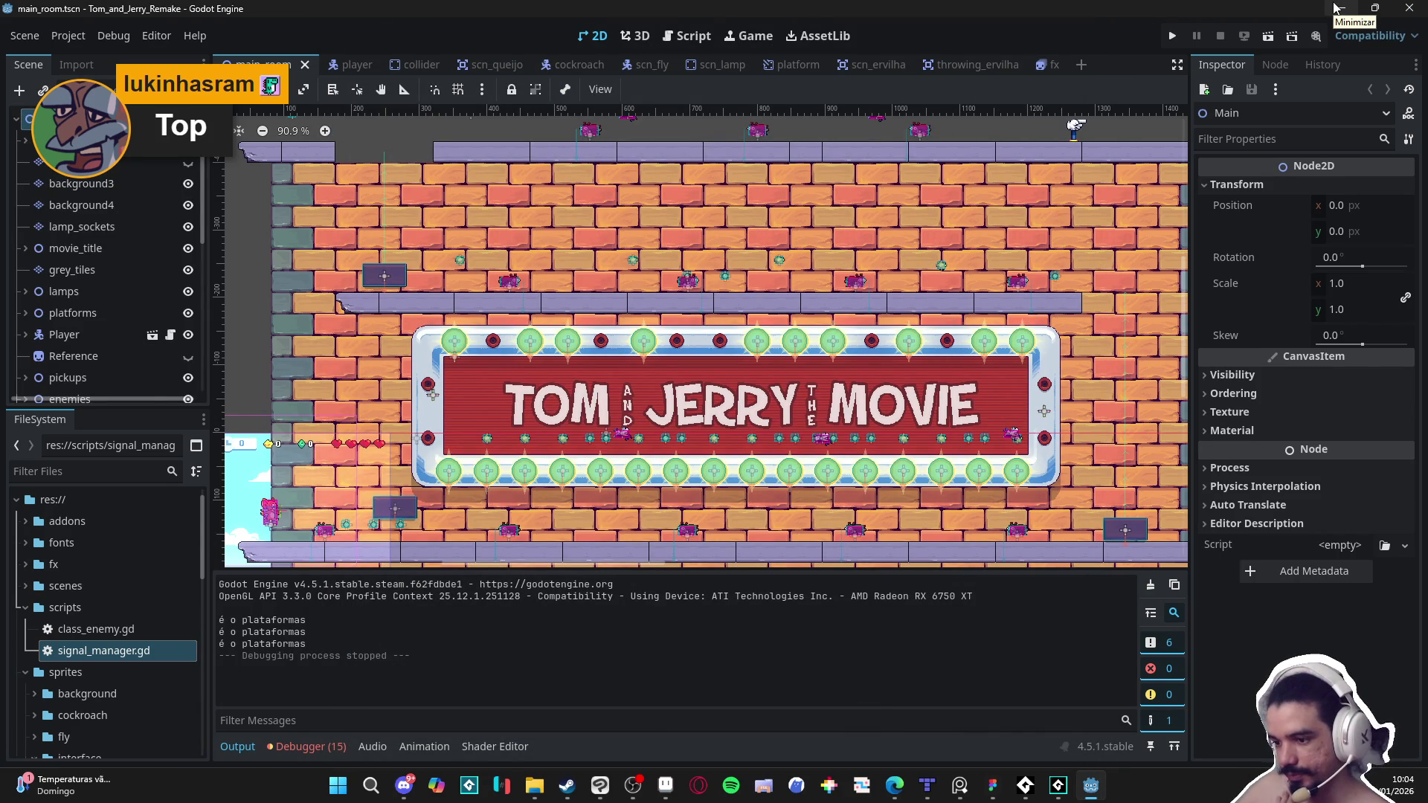
{"action": "left_click", "coordinate": [1336, 7]}
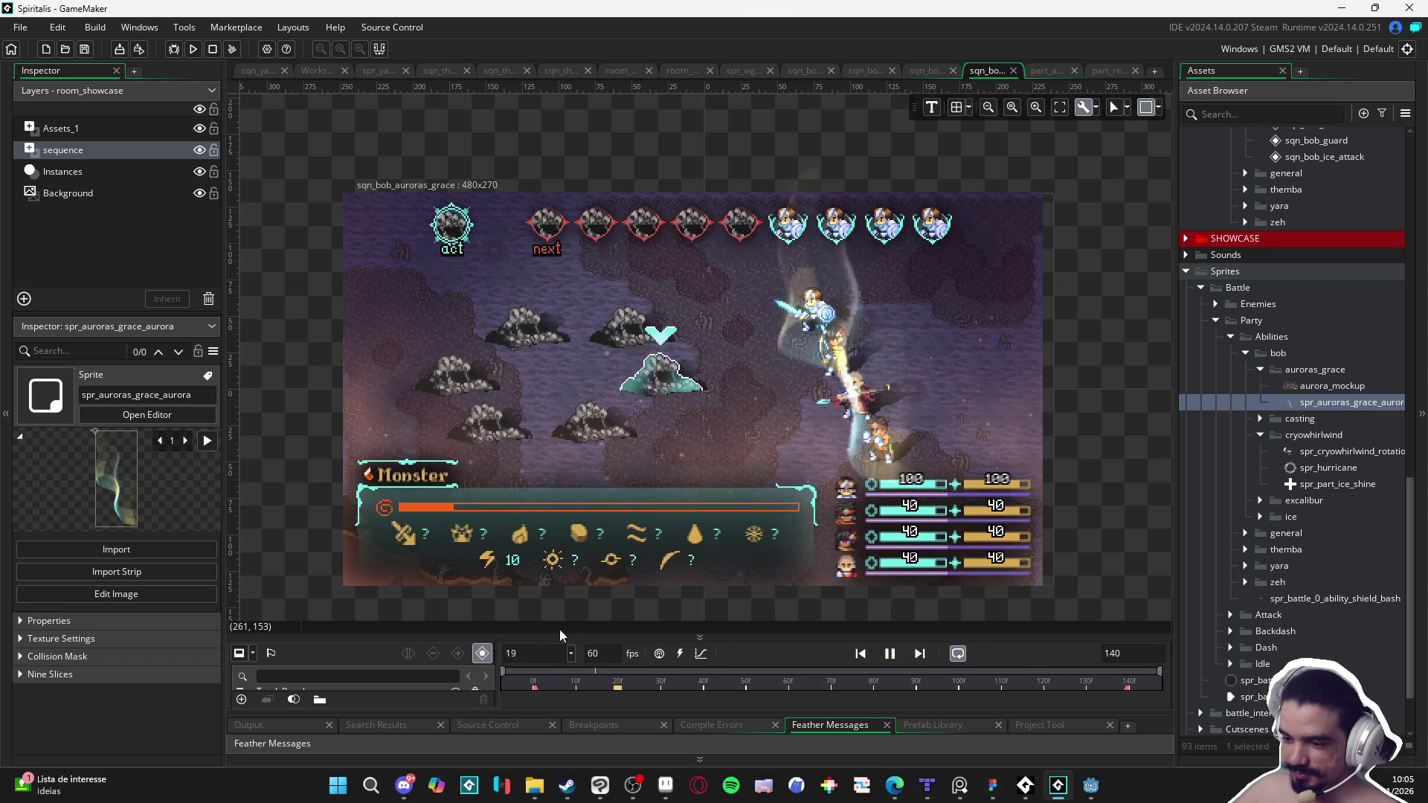
Step: Pause and resume the sqn_bob_auroras_grace preview, zoom the scene, and enlarge the timeline's track list
{"action": "key", "text": "space"}
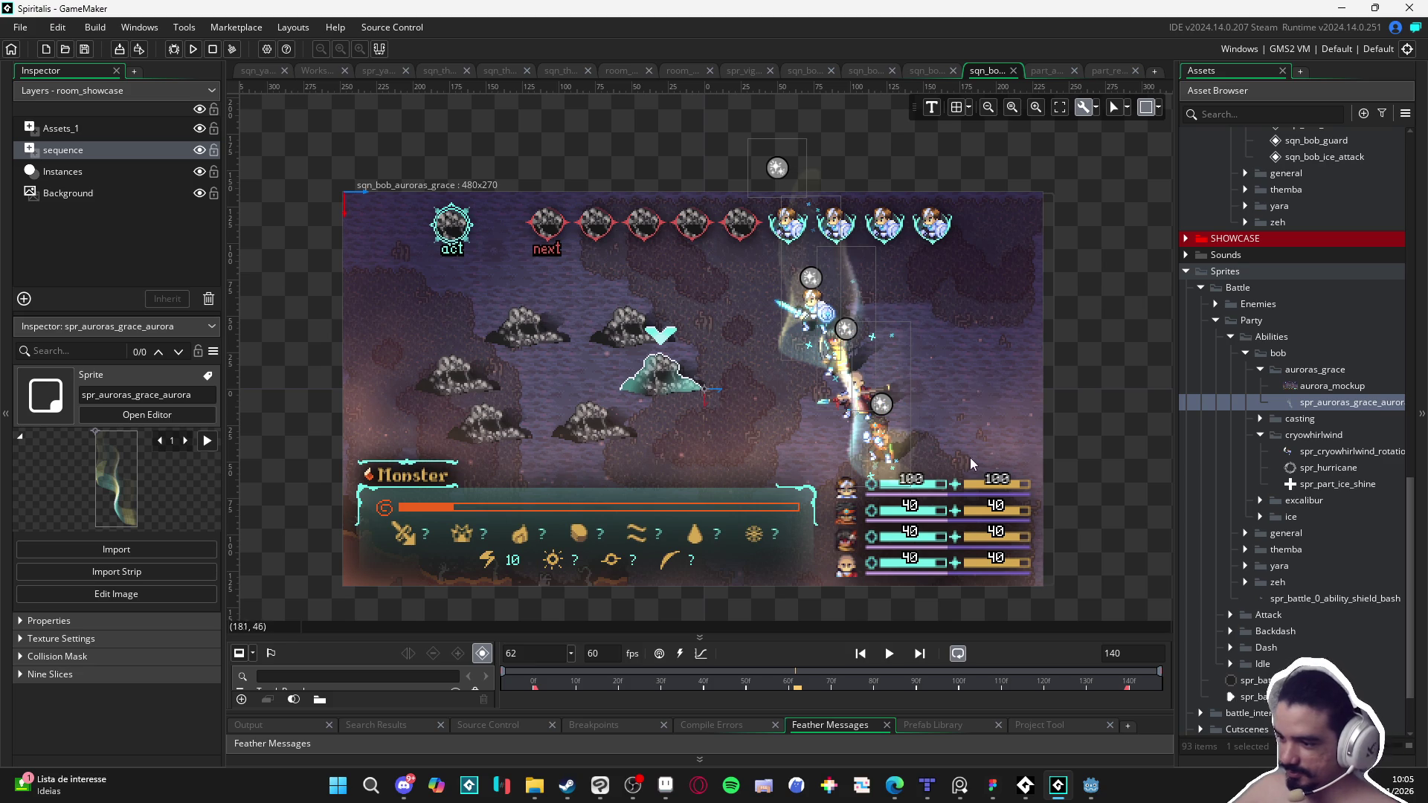
{"action": "left_click", "coordinate": [885, 658]}
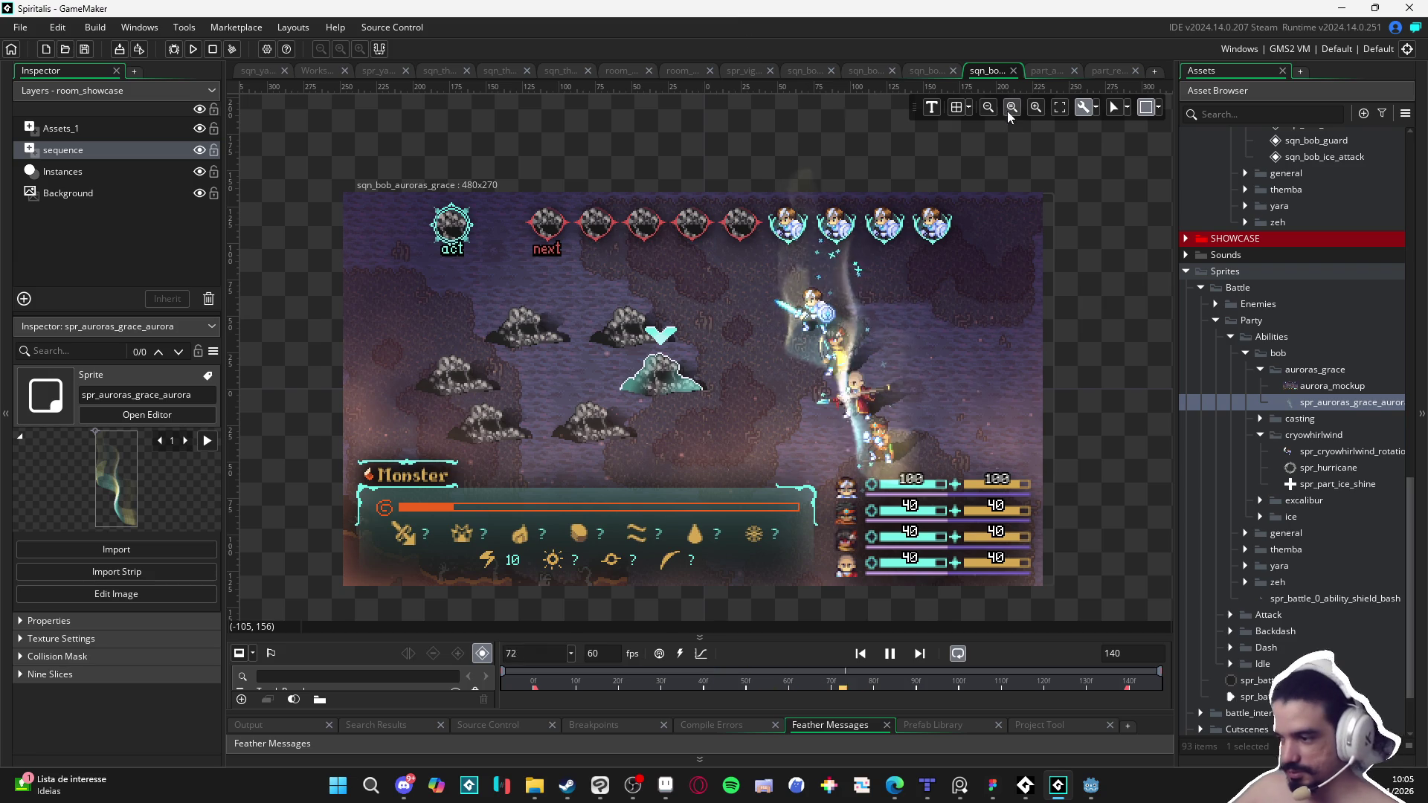
{"action": "scroll", "coordinate": [953, 176], "scroll_direction": "up", "scroll_amount": 2}
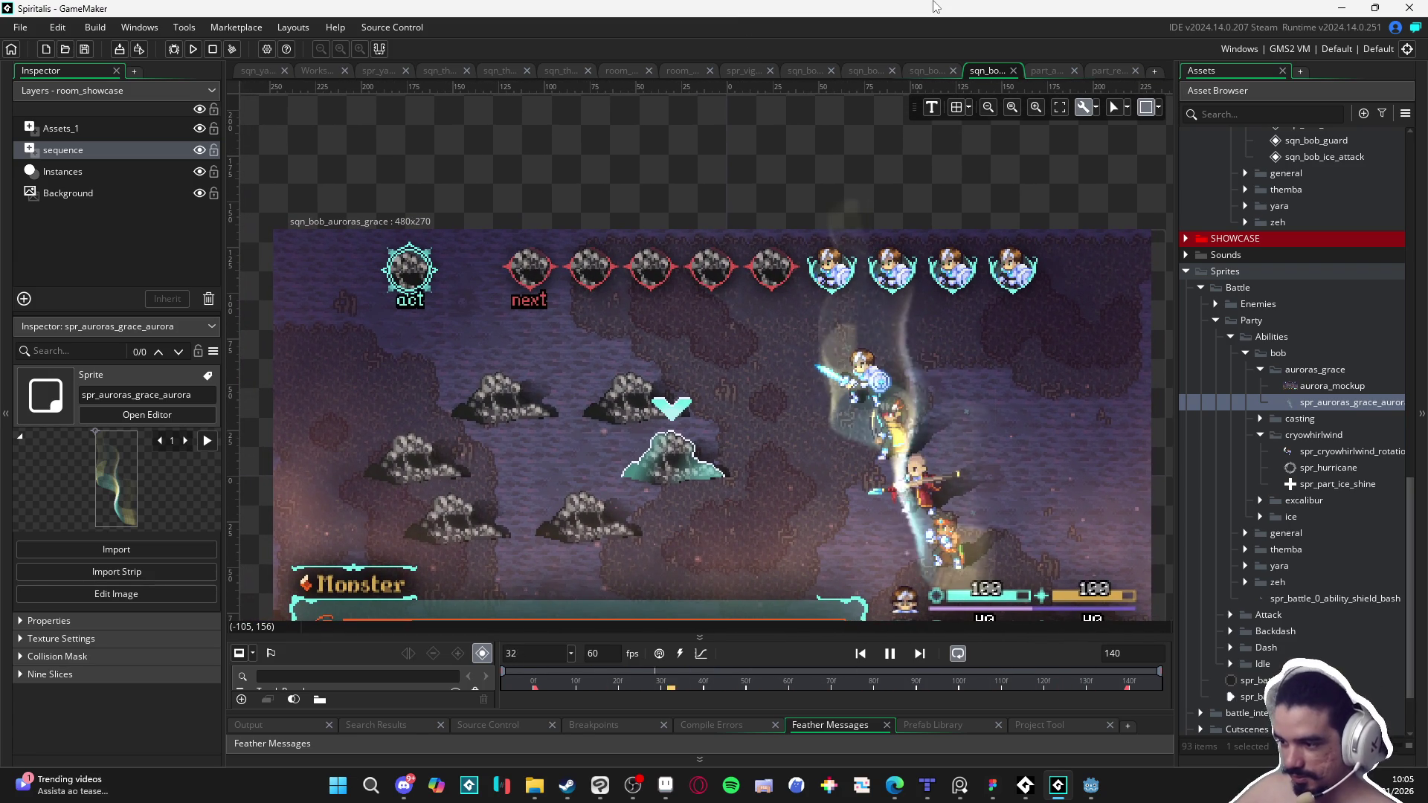
{"action": "left_click_drag", "start_coordinate": [974, 275], "coordinate": [987, 254]}
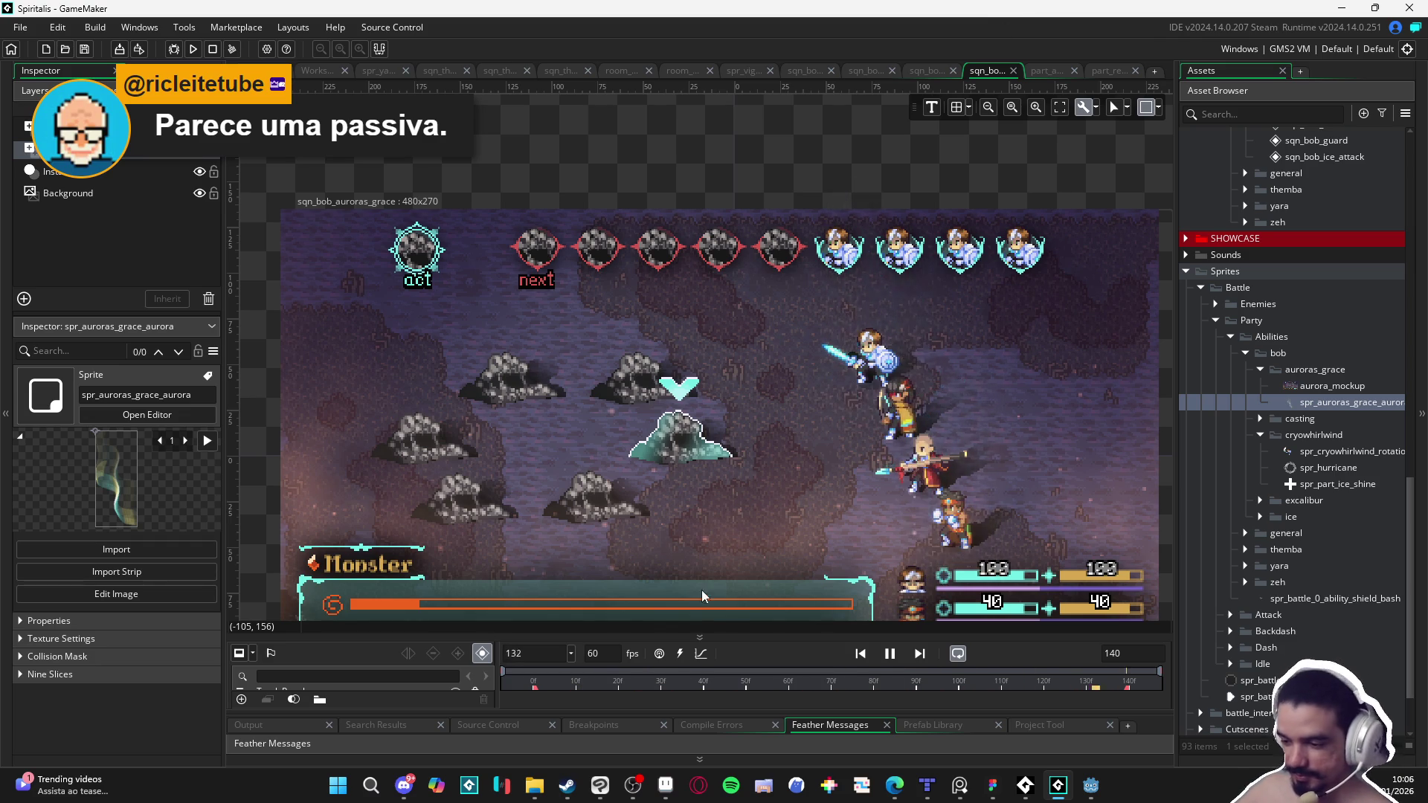
{"action": "mouse_move", "coordinate": [742, 632]}
{"action": "left_mouse_down"}
{"action": "mouse_move", "coordinate": [744, 399]}
{"action": "mouse_move", "coordinate": [744, 529]}
{"action": "left_mouse_up"}
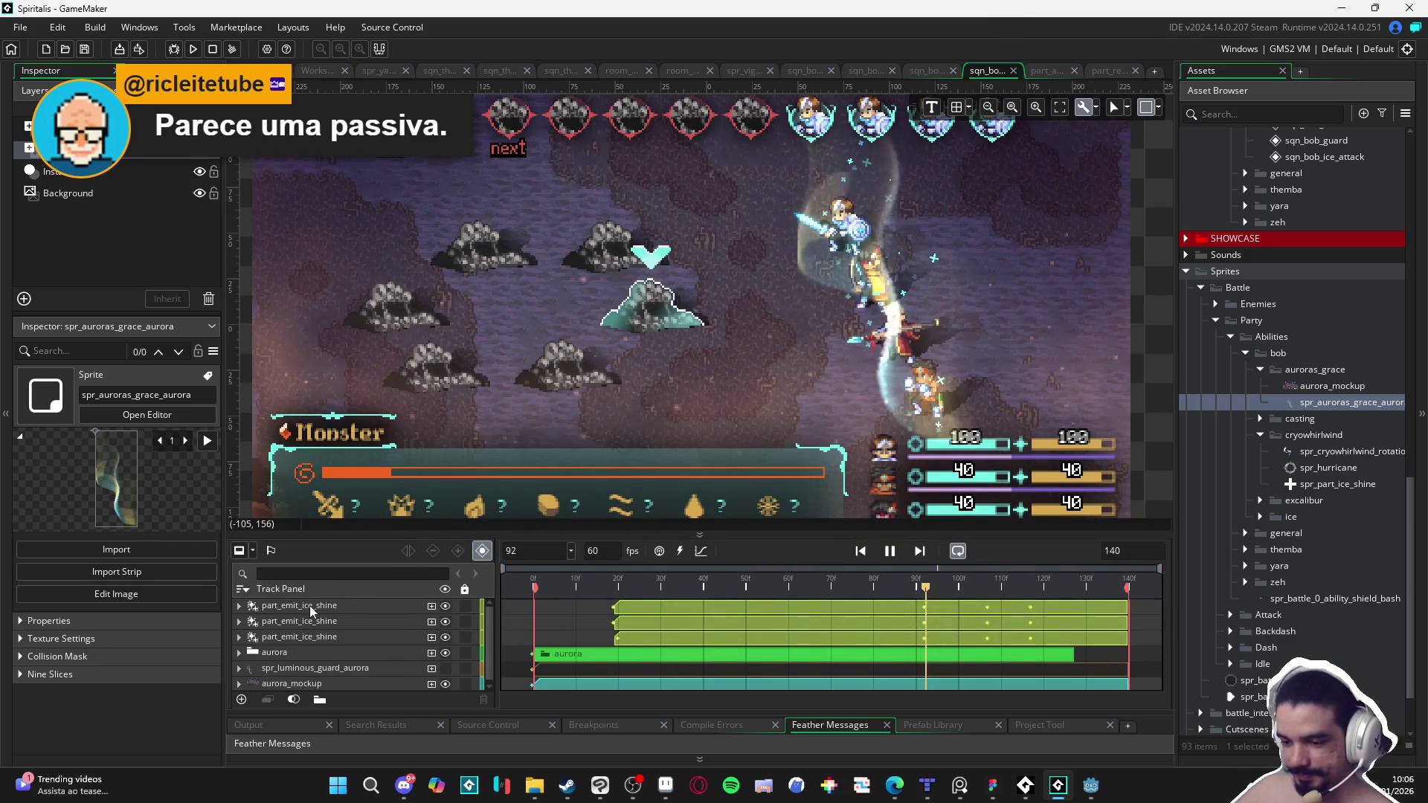
Step: Move the playhead to frame 0 and expand the aurora group to select part_aurora
{"action": "left_click", "coordinate": [310, 606]}
{"action": "left_click", "coordinate": [239, 607]}
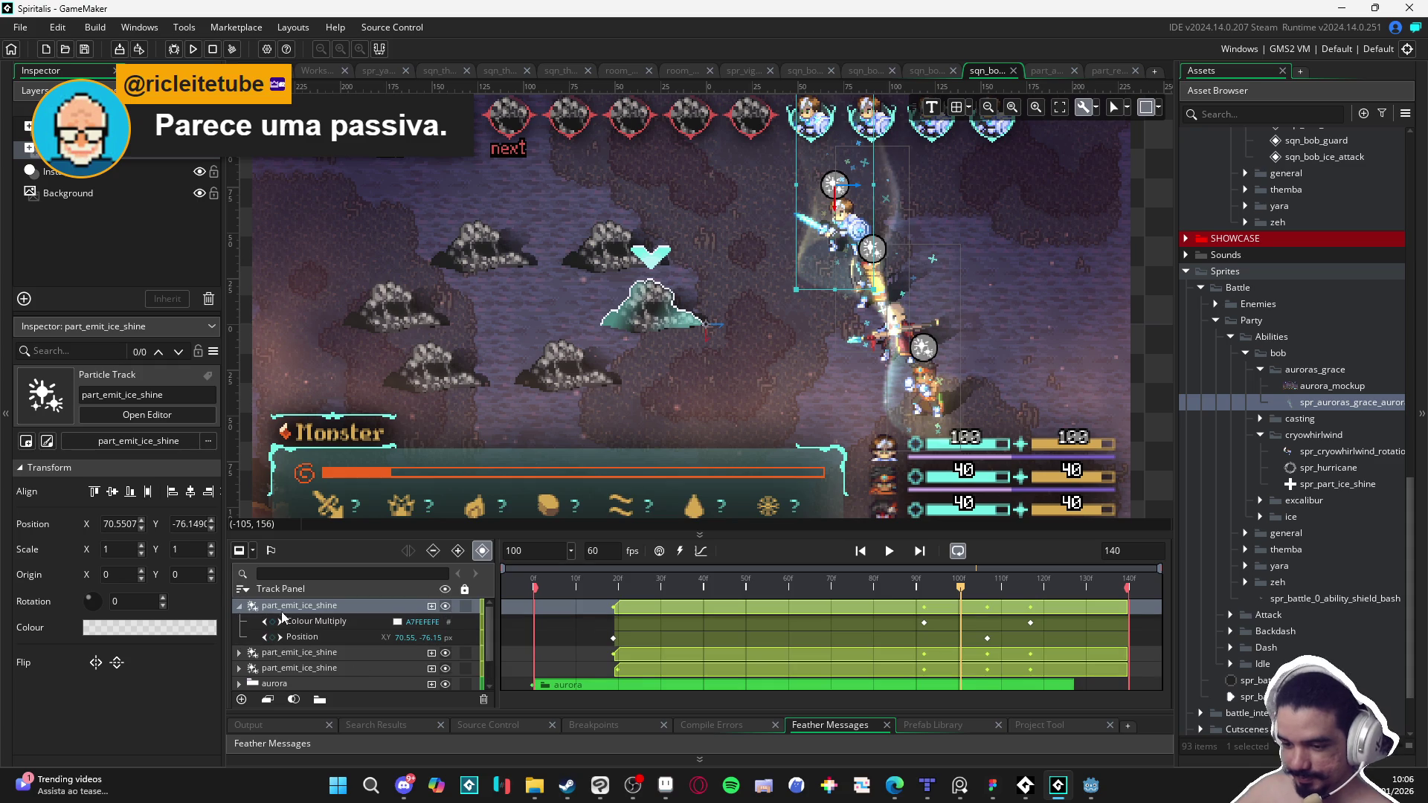
{"action": "left_click", "coordinate": [239, 605]}
{"action": "scroll", "coordinate": [281, 641], "scroll_direction": "down", "scroll_amount": 1}
{"action": "left_click", "coordinate": [290, 645]}
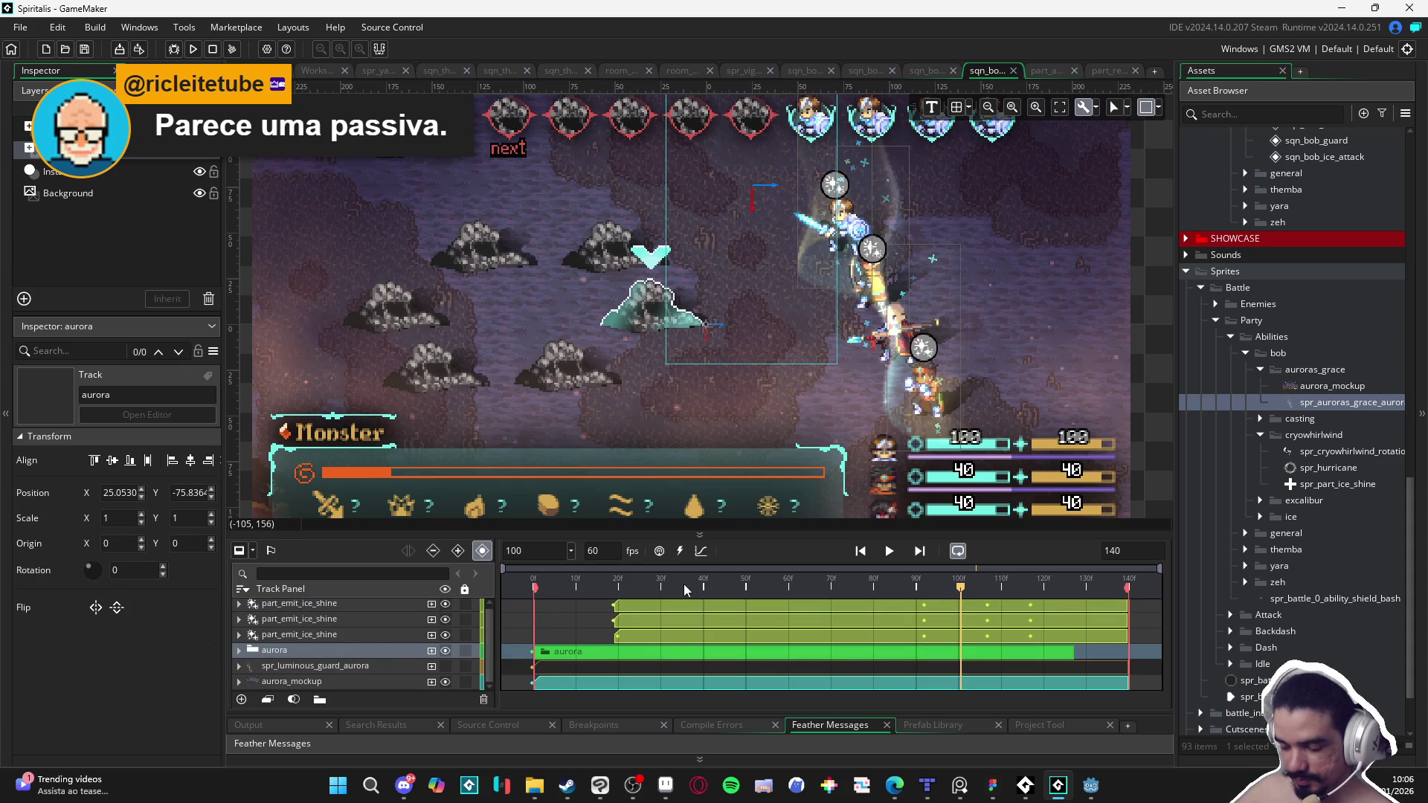
{"action": "left_click", "coordinate": [513, 577]}
{"action": "left_click", "coordinate": [431, 652]}
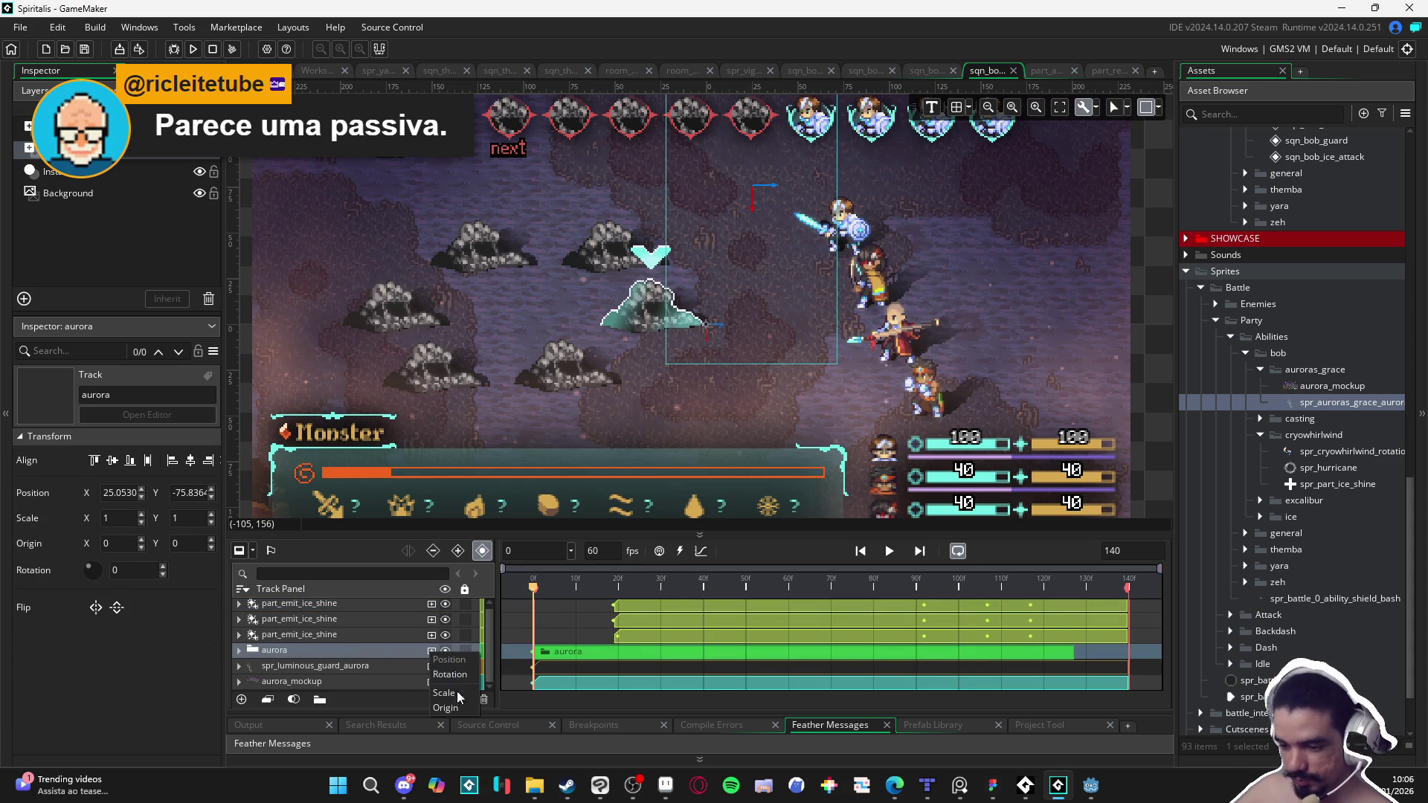
{"action": "left_click", "coordinate": [239, 652]}
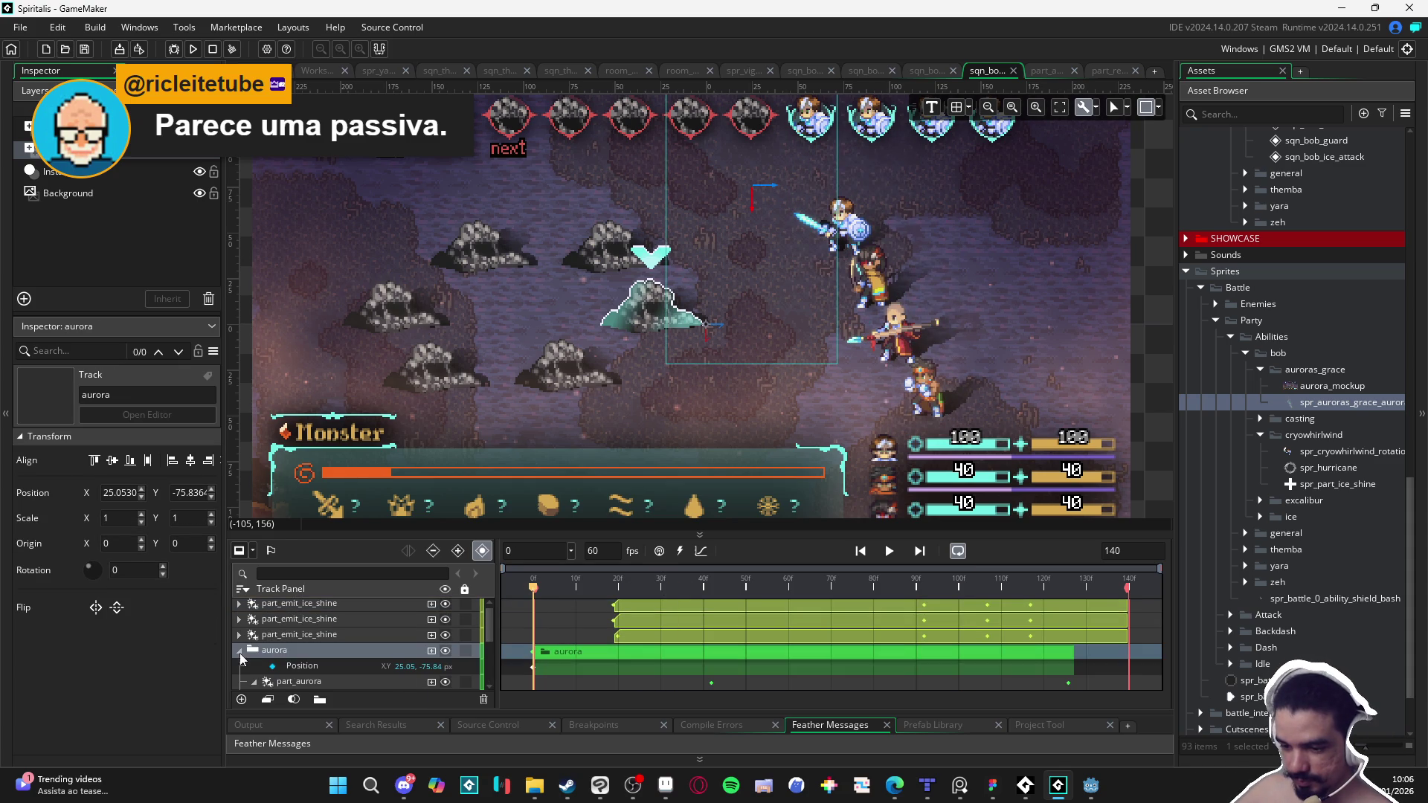
{"action": "left_click", "coordinate": [315, 646], "text": "ctrl"}
{"action": "scroll", "coordinate": [316, 647], "scroll_direction": "down", "scroll_amount": 2}
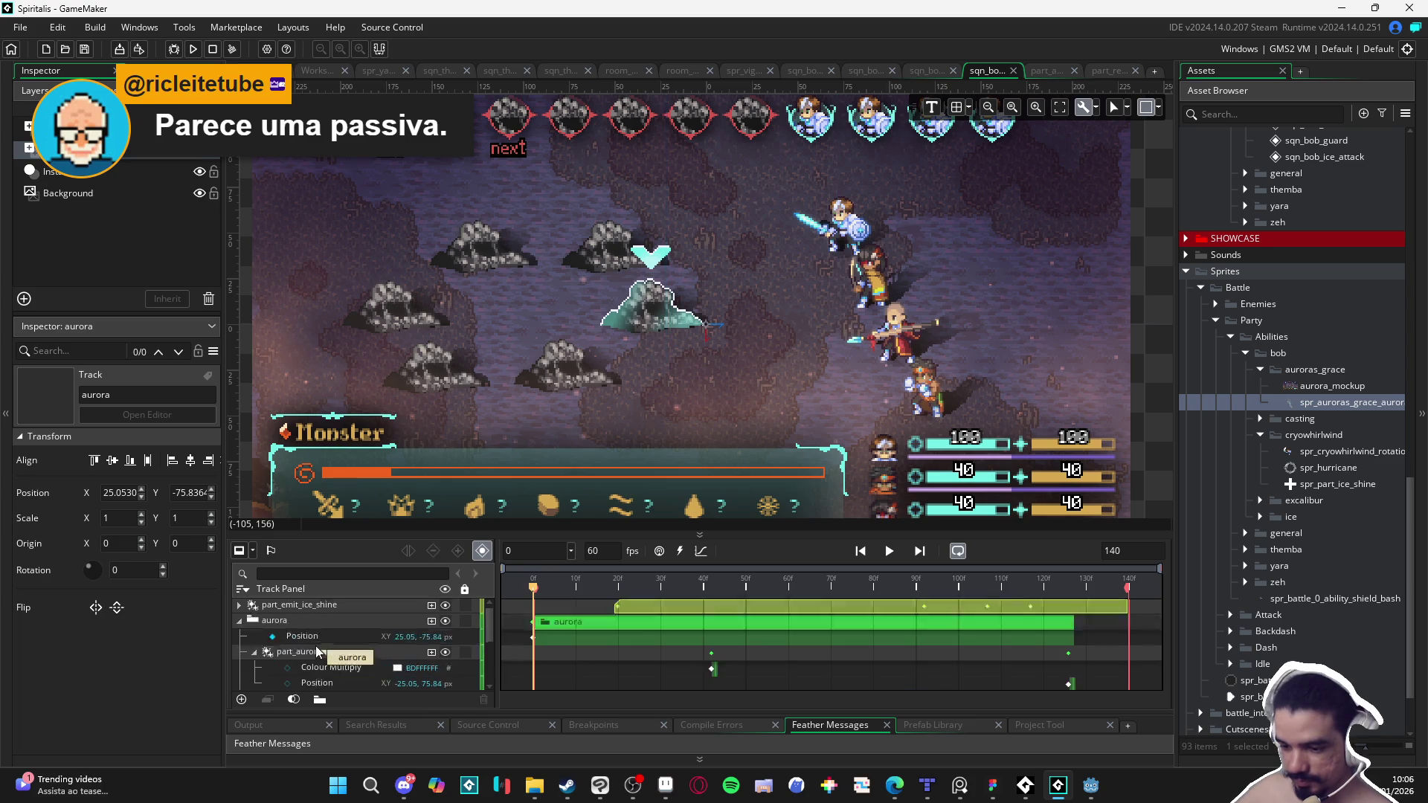
{"action": "left_click", "coordinate": [335, 655]}
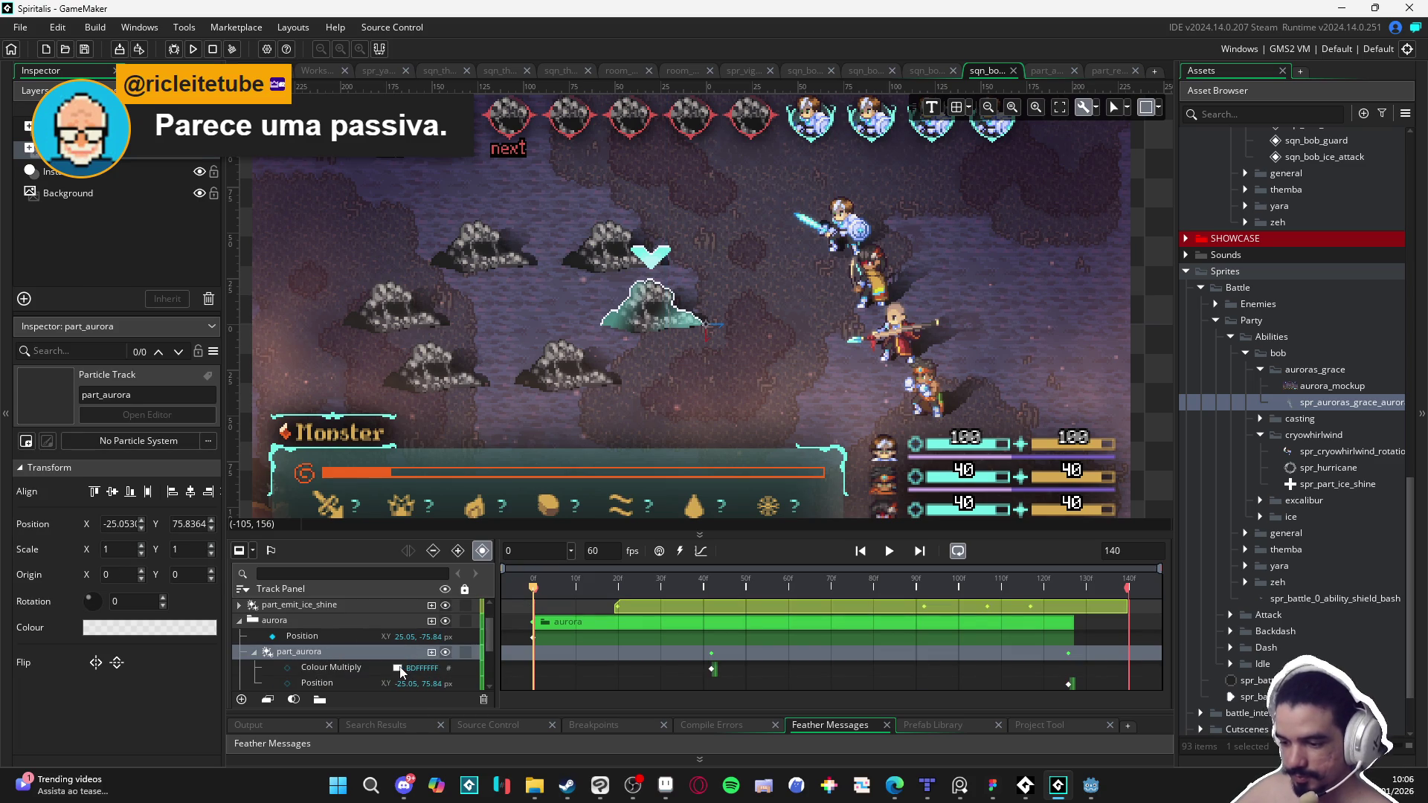
Step: Set part_aurora's Colour Multiply key to bright green (Hue 110, Sat 80) and scrub the preview
{"action": "left_click", "coordinate": [397, 667]}
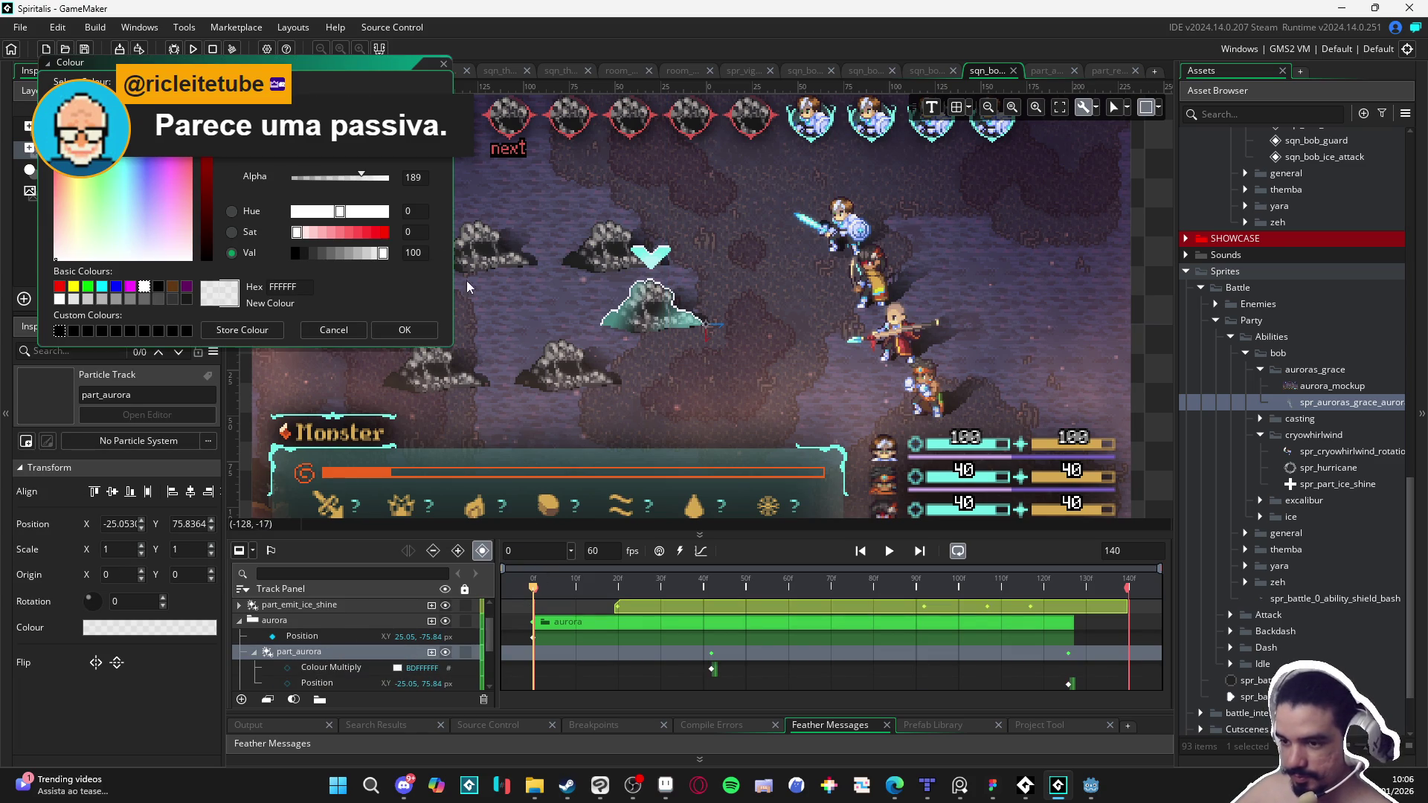
{"action": "left_click_drag", "start_coordinate": [110, 179], "coordinate": [112, 184]}
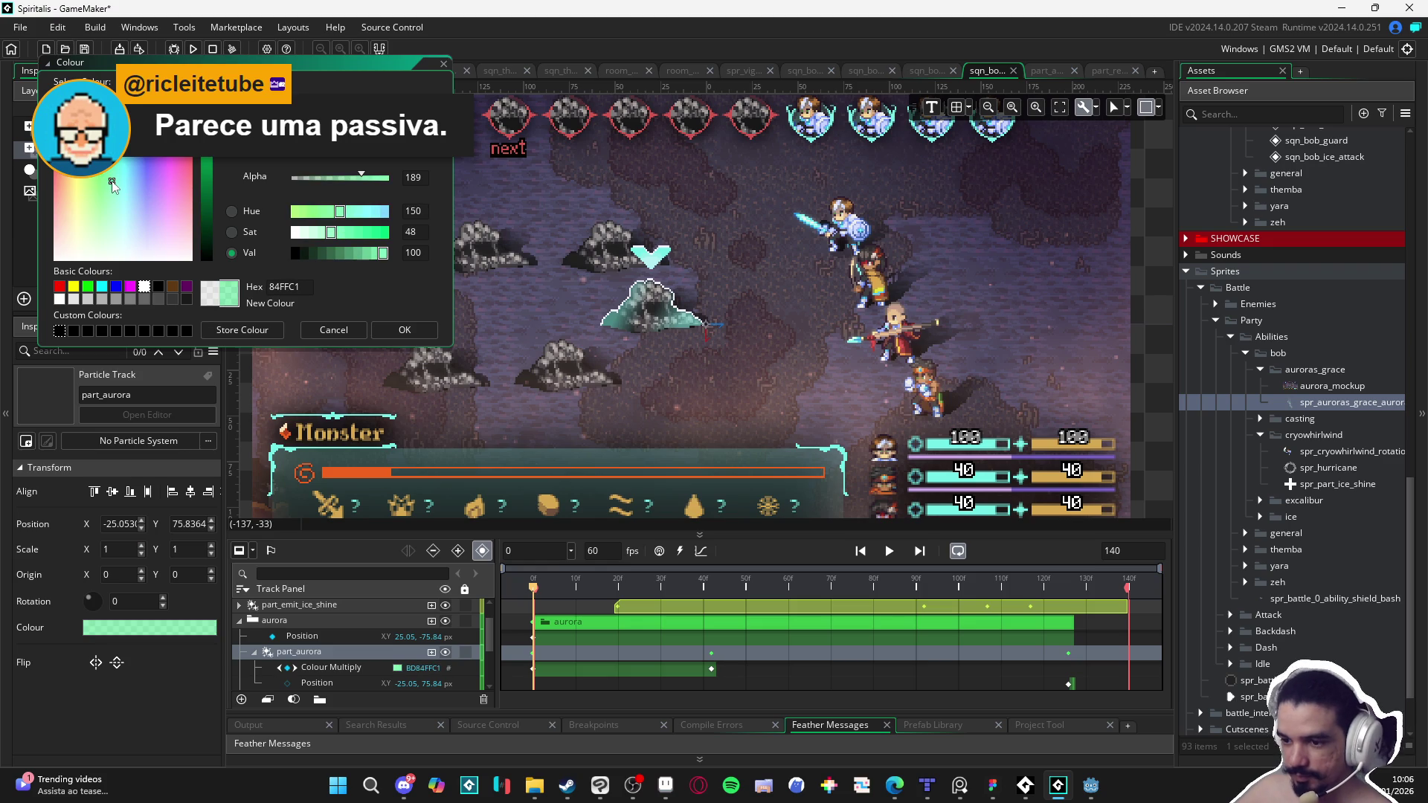
{"action": "left_click", "coordinate": [305, 211]}
{"action": "left_click_drag", "start_coordinate": [328, 233], "coordinate": [366, 233]}
{"action": "left_click", "coordinate": [432, 336]}
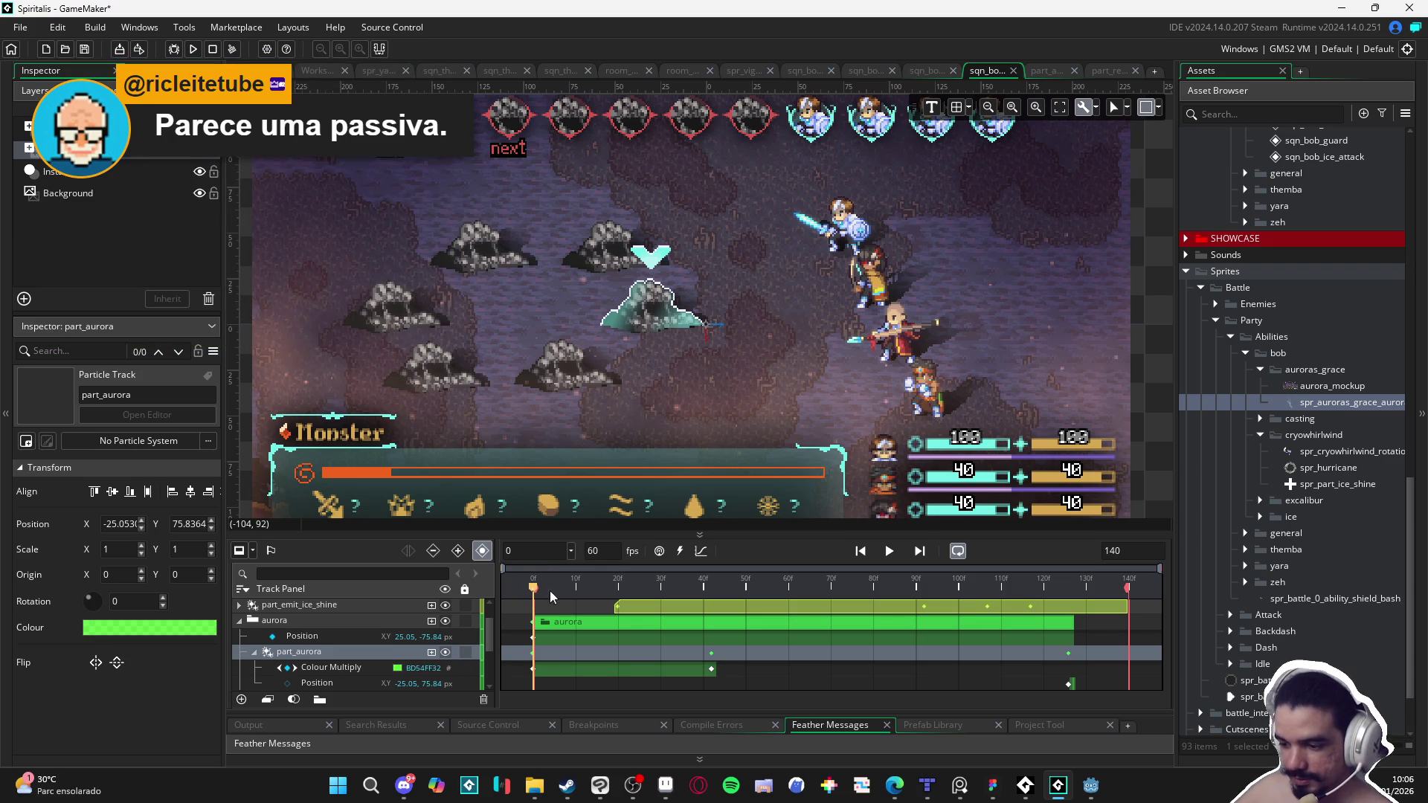
{"action": "mouse_move", "coordinate": [688, 587]}
{"action": "left_mouse_down"}
{"action": "mouse_move", "coordinate": [734, 591]}
{"action": "mouse_move", "coordinate": [533, 588]}
{"action": "mouse_move", "coordinate": [707, 588]}
{"action": "mouse_move", "coordinate": [563, 587]}
{"action": "left_mouse_up"}
Step: Preview the aurora, then select part_aurora's Colour Multiply track
{"action": "key", "text": "space"}
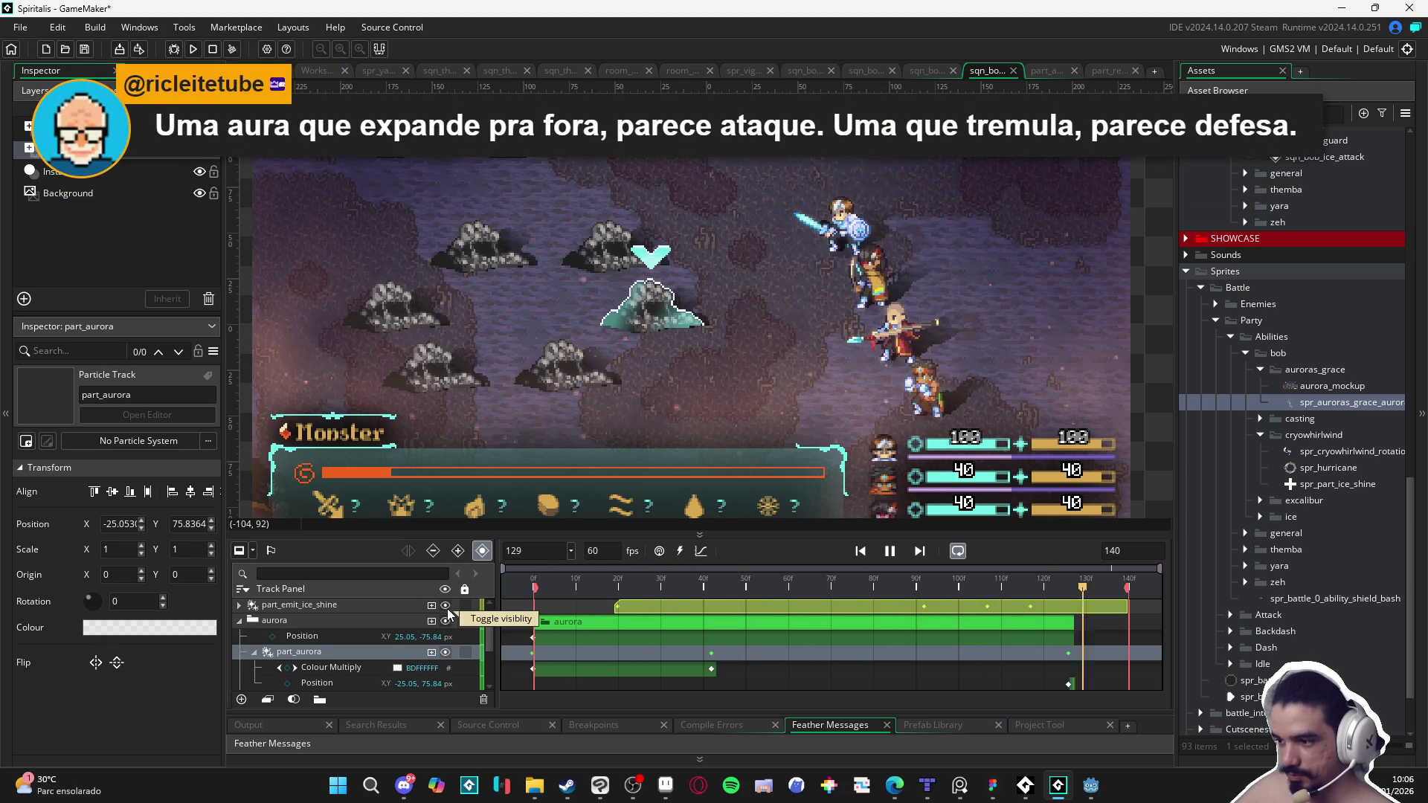
{"action": "key", "text": "space"}
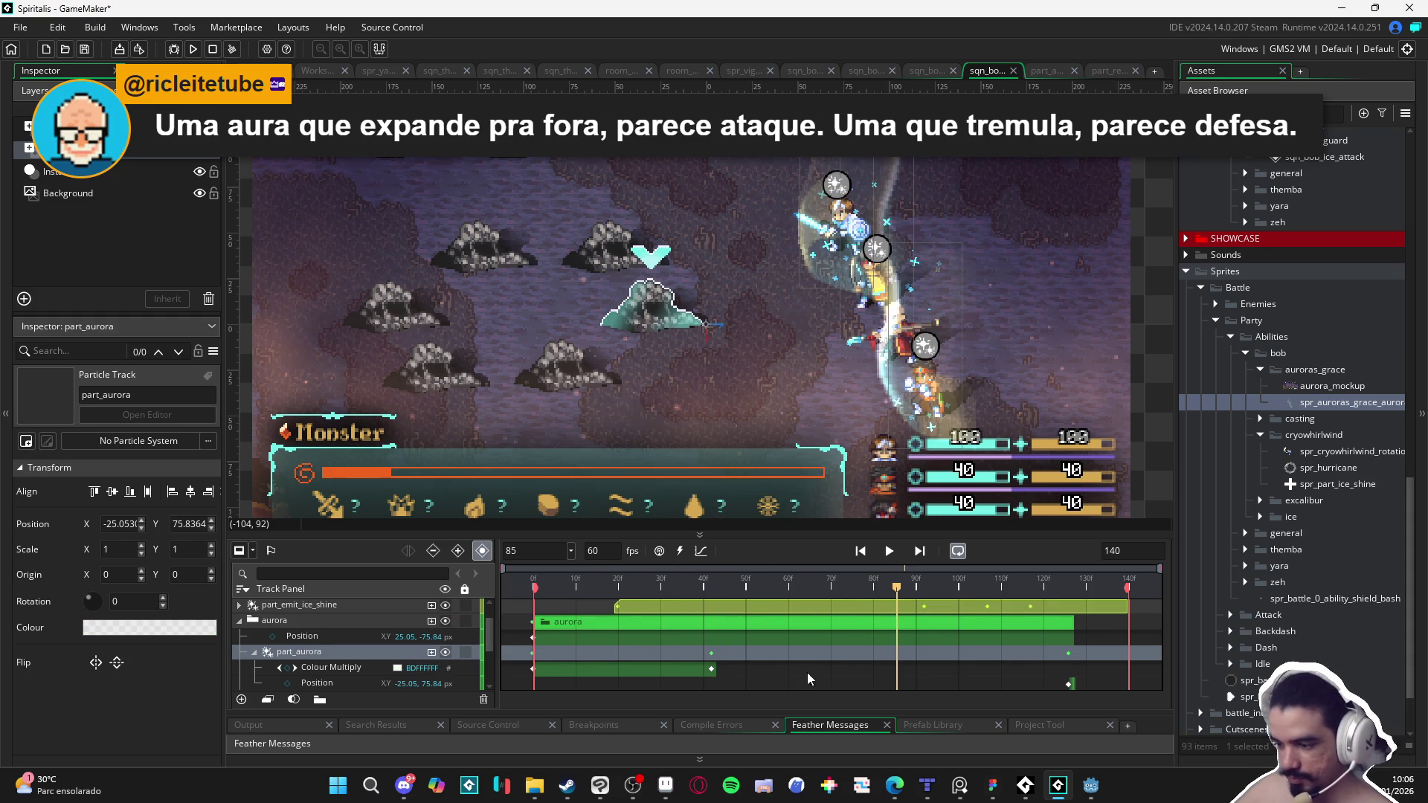
{"action": "scroll", "coordinate": [854, 658], "scroll_direction": "up", "scroll_amount": 1}
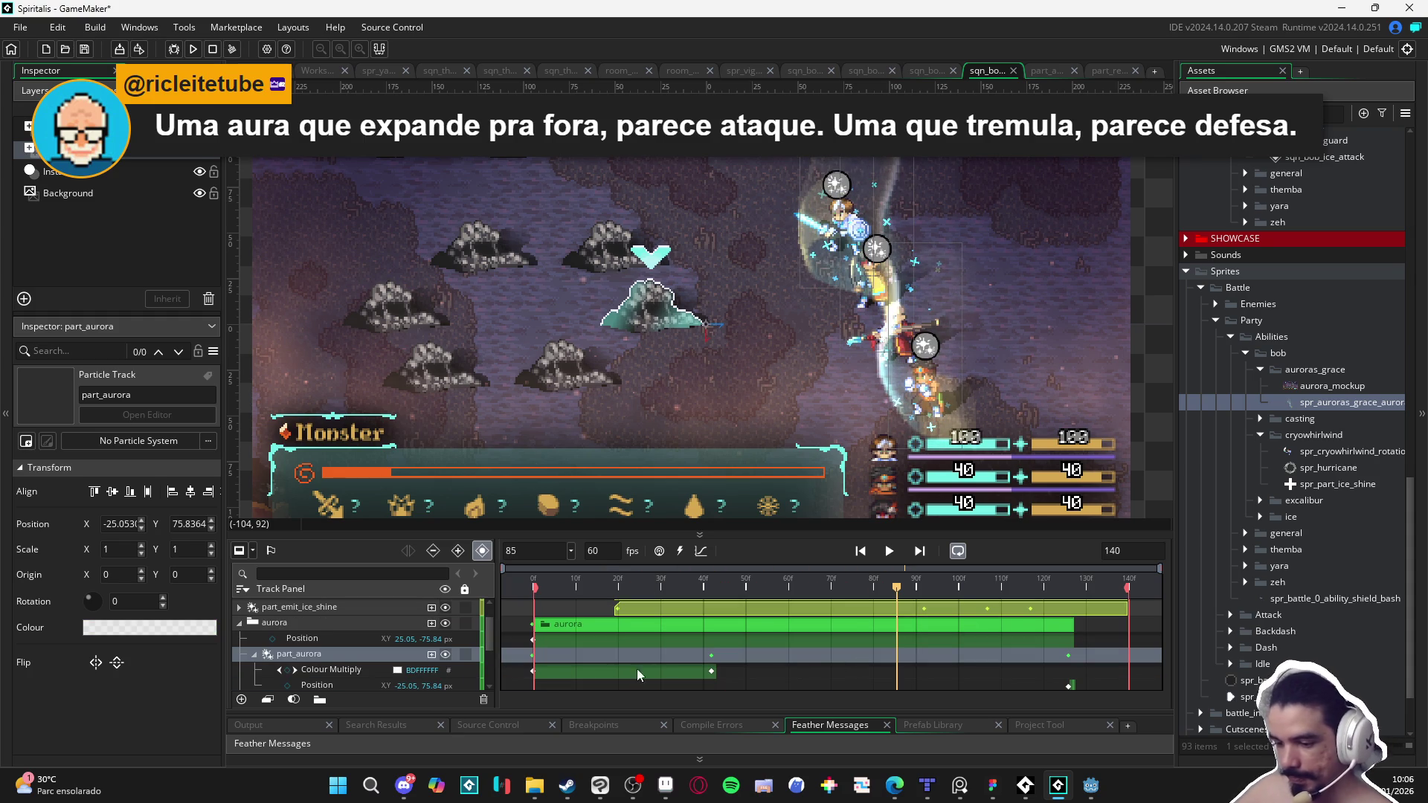
{"action": "left_click", "coordinate": [712, 657]}
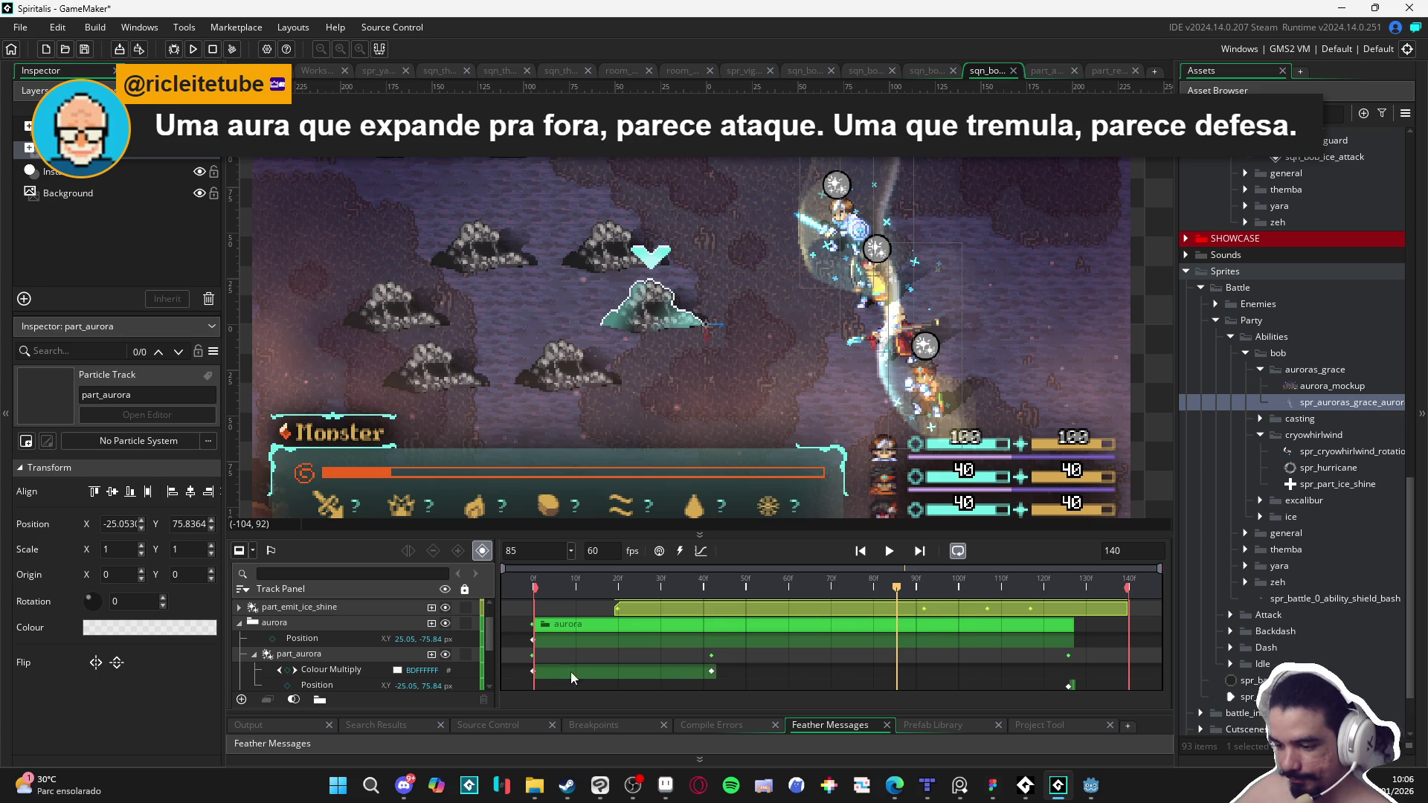
{"action": "scroll", "coordinate": [305, 673], "scroll_direction": "down", "scroll_amount": 1}
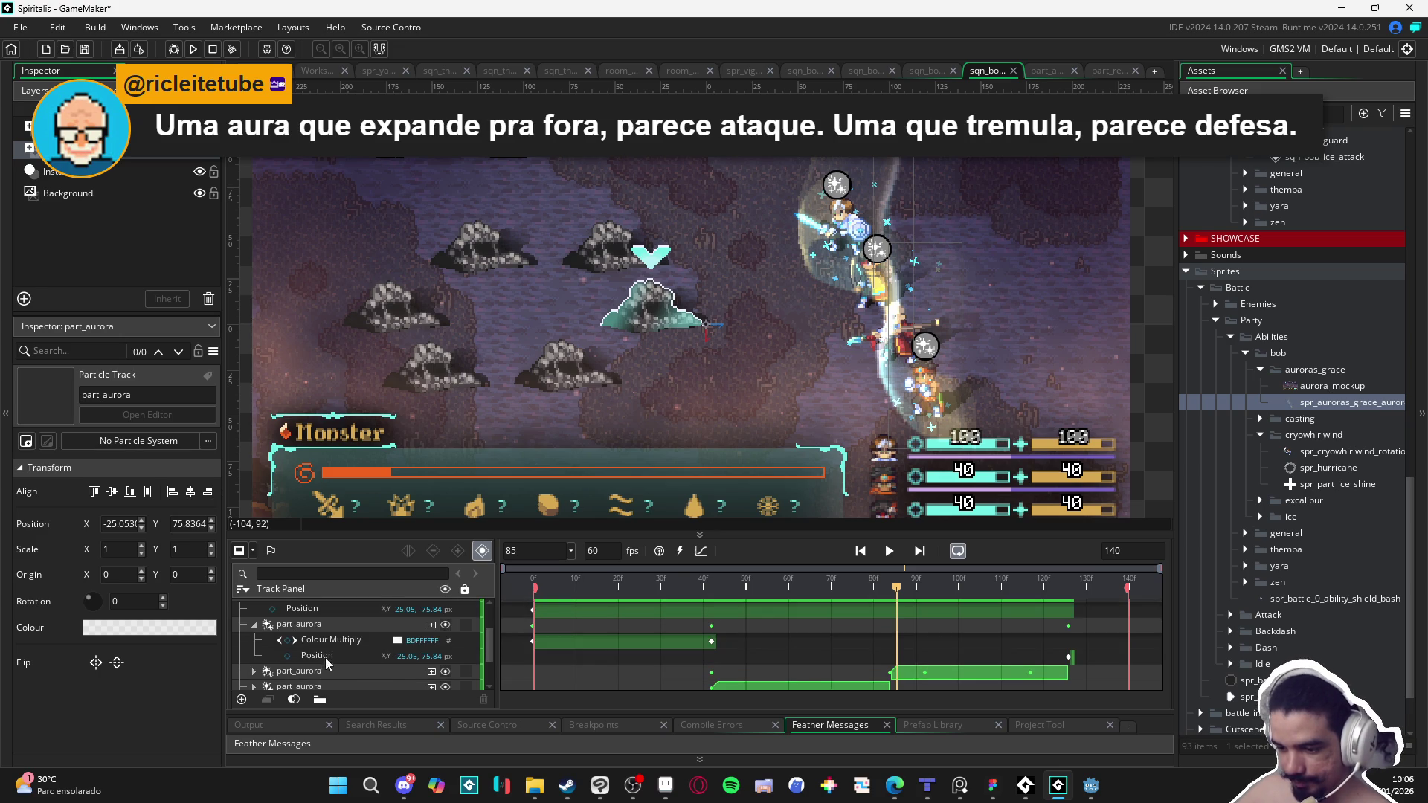
{"action": "left_click", "coordinate": [333, 640]}
{"action": "scroll", "coordinate": [710, 675], "scroll_direction": "up", "scroll_amount": 1}
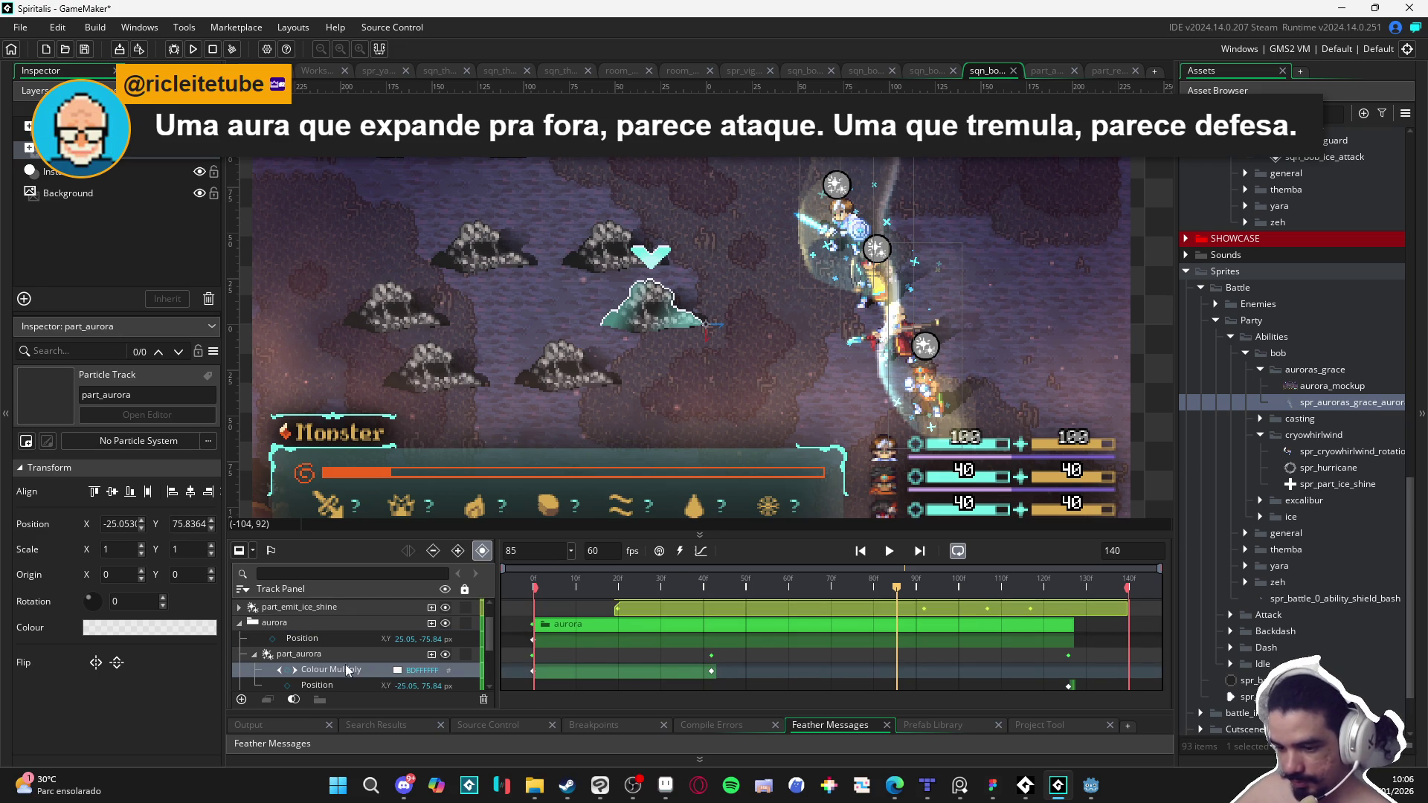
{"action": "scroll", "coordinate": [341, 670], "scroll_direction": "down", "scroll_amount": 1}
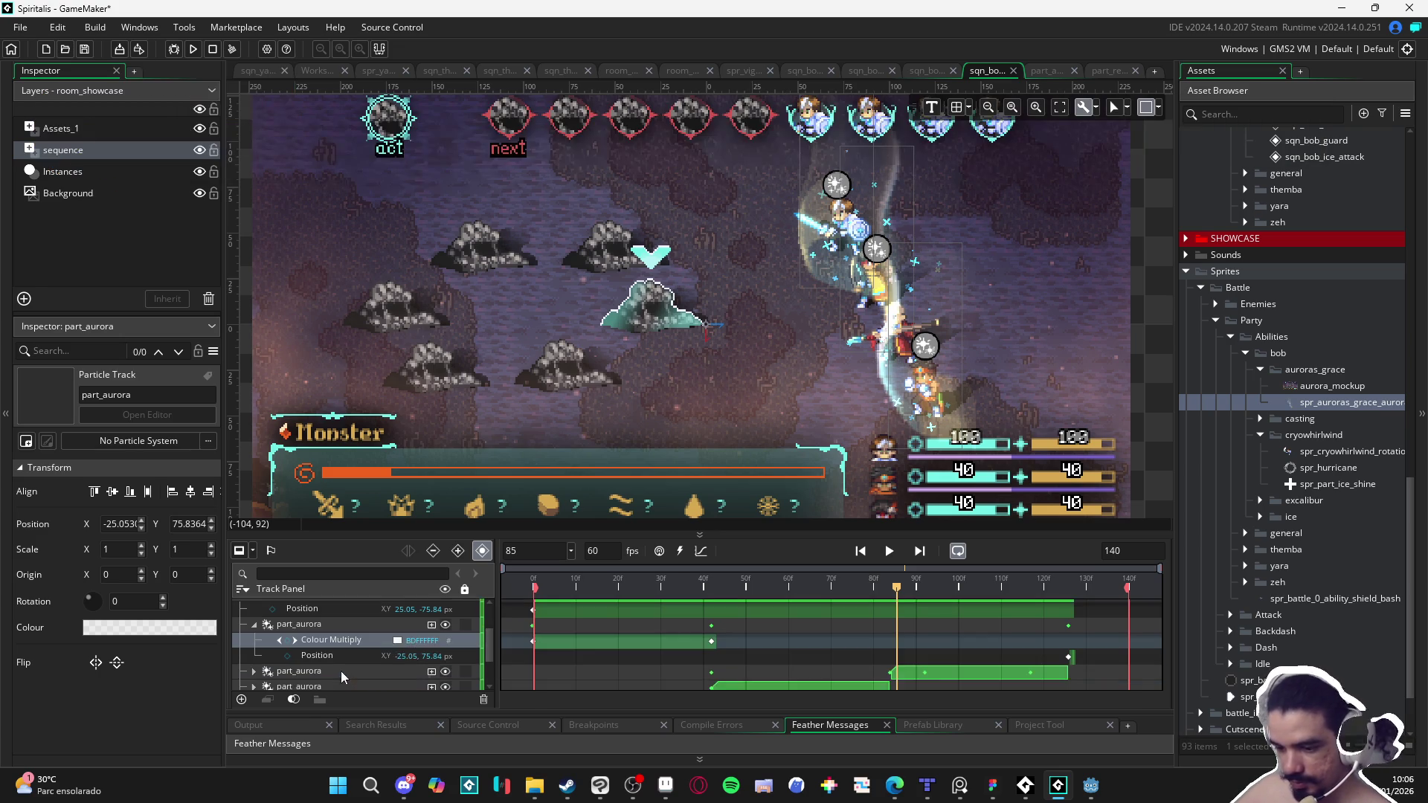
{"action": "scroll", "coordinate": [725, 647], "scroll_direction": "up", "scroll_amount": 1}
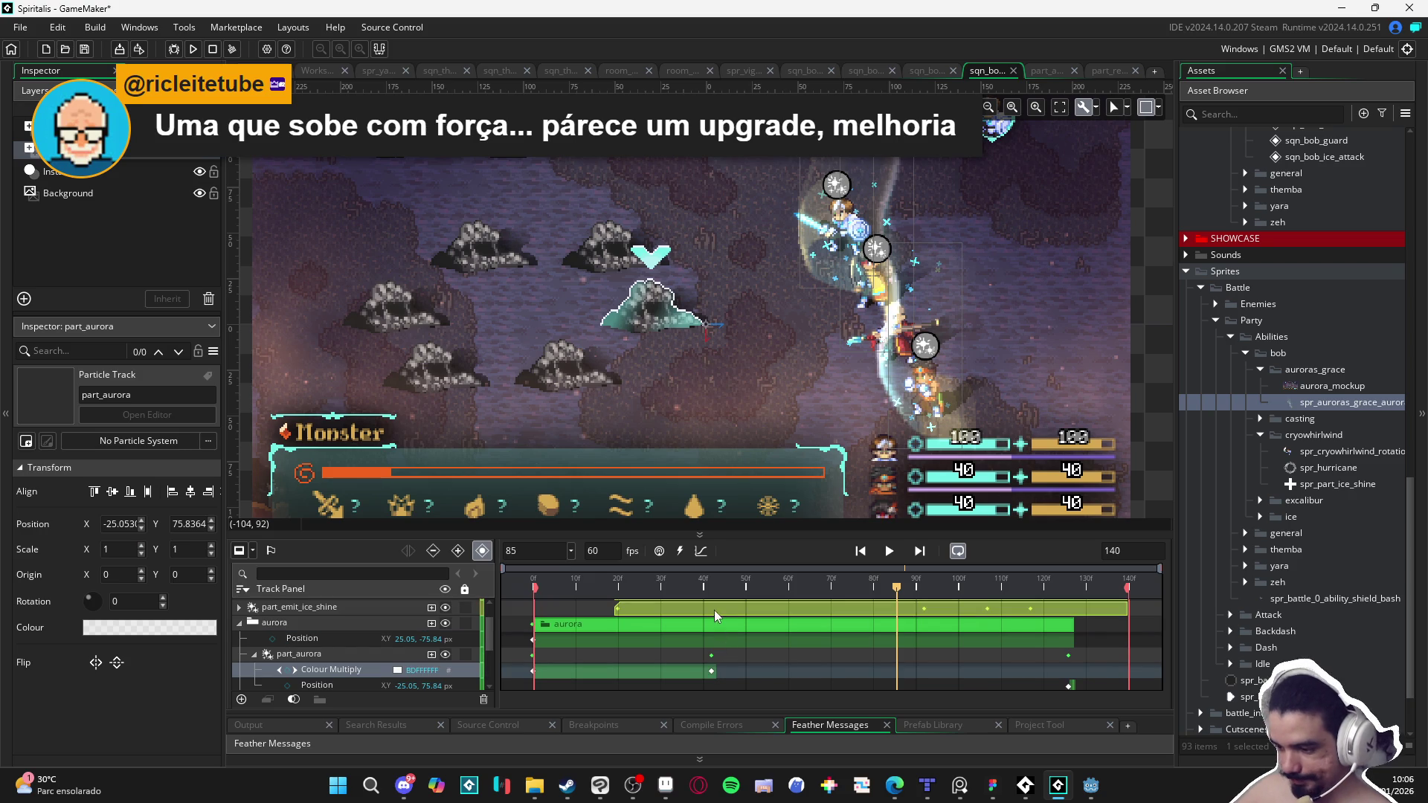
{"action": "scroll", "coordinate": [710, 675], "scroll_direction": "down", "scroll_amount": 3}
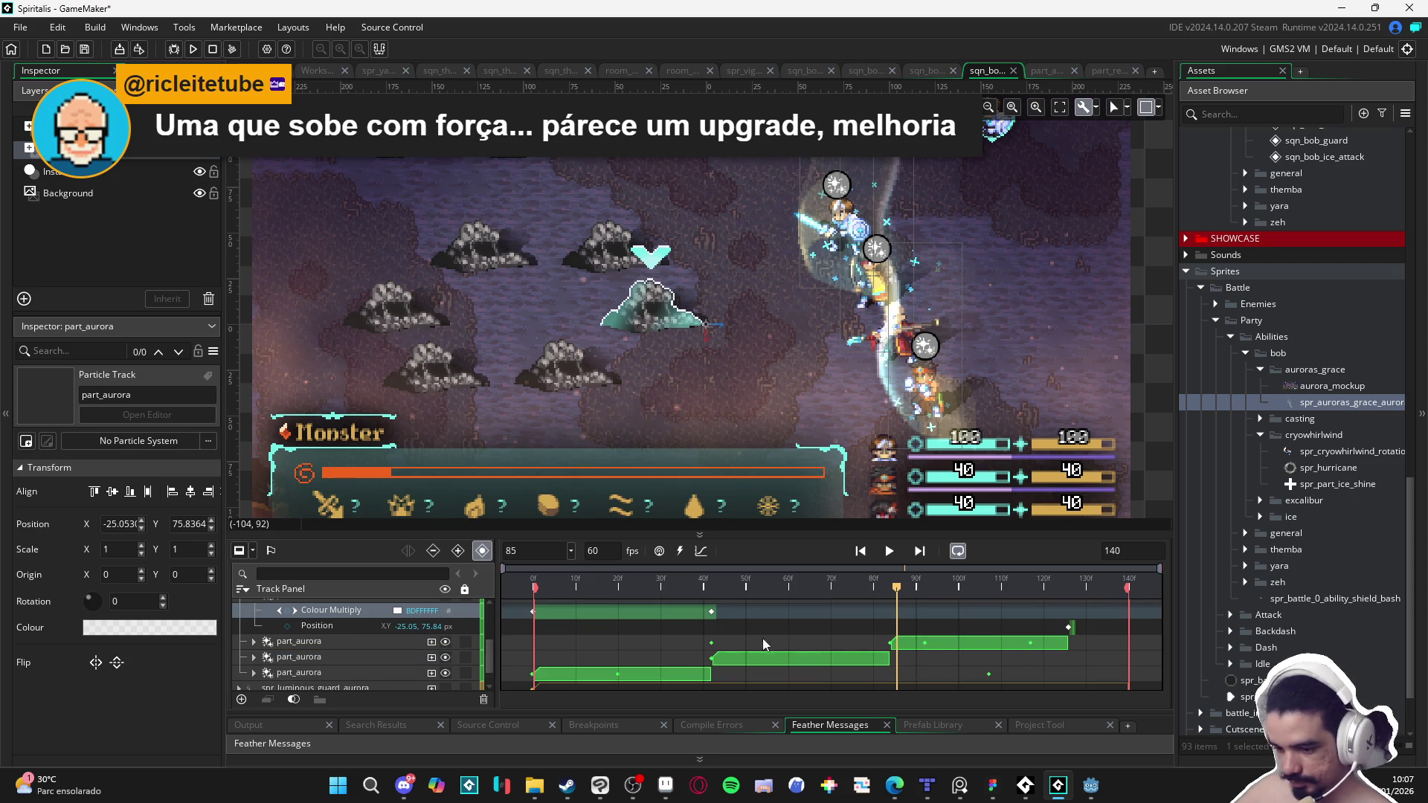
Step: Select the Colour Multiply keyframe at frame 42 and drag it to frame 85
{"action": "left_click", "coordinate": [935, 644]}
{"action": "scroll", "coordinate": [935, 644], "scroll_direction": "down", "scroll_amount": 1}
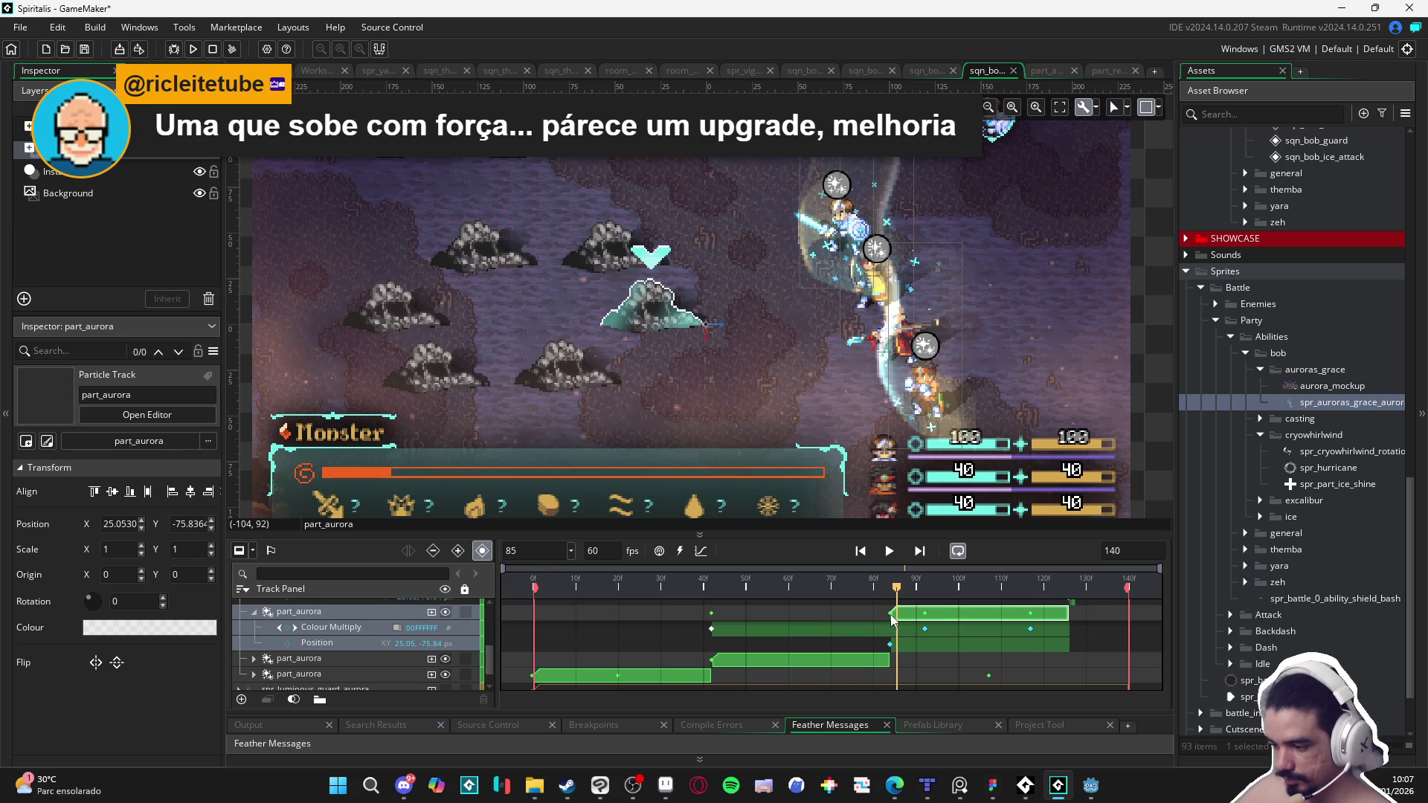
{"action": "left_click", "coordinate": [892, 617]}
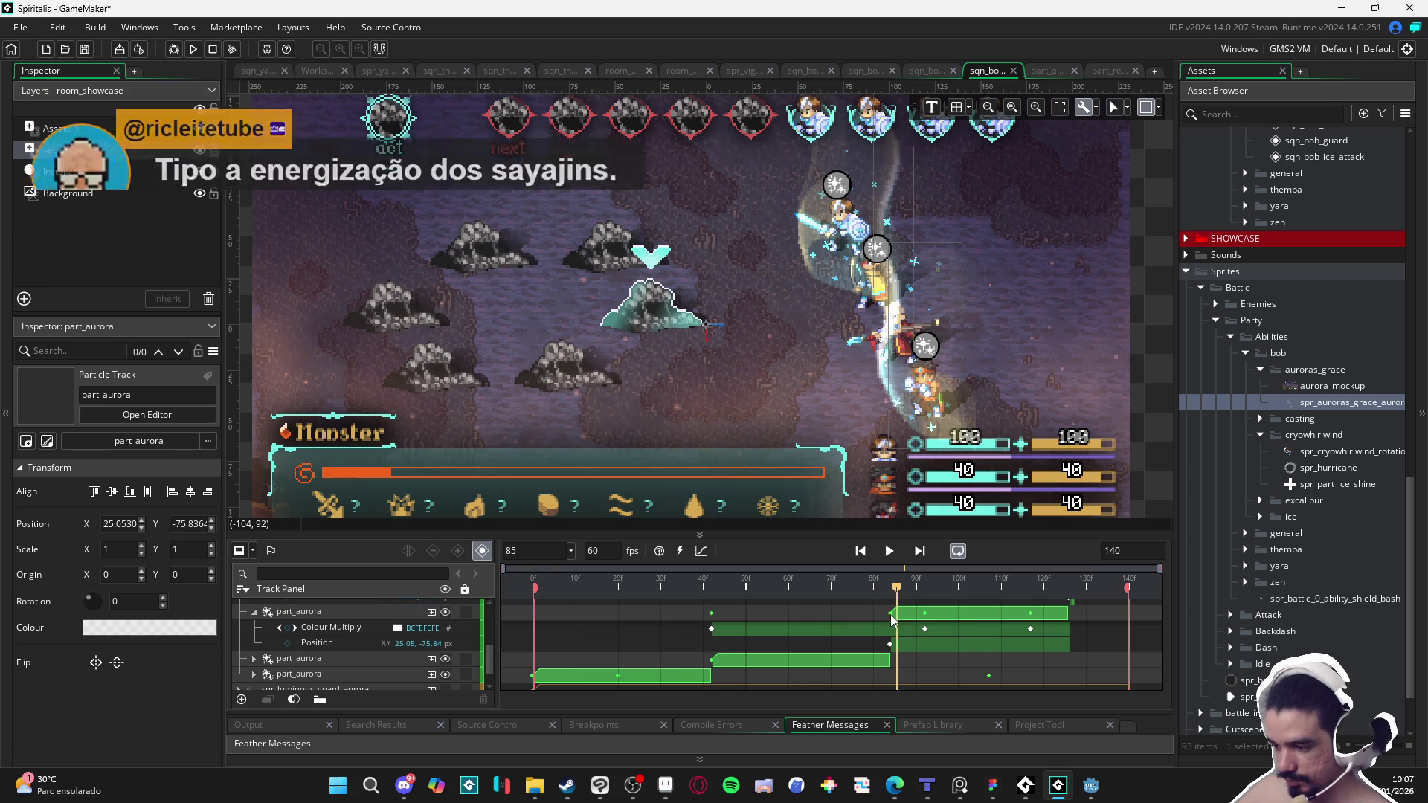
{"action": "left_click", "coordinate": [712, 629]}
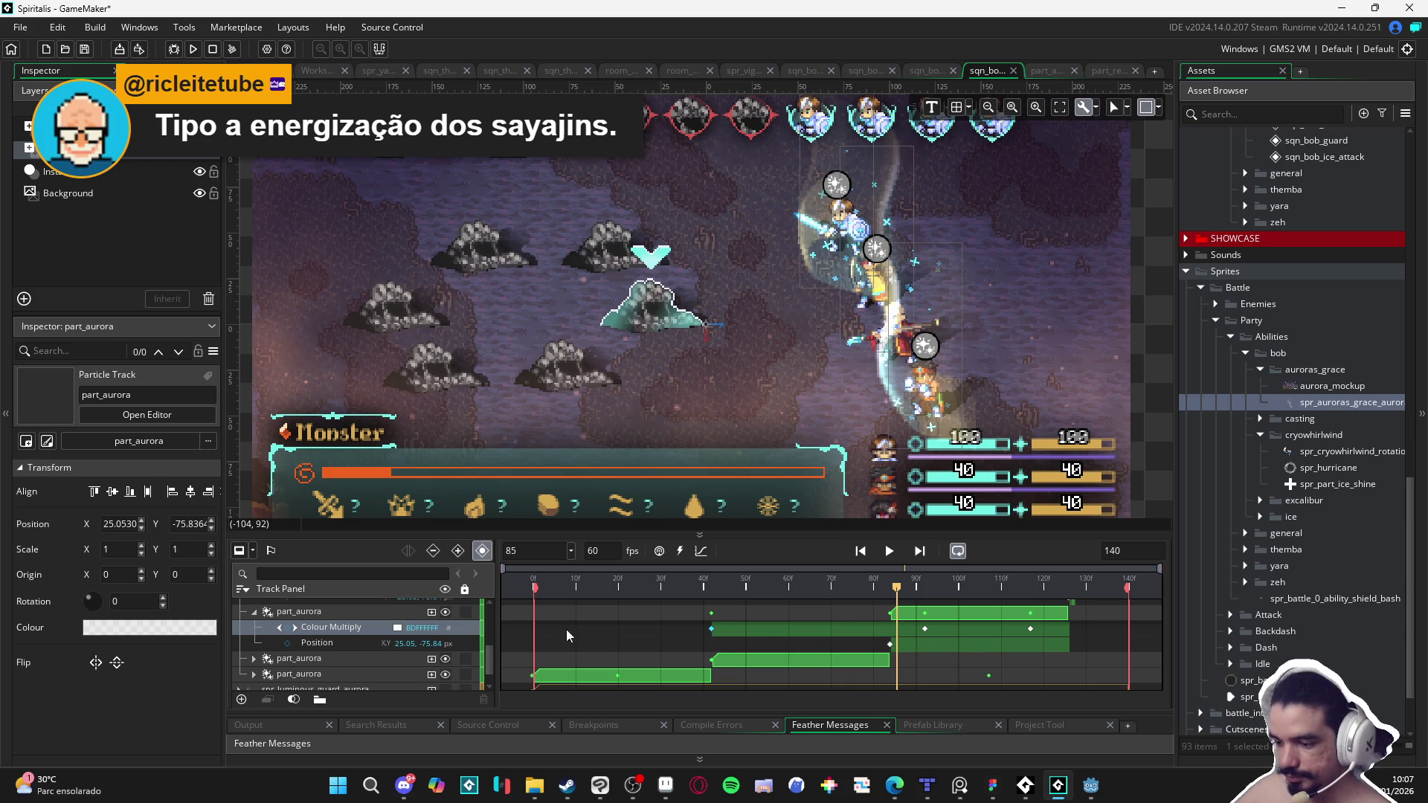
{"action": "scroll", "coordinate": [410, 632], "scroll_direction": "up", "scroll_amount": 2}
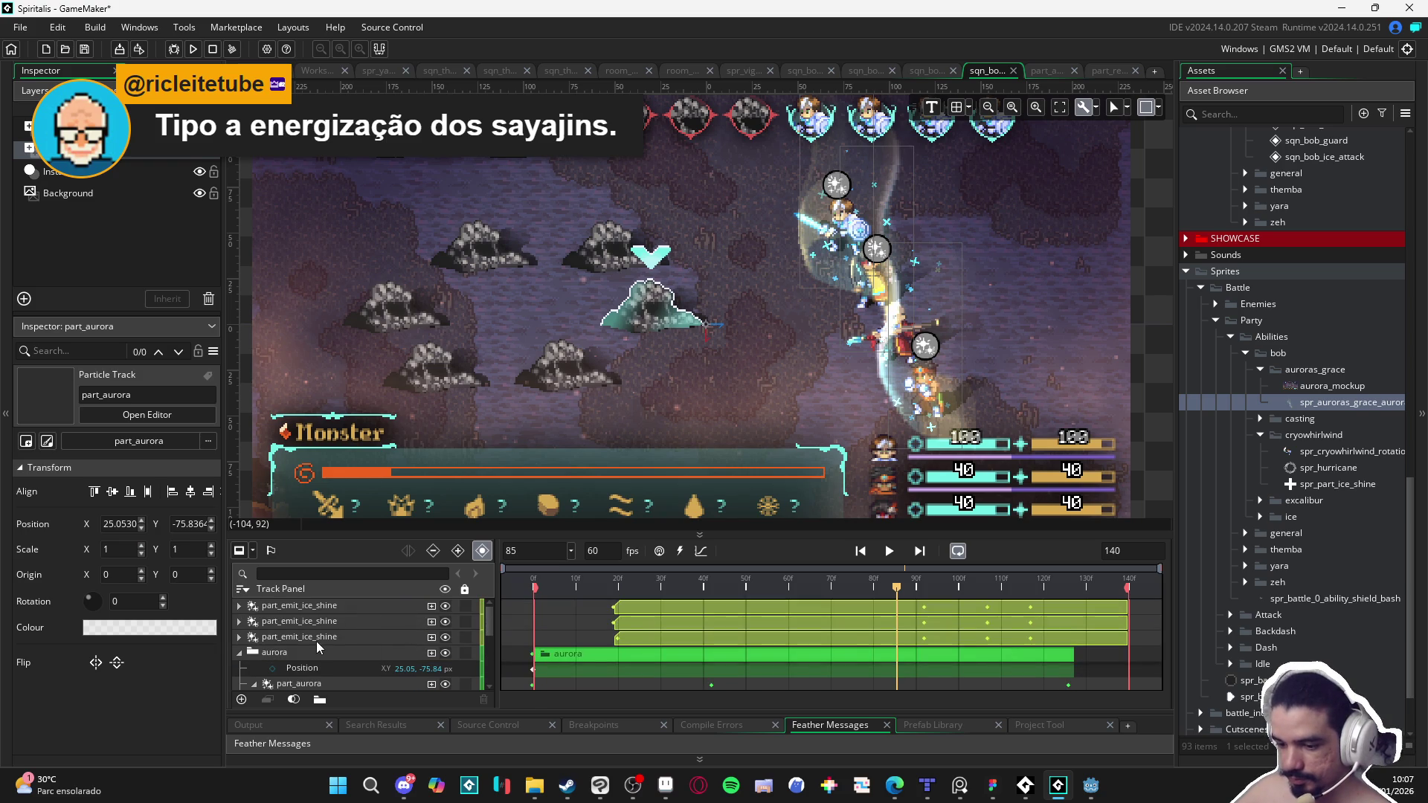
{"action": "scroll", "coordinate": [322, 649], "scroll_direction": "down", "scroll_amount": 2}
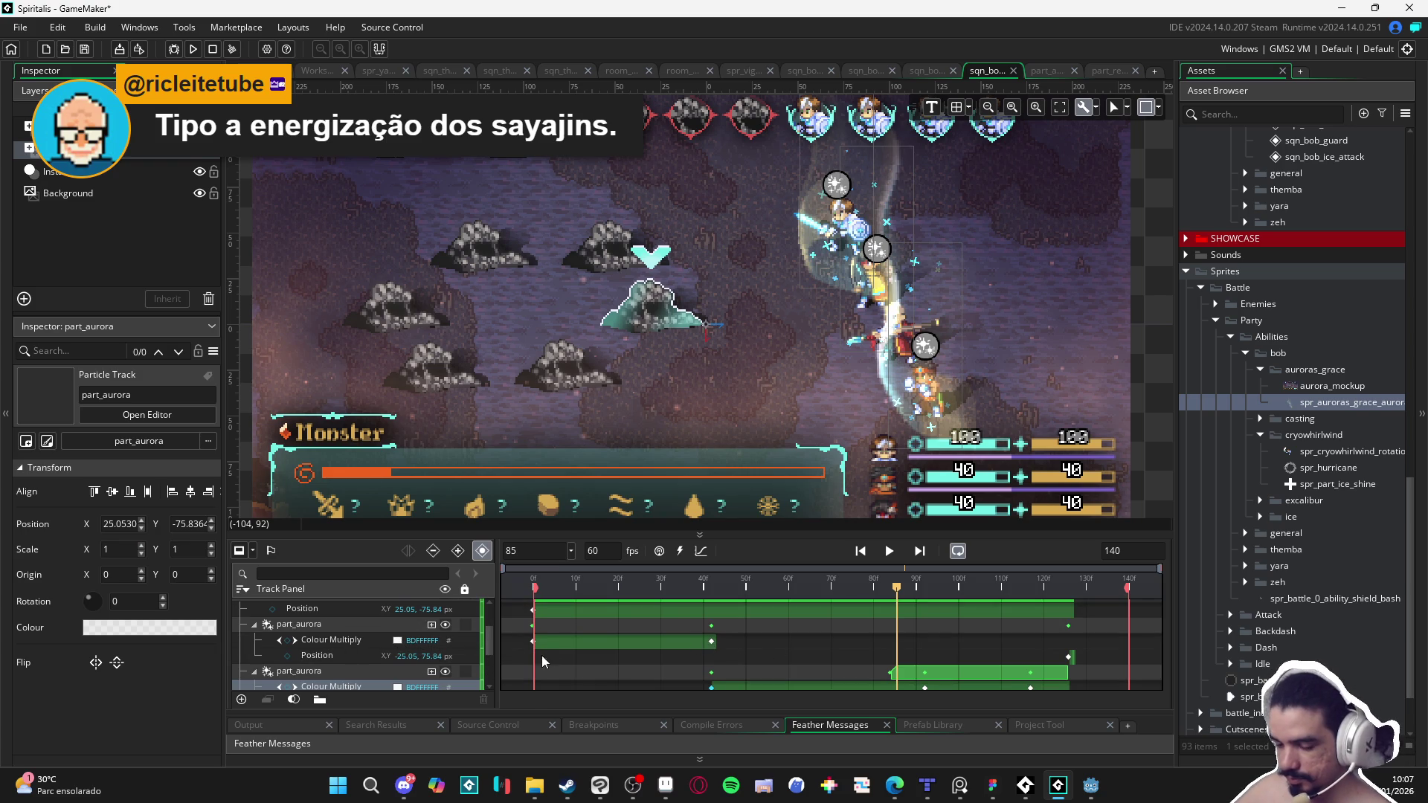
{"action": "scroll", "coordinate": [823, 652], "scroll_direction": "down", "scroll_amount": 2}
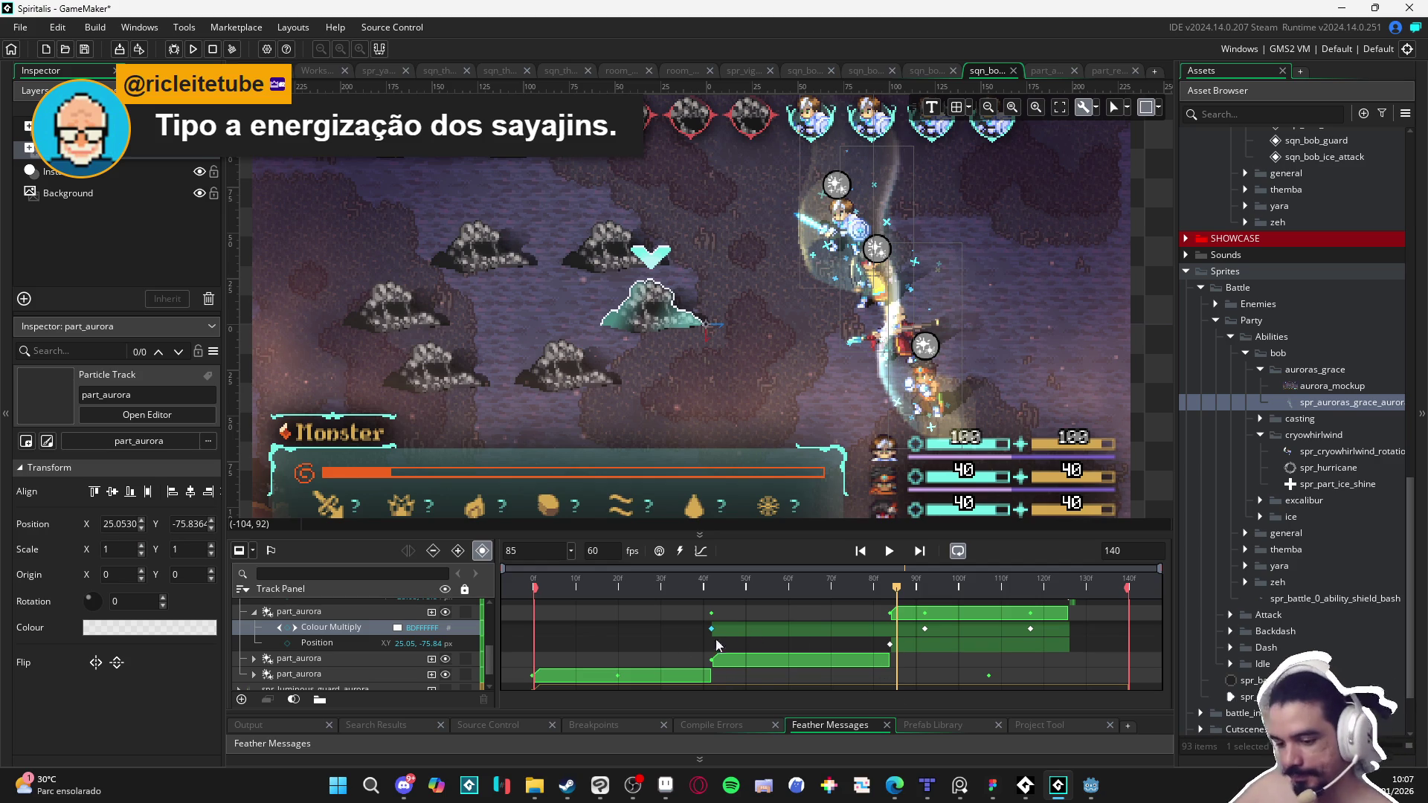
{"action": "scroll", "coordinate": [925, 645], "scroll_direction": "down", "scroll_amount": 2}
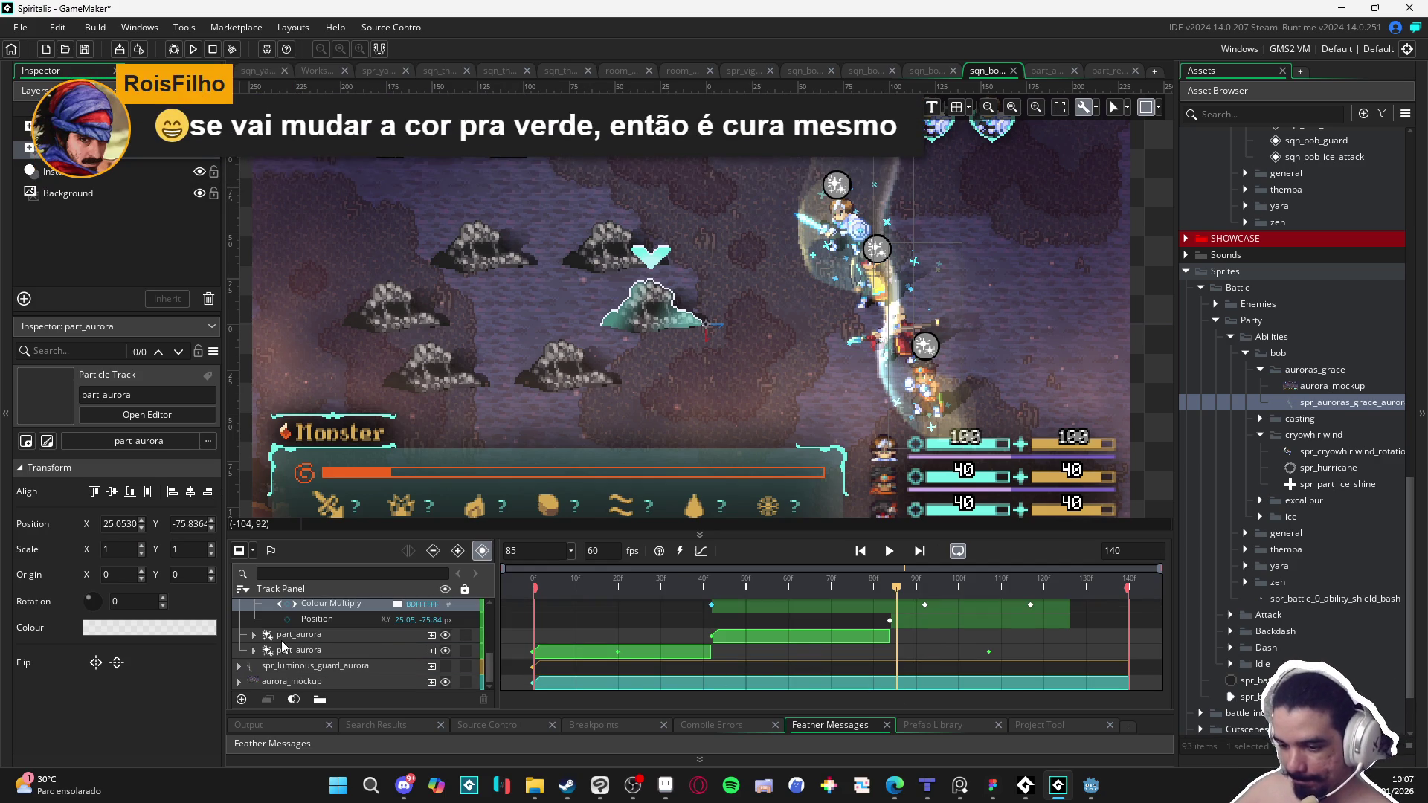
{"action": "scroll", "coordinate": [815, 655], "scroll_direction": "up", "scroll_amount": 2}
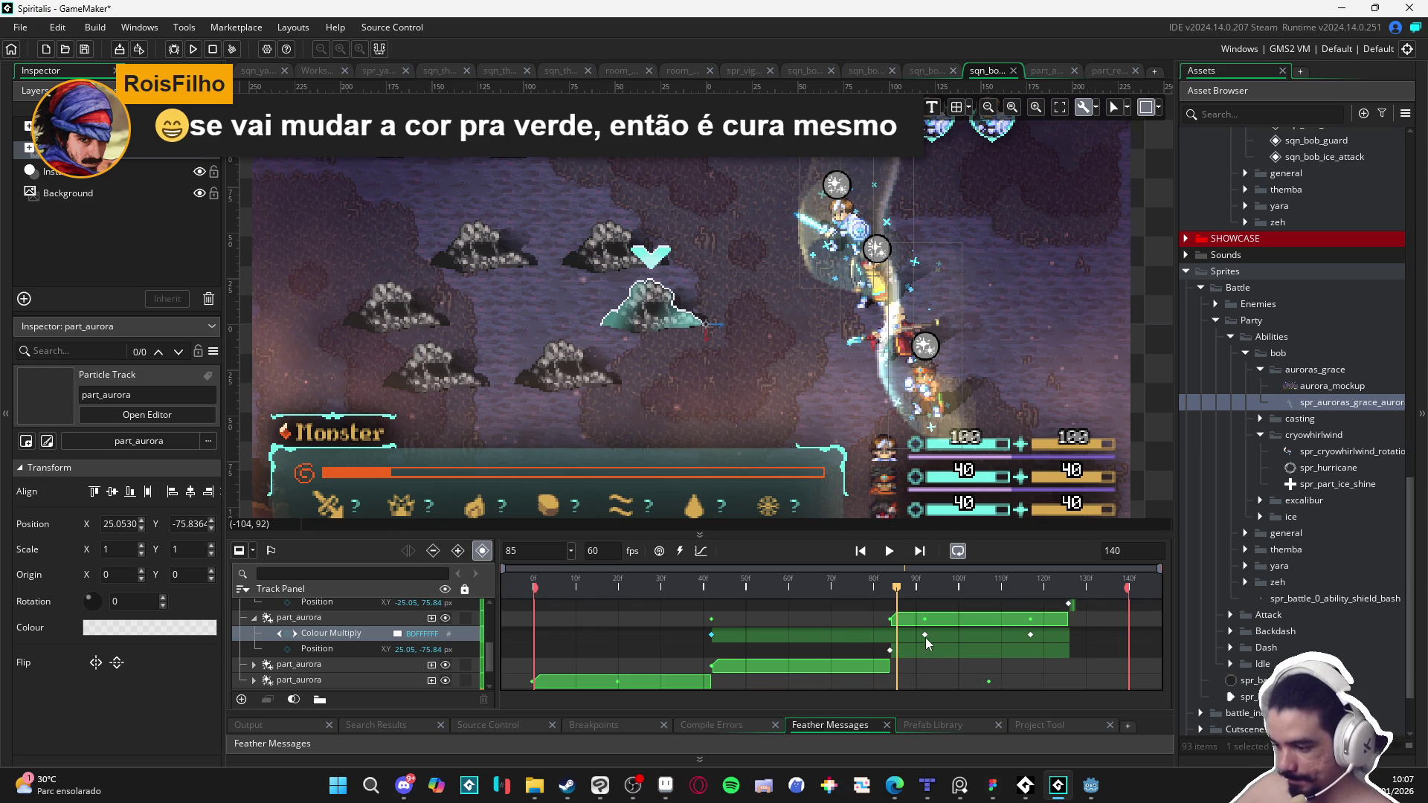
{"action": "mouse_move", "coordinate": [921, 636]}
{"action": "left_mouse_down"}
{"action": "mouse_move", "coordinate": [891, 638]}
{"action": "mouse_move", "coordinate": [914, 643]}
{"action": "left_mouse_up"}
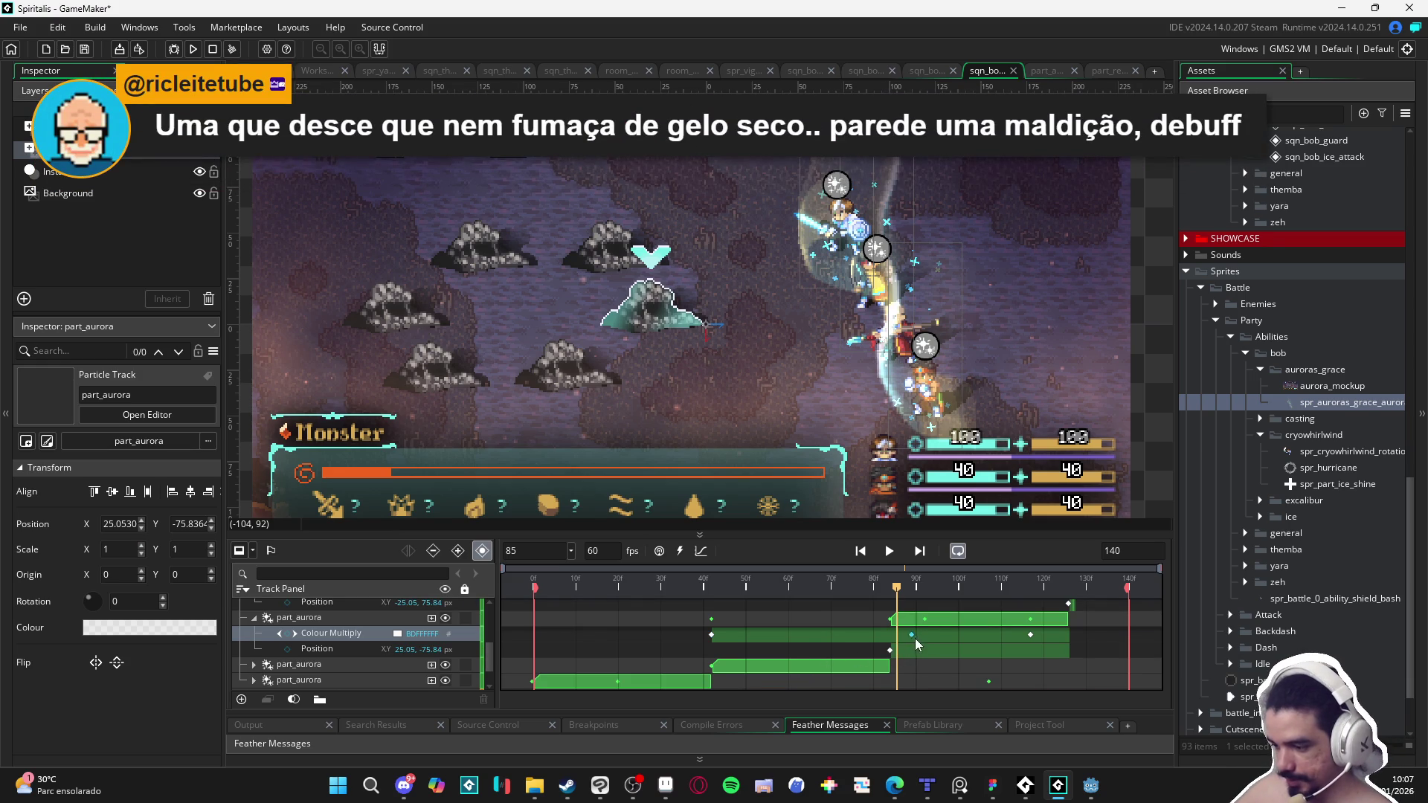
{"action": "left_click", "coordinate": [398, 634]}
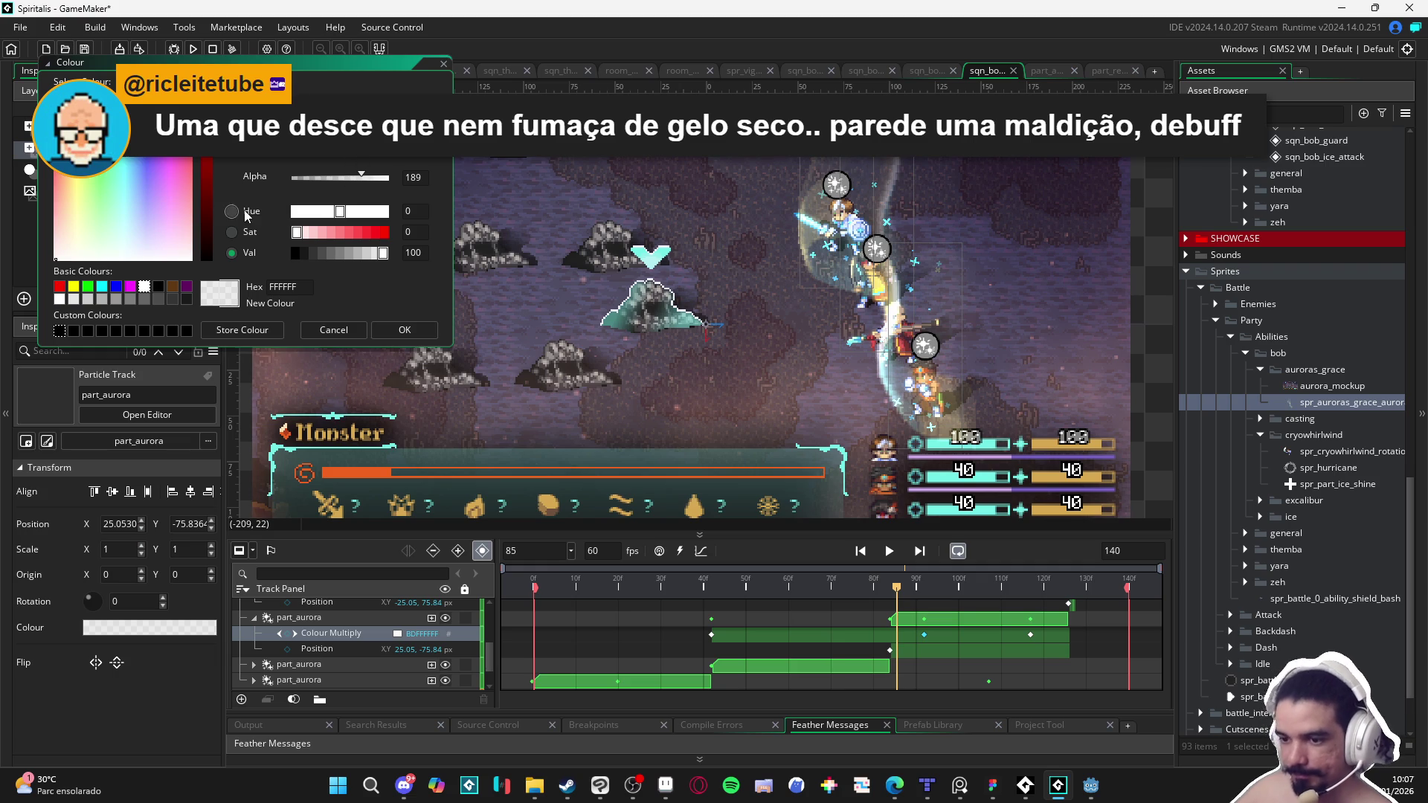
Step: Tint the Colour Multiply keyframe green 8FFF49 and nudge it slightly earlier
{"action": "left_click_drag", "start_coordinate": [340, 211], "coordinate": [316, 216]}
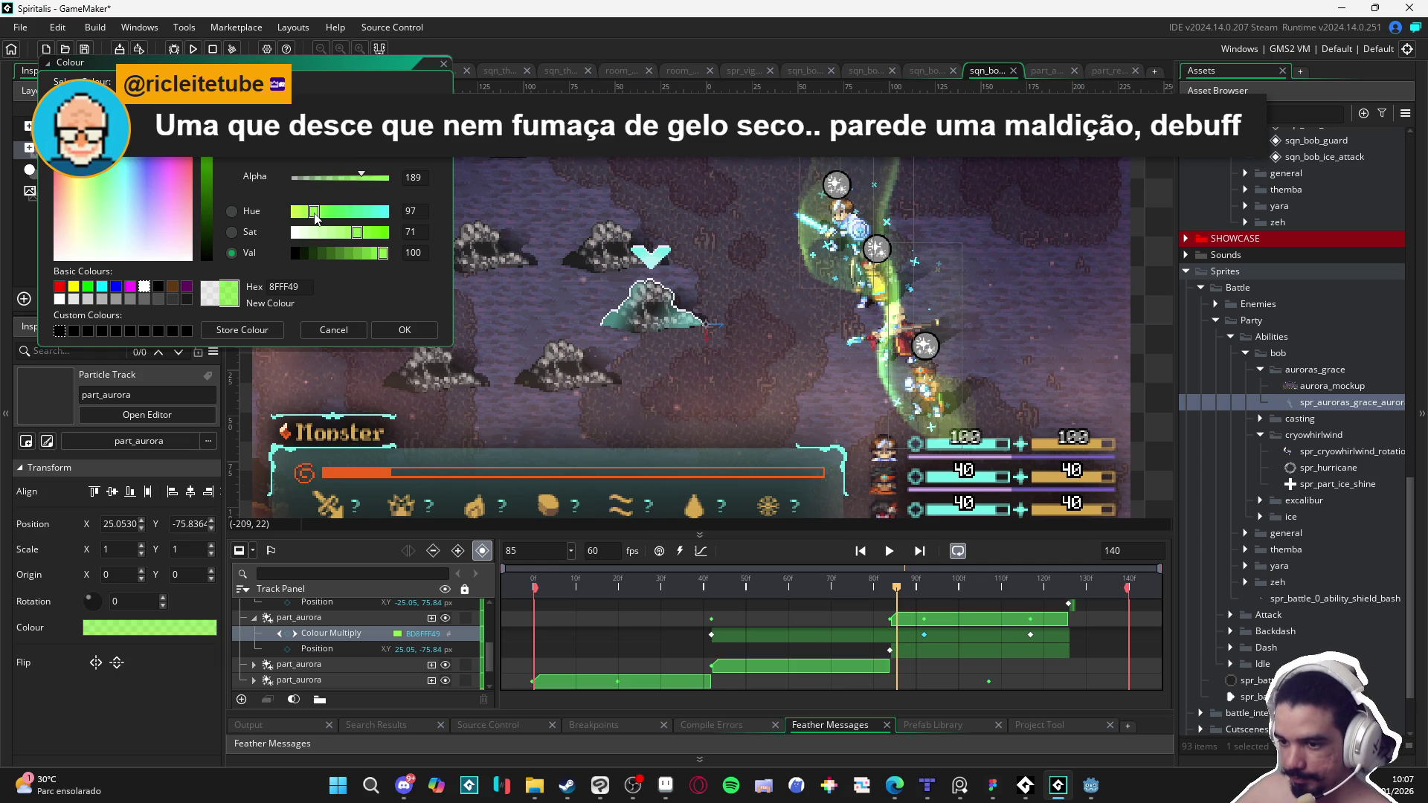
{"action": "left_click", "coordinate": [405, 329]}
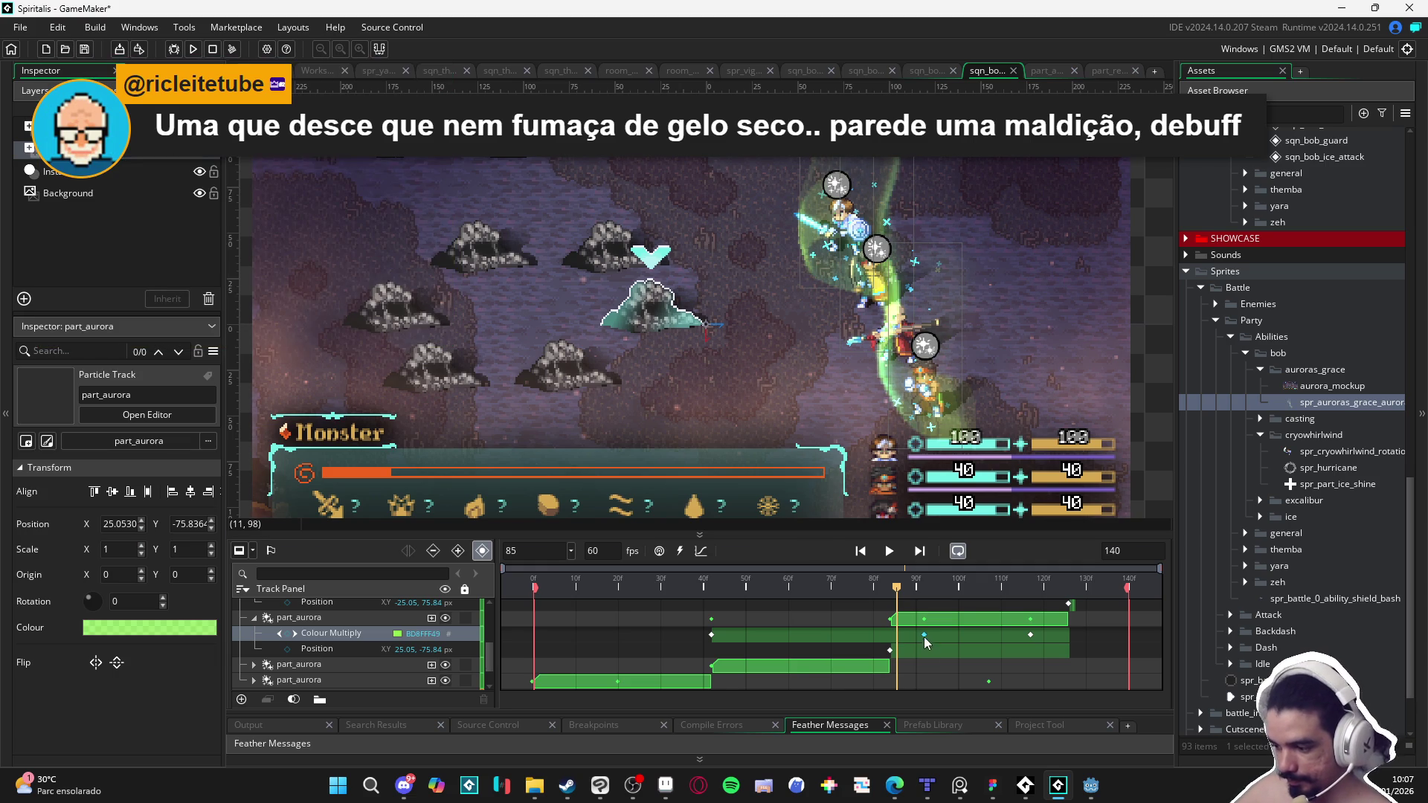
{"action": "left_click_drag", "start_coordinate": [924, 634], "coordinate": [898, 636]}
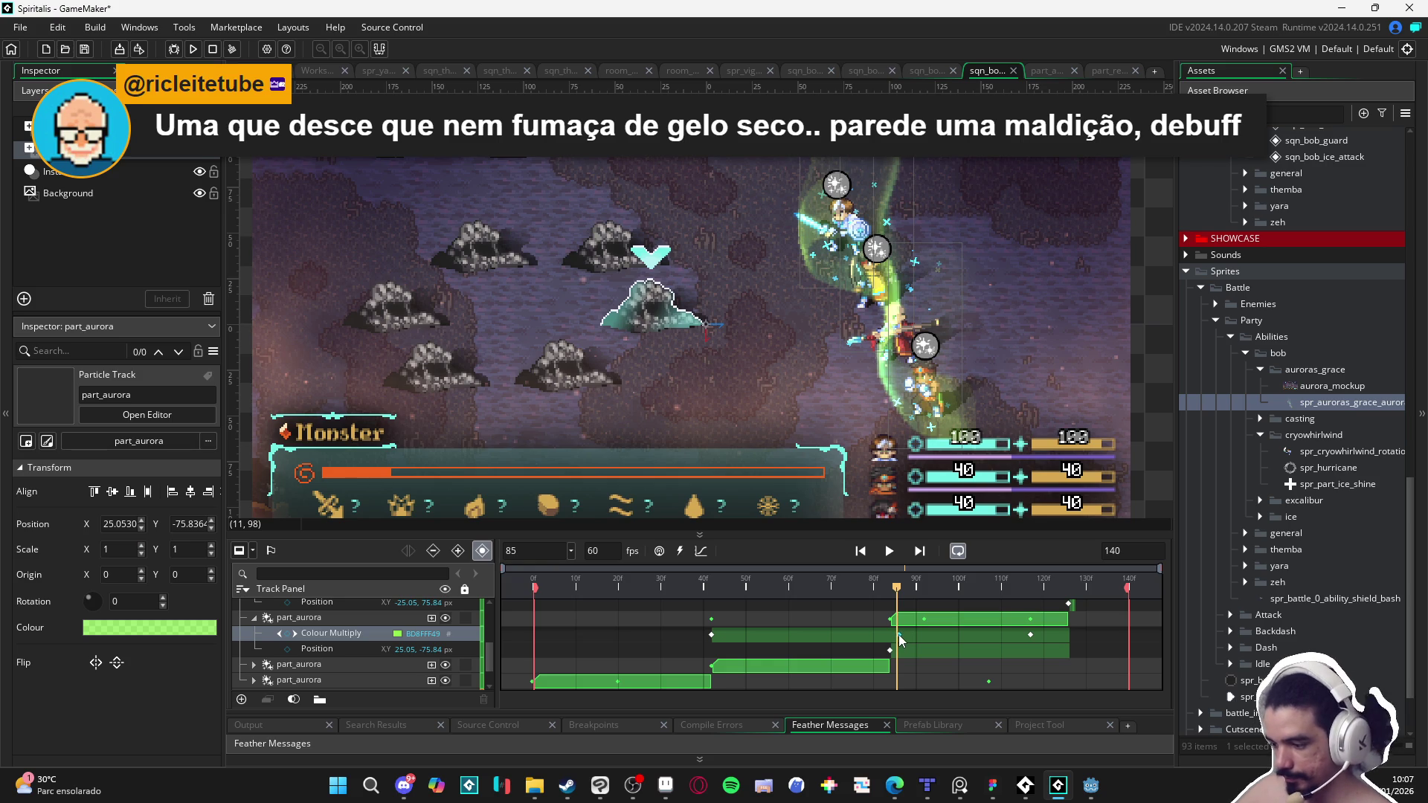
Step: Paste the green value onto the later keyframe and set its alpha to 0
{"action": "double_click", "coordinate": [425, 633]}
{"action": "key", "text": "ctrl+c"}
{"action": "left_click", "coordinate": [1031, 635]}
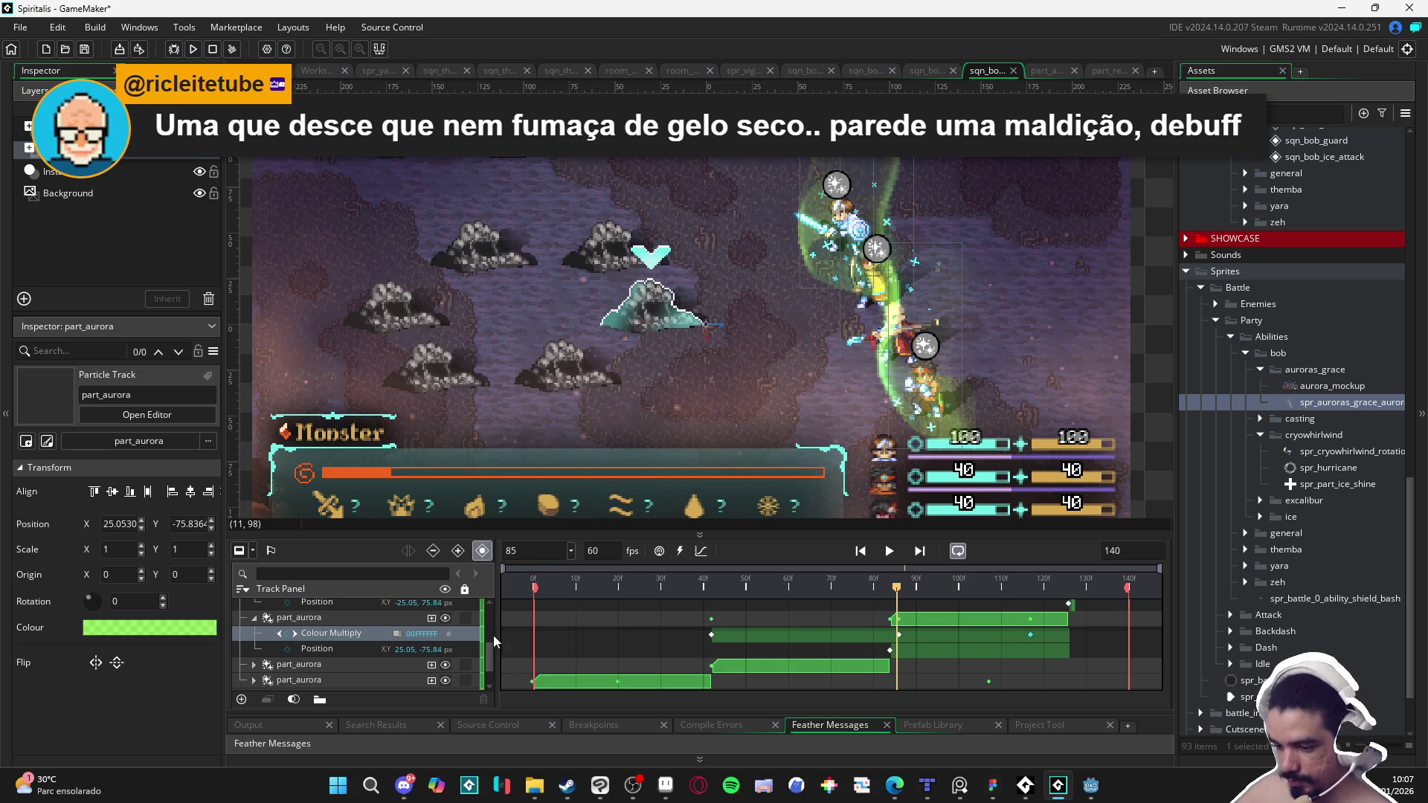
{"action": "key", "text": "ctrl+v"}
{"action": "key", "text": "Return"}
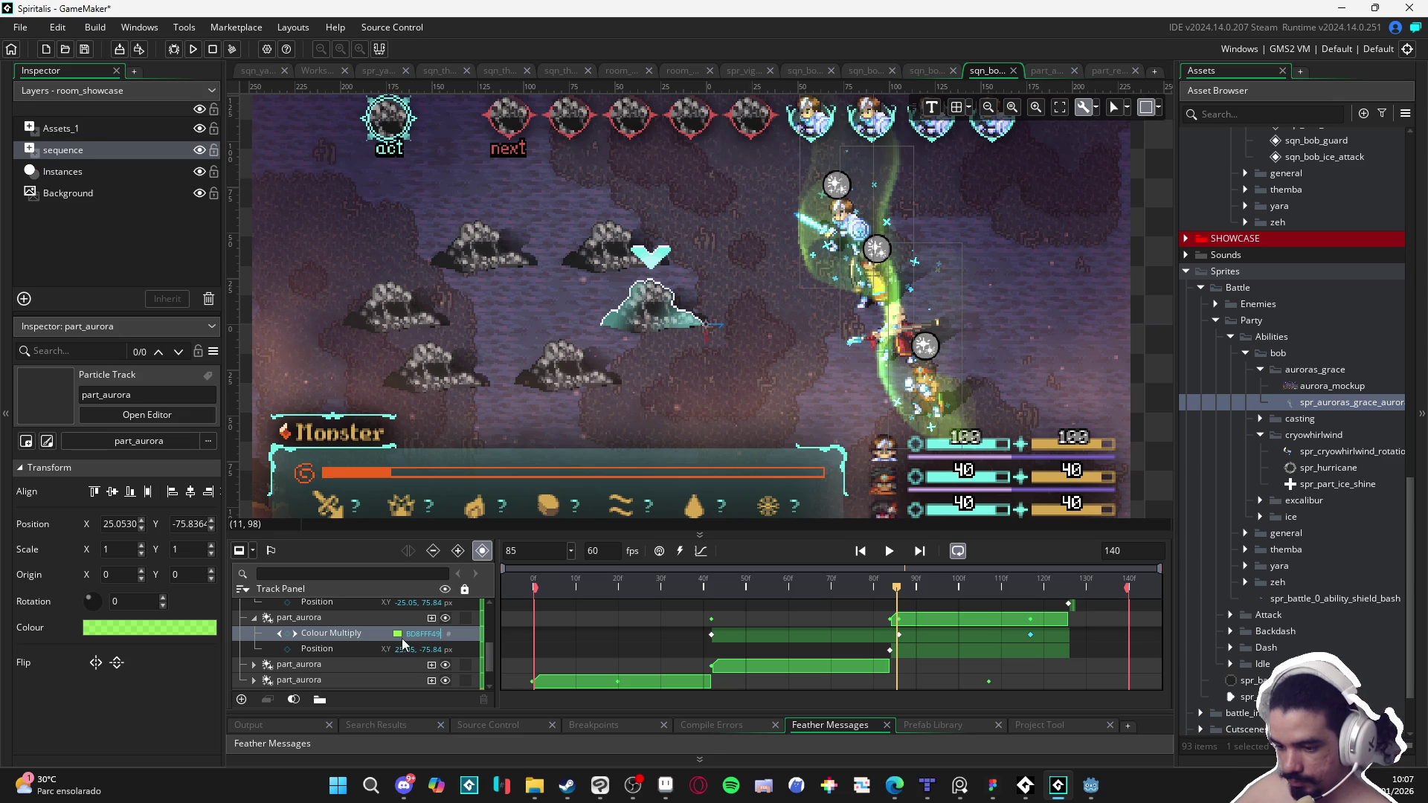
{"action": "left_click", "coordinate": [398, 635]}
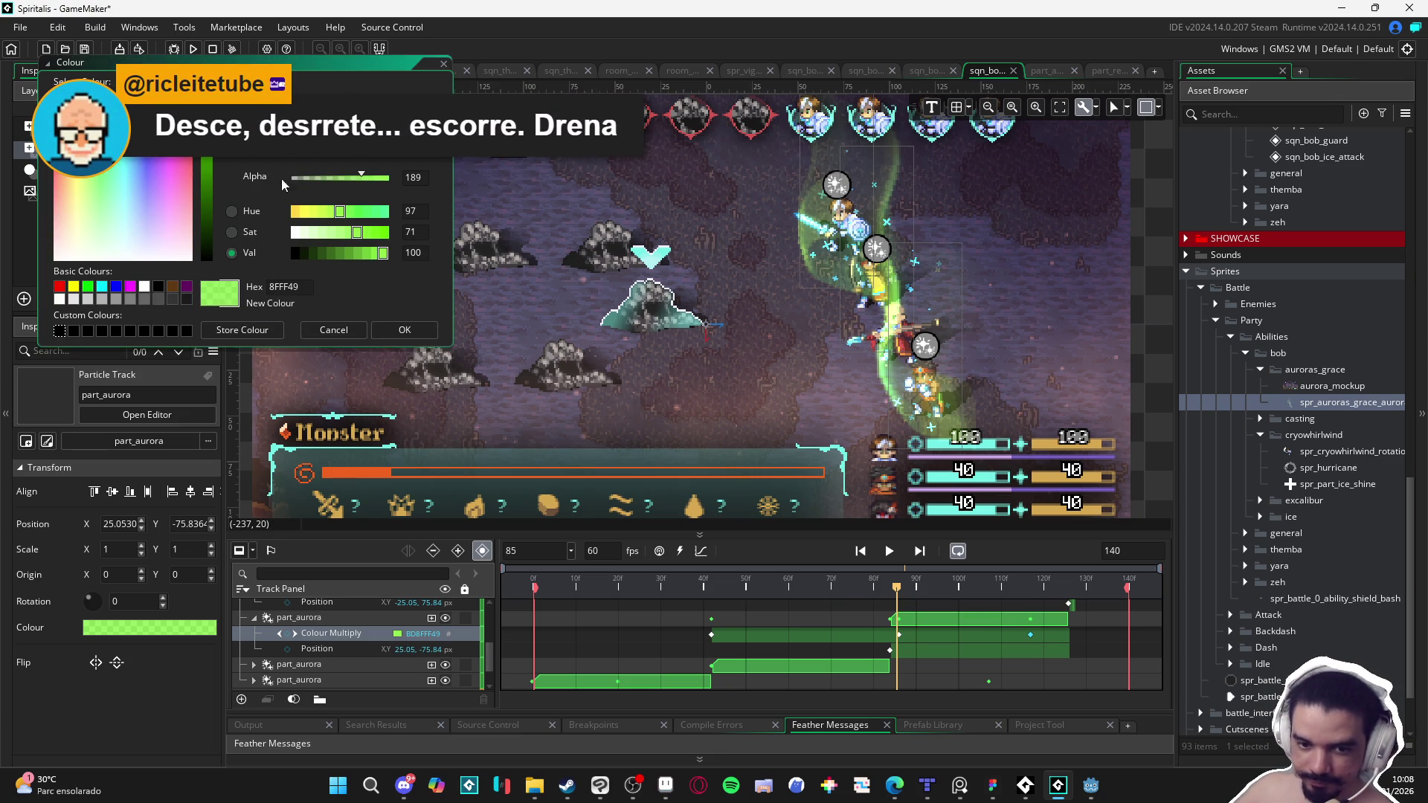
{"action": "left_click_drag", "start_coordinate": [307, 182], "coordinate": [266, 181]}
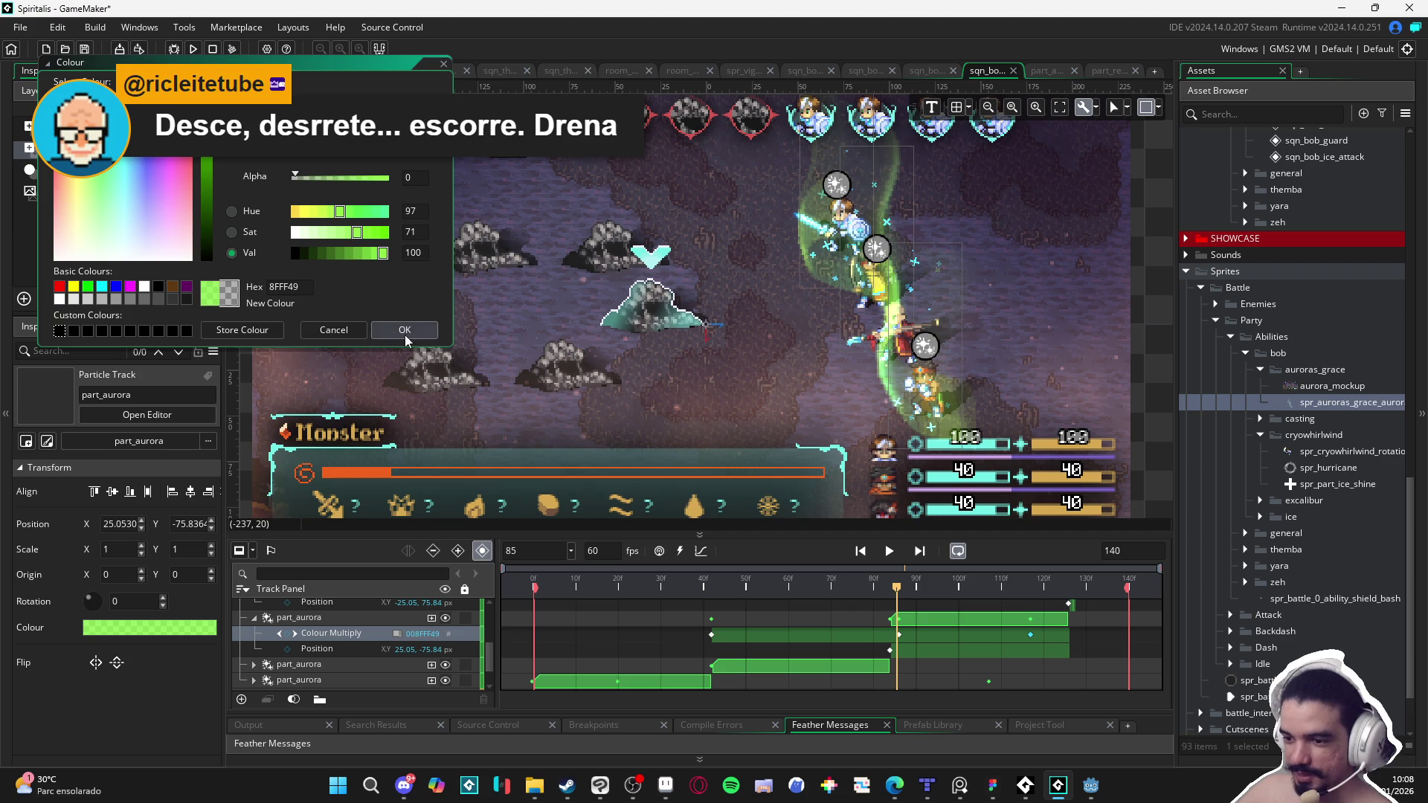
{"action": "left_click", "coordinate": [405, 329]}
{"action": "mouse_move", "coordinate": [899, 598]}
{"action": "left_mouse_down"}
{"action": "mouse_move", "coordinate": [1019, 608]}
{"action": "mouse_move", "coordinate": [834, 591]}
{"action": "mouse_move", "coordinate": [992, 587]}
{"action": "mouse_move", "coordinate": [877, 582]}
{"action": "mouse_move", "coordinate": [1016, 570]}
{"action": "mouse_move", "coordinate": [729, 568]}
{"action": "left_mouse_up"}
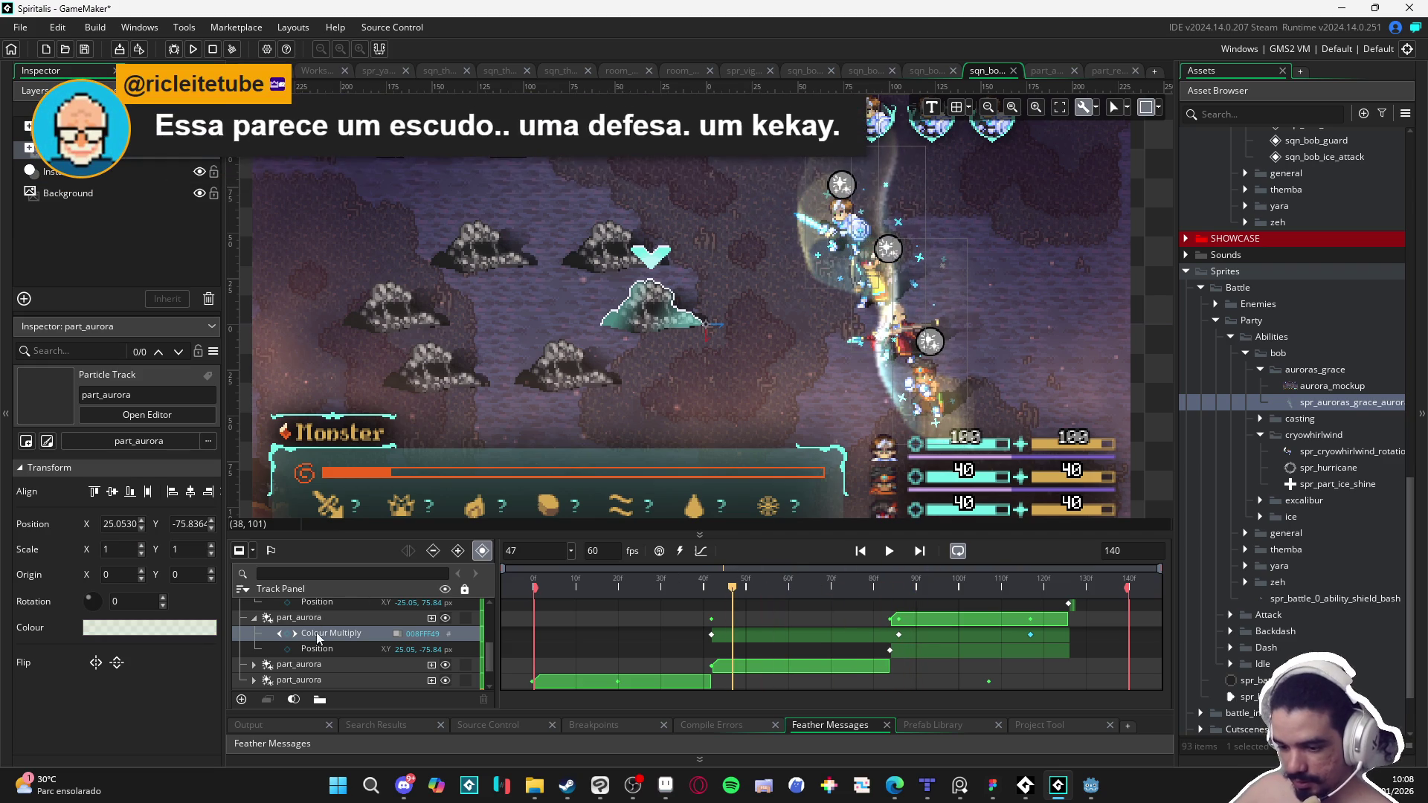
Step: Expand the next part_aurora track, select its frame-42 Colour Multiply keyframe, and scrub to frame 52
{"action": "left_click", "coordinate": [285, 669]}
{"action": "left_click", "coordinate": [253, 664]}
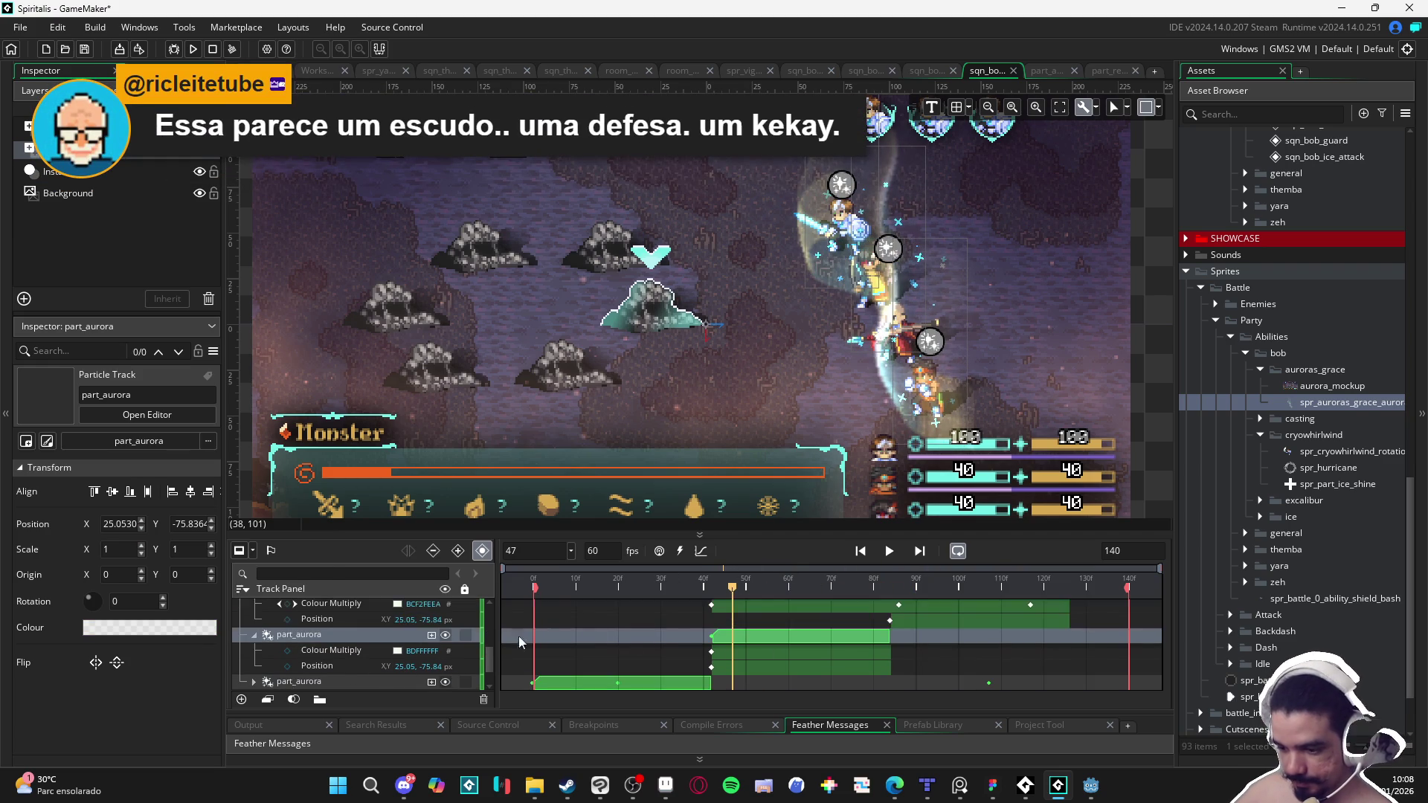
{"action": "left_click", "coordinate": [711, 652]}
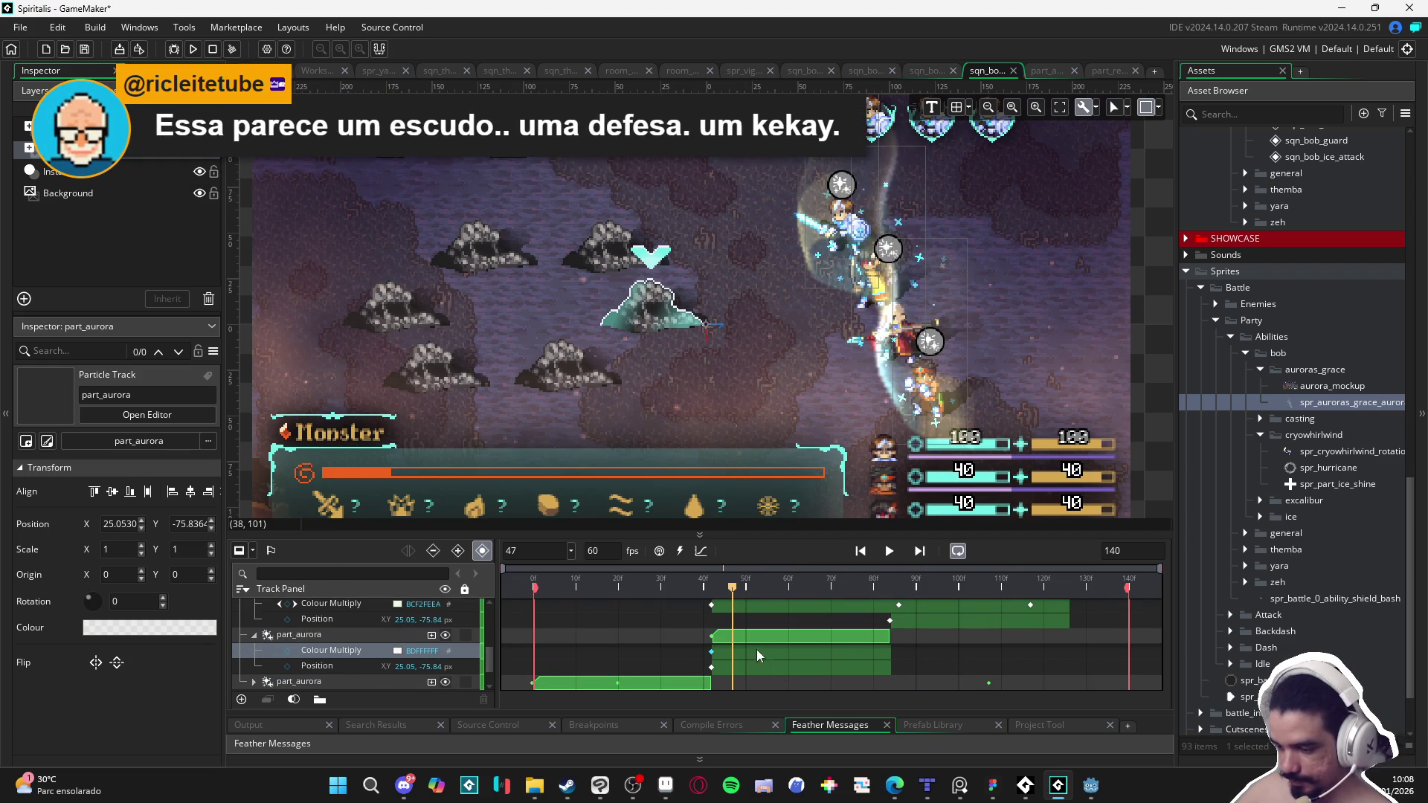
{"action": "left_click_drag", "start_coordinate": [734, 592], "coordinate": [754, 591]}
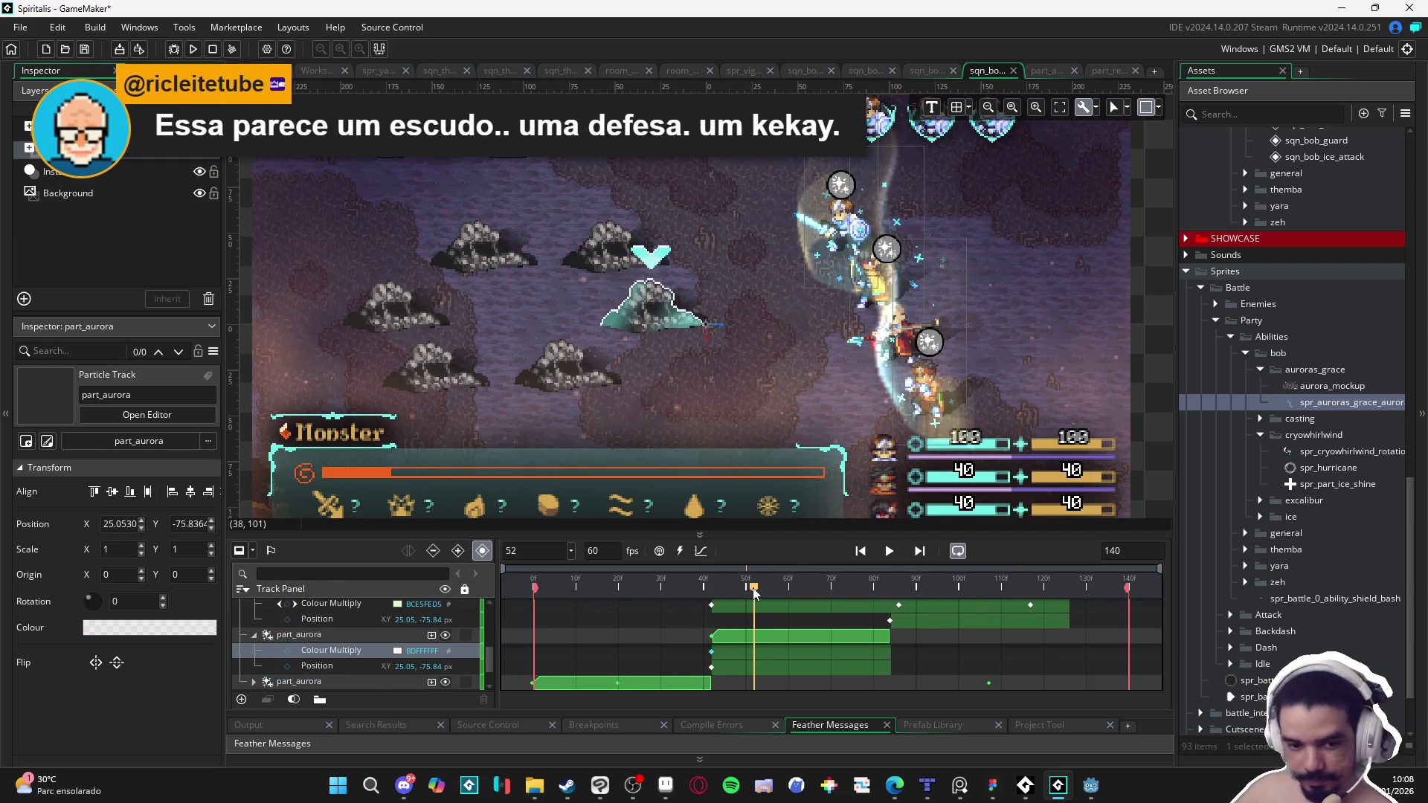